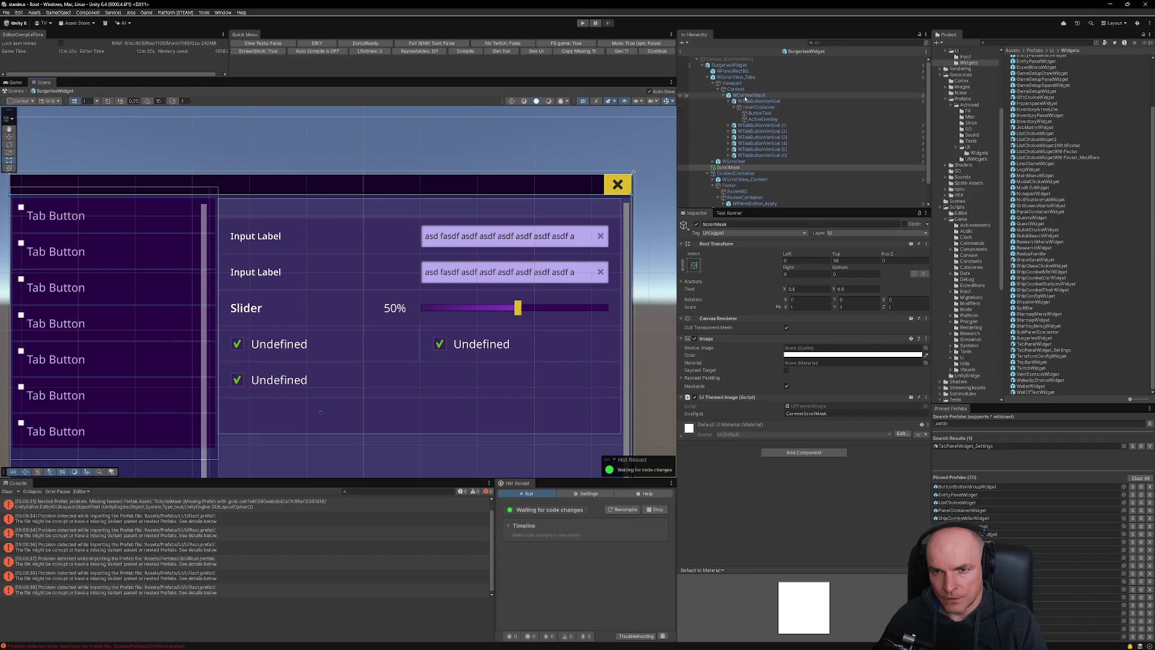
Drag WScrollView_Tabs' top edge down in the Scene view so its Top becomes 38.
left_click(733, 174)
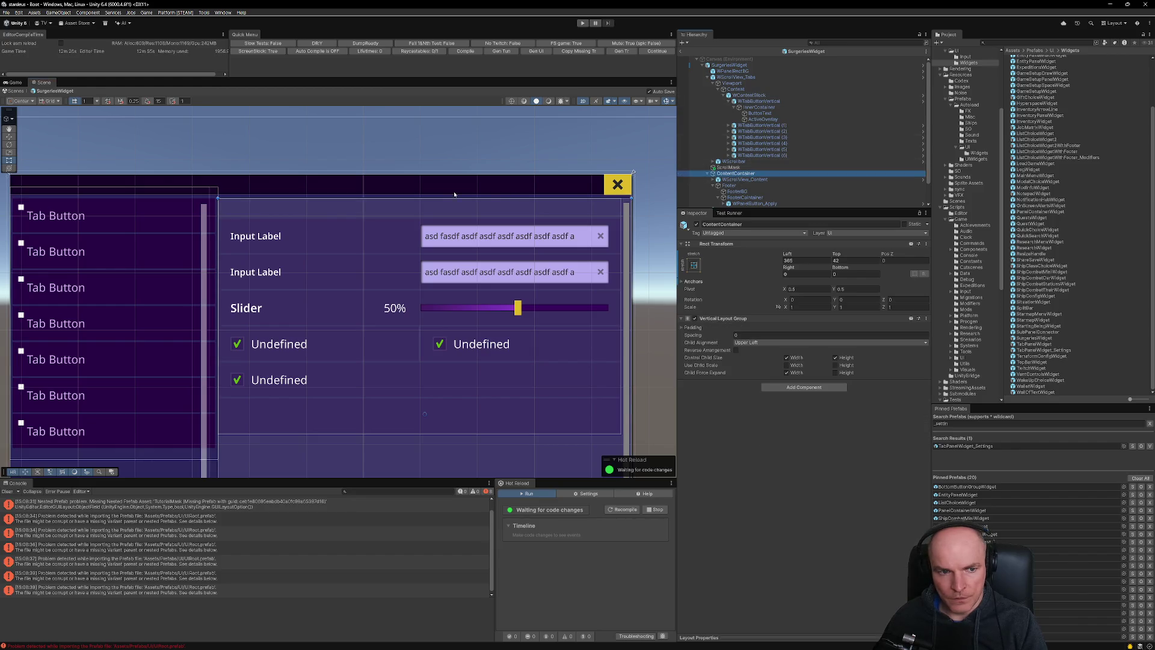
scroll(465, 194, "down", 2)
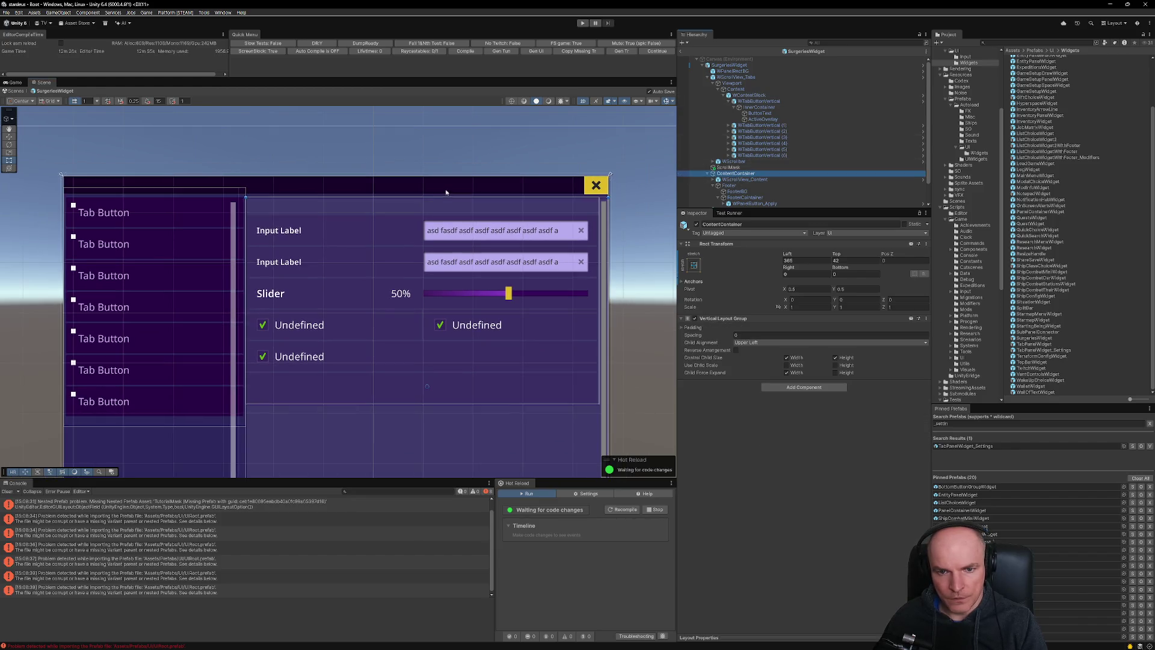
left_click(751, 180)
mouse_move(246, 197)
left_mouse_down()
mouse_move(279, 162)
mouse_move(329, 142)
left_mouse_up()
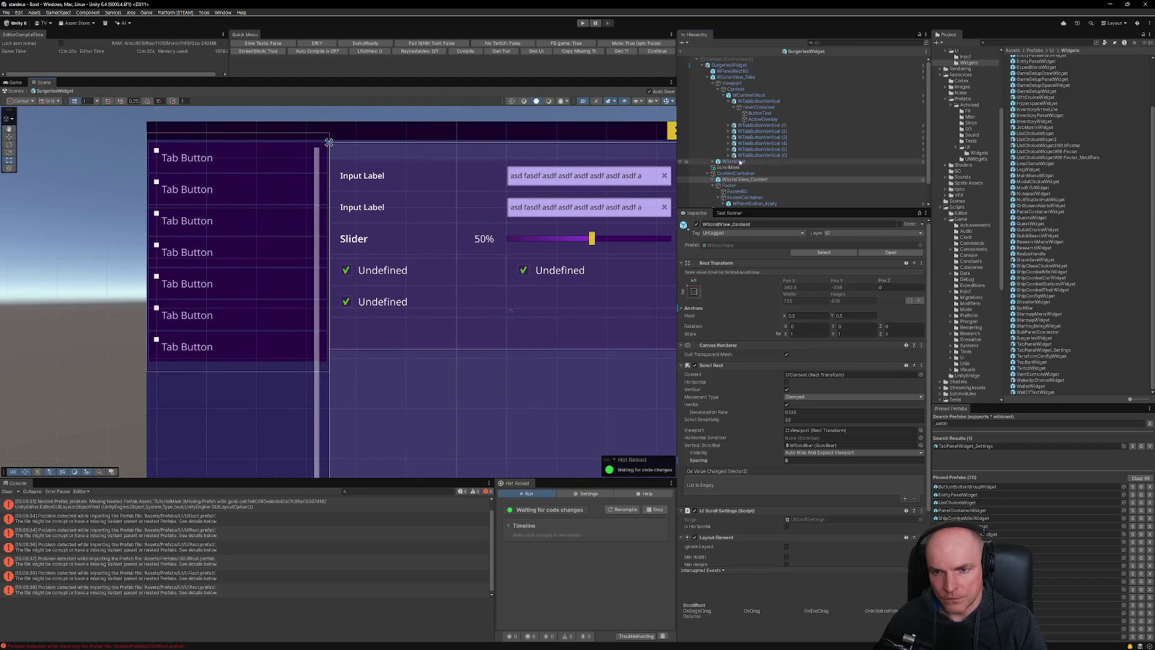
left_click(735, 77)
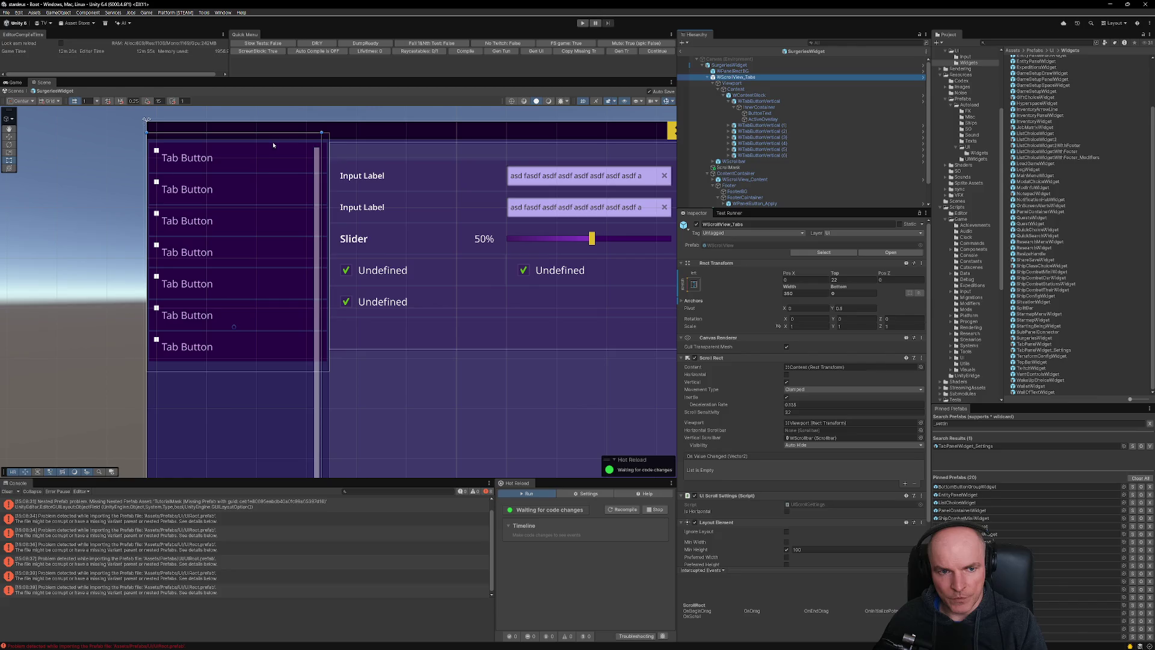
left_click_drag(272, 133, 272, 140)
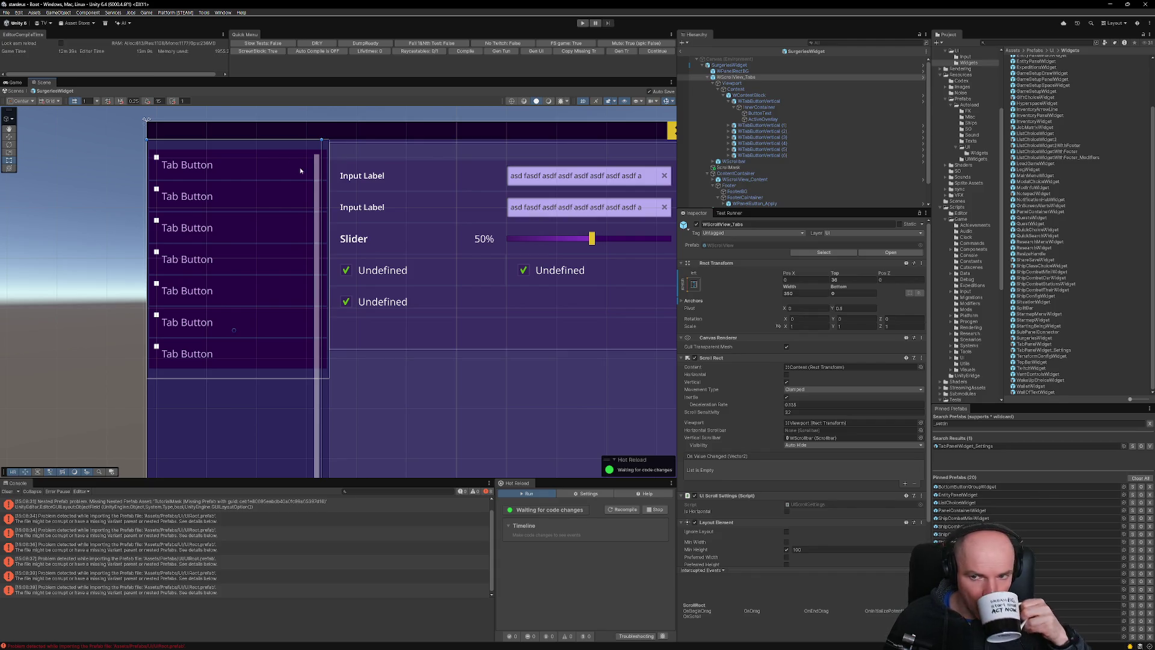
scroll(851, 335, "down", 2)
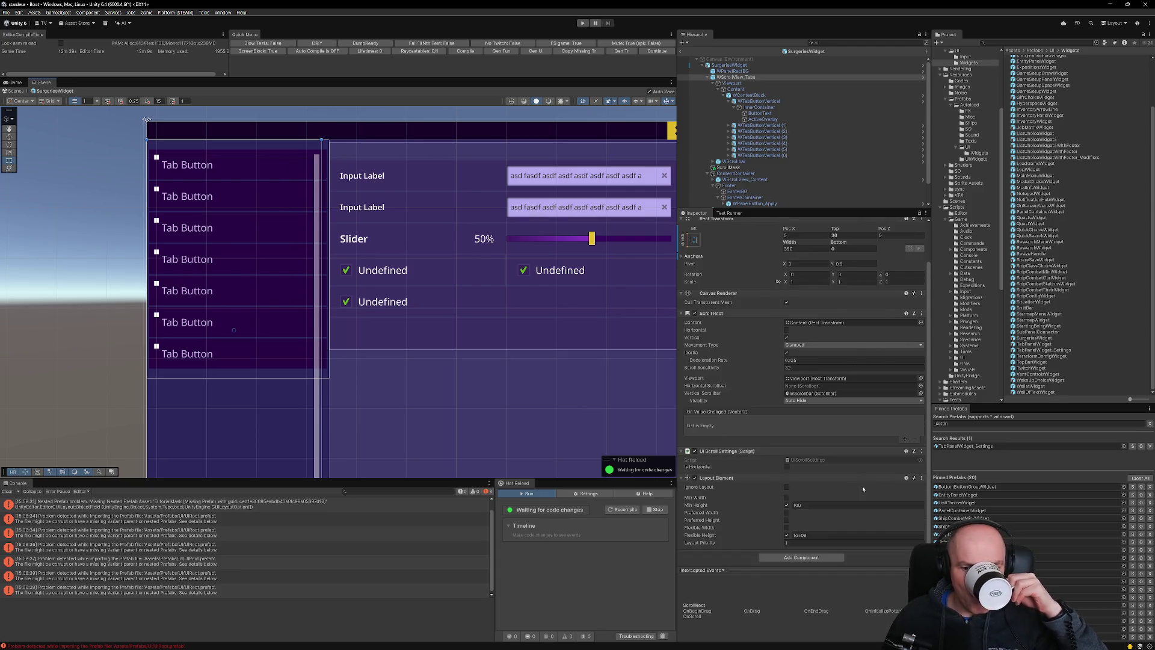
left_click(750, 95)
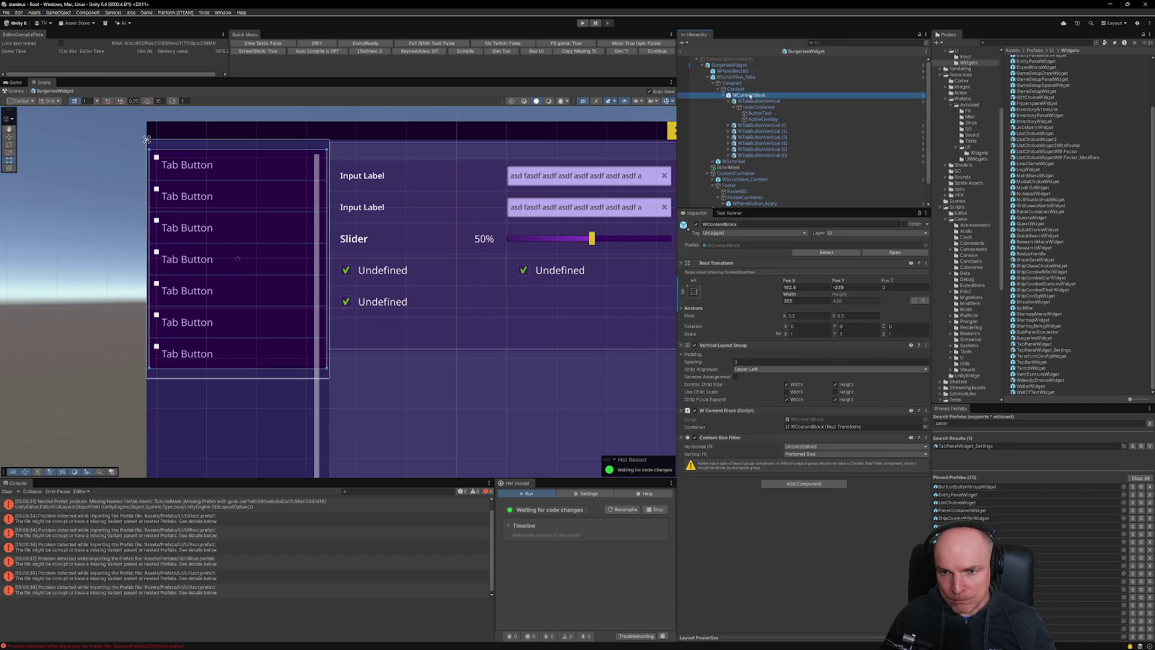
Change the tab Content's Vertical Layout Group padding Top from 20 to 5.
left_click(744, 90)
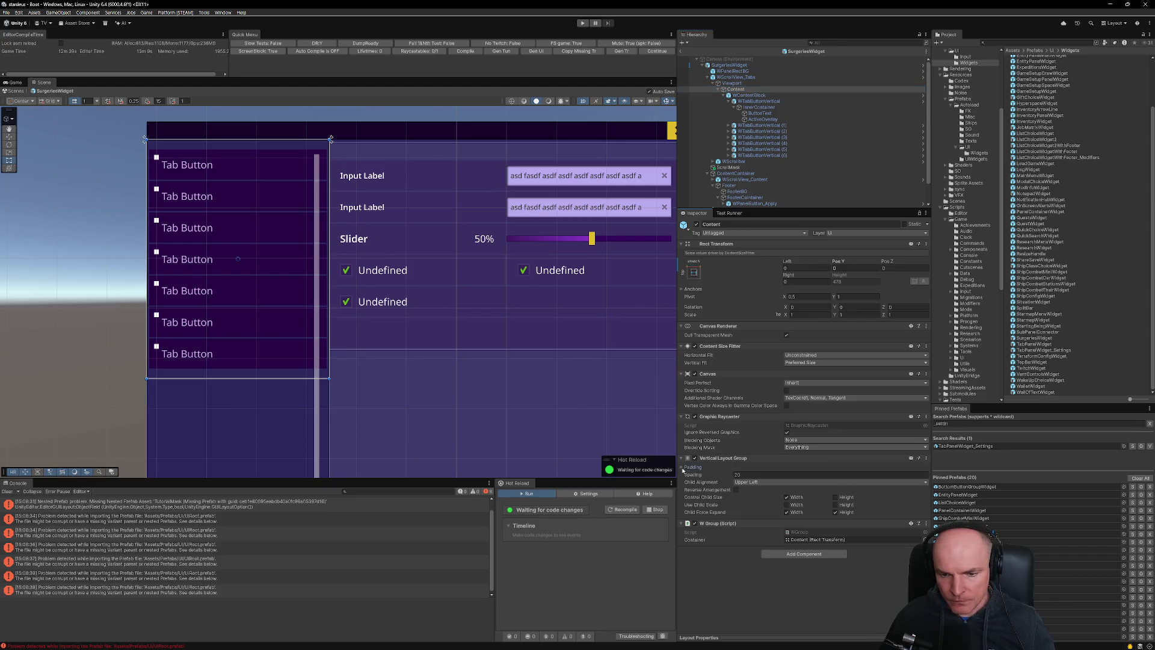
left_click(731, 468)
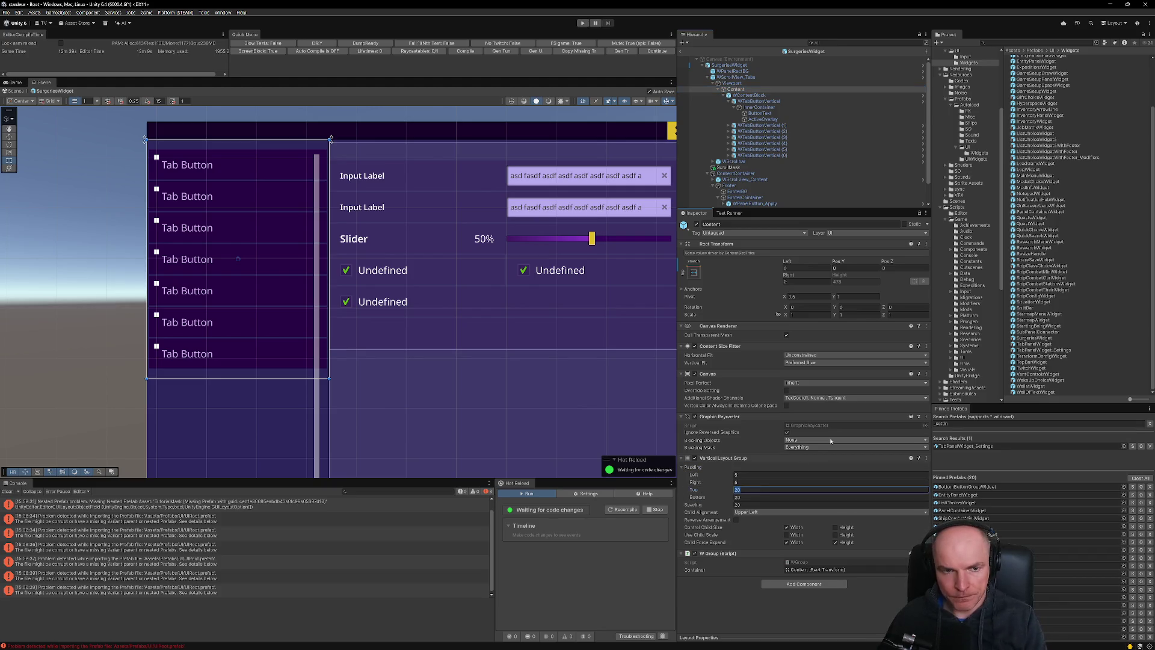
type("10")
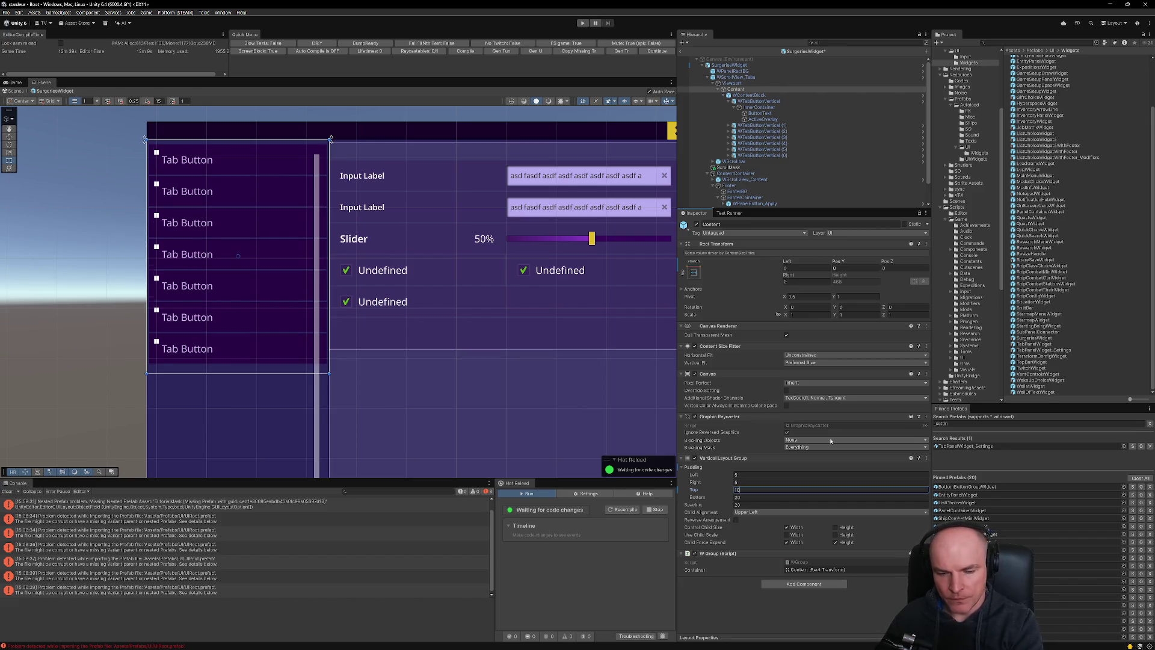
key("BackSpace")
key("BackSpace")
type("5")
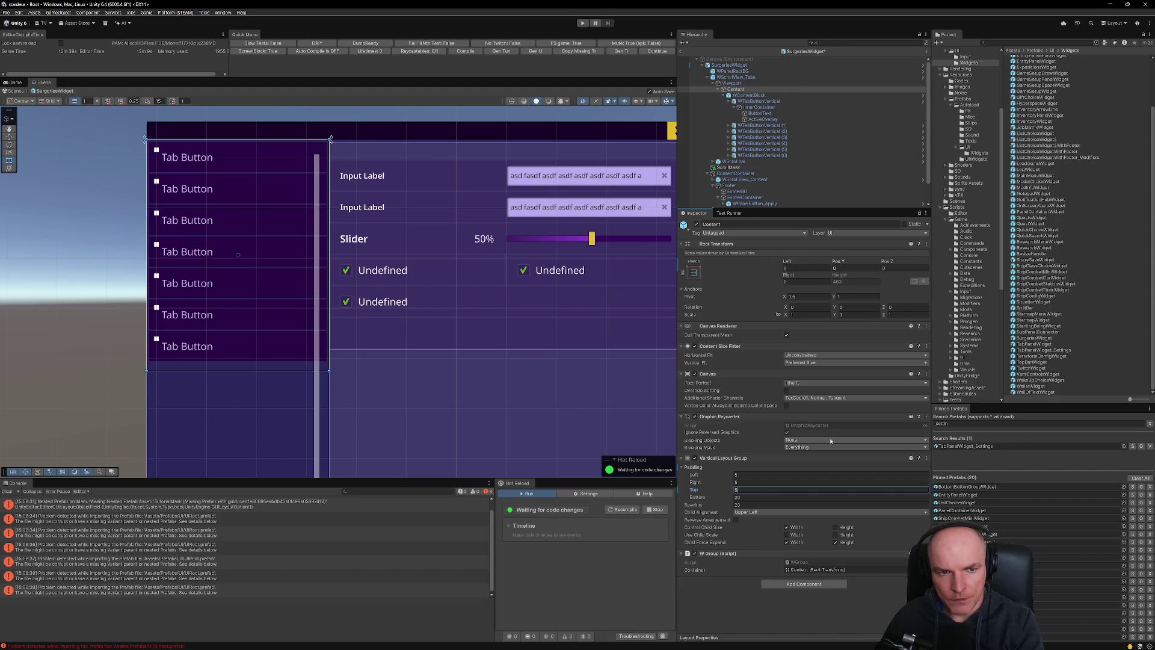
scroll(335, 141, "up", 10)
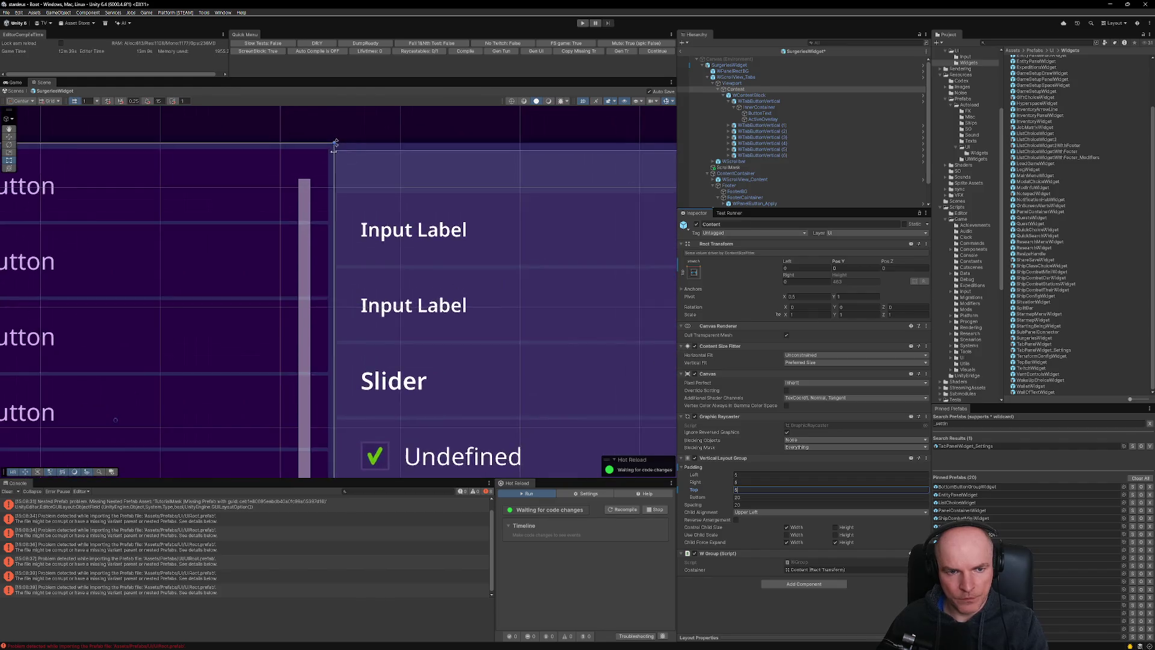
left_click(396, 147)
scroll(366, 175, "down", 10)
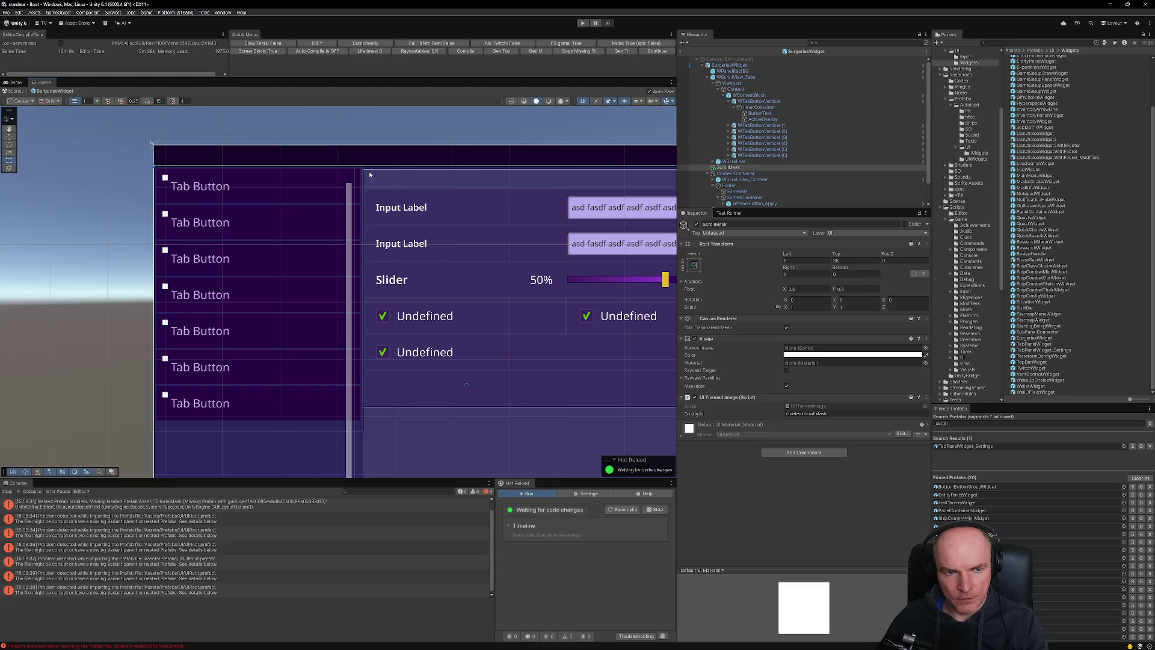
key("alt+Tab")
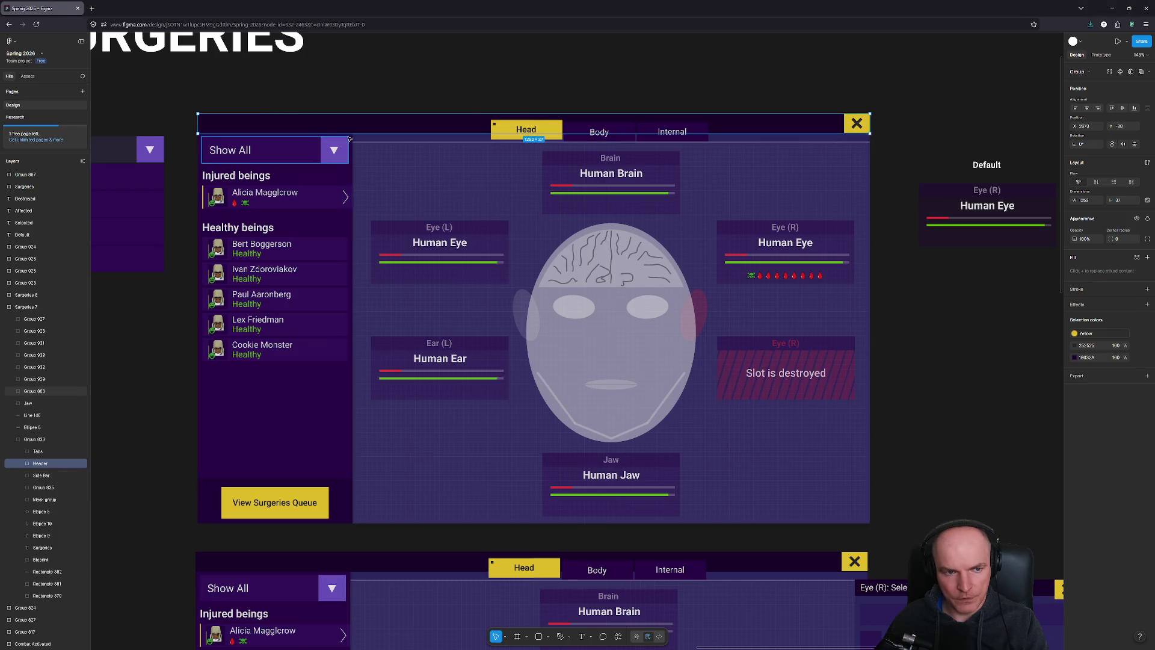
key("alt+Tab")
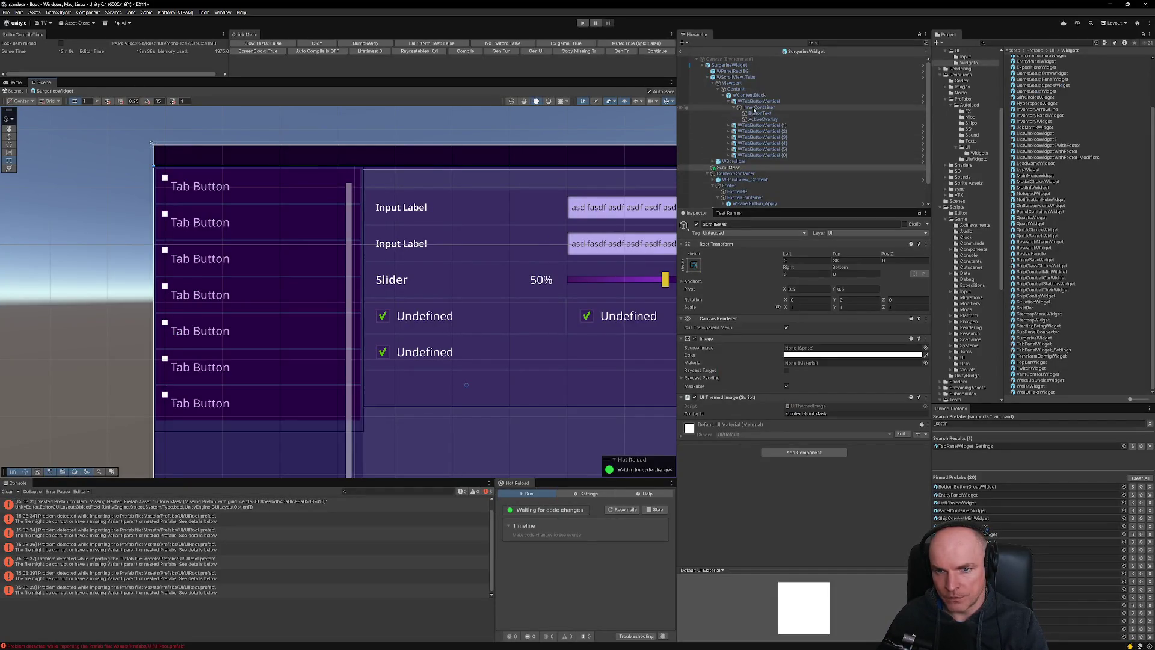
key("alt+Tab")
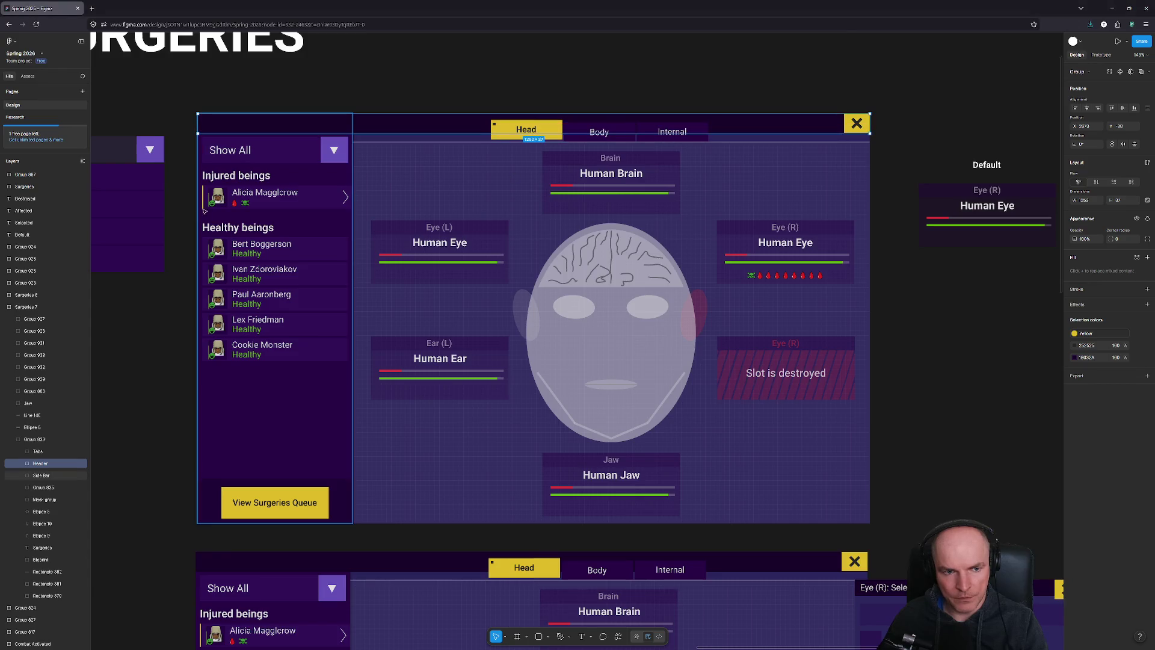
key("alt+Tab")
left_click(746, 95)
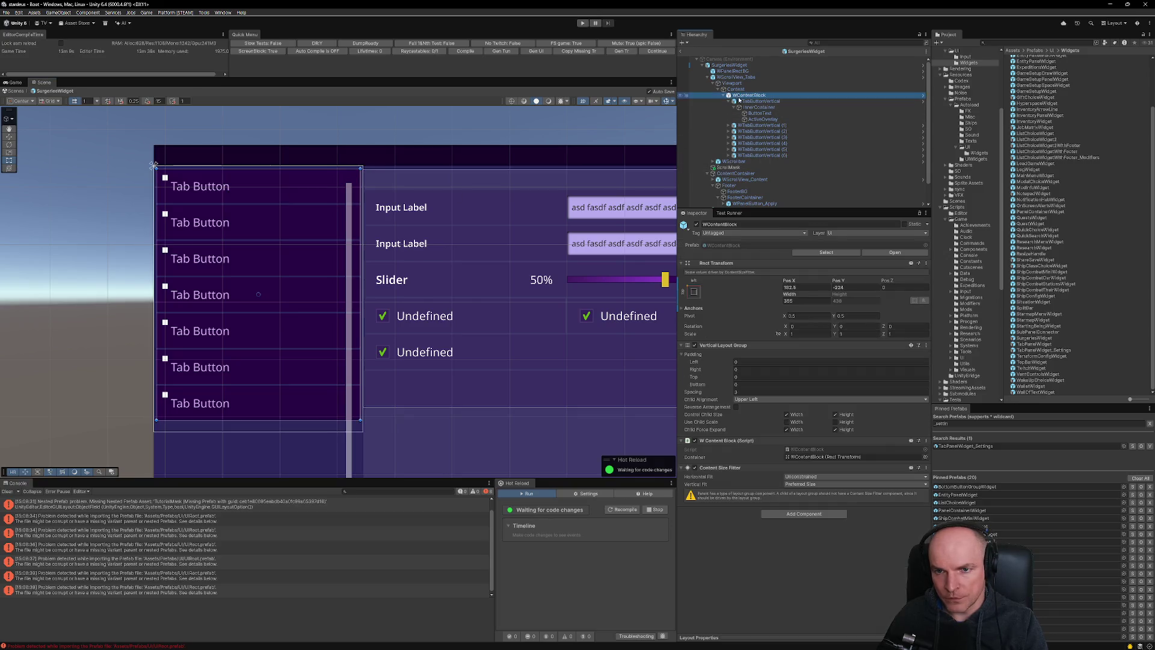
key("alt+Tab")
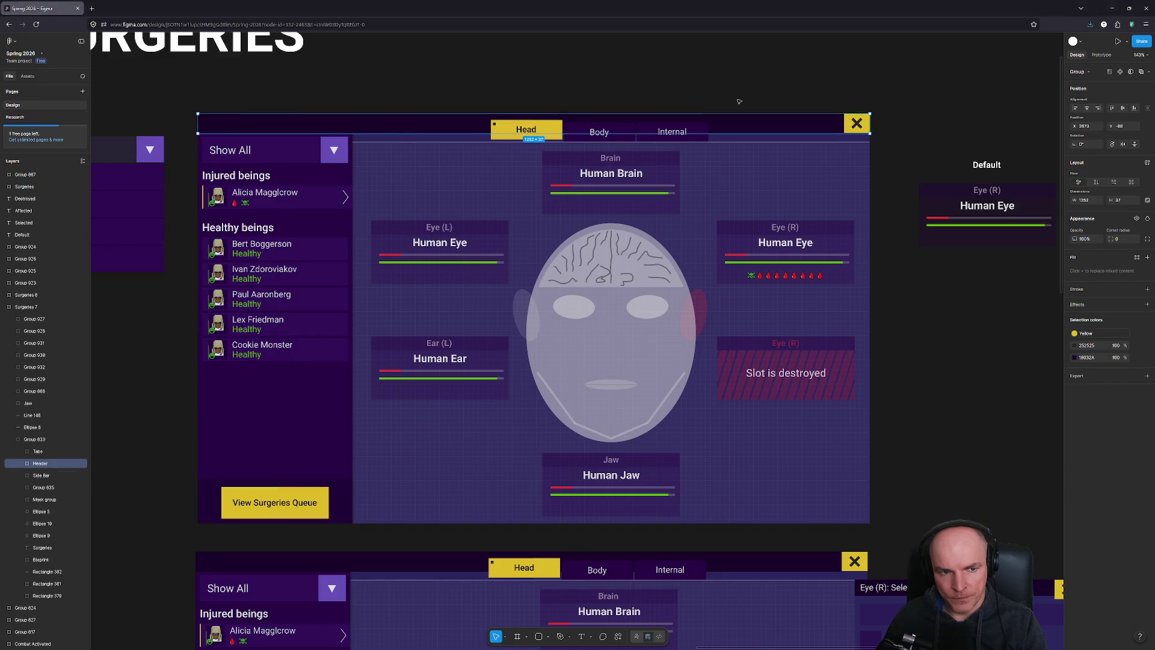
key("alt+Tab")
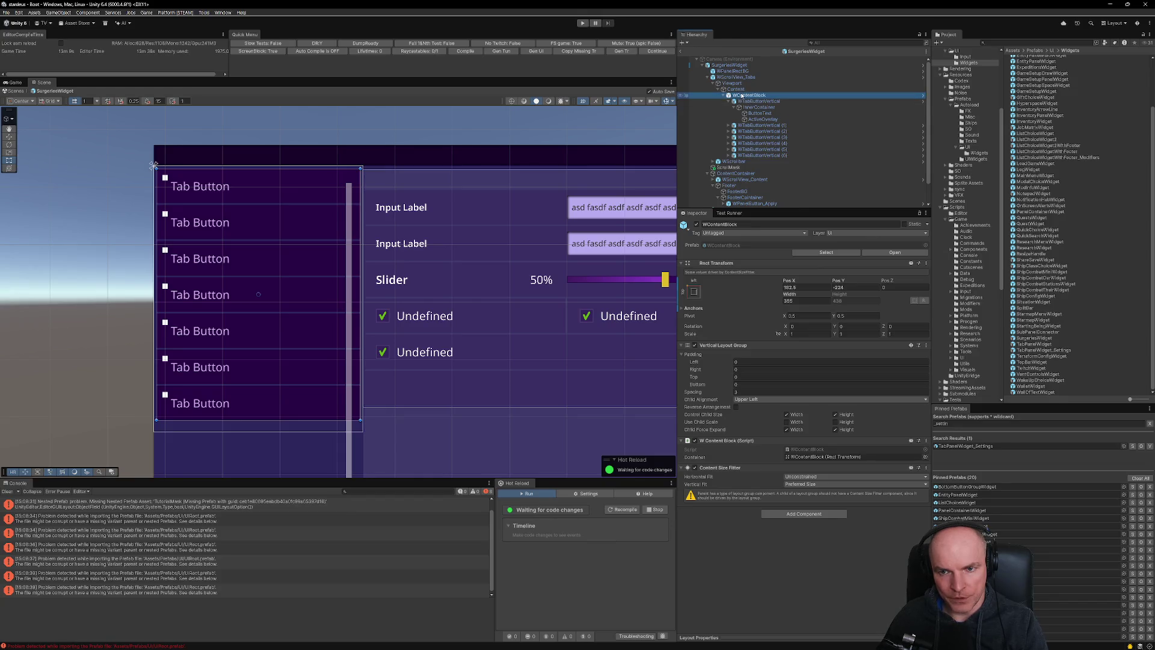
left_click(724, 95)
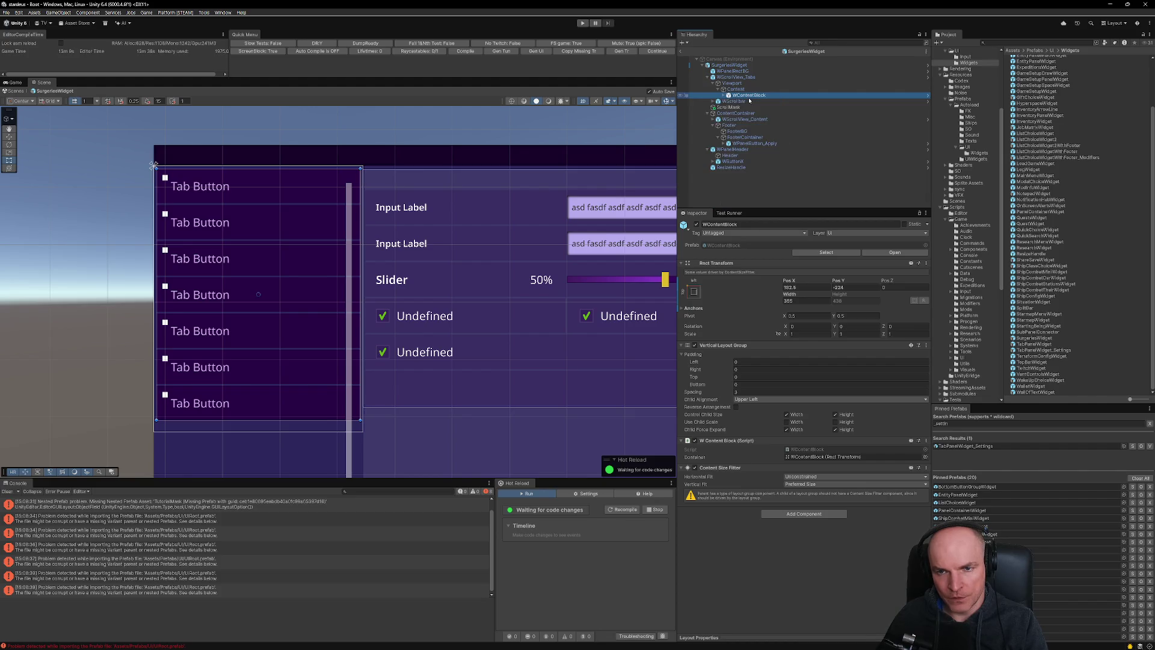
Duplicate WContentBlock and drag the copy above the original in the Hierarchy.
key("ctrl+d")
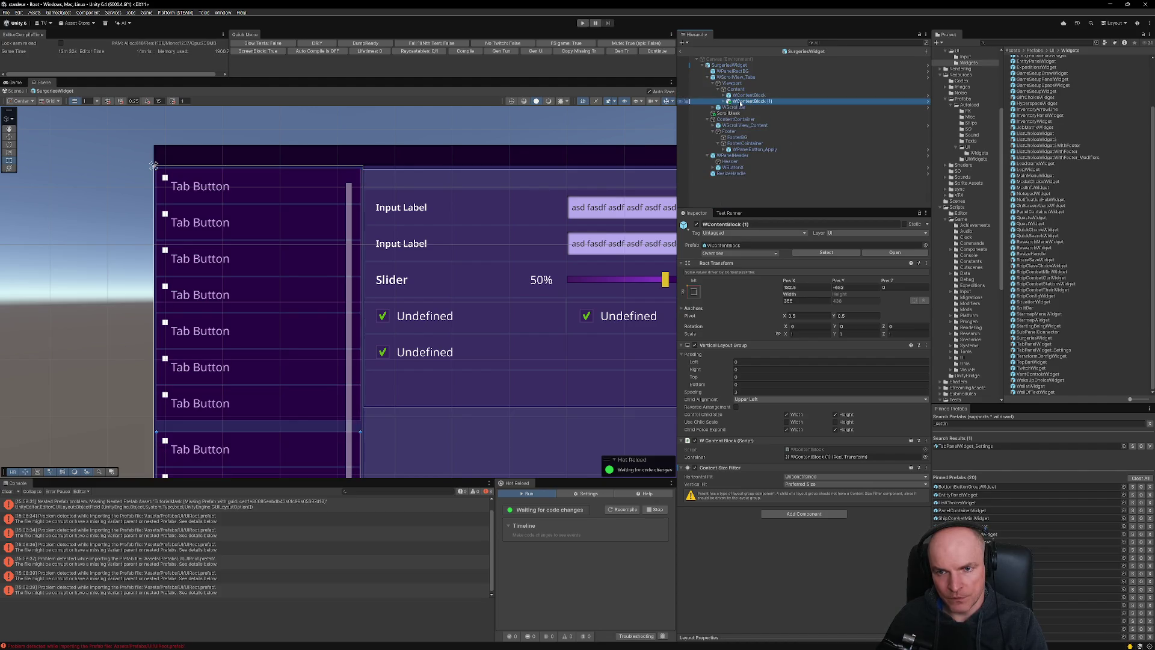
left_click(725, 96)
left_click(739, 96)
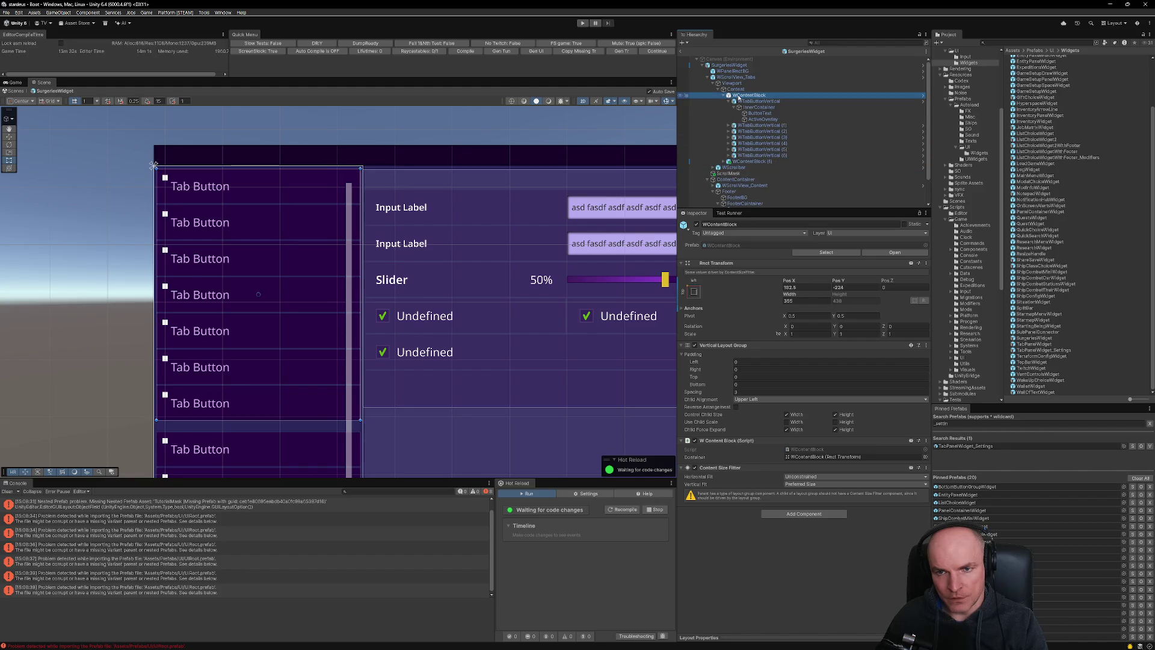
left_click(751, 102)
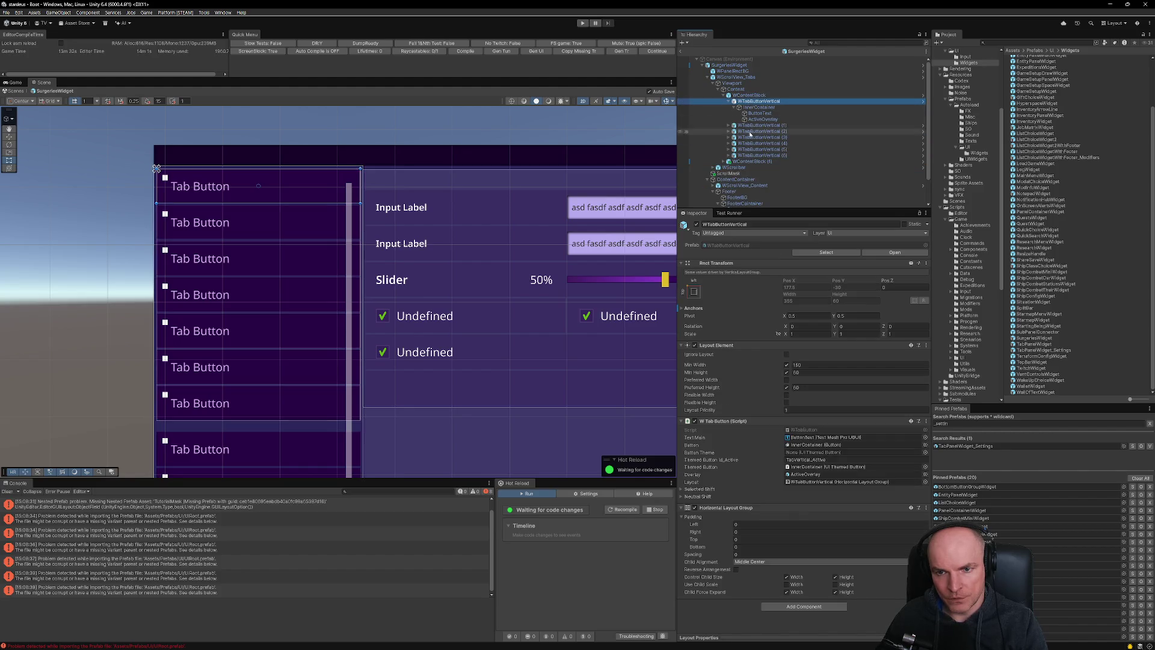
left_click(748, 157, "shift")
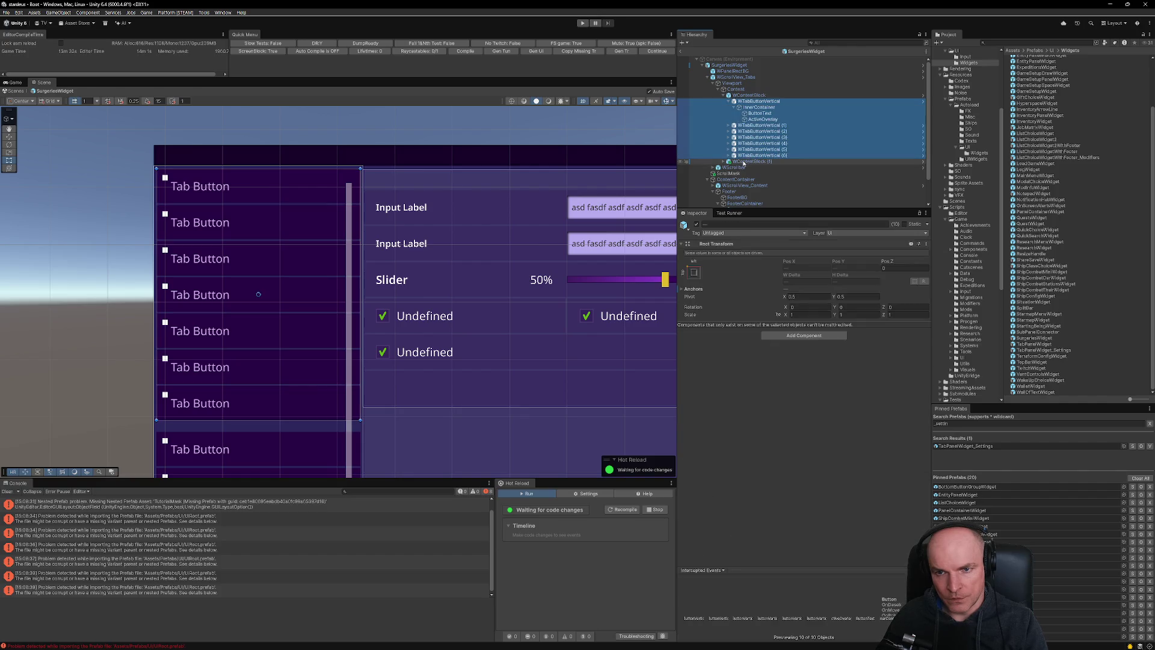
left_click(748, 163)
left_click_drag(753, 161, 748, 98)
Delete the tab buttons from the duplicate block, leaving WContentBlock (1) empty.
left_click(724, 96)
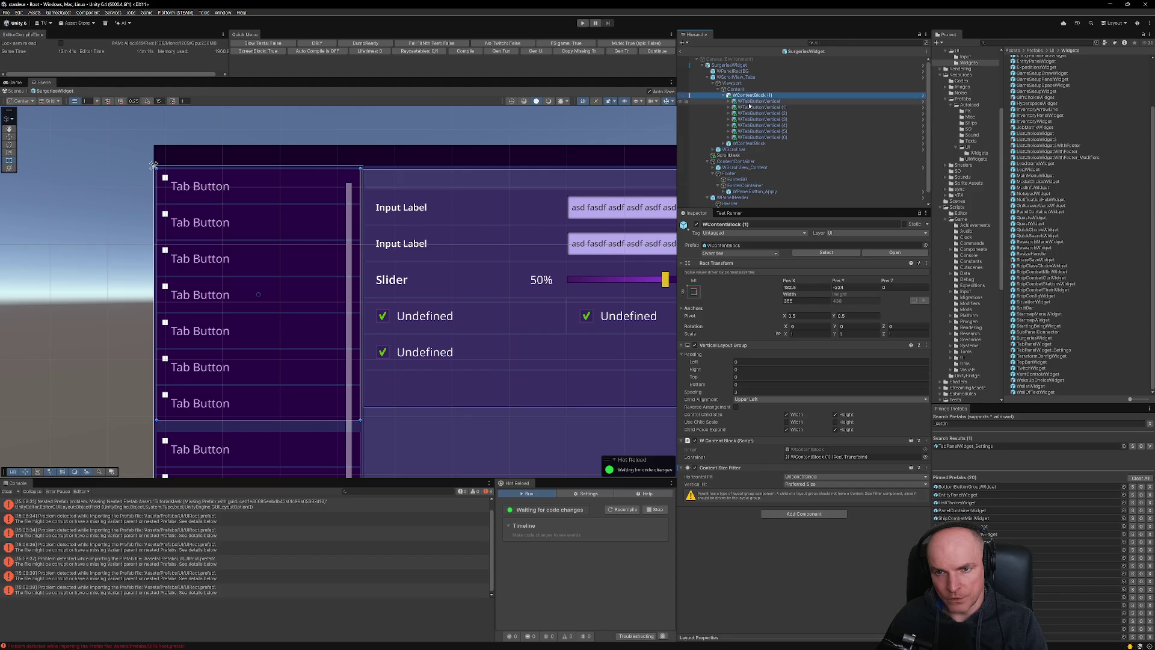
left_click(756, 137, "shift")
left_click(724, 95)
left_click(750, 95)
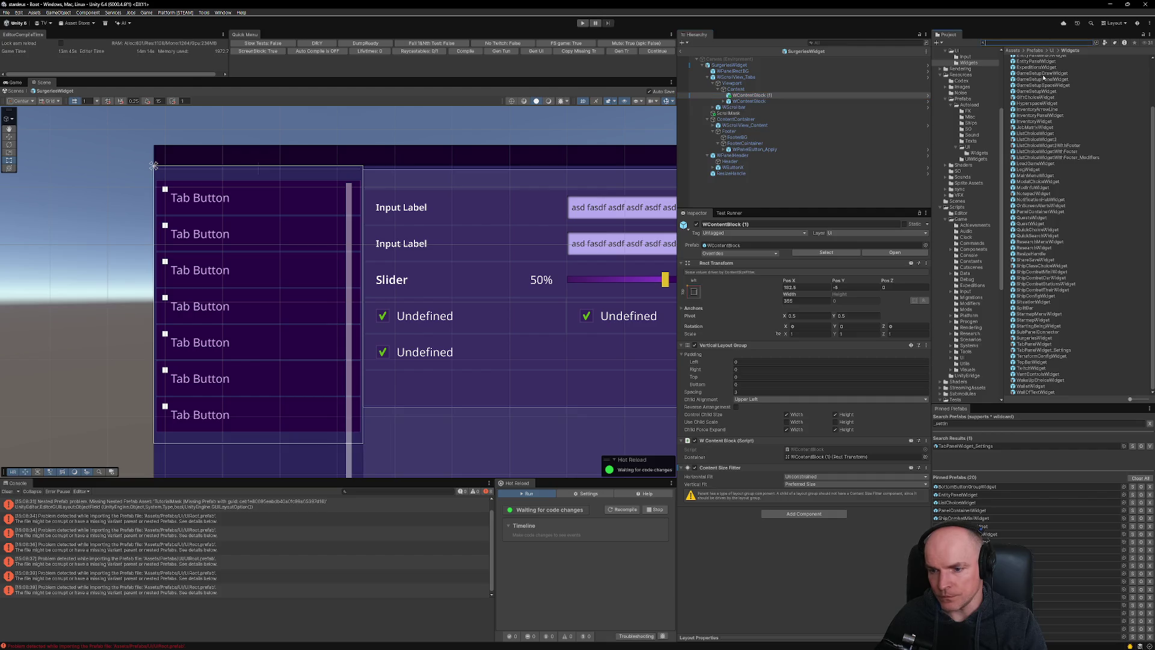
Search 'wdrop' and drag the WDropdown prefab into the empty duplicate block.
type("wdrop")
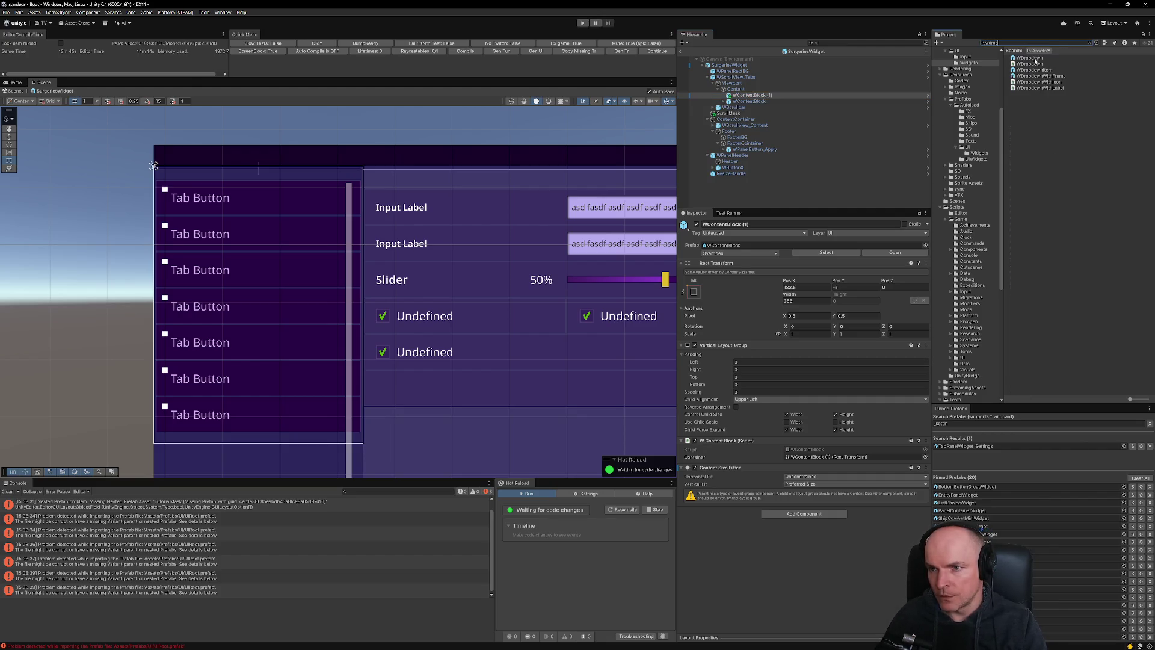
left_click_drag(1036, 58, 843, 90)
left_click_drag(743, 93, 745, 97)
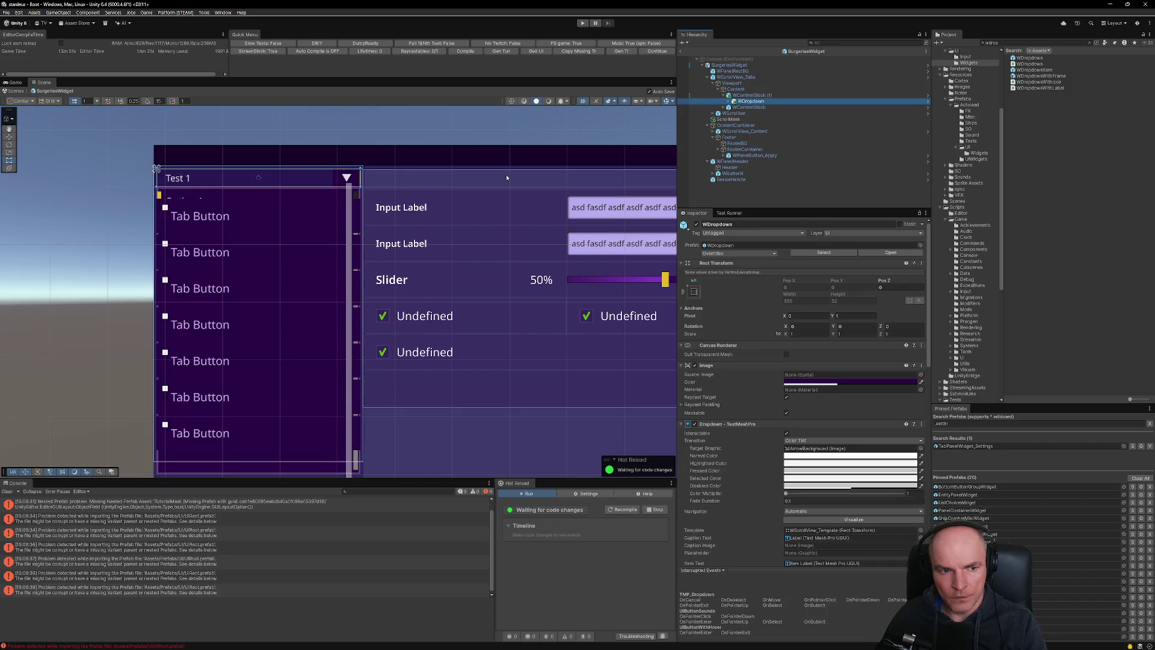
scroll(298, 188, "up", 3)
Compare the Unity widget against the Figma mockup and return to Unity.
key("alt+Tab")
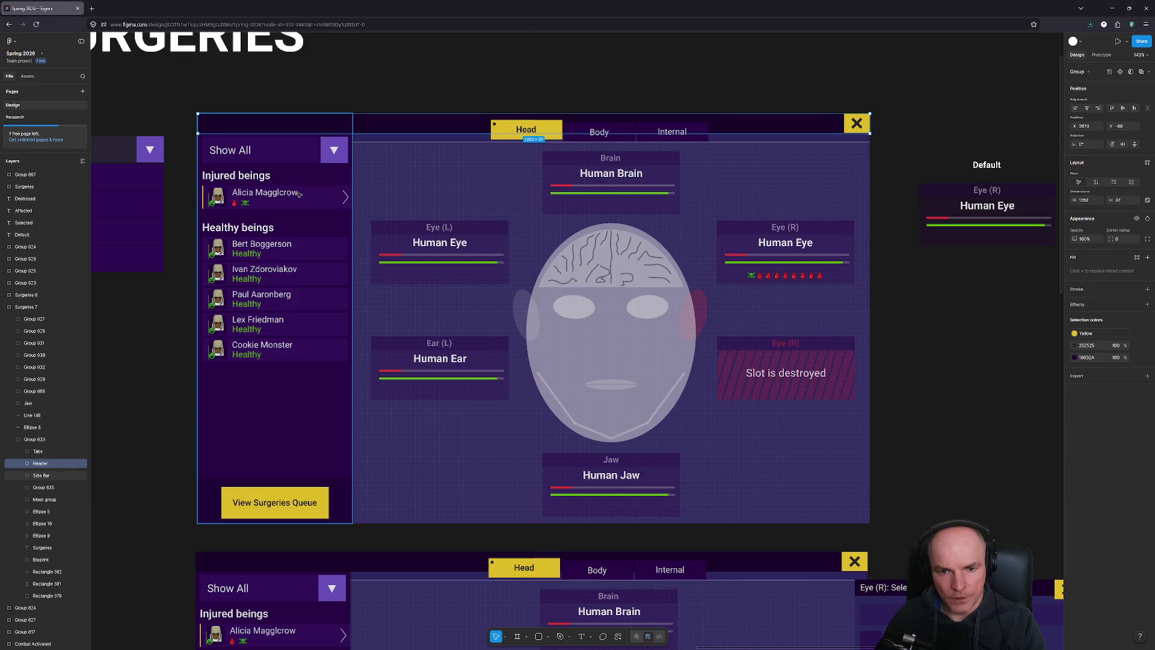
scroll(335, 160, "up", 1)
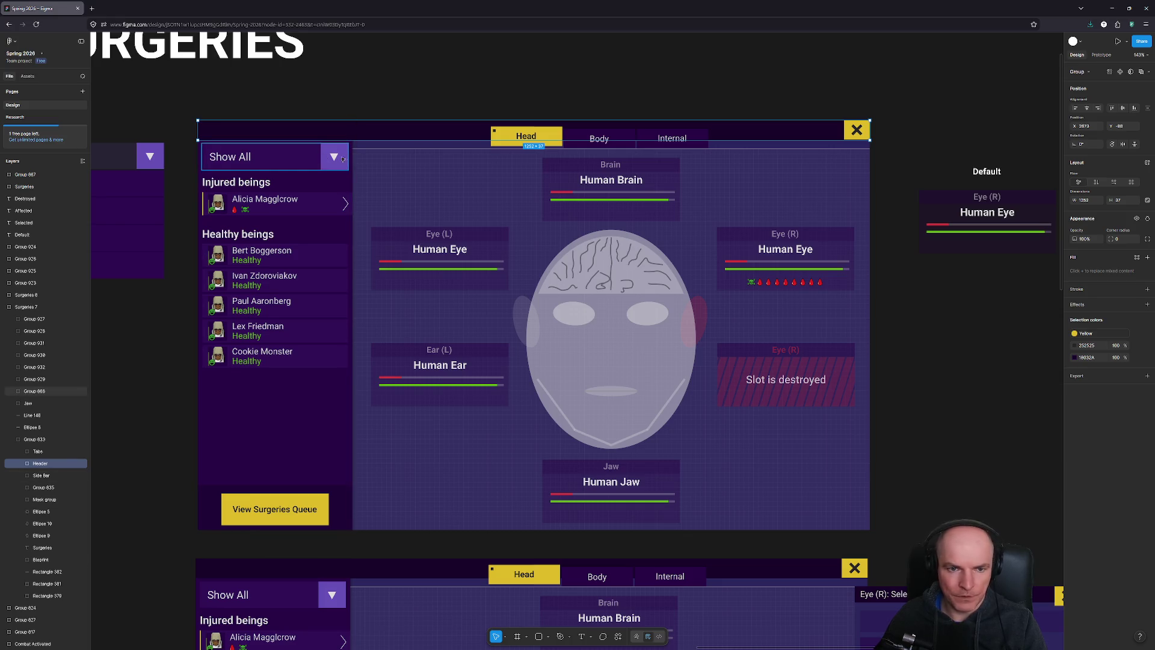
key("alt+Tab")
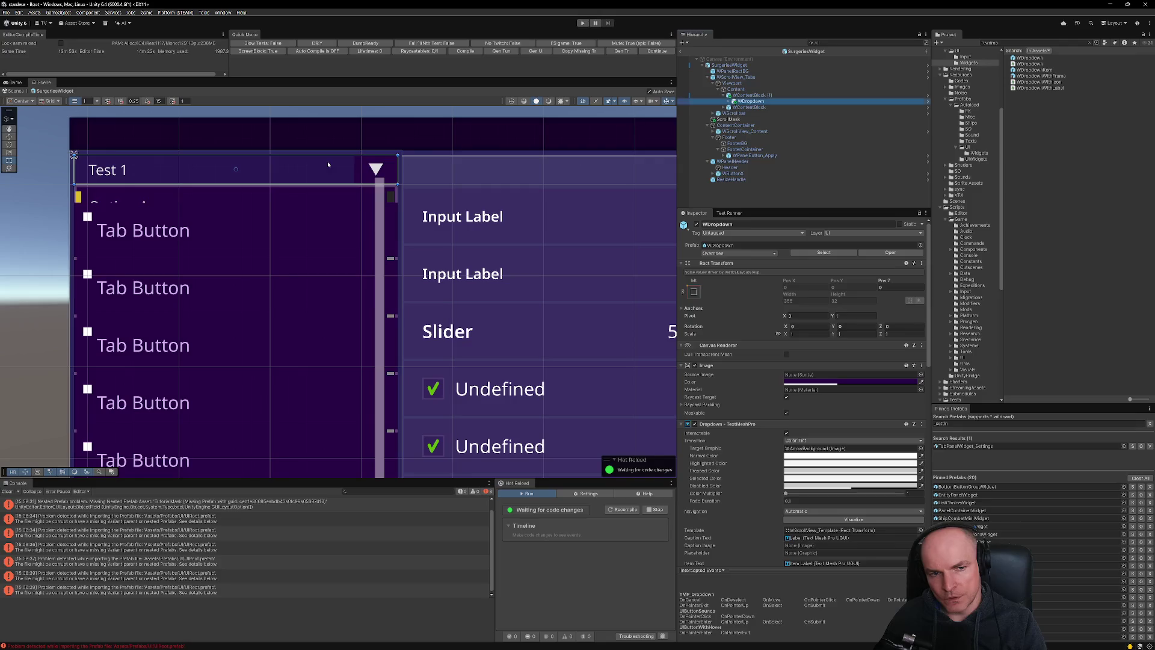
key("alt+Tab")
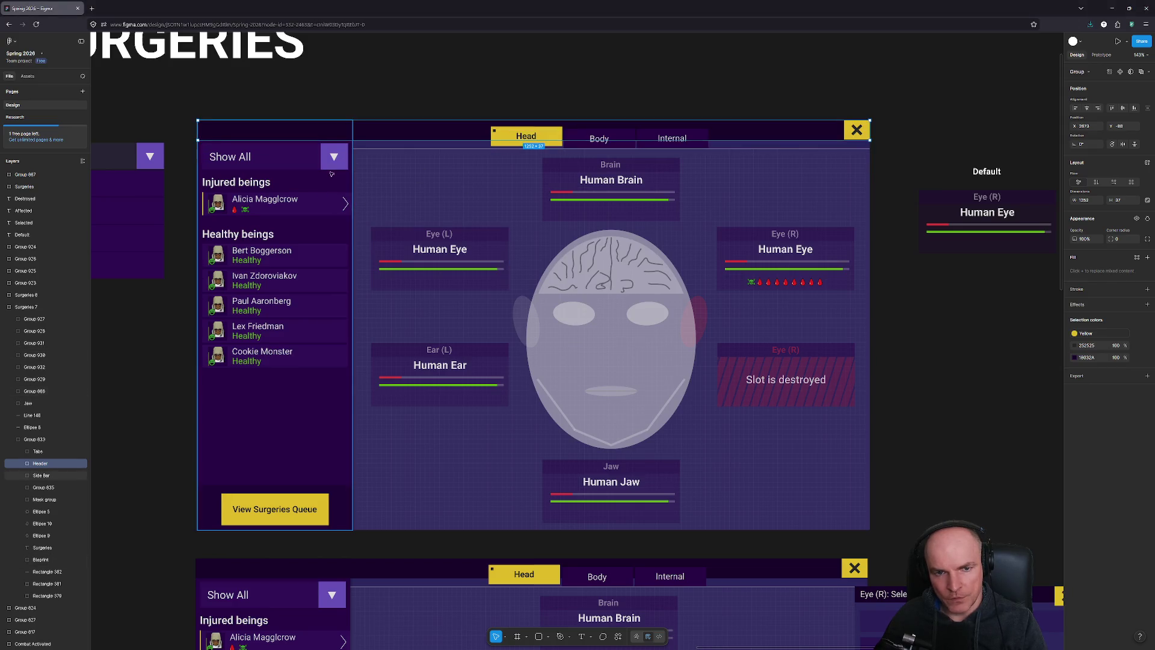
key("alt+Tab")
key("alt+Tab")
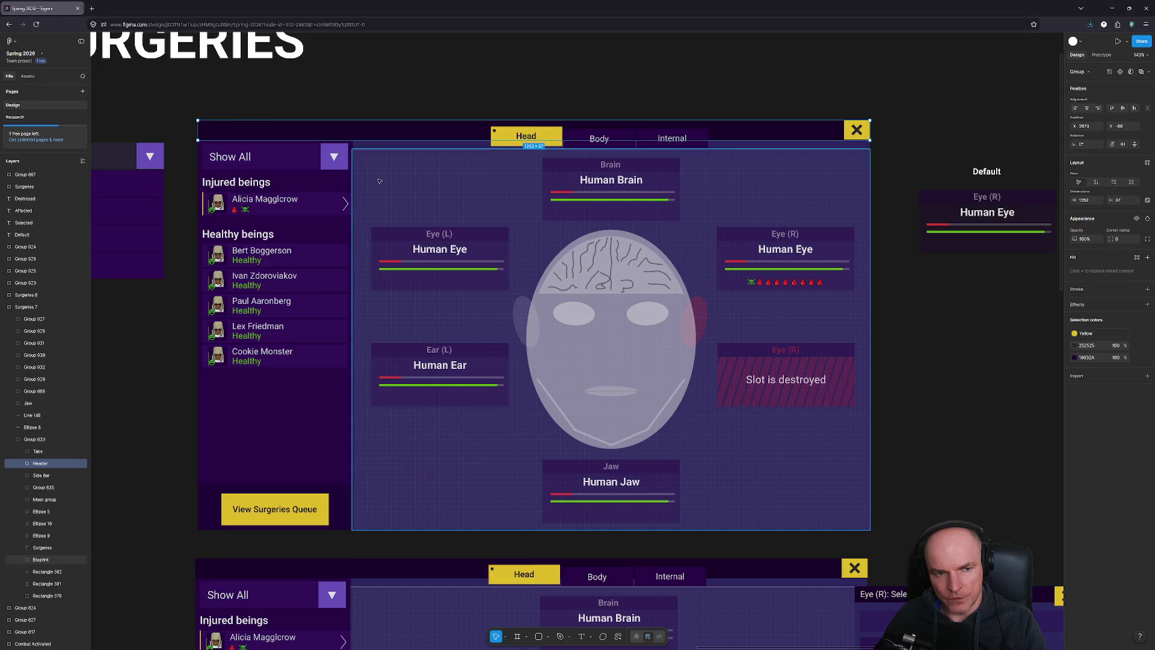
key("alt+Tab")
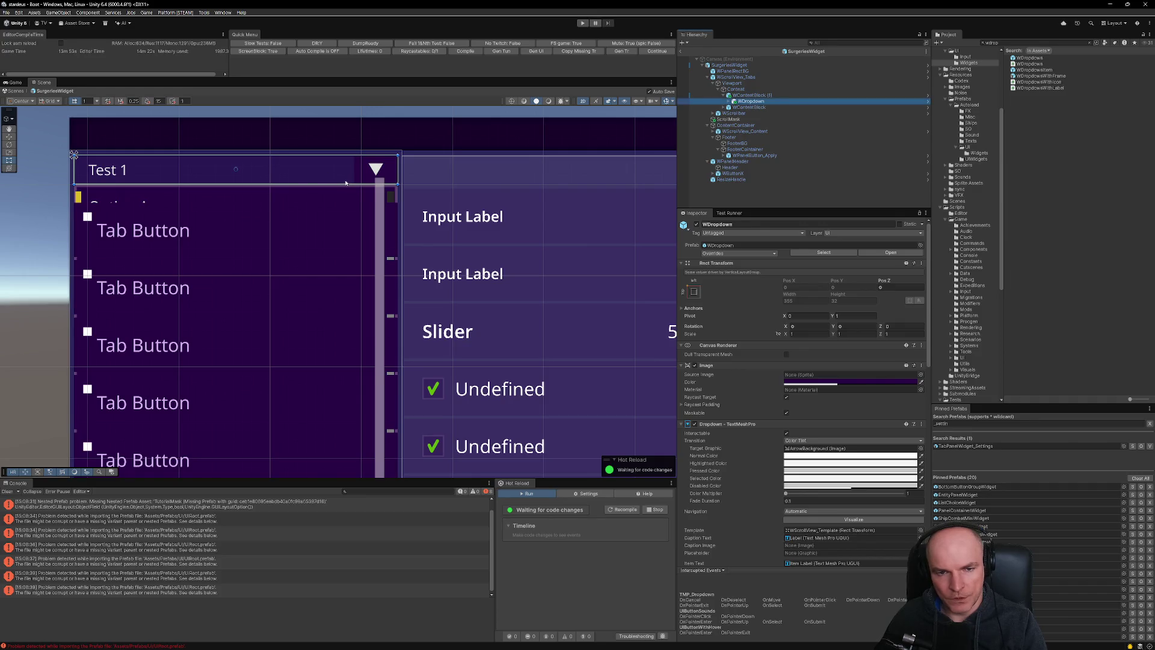
key("alt+Tab")
left_click(305, 164)
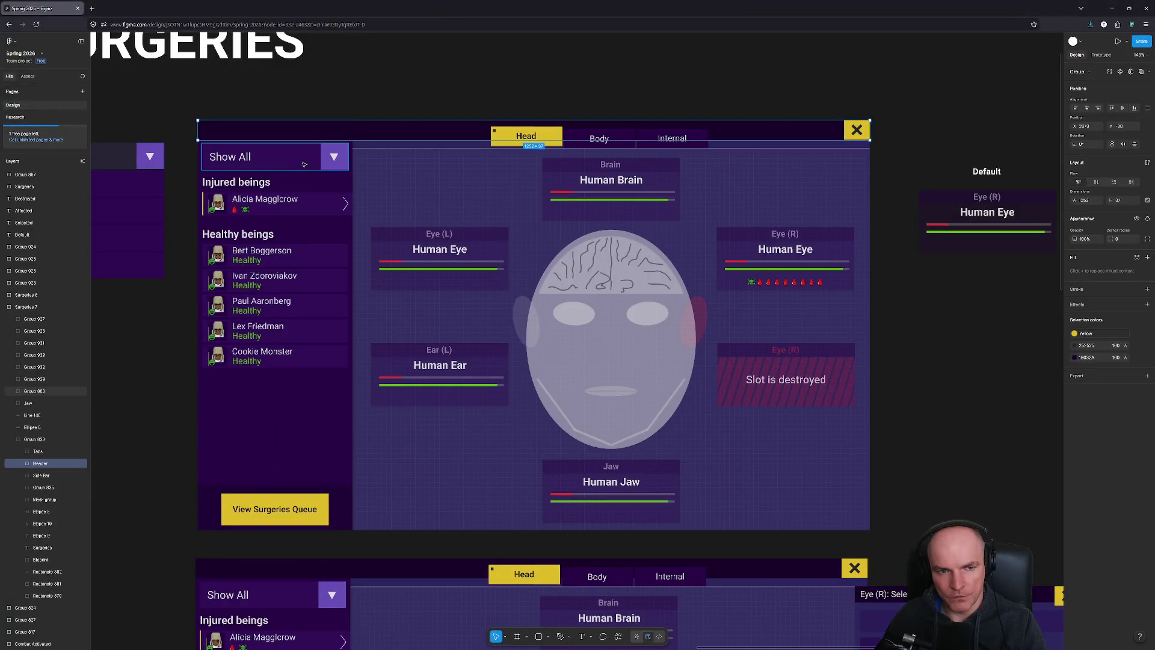
key("alt+Tab")
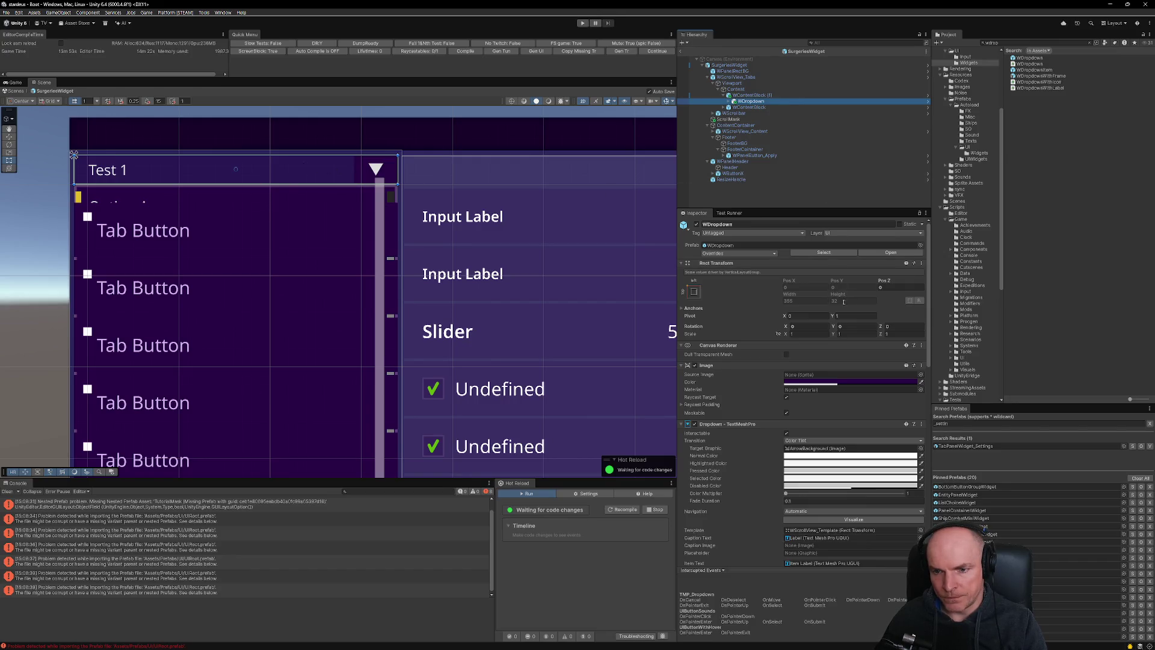
scroll(829, 371, "down", 4)
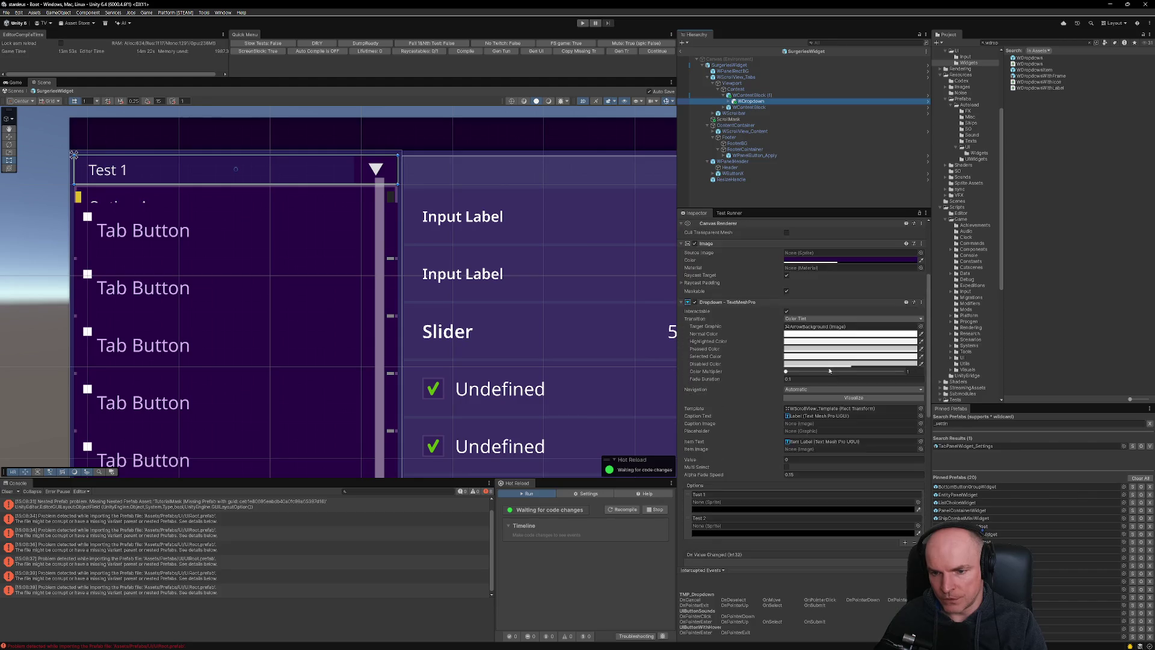
Set the Test 1 dropdown's Layout Element Min Height to 40.
scroll(829, 371, "down", 7)
left_click(800, 419)
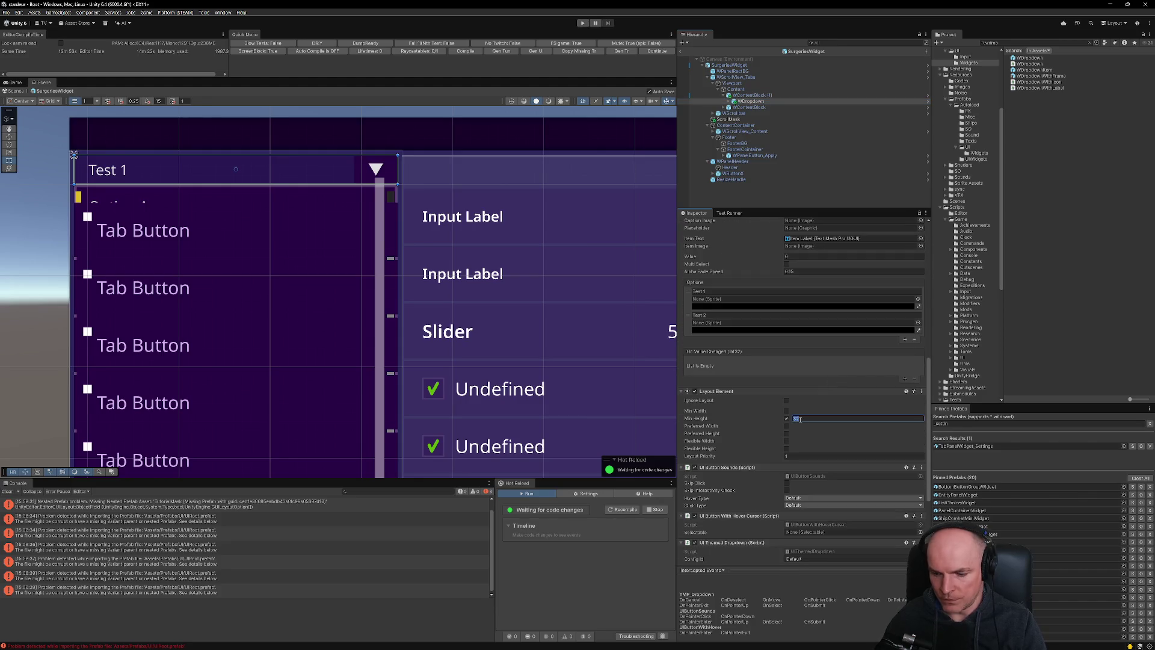
type("40")
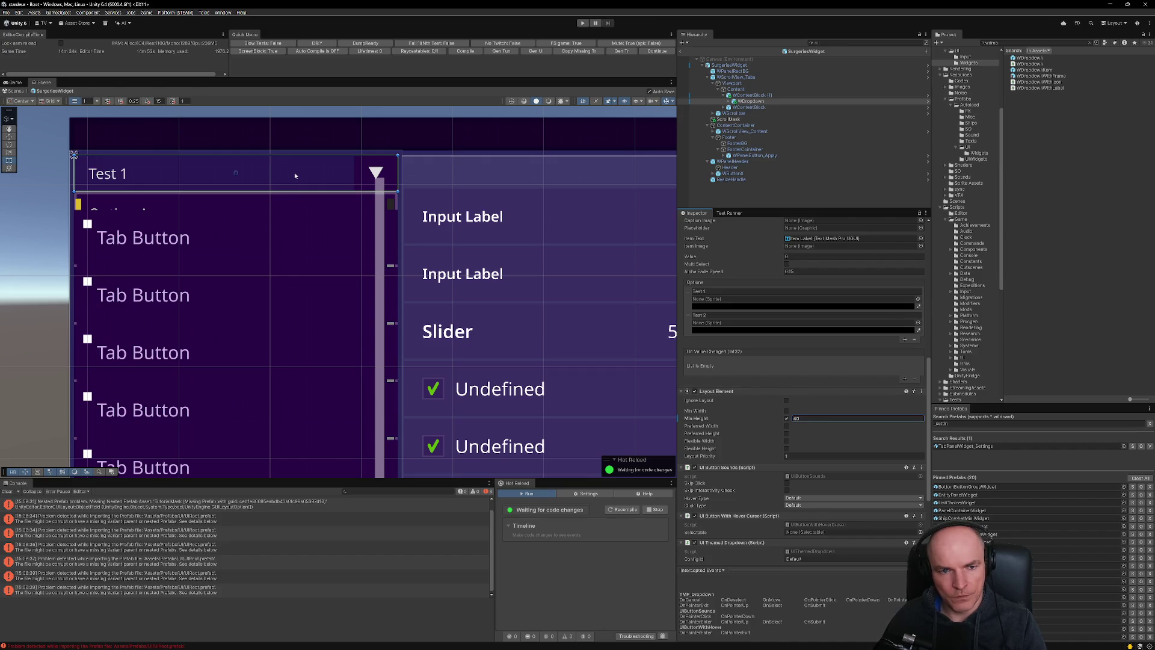
left_click(752, 107)
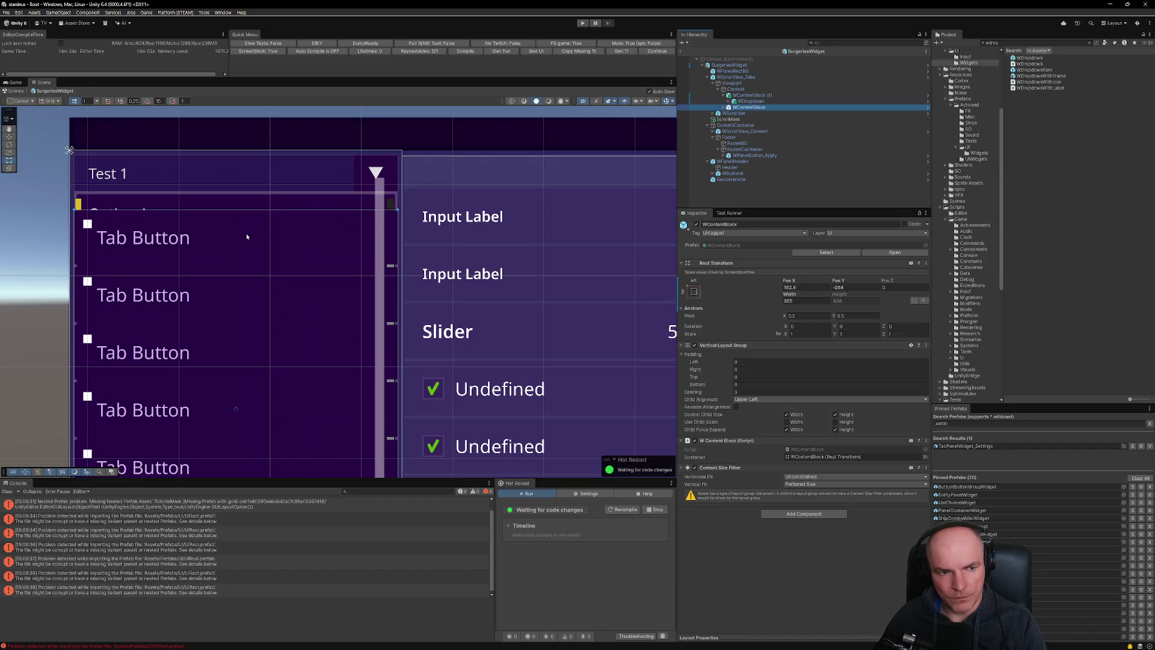
Deactivate the dropdown's WScrollView_Template so its option list is hidden.
left_click(204, 240)
left_click(246, 184)
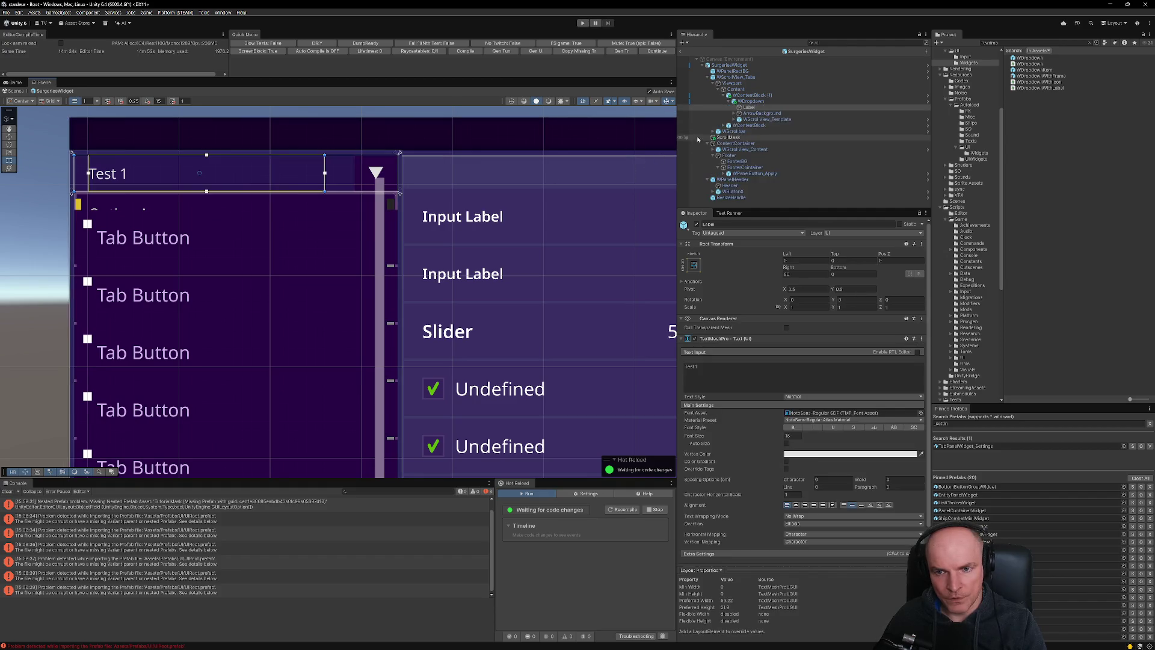
left_click(746, 102)
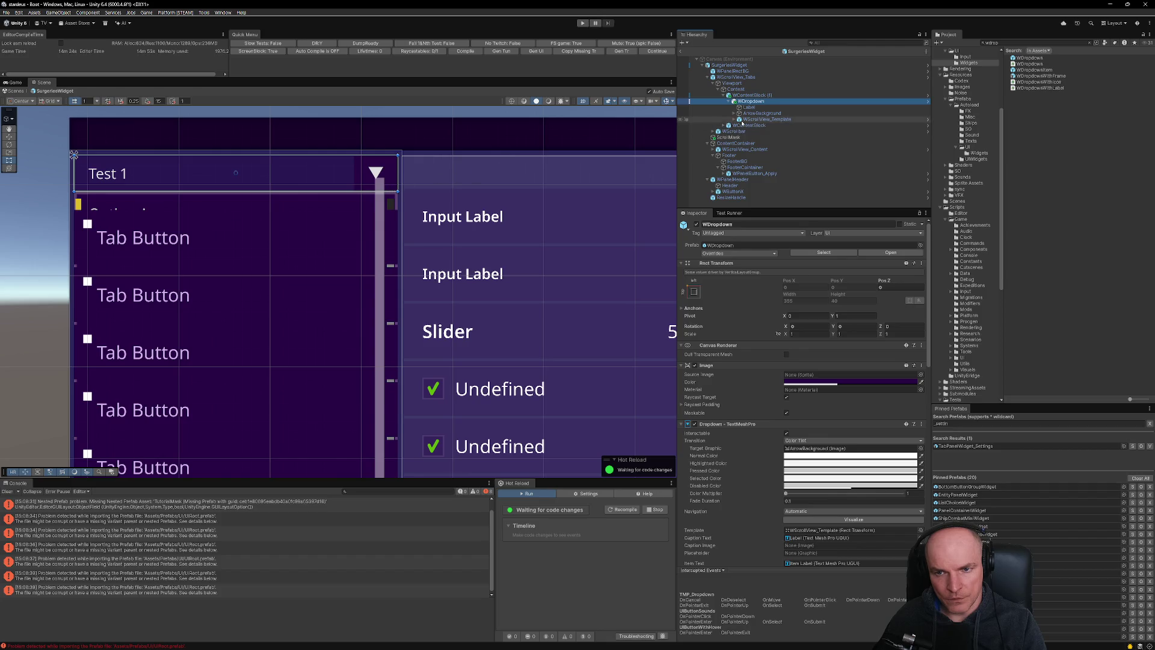
left_click(767, 119)
left_click(697, 225)
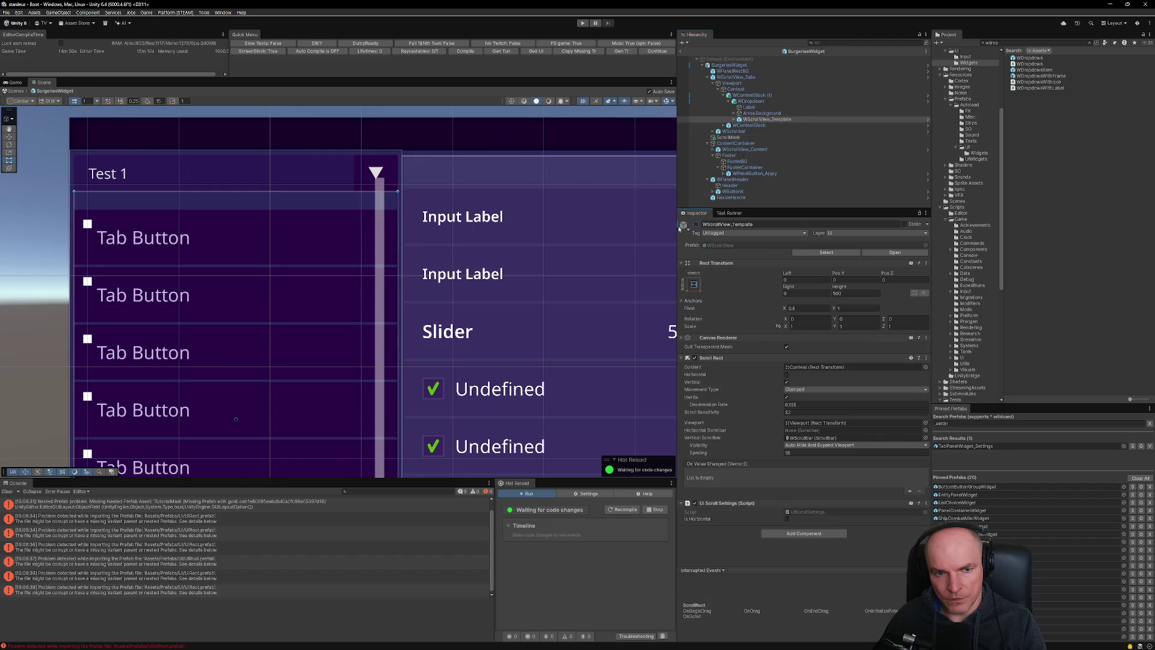
left_click(405, 231)
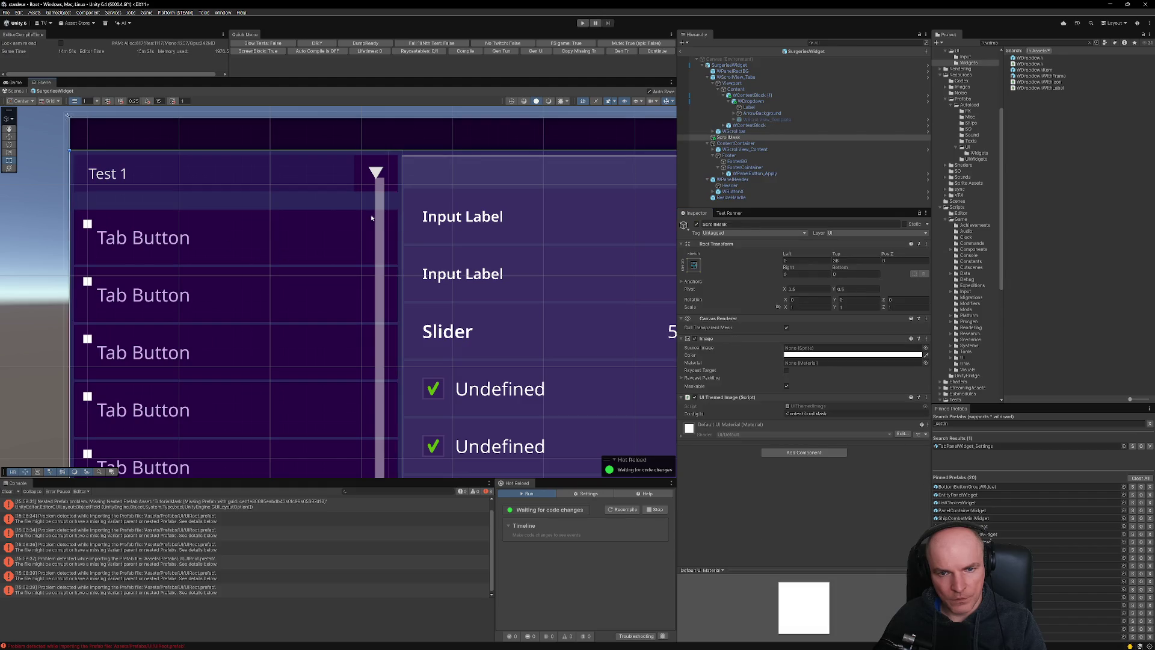
left_click(375, 216)
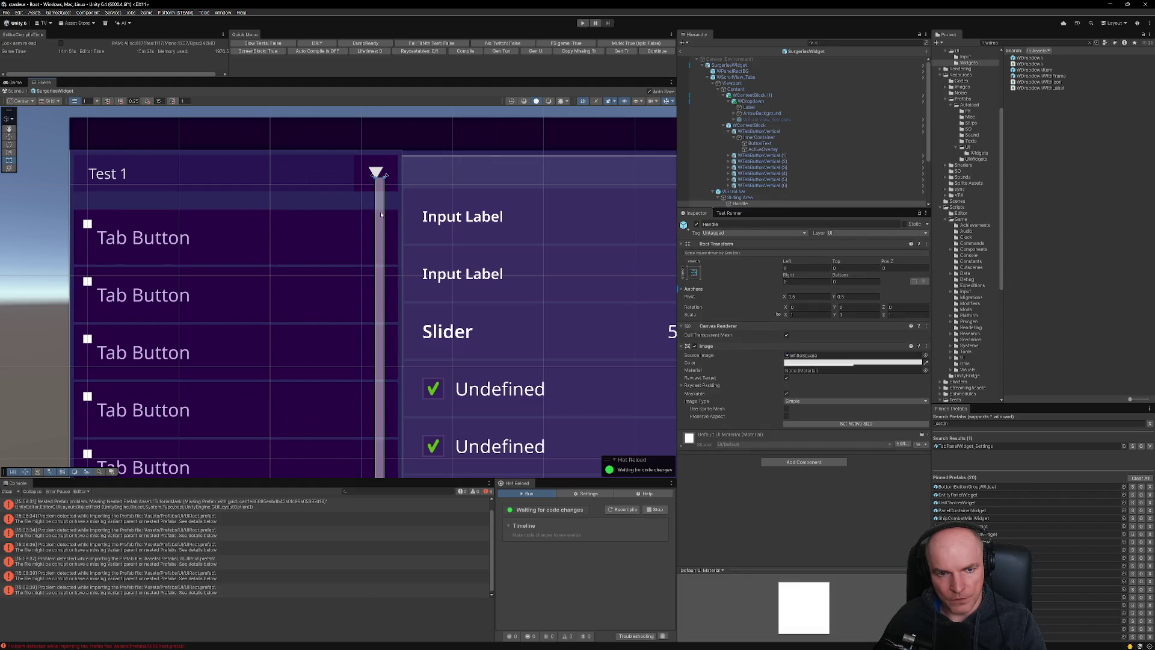
left_click(726, 96)
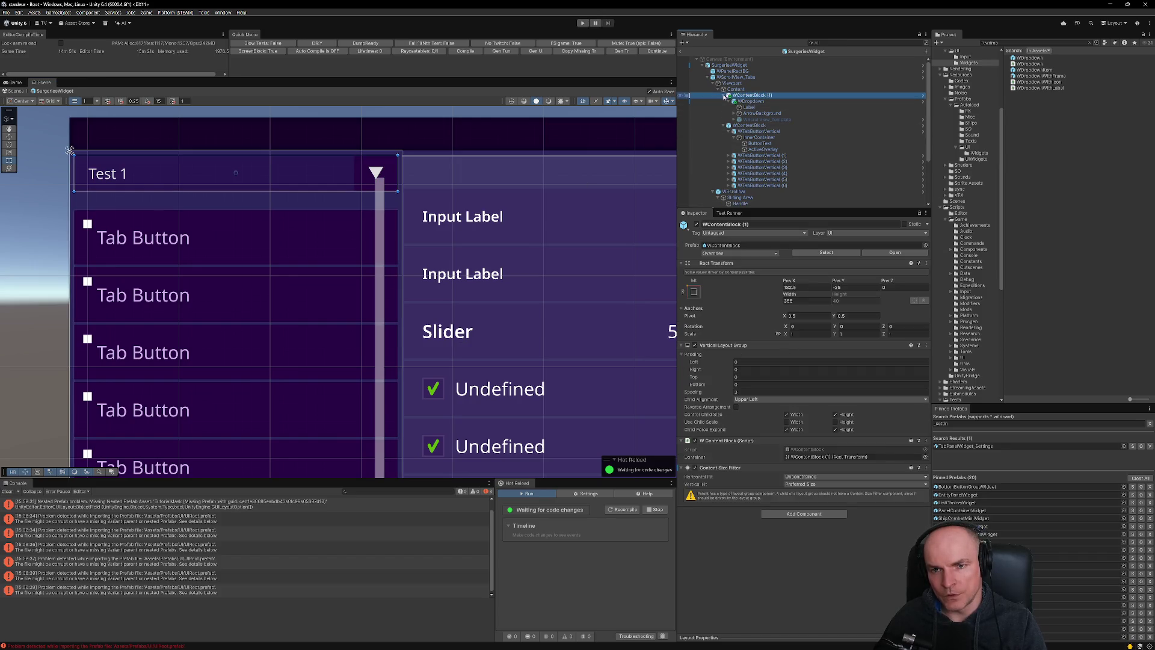
left_click(725, 97)
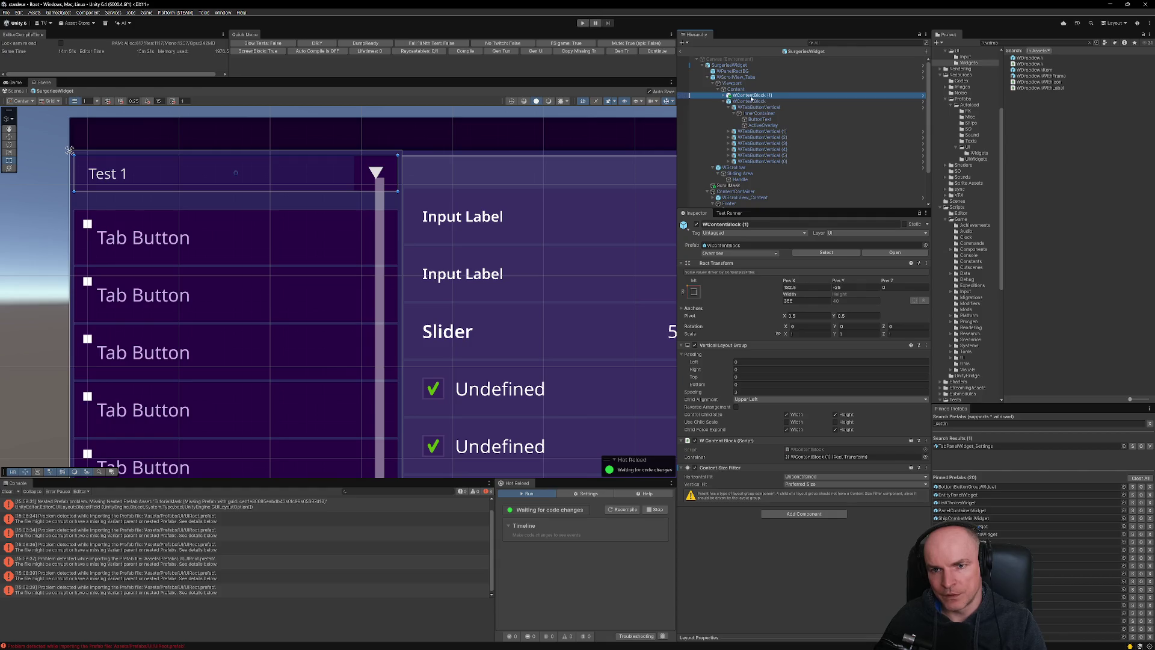
Drag WContentBlock (1) above WScrollView_Tabs, directly under SurgeriesWidget.
left_click_drag(752, 82, 746, 75)
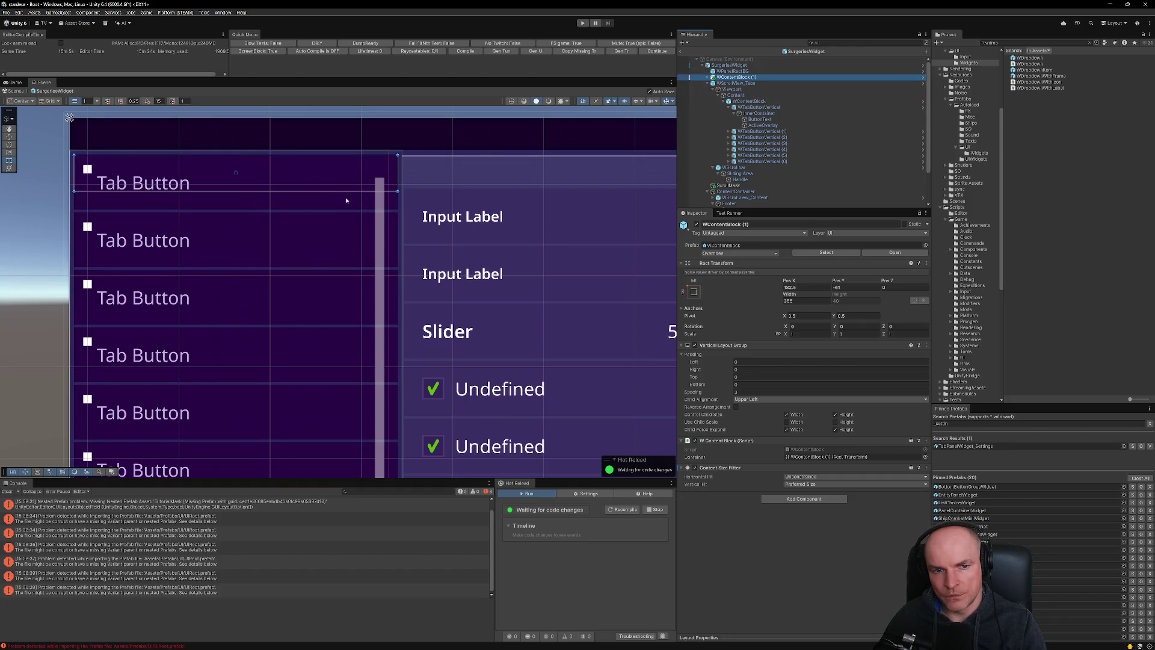
left_click(707, 83)
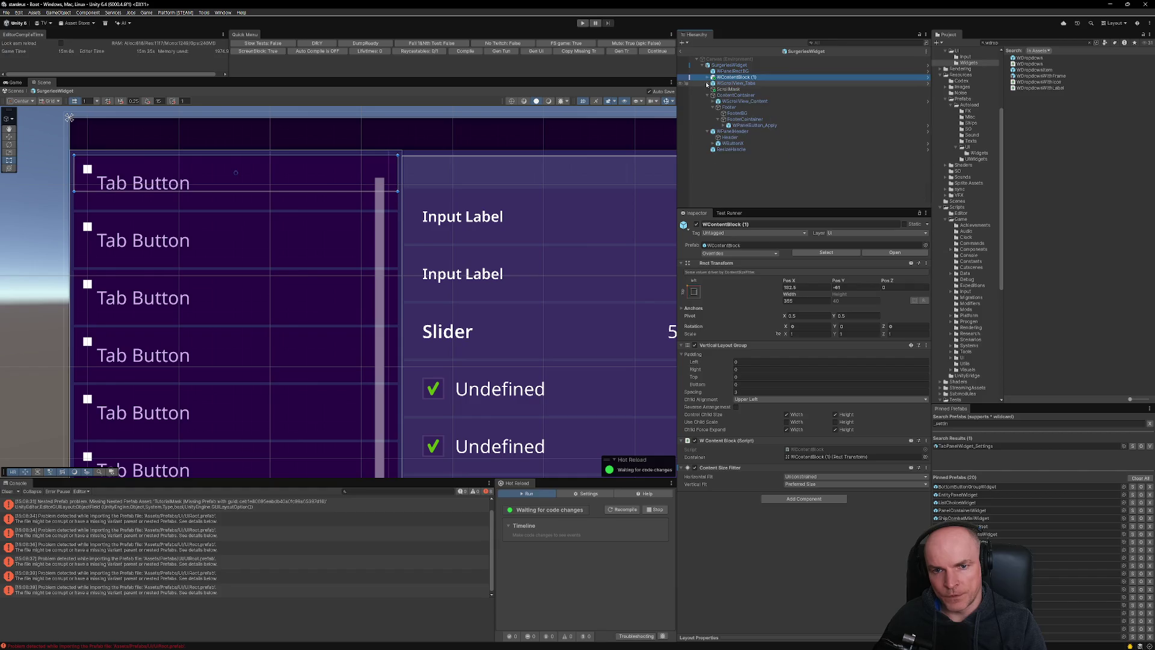
left_click(728, 65)
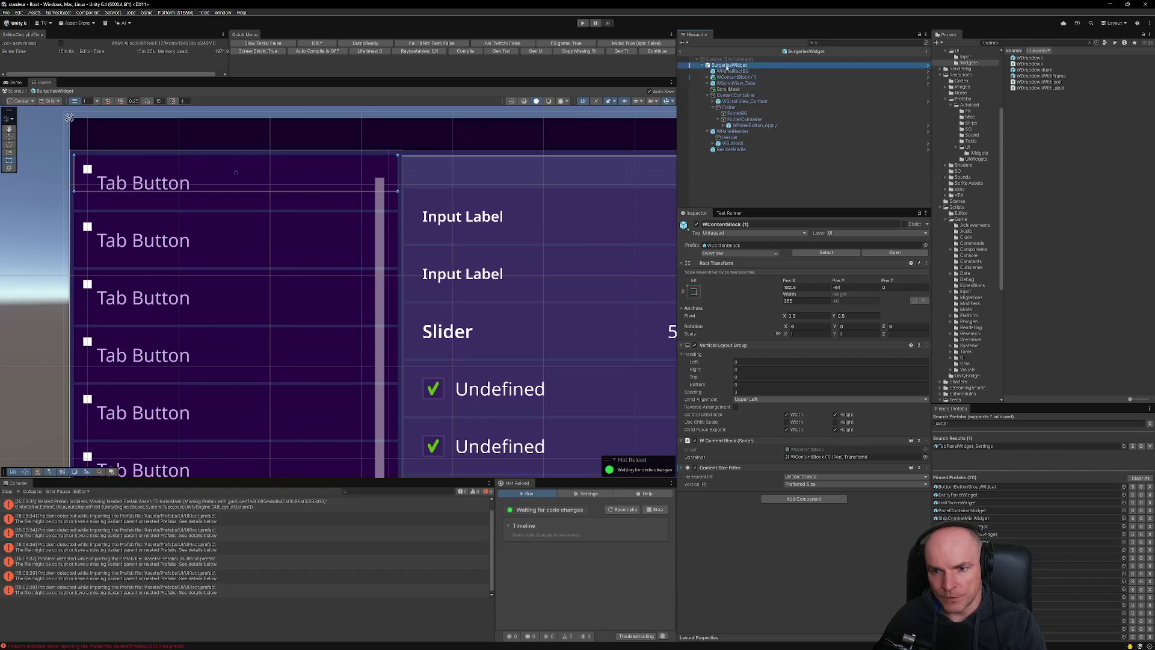
scroll(313, 313, "down", 5)
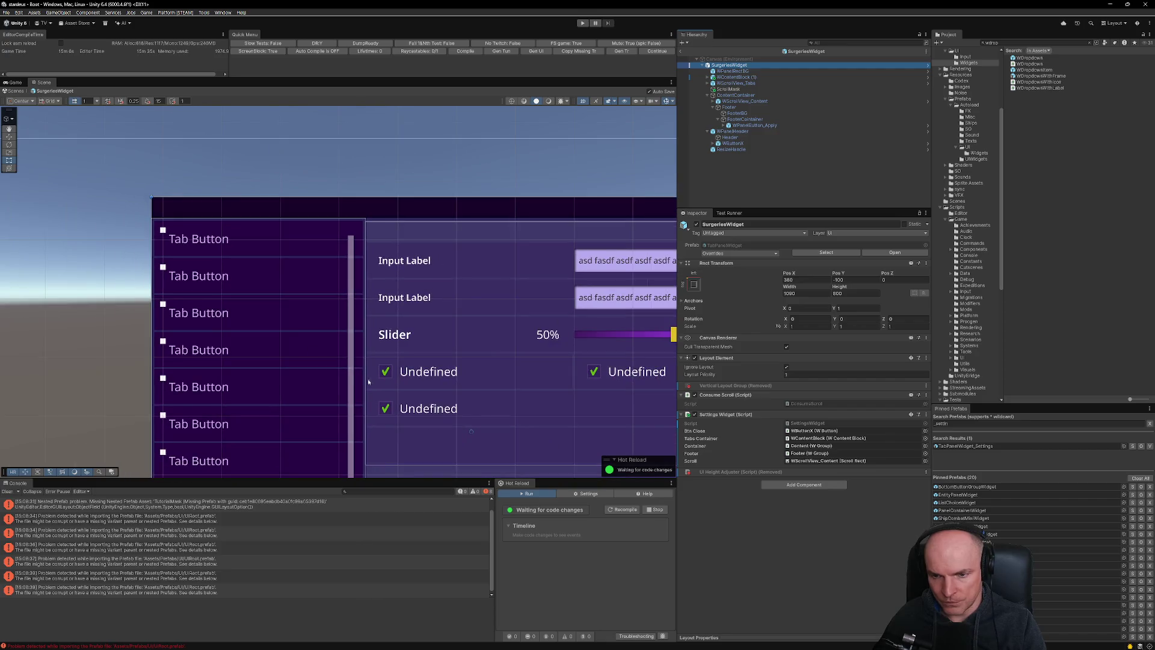
scroll(330, 294, "down", 1)
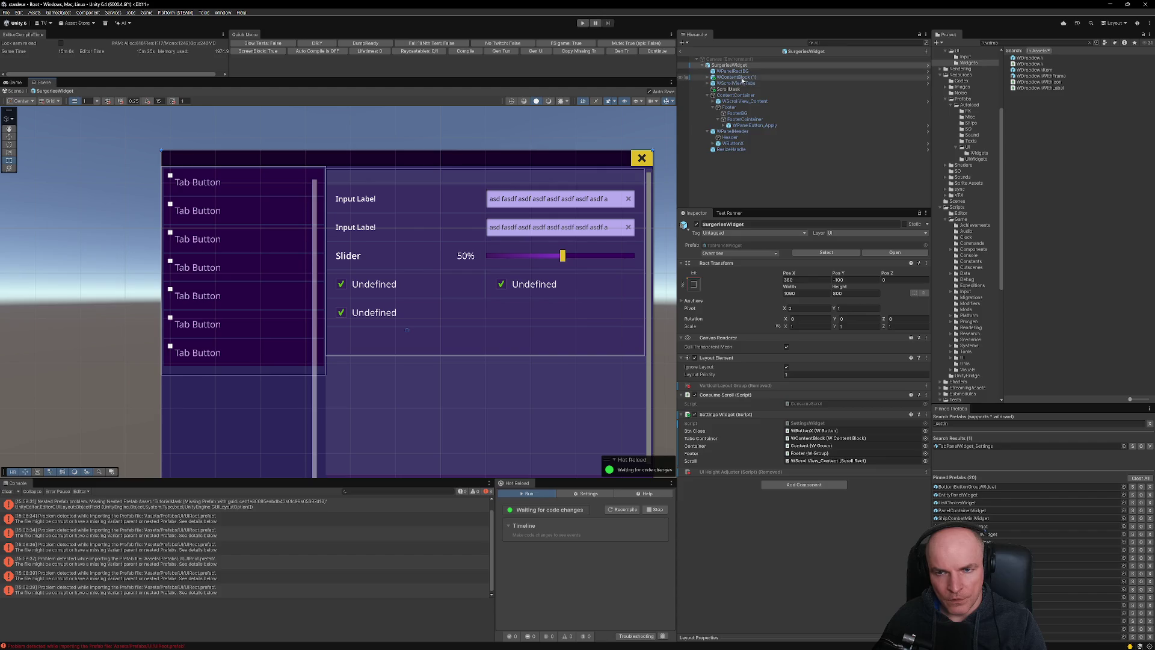
Drag WScrollView_Tabs' top edge down to about 84, below the Test 1 dropdown.
left_click(740, 82)
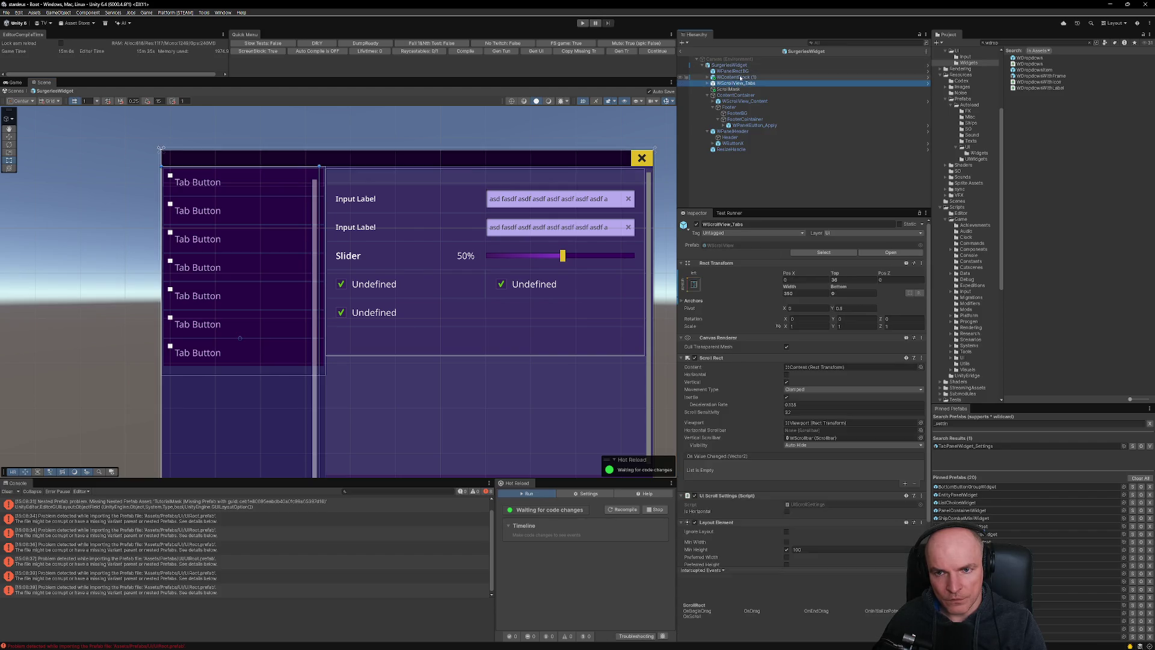
left_click(740, 78)
left_click(739, 84)
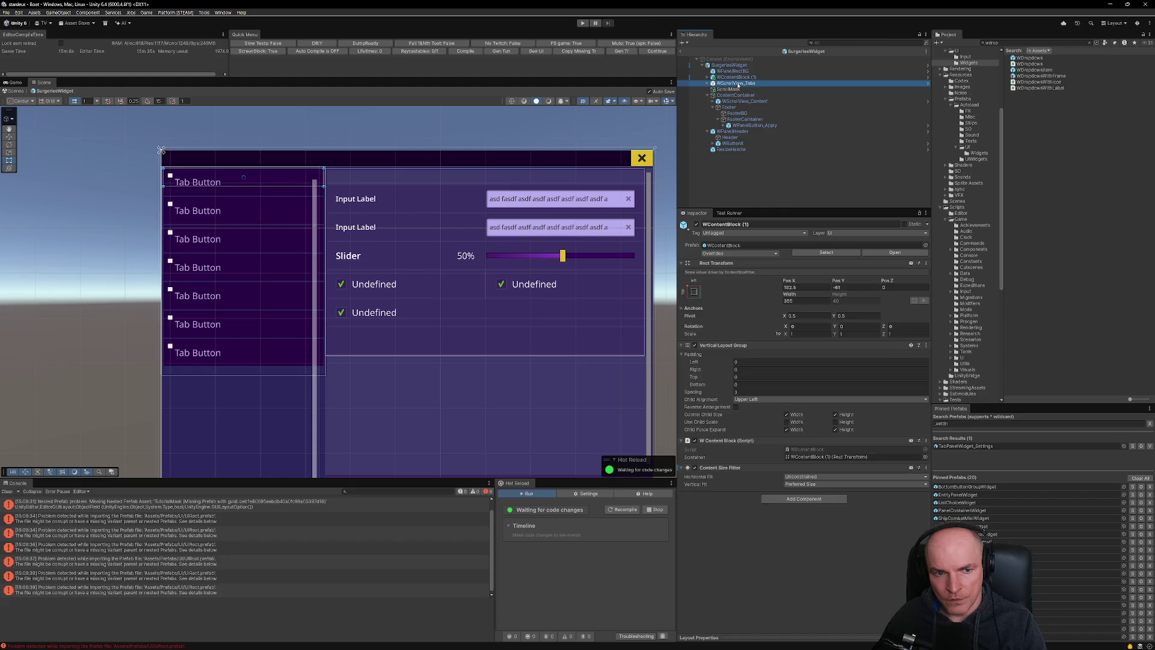
left_click_drag(276, 170, 277, 191)
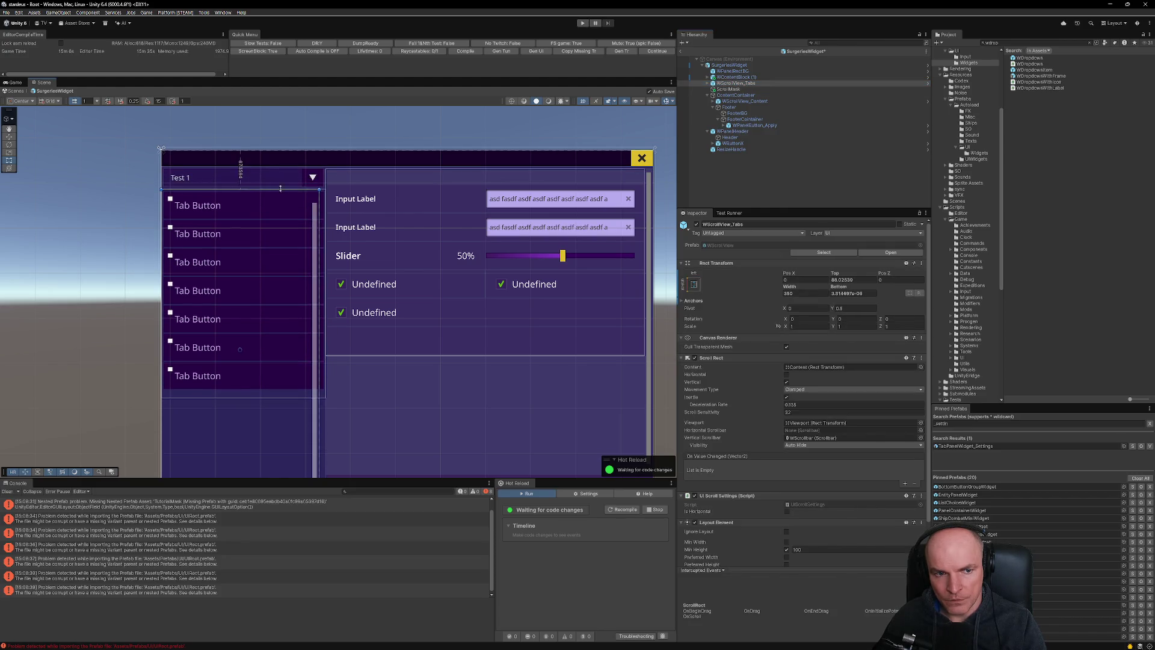
Raise WScrollView_Tabs' top edge slightly in the Scene view.
left_click(303, 181)
left_click(303, 181)
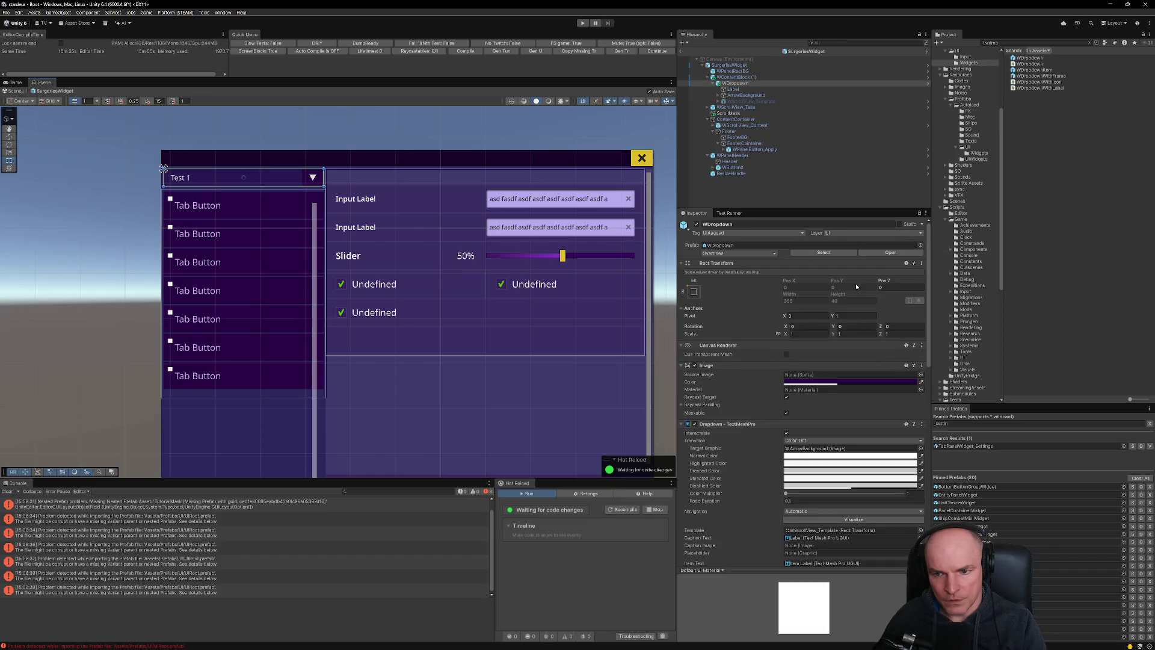
scroll(251, 184, "up", 5)
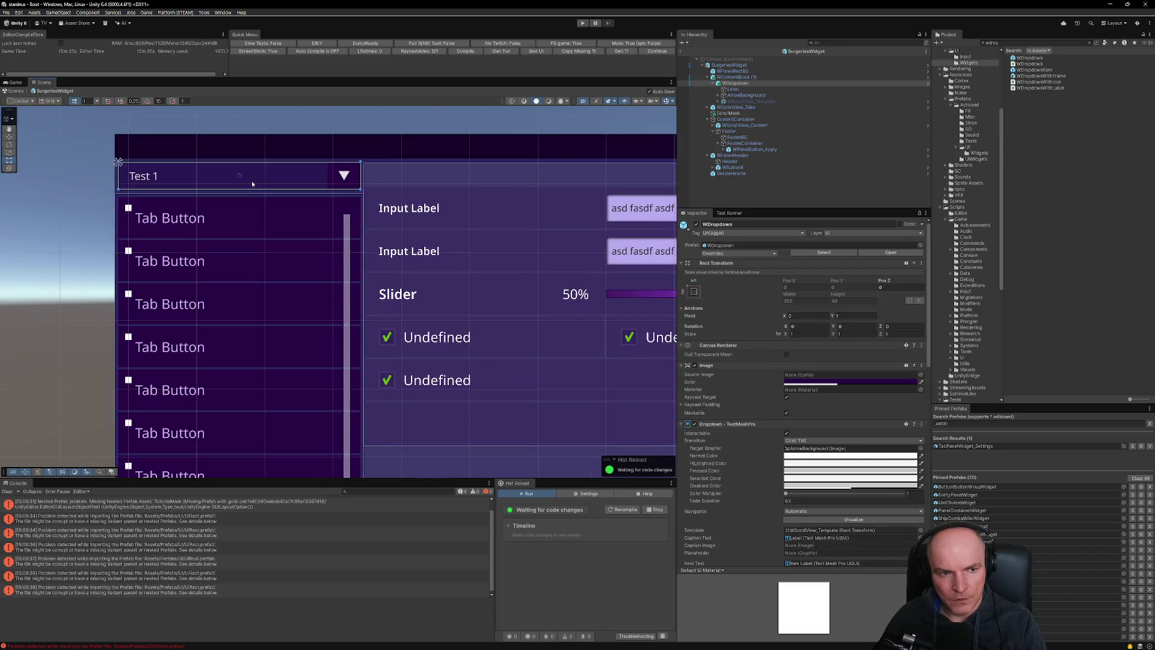
scroll(252, 183, "up", 1)
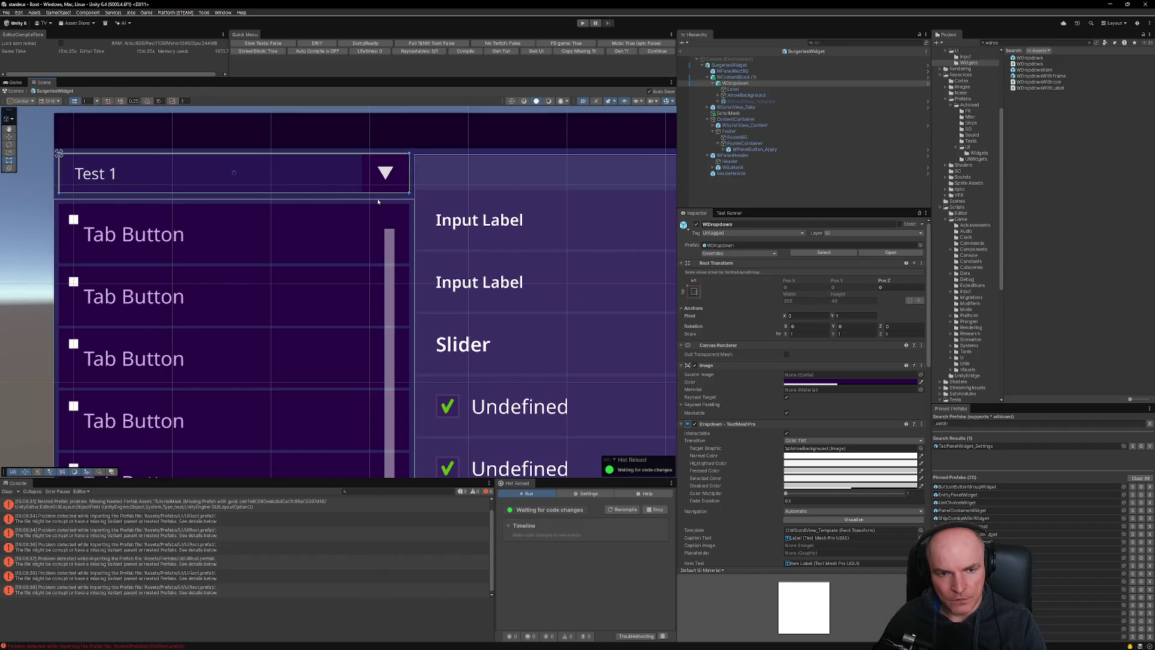
left_click(378, 201)
left_click(740, 78)
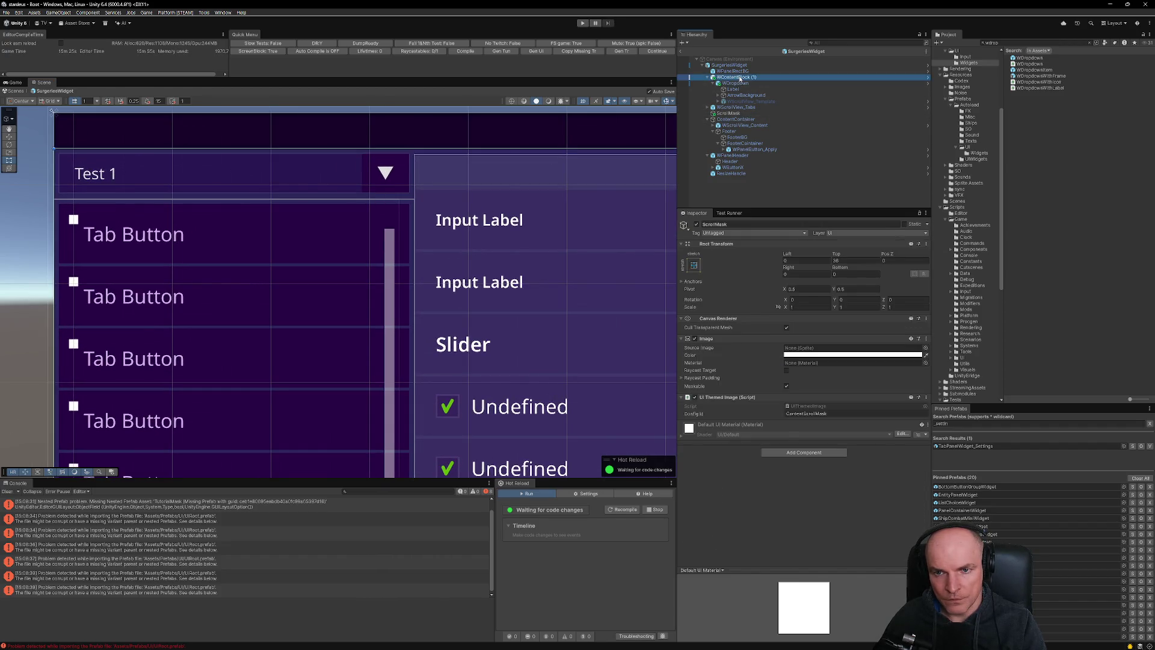
left_click(734, 107)
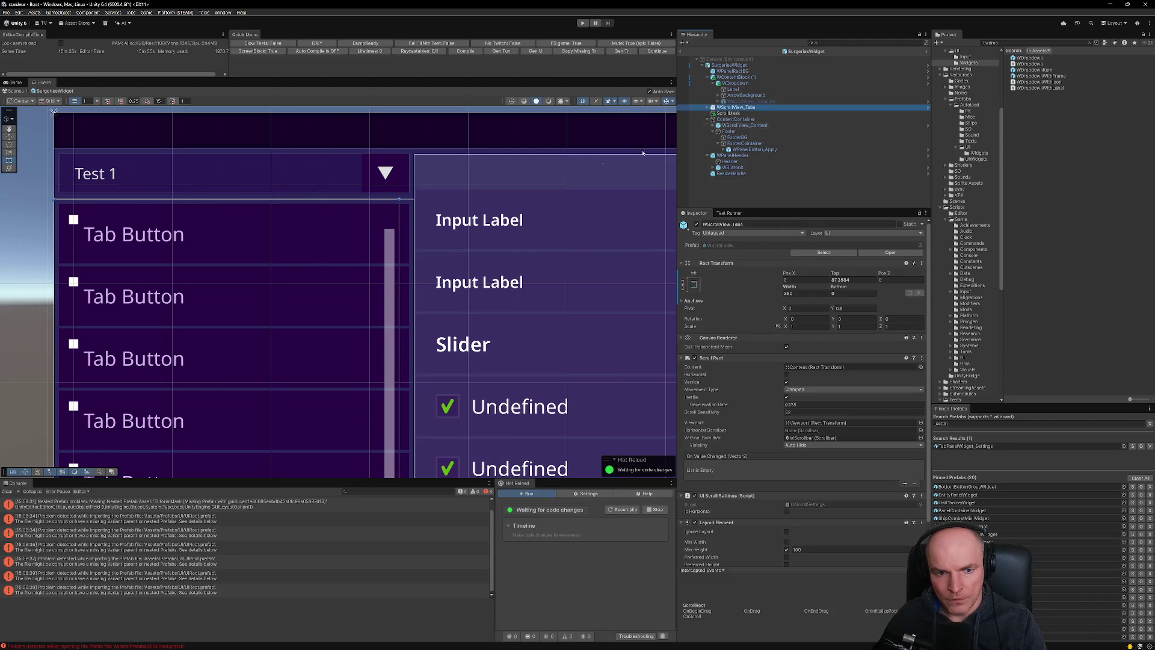
left_click_drag(386, 199, 386, 193)
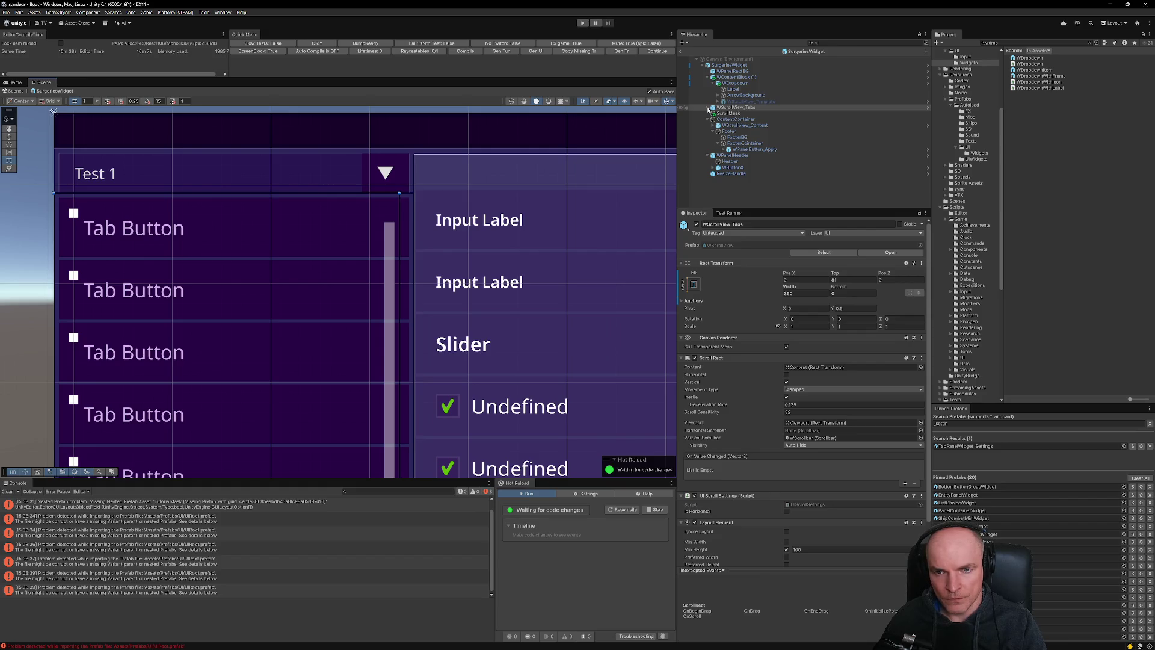
Set the tab Content's Vertical Layout Group padding Top to 20, then view Figma.
left_click(708, 109)
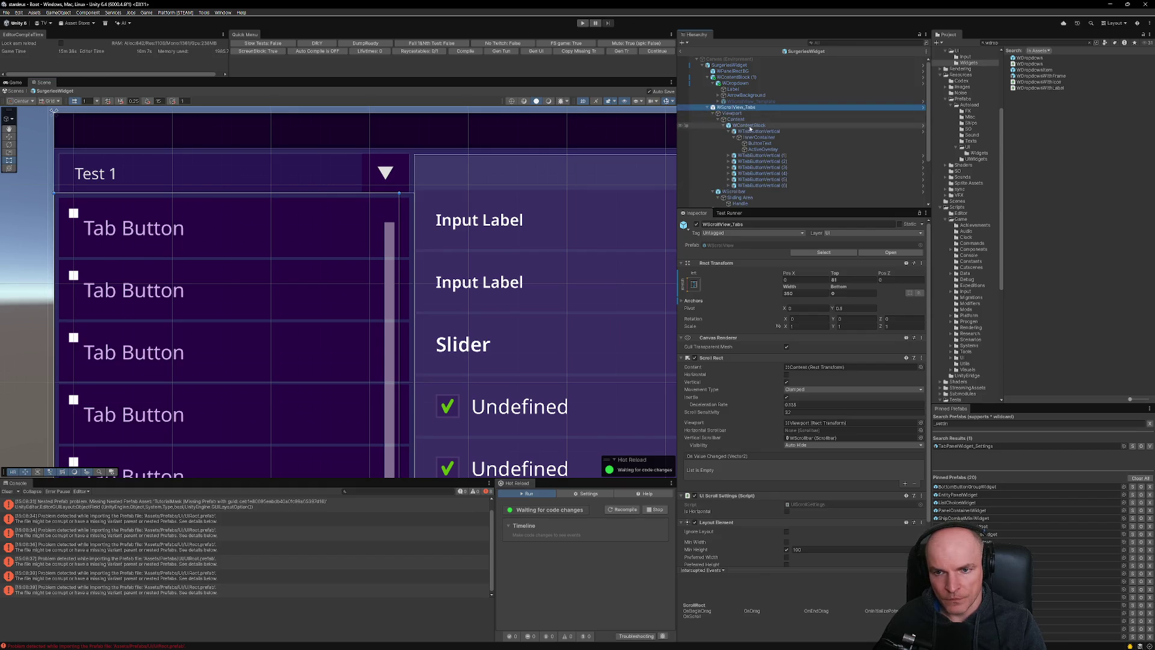
left_click(735, 119)
left_click(753, 490)
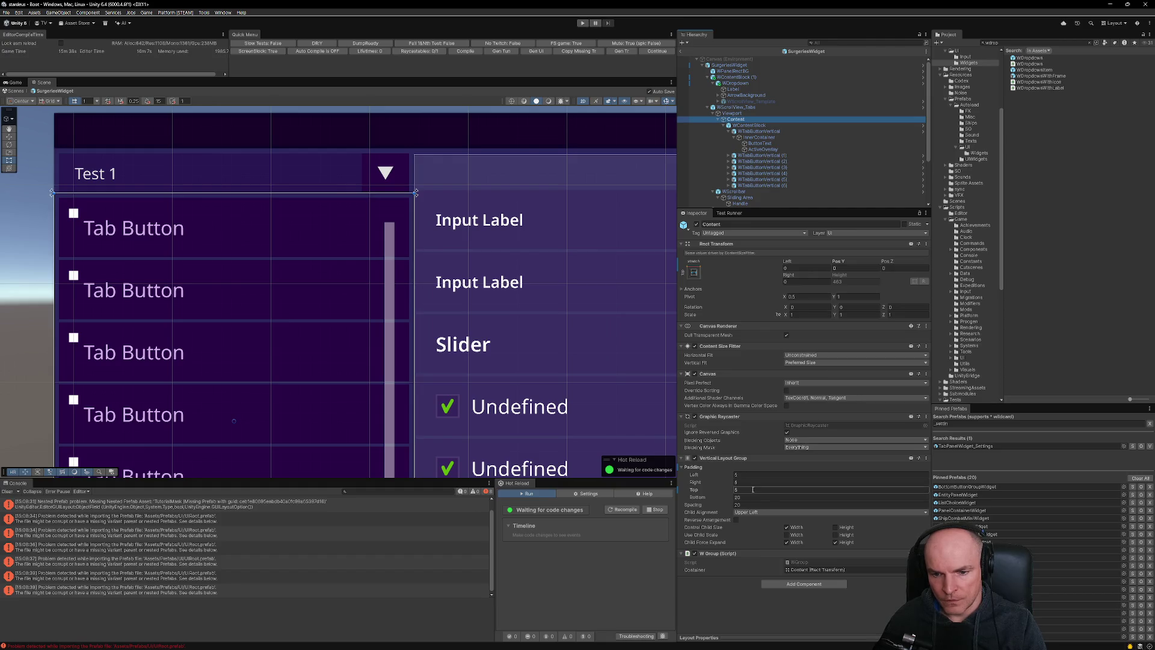
type("20")
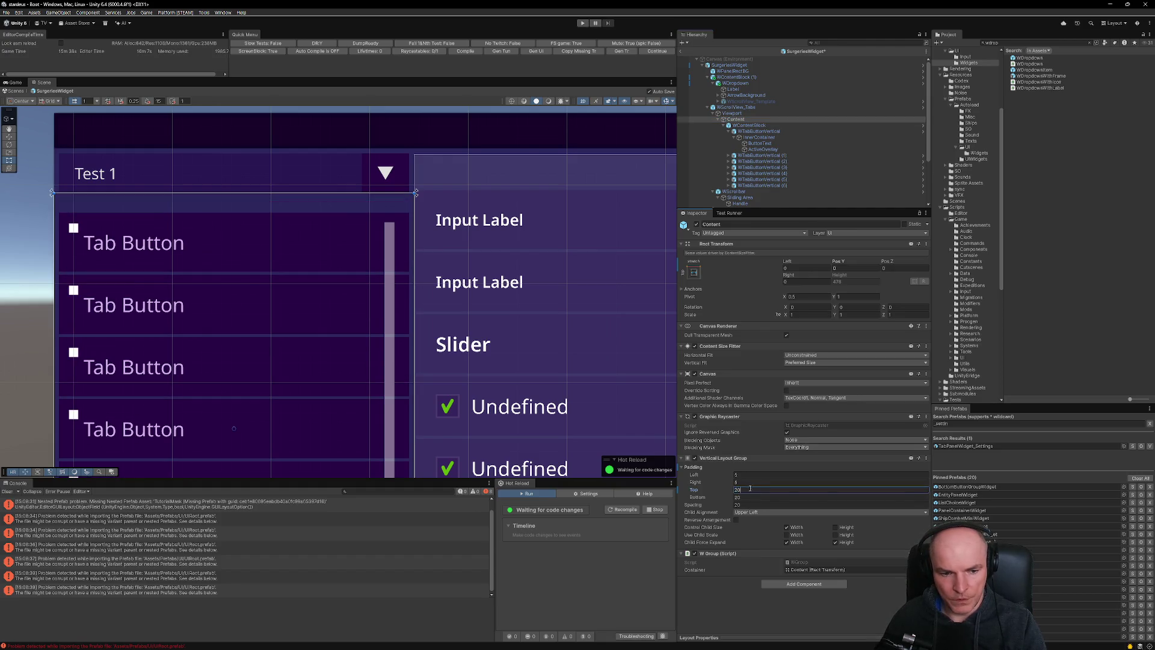
key("alt+Tab")
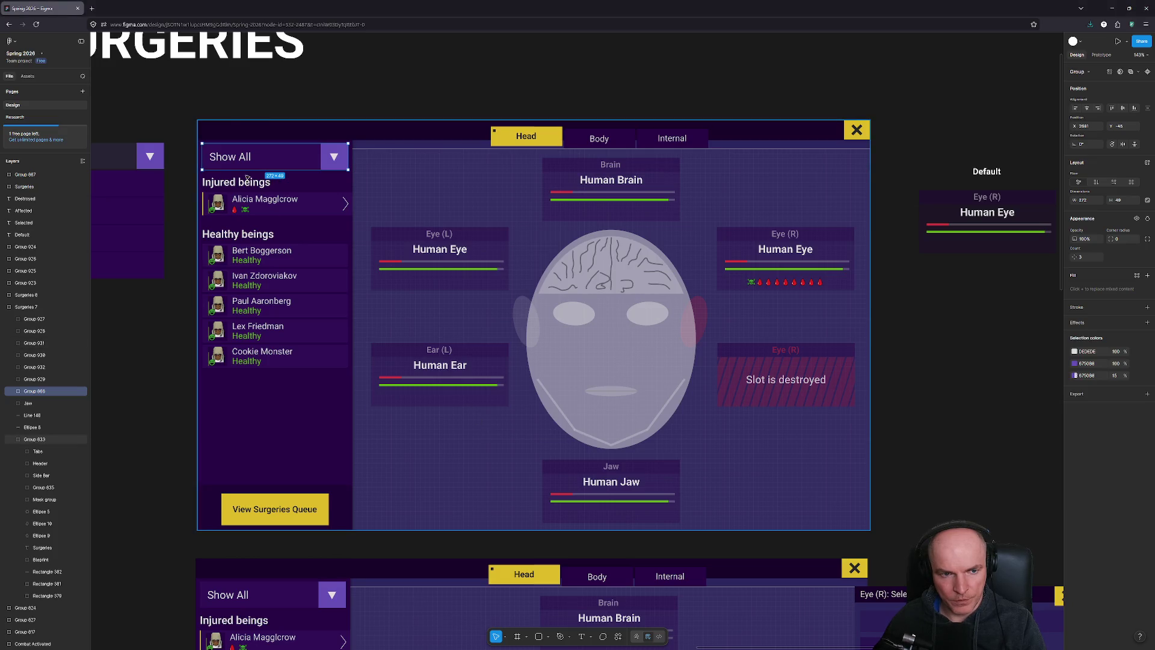
Check the Figma Side Bar group's size against the Unity panel, ending back in Unity.
key("alt+Tab")
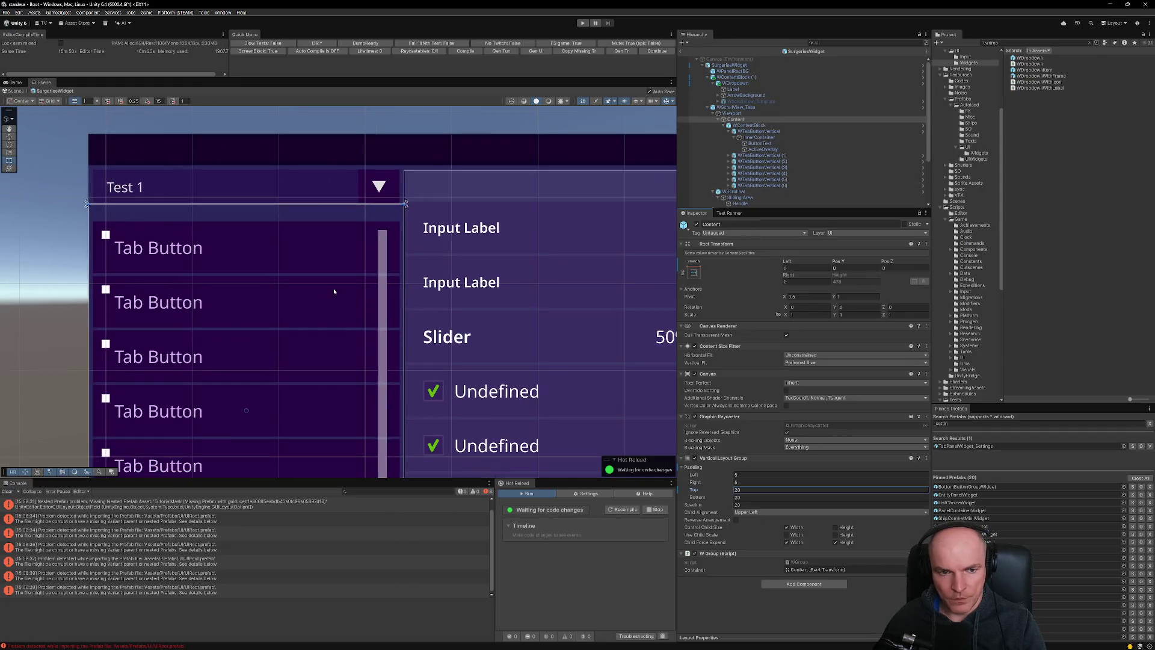
scroll(334, 292, "down", 5)
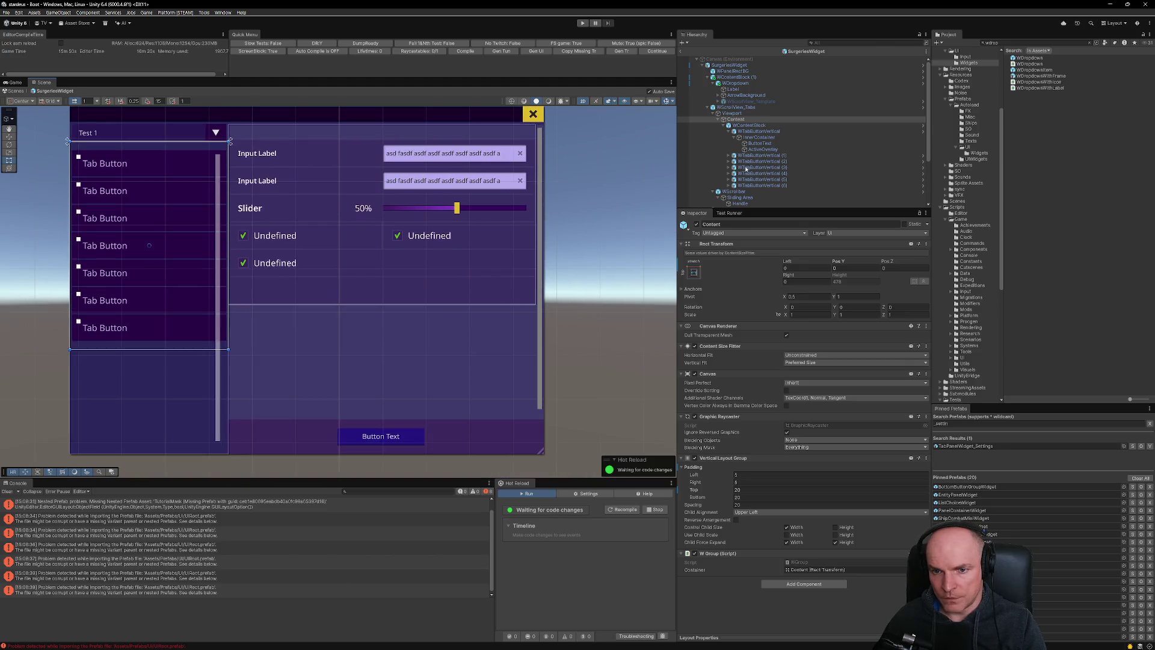
scroll(744, 185, "down", 3)
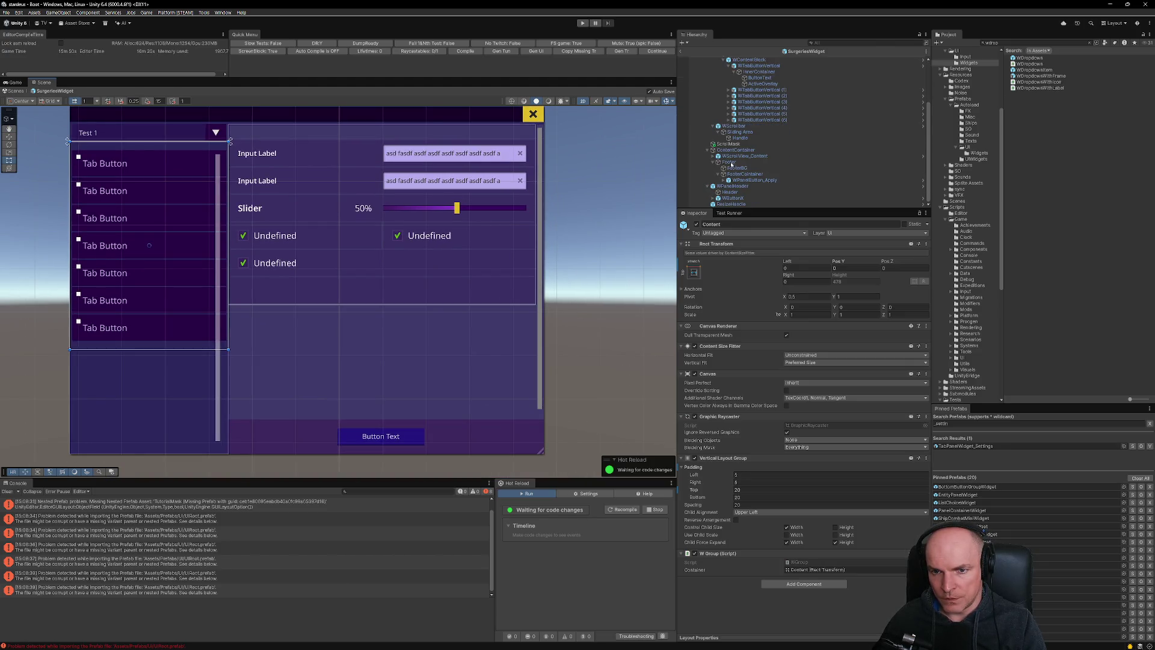
key("alt+Tab")
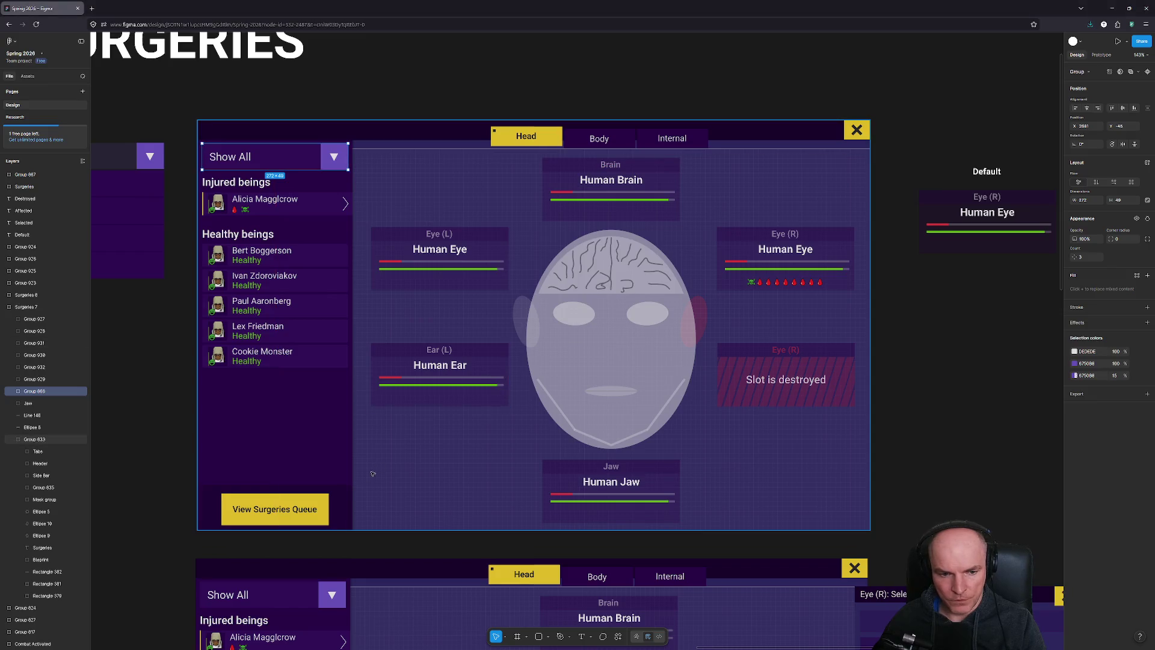
key("alt+Tab")
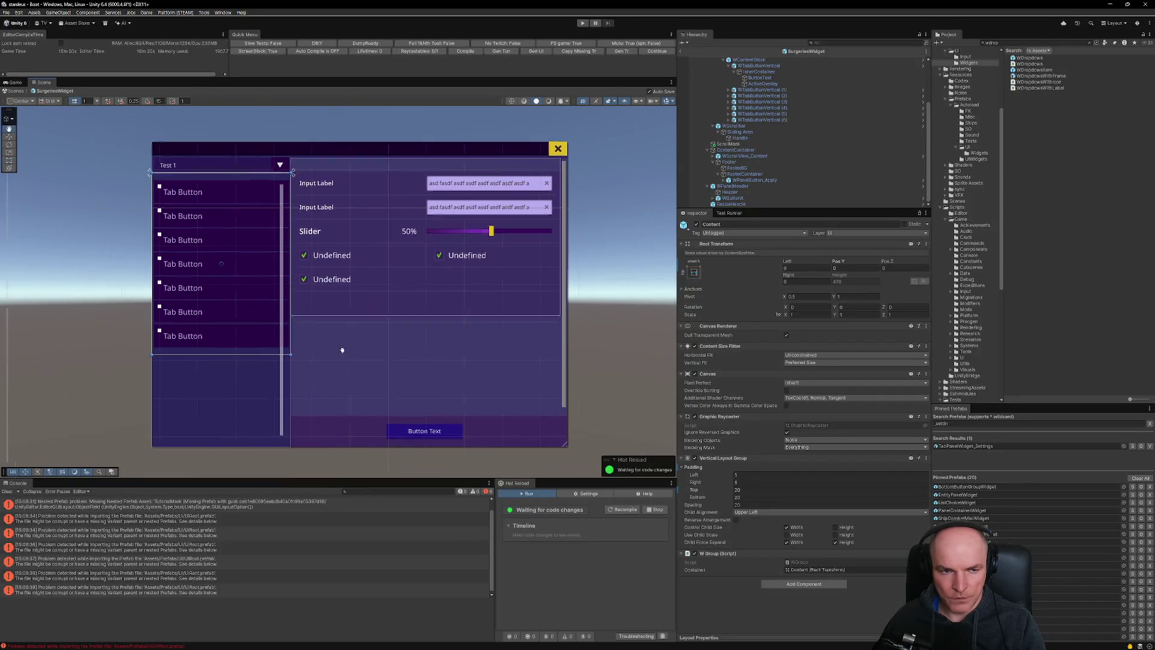
key("alt+Tab")
left_click(305, 410)
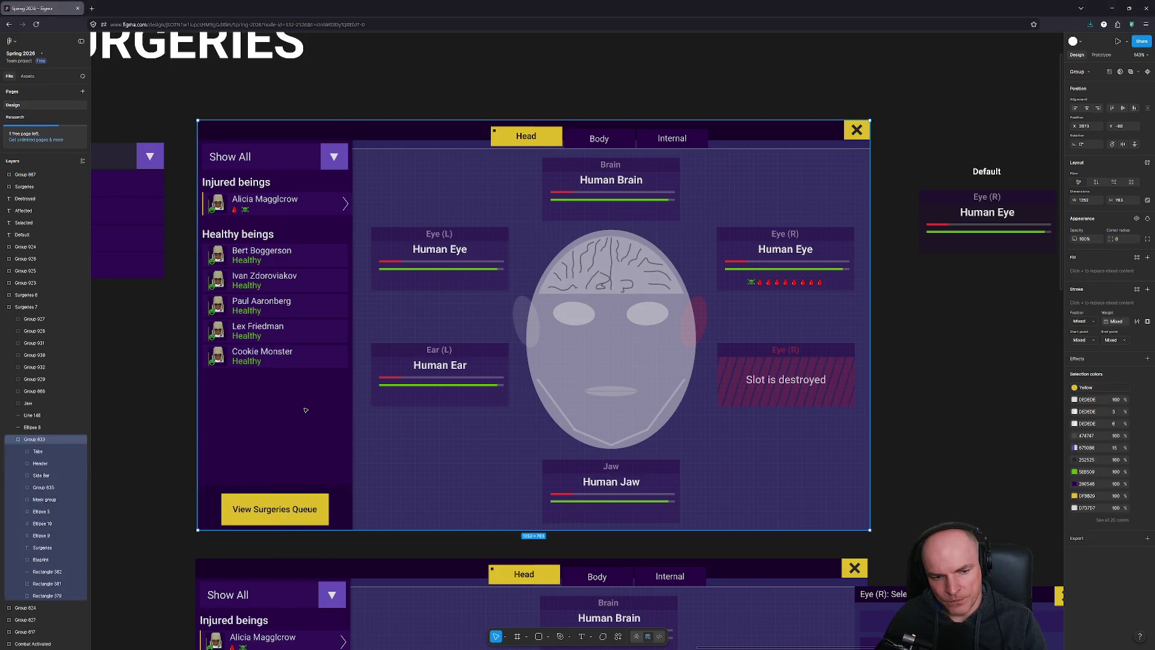
key("alt+Tab")
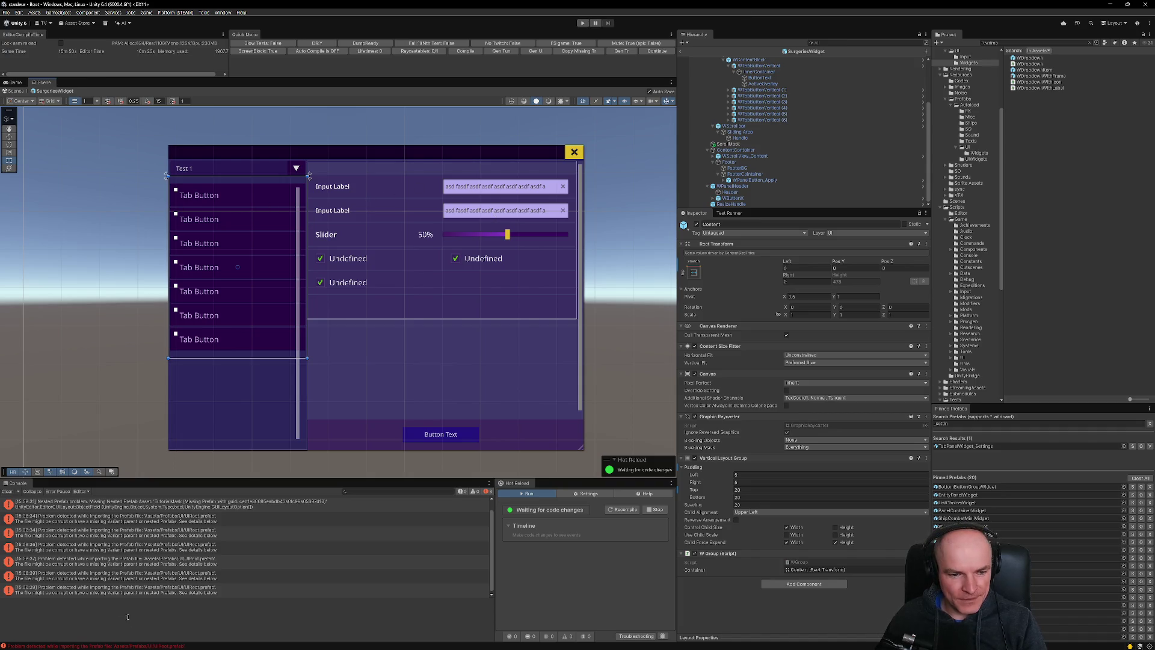
Clear the Console and delete all seven WTabPanelItem children under WScrollView_Content > Viewport > Content.
left_click(6, 492)
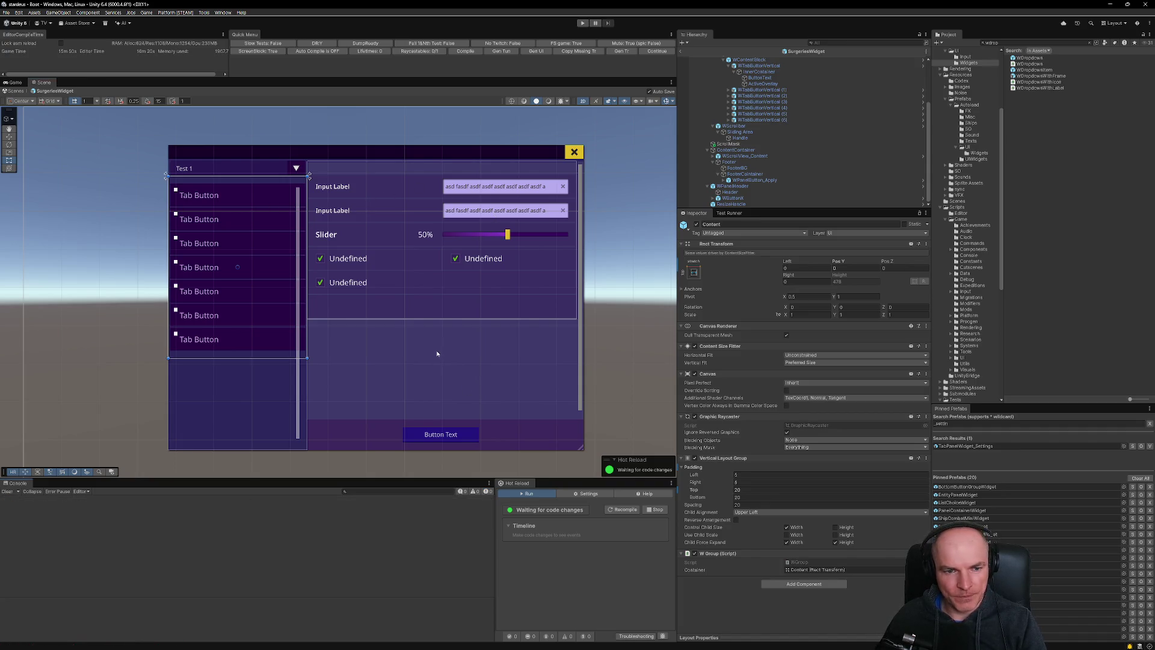
left_click(507, 241)
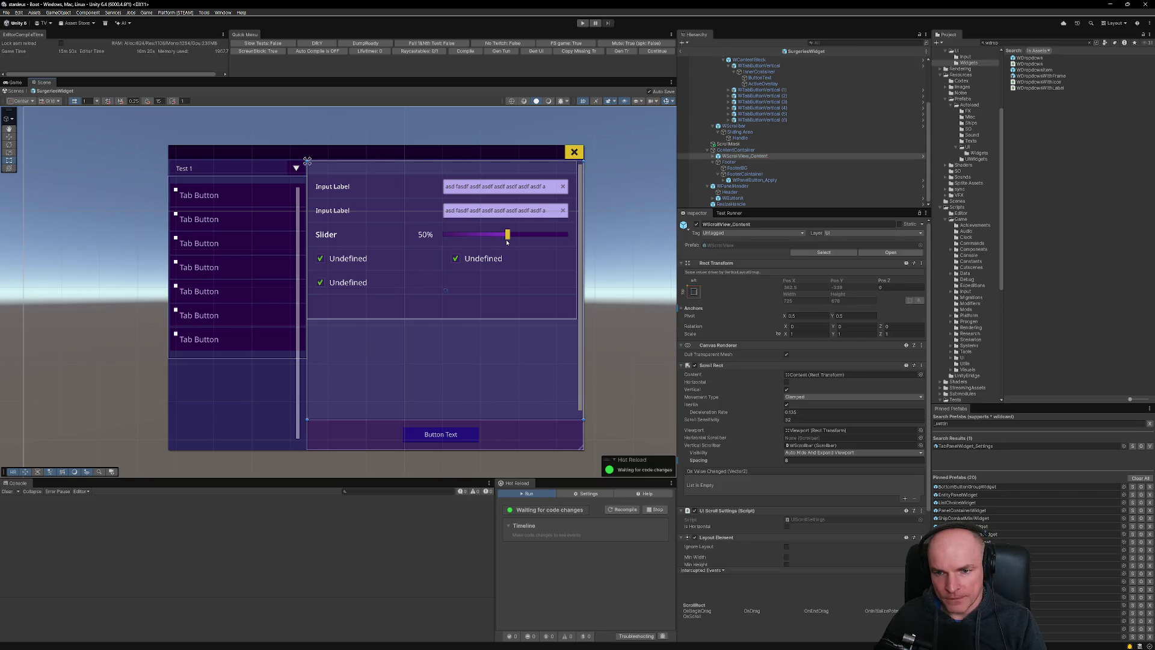
left_click(716, 157)
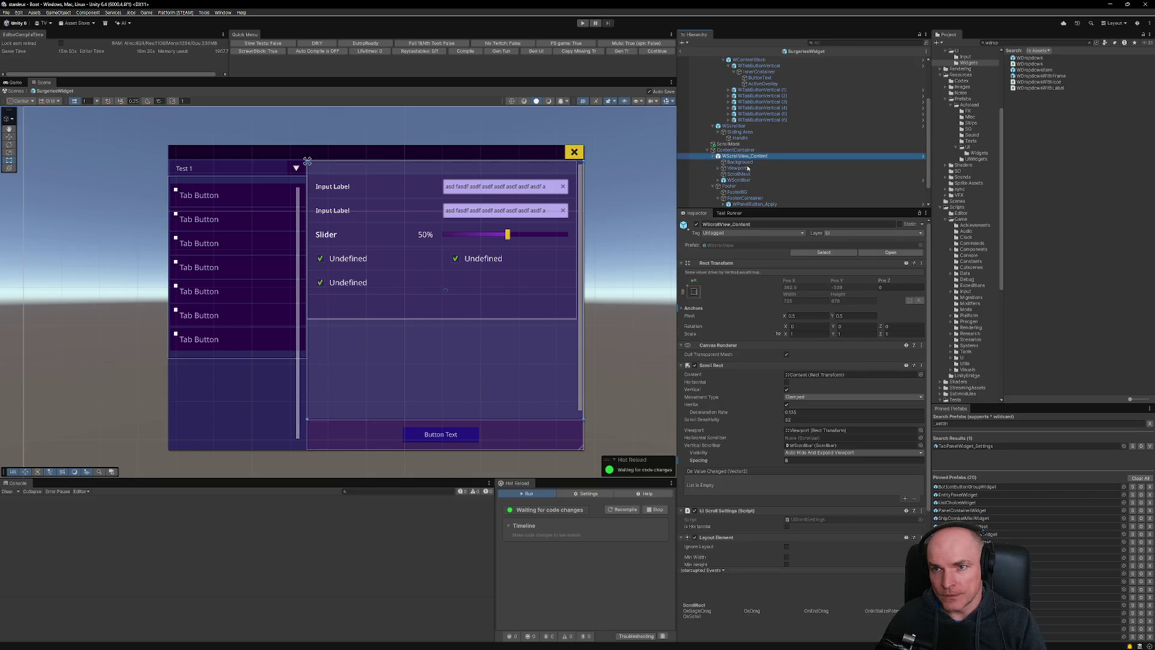
left_click(719, 169)
left_click(724, 174)
left_click(763, 180)
scroll(764, 185, "down", 3)
left_click(764, 144, "shift")
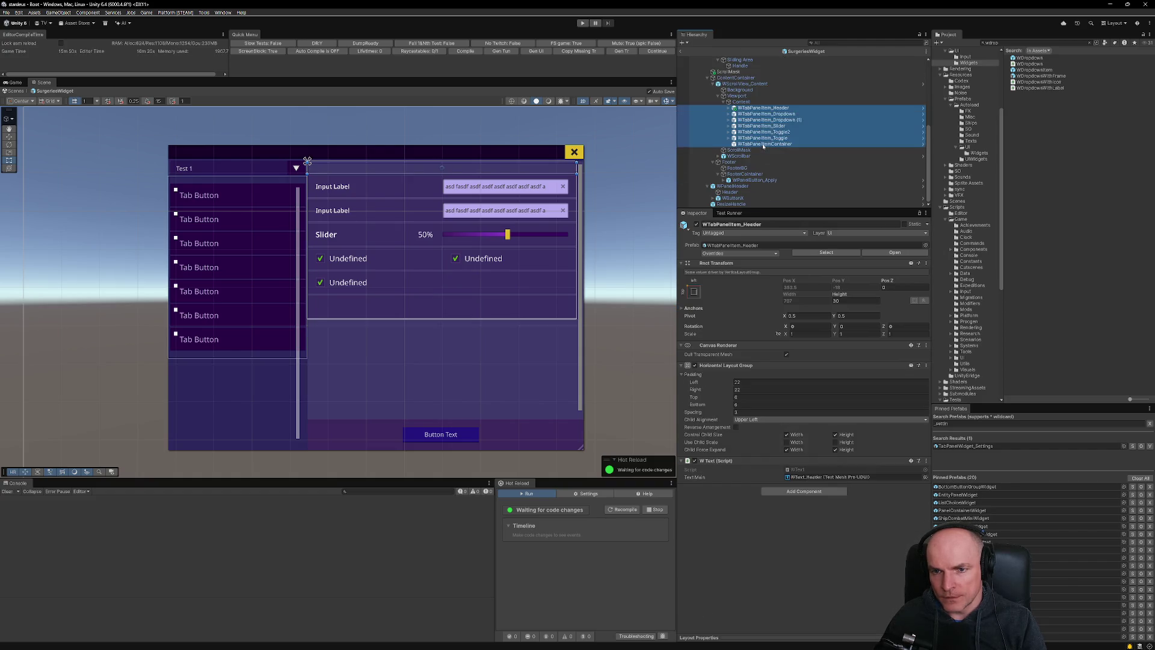
key("Delete")
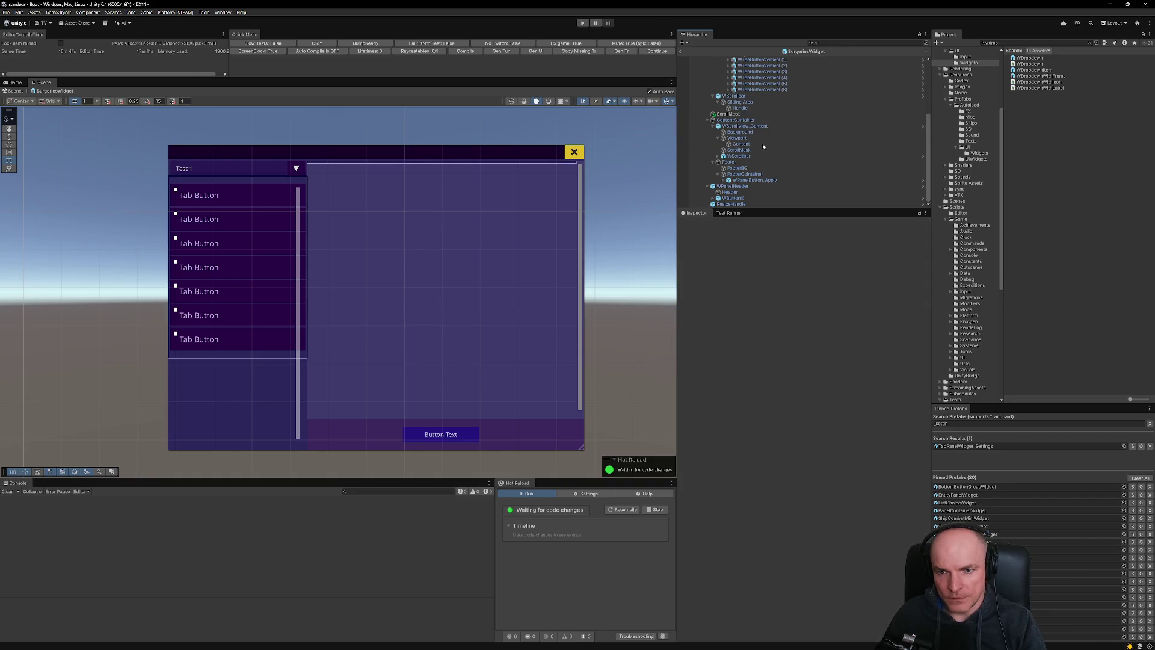
left_click(749, 126)
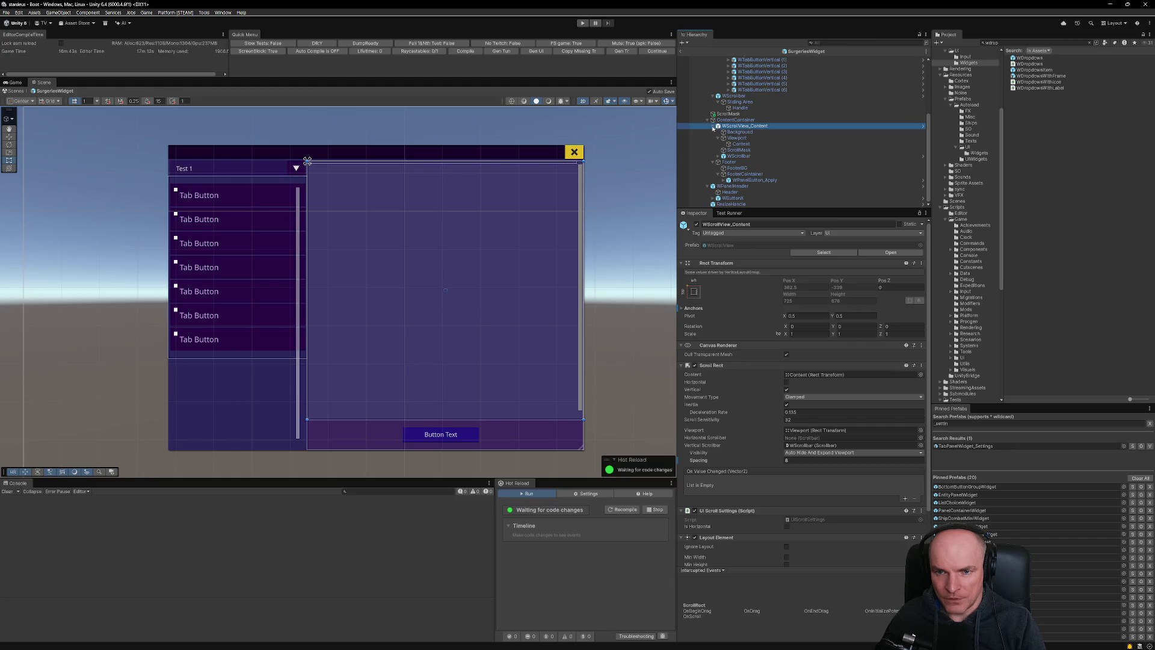
left_click(713, 126)
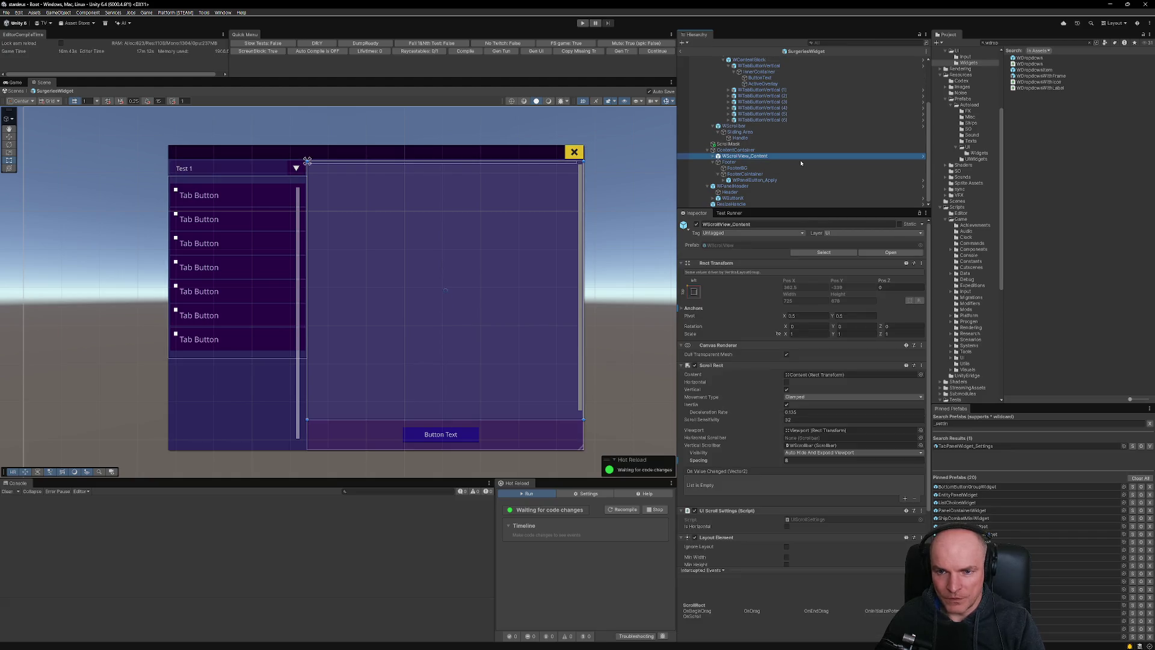
key("Delete")
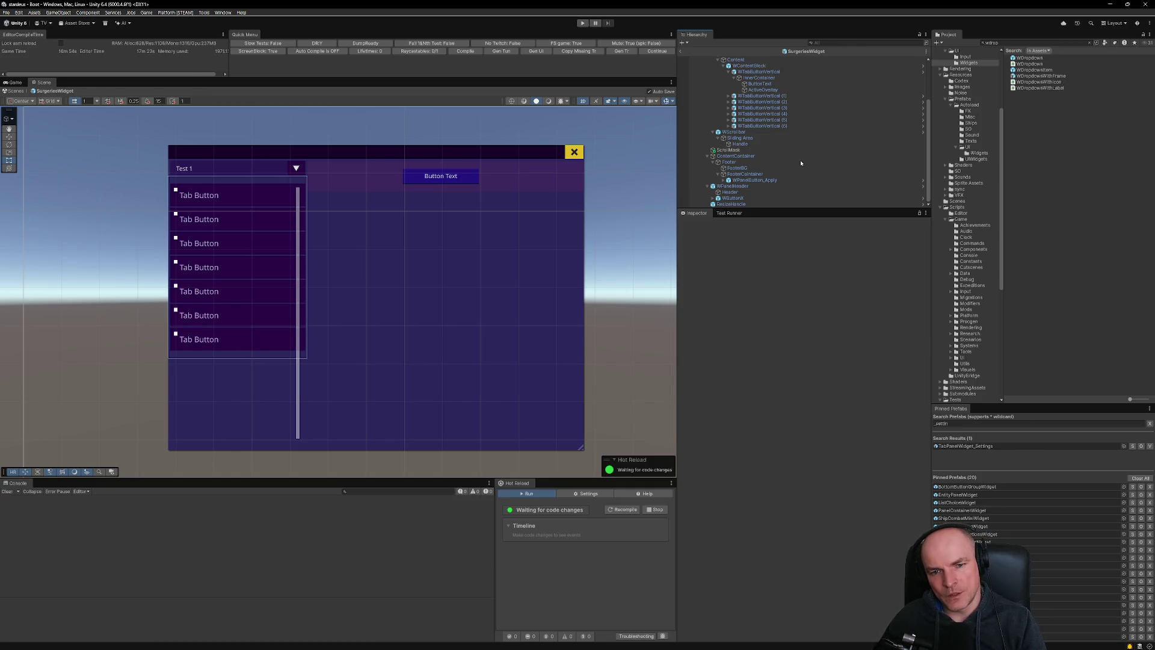
key("ctrl+z")
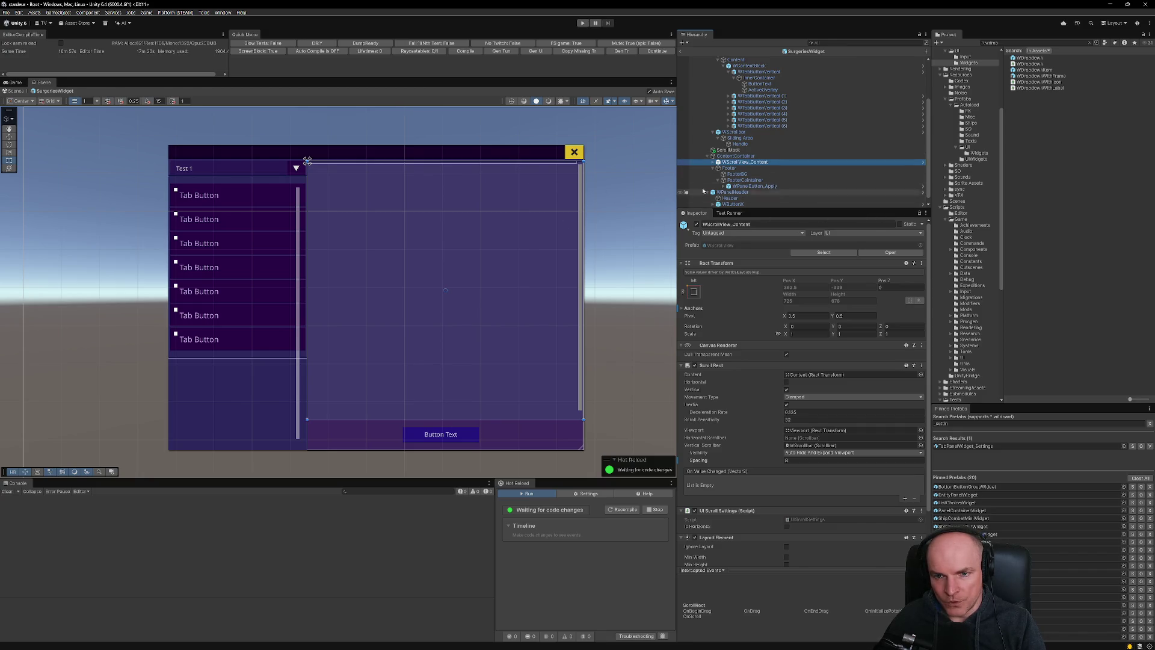
left_click(508, 434)
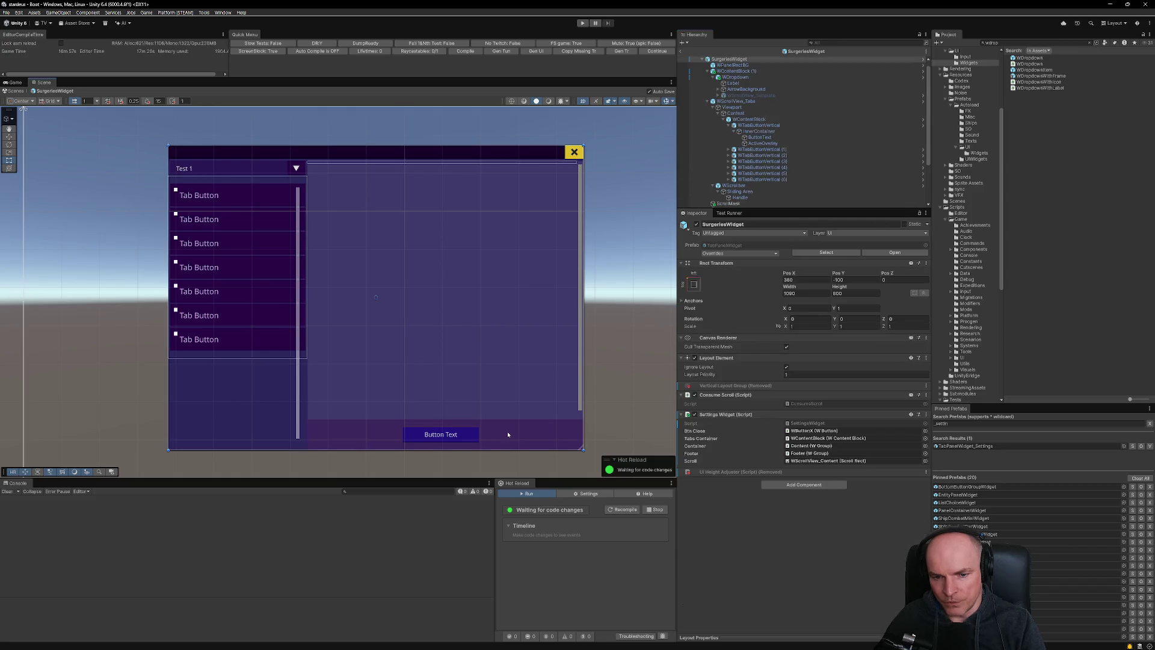
left_click(525, 436)
scroll(747, 181, "down", 2)
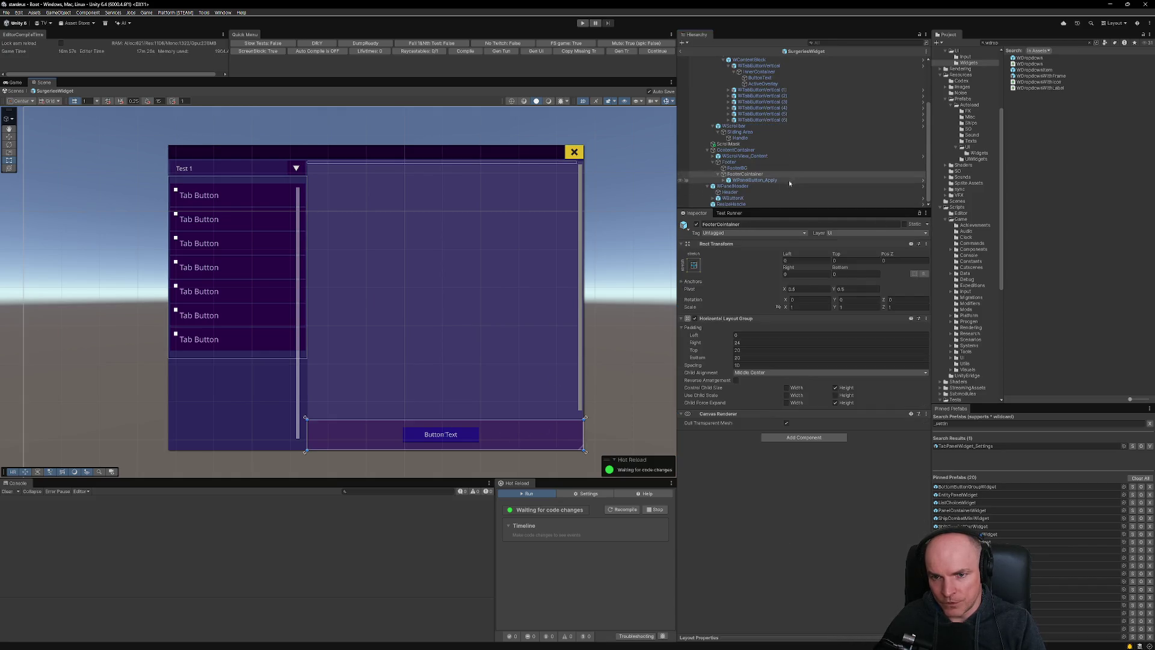
left_click(728, 163)
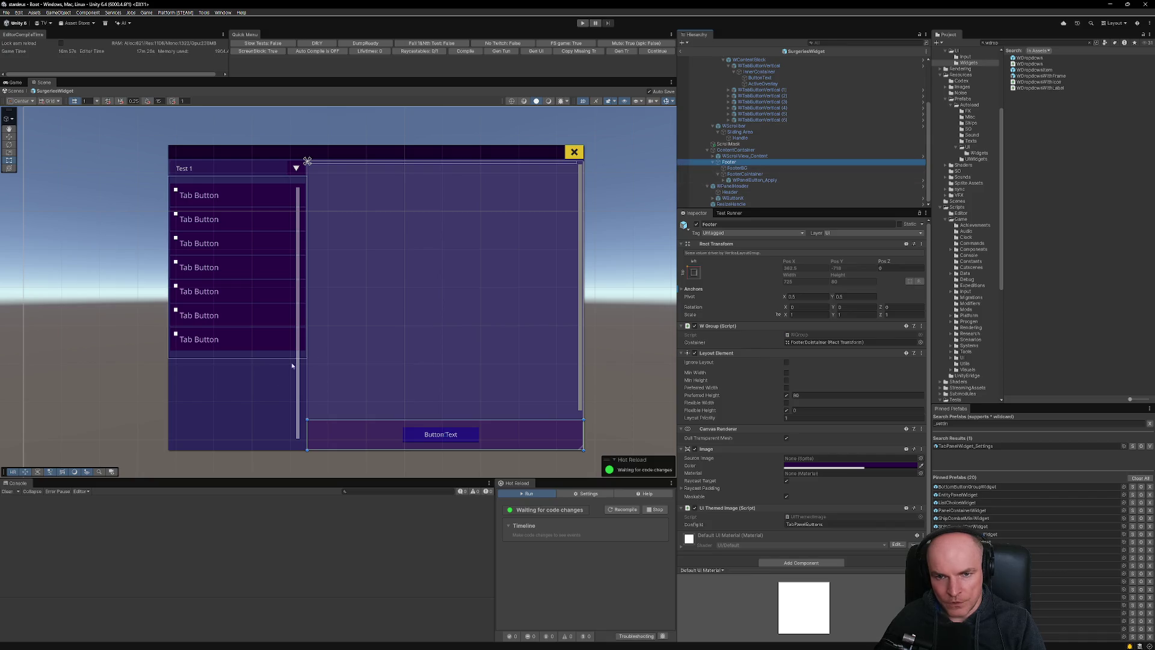
Try moving Footer up beside ScrollMask, then cancel the prefab restructuring warning.
scroll(742, 139, "up", 3)
left_click(714, 78)
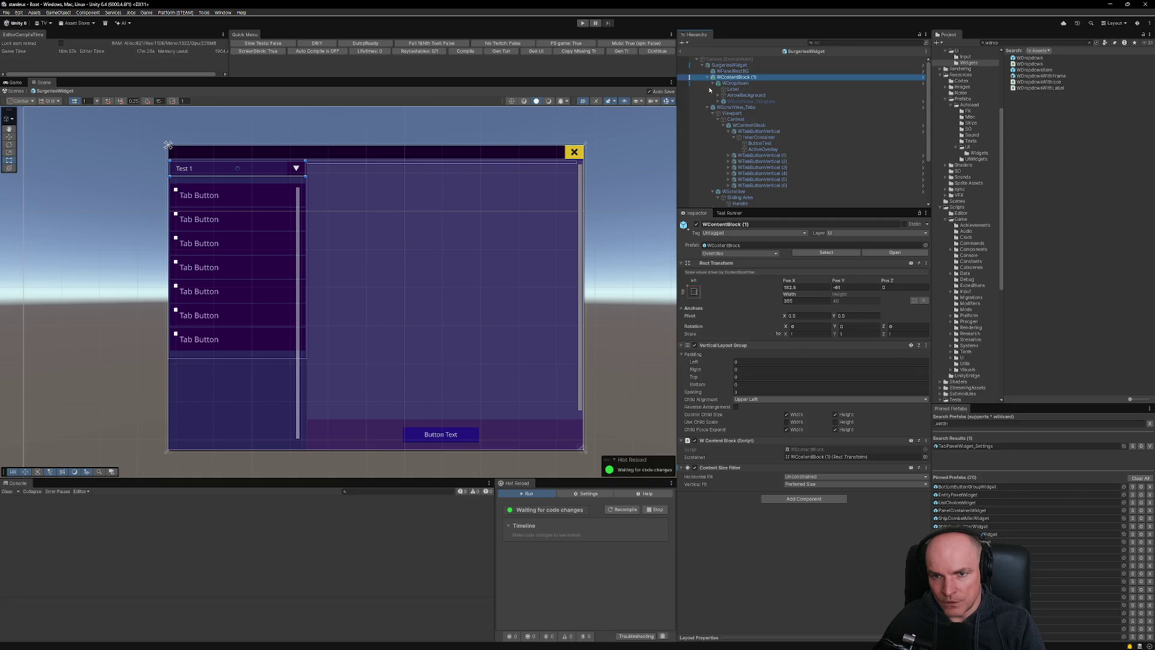
left_click(707, 78)
left_click(708, 83)
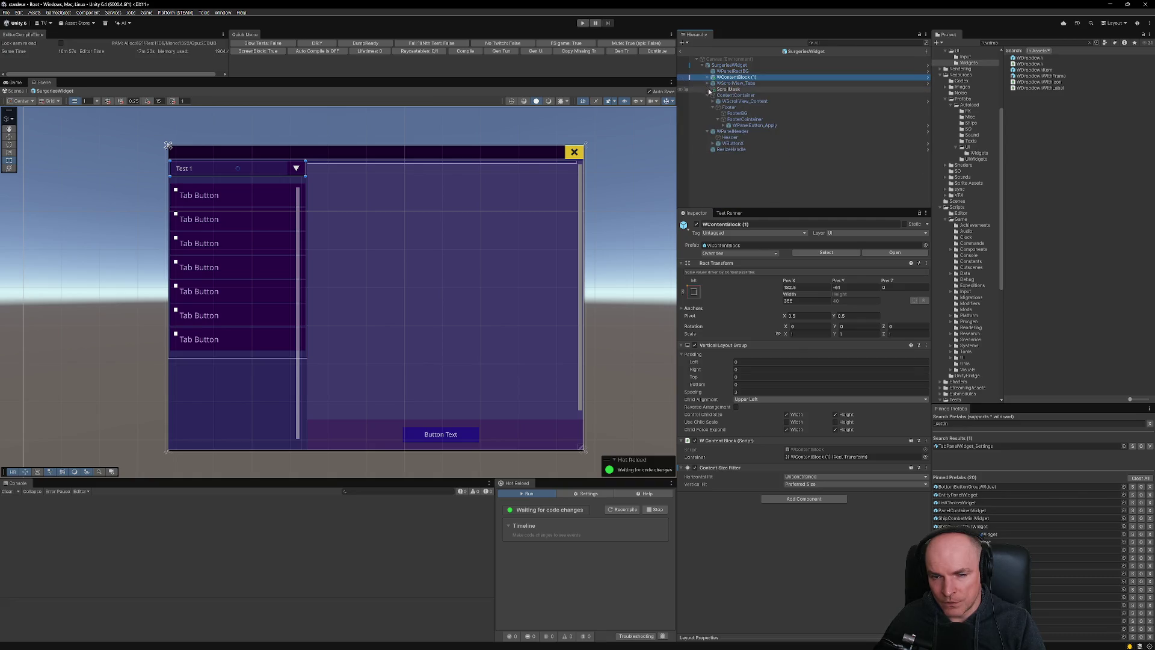
left_click(733, 84)
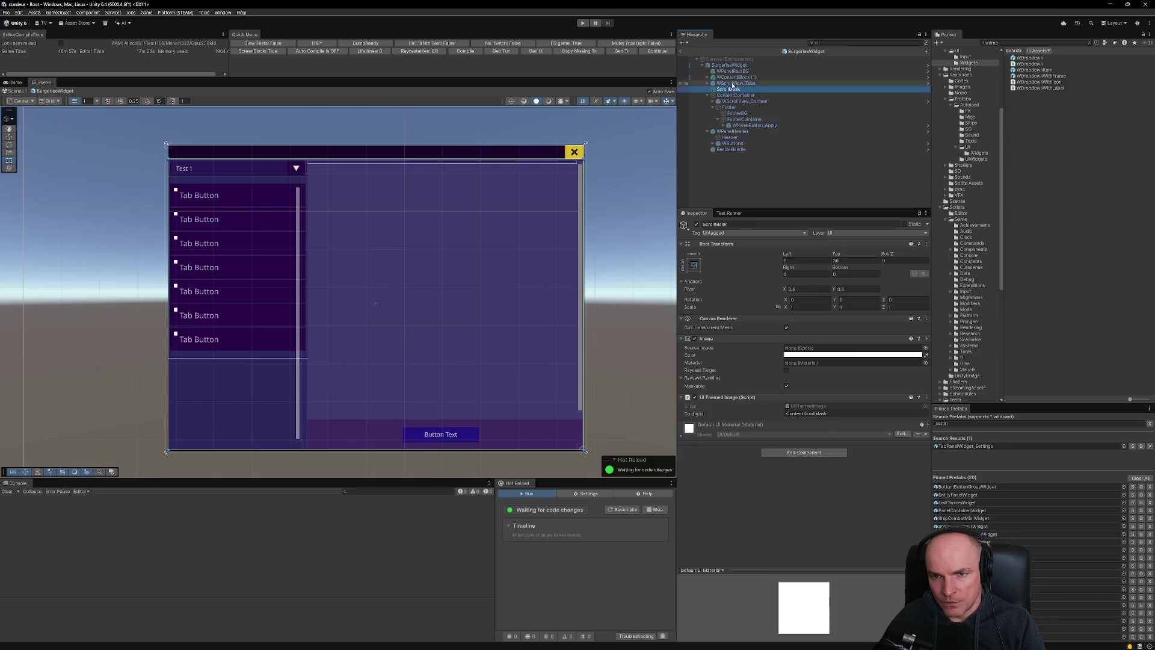
key("Down")
key("Down")
key("Down")
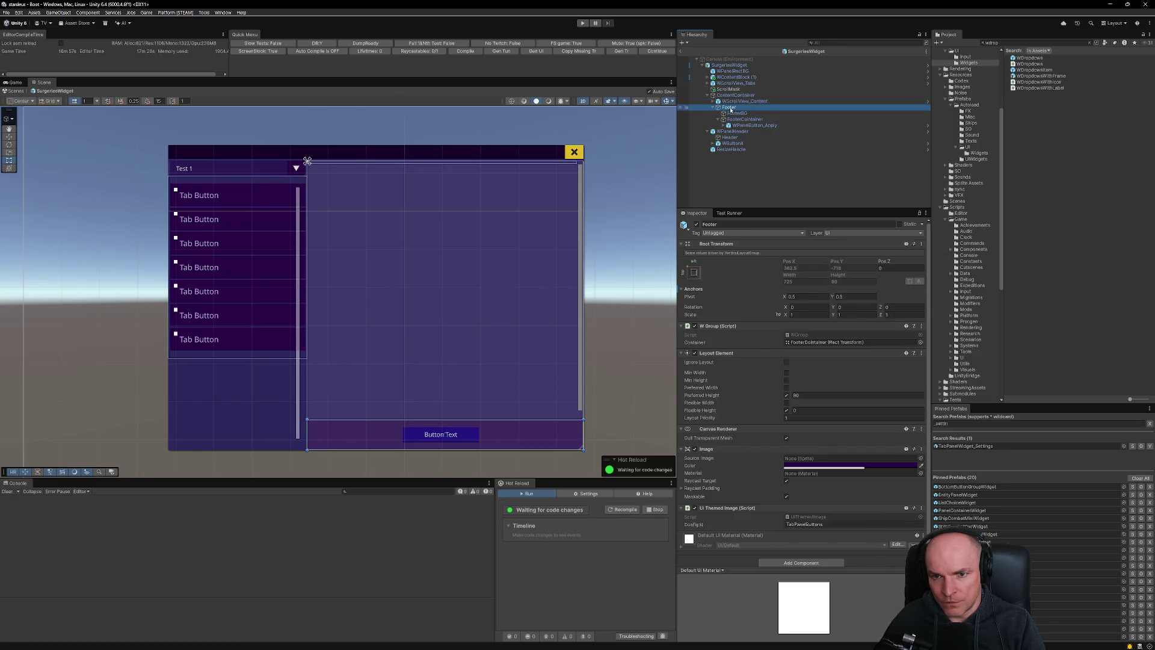
left_click_drag(735, 92, 732, 89)
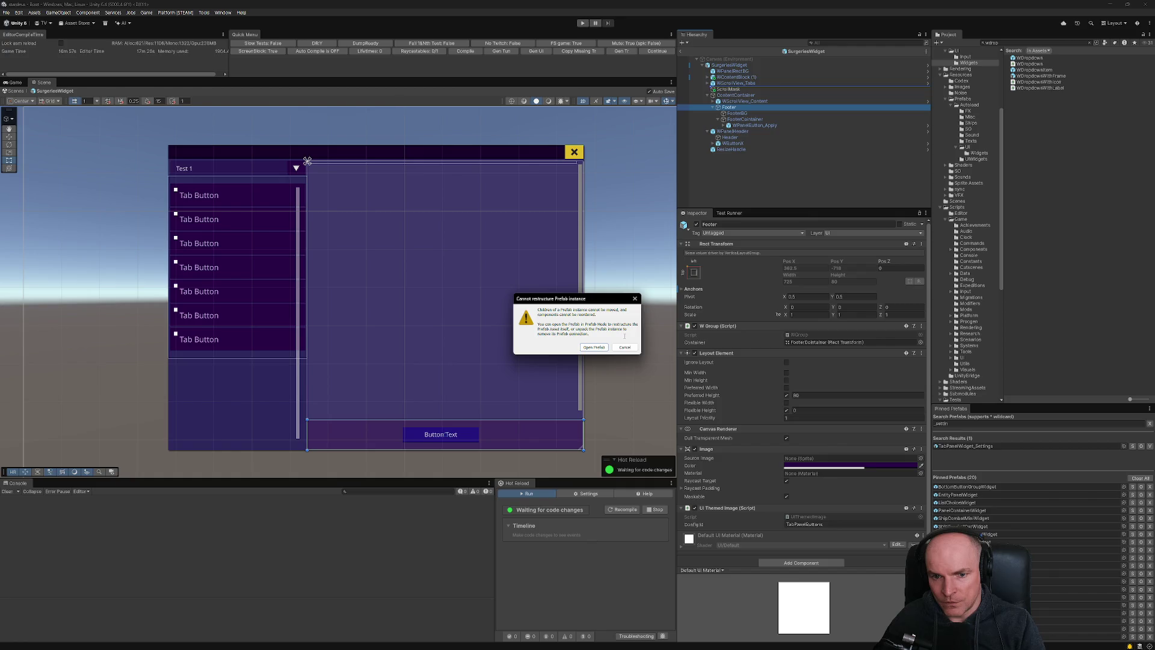
left_click(625, 347)
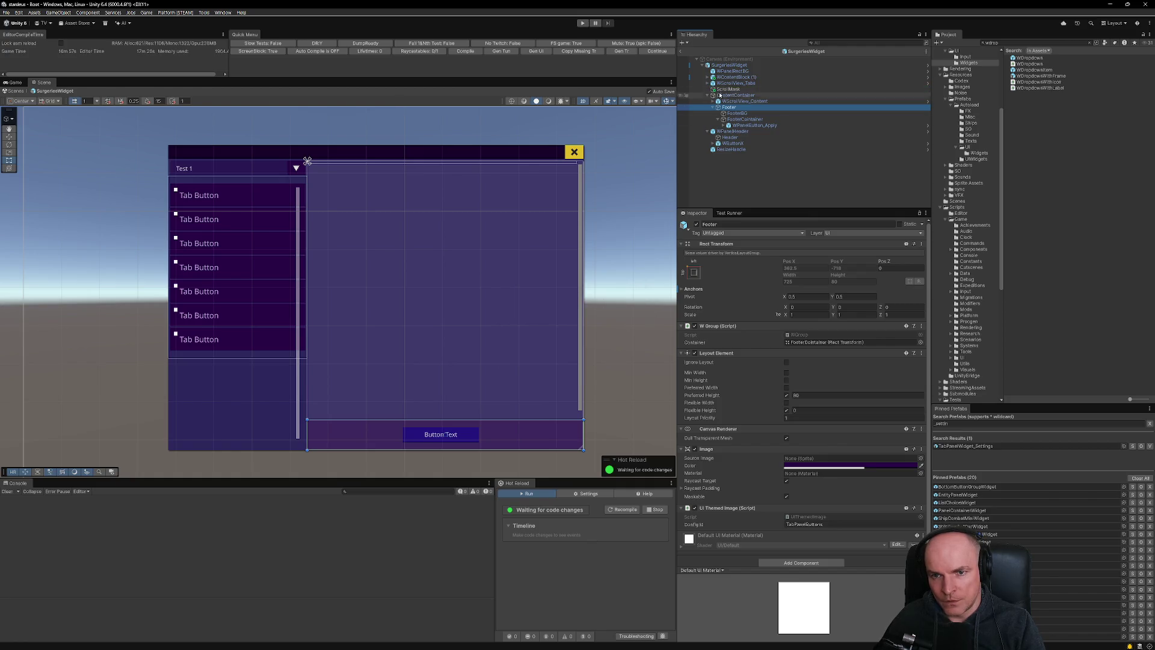
Unpack the SurgeriesWidget prefab instance via its right-click Prefab menu.
right_click(741, 65)
mouse_move(805, 186)
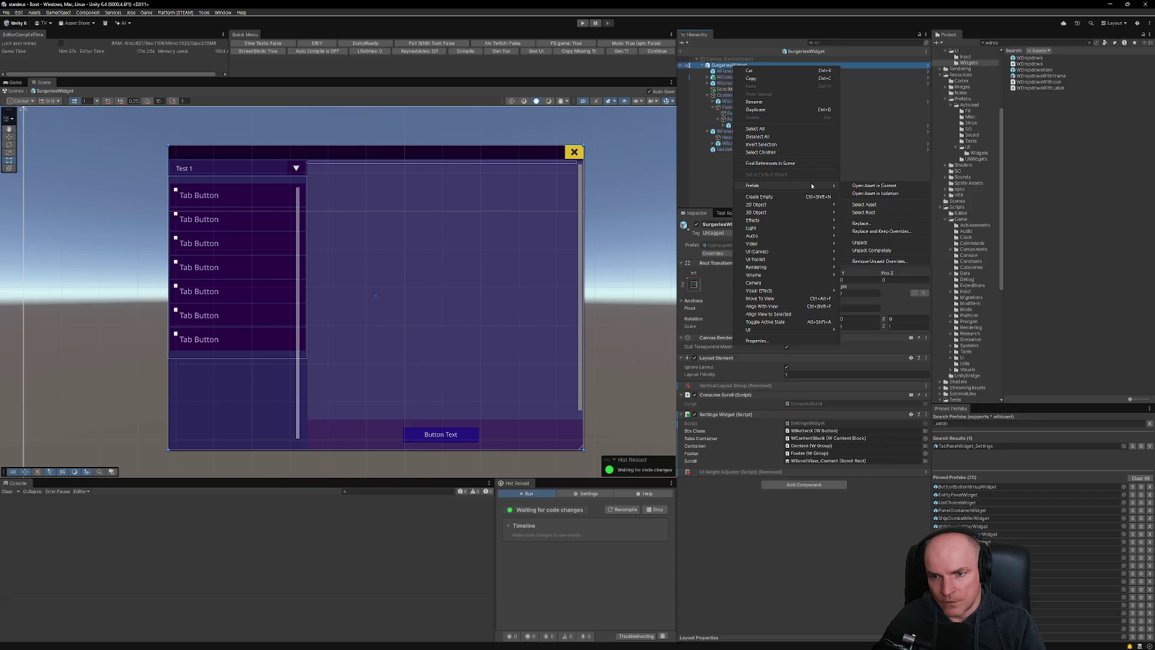
left_click(860, 241)
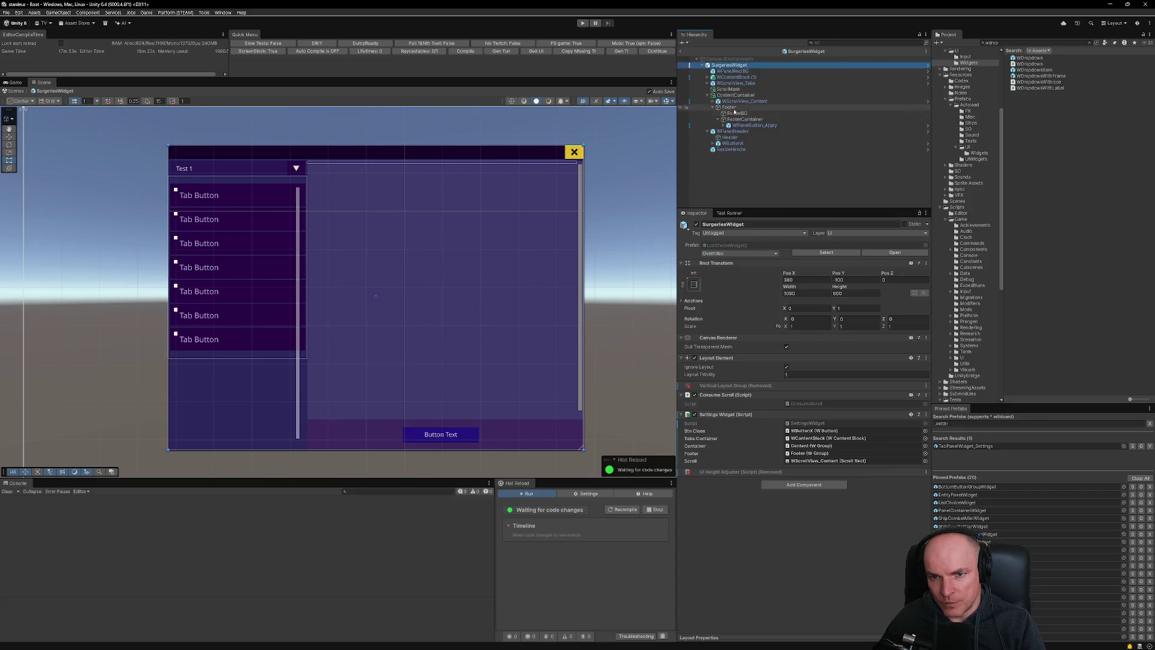
Reparent Footer under WScrollView_Tabs, revert a bottom-stretch anchor, and narrow it to 365 wide.
left_click_drag(735, 108, 732, 89)
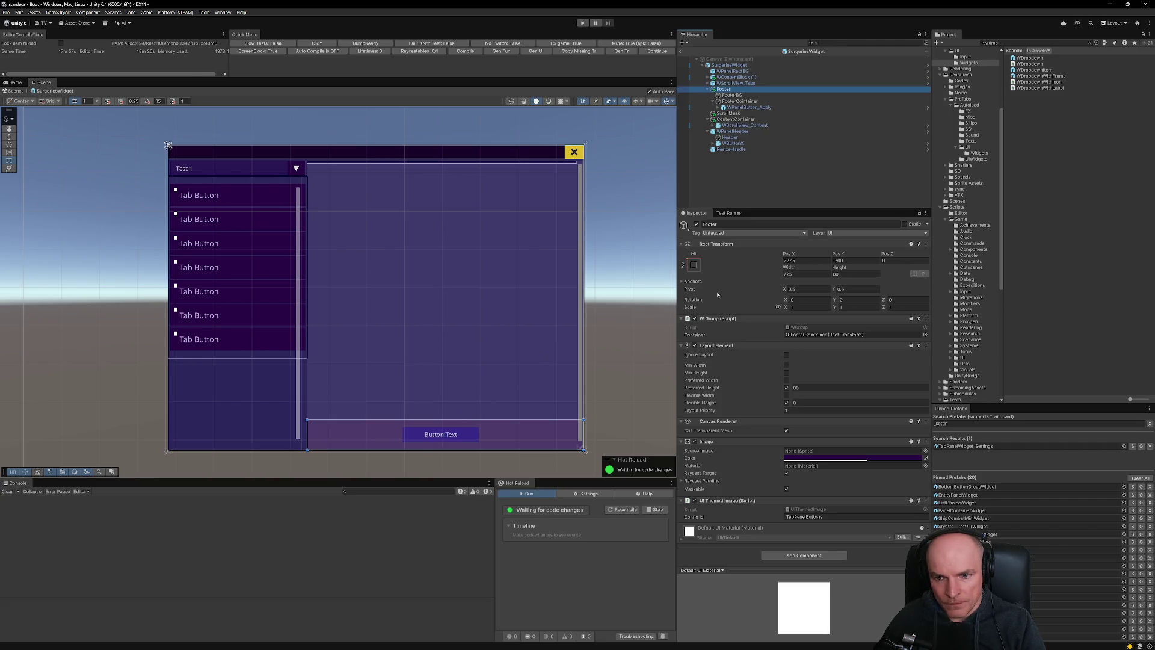
left_click(695, 264)
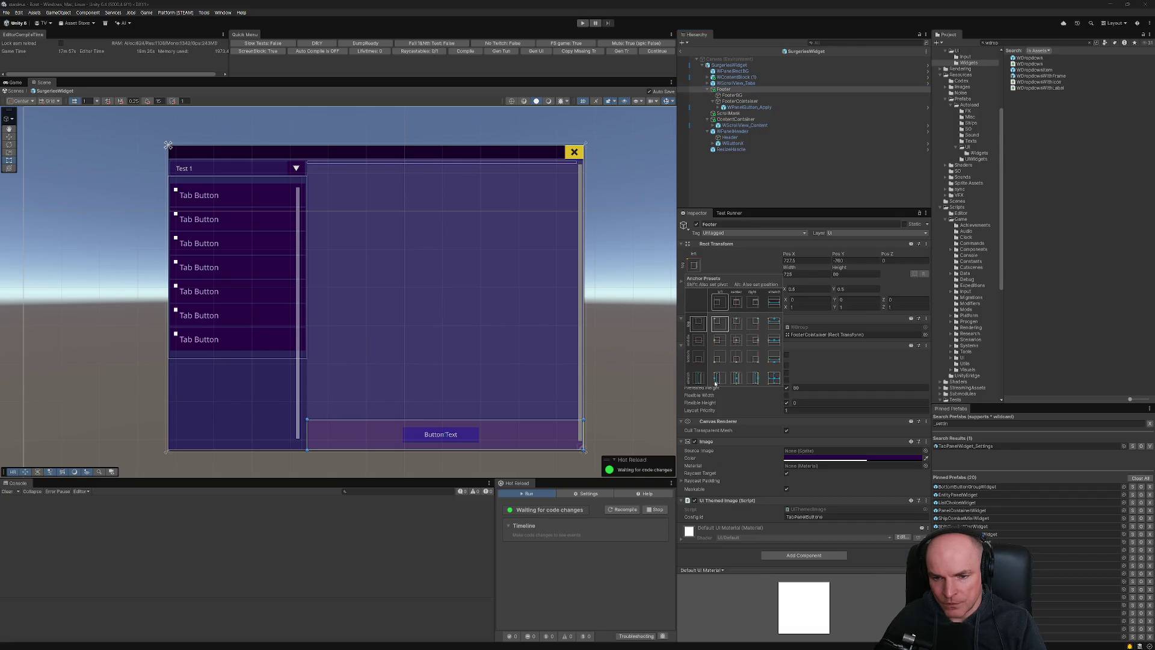
left_click(773, 359)
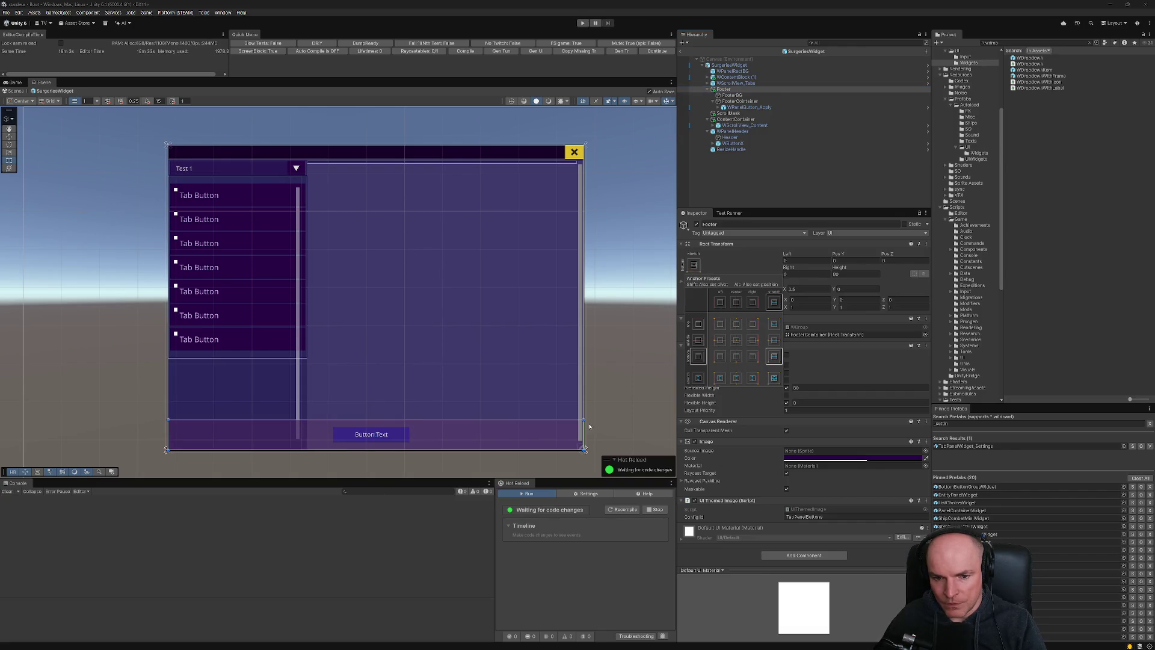
key("ctrl+z")
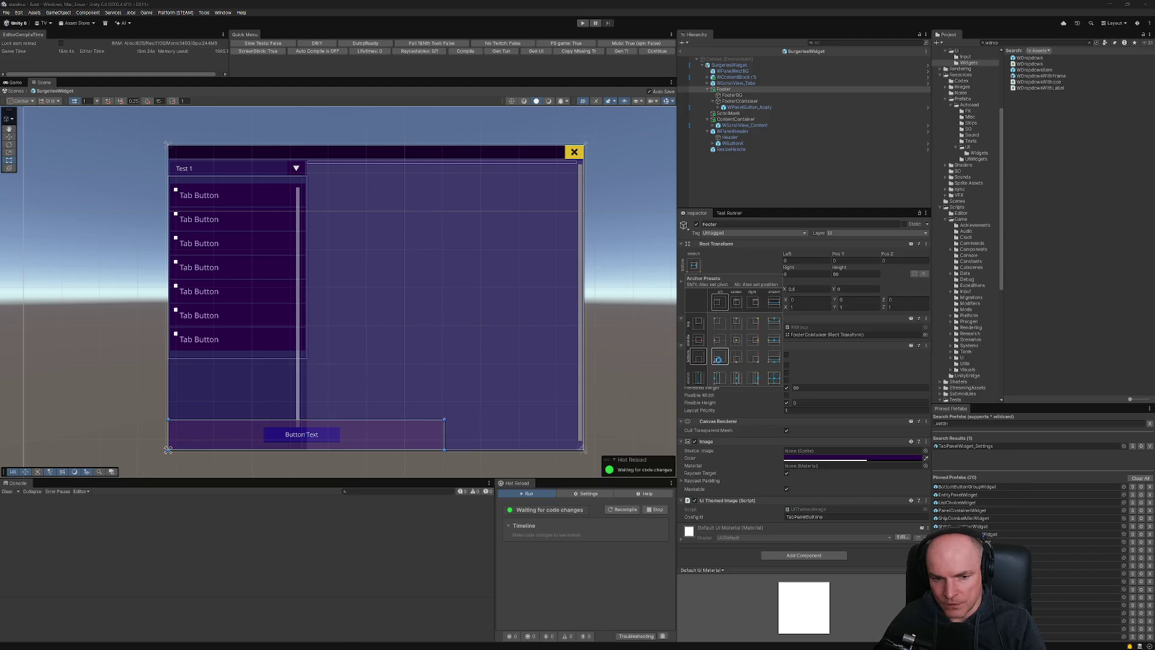
left_click_drag(446, 434, 307, 438)
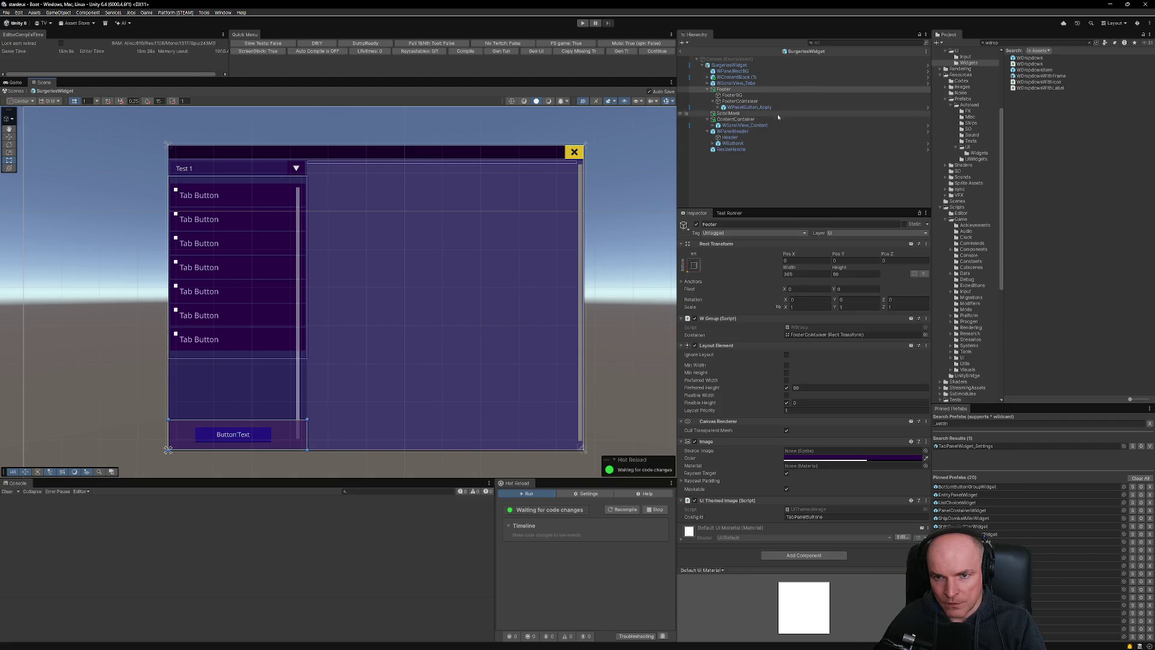
left_click(738, 77)
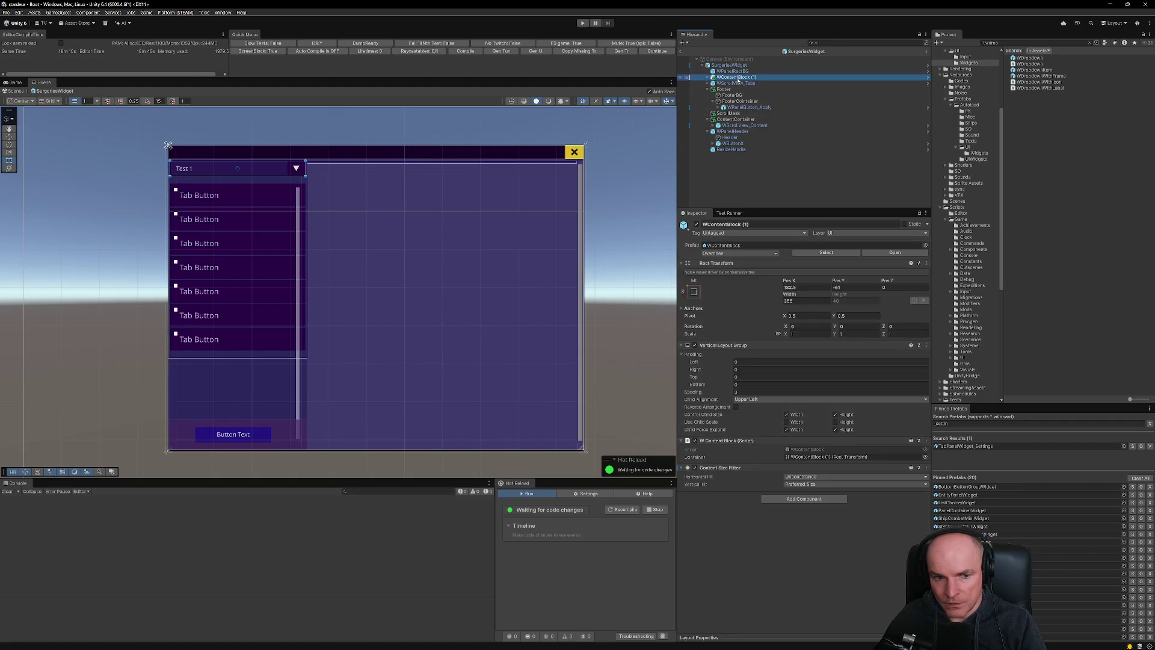
Rename WScrollView_Tabs to WScrollView_Beings.
left_click(730, 84)
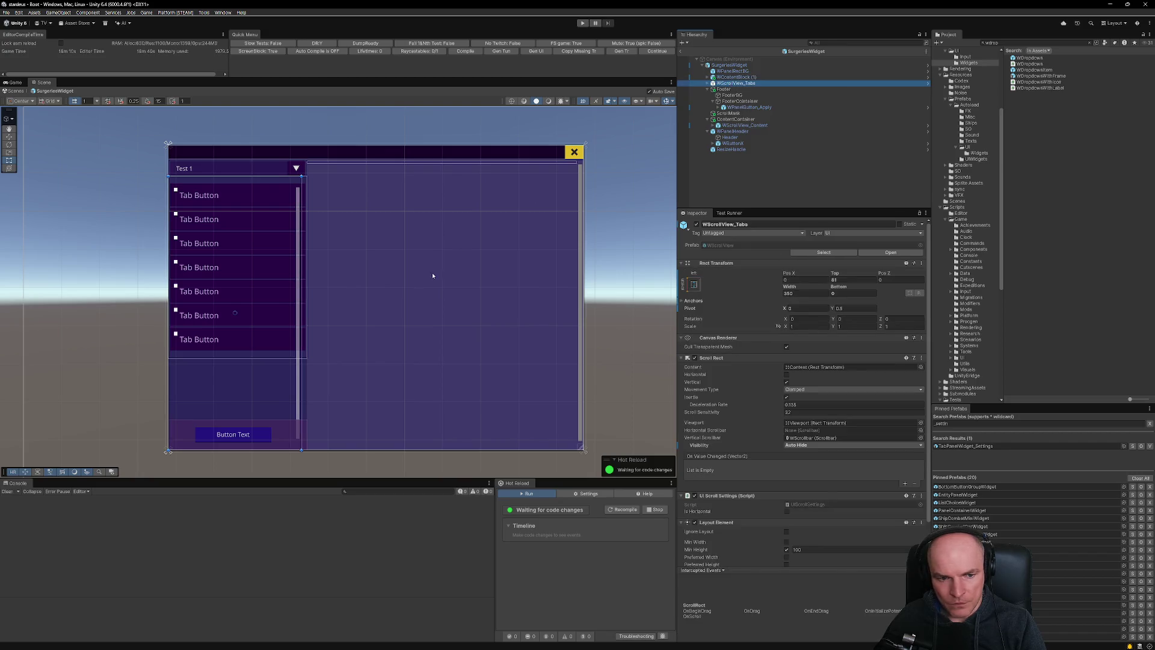
key("F2")
key("BackSpace")
key("BackSpace")
key("BackSpace")
key("BackSpace")
type("Bu")
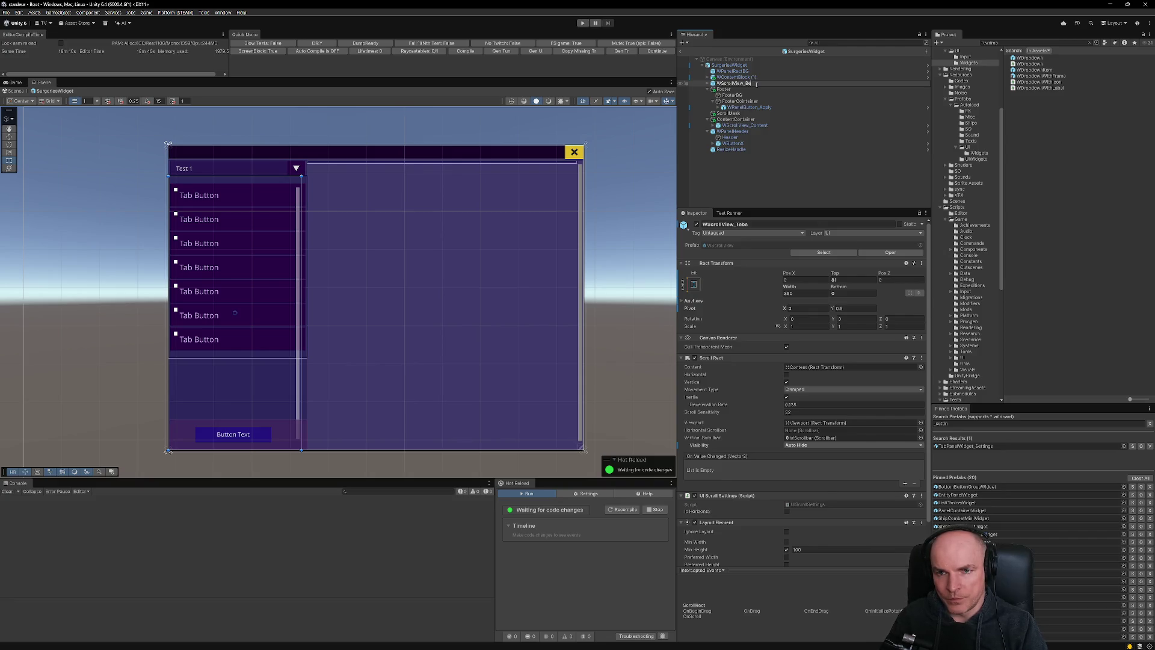
type("gs")
key("Return")
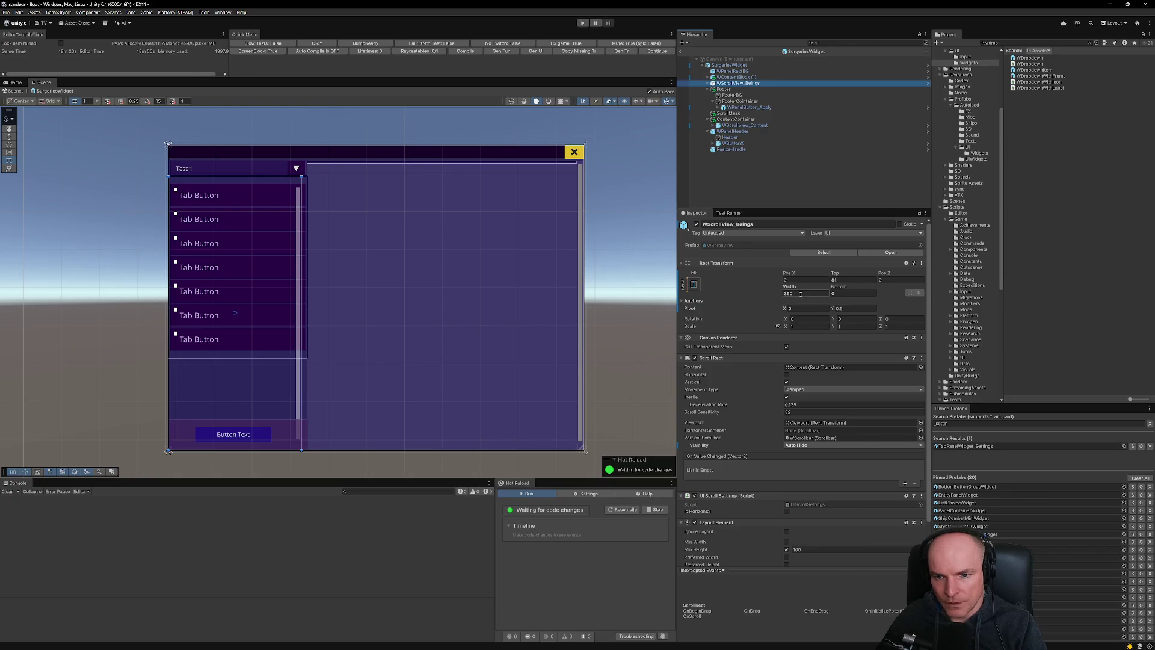
Check FooterContainer padding and Footer height, then set the scroll view's Bottom offset to 80.
left_click(840, 294)
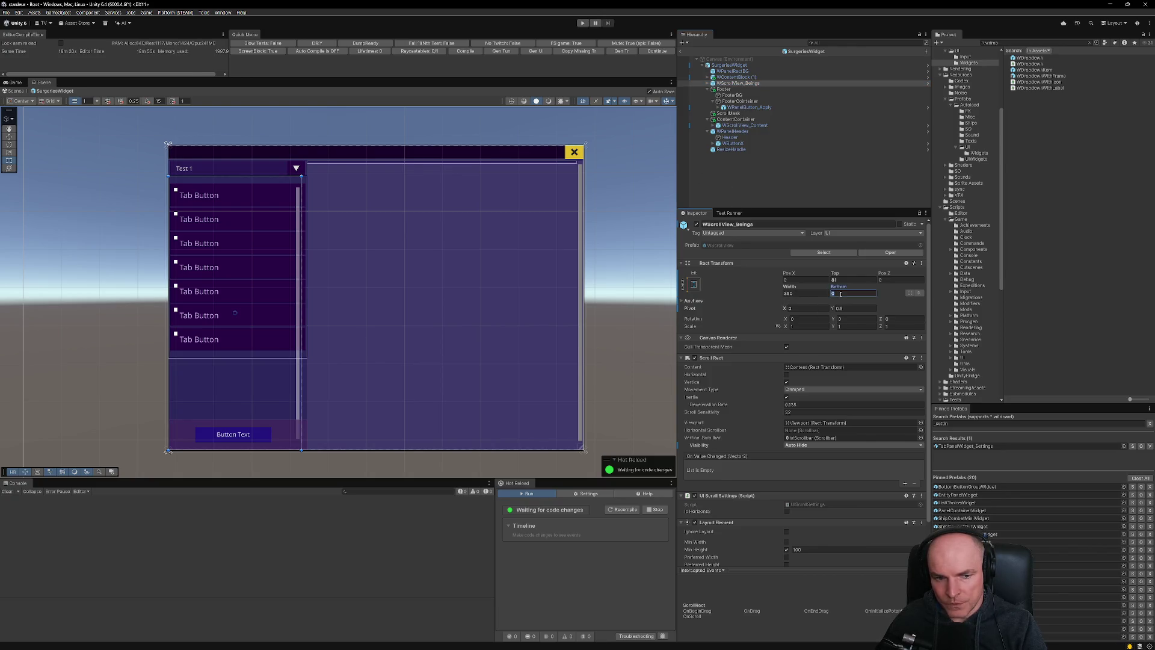
left_click(272, 435)
left_click(278, 432)
left_click(282, 430)
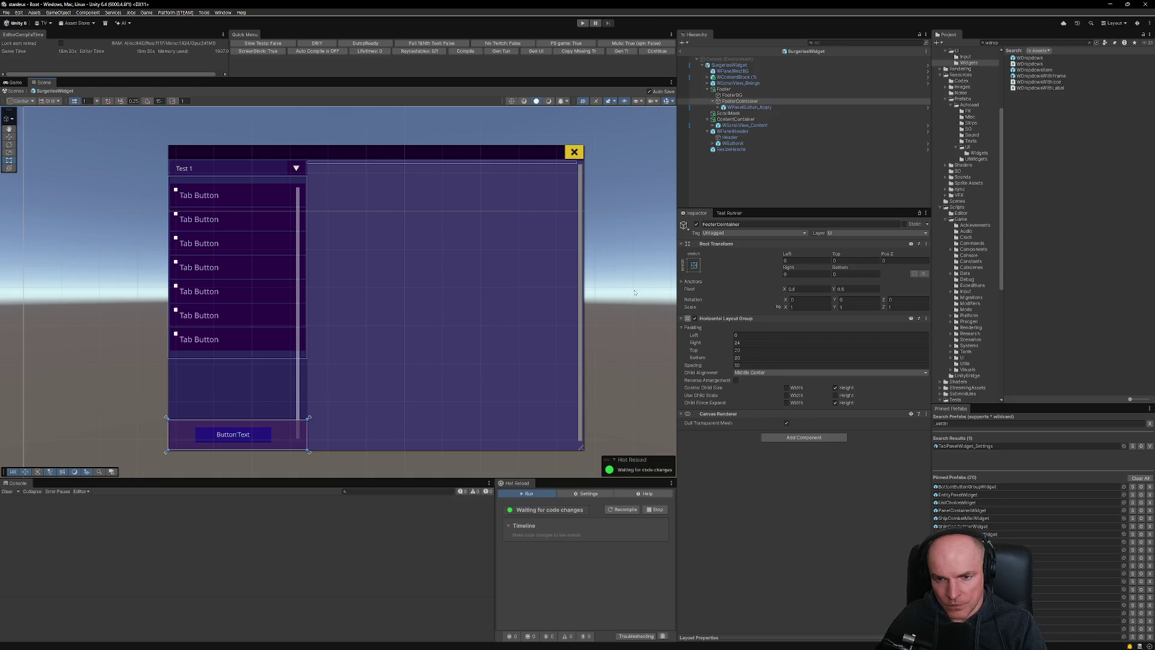
left_click(724, 90)
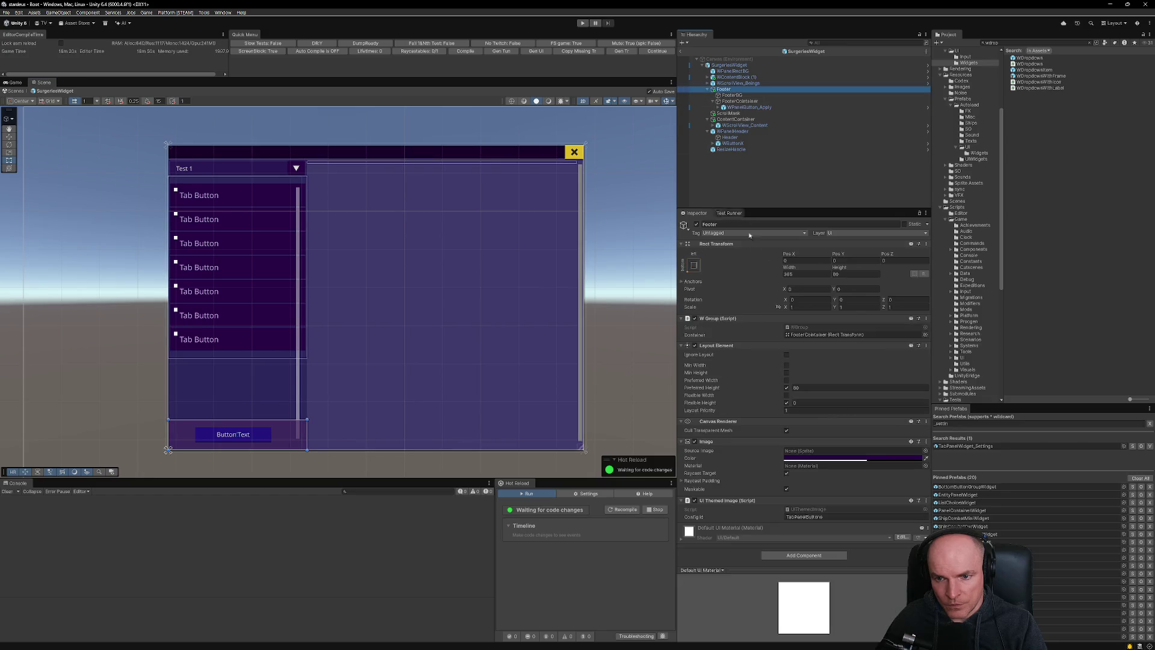
left_click(737, 84)
left_click(845, 294)
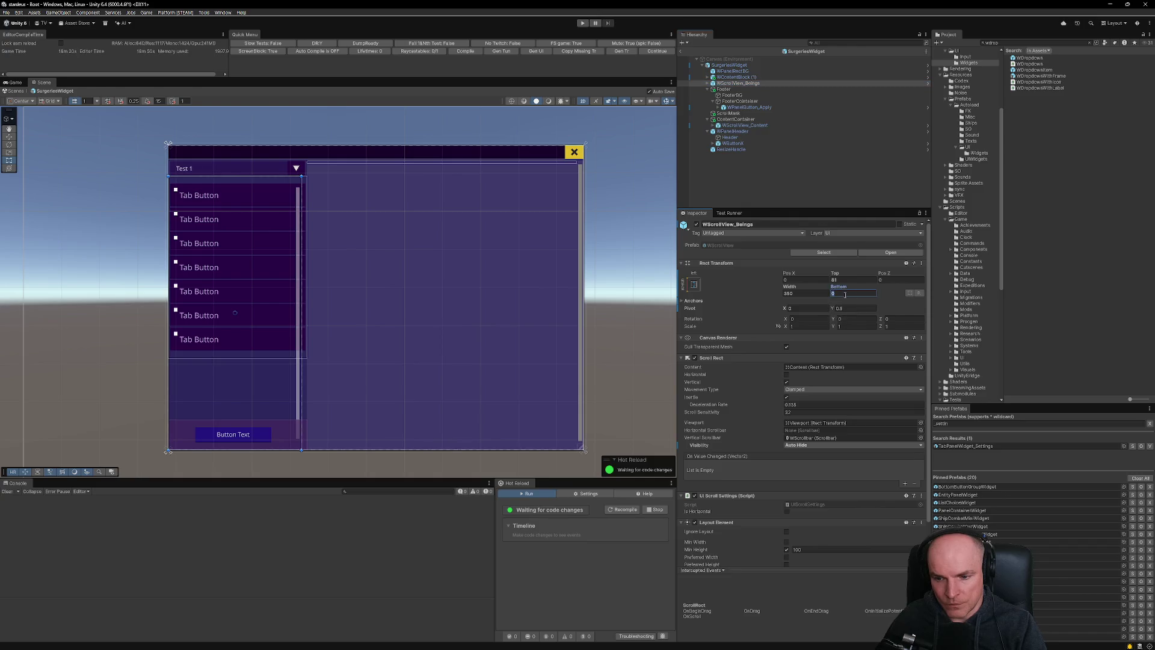
type("0")
scroll(277, 397, "up", 3)
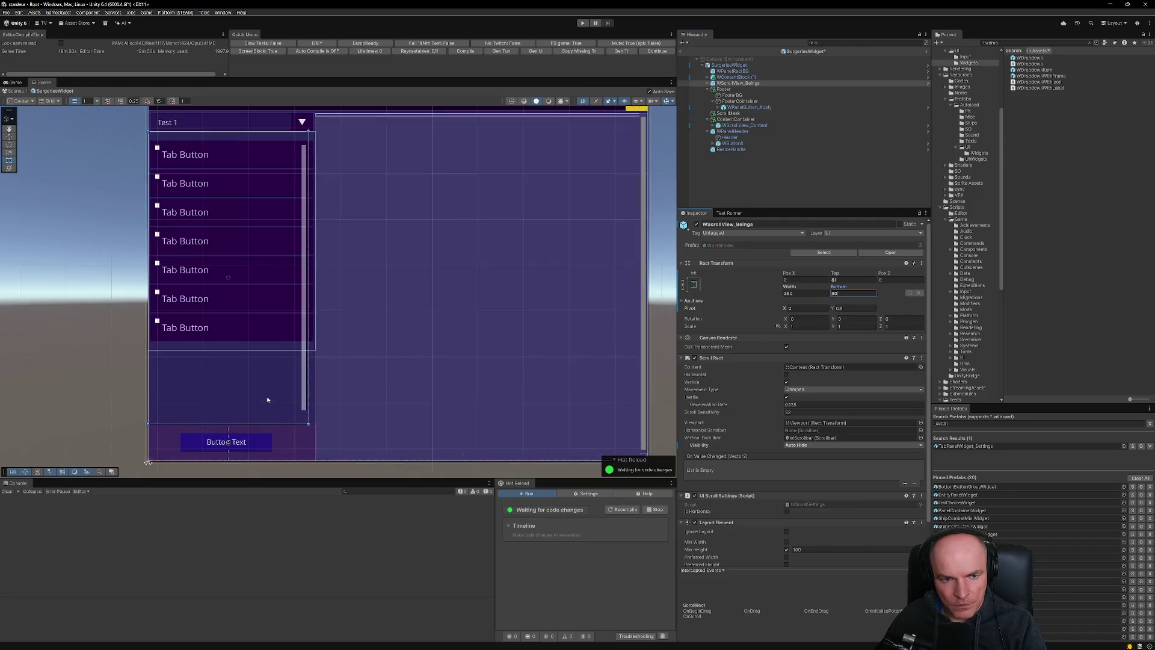
Widen the WScrollView_Beings area to 365, reverting an accidental Content resize.
left_click_drag(311, 377, 319, 377)
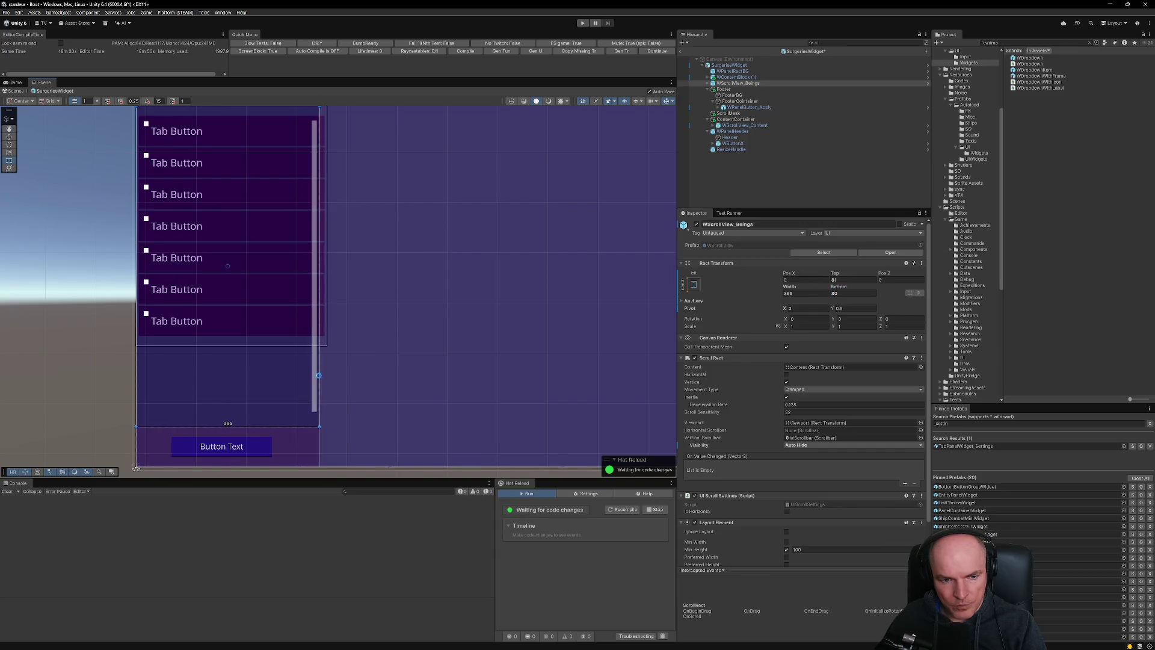
scroll(319, 377, "down", 2)
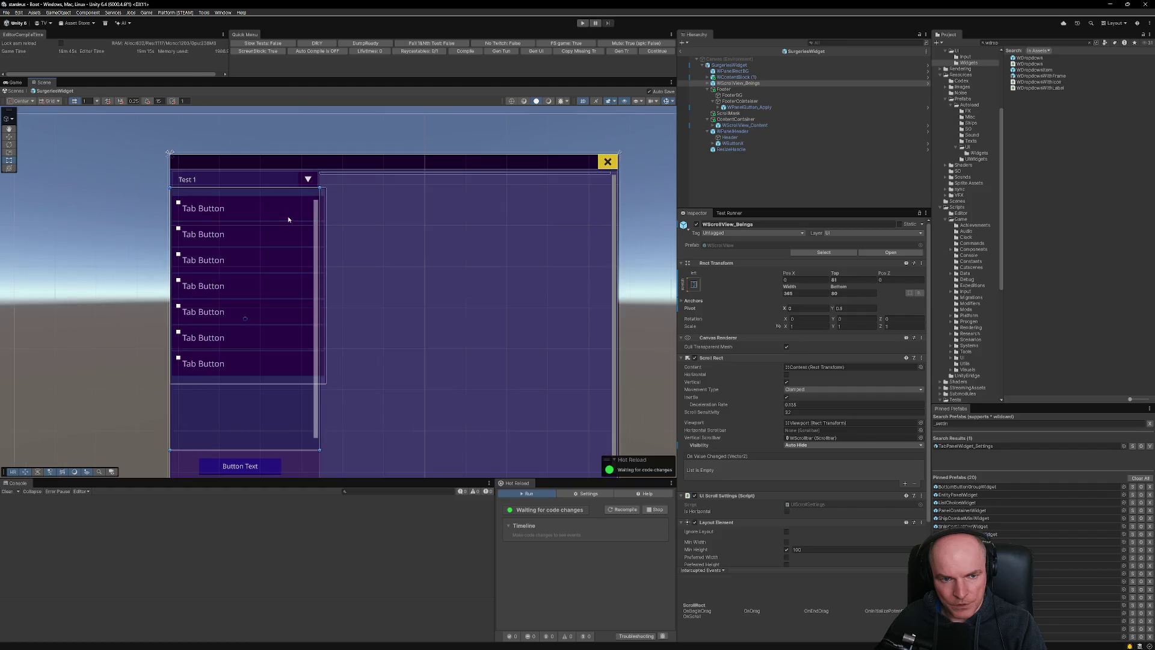
left_click(283, 207)
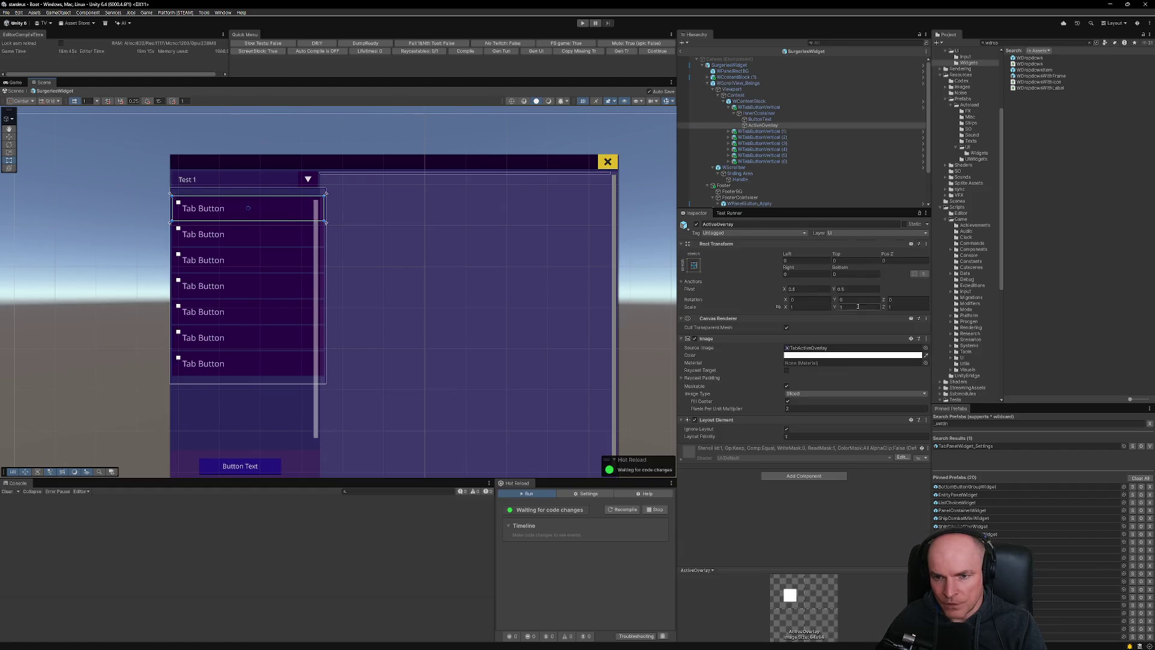
left_click(747, 102)
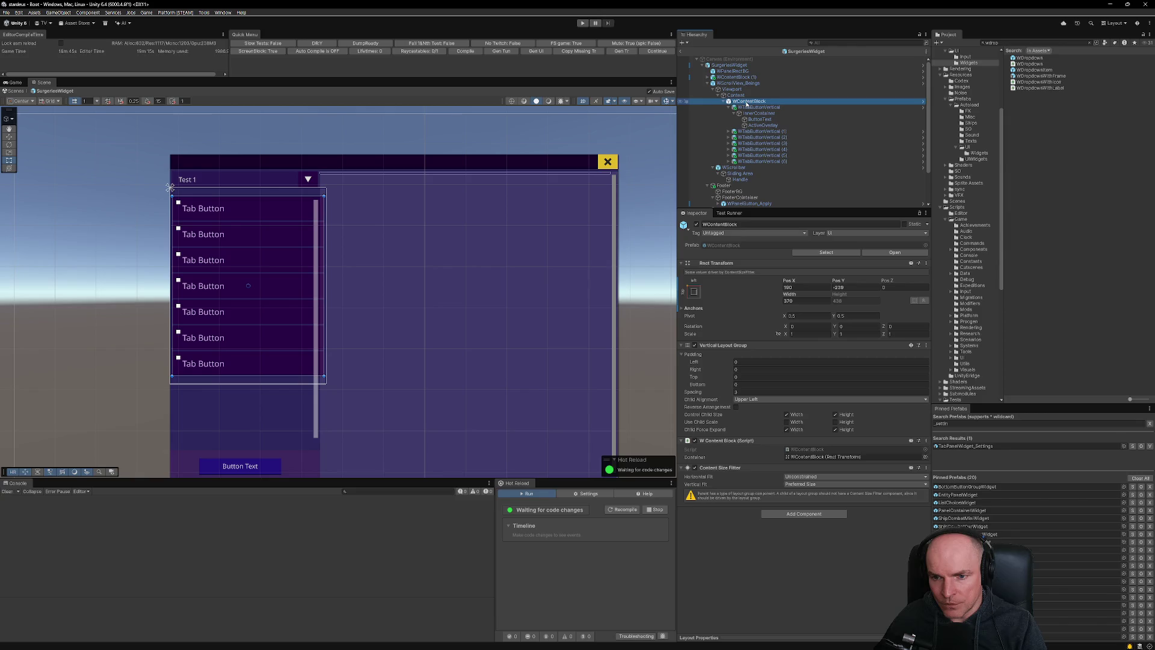
left_click(744, 95)
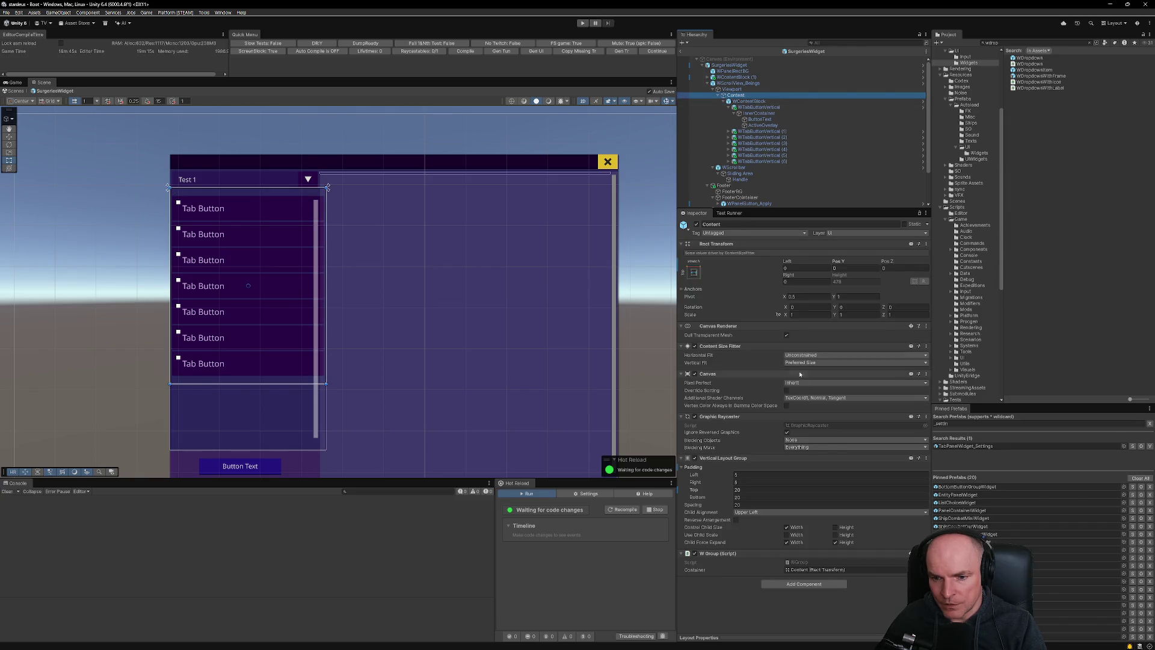
left_click_drag(326, 261, 326, 262)
key("ctrl+z")
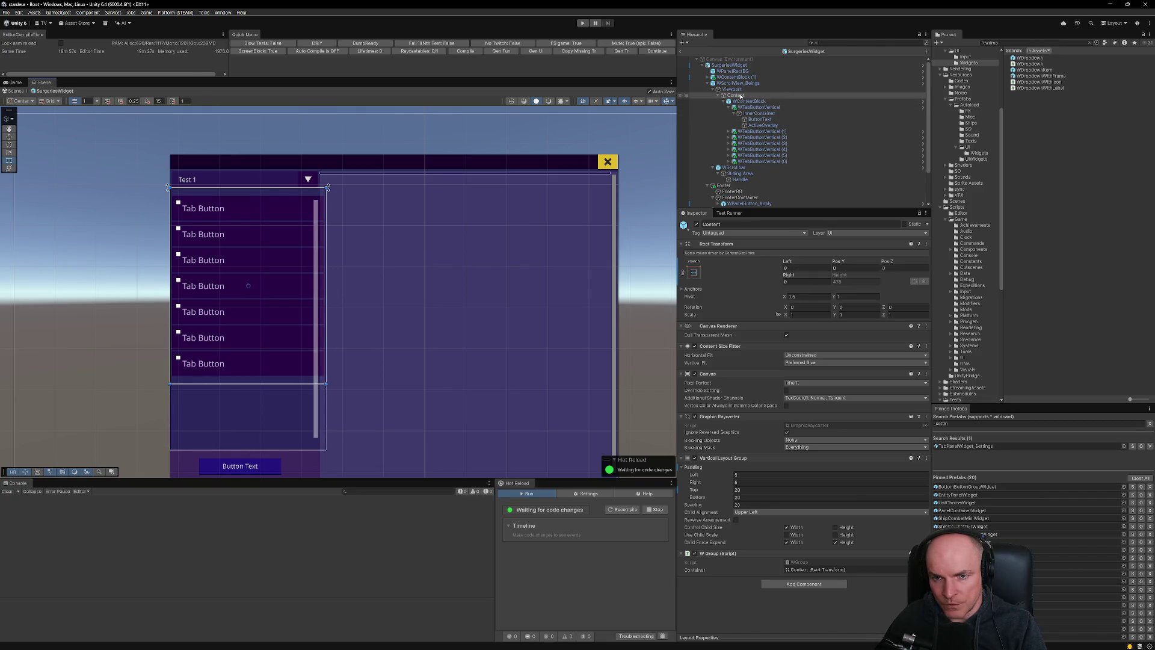
Inset the Viewport's right edge by 5 so the tab buttons clear the scrollbar.
left_click(732, 89)
left_click_drag(327, 228, 321, 229)
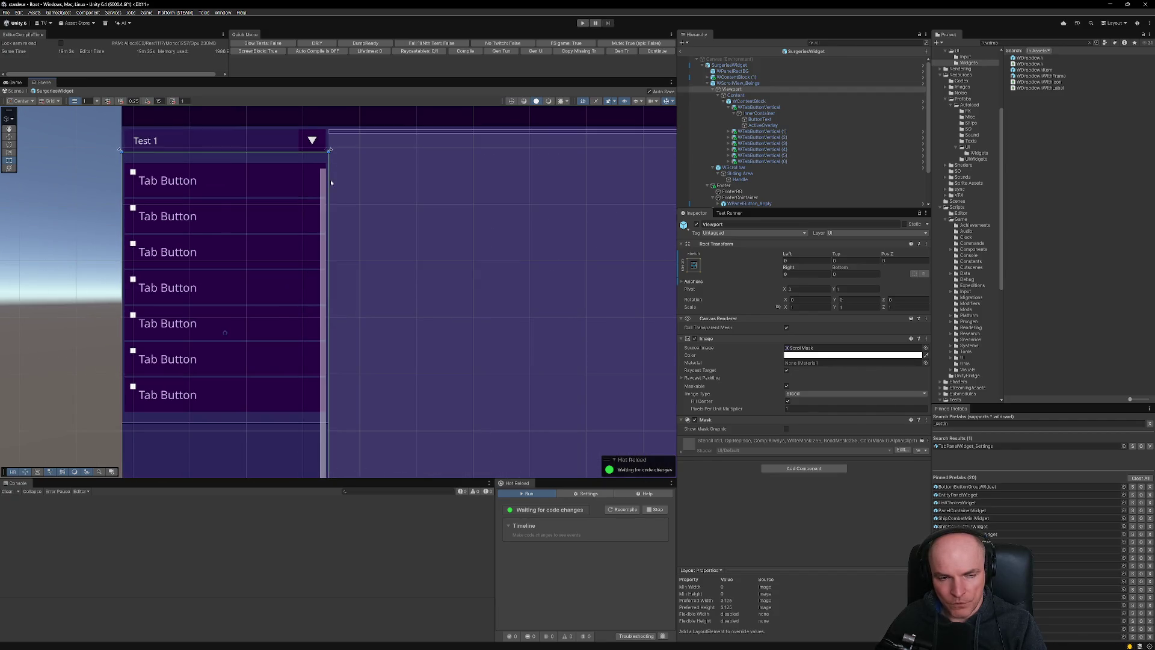
scroll(301, 228, "down", 2)
left_click_drag(320, 186, 314, 186)
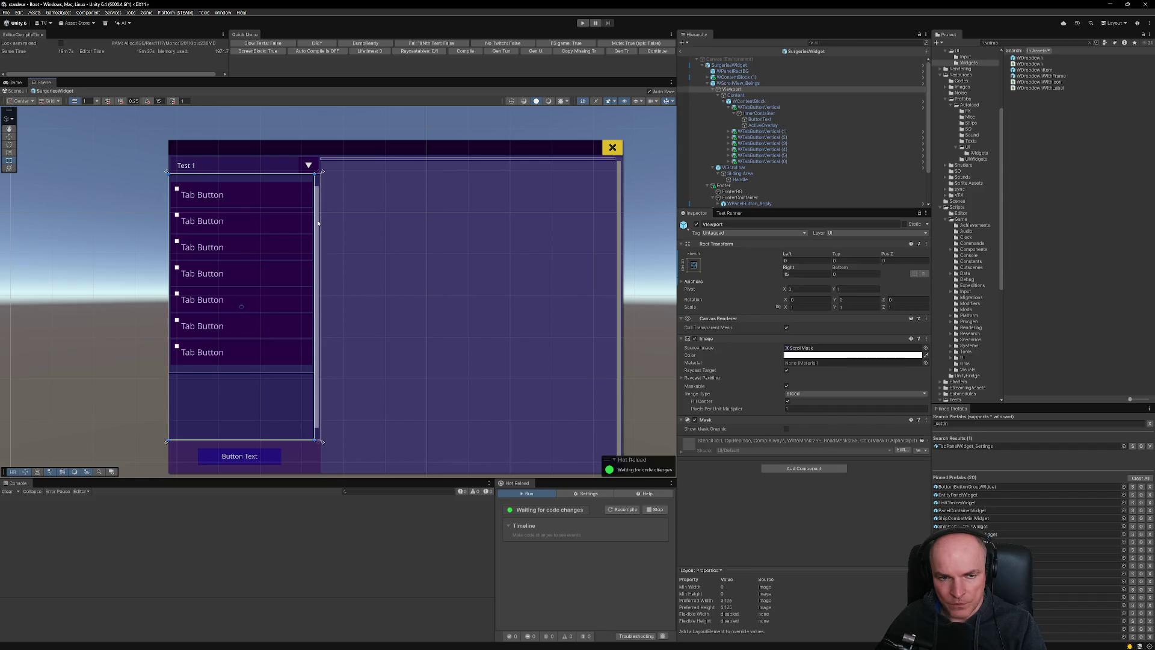
scroll(318, 223, "up", 2)
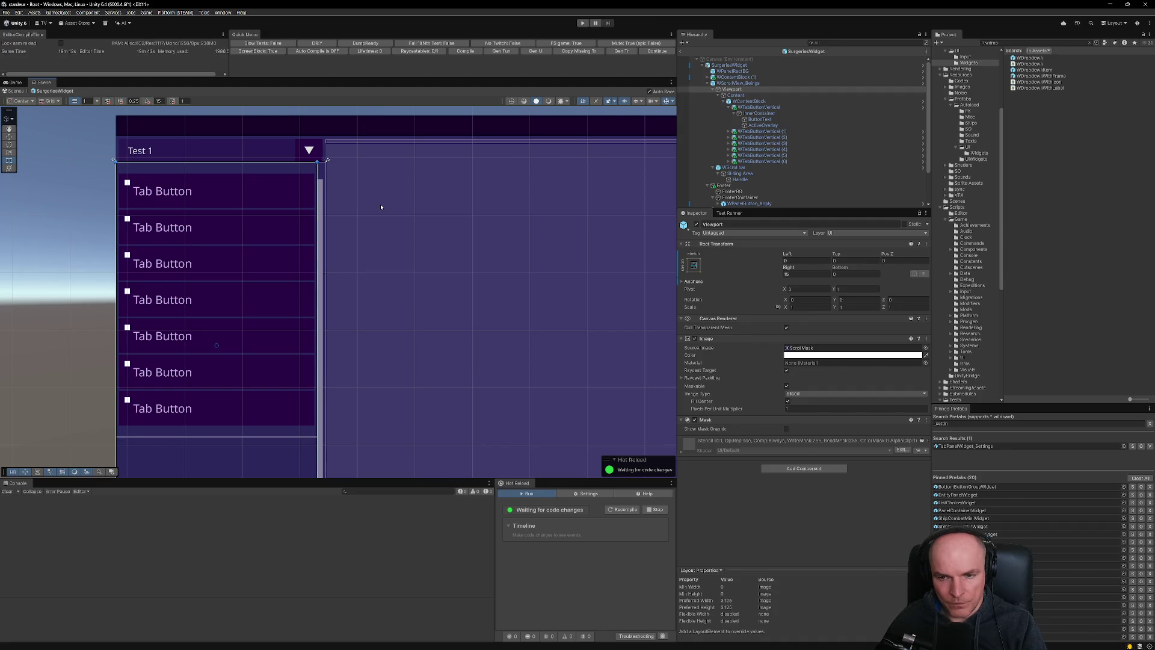
scroll(504, 202, "up", 1)
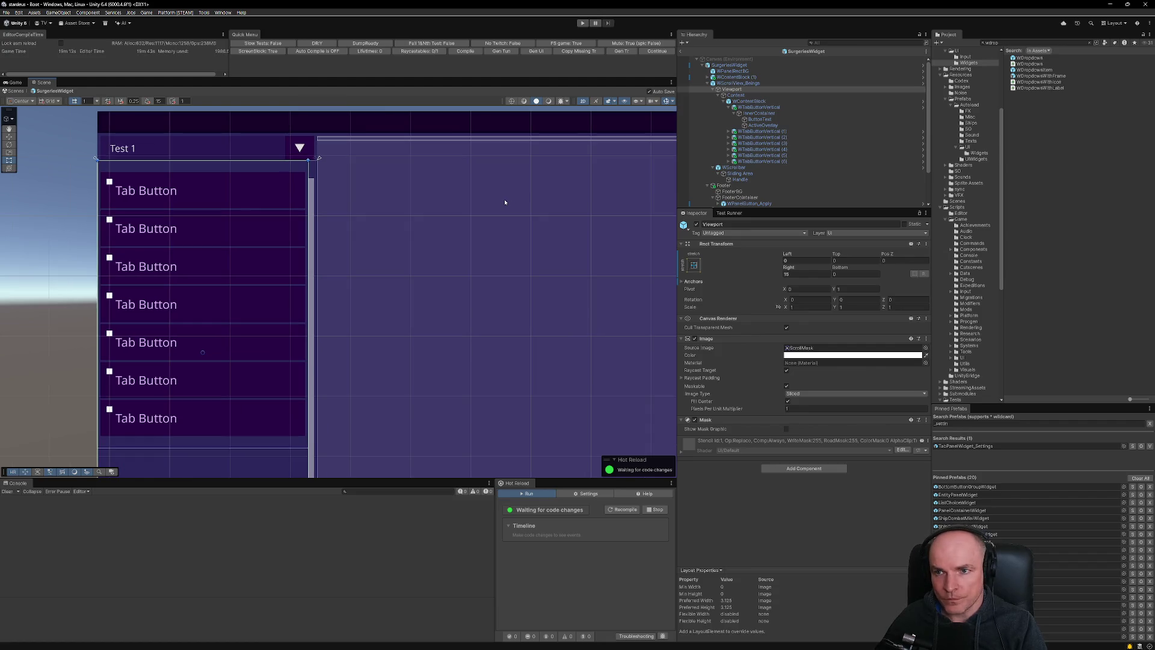
scroll(278, 241, "down", 3)
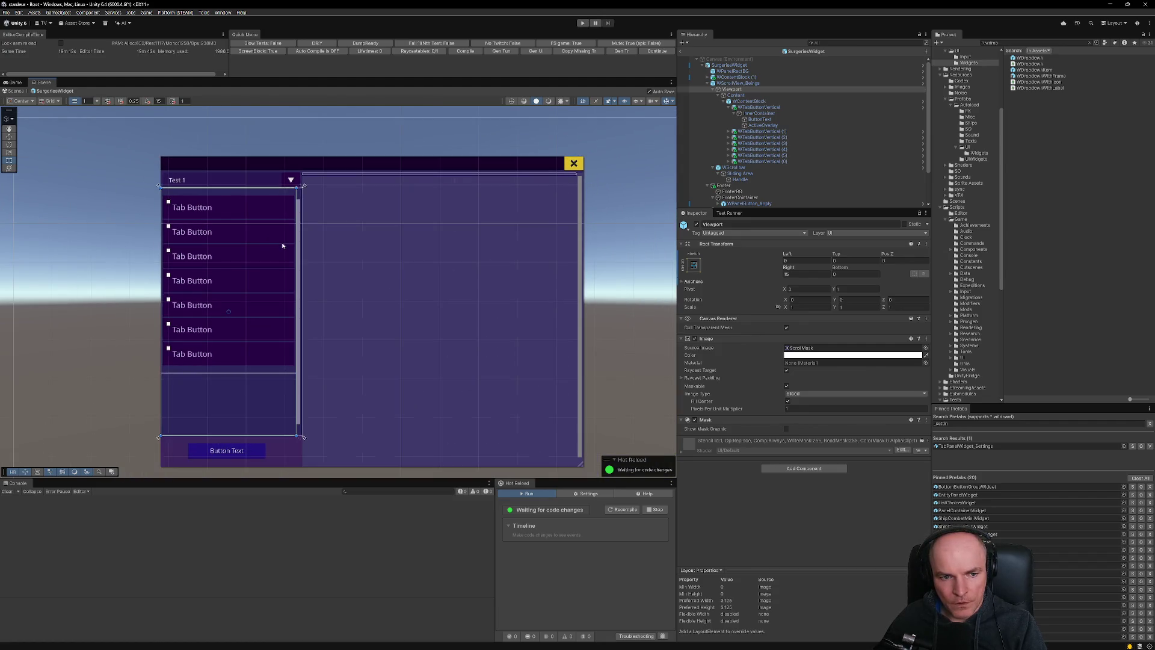
left_click(279, 210)
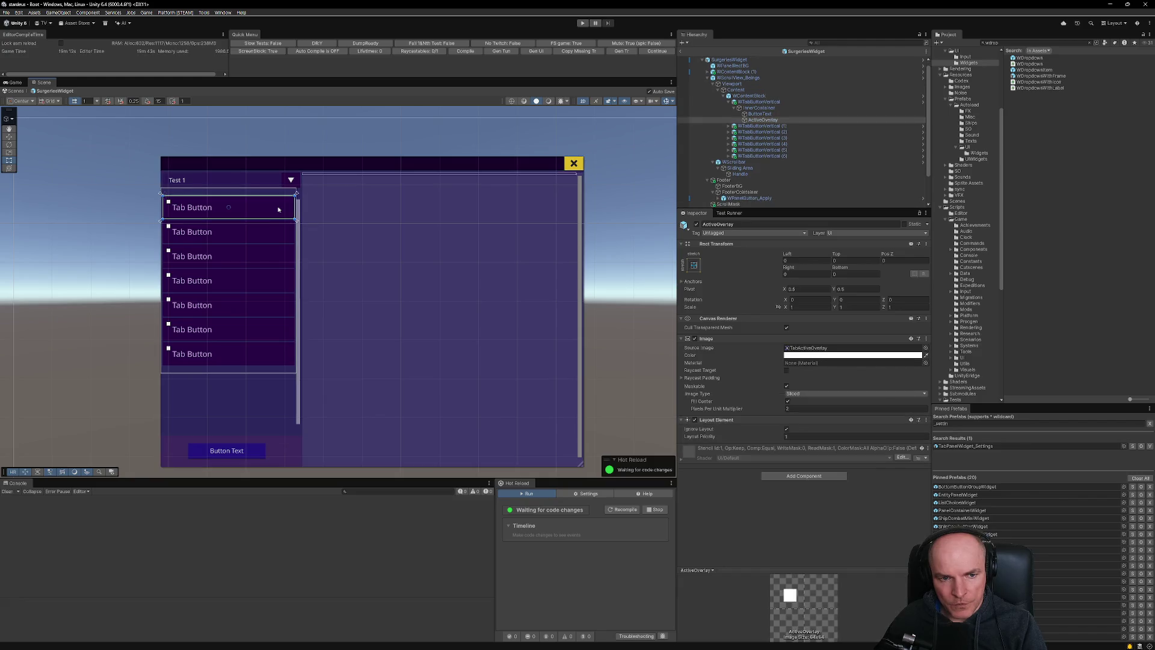
left_click(729, 104)
left_click(752, 102)
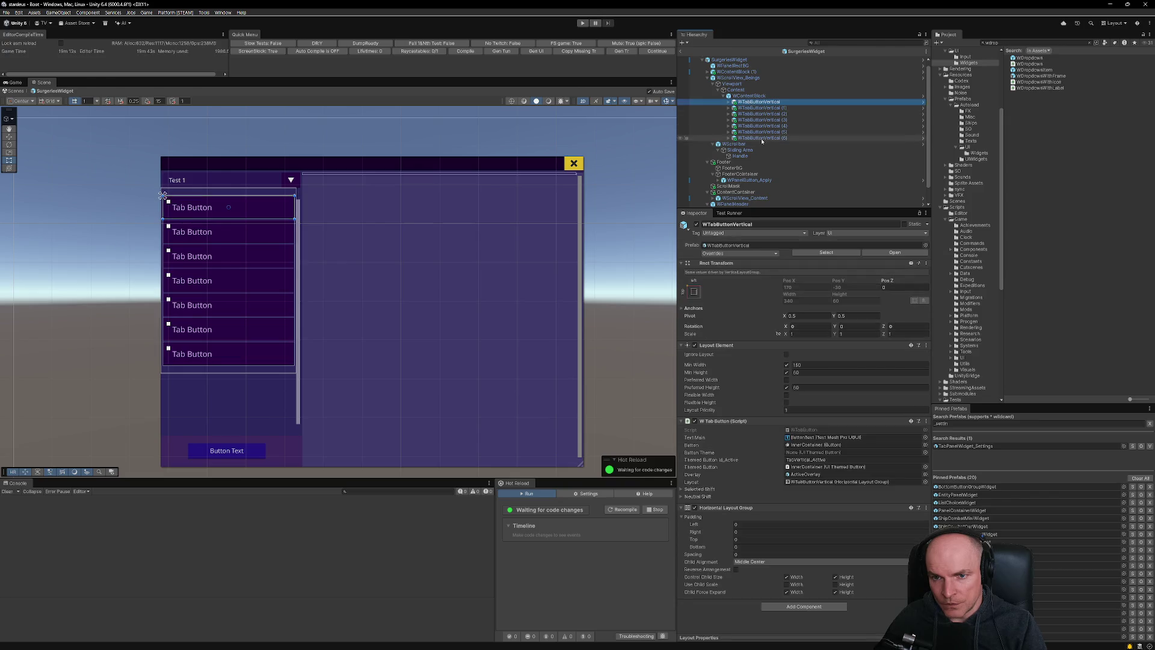
left_click(763, 138, "shift")
key("Delete")
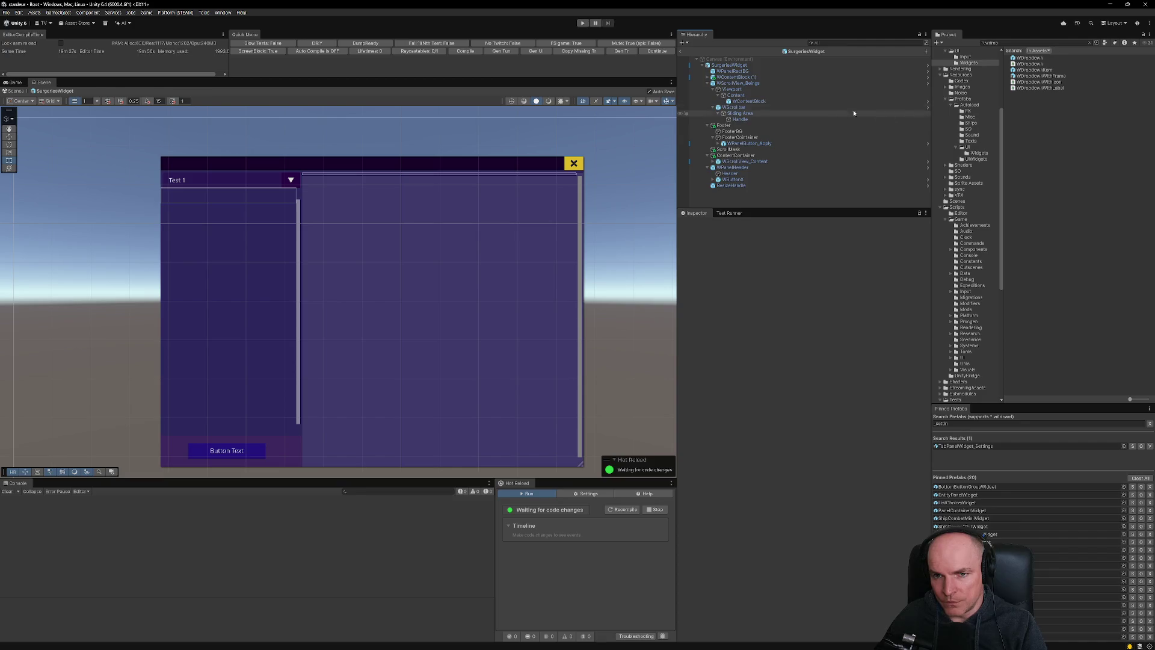
left_click(763, 102)
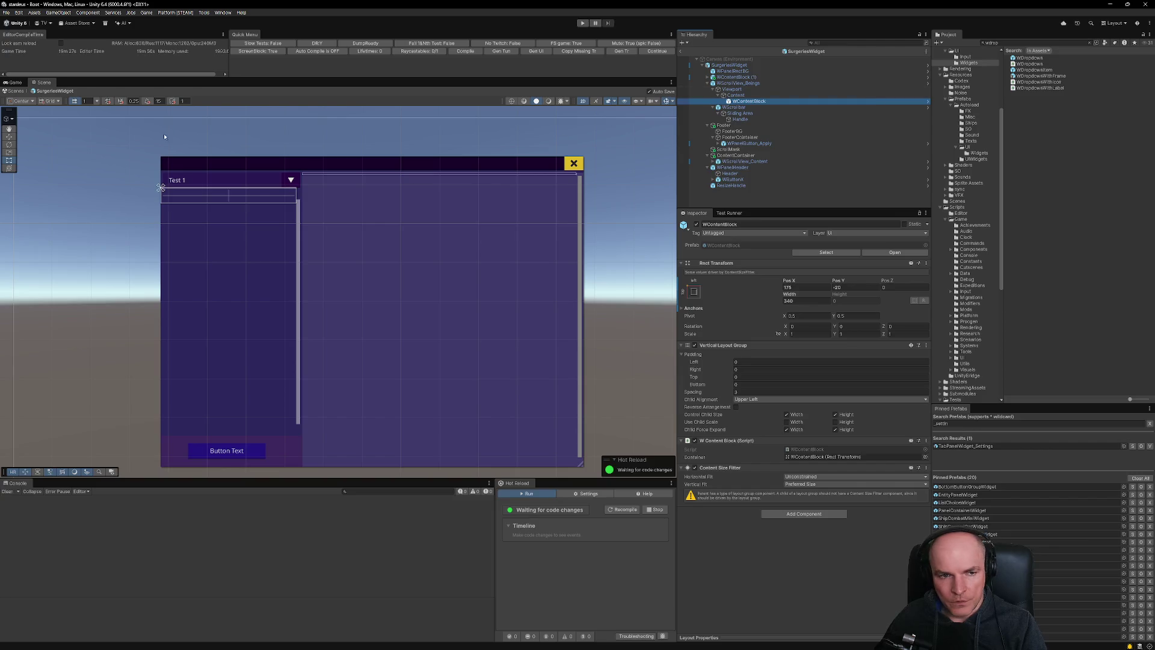
left_click(743, 96)
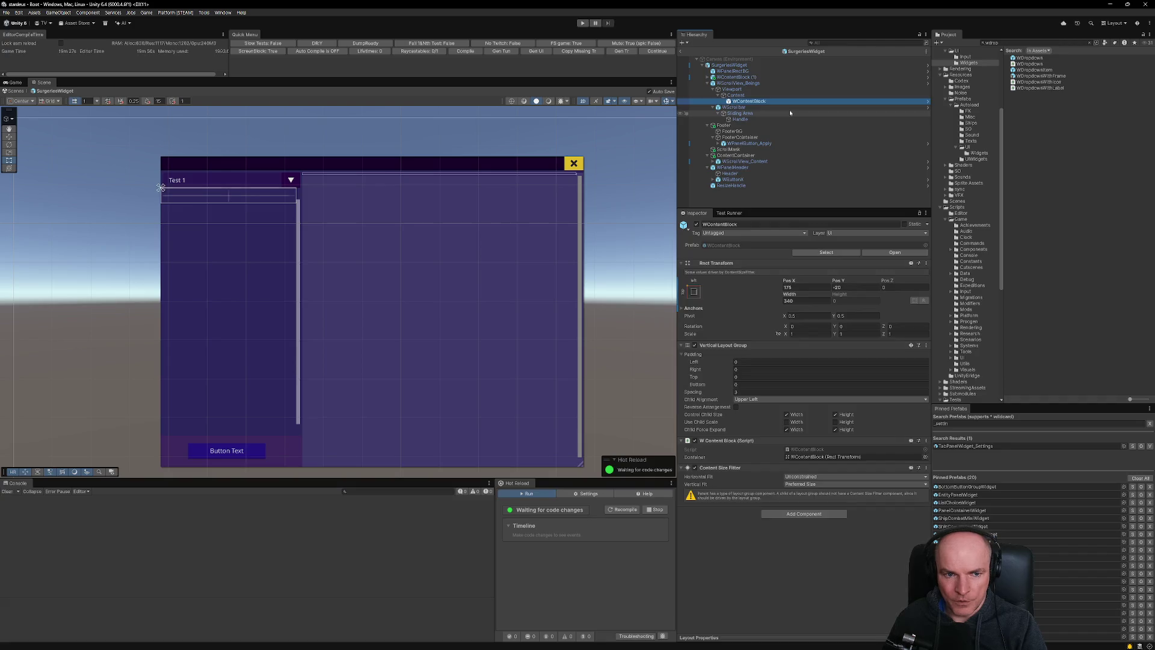
left_click(736, 96)
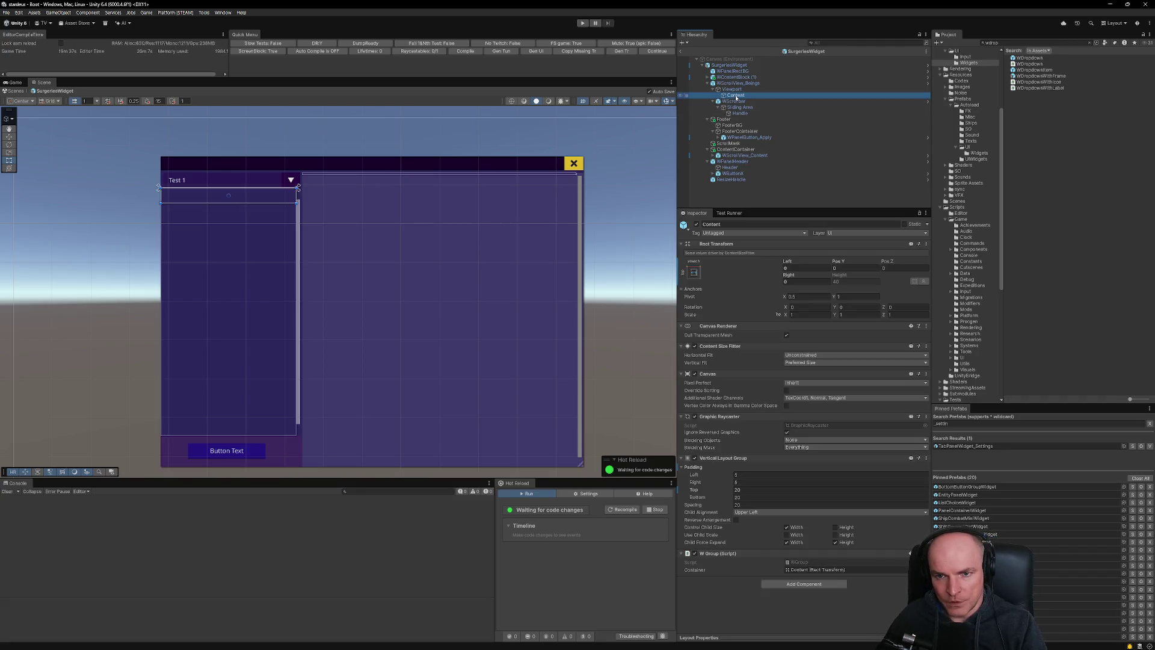
left_click(729, 65)
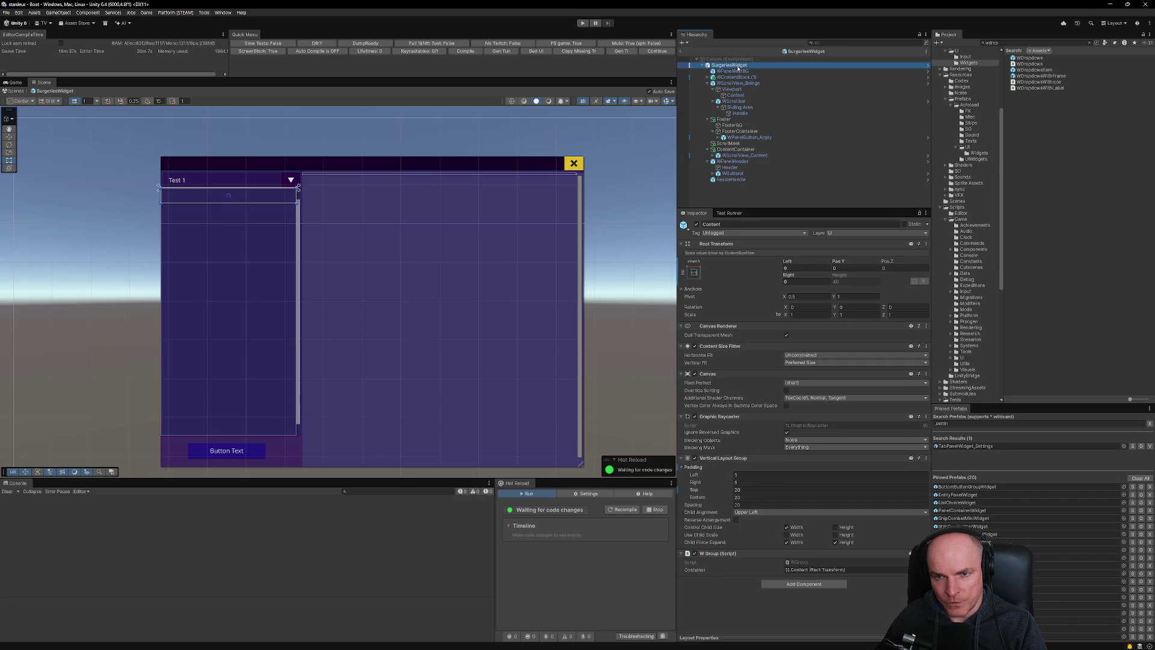
Remove the Settings Widget (Script) component from SurgeriesWidget and switch to VS Code.
left_click(926, 414)
left_click(956, 443)
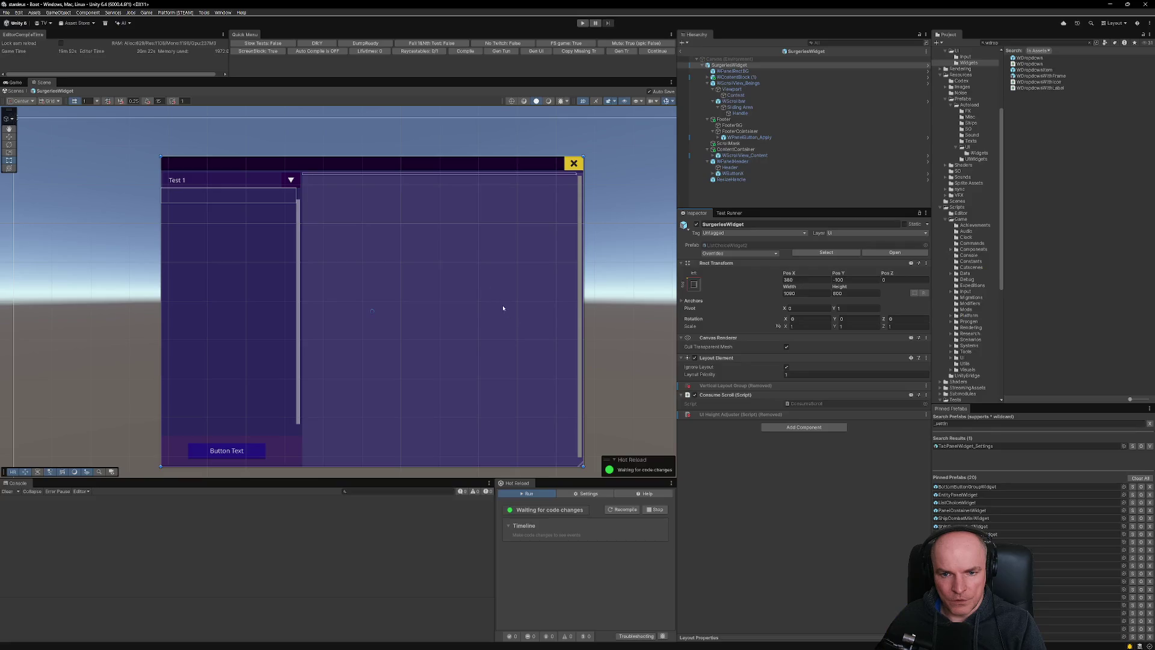
left_click(586, 641)
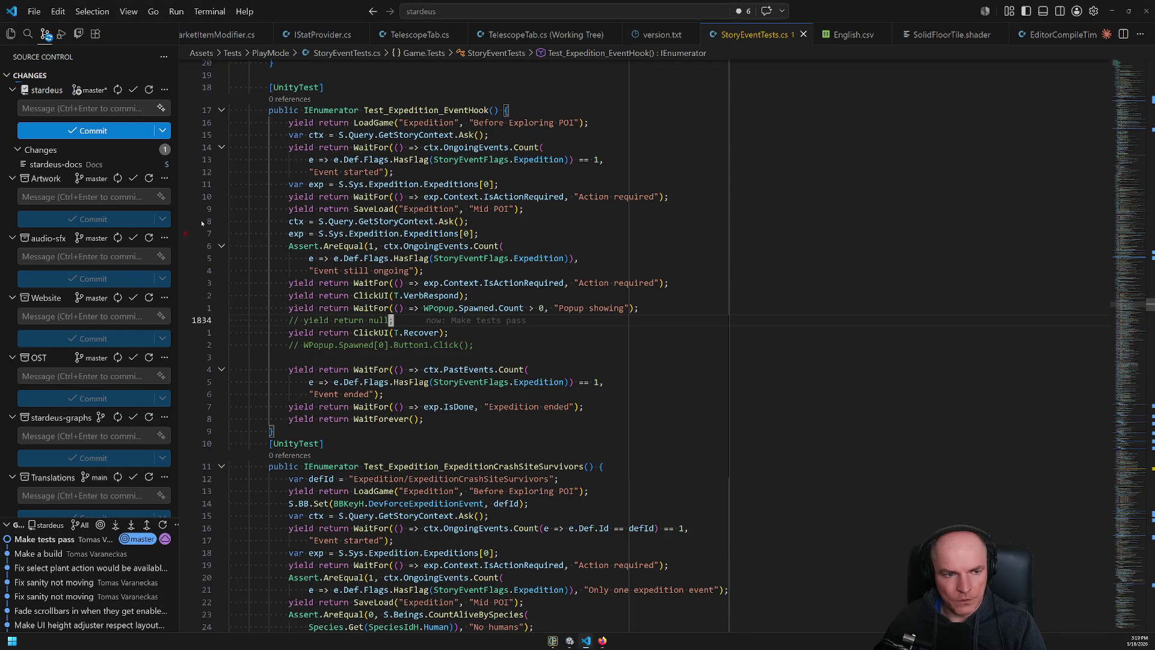
Duplicate TopRightHandler.cs as SurgeriesHandler.cs and run the force compile action.
left_click(11, 33)
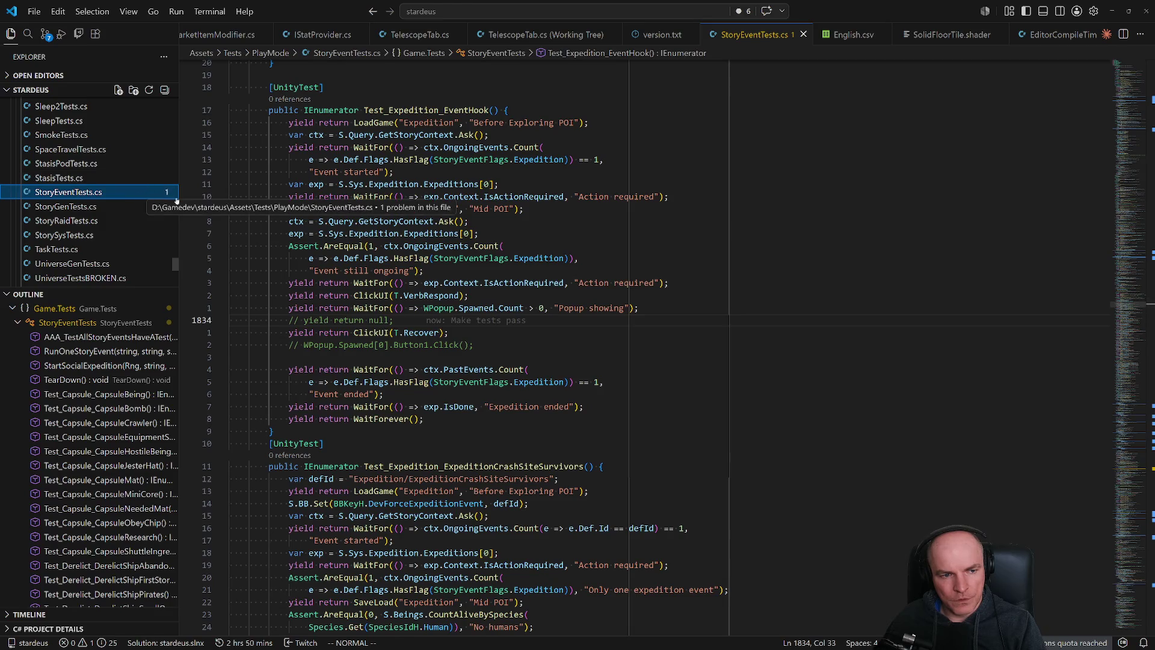
key("ctrl+p")
type("to")
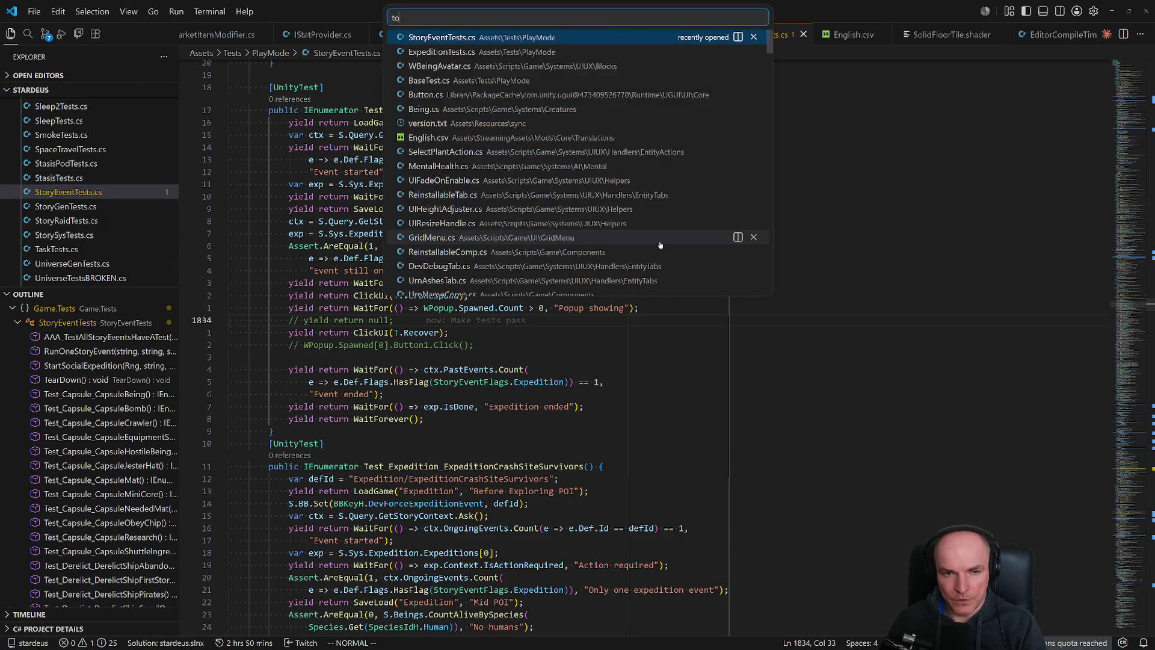
type("prightth")
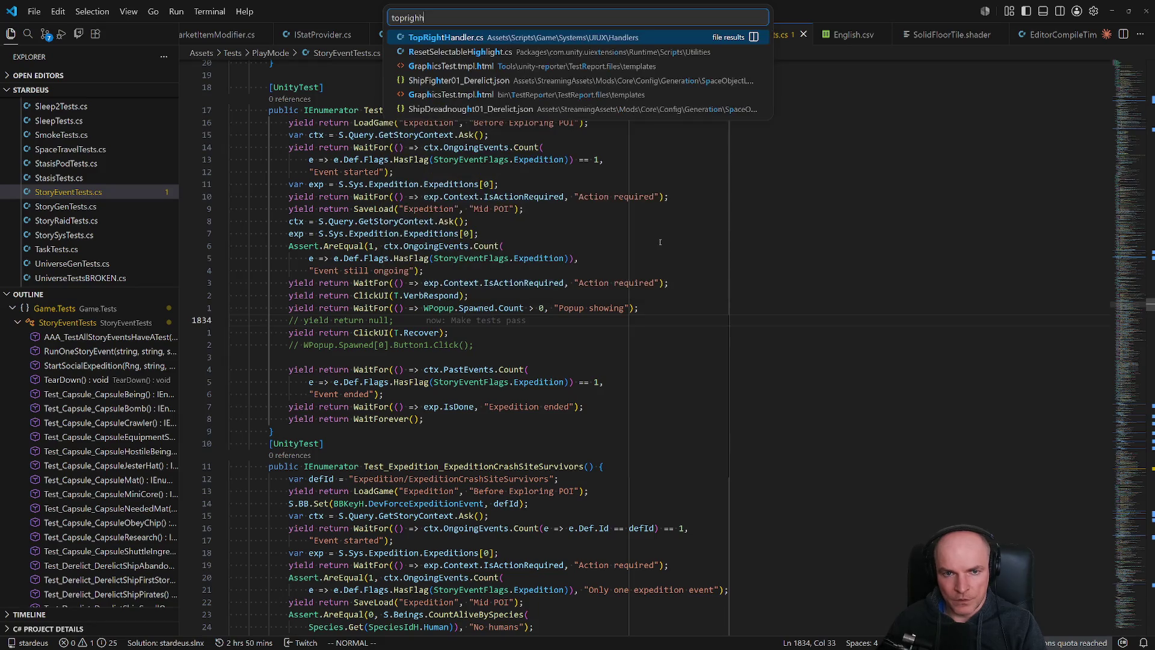
key("Down")
key("Down")
key("Return")
left_click(71, 193)
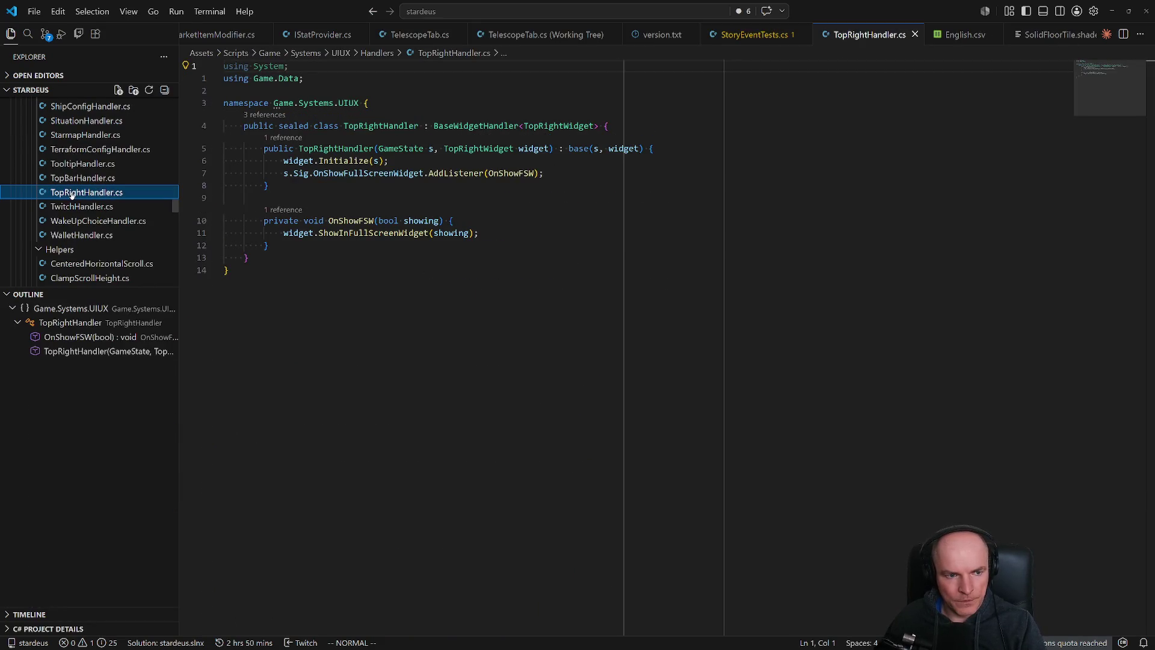
key("ctrl+d")
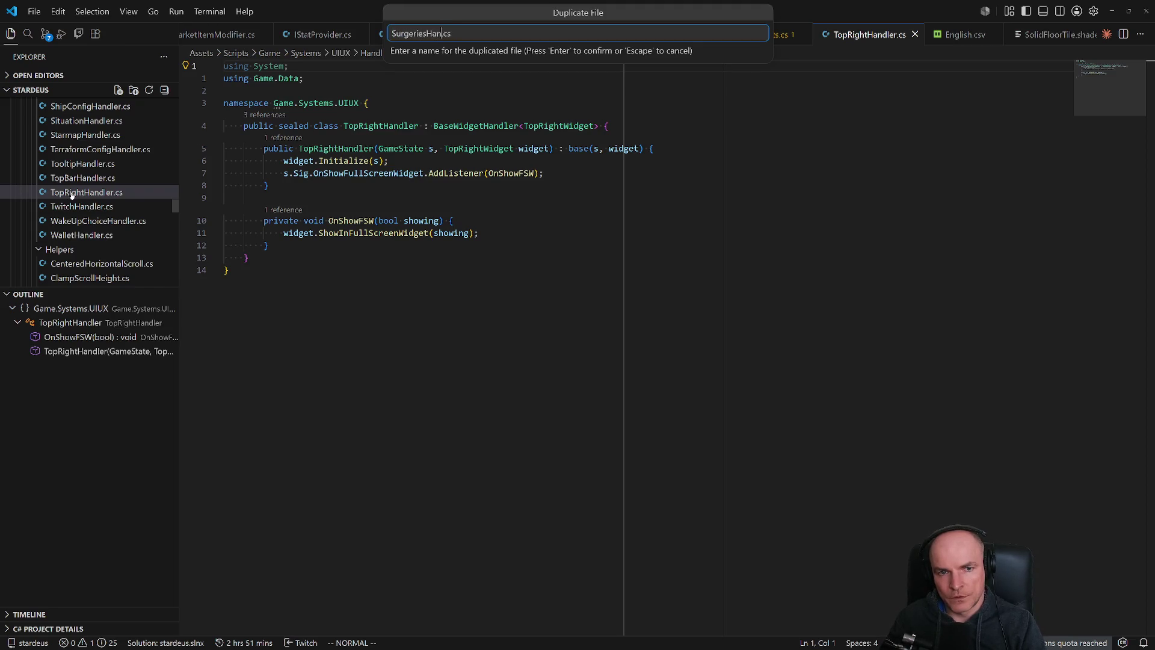
key("Return")
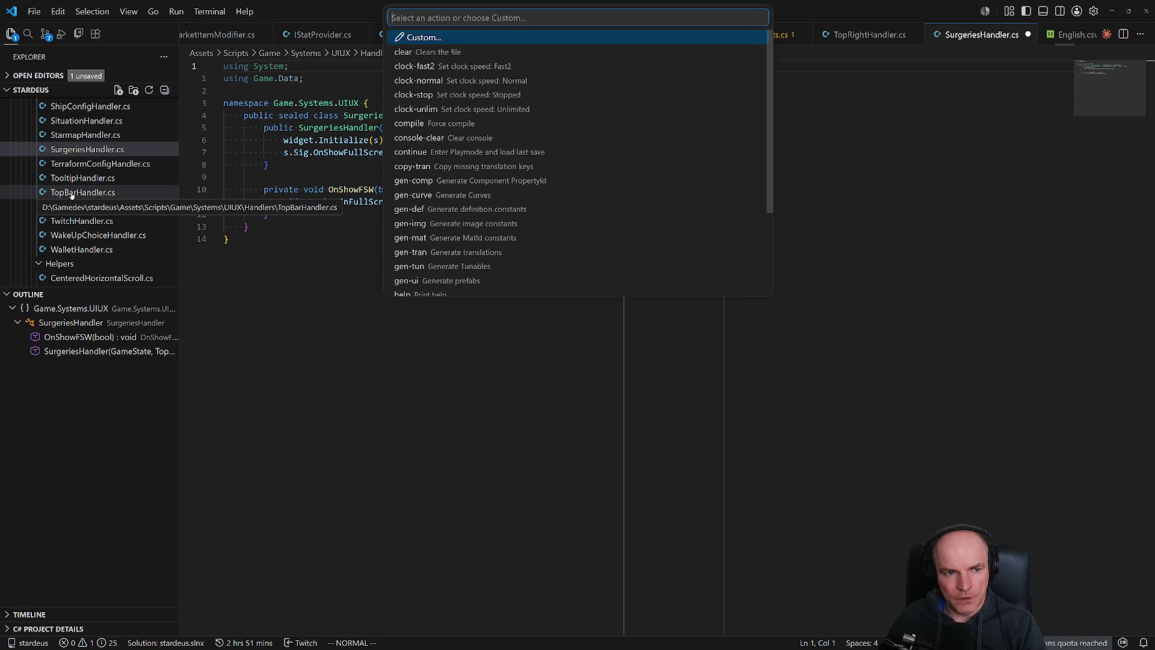
type("comp")
key("Return")
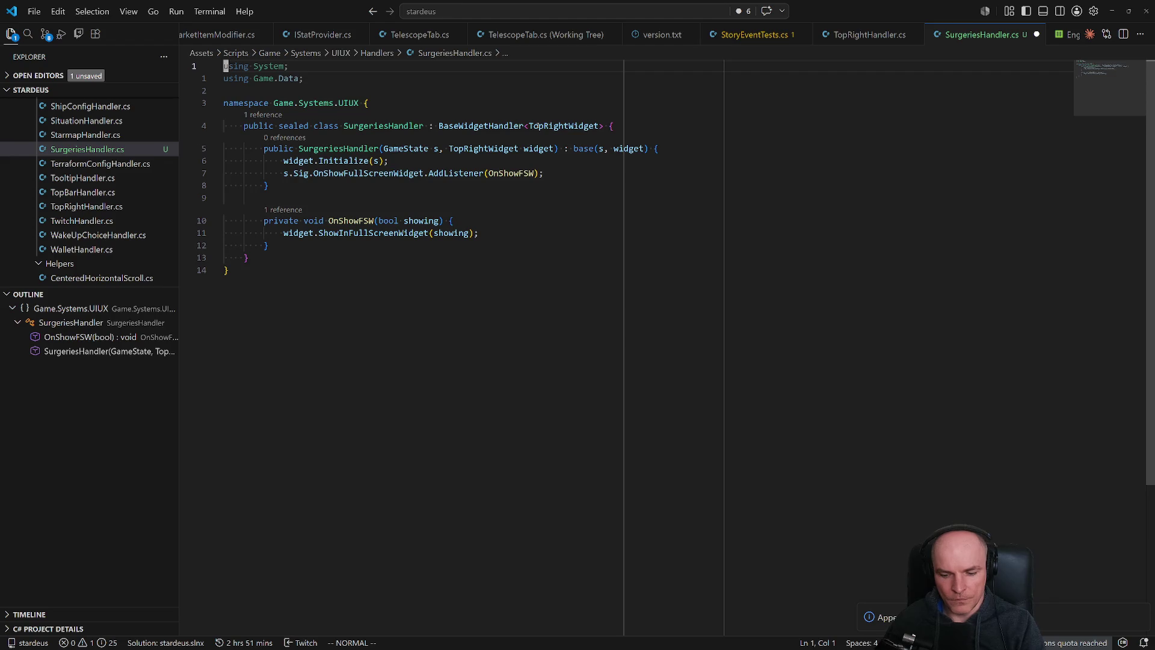
Open TopRightWidget.cs via quick file search.
key("ctrl+p")
type("top")
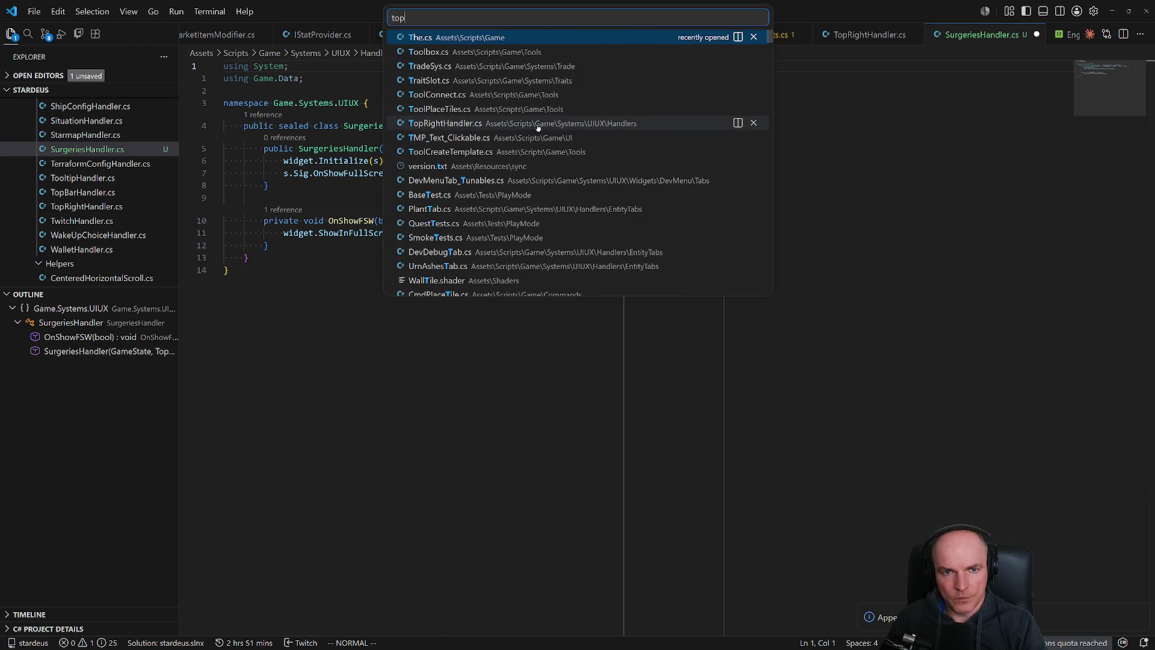
type("rightw")
key("Return")
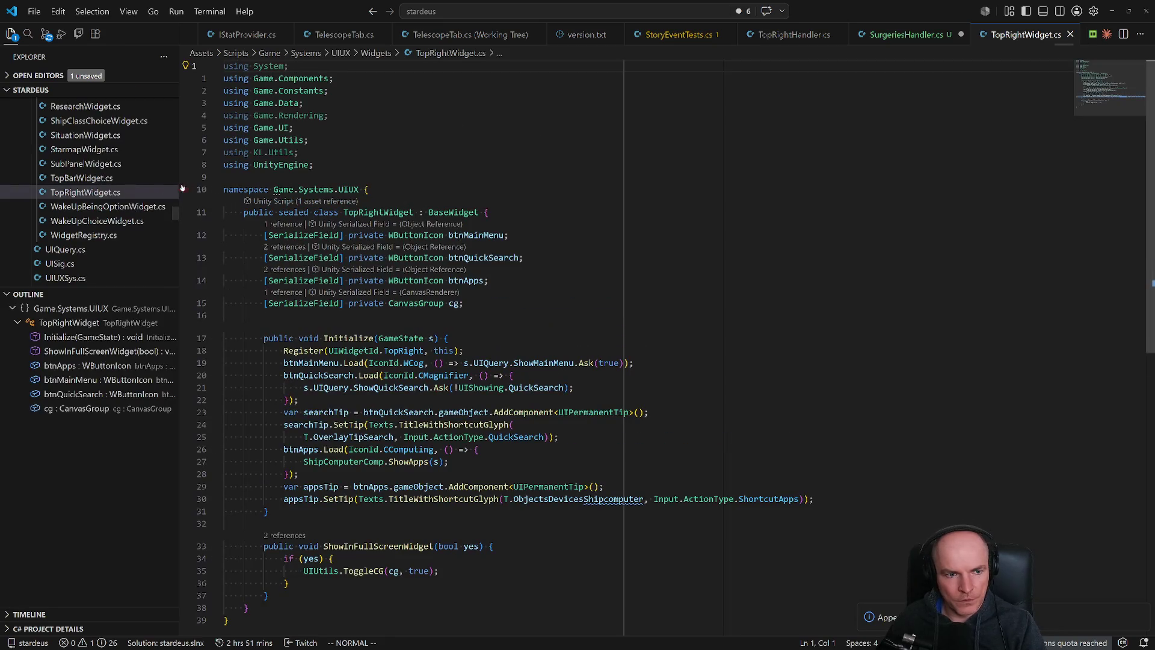
Duplicate TopRightWidget.cs as SurgeriesWidget.cs and force a compile.
key("ctrl+d")
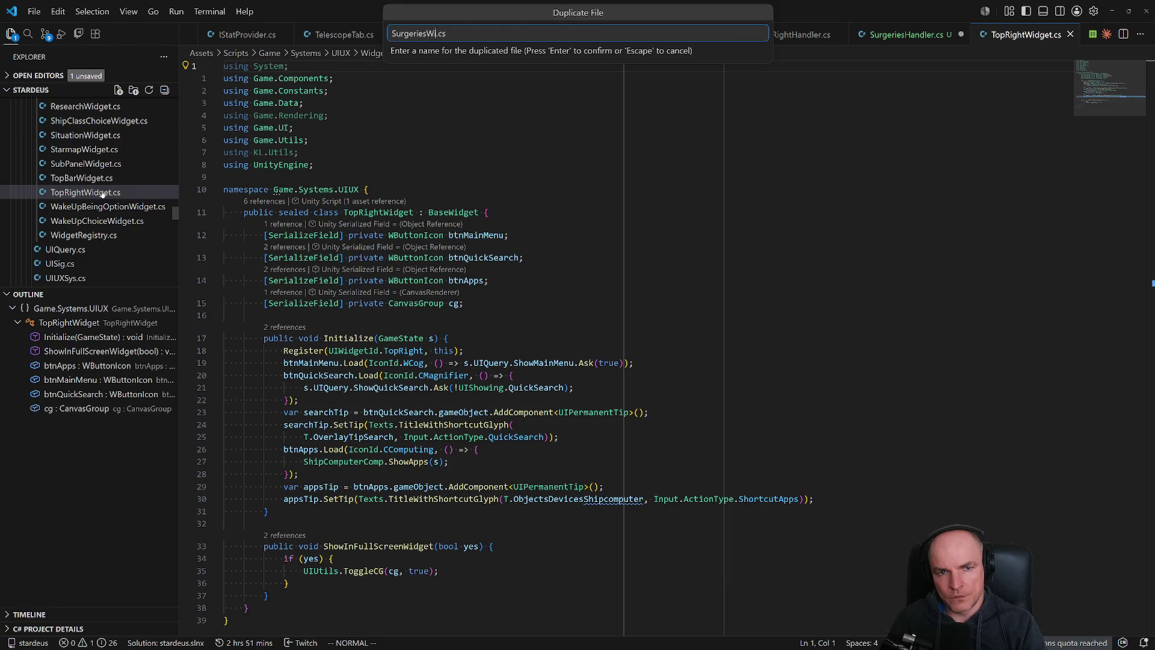
key("Return")
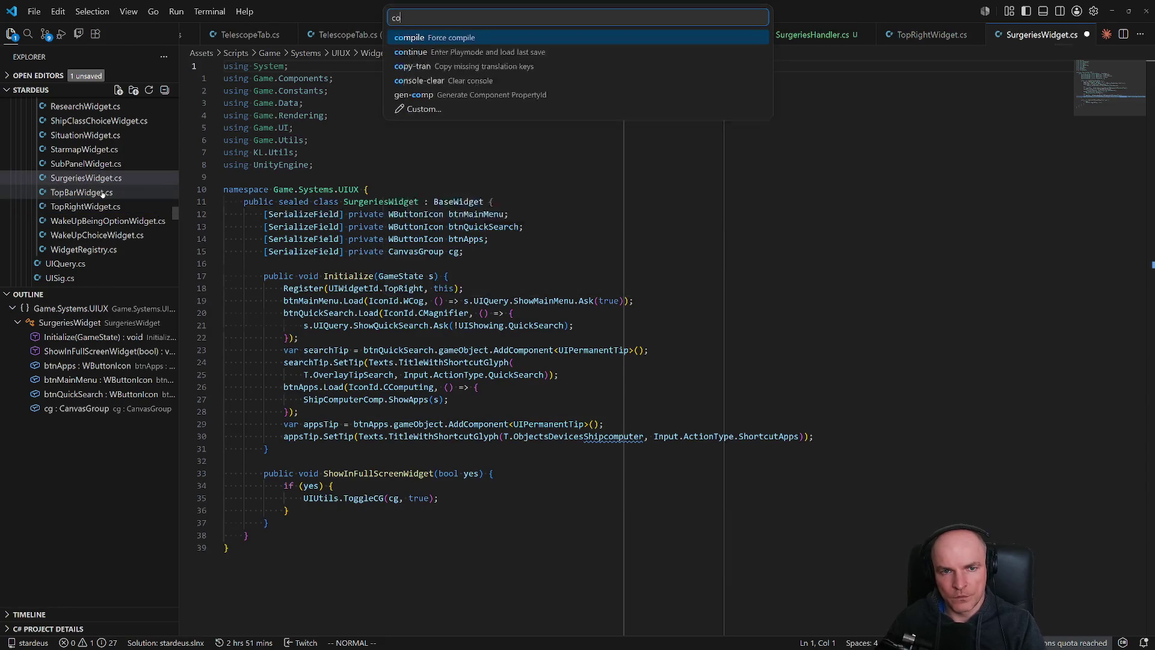
key("Return")
Add a Surgeries constant to UIWidgetId, copied from the ShipCombatStations line.
left_click(444, 212)
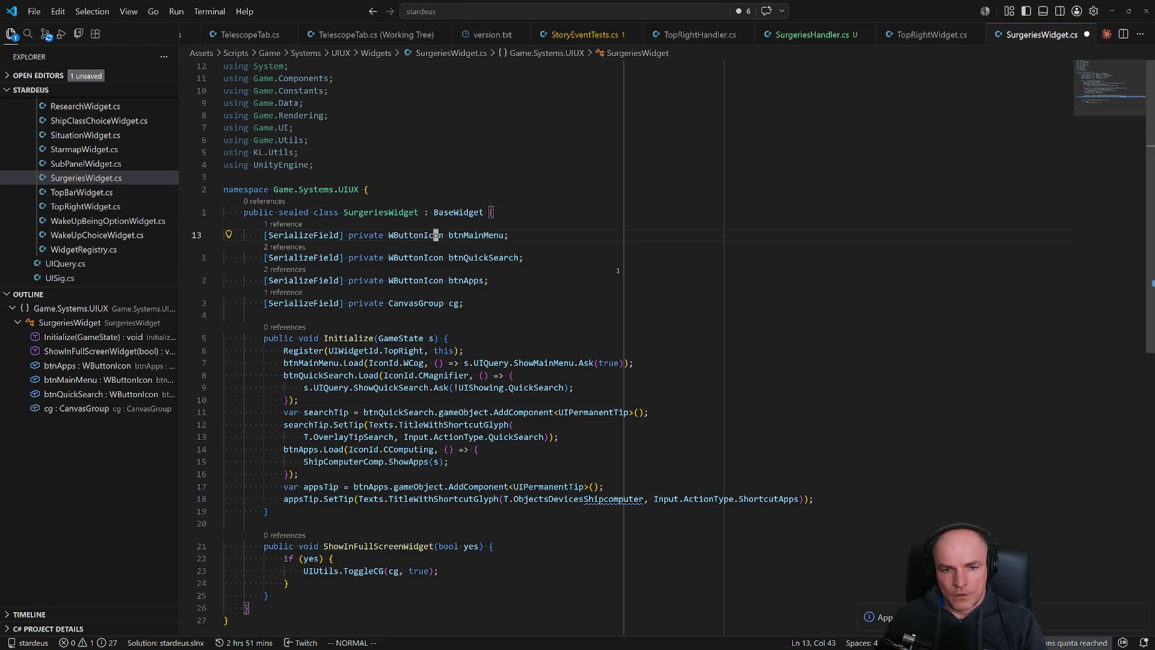
key("j")
key("j")
key("j")
key("k")
key("k")
key("k")
key("g")
key("d")
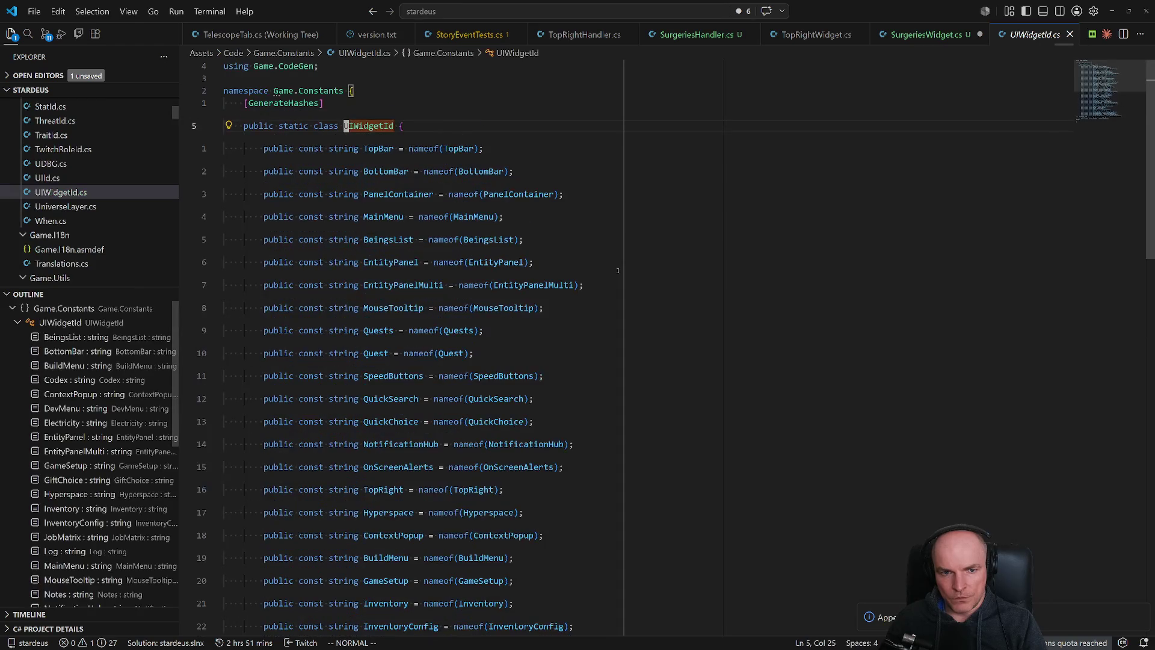
key("G")
key("k")
key("k")
key("k")
key("k")
key("k")
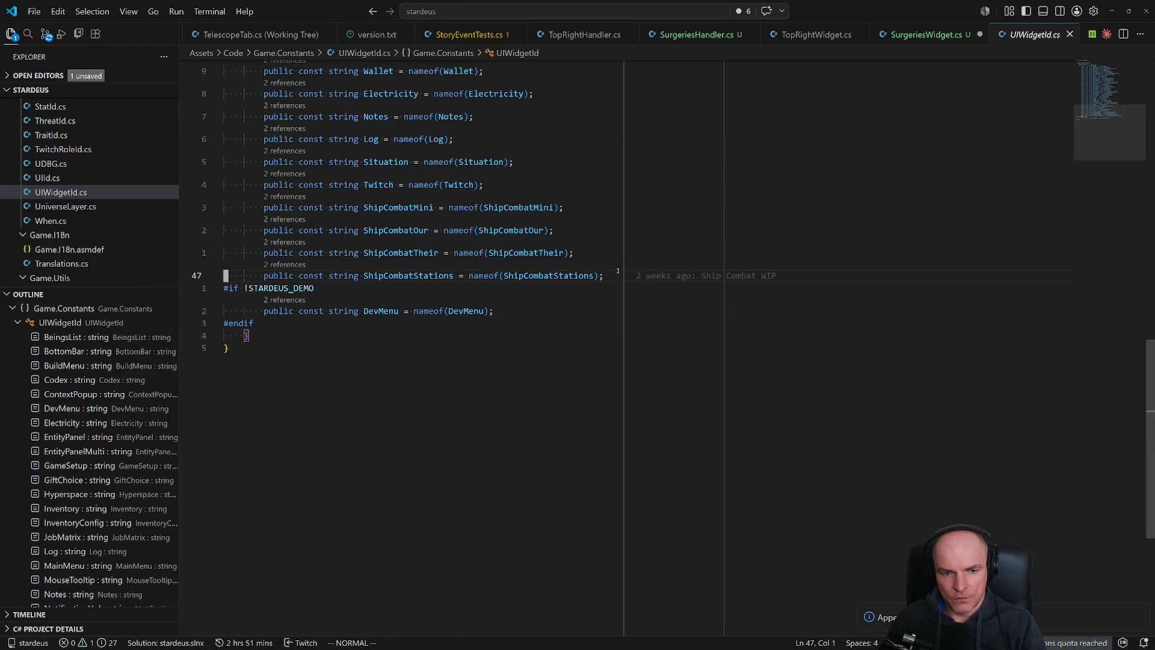
key("y")
key("y")
key("p")
key("w")
key("w")
key("w")
type("ciwwS")
key("BackSpace")
key("BackSpace")
type("Surgeries")
key("Escape")
type("ciwSurgeries);")
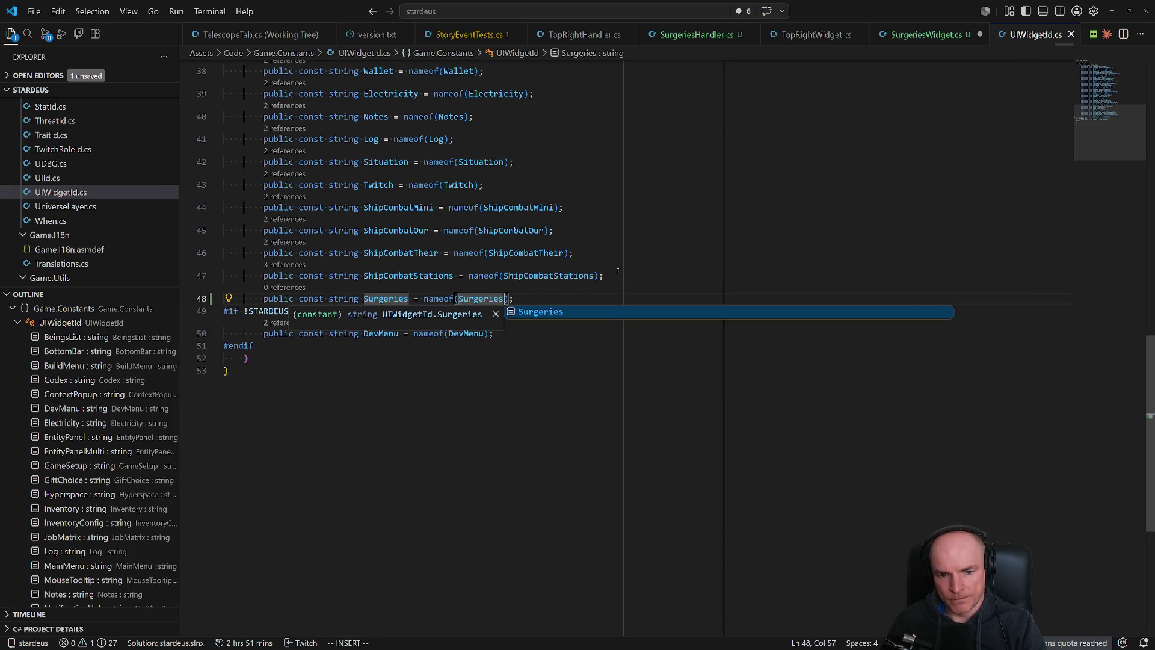
key("Escape")
Make SurgeriesWidget register itself as UIWidgetId.Surgeries.
key("ctrl+p")
key("Down")
key("Return")
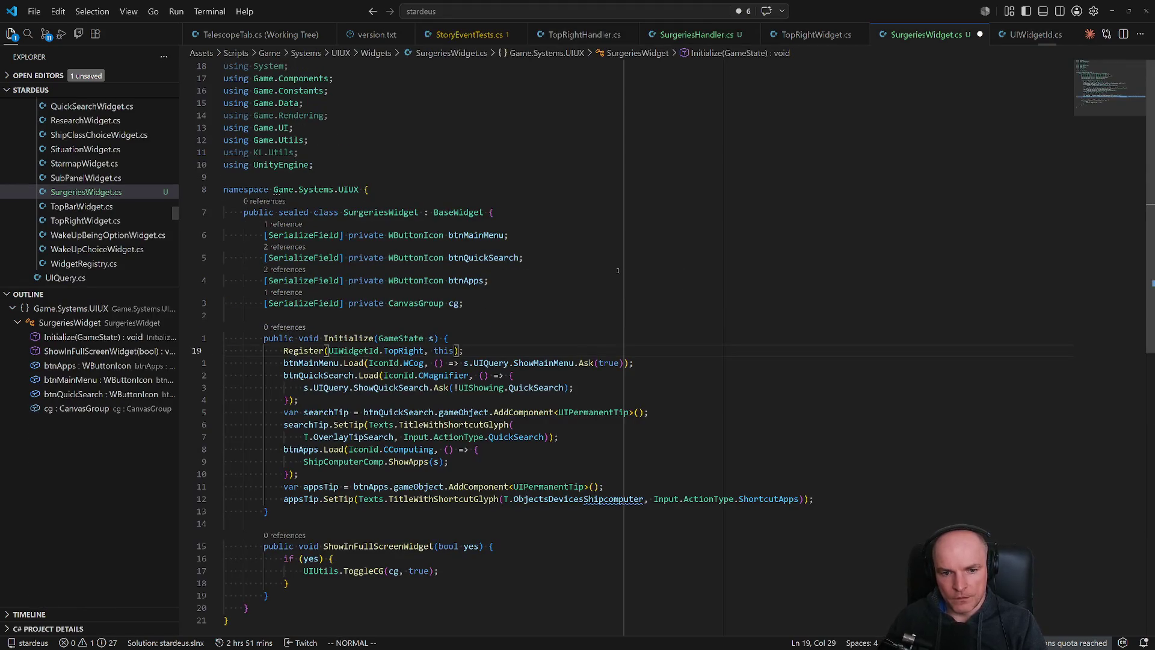
key("w")
key("w")
type("ciwSurgeries")
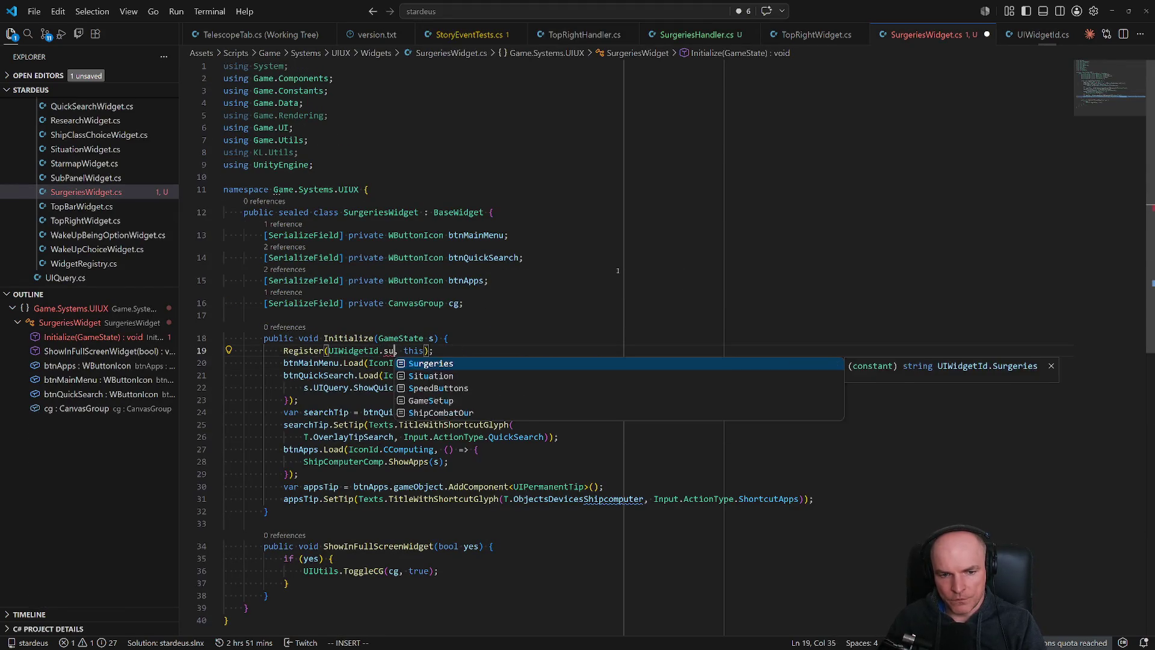
key("Escape")
Delete the button setup code, ShowInFullScreenWidget method, and the four button and canvas group fields.
key("j")
key("V")
key("j")
key("j")
key("j")
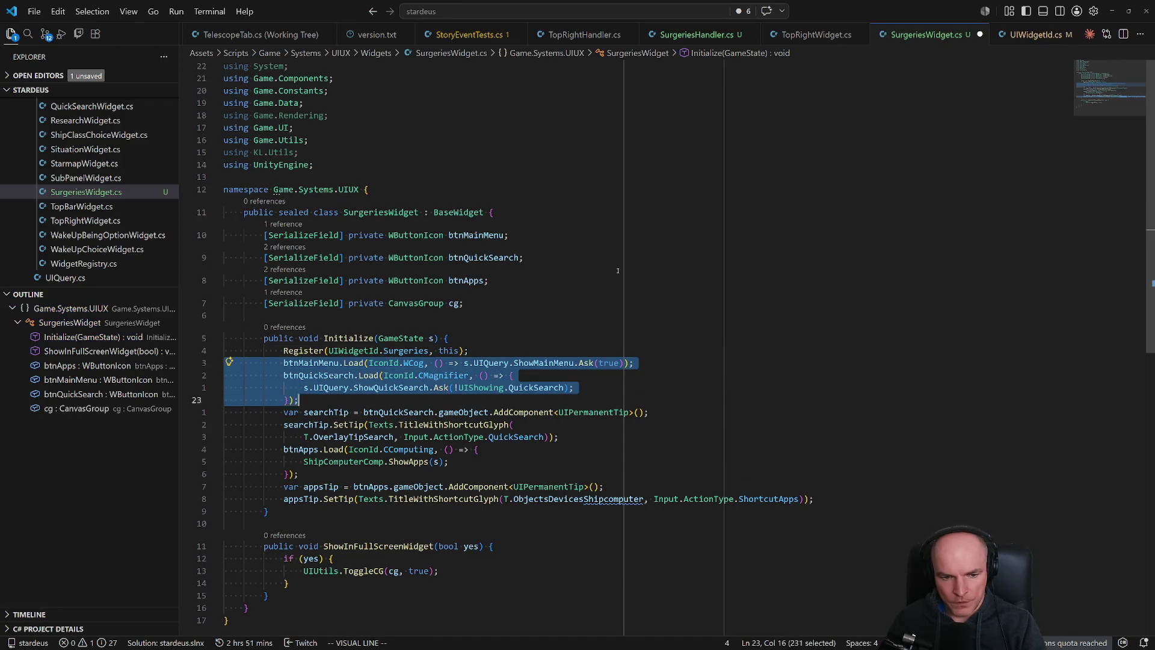
key("d")
key("j")
key("j")
key("V")
key("j")
key("j")
key("j")
key("d")
key("d")
key("d")
key("k")
key("d")
key("d")
key("k")
key("k")
key("k")
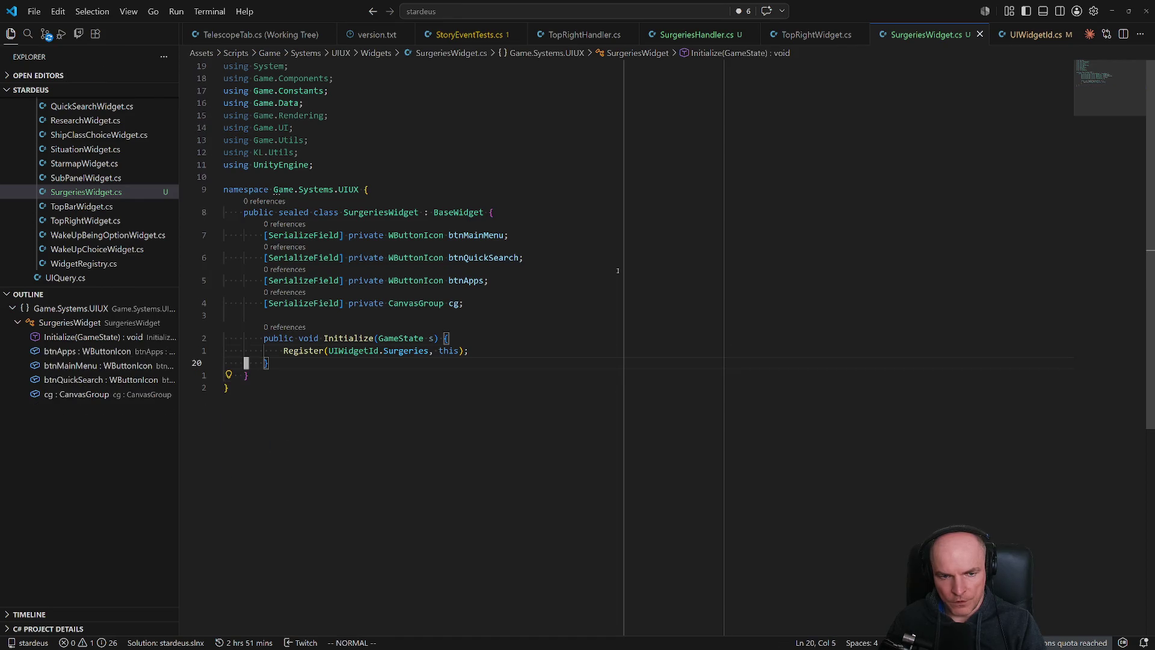
key("V")
key("j")
key("j")
key("j")
key("d")
key("k")
key("k")
key("k")
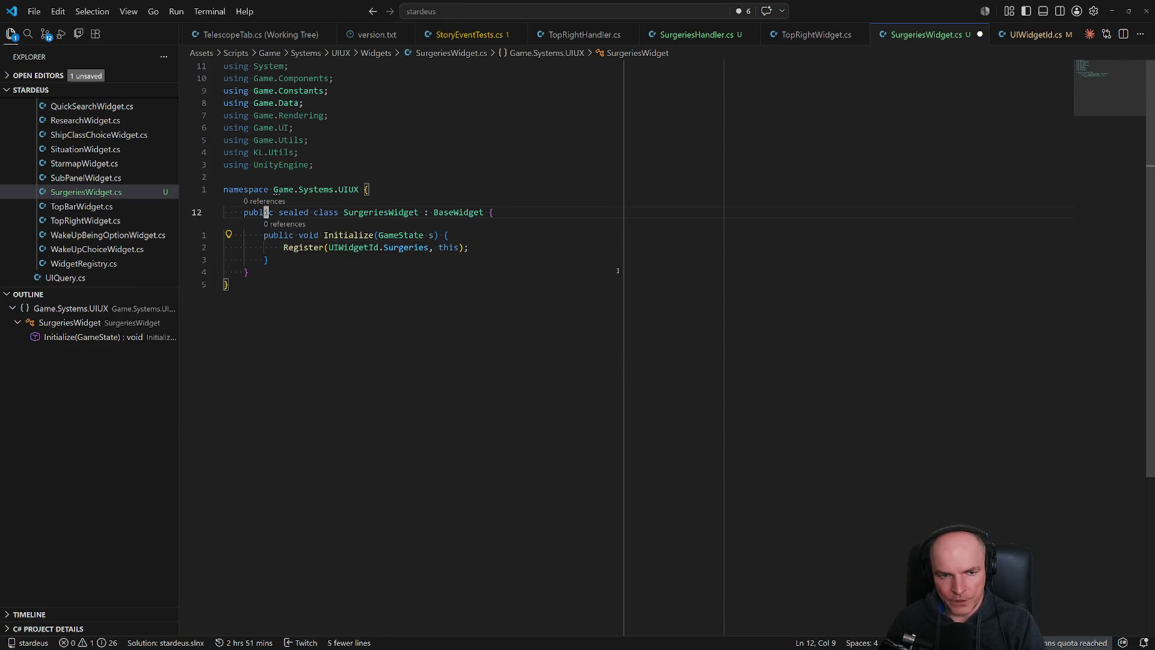
key("k")
key("w")
key("l")
key("l")
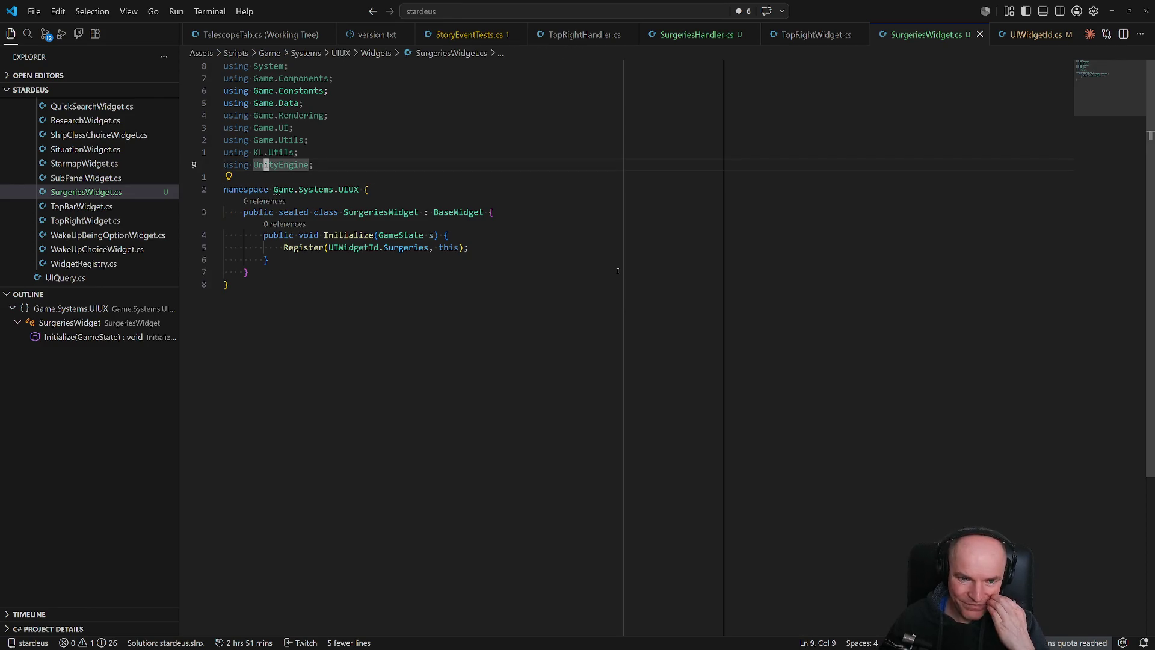
Change SurgeriesHandler's base class widget type to SurgeriesWidget.
left_click(698, 34)
left_click(530, 126)
type("ciw")
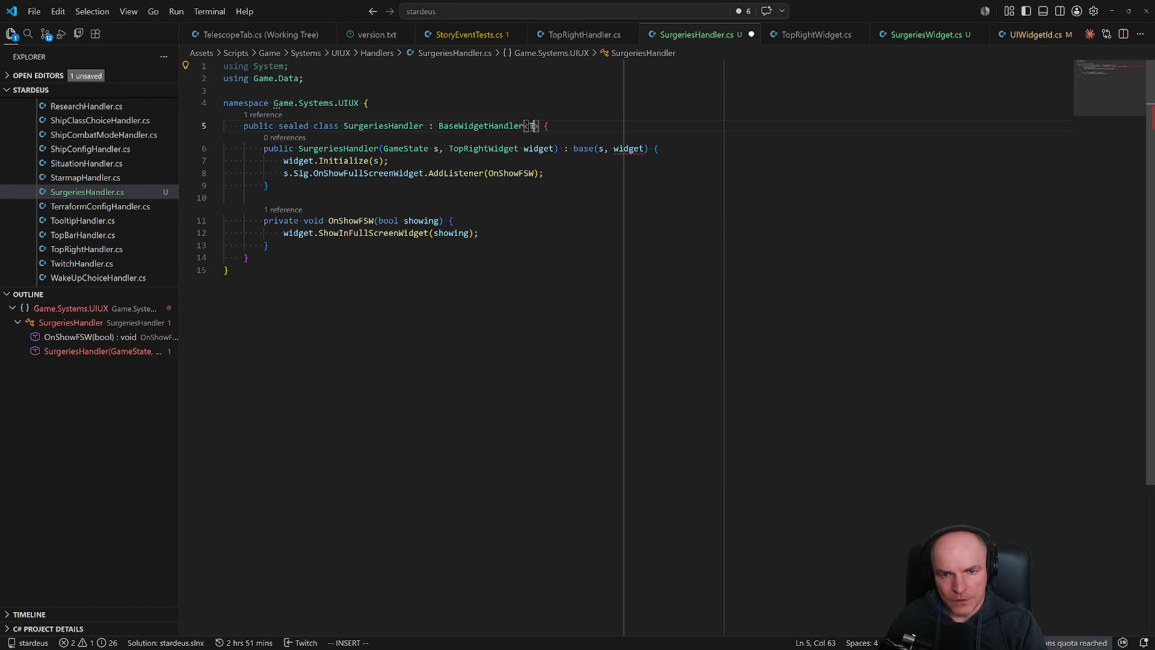
type("Surger")
key("Left")
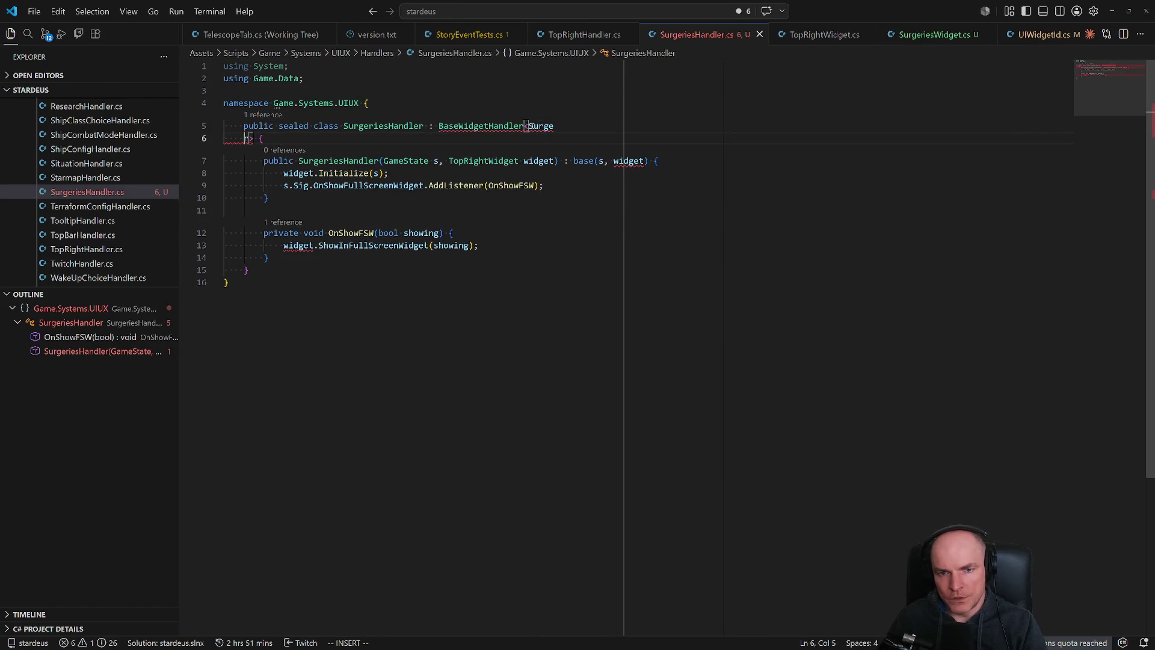
key("BackSpace")
key("BackSpace")
type("eriesW")
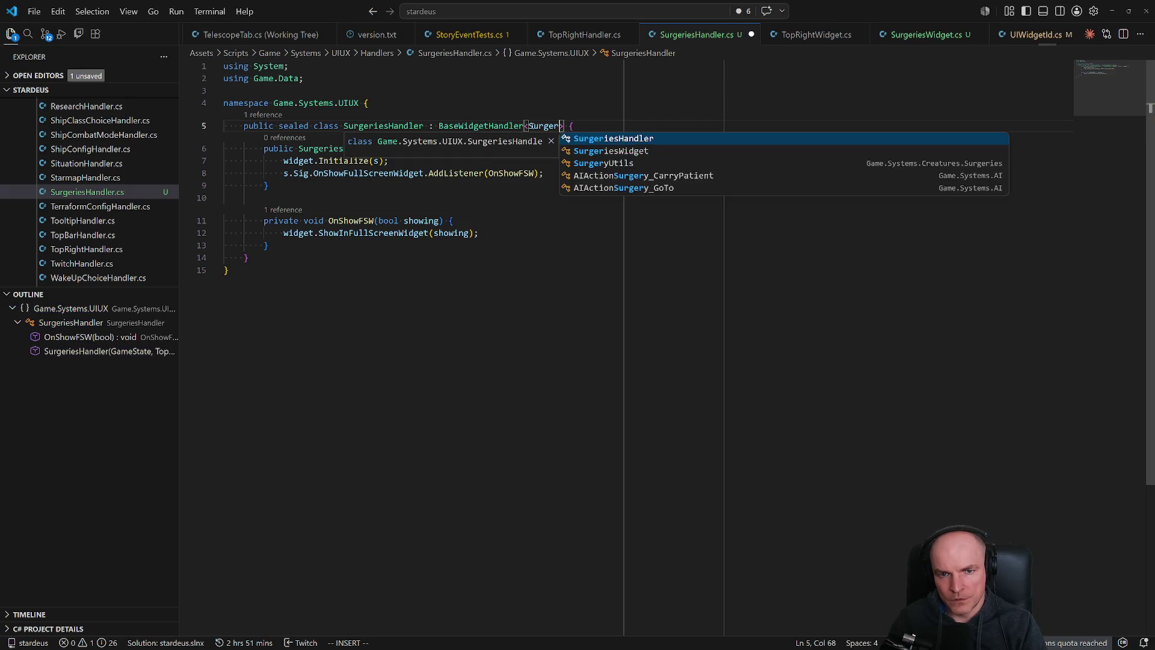
key("Tab")
key("Escape")
Change the constructor's parameter type from TopRightWidget to SurgeriesWidget.
key("j")
key("j")
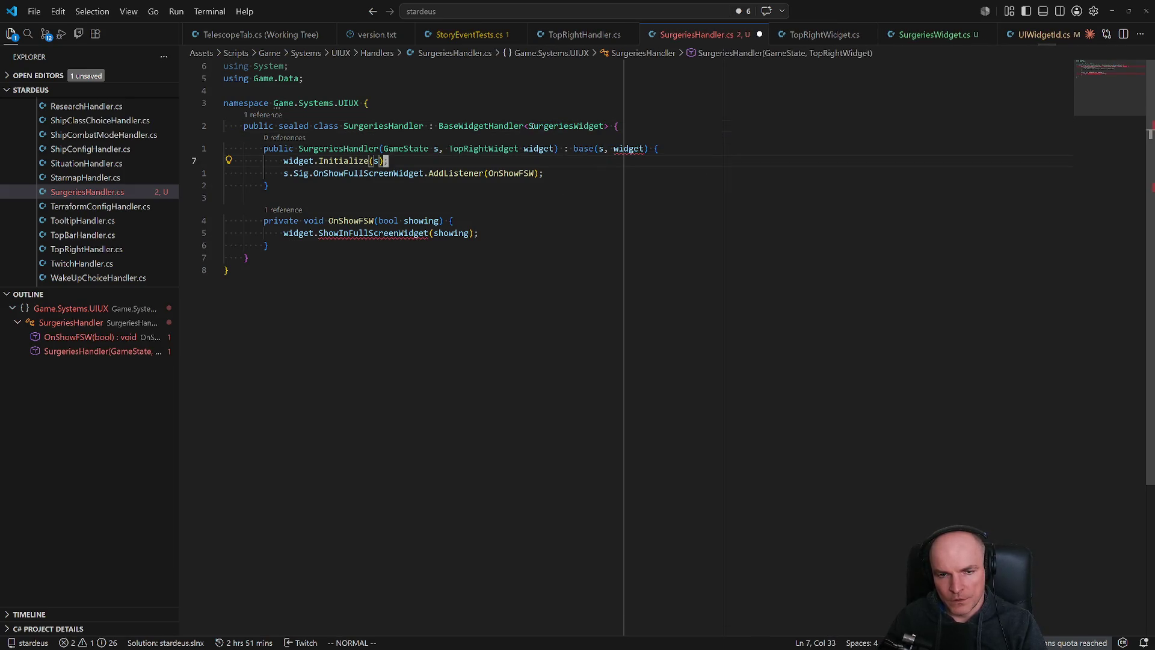
key("w")
key("c")
key("t")
key("parenright")
type("Surg")
key("Tab")
key("BackSpace")
key("BackSpace")
key("BackSpace")
type("W")
key("Tab")
key("Escape")
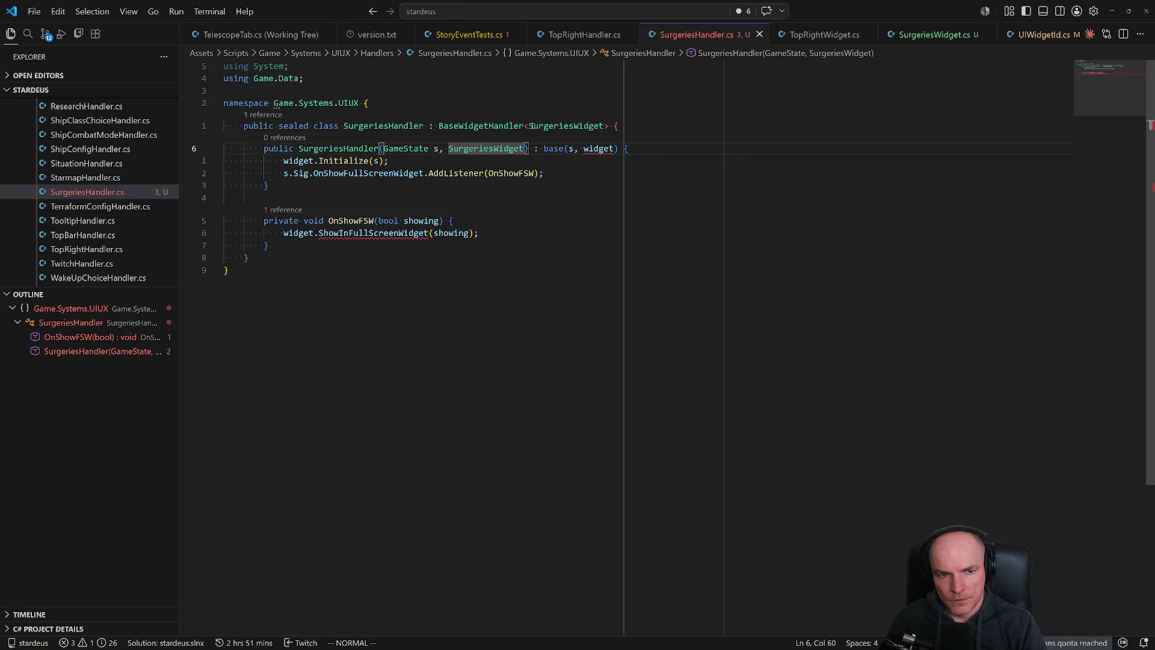
Delete the OnShowFSW method, the full-screen AddListener line and the leftover blank line.
key("j")
key("shift+f")
key("e")
key("shift+v")
key("j")
key("j")
key("d")
key("k")
key("k")
key("k")
key("d")
key("d")
key("j")
key("d")
key("d")
key("k")
key("k")
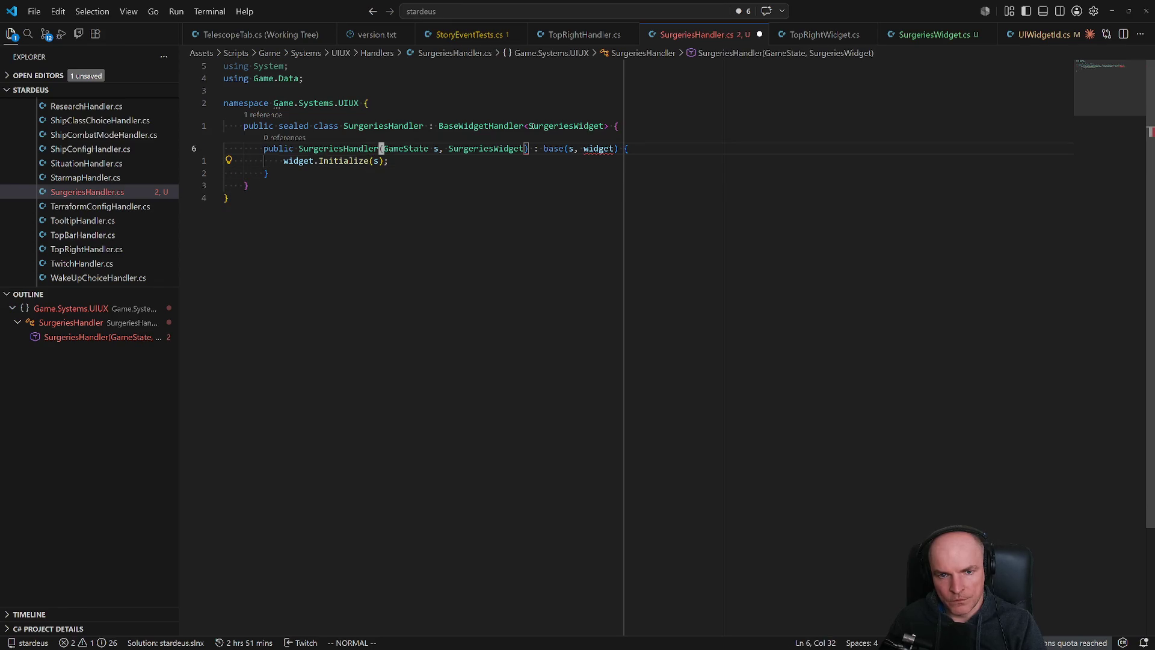
Complete the constructor parameter as 'SurgeriesWidget widget' and save the file.
key("shift+w")
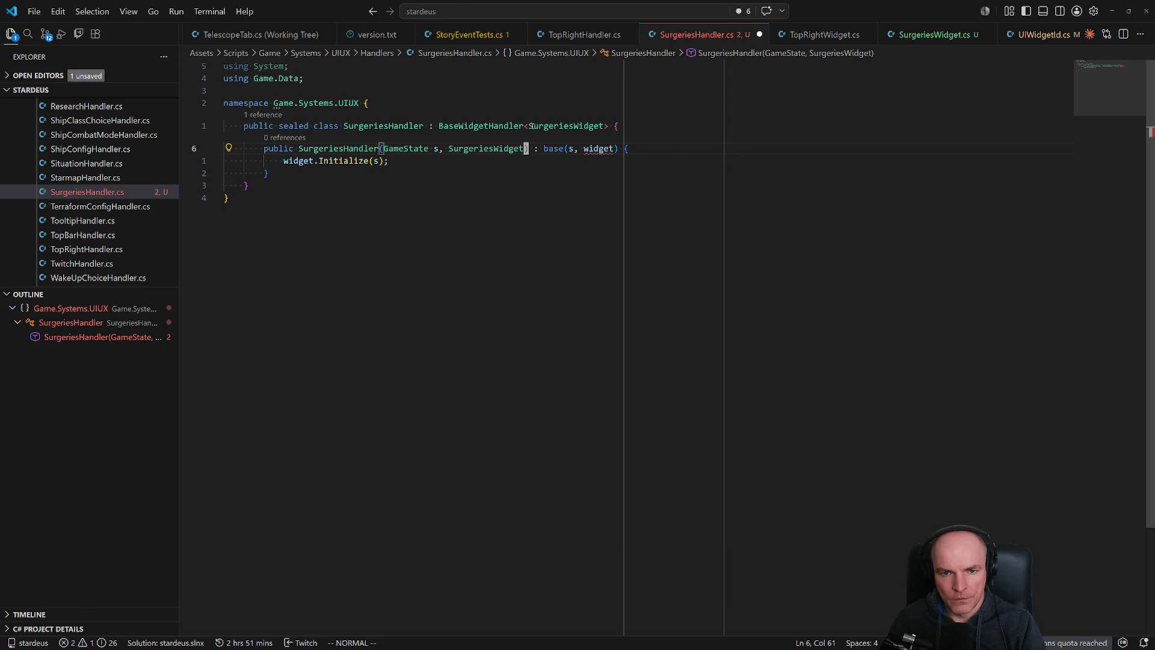
type("idget widget")
key("ctrl+s")
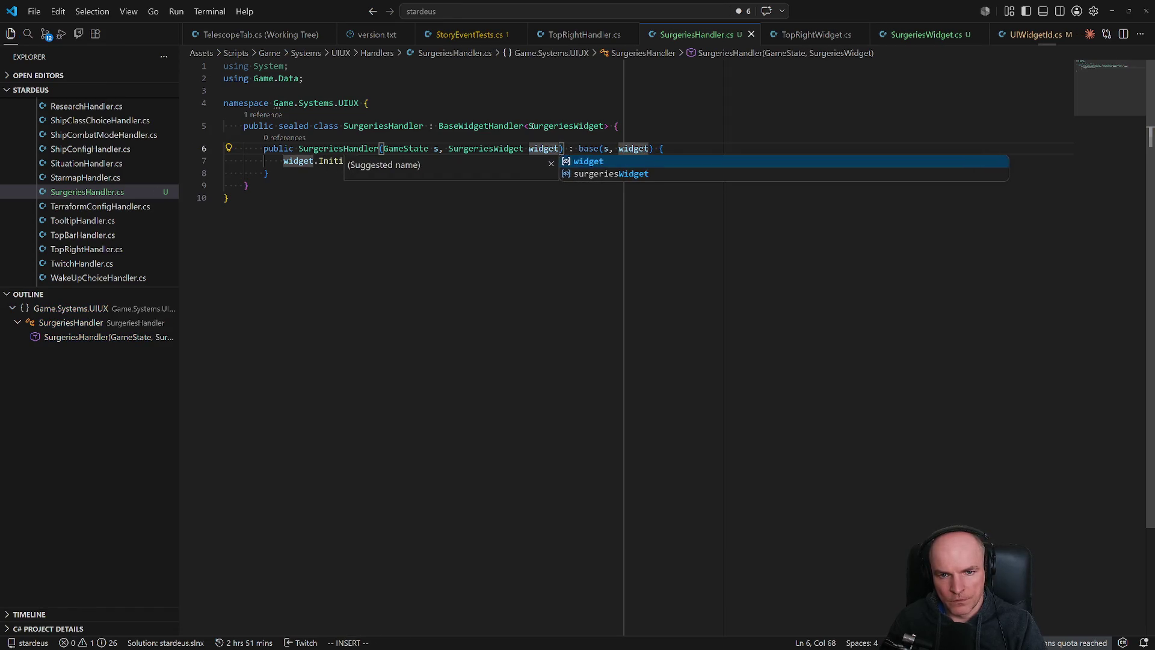
key("Escape")
Open UIUXSys.cs through quick file search.
key("ctrl+p")
type("uiux")
key("Return")
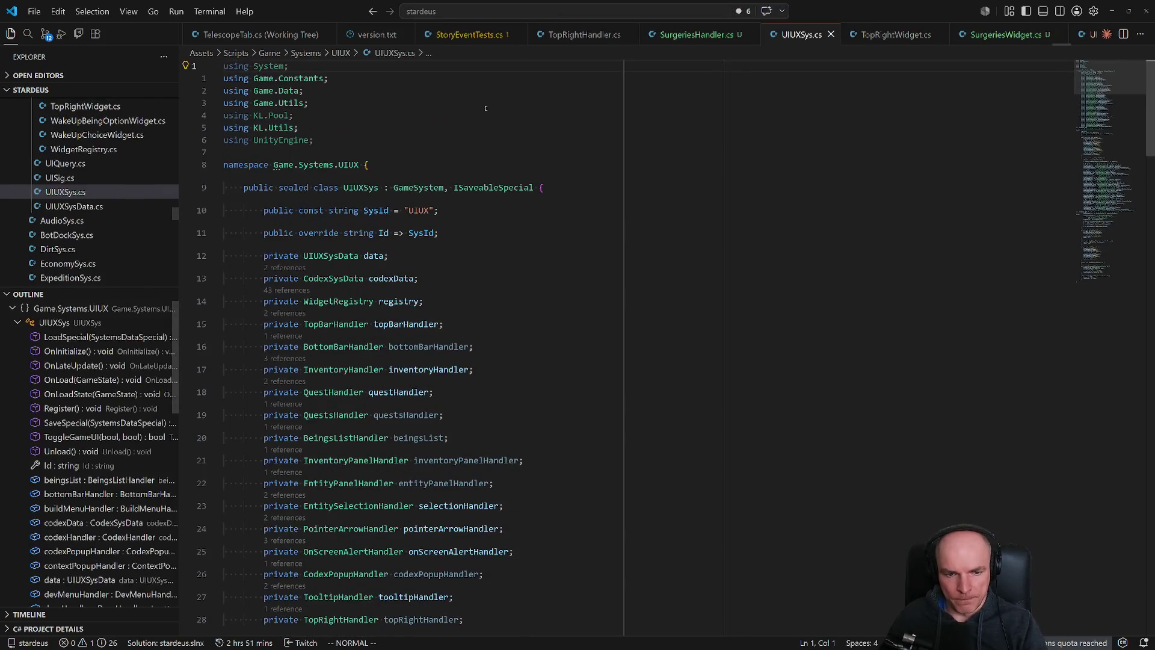
Duplicate the twitchHandler field in UIUXSys.cs as a SurgeriesHandler surgeriesHandler field.
scroll(495, 470, "down", 10)
left_click(365, 400)
key("y")
key("y")
type("pwcwSurgi")
type("er twitchHandler")
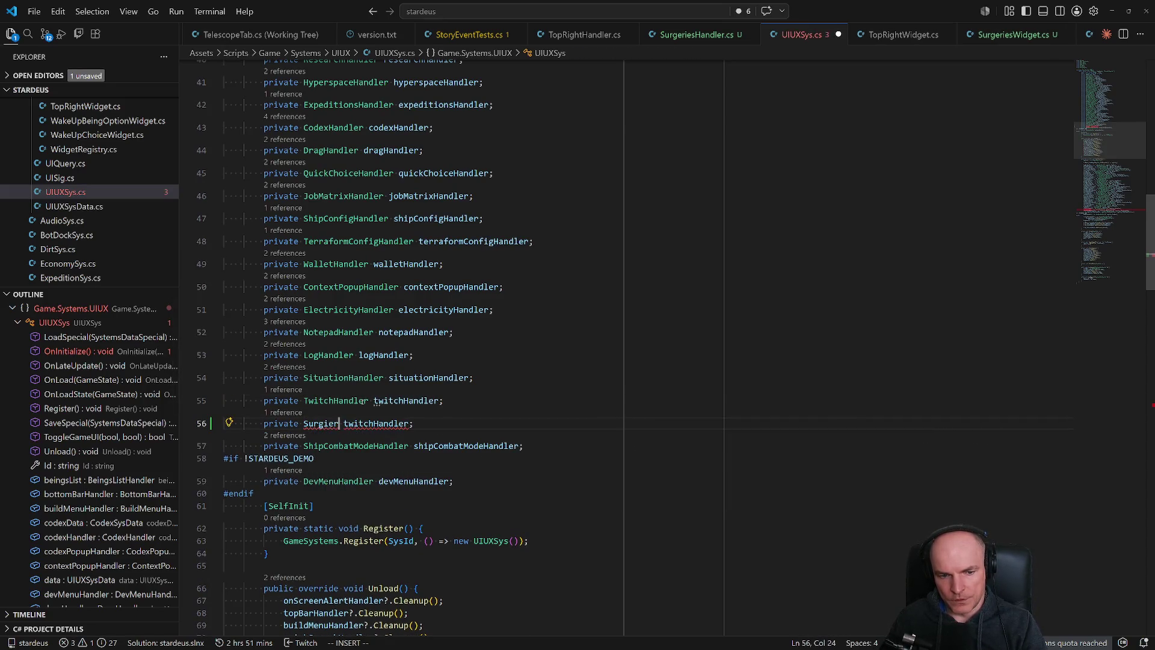
type("riesHandl")
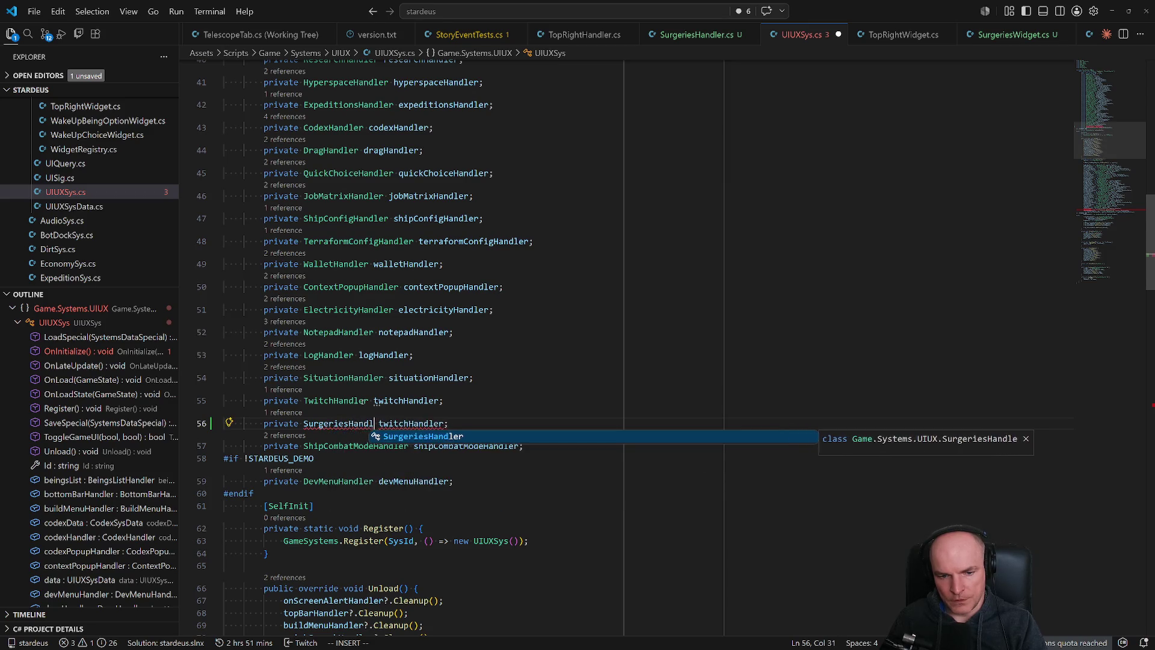
key("Tab")
key("Escape")
type("wcwsur")
key("Tab")
key("Escape")
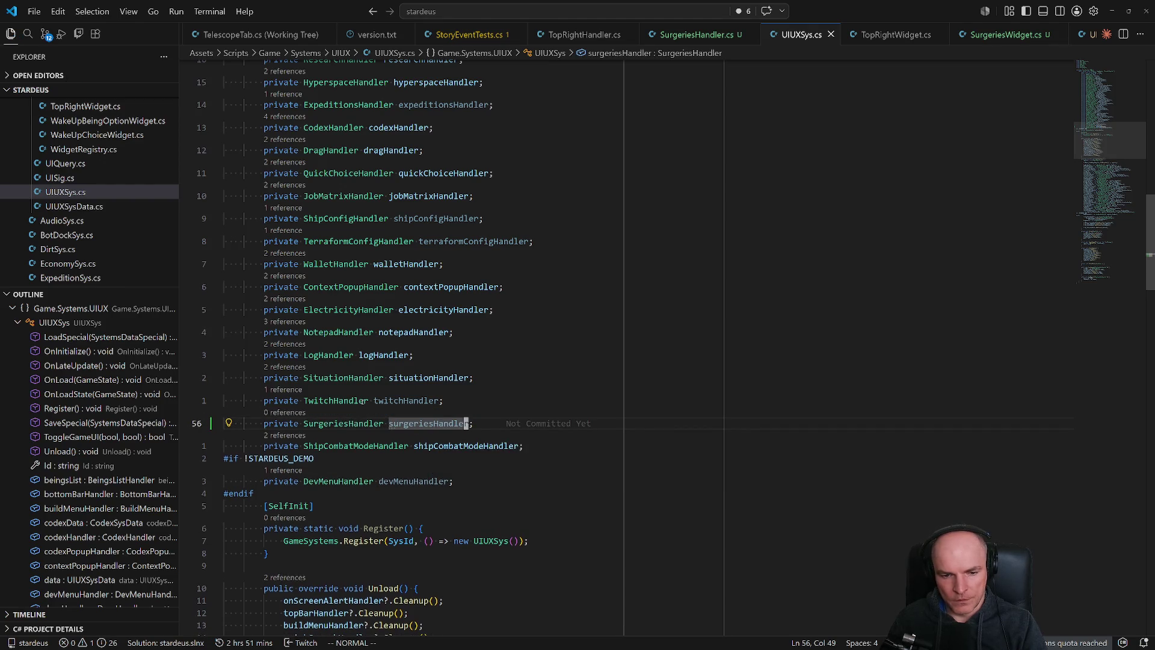
In OnInitialize, copy the twitchHandler creation line into a surgeriesHandler creation line.
key("ctrl+d")
key("j")
key("j")
key("j")
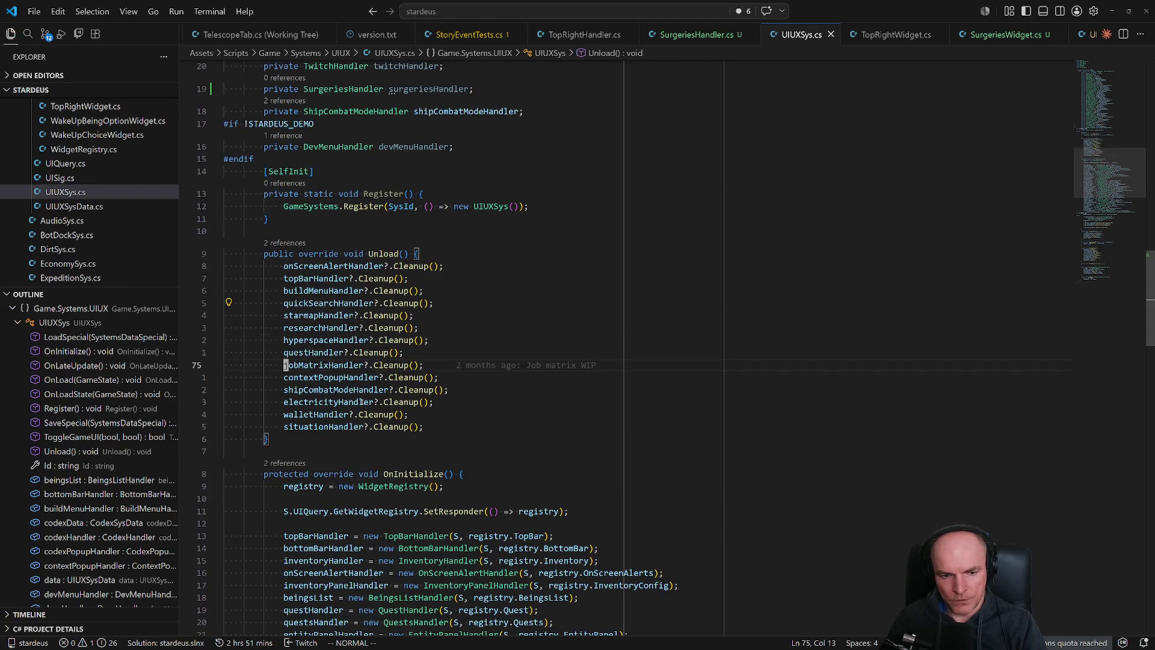
key("ctrl+d")
key("ctrl+d")
key("k")
key("k")
key("k")
key("y")
key("y")
type("pw")
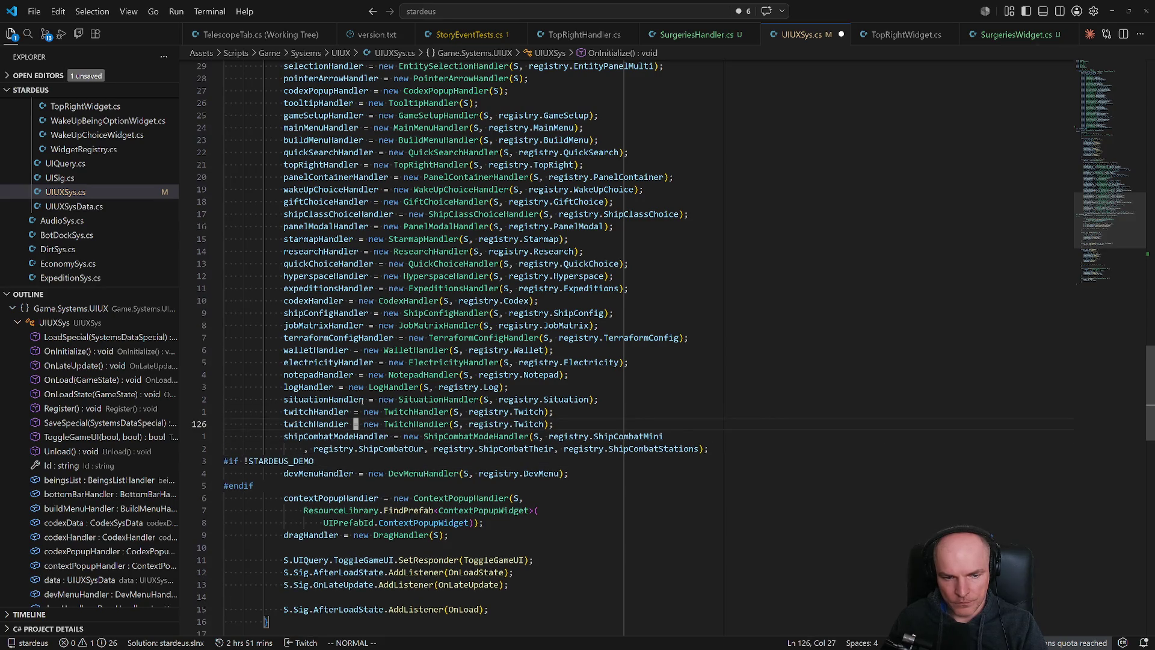
type("cwsurgei")
key("Return")
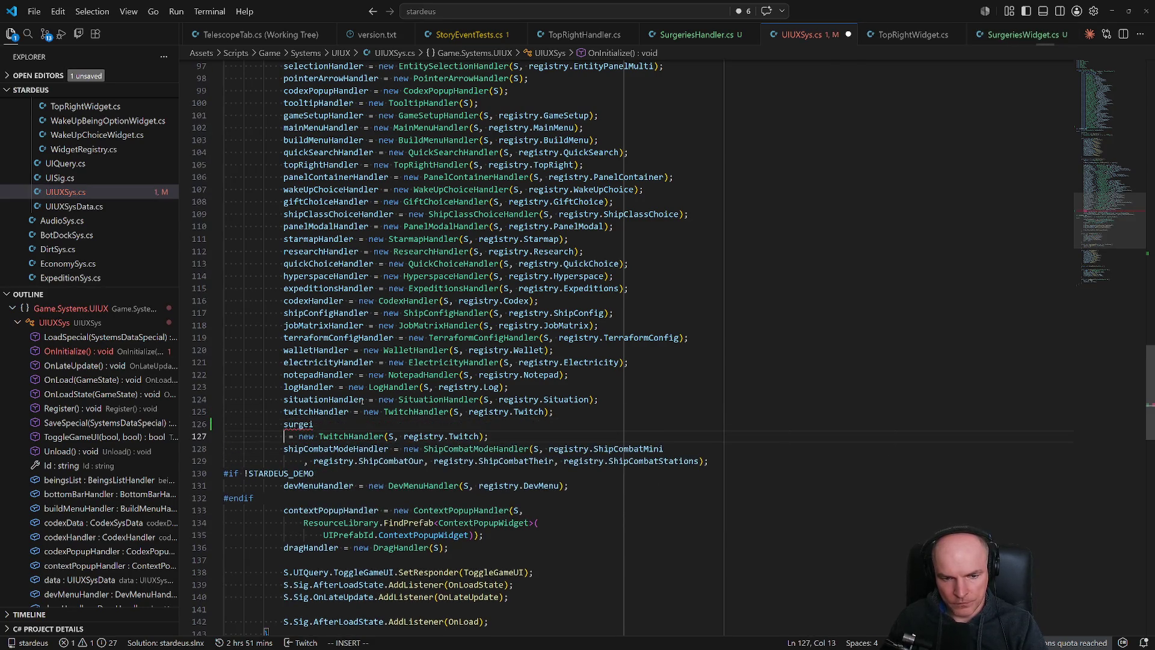
key("BackSpace")
key("BackSpace")
key("BackSpace")
type("esHandler")
key("Escape")
type("cwSurgew")
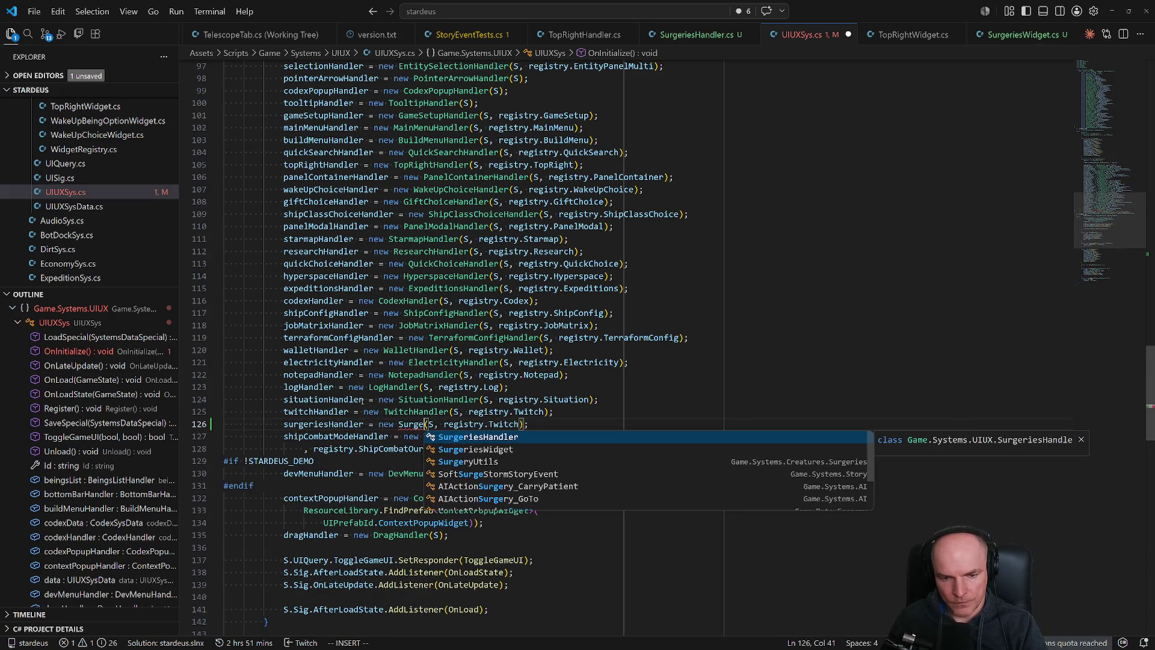
type("r")
key("Down")
key("Return")
key("Escape")
key("l")
key("l")
key("l")
key("w")
key("w")
key("w")
In WidgetRegistry.cs, copy the ShipCombatStations field as SurgeriesWidget Surgeries and save.
key("g")
key("d")
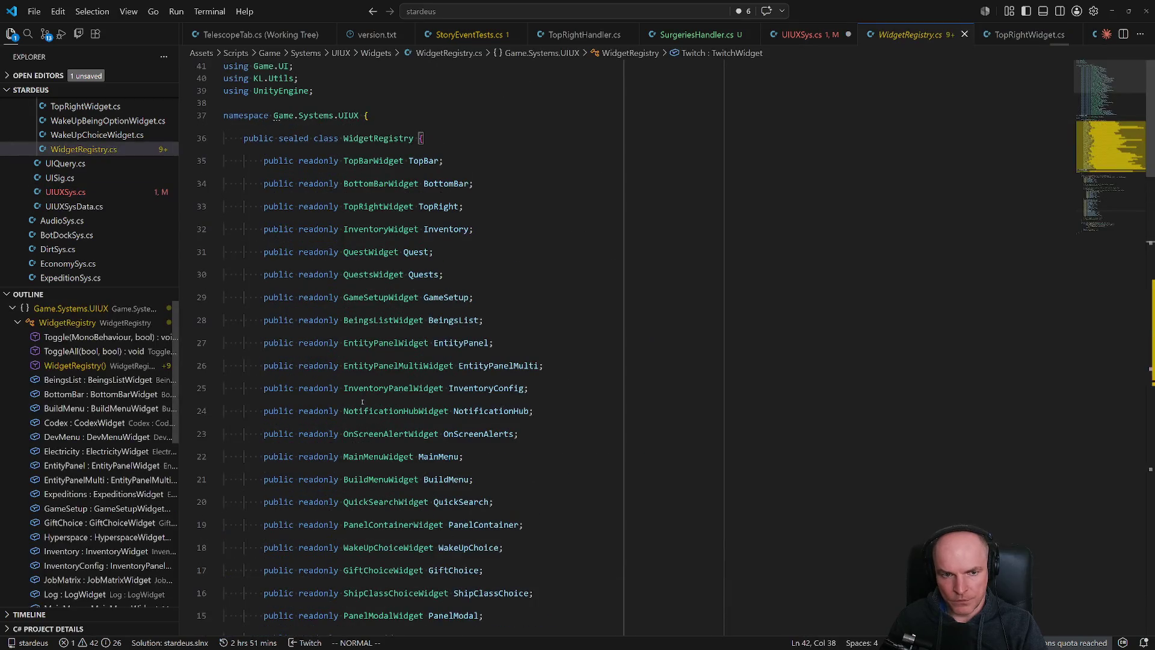
key("ctrl+d")
key("ctrl+d")
key("ctrl+d")
key("k")
key("k")
key("k")
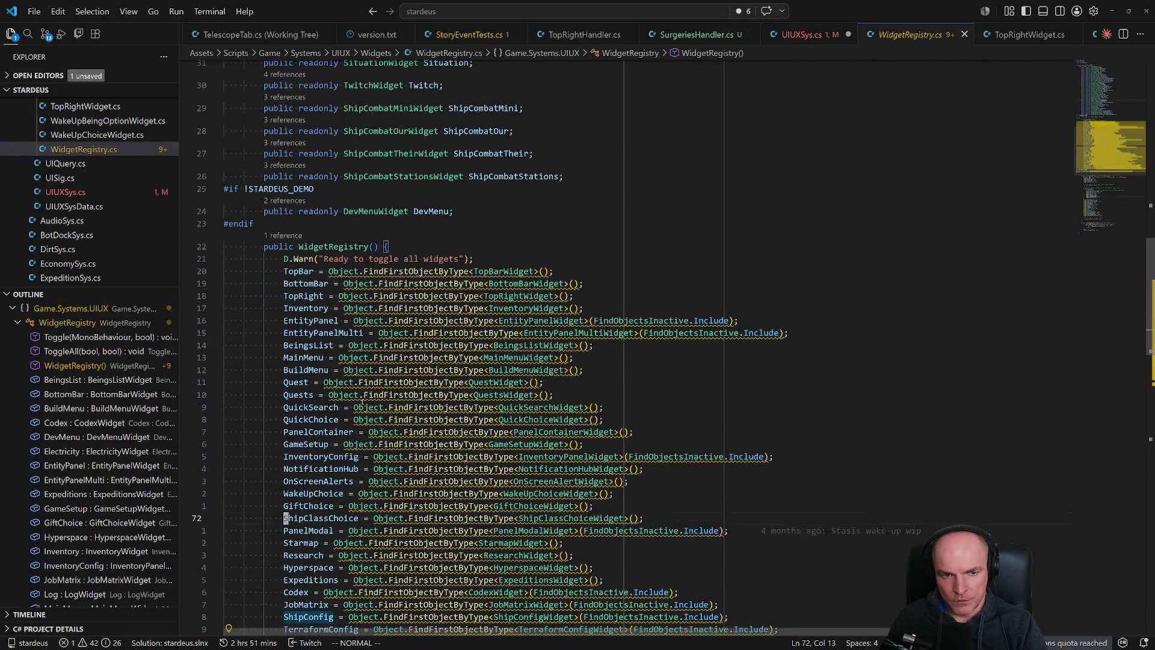
key("y")
key("y")
key("p")
key("w")
key("w")
type("cwSurg ShipCombatStations;")
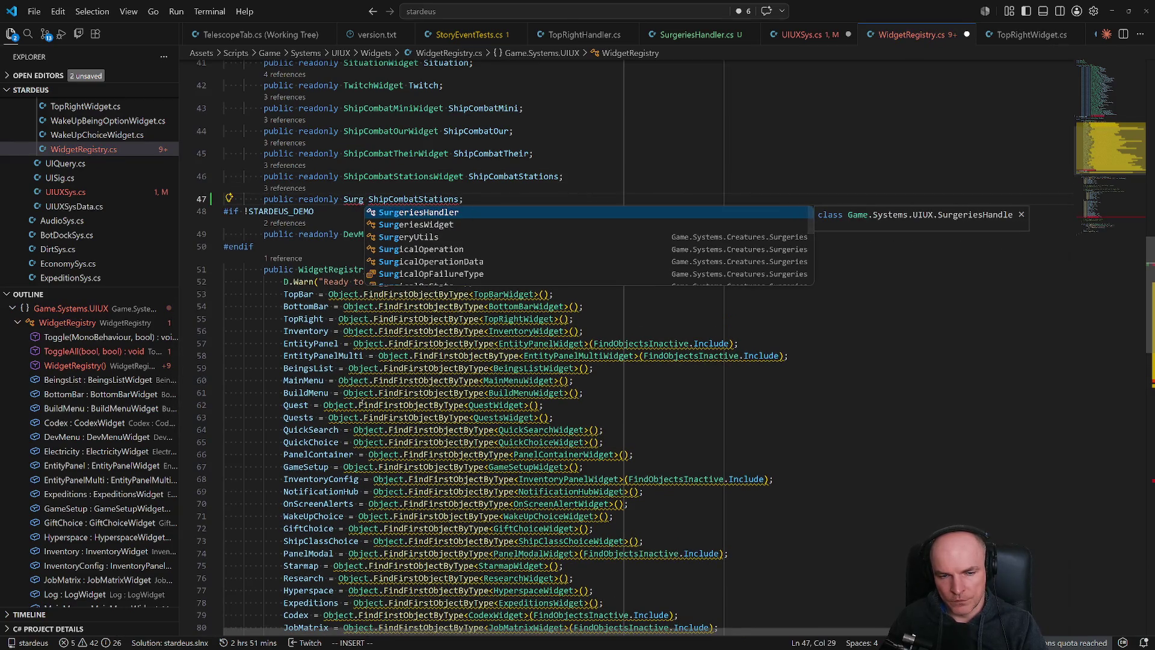
key("Down")
key("Return")
key("Escape")
type("wcwSu")
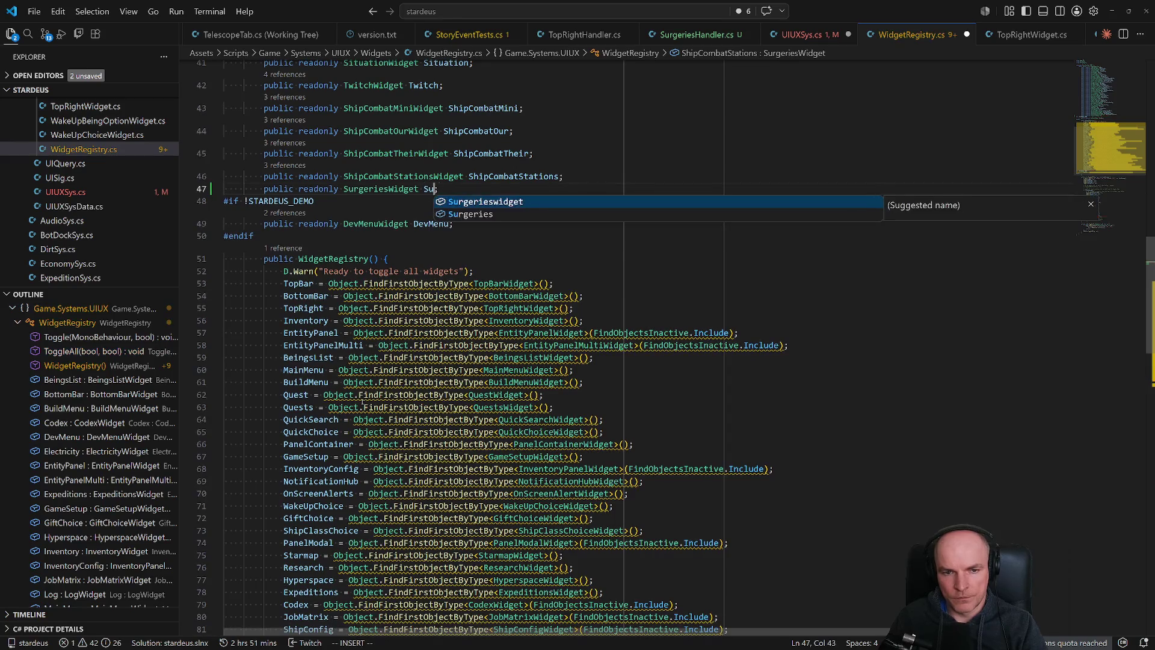
type("rgeries")
key("Escape")
key("ctrl+s")
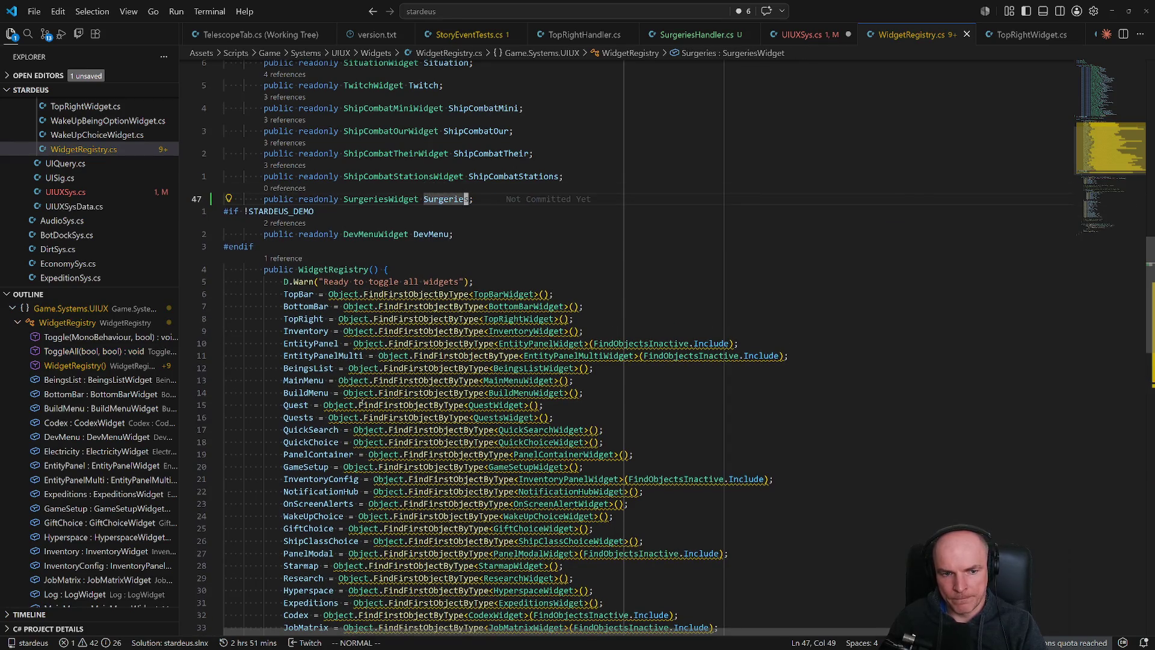
scroll(530, 349, "down", 7)
mouse_move(435, 340)
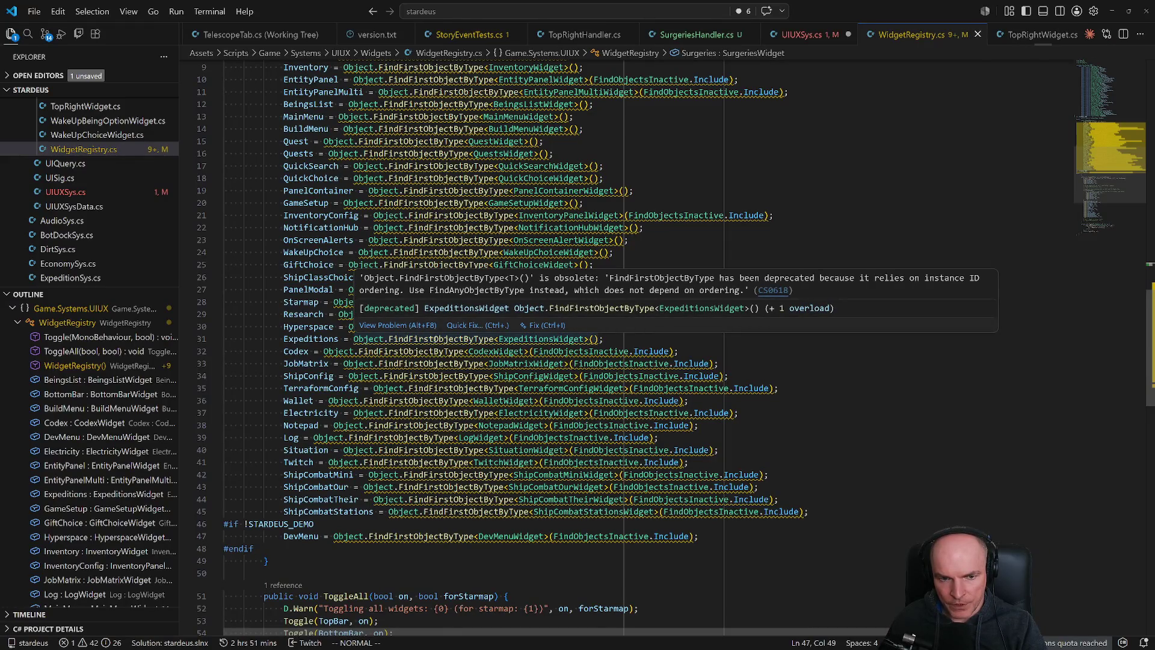
scroll(436, 339, "up", 5)
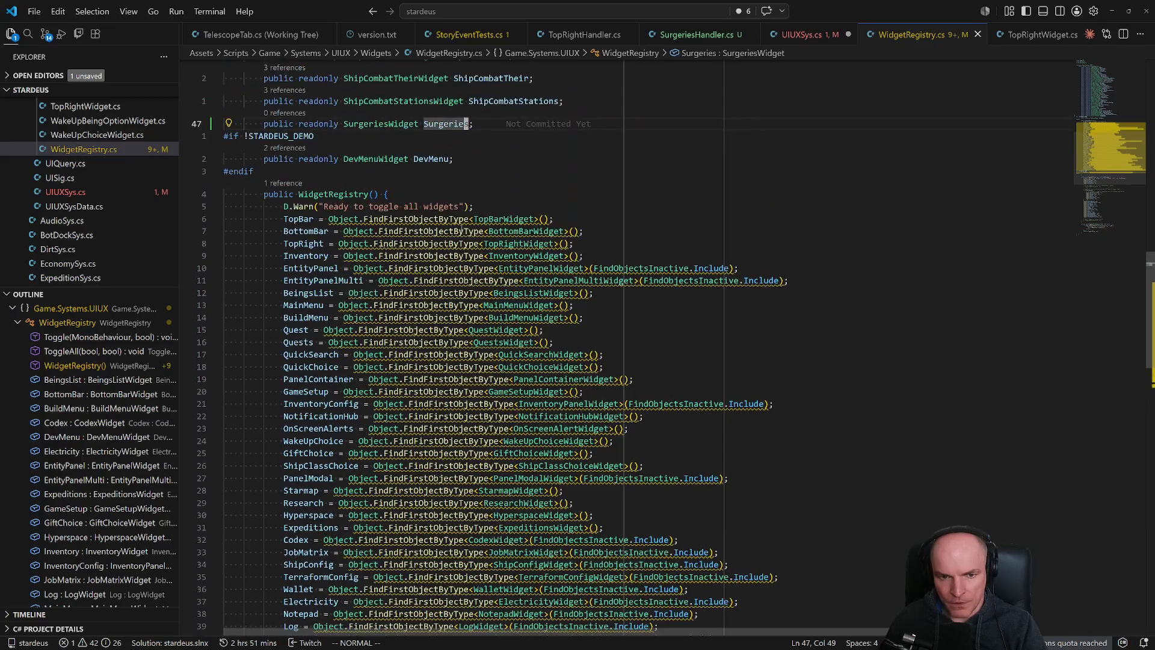
left_click(461, 218)
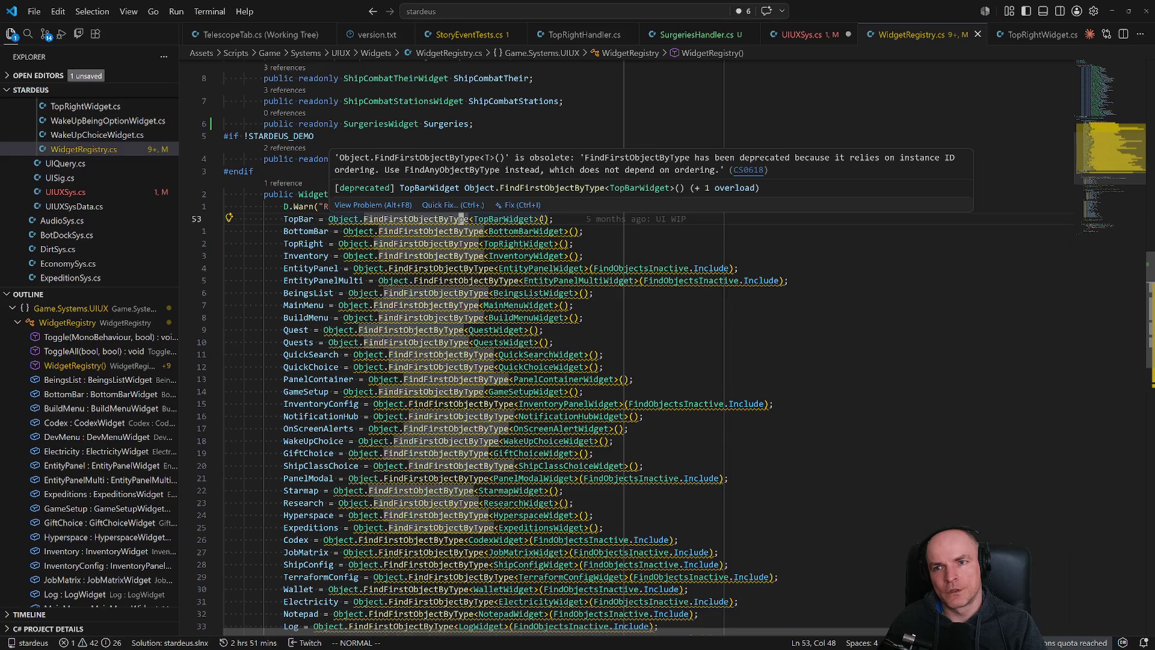
left_click(545, 218)
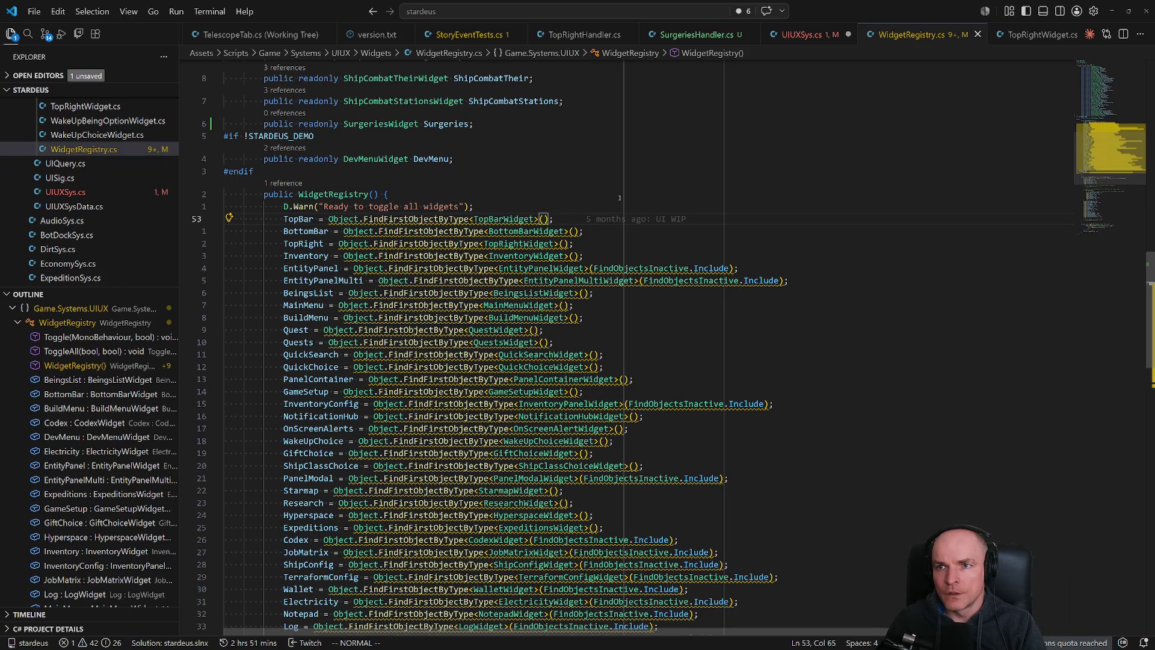
key("i")
key("ctrl+space")
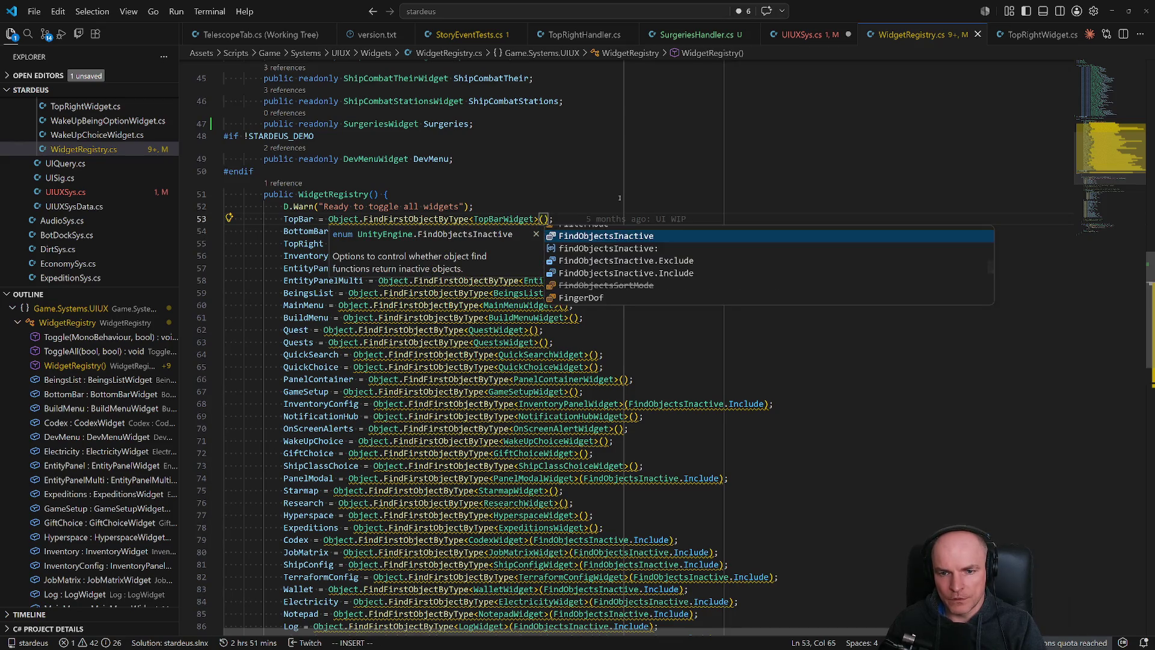
key("Tab")
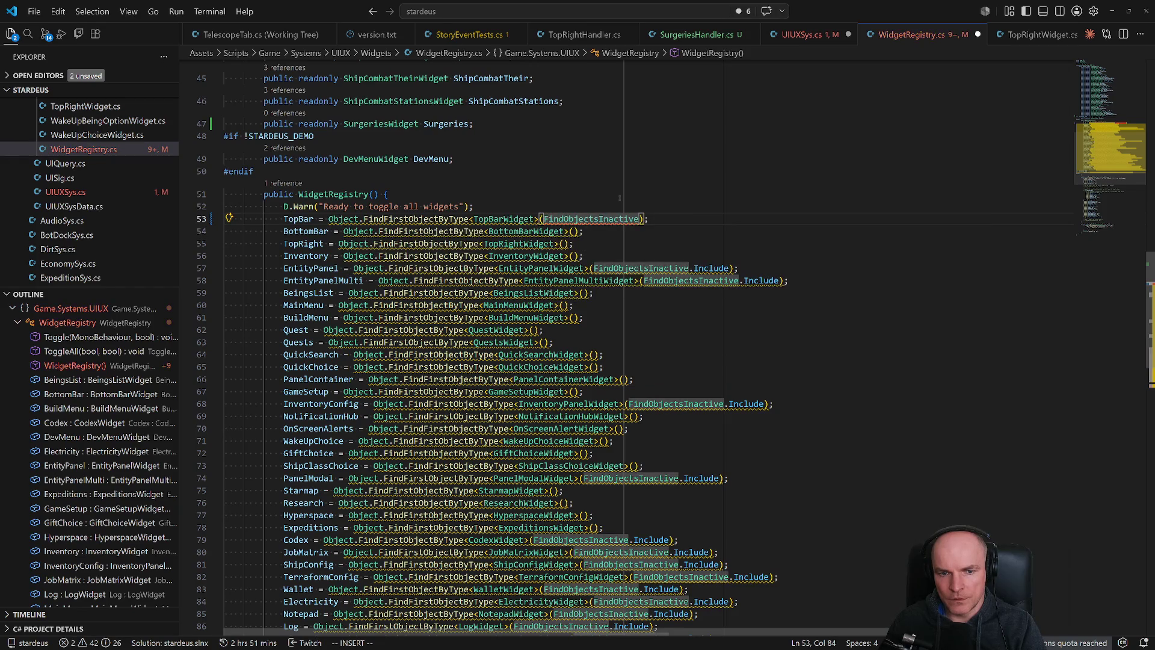
type(".i")
key("Tab")
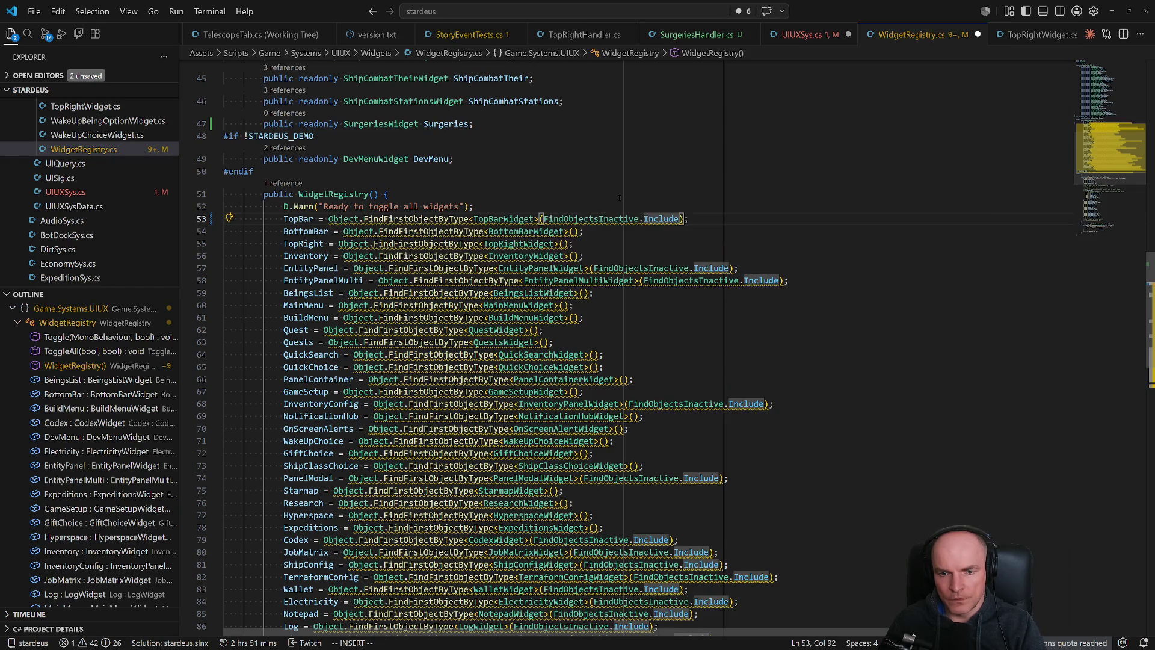
type(",")
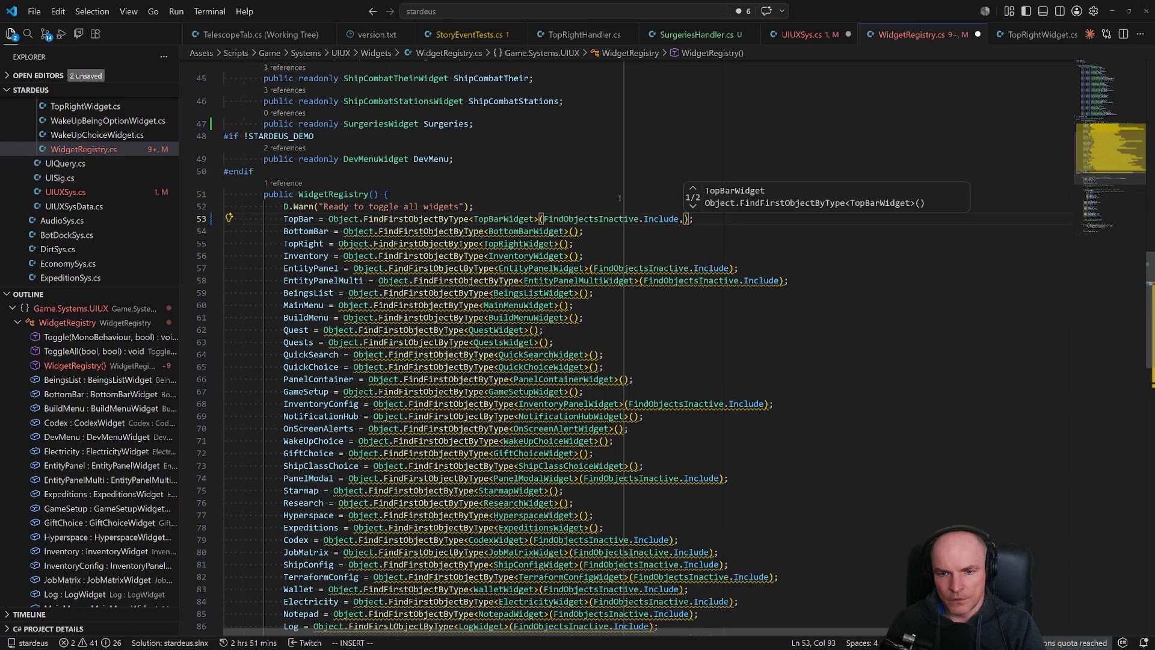
key("BackSpace")
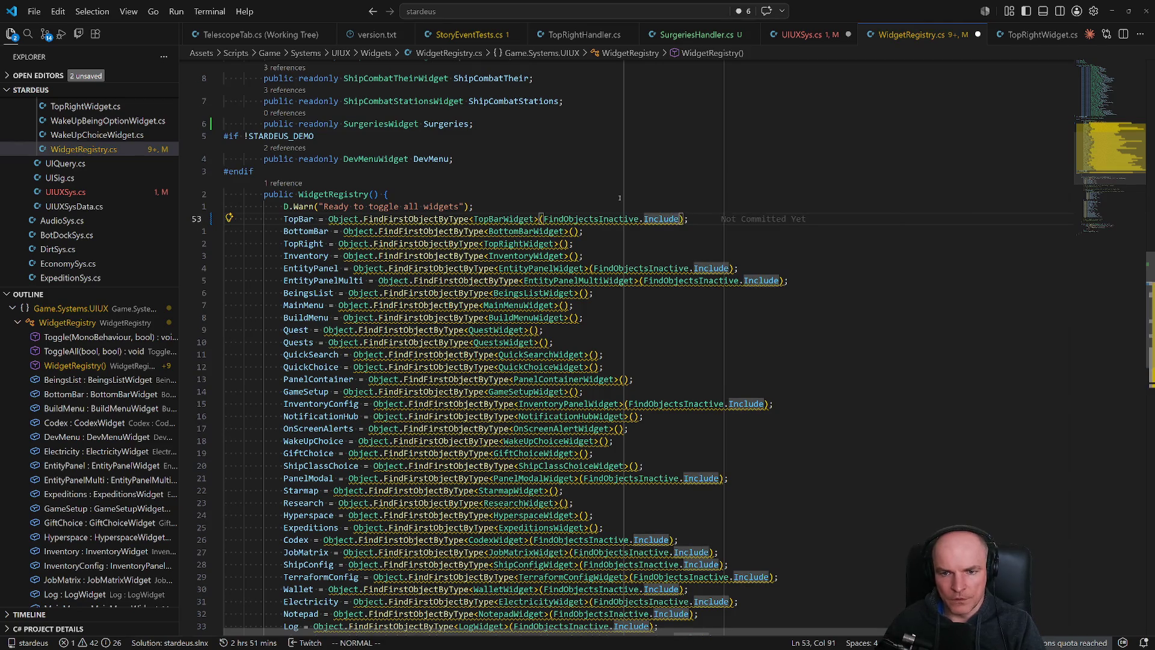
key("ctrl+BackSpace")
key("ctrl+BackSpace")
key("ctrl+BackSpace")
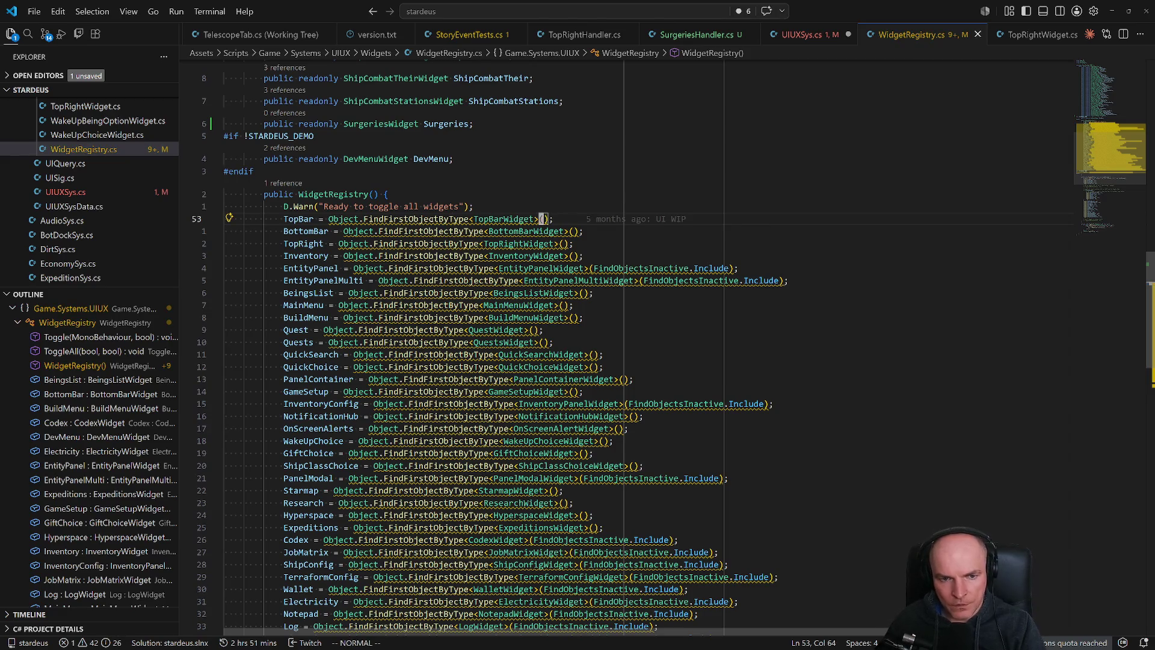
key("Escape")
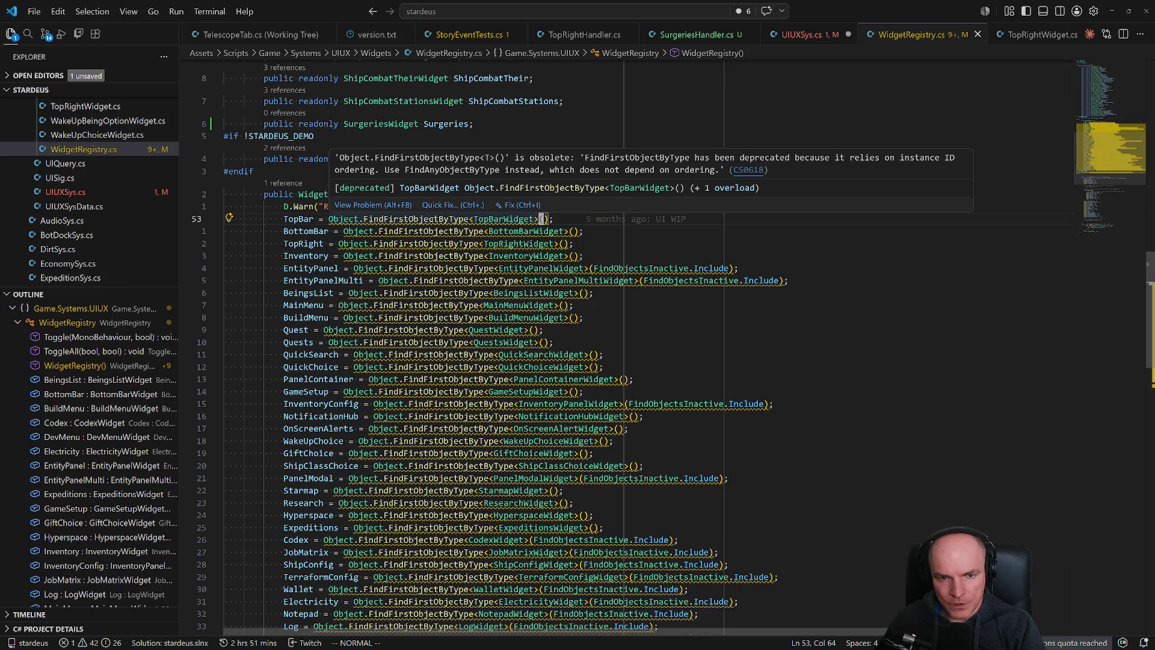
key("b")
key("b")
key("b")
type("ciwFindAnyo")
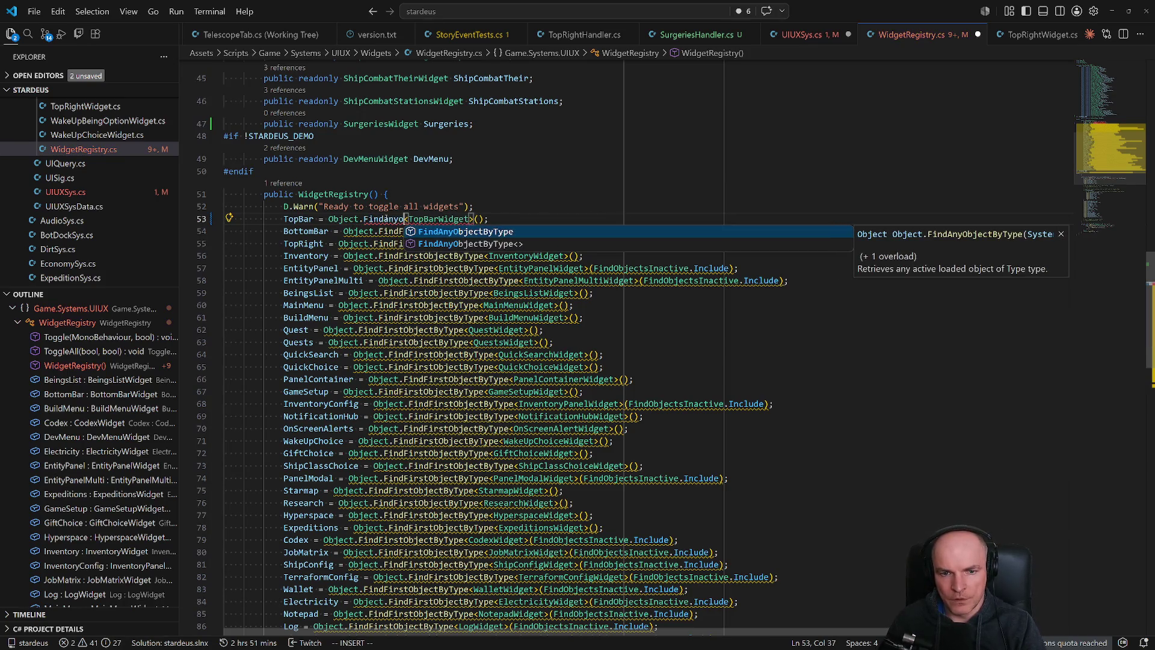
Change the TopBar, BottomBar, TopRight and Inventory lookups to FindAnyObjectByType by hand.
key("Tab")
key("Escape")
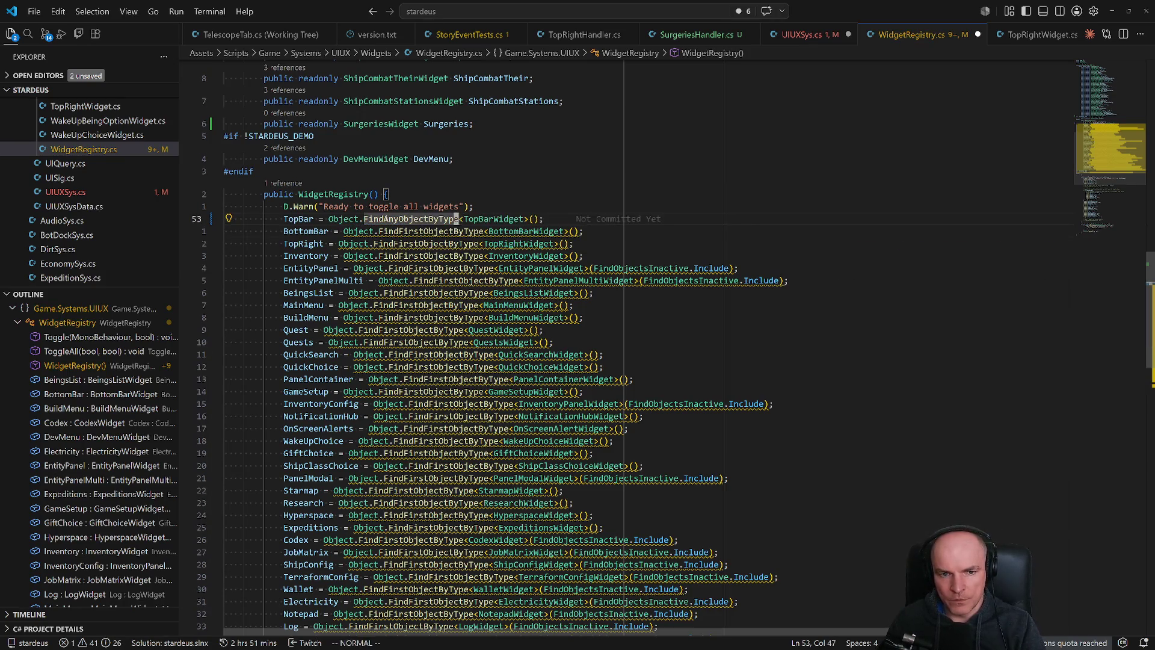
type("j")
type("ciwFindAny")
key("Tab")
key("Escape")
type("jciwFindAny")
key("Tab")
key("Escape")
type("jciwFindAny")
key("Tab")
key("Escape")
key("j")
key("h")
key("h")
key("h")
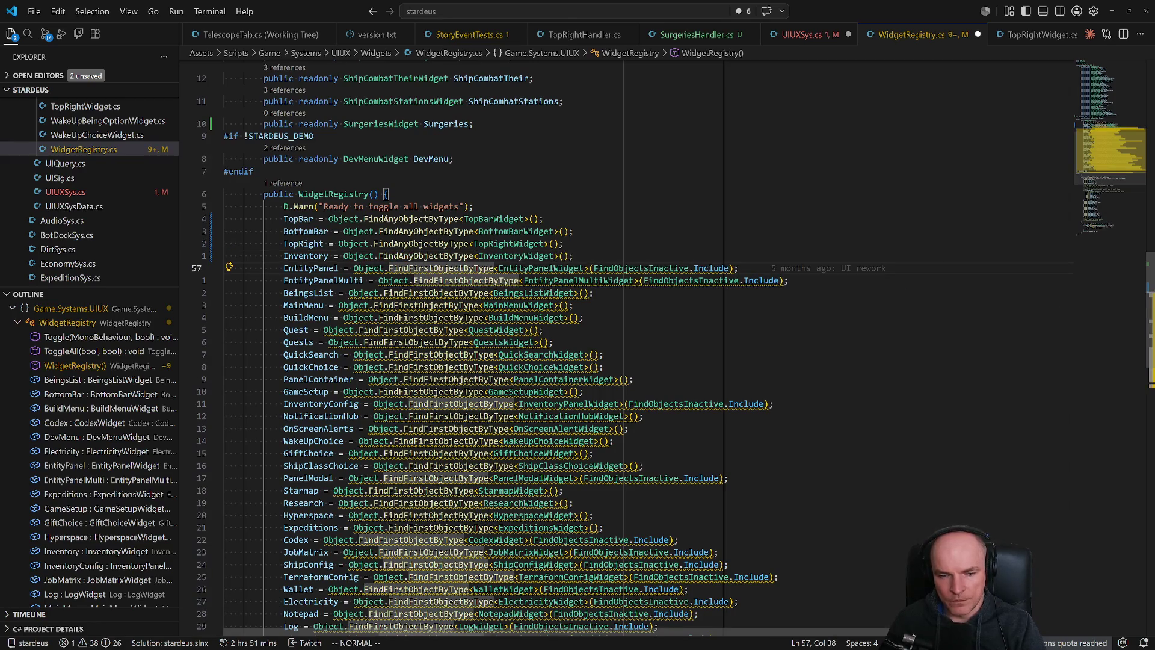
Replace all remaining FindFirst with FindAny using :%s/FindFirst/FindAny/g, then save.
type(":%")
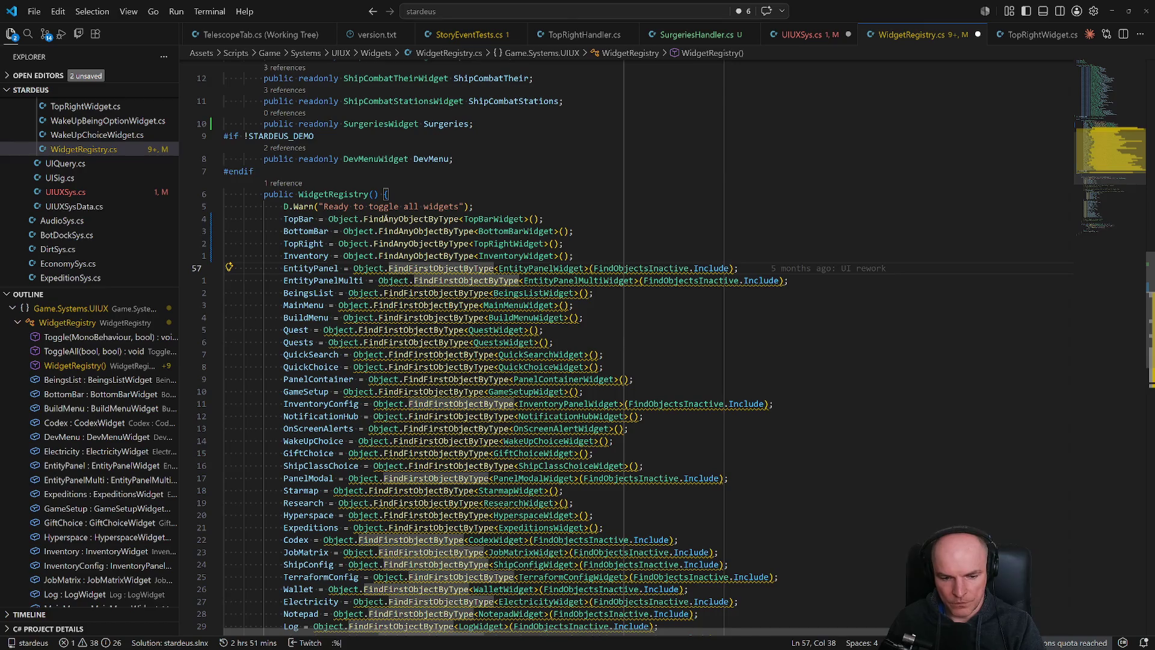
type("s/FindFirs")
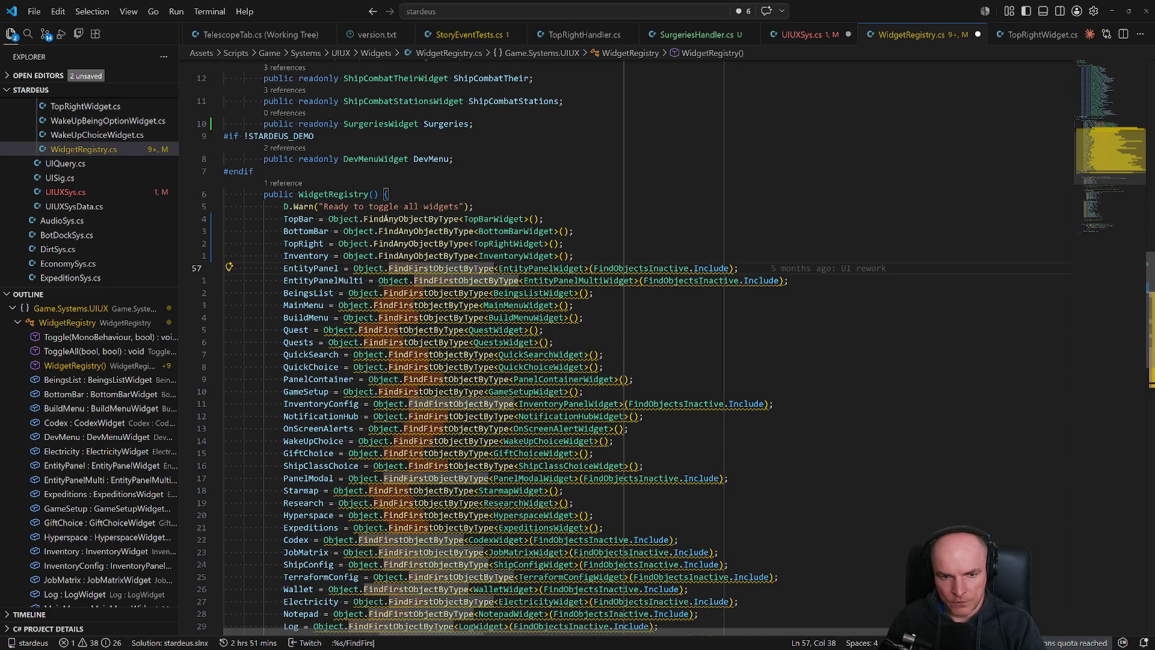
type("t/FindAny/g")
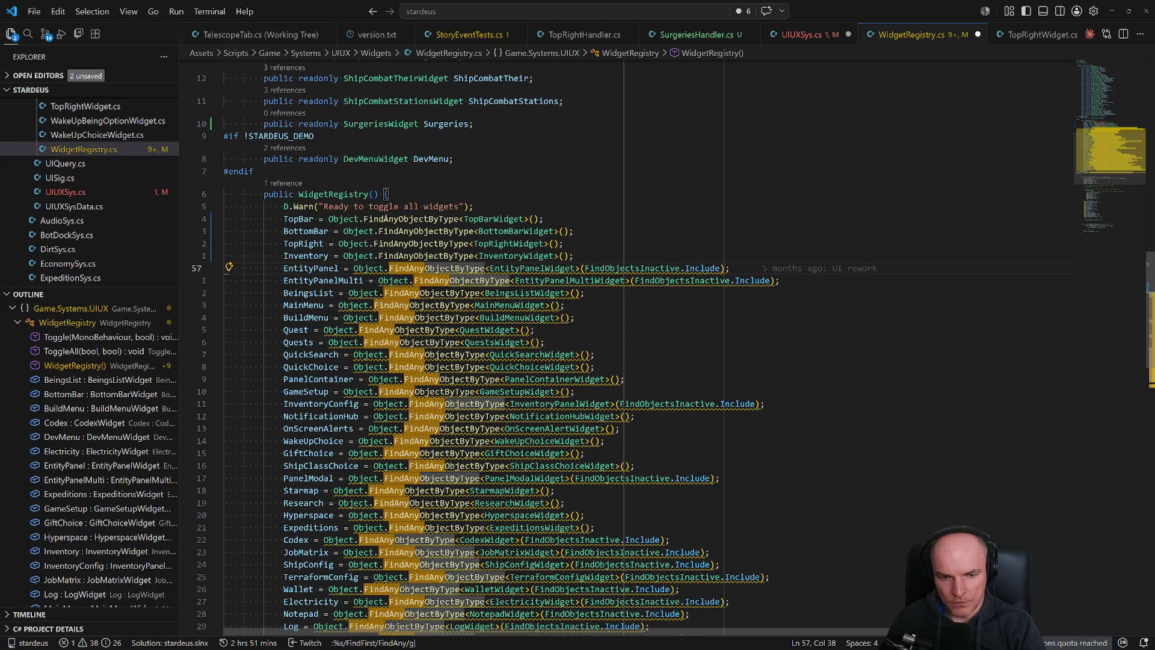
key("Return")
key("ctrl+s")
scroll(602, 347, "down", 7)
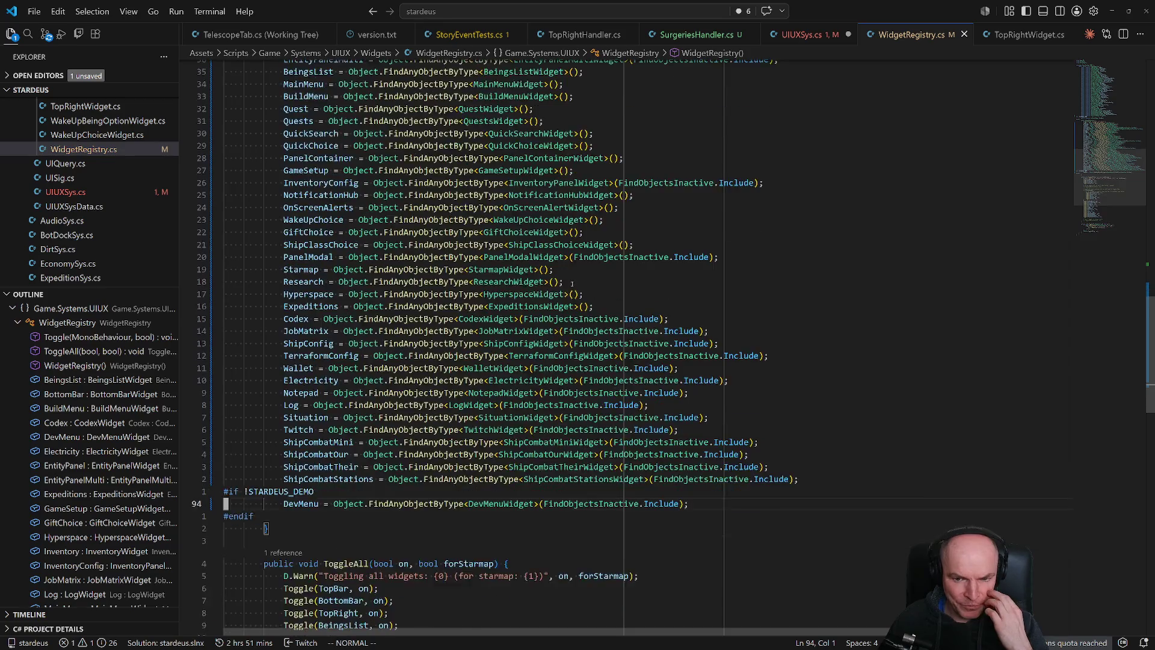
In ToggleAll, copy the ShipCombatStations toggle line as a Surgeries toggle and save.
scroll(491, 293, "down", 6)
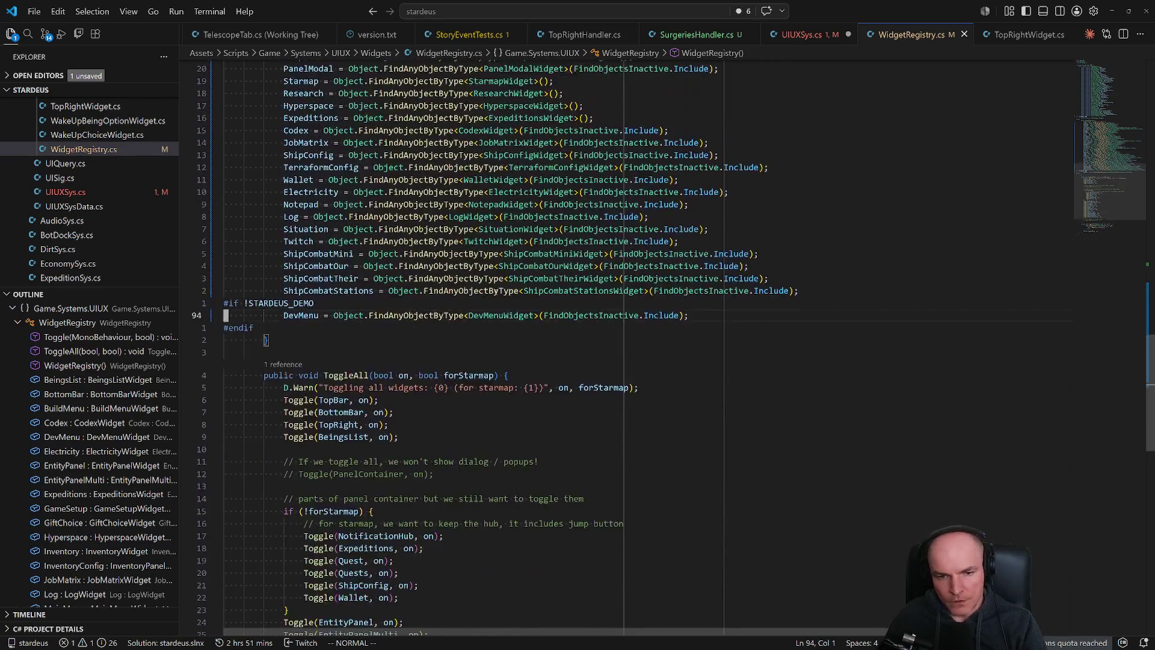
scroll(492, 291, "down", 4)
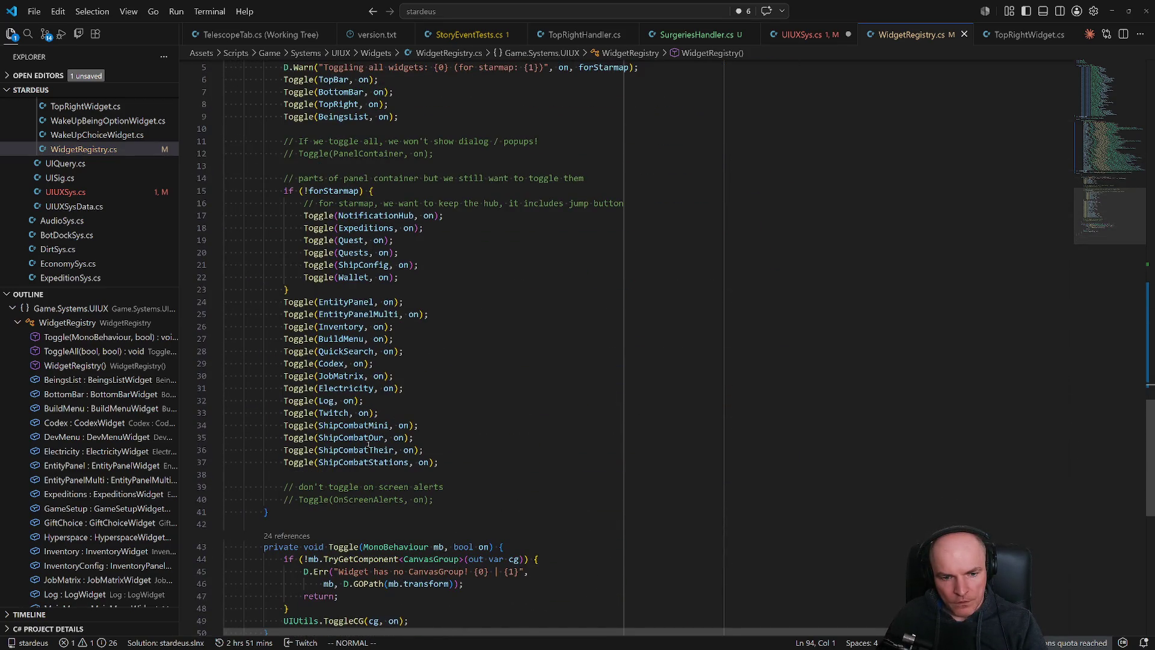
left_click(349, 462)
scroll(421, 422, "up", 3)
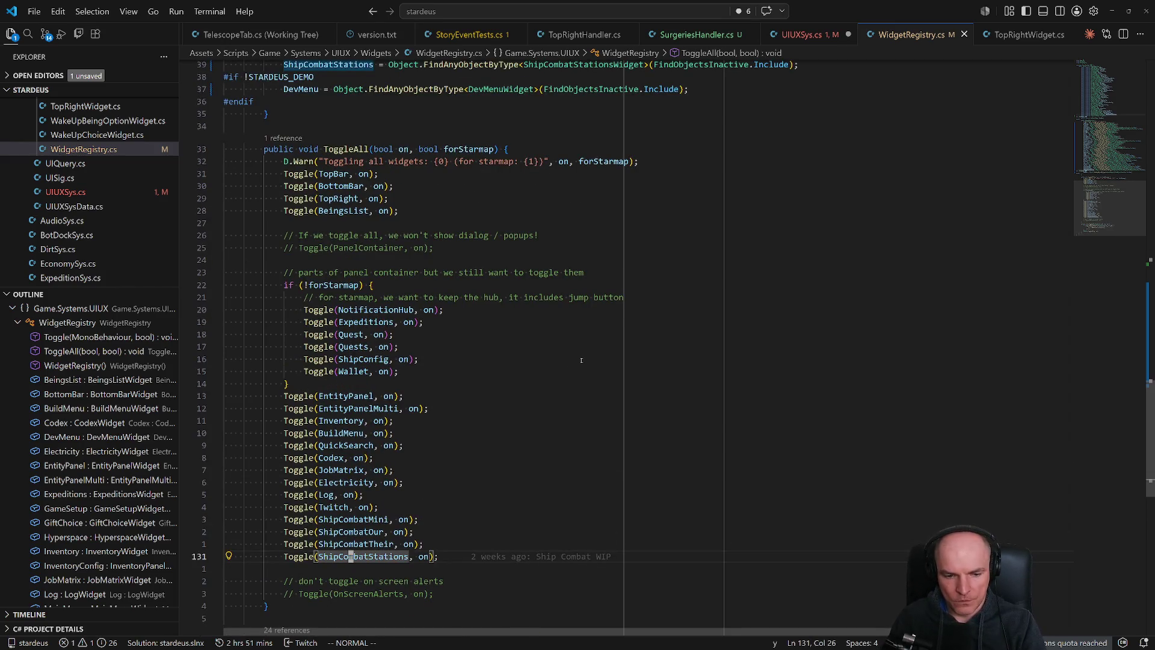
key("y")
key("y")
key("p")
key("w")
key("w")
type("ciwSur")
key("Down")
key("Tab")
key("ctrl+s")
key("Escape")
Add 'Surgeries = Object.FindAnyObjectByType<SurgeriesWidget>(FindObjectsInactive.Include);' below ShipCombatStations.
scroll(662, 259, "up", 5)
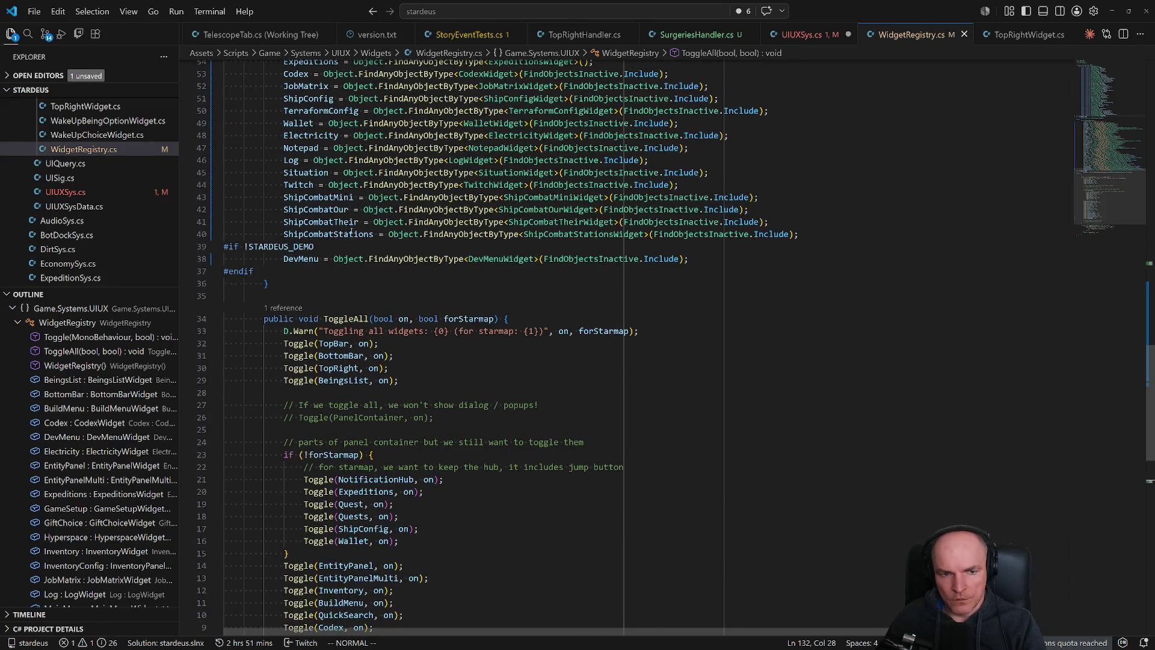
left_click(311, 223)
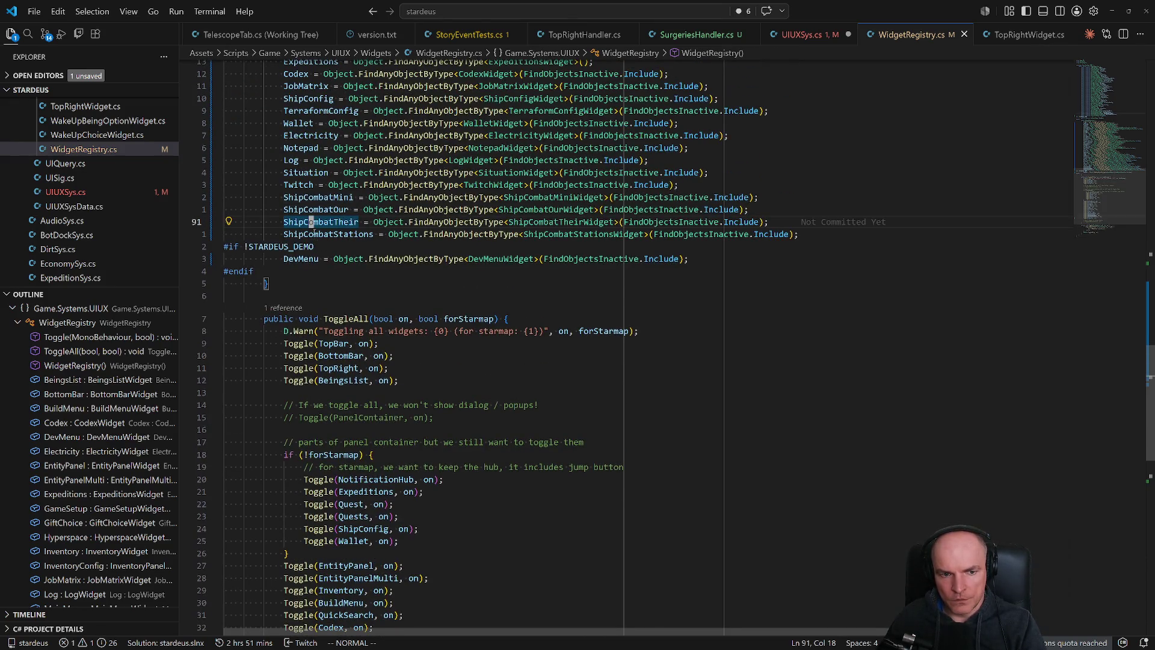
left_click(315, 234)
scroll(371, 243, "up", 5)
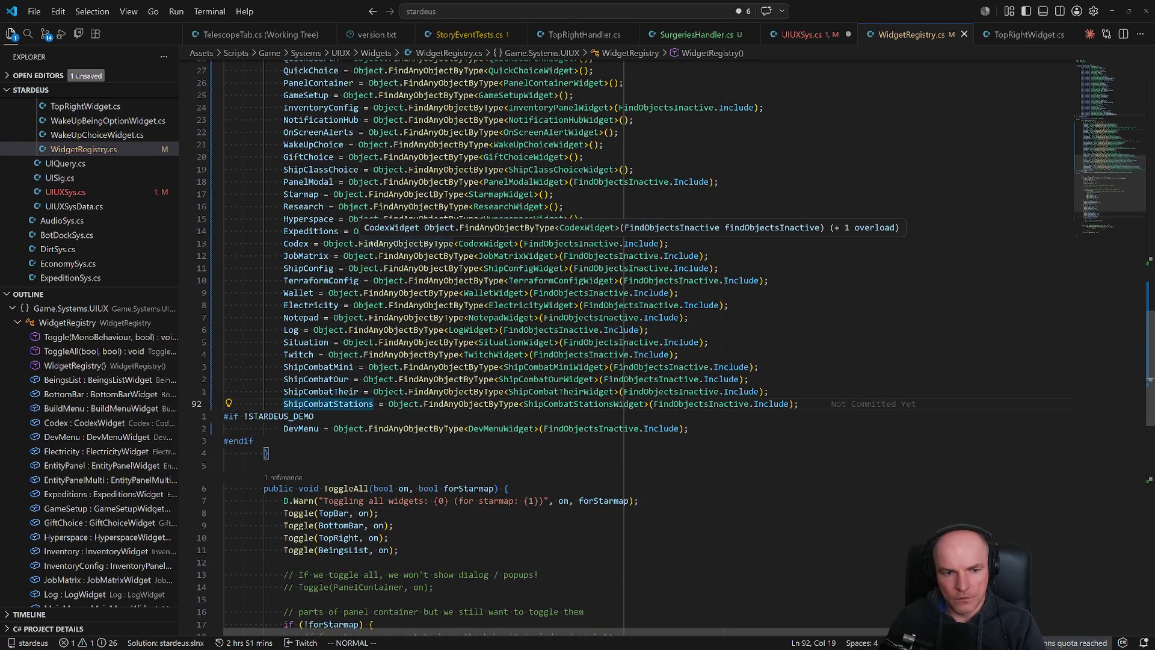
key("o")
key("Escape")
type("koSur")
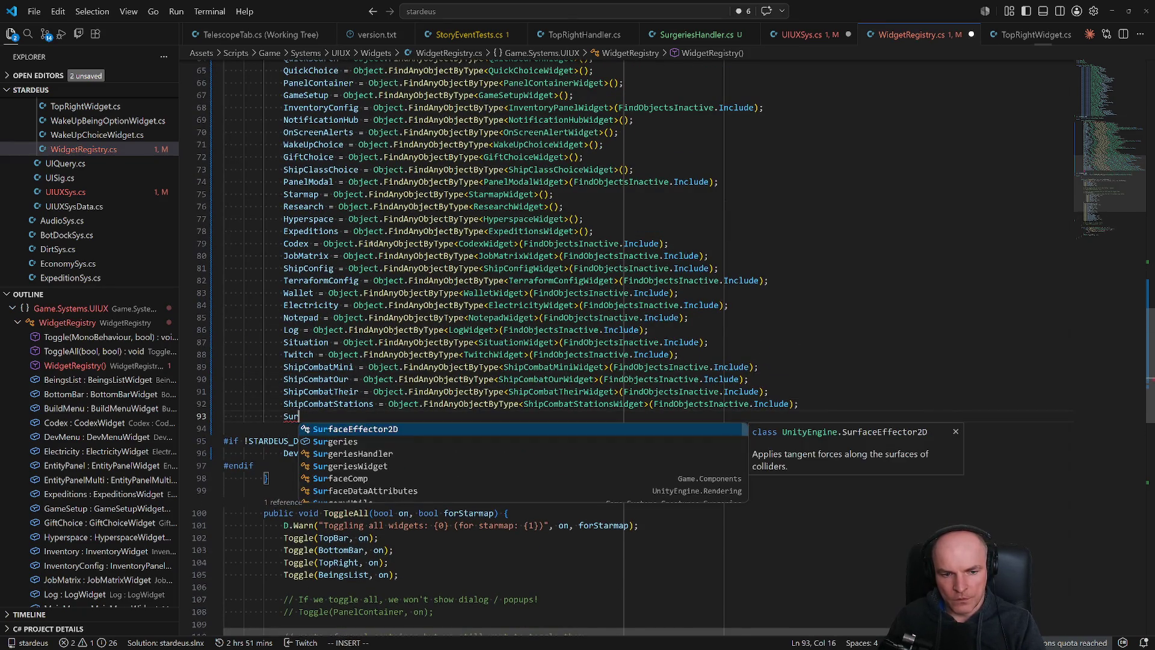
type("geries")
type(" = Object.FindAnyObjectByType")
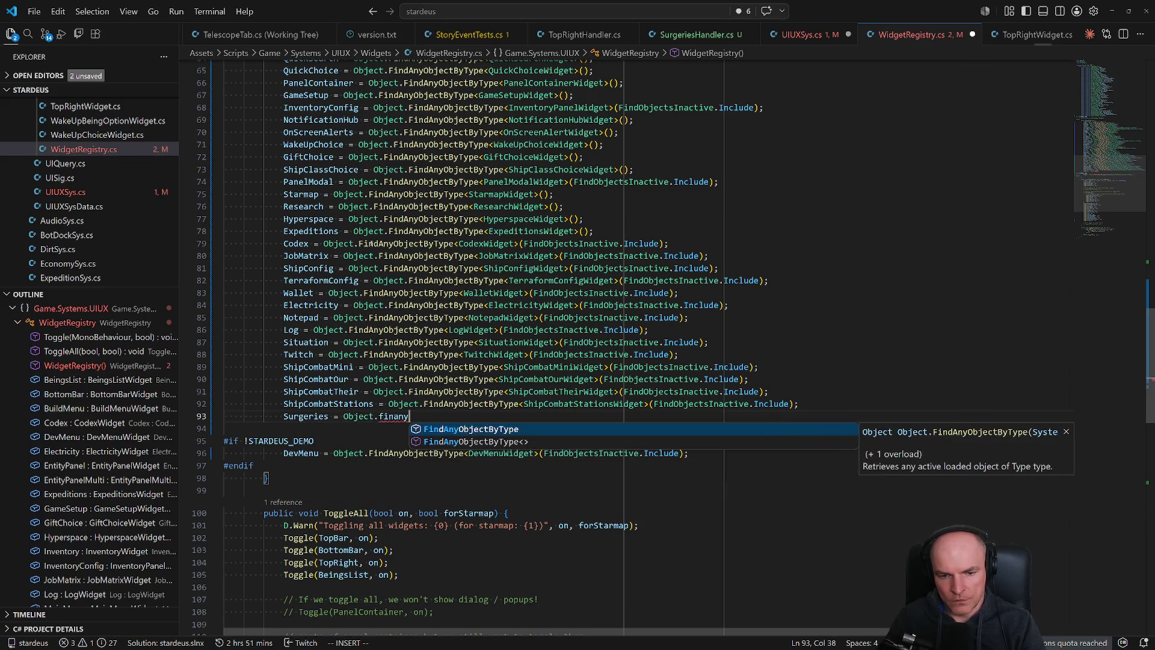
type("<Surg")
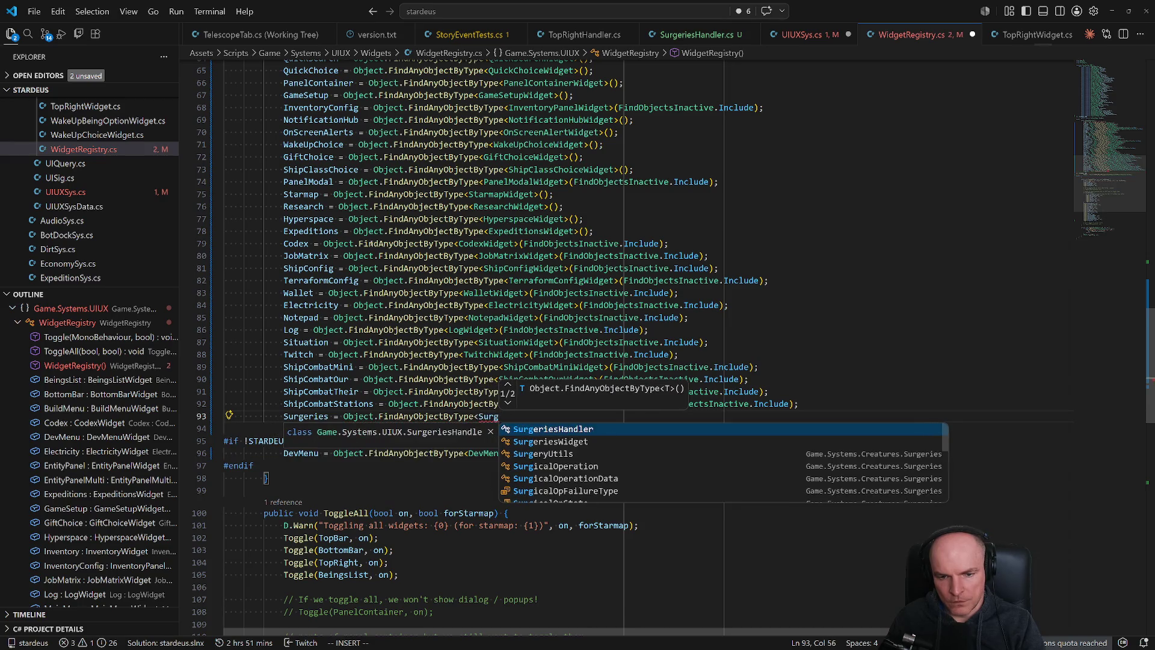
key("Down")
key("Tab")
type("(FindObjectsInactive.Include);")
key("ctrl+s")
key("Escape")
key("b")
key("b")
key("b")
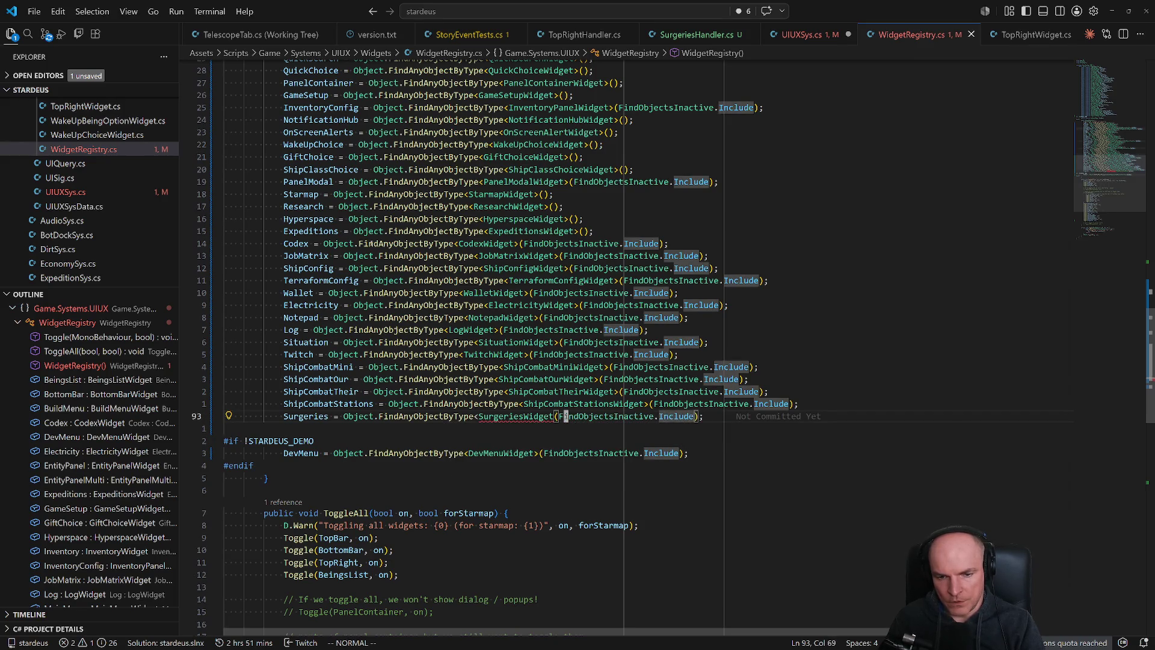
type("hi>")
key("Escape")
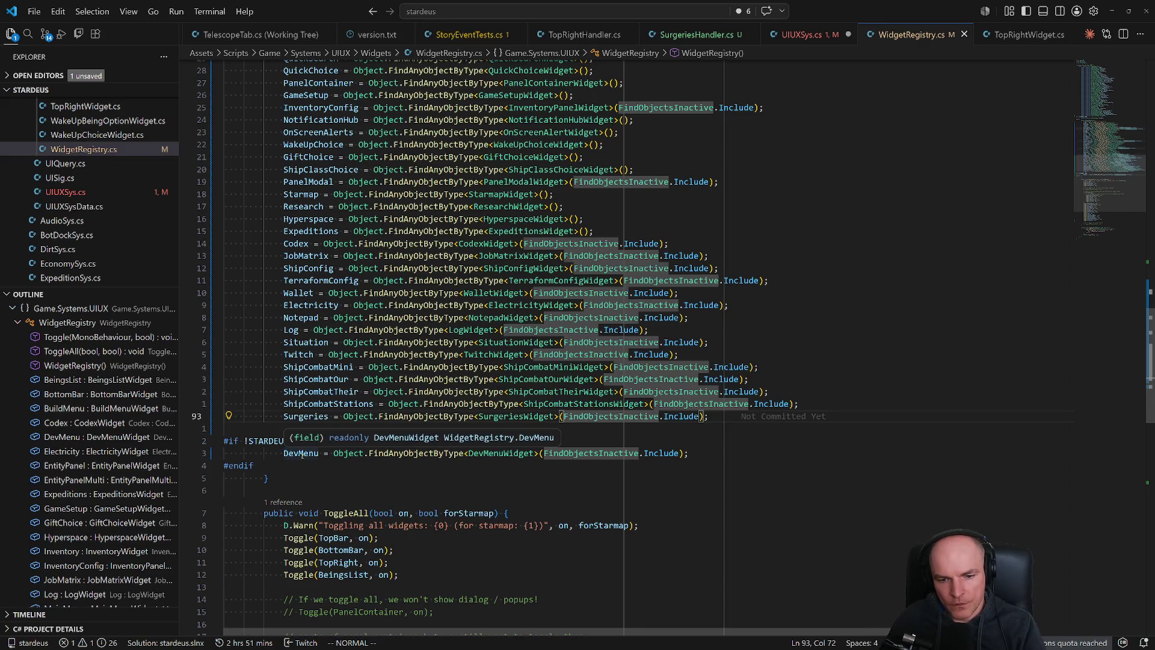
Indent the #if !STARDEUS_DEMO and #endif lines around DevMenu and save.
left_click(259, 439)
key("shift+period")
key("shift+period")
key("j")
key("j")
key("shift+period")
key("shift+period")
key("ctrl+s")
Indent the #if and #endif directives among the field declarations.
scroll(259, 436, "up", 3)
scroll(415, 406, "up", 6)
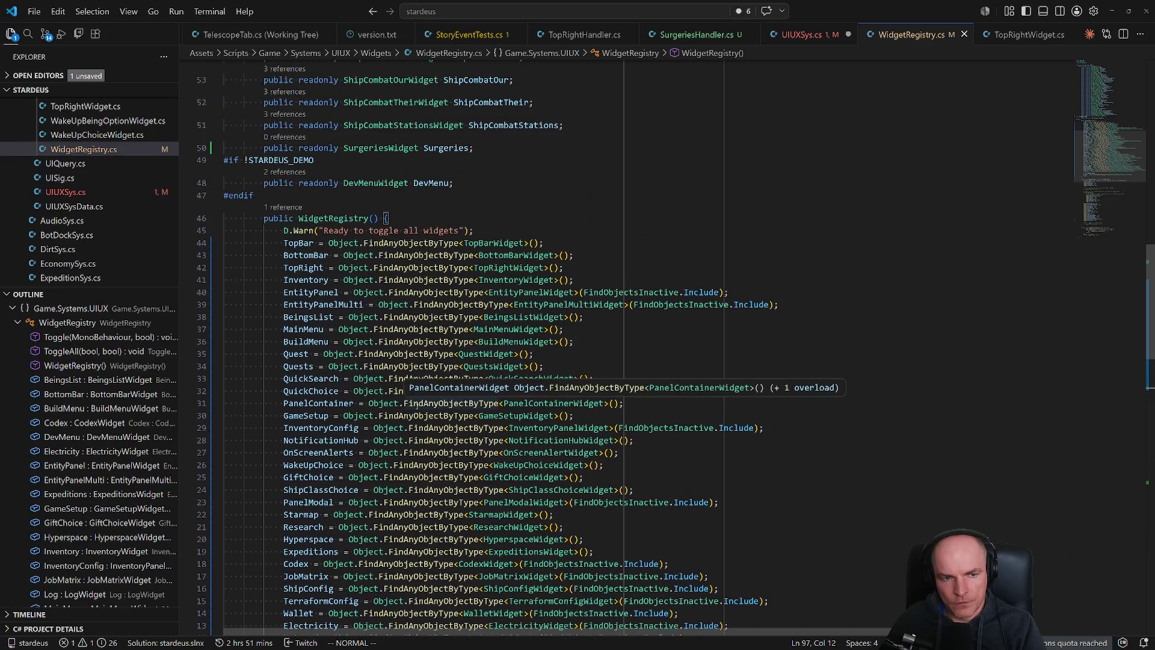
left_click(311, 160)
key("shift+period")
key("shift+period")
key("j")
key("I")
key("Tab")
key("Tab")
scroll(397, 176, "up", 15)
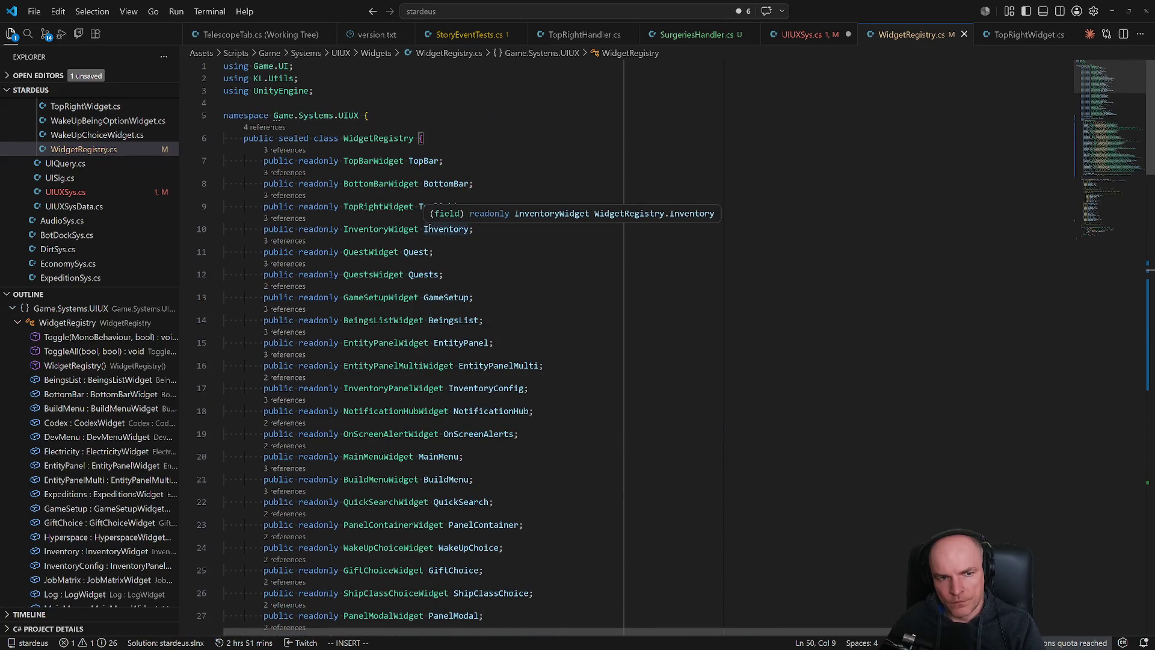
On UIUXSys.cs line 126, change the argument registry.Twitch to registry.Surgeries.
key("Escape")
key("ctrl+o")
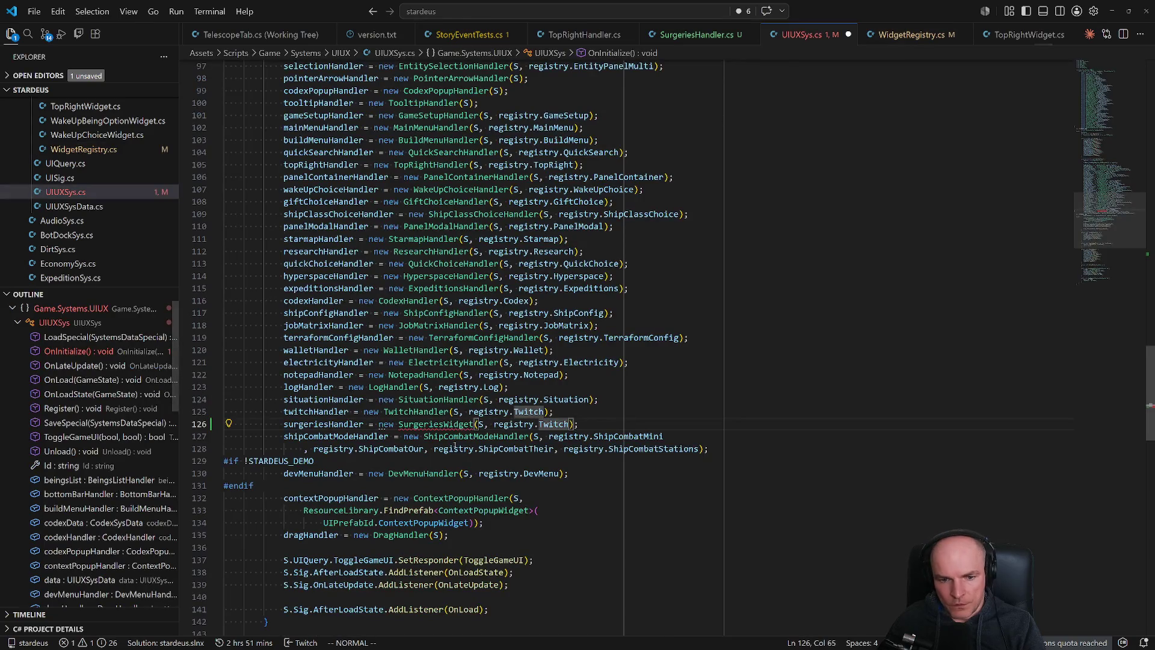
type("ciwSurgeries")
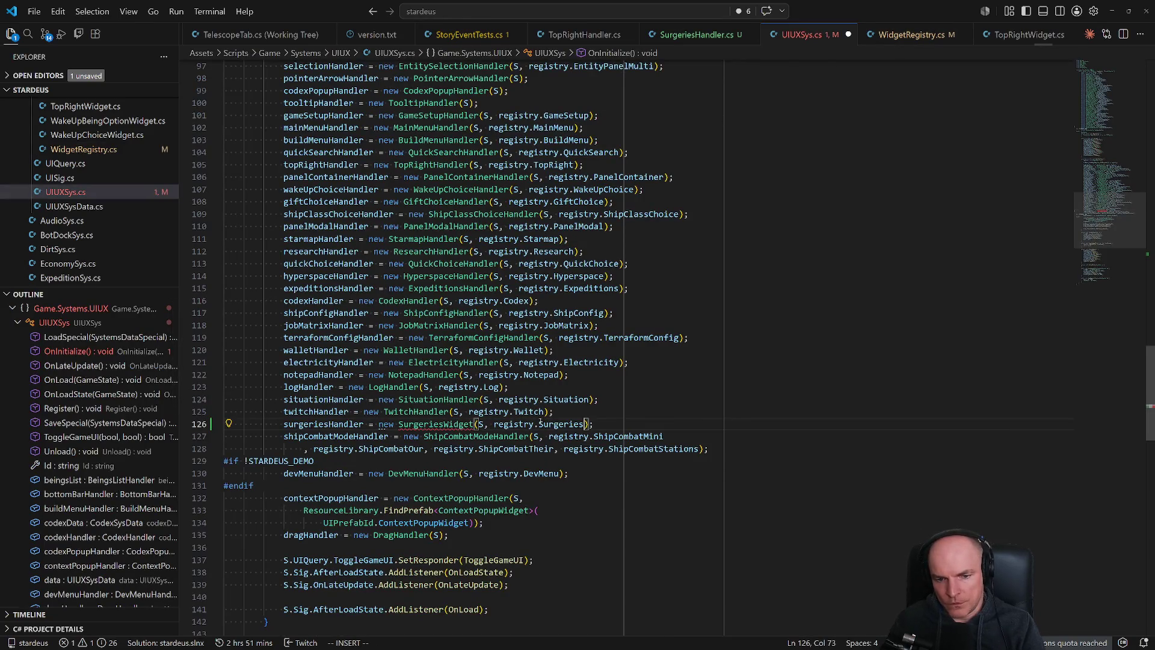
key("Escape")
Check the SurgeriesWidget definition, then change the constructed type to SurgeriesHandler.
key("b")
key("b")
key("b")
key("g")
key("d")
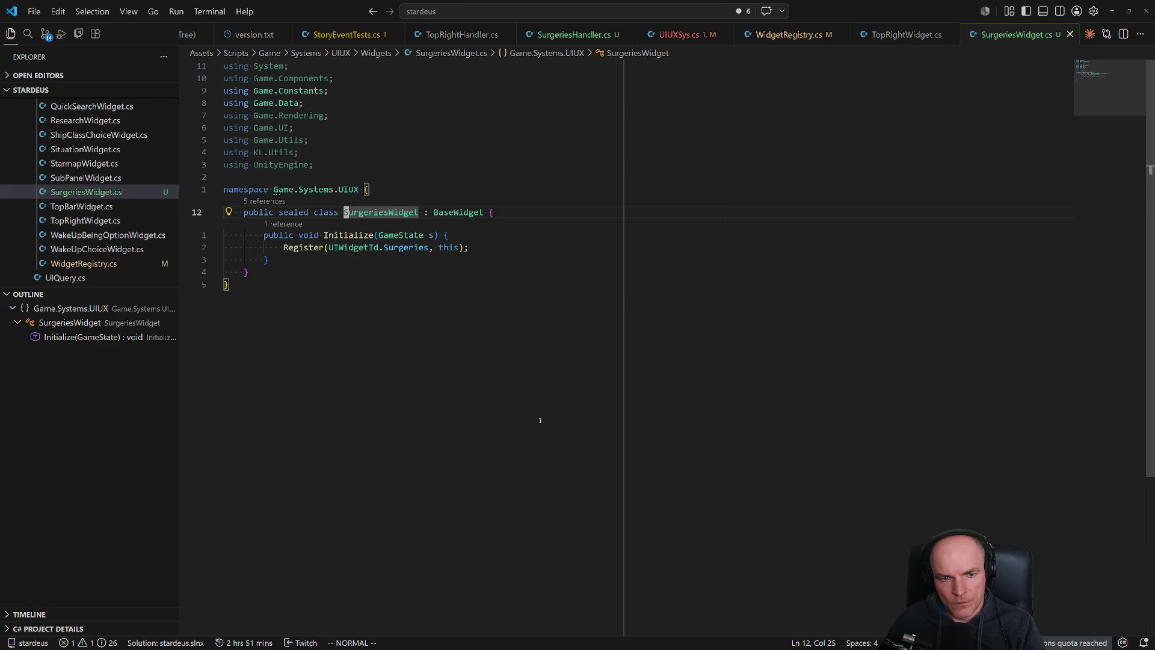
key("ctrl+o")
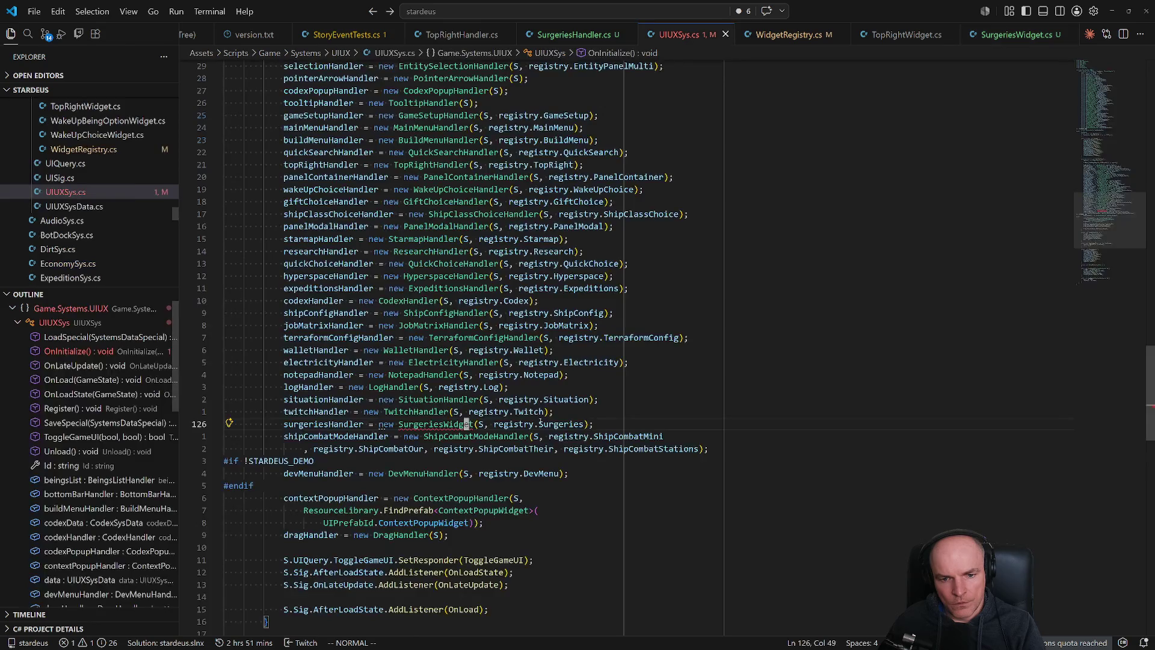
type("ciwSurgeriesHandler")
key("Escape")
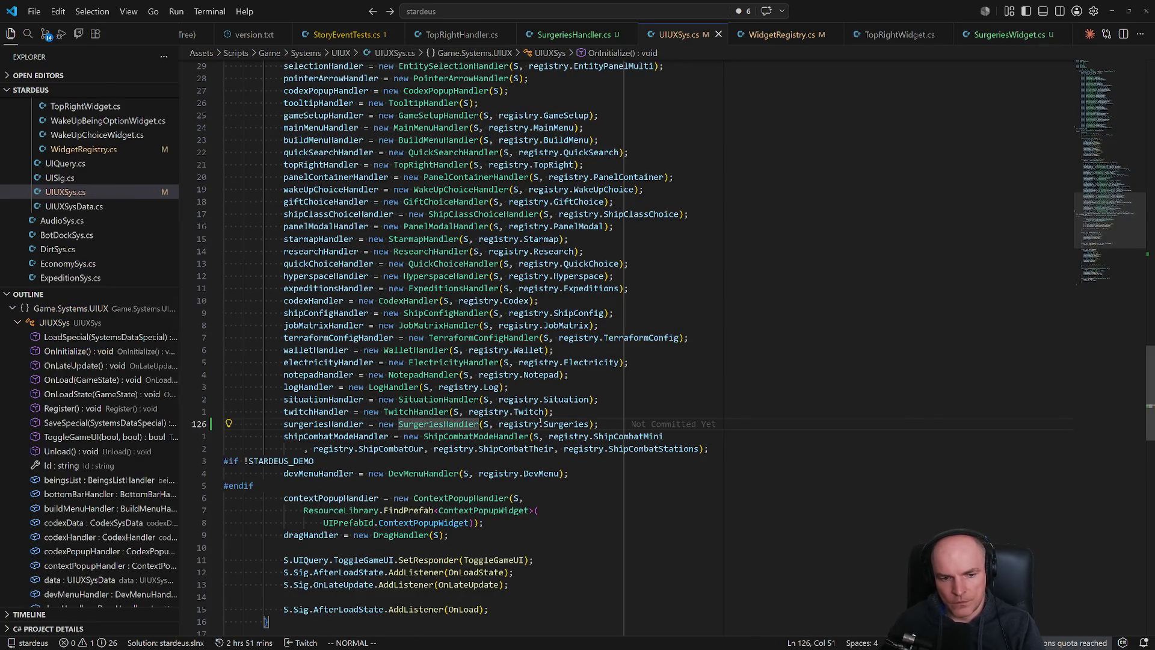
scroll(500, 464, "up", 10)
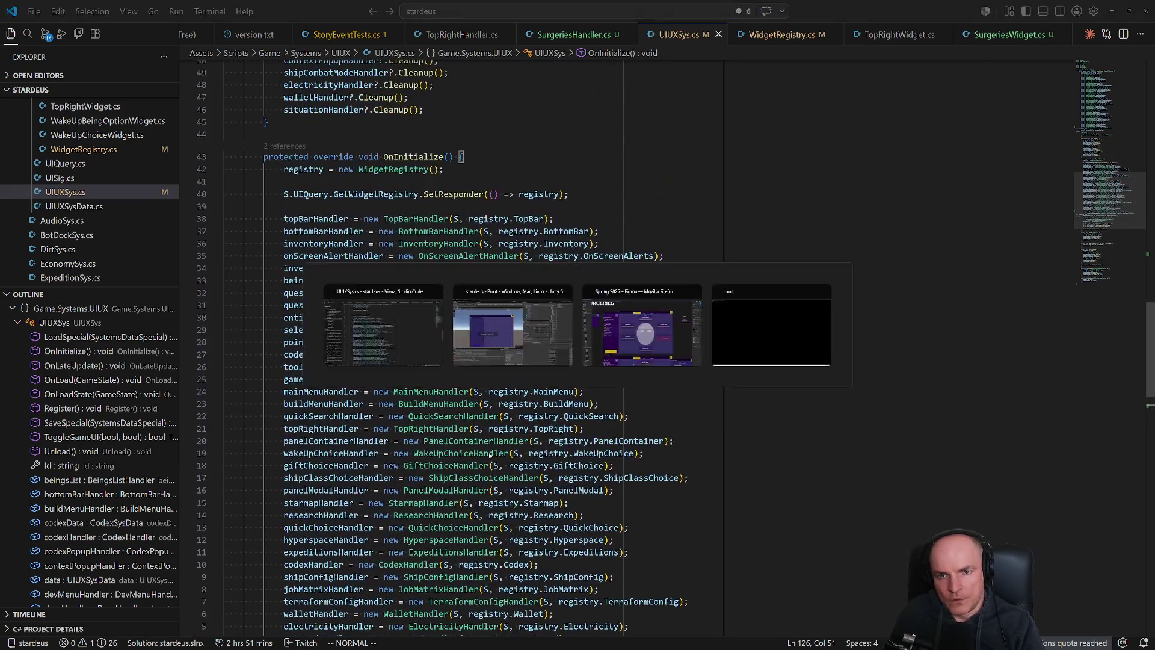
Back in Unity, add the Surgeries Widget component to the SurgeriesWidget root.
key("alt+Tab")
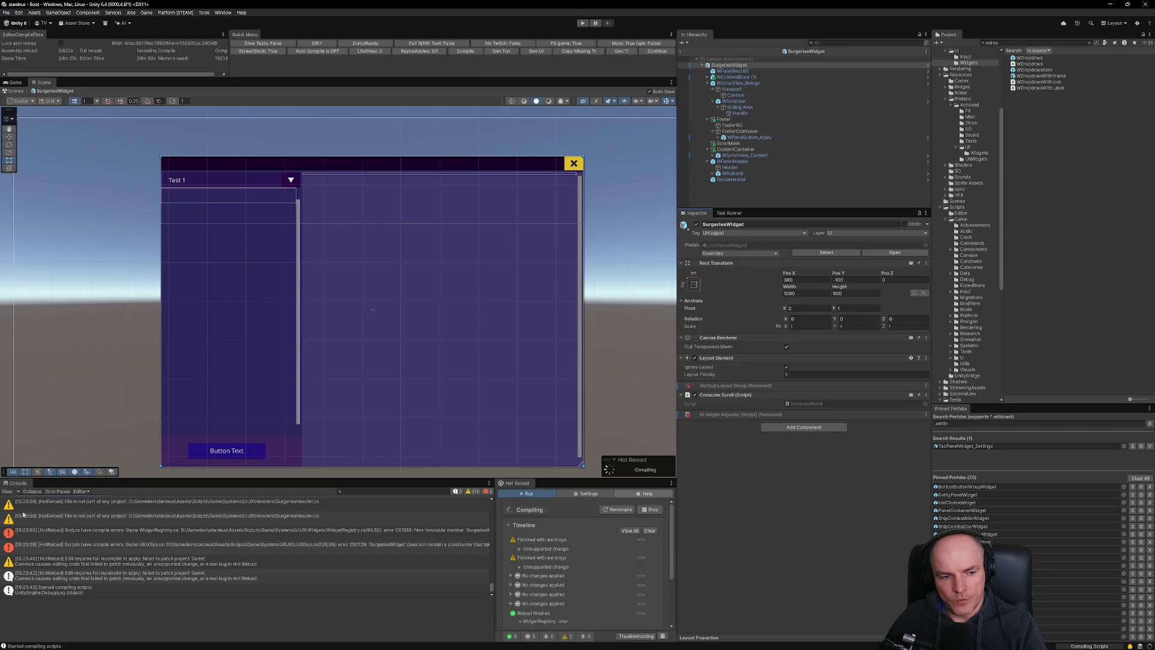
left_click(804, 427)
type("surgeri")
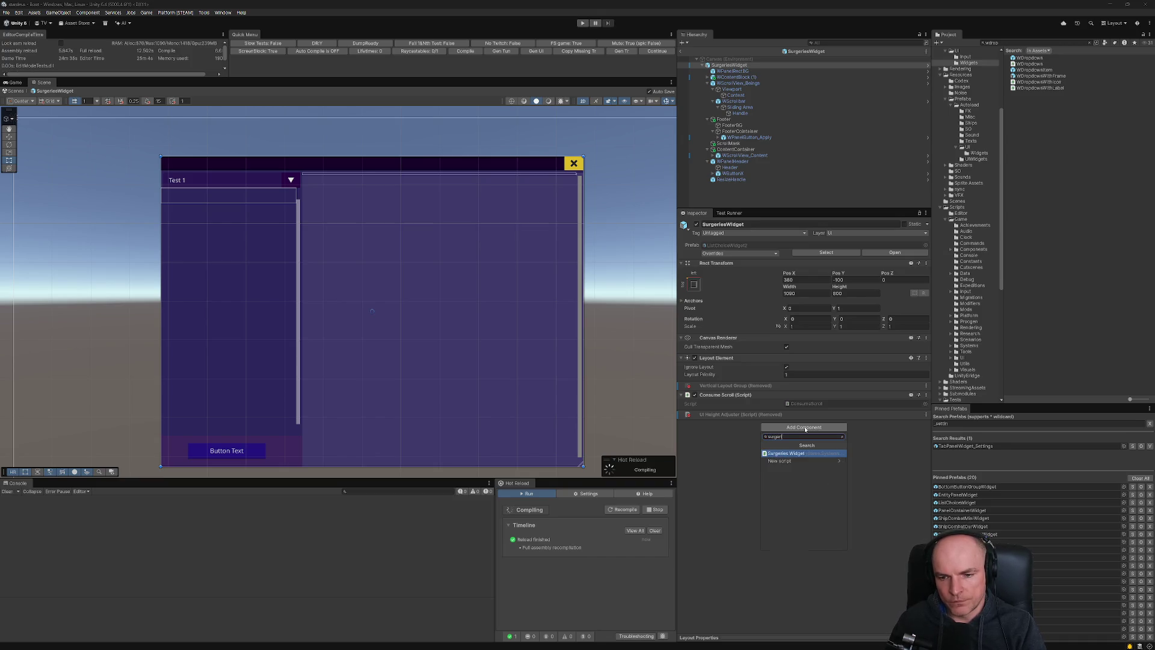
key("Return")
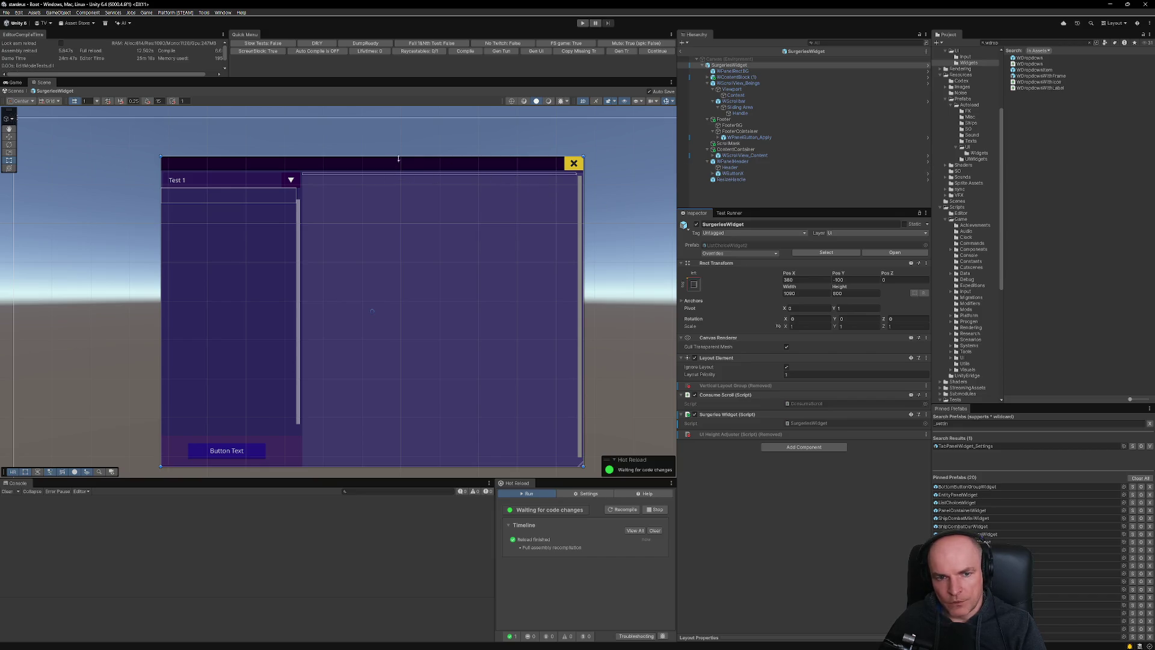
Search the Project for 'wtabrow' assets and select ContentContainer.
left_click(1043, 43)
type("wtabrow")
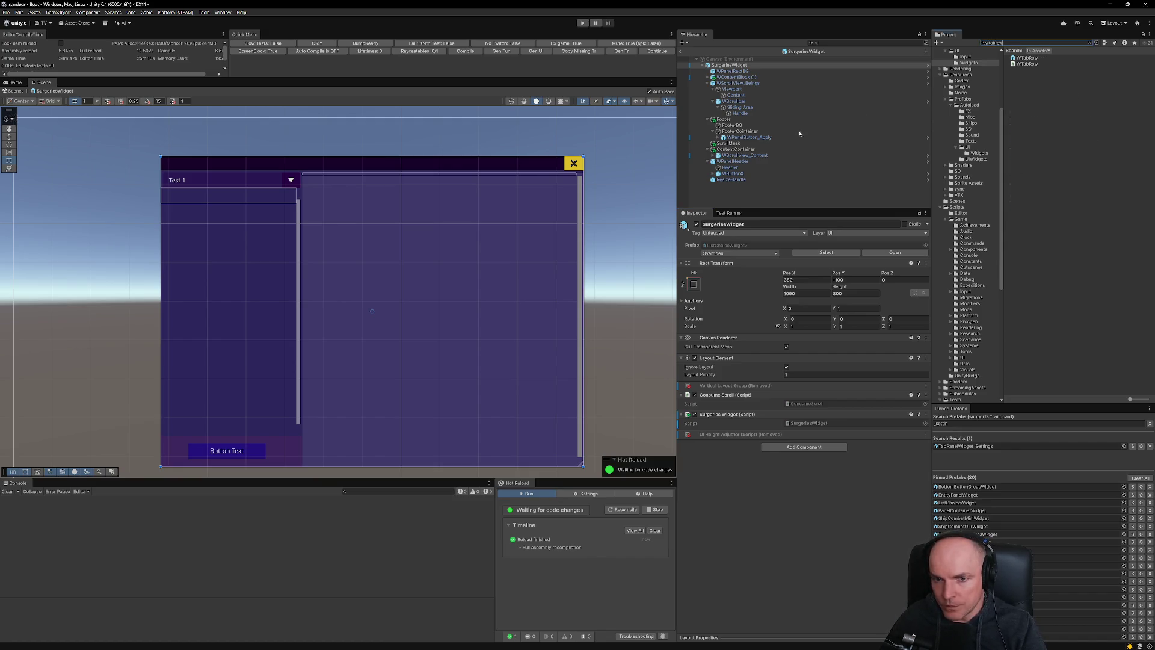
left_click(736, 150)
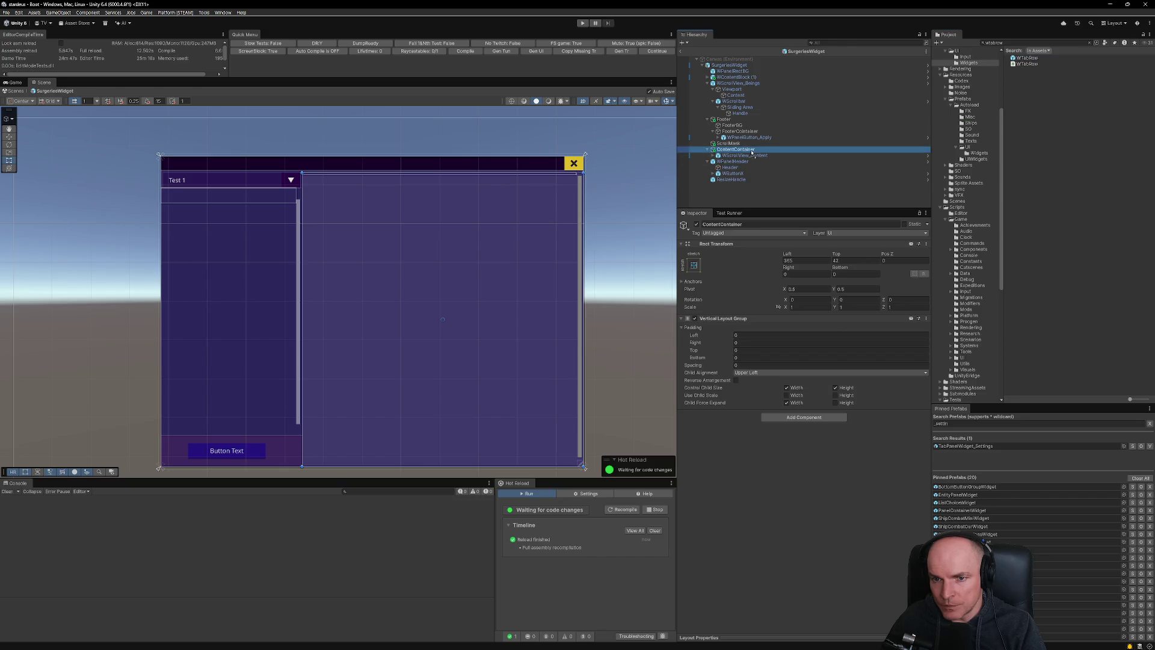
Paste a WTabRow into ContentContainer and remove ContentContainer's Vertical Layout Group.
key("ctrl+shift+v")
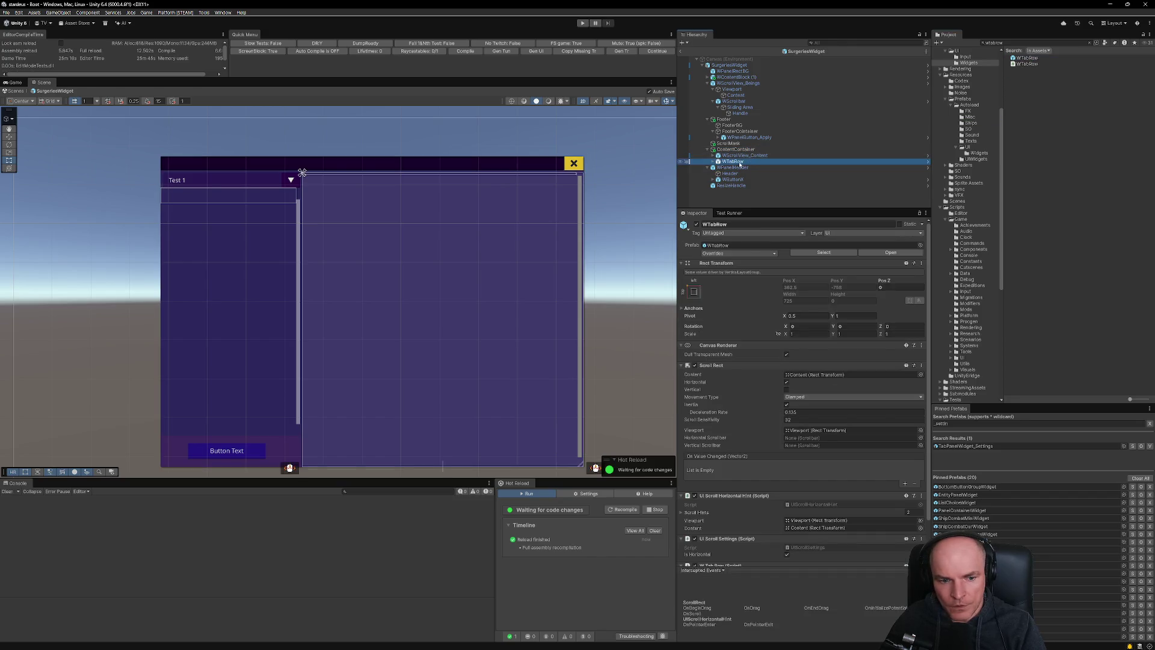
left_click(736, 150)
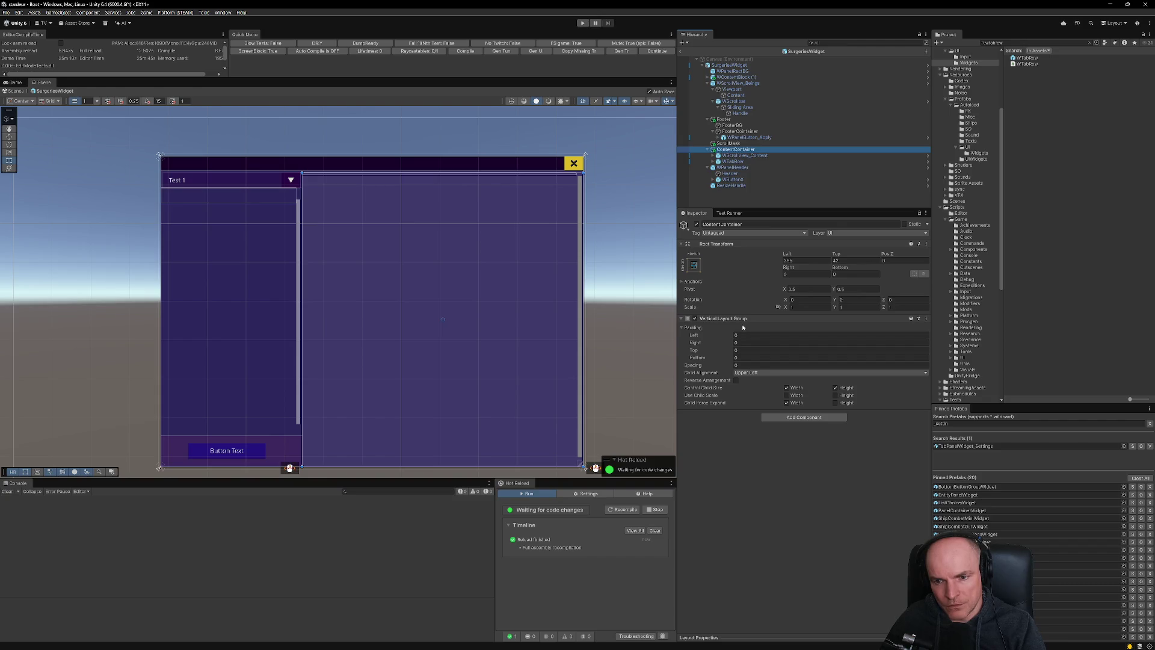
left_click(927, 319)
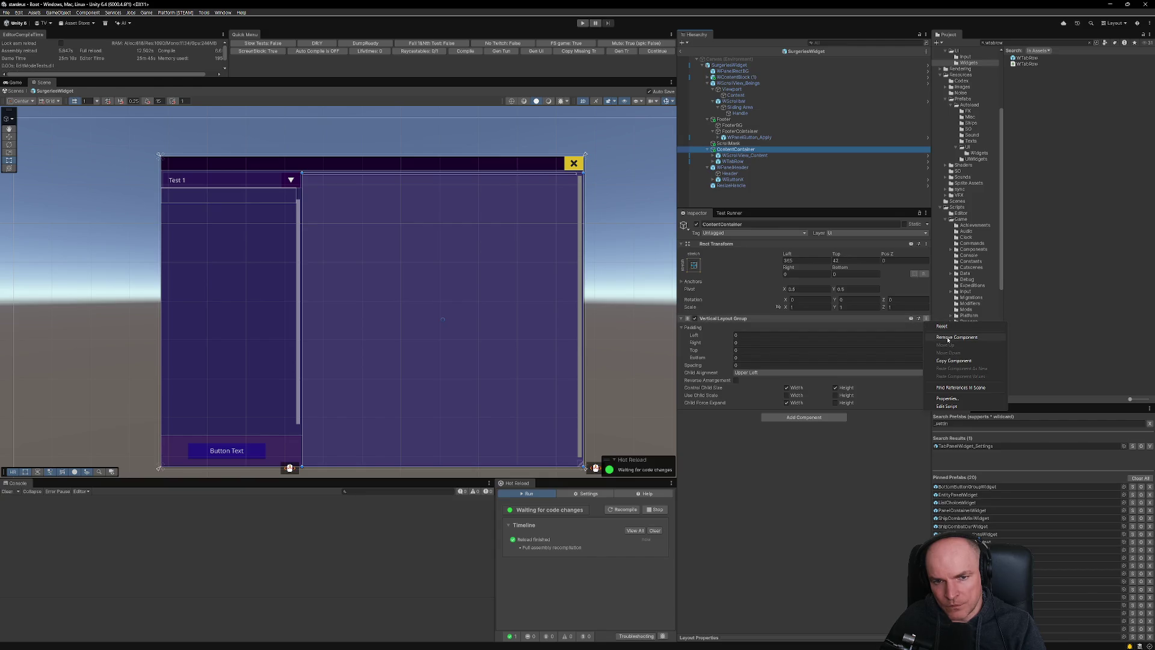
left_click(951, 339)
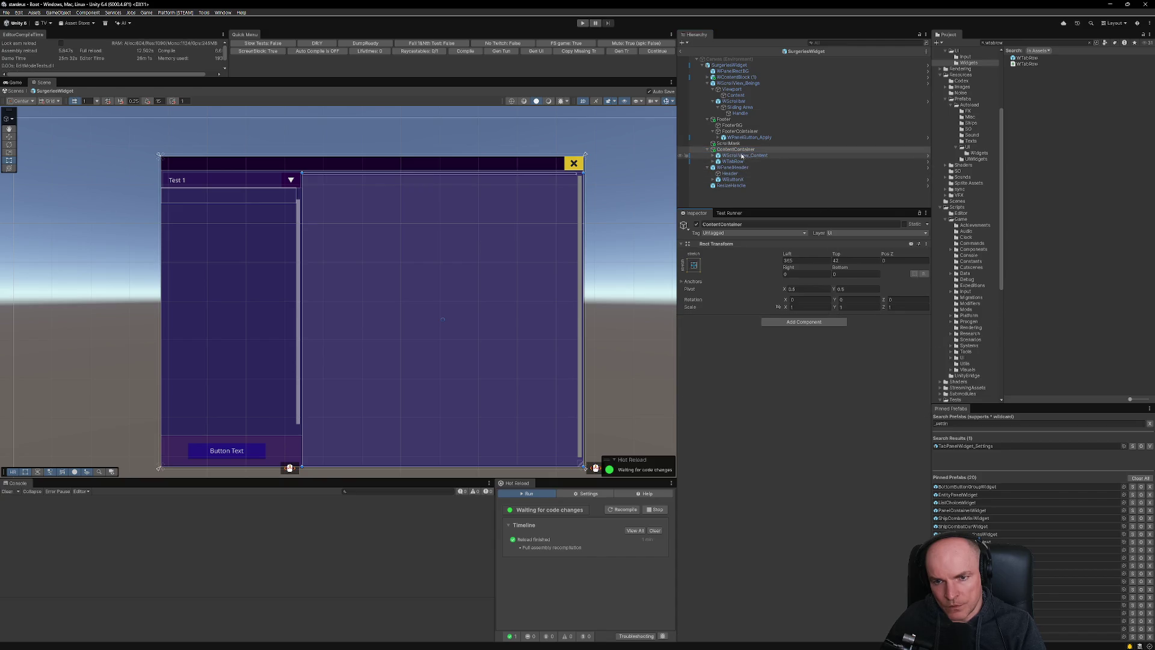
left_click(734, 151)
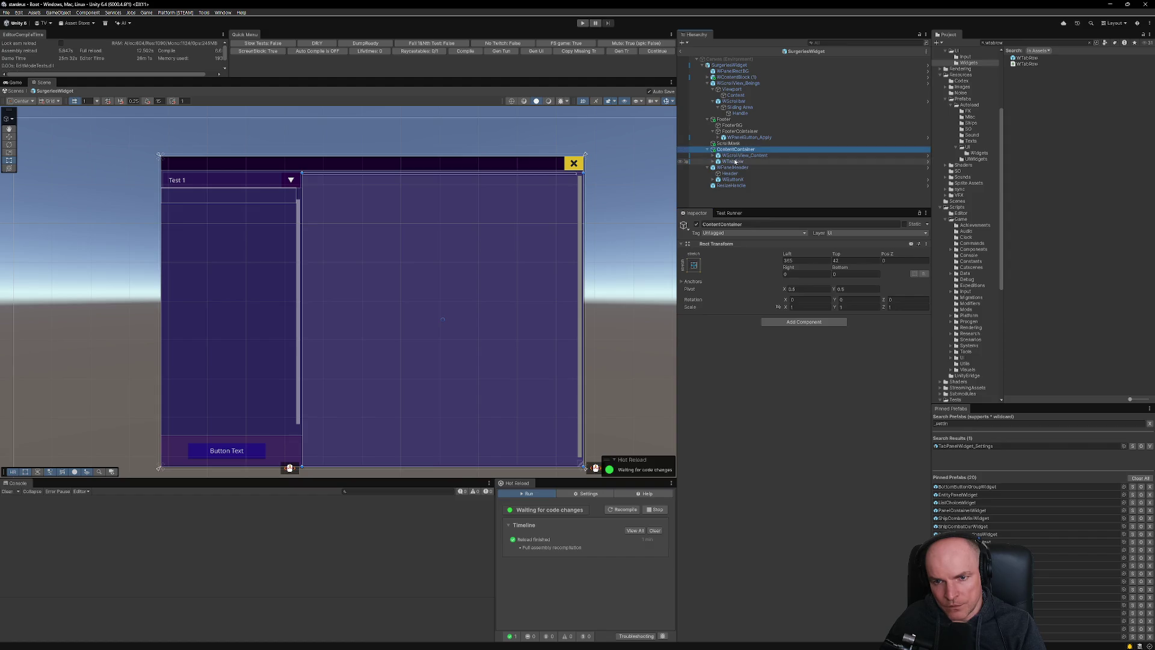
left_click(737, 156)
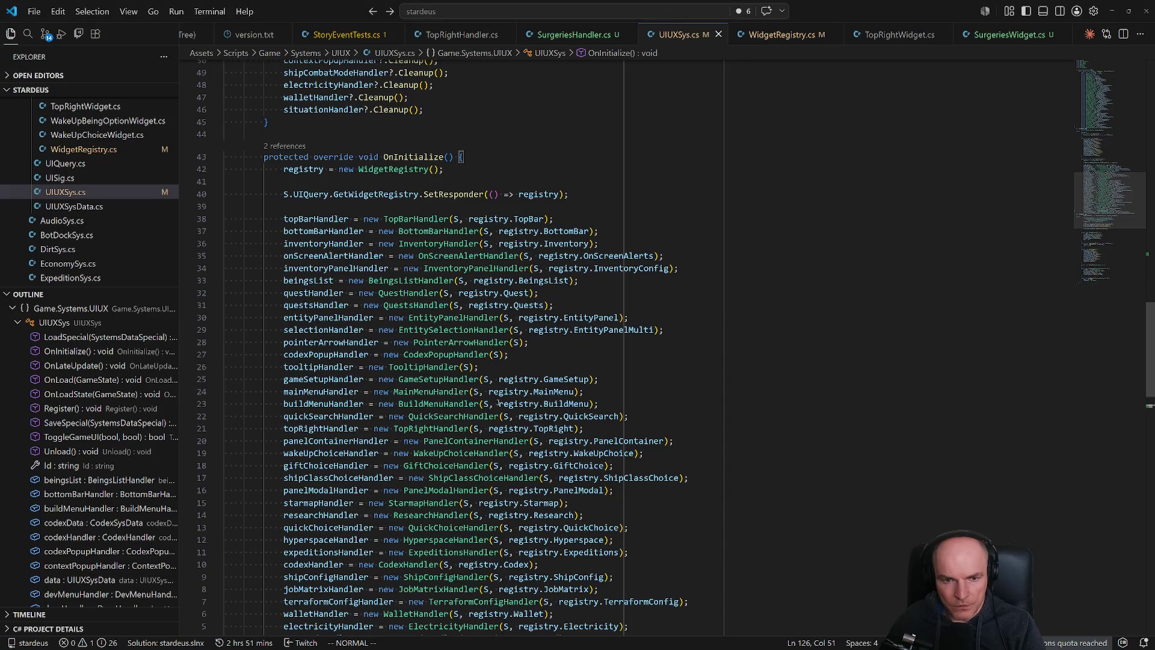
key("alt+Tab")
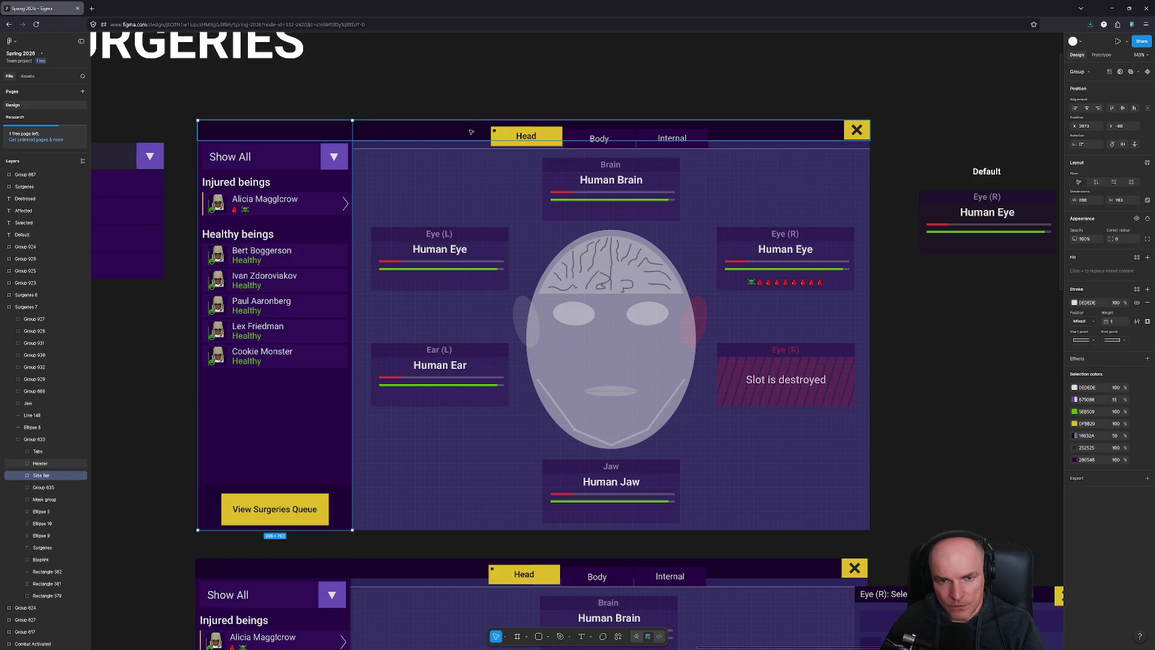
key("alt+Tab")
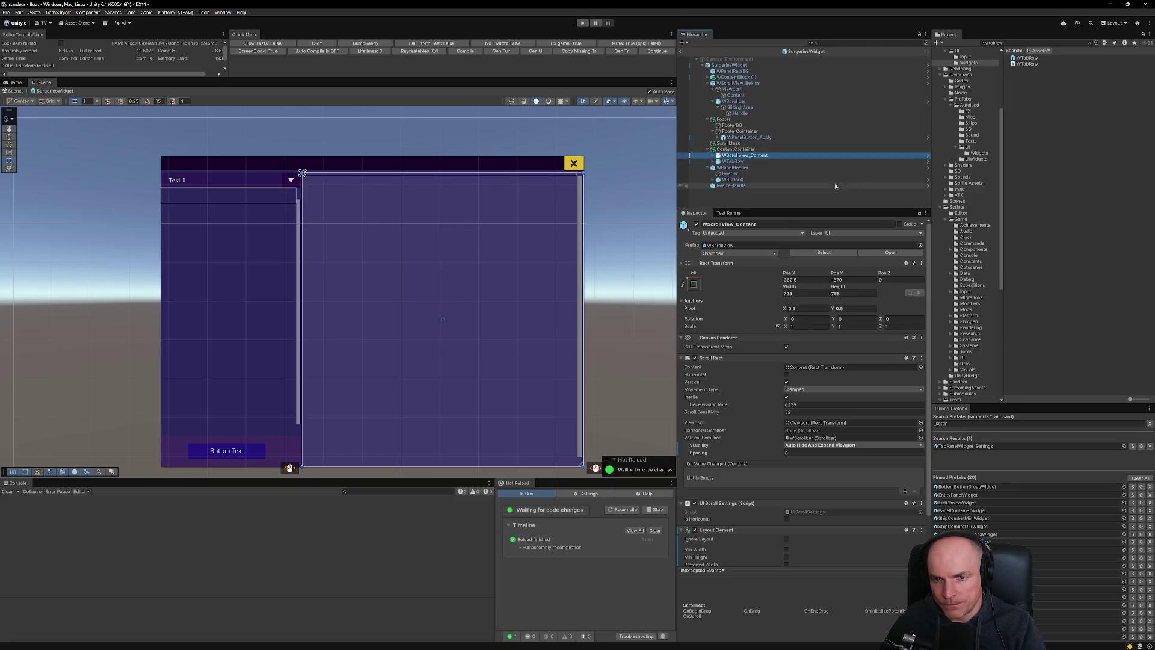
Move WTabRow above WScrollView_Content and set its Height to 48.
left_click_drag(751, 165, 740, 155)
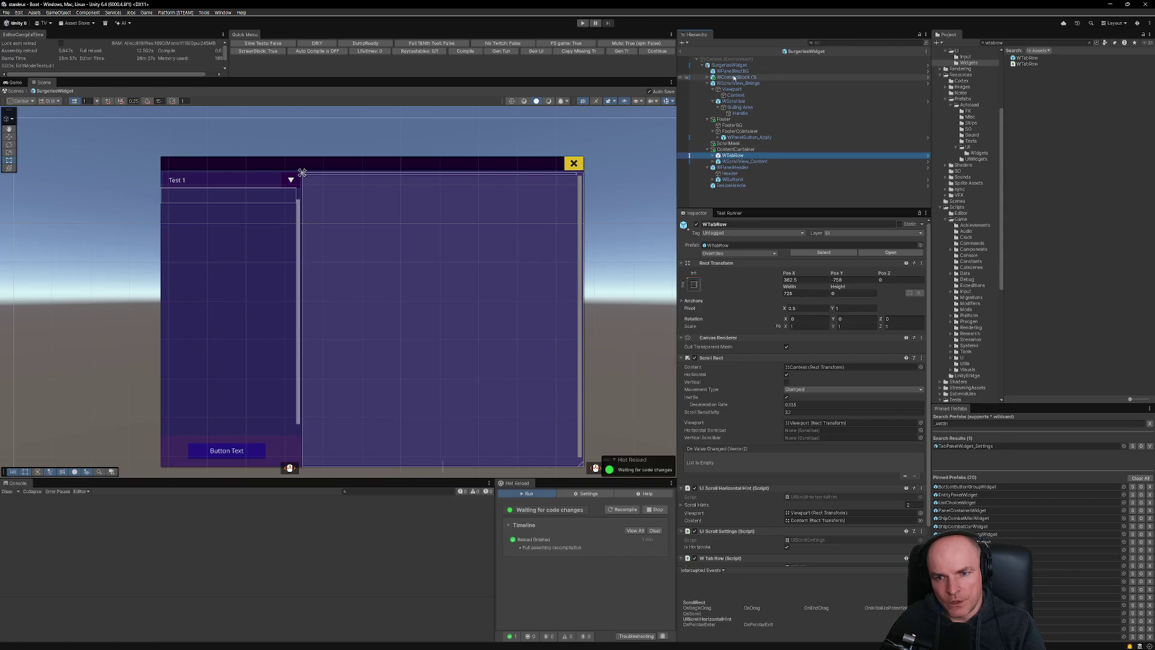
left_click(740, 166)
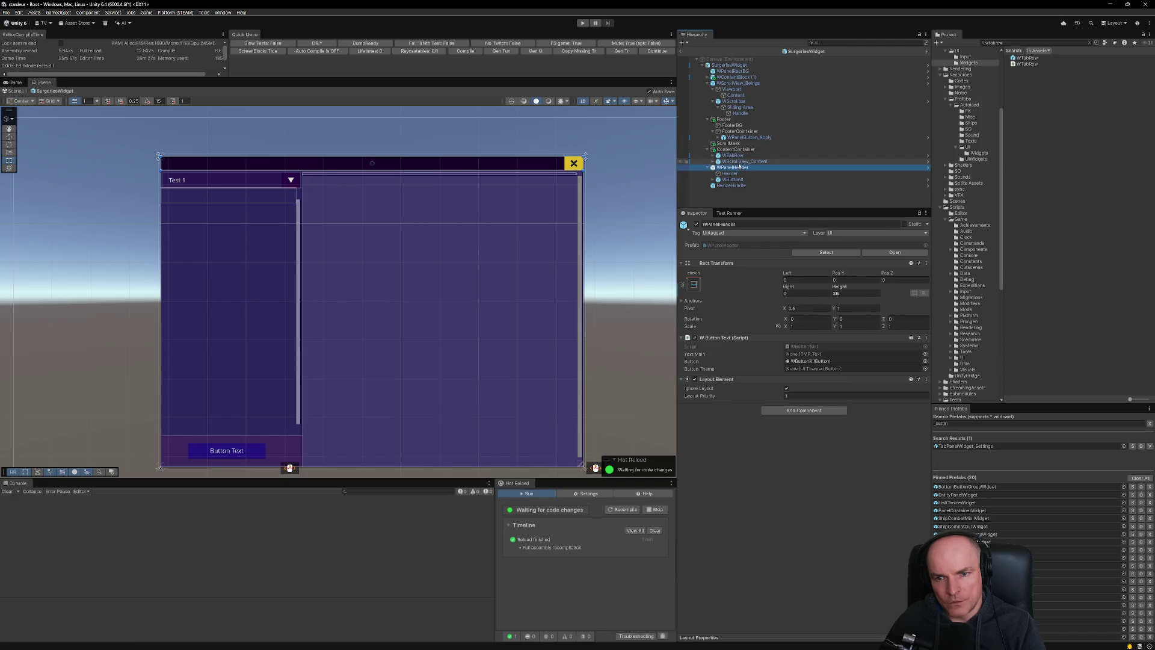
left_click(734, 155)
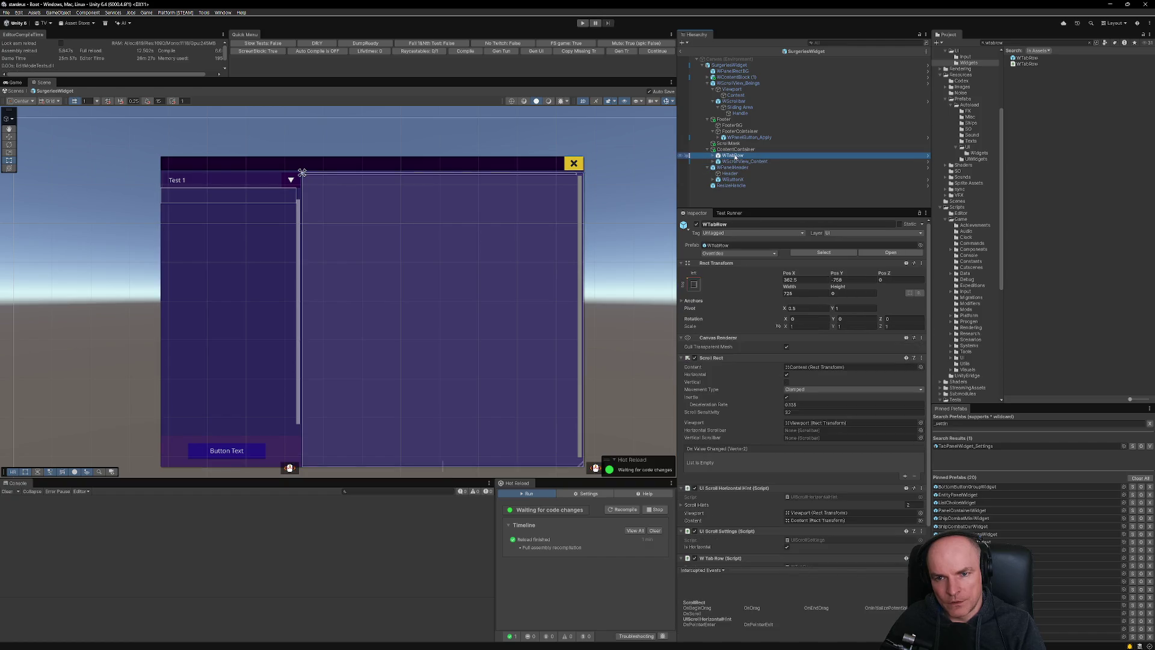
left_click(838, 293)
type("40f")
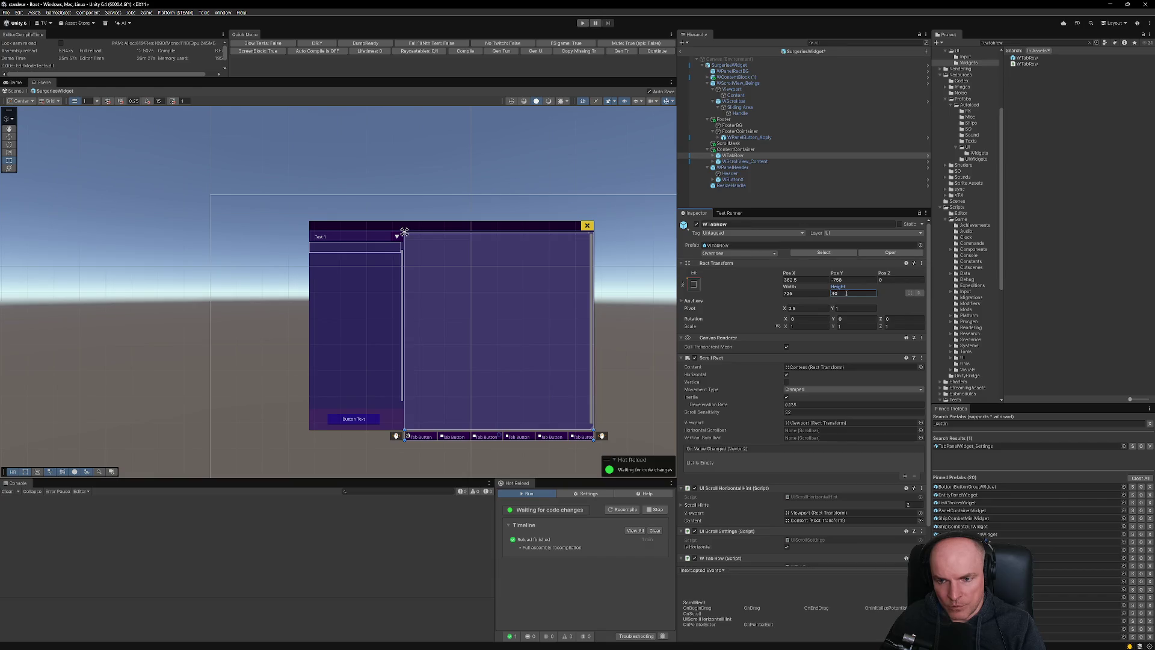
key("BackSpace")
type("8")
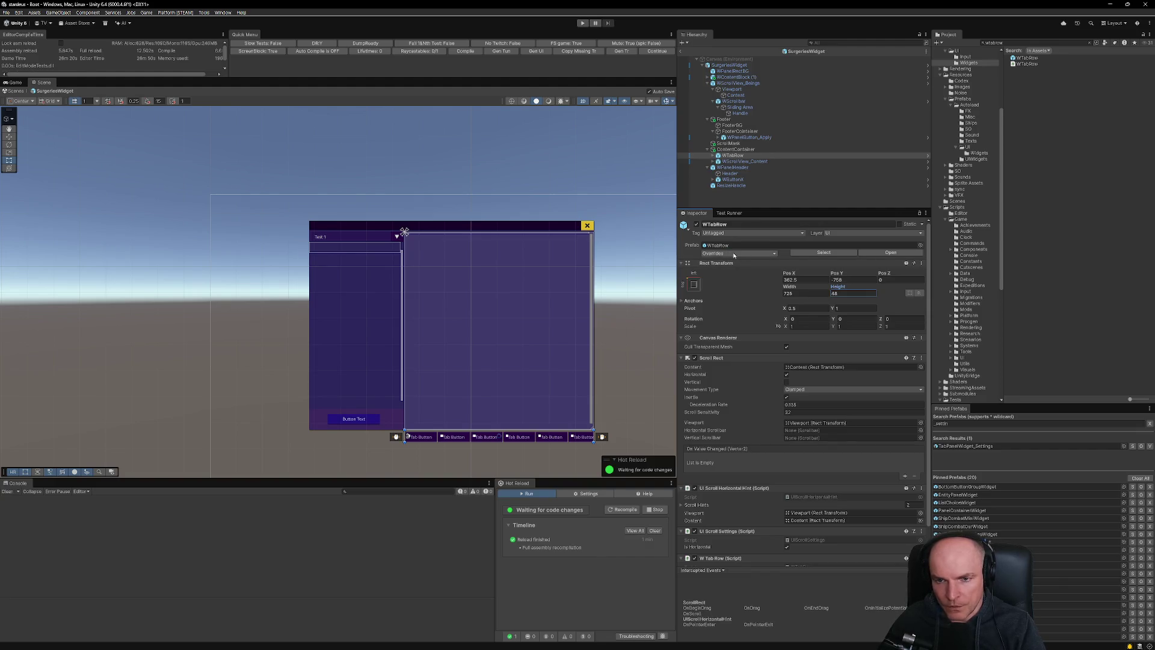
Anchor WTabRow top-stretch, raise its Pos Y into the header, and try moving WPanelHeader up.
left_click(694, 284)
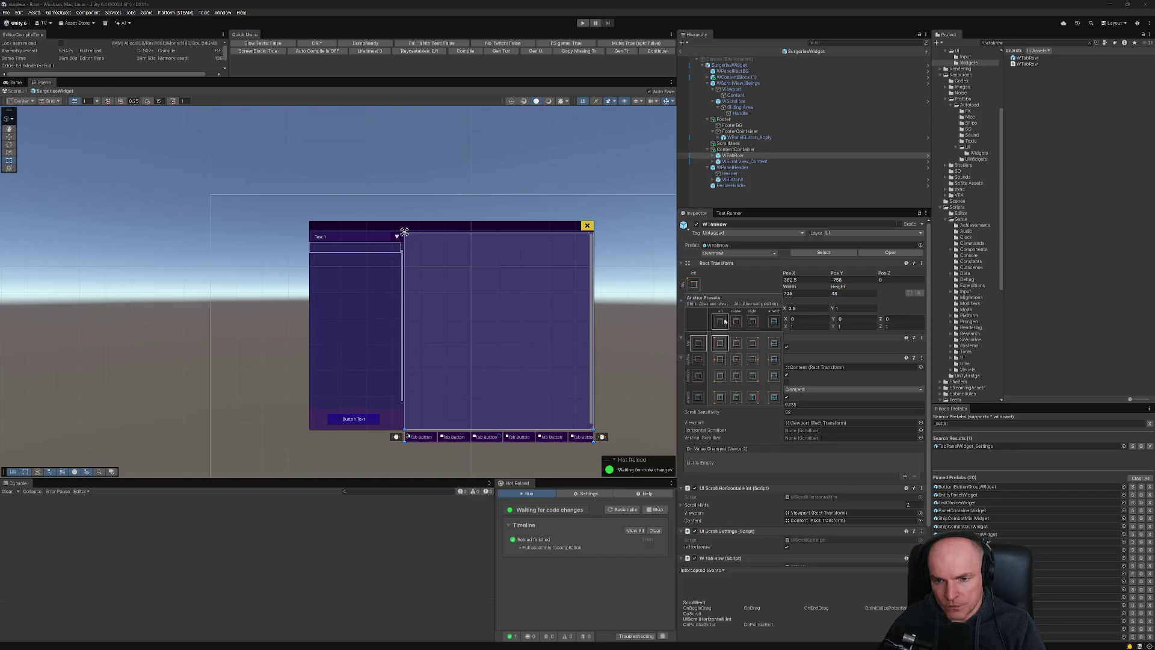
left_click(775, 320, "alt+shift")
scroll(552, 251, "up", 3)
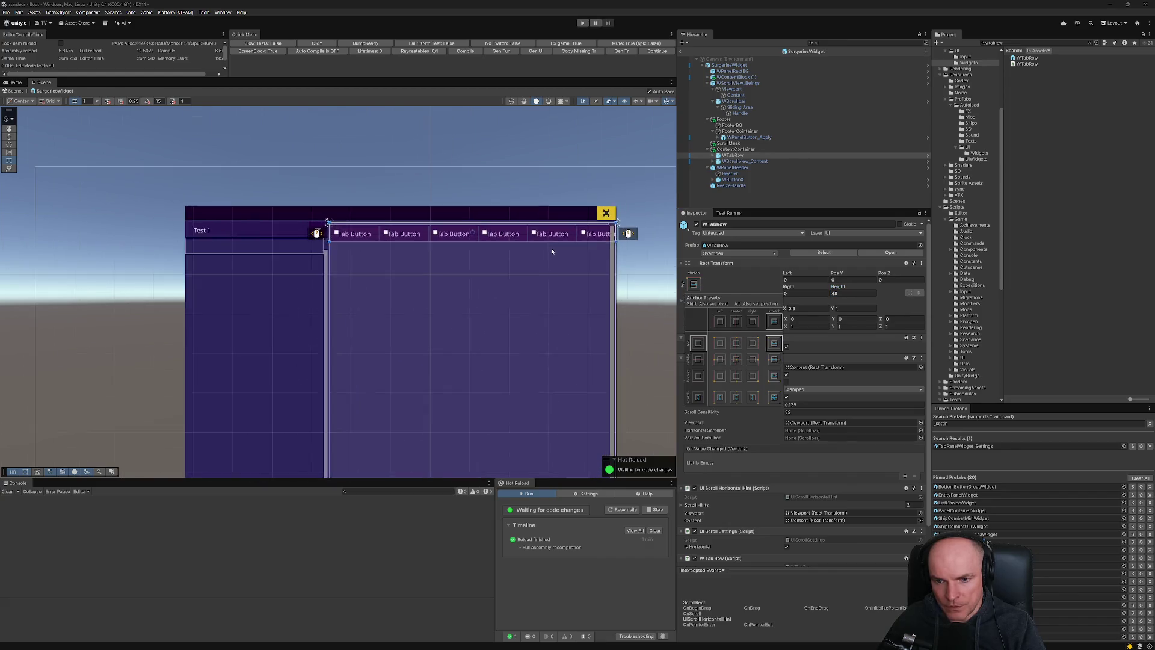
scroll(552, 251, "up", 2)
left_click(854, 280)
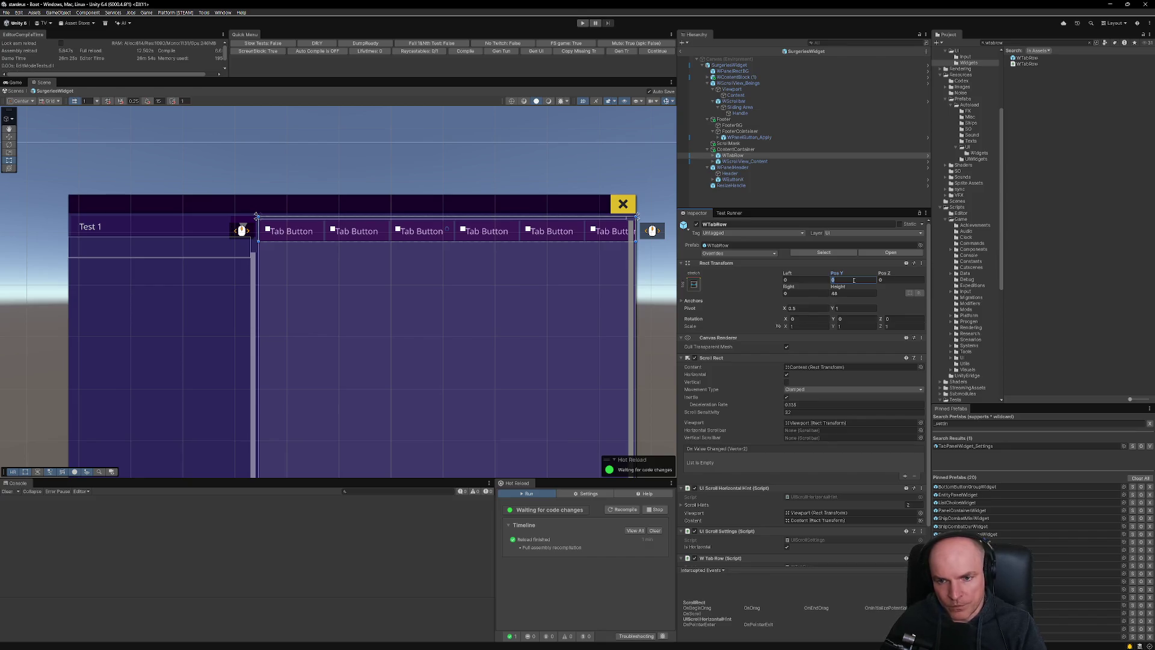
mouse_move(838, 273)
left_mouse_down()
mouse_move(1126, 270)
mouse_move(103, 265)
mouse_move(145, 260)
left_mouse_up()
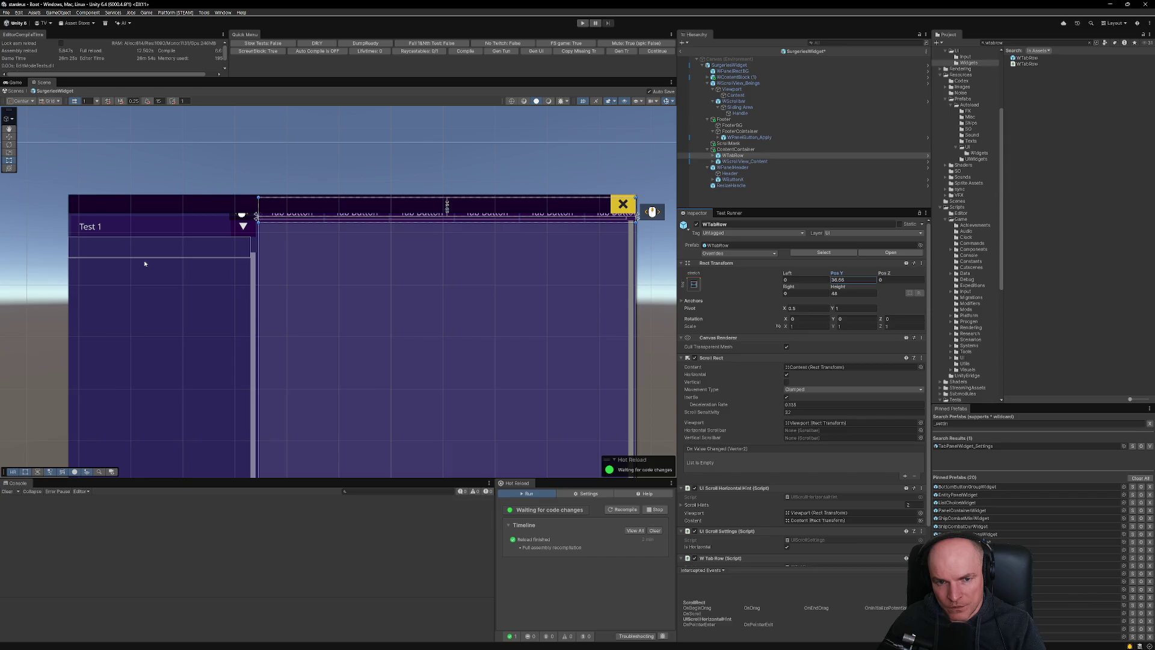
left_click(730, 157)
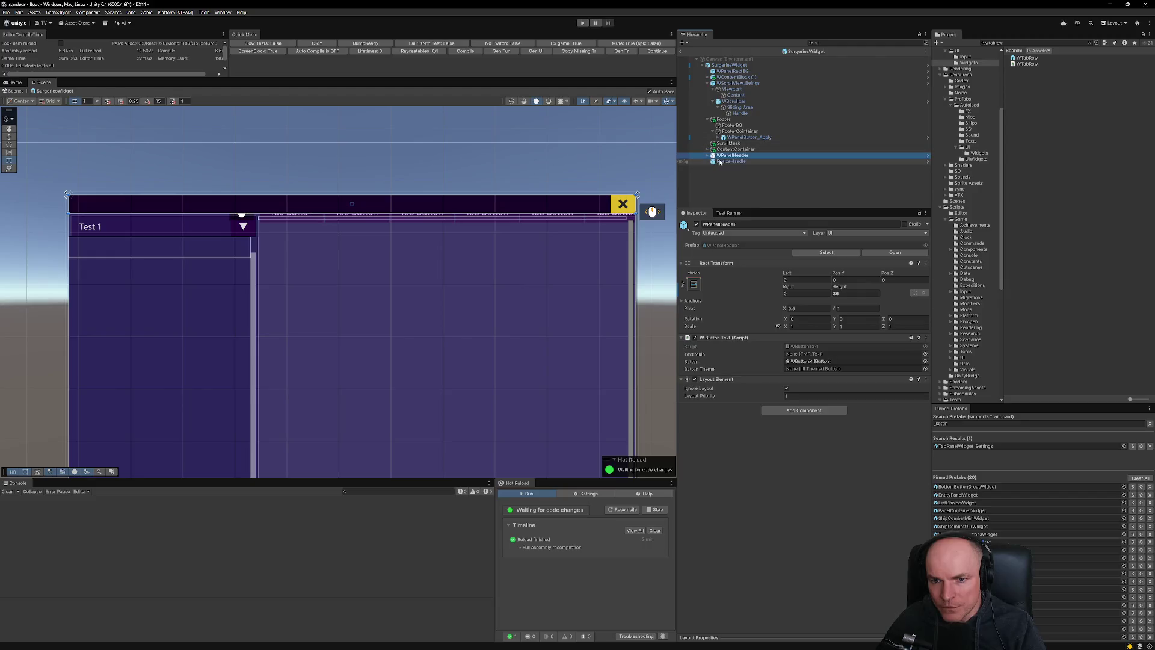
left_click_drag(729, 157, 730, 148)
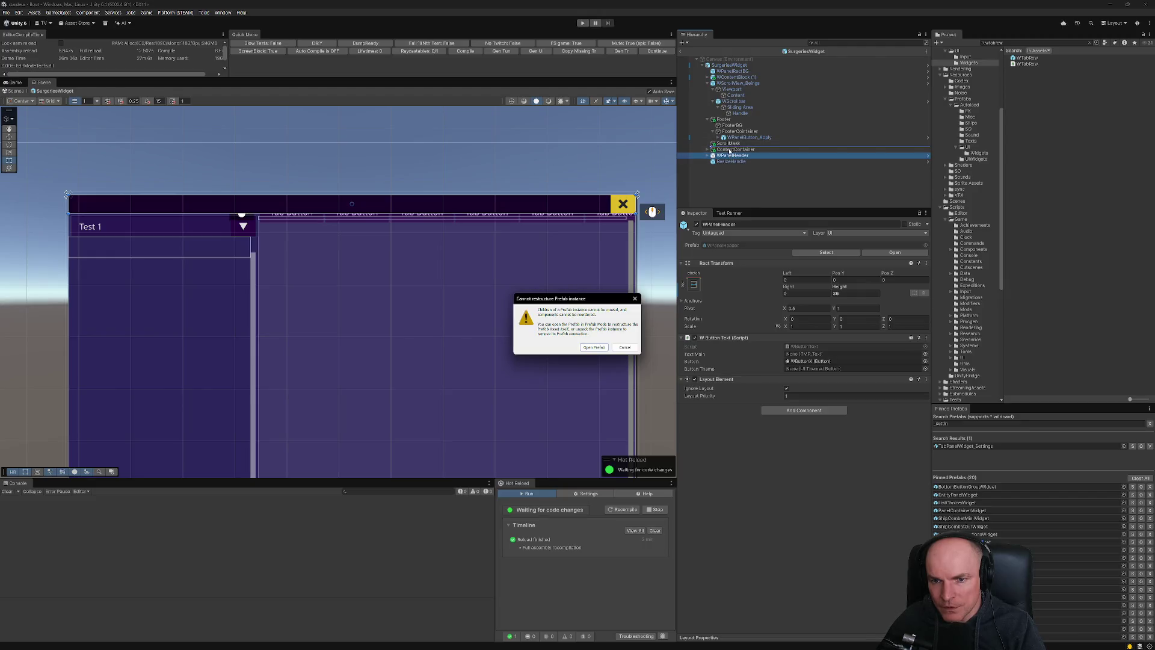
Dismiss the restructure warning and unpack the SurgeriesWidget prefab instance.
key("Escape")
right_click(726, 65)
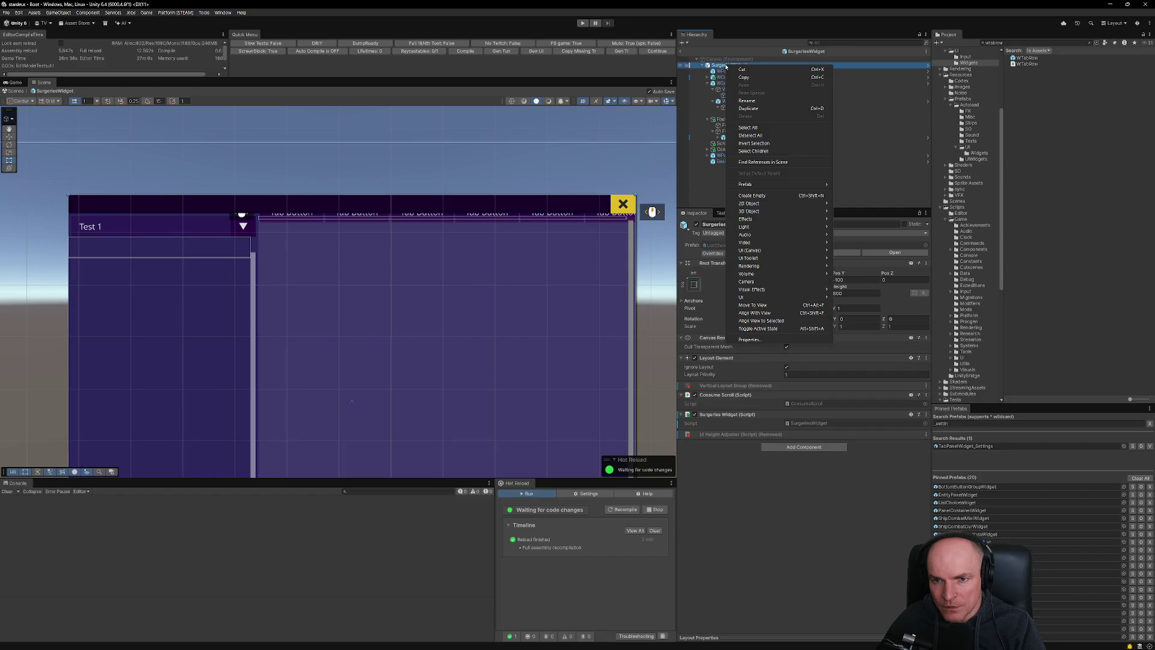
mouse_move(782, 184)
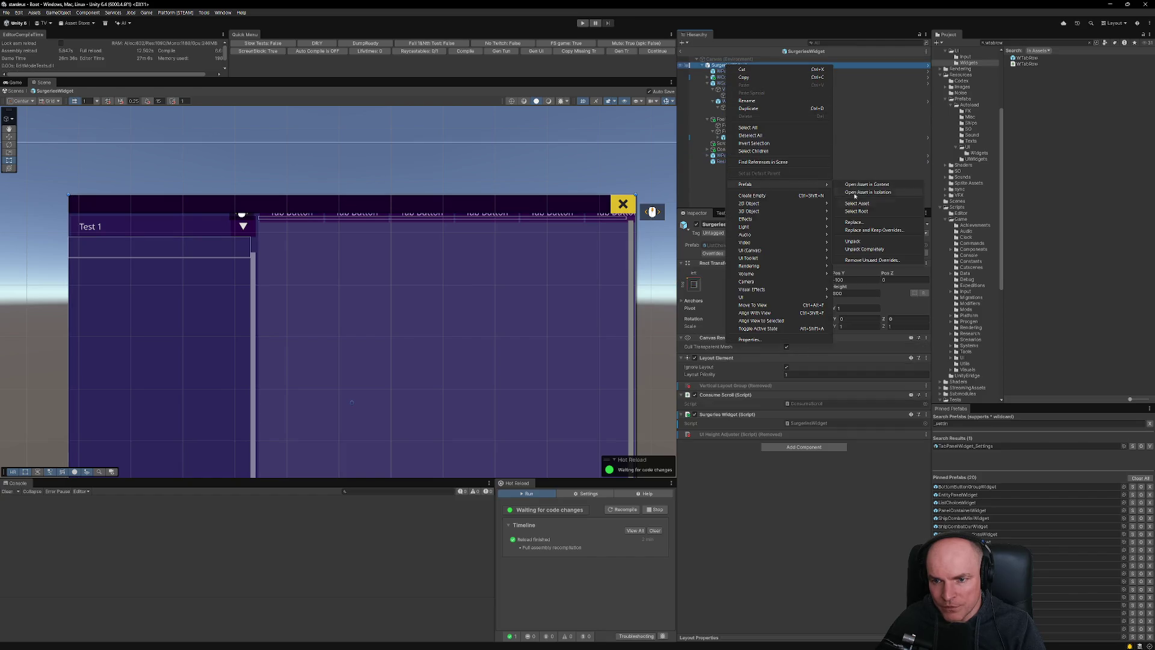
left_click(865, 241)
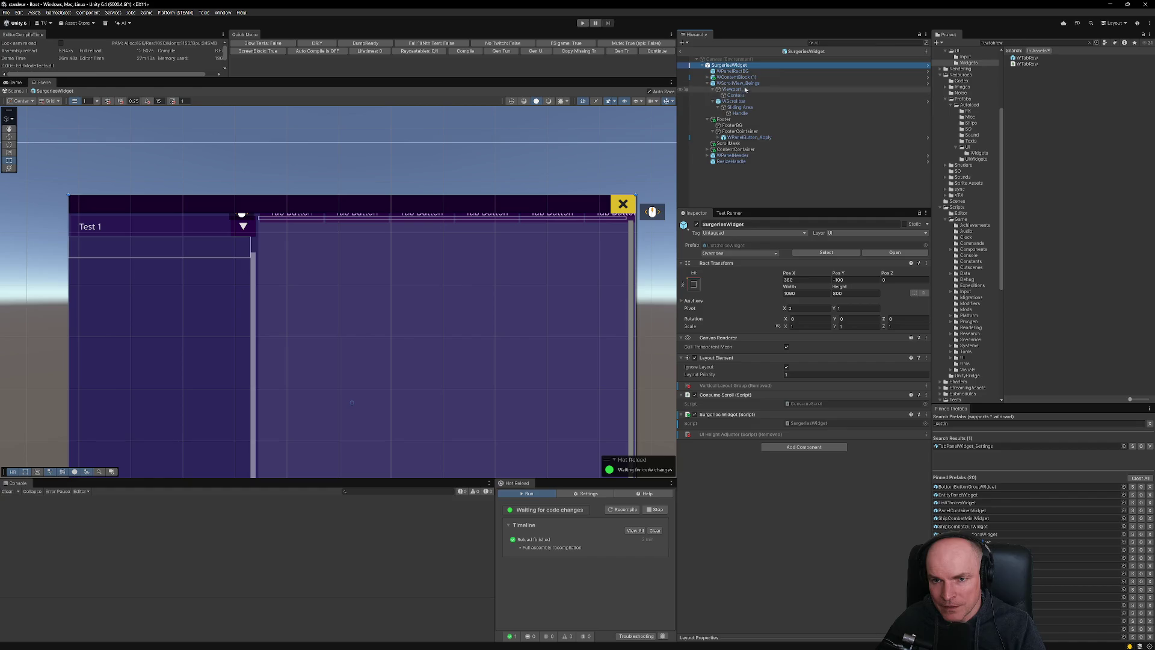
Expand ContentContainer and attempt to move WPanelHeader above it, dismissing the restructure warning.
left_click(732, 70)
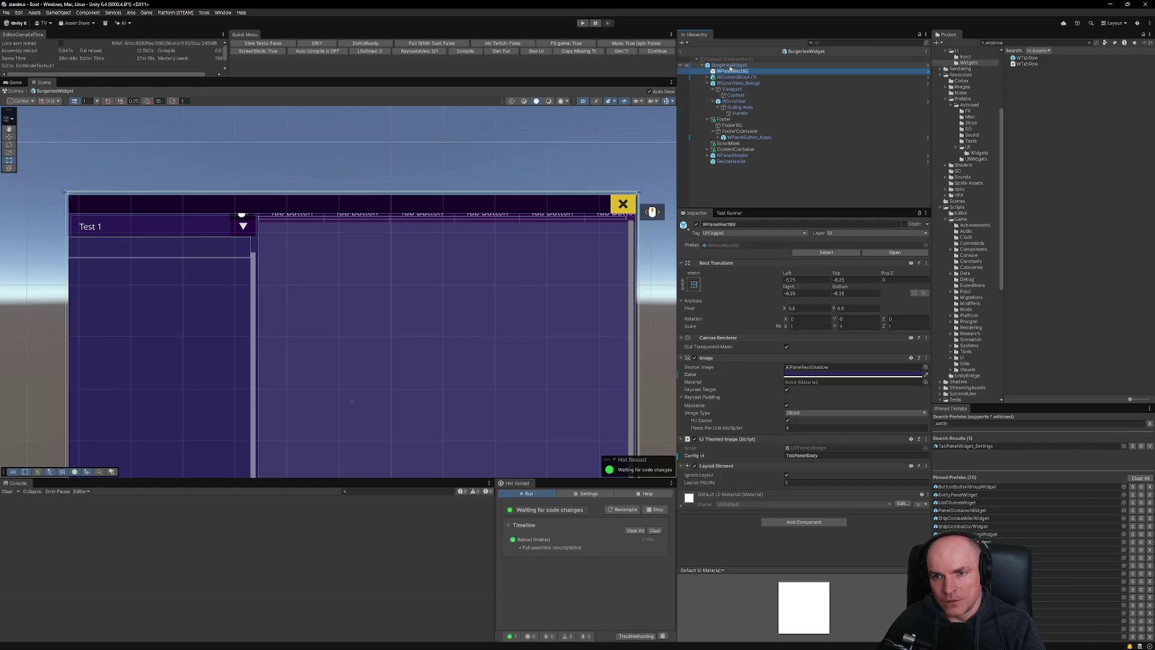
left_click(730, 66)
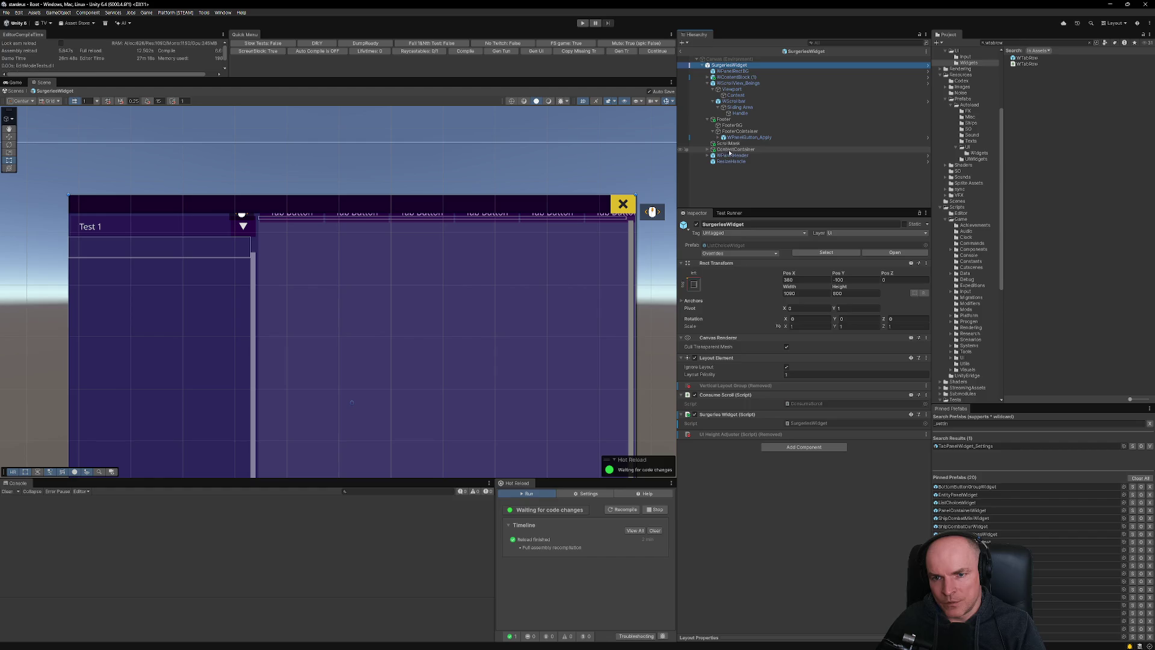
left_click(709, 149)
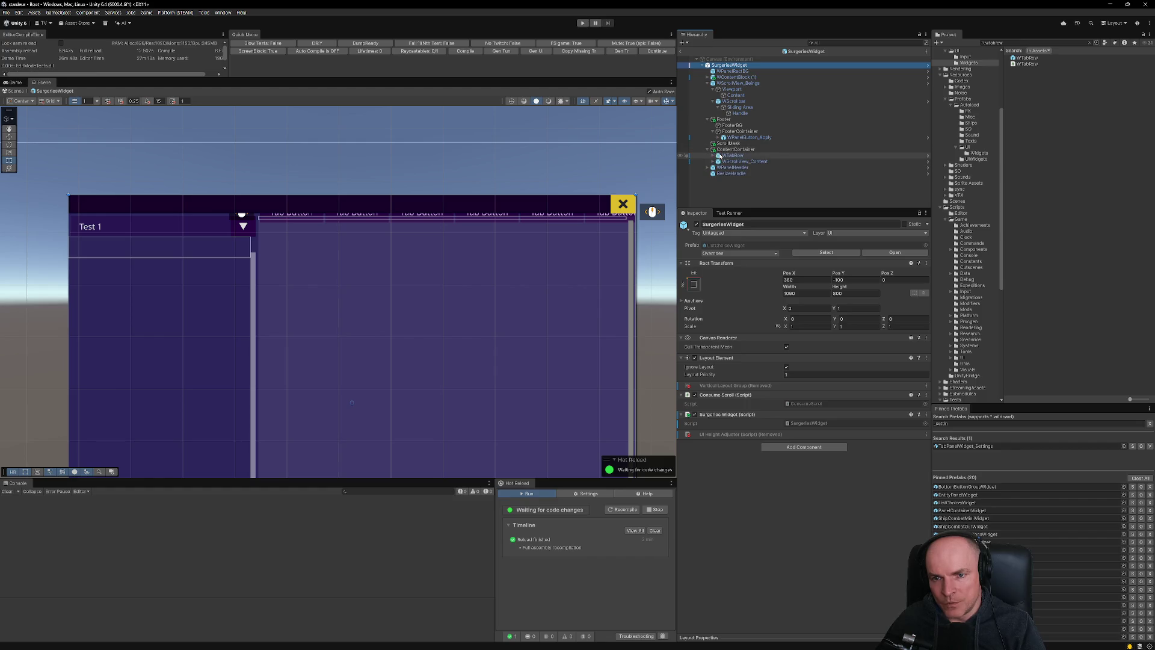
left_click_drag(733, 167, 721, 150)
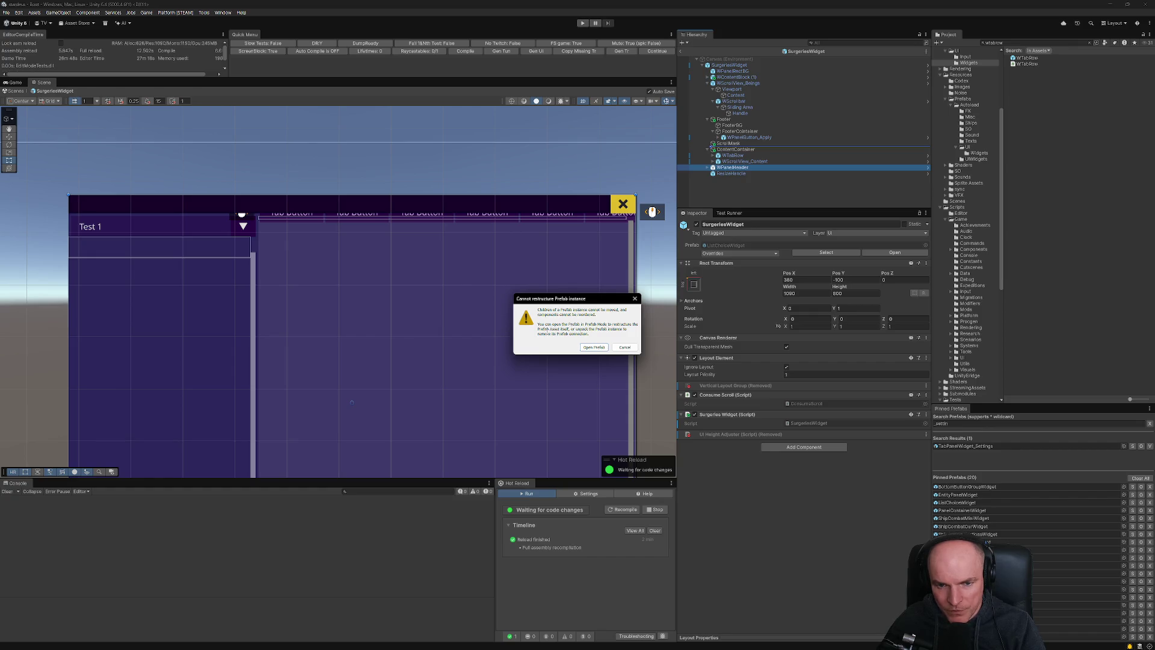
left_click(625, 347)
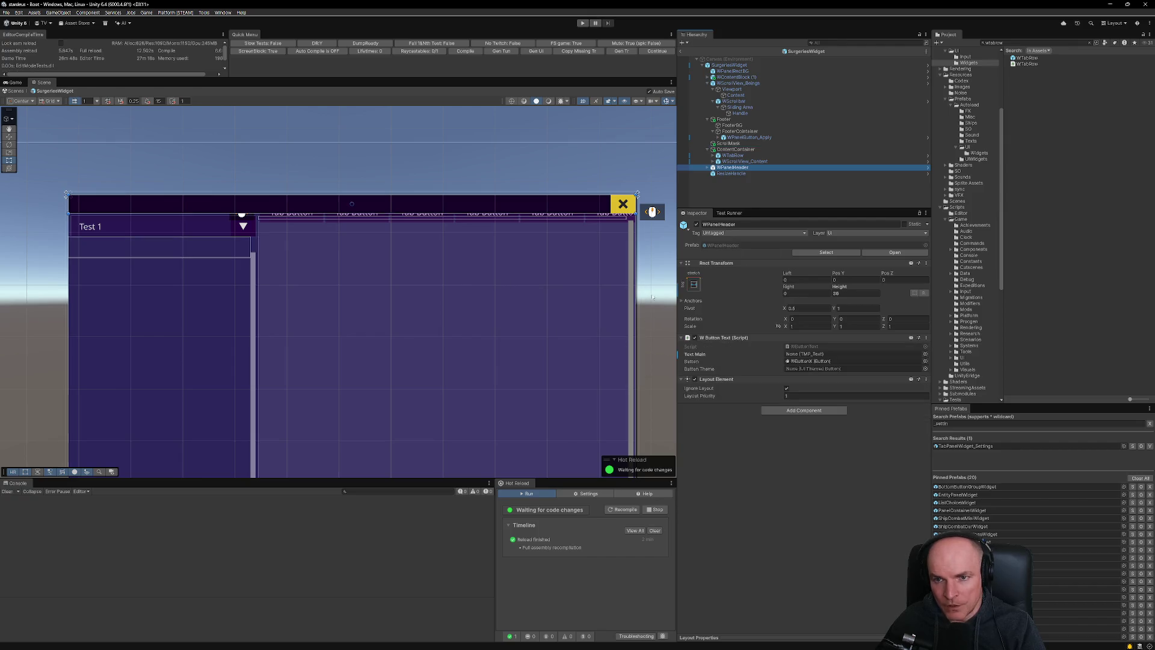
Unpack SurgeriesWidget completely and move WPanelHeader up under ScrollMask.
left_click(729, 65)
right_click(730, 66)
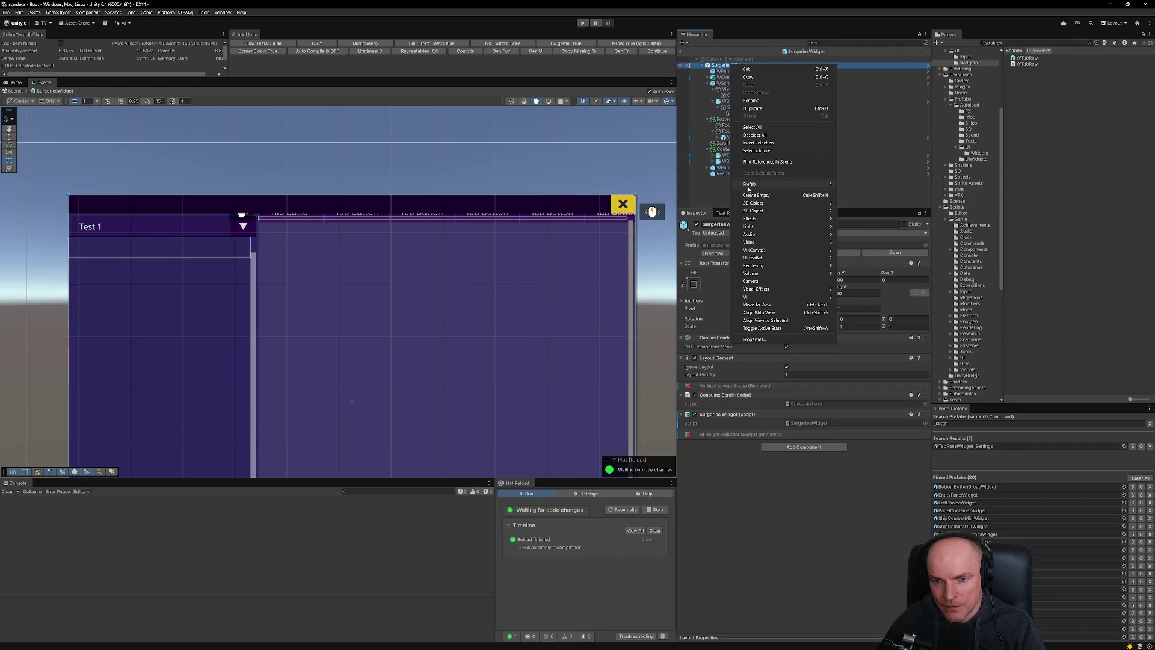
mouse_move(801, 184)
left_click(857, 240)
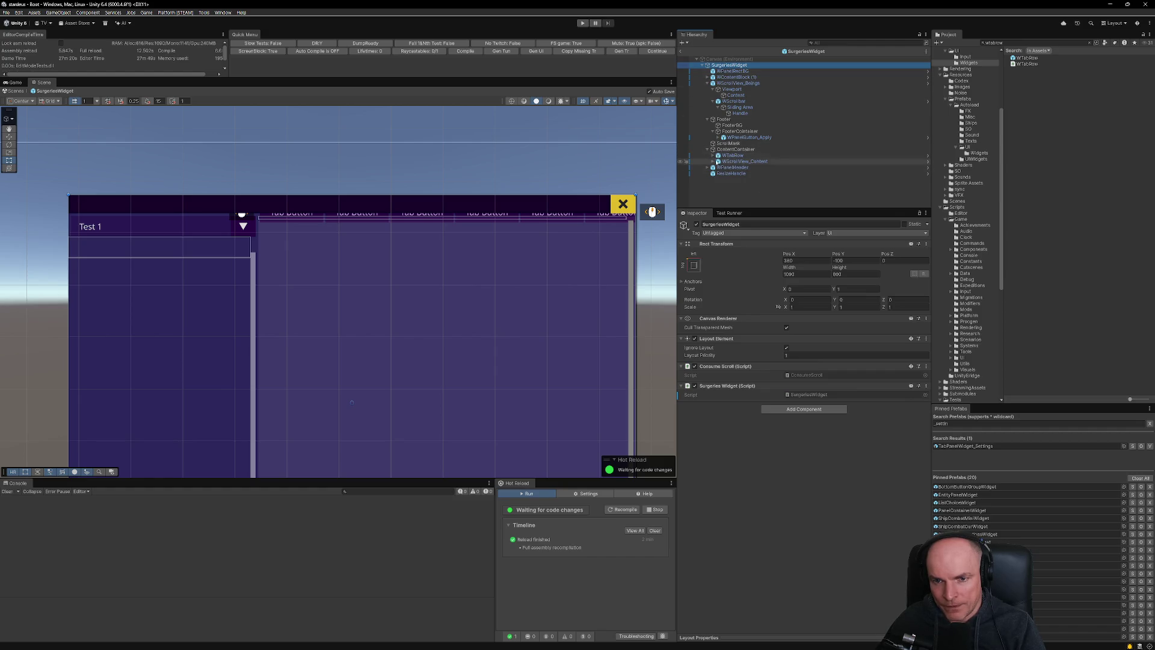
left_click_drag(731, 168, 724, 148)
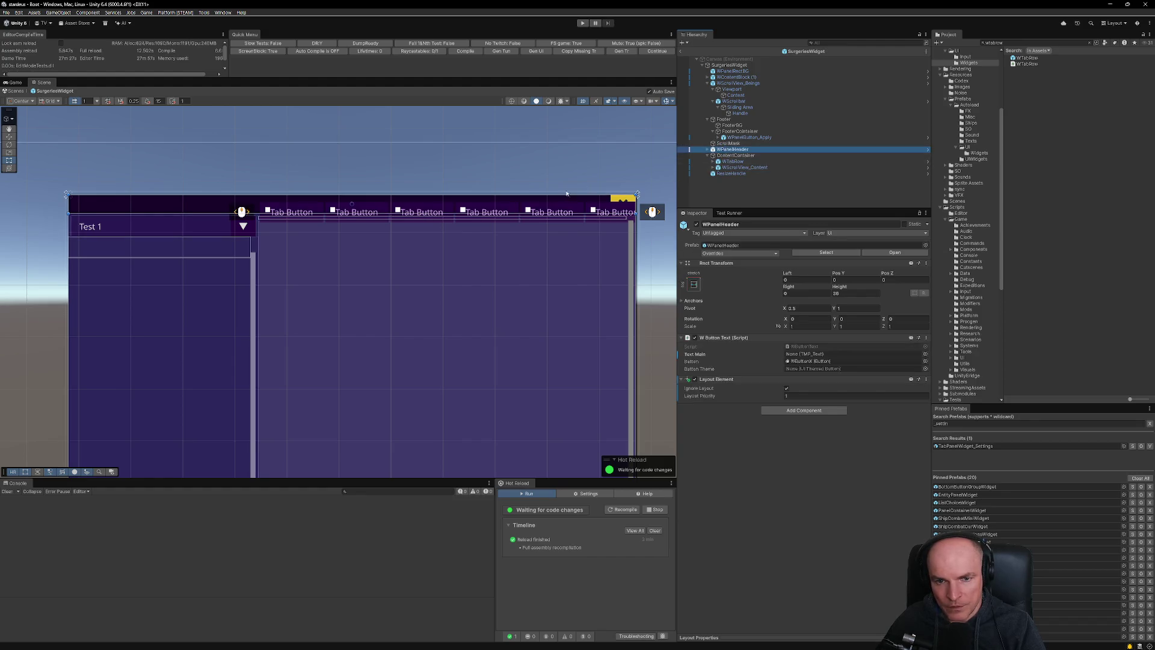
Expand WTabRow > Viewport > Content and delete WTabButton (3) through (5).
left_click(713, 162)
left_click(719, 167)
left_click(724, 174)
scroll(762, 185, "down", 2)
left_click(761, 168)
left_click(763, 180, "shift")
key("Delete")
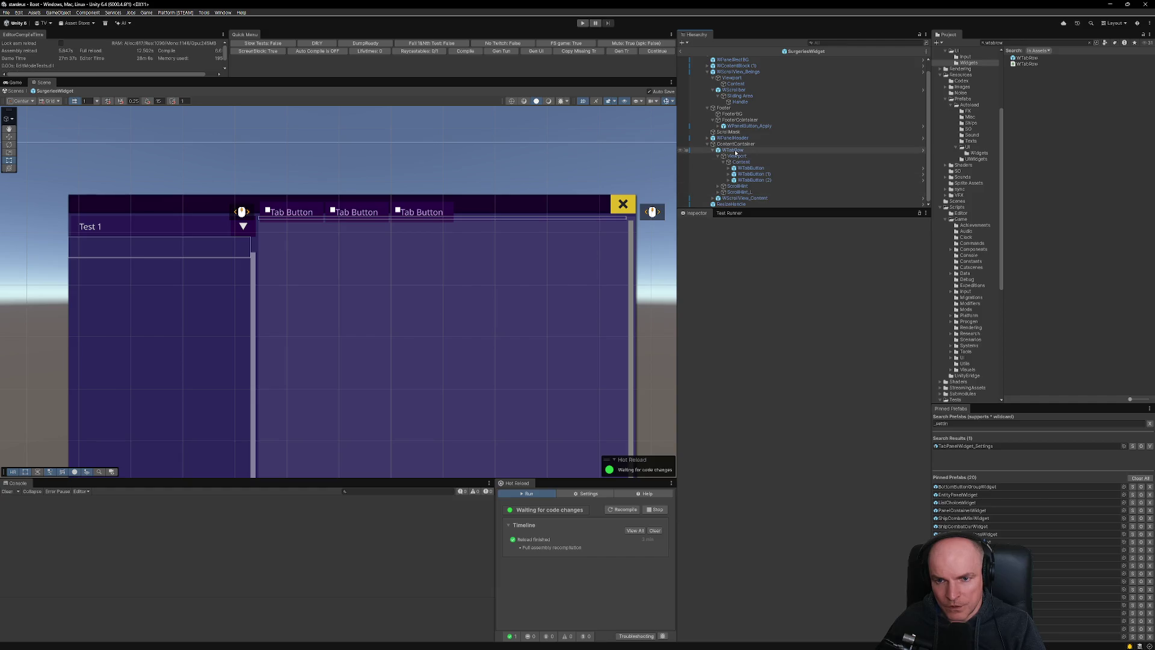
Select WTabRow, then select the Content container holding the tab buttons.
left_click(734, 150)
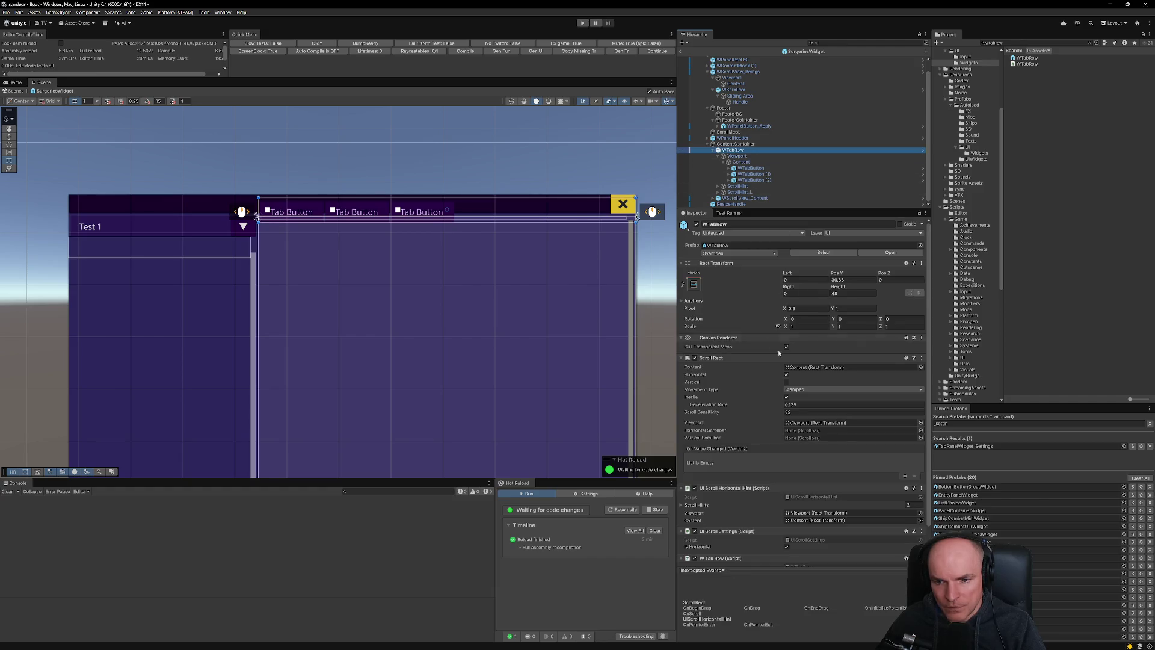
scroll(786, 359, "down", 2)
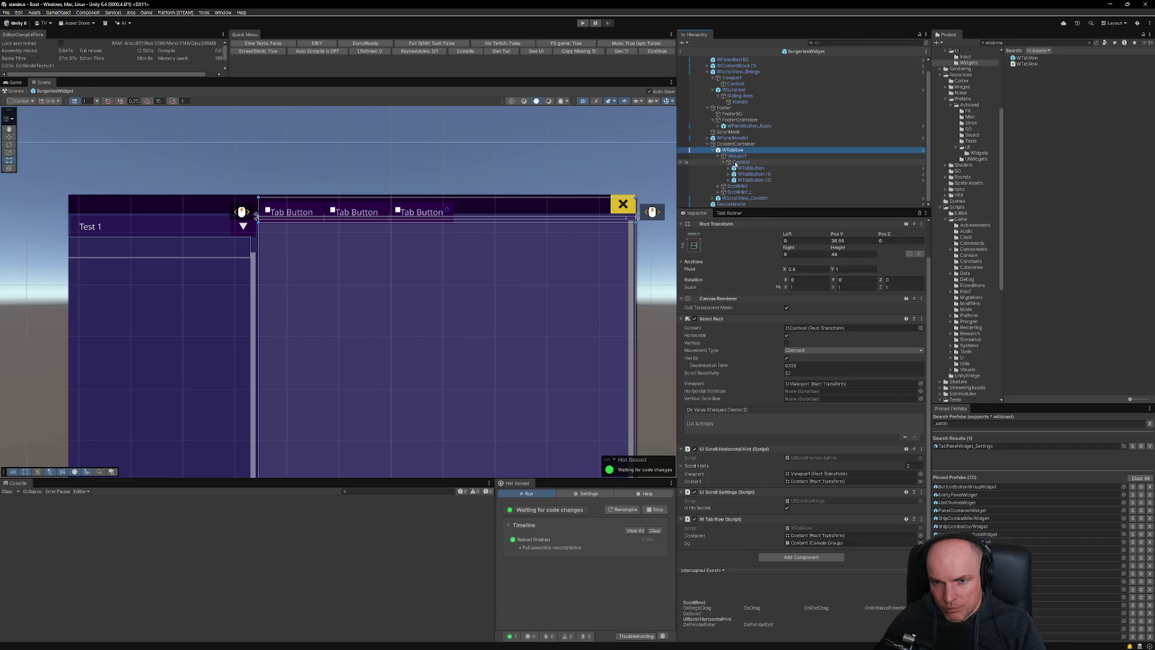
left_click(742, 162)
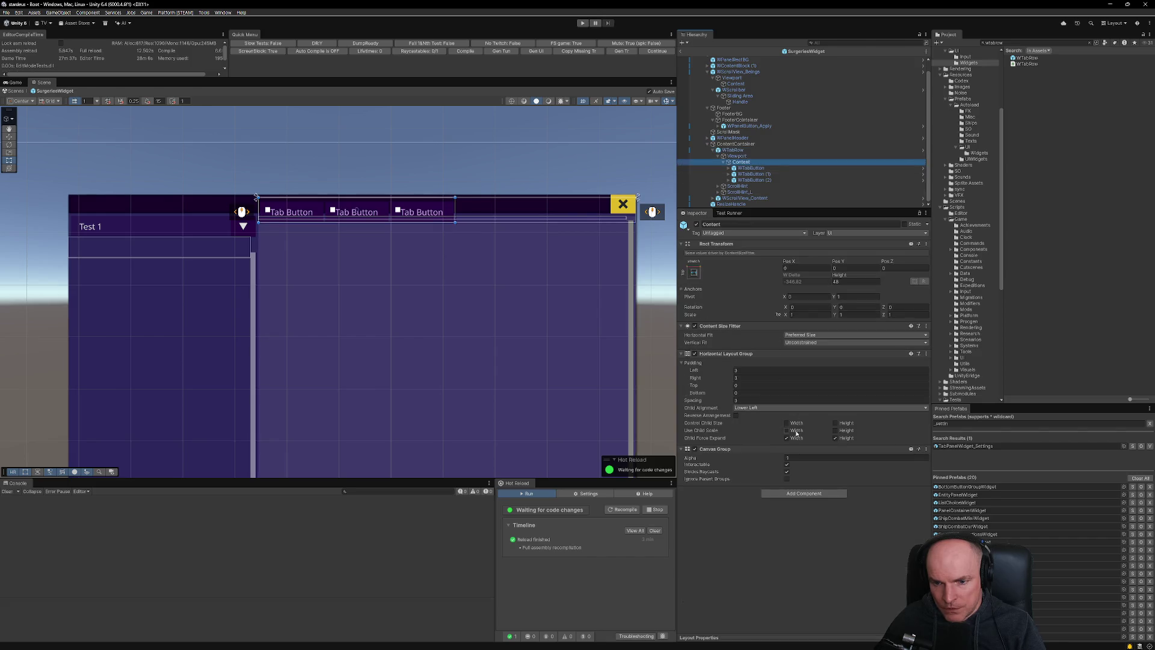
Undo a trial centre alignment and remove the Content's Content Size Fitter.
left_click(774, 408)
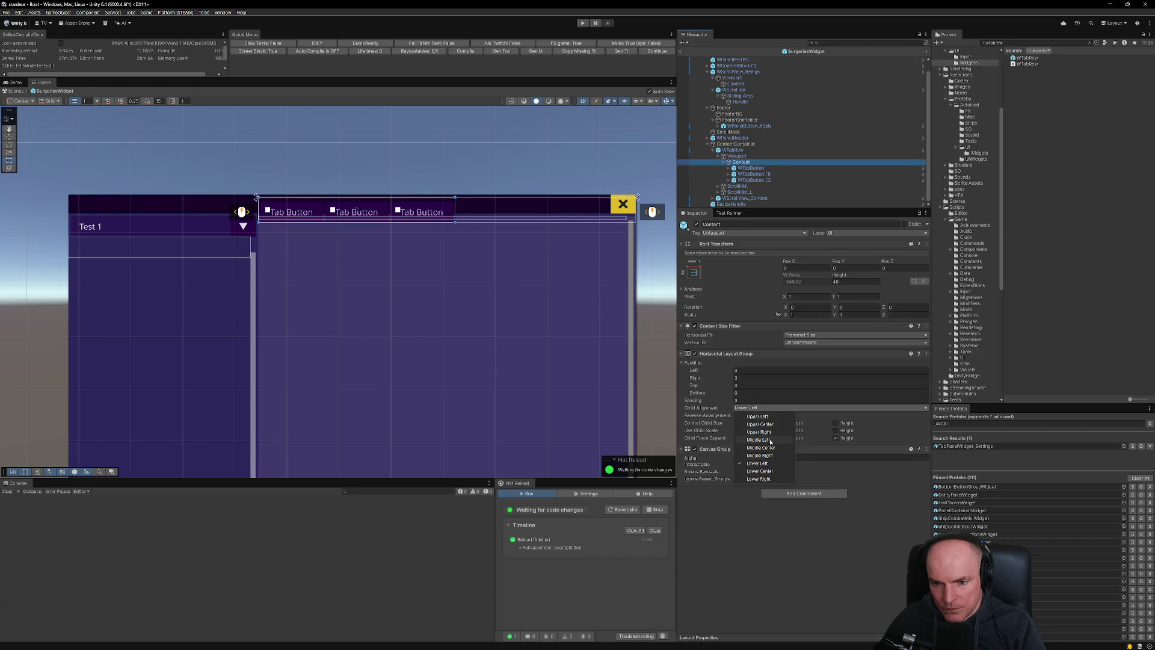
left_click(771, 448)
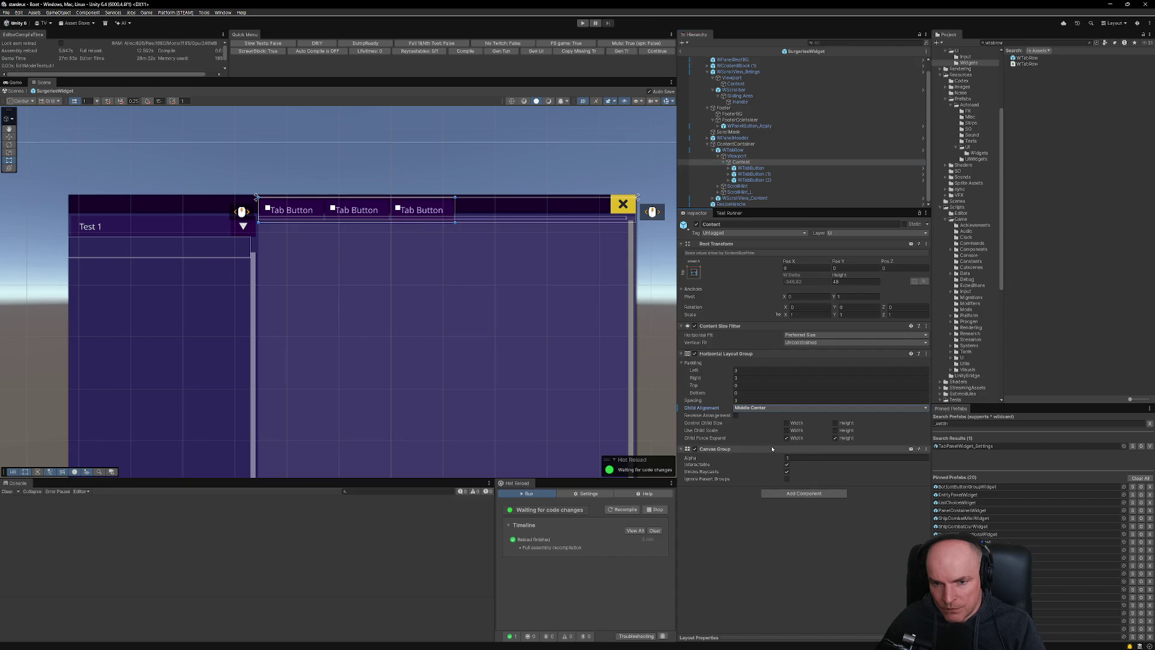
key("ctrl+z")
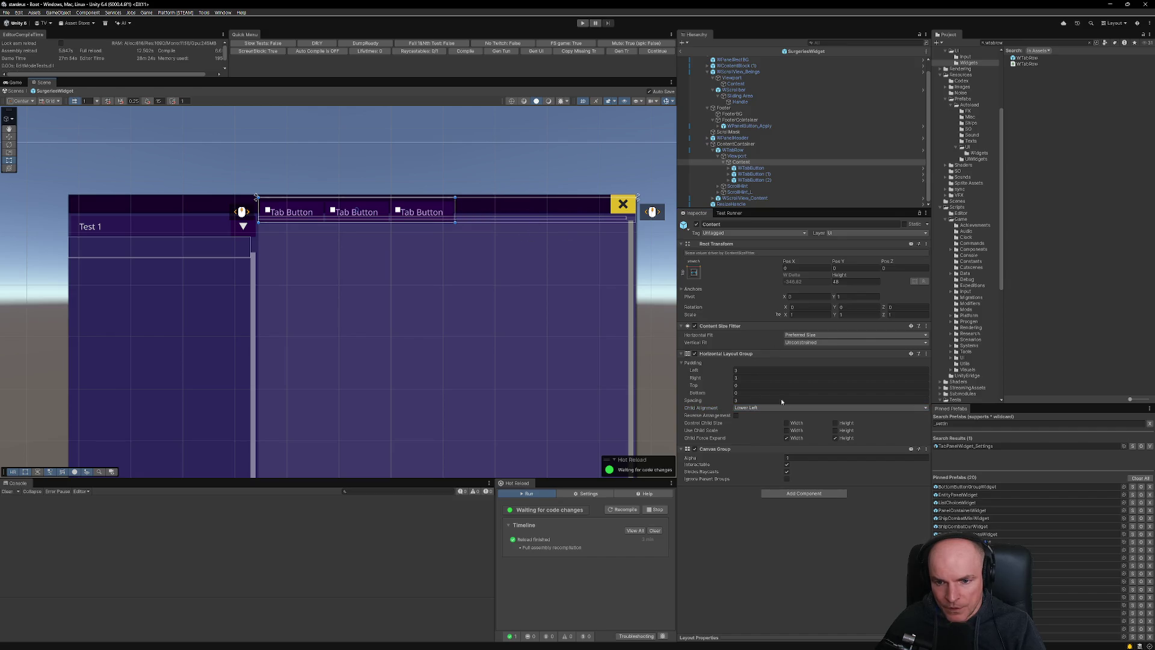
left_click(926, 326)
left_click(957, 345)
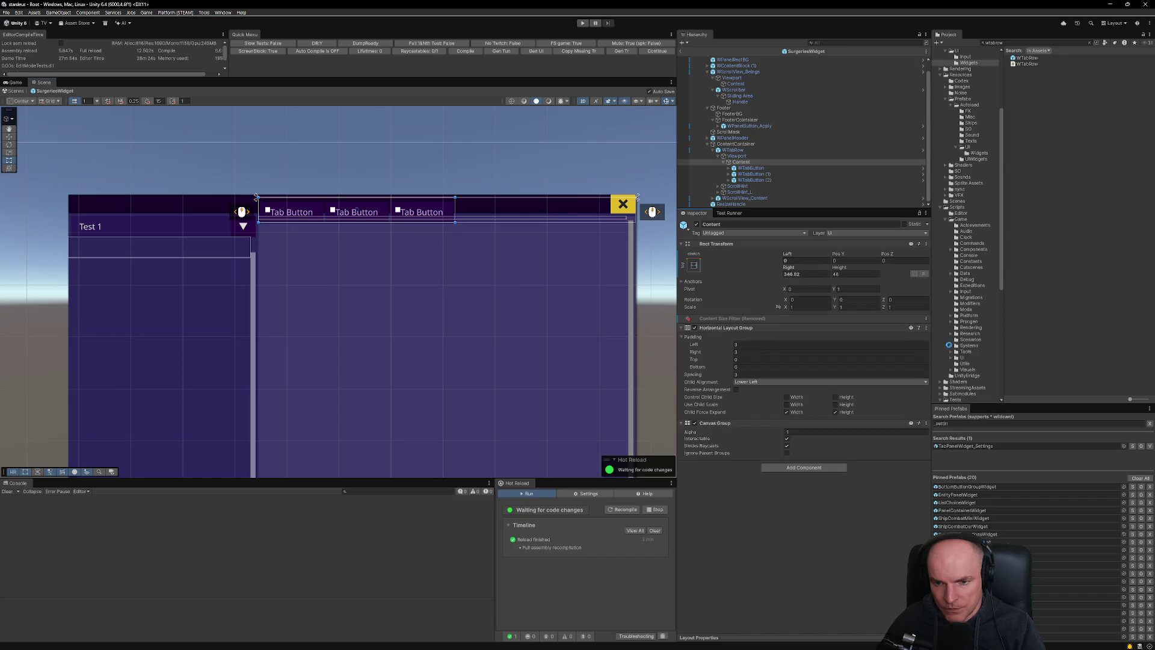
Set Child Alignment to Lower Center, Right to 0, and disable Child Force Expand Width.
left_click(778, 383)
left_click(773, 446)
double_click(800, 274)
type("0")
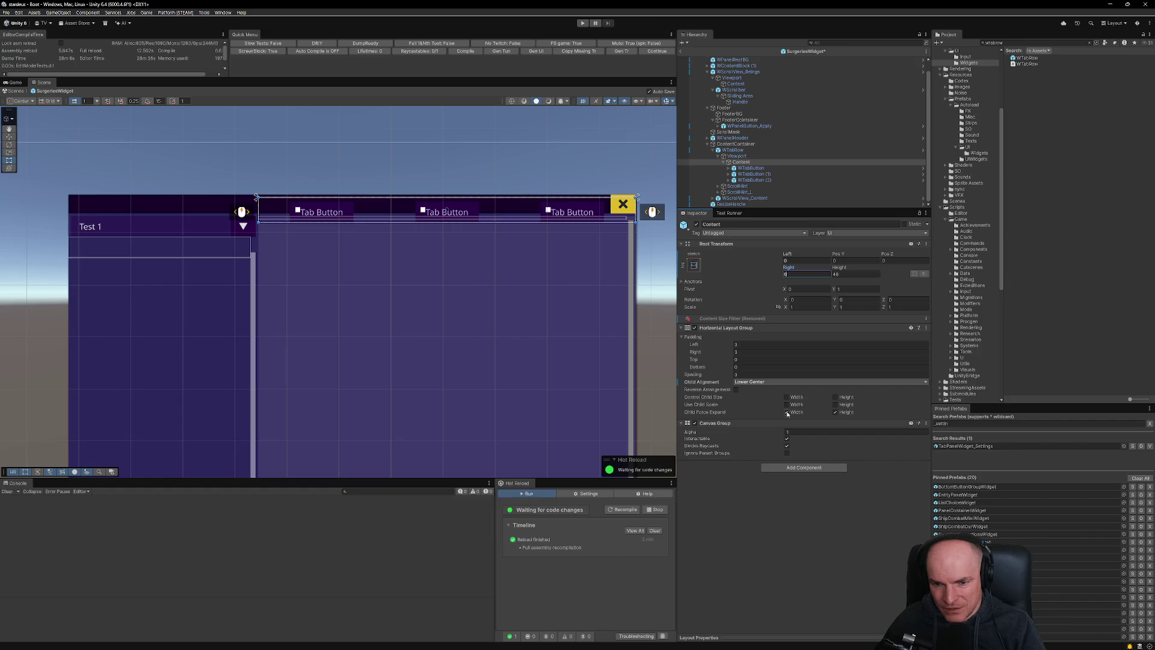
left_click(787, 413)
Nudge the tab buttons slightly lower, compare against the Figma design, and select the scroll content.
scroll(434, 211, "up", 2)
scroll(433, 212, "down", 3)
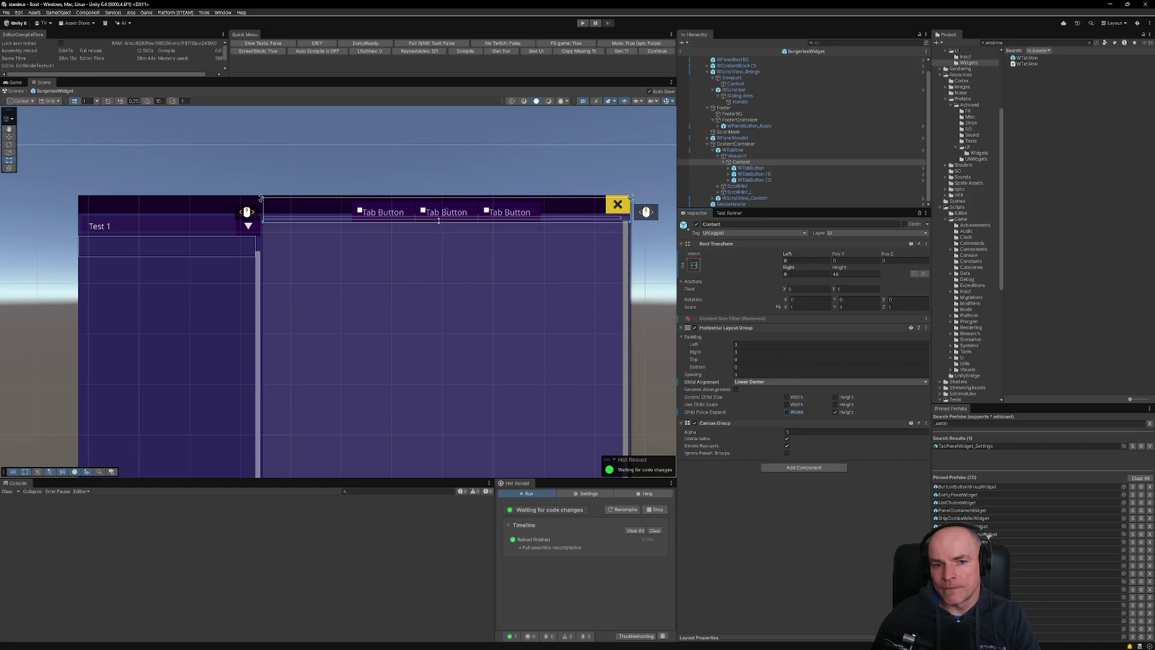
scroll(438, 226, "up", 3)
scroll(452, 220, "down", 2)
scroll(453, 219, "down", 1)
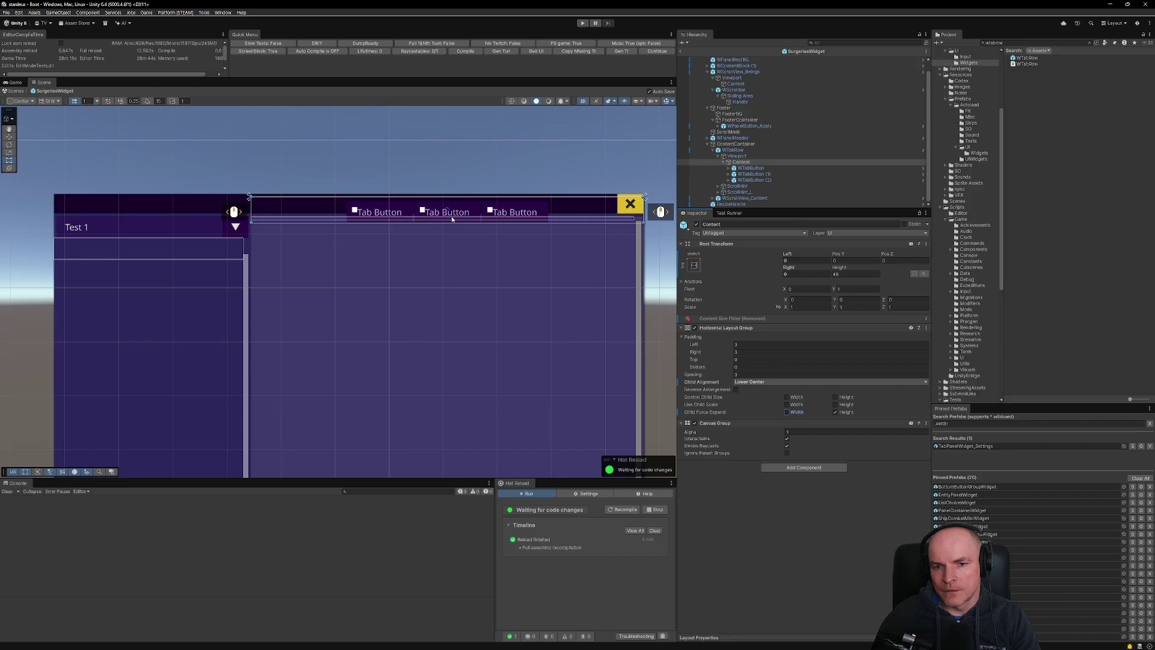
left_click_drag(552, 212, 555, 211)
scroll(555, 209, "up", 5)
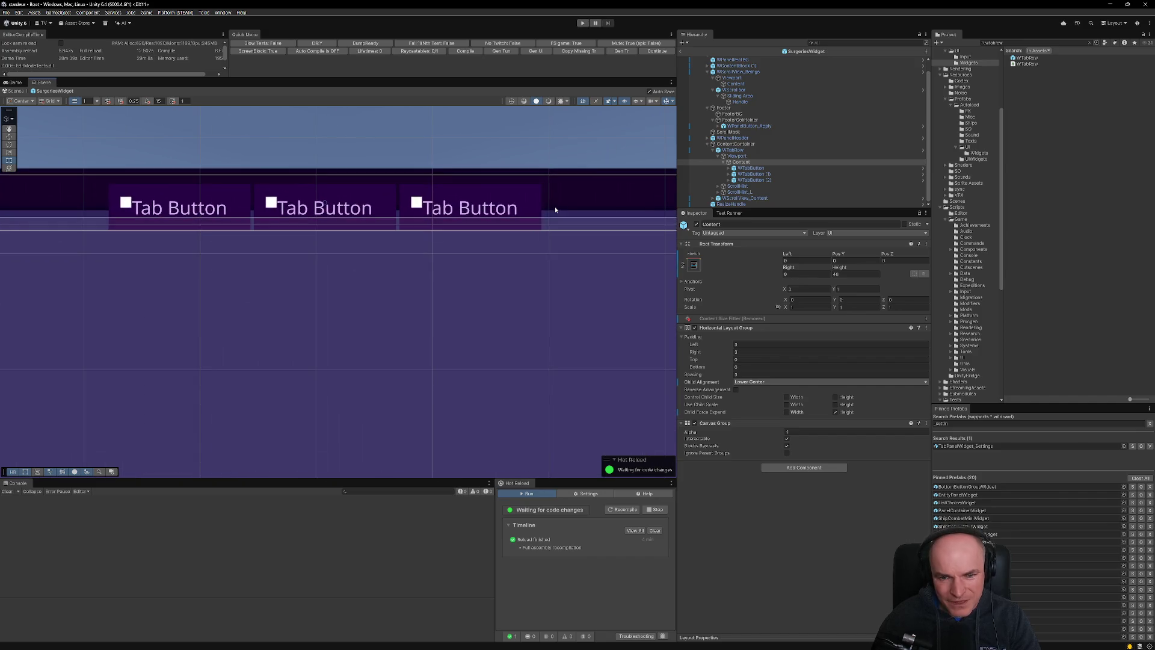
key("alt+Tab")
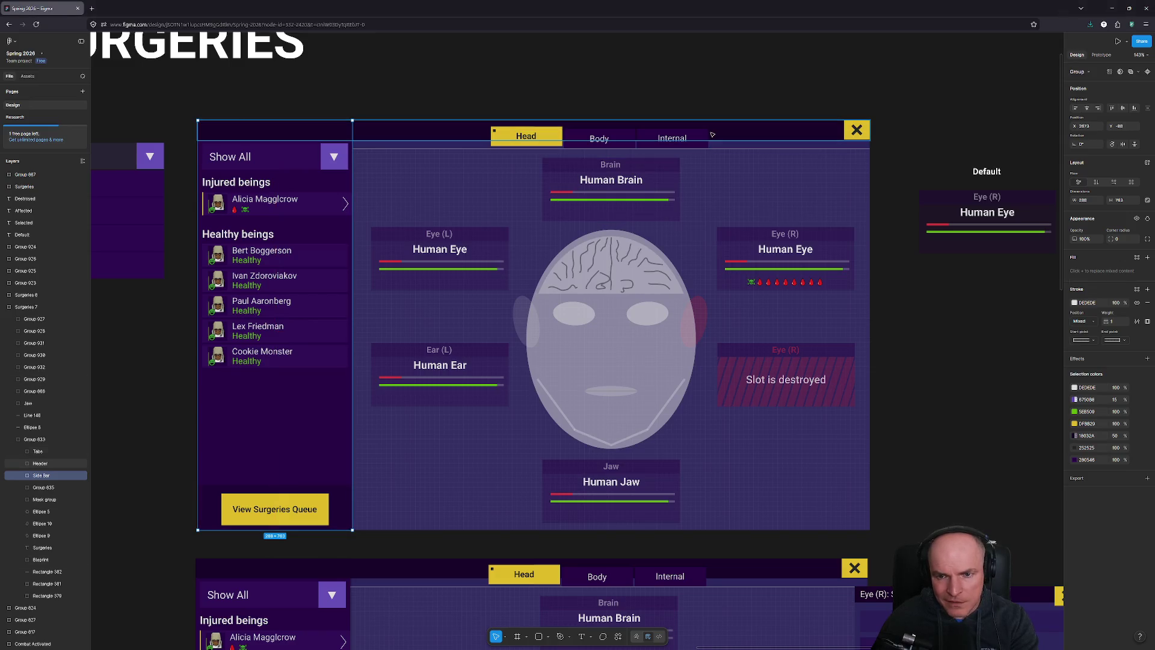
key("alt+Tab")
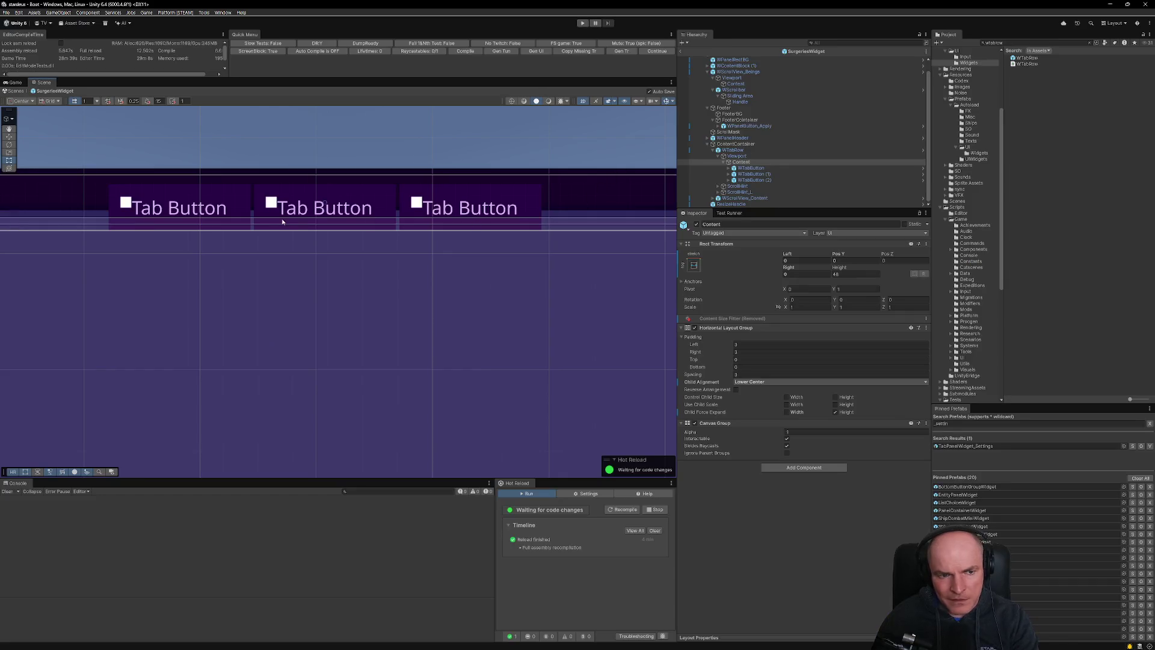
scroll(267, 276, "down", 4)
left_click(461, 275)
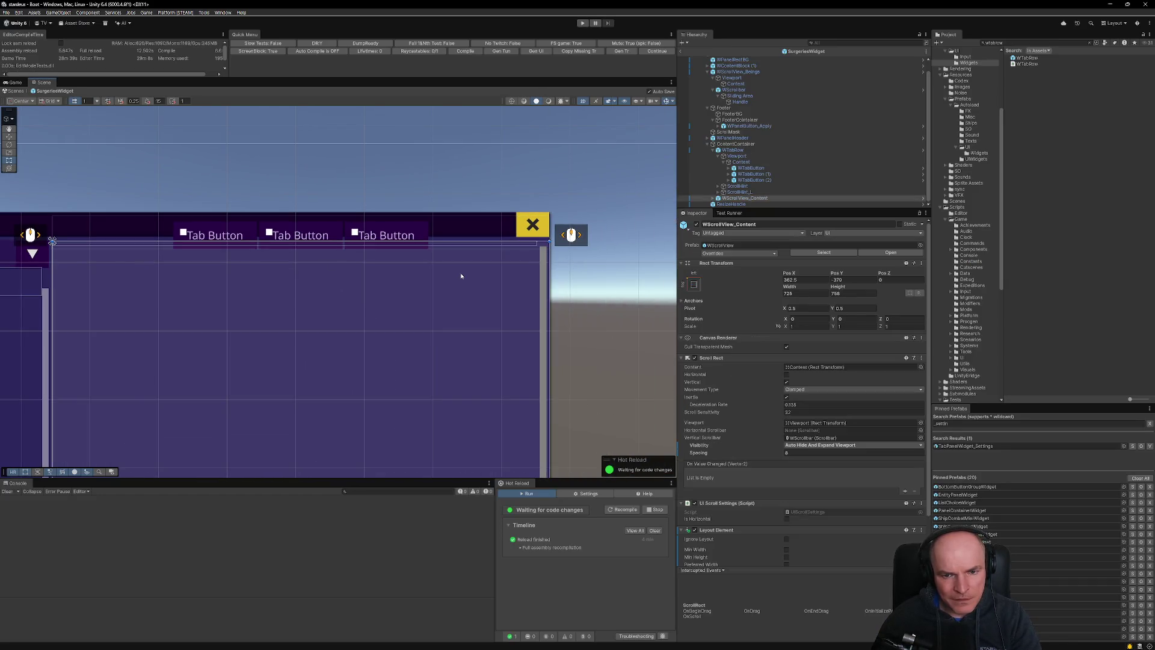
Drag the scroll content's top edge down, then test ScrollMask's top edge and reset it to 36.
left_click_drag(467, 240, 467, 248)
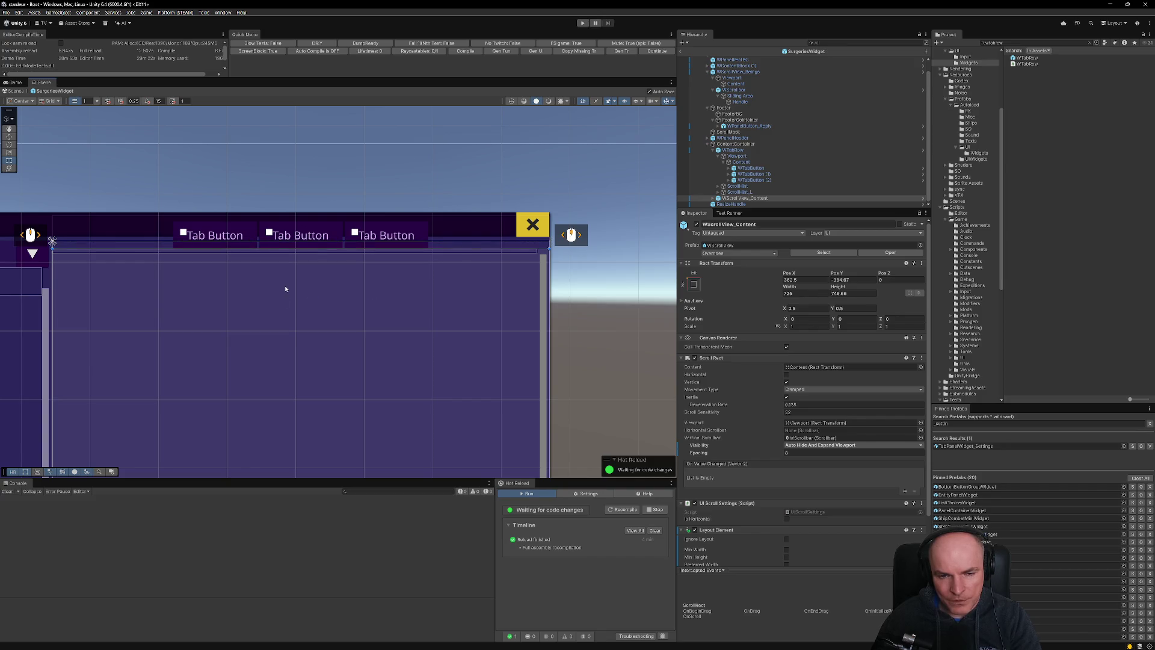
left_click(739, 134)
scroll(175, 333, "down", 3)
mouse_move(274, 310)
left_mouse_down()
mouse_move(379, 307)
mouse_move(302, 306)
left_mouse_up()
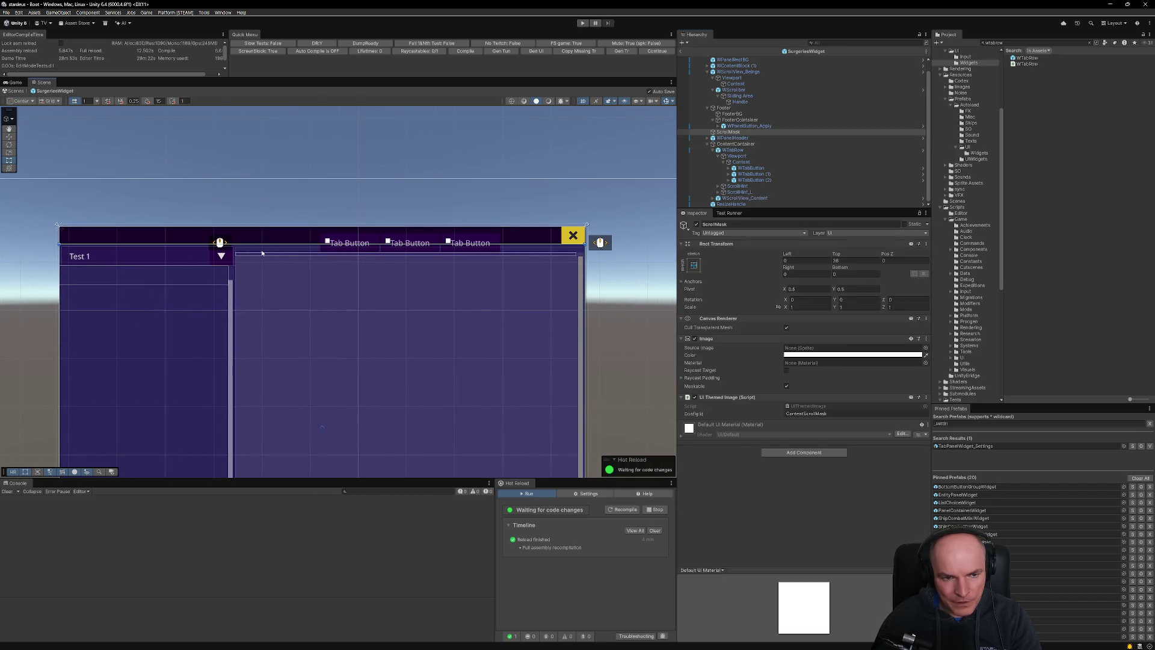
left_click_drag(263, 245, 264, 244)
left_click_drag(548, 244, 548, 253)
left_click_drag(549, 252, 541, 243)
Pan the Scene view down to the footer and select the footer background.
scroll(438, 331, "down", 6)
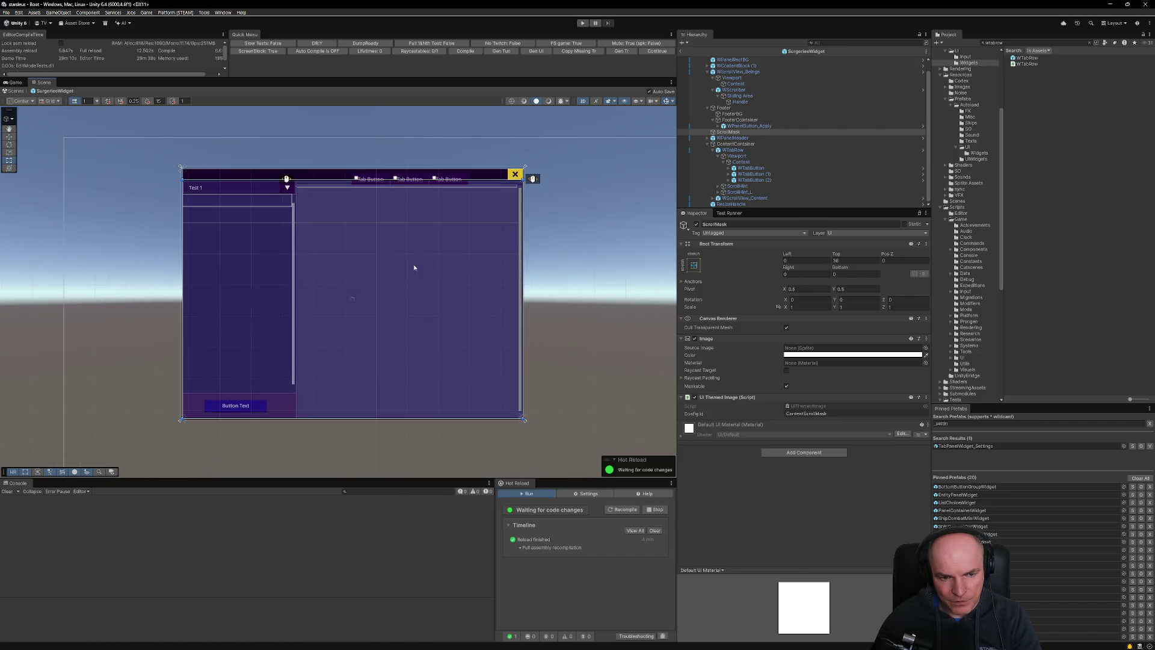
scroll(414, 267, "up", 3)
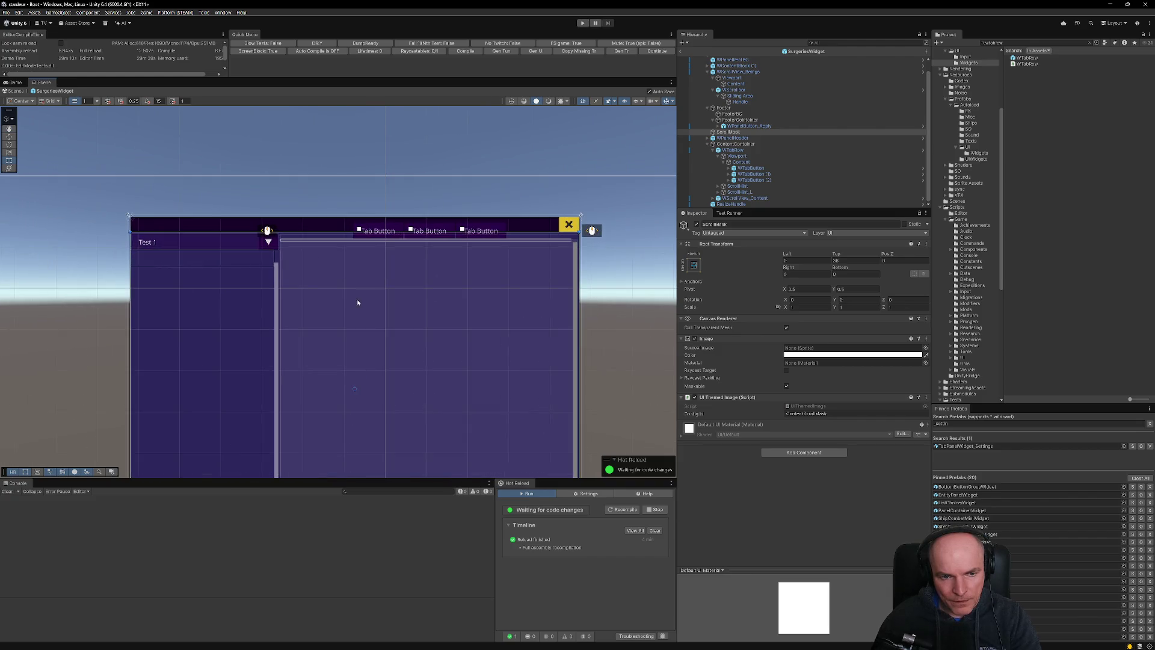
left_click_drag(365, 300, 469, 235)
left_click_drag(301, 261, 272, 243)
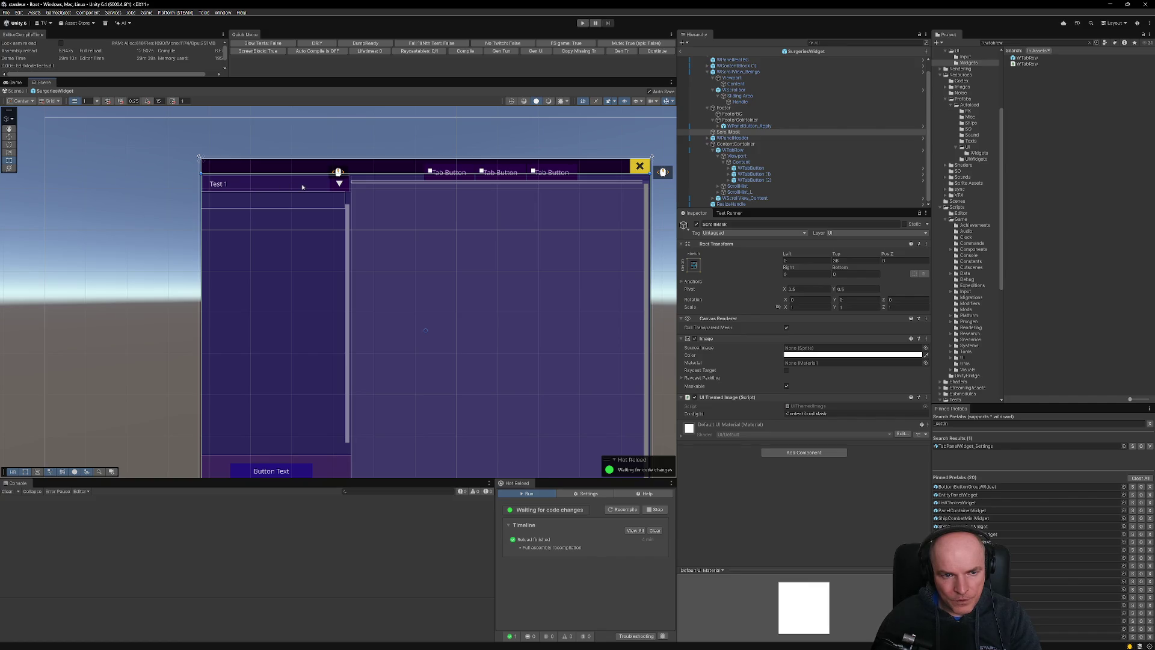
scroll(310, 354, "down", 2)
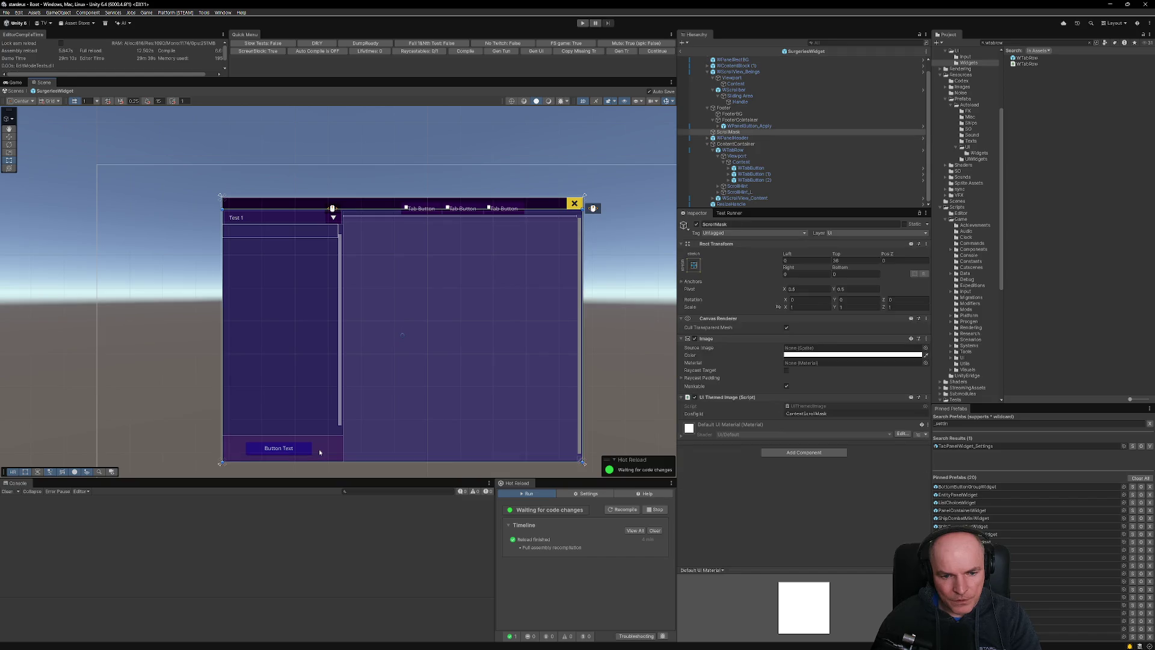
left_click(303, 451)
left_click(327, 451)
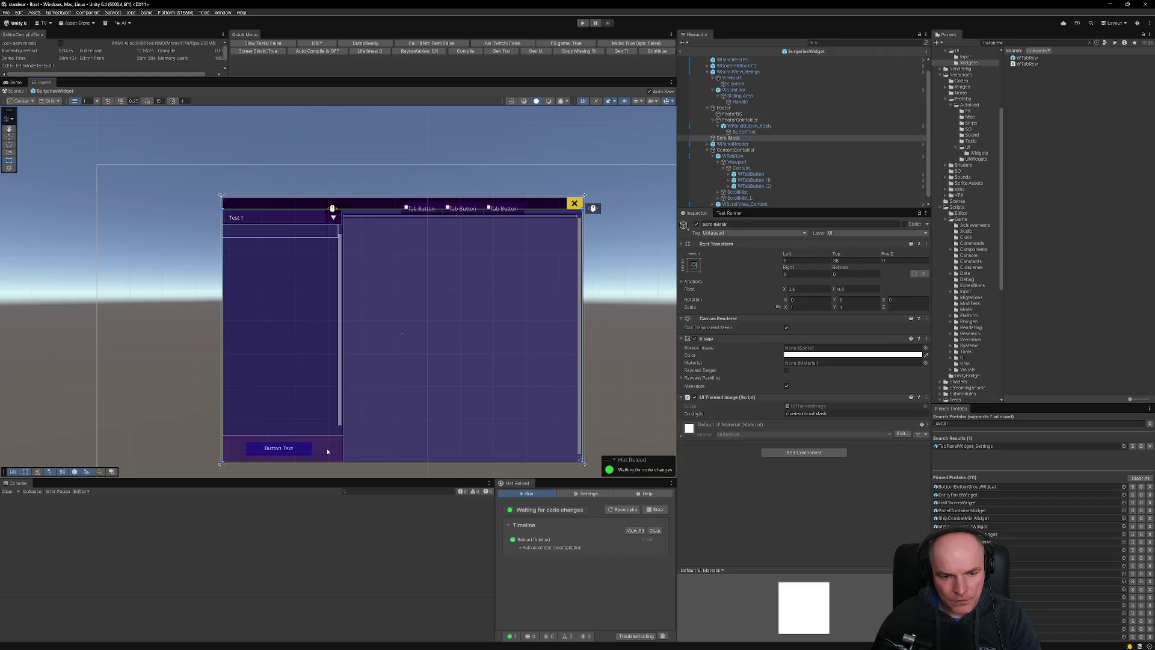
Set FooterContainer's Horizontal Layout Group Padding Right from 24 to 0.
left_click(289, 450)
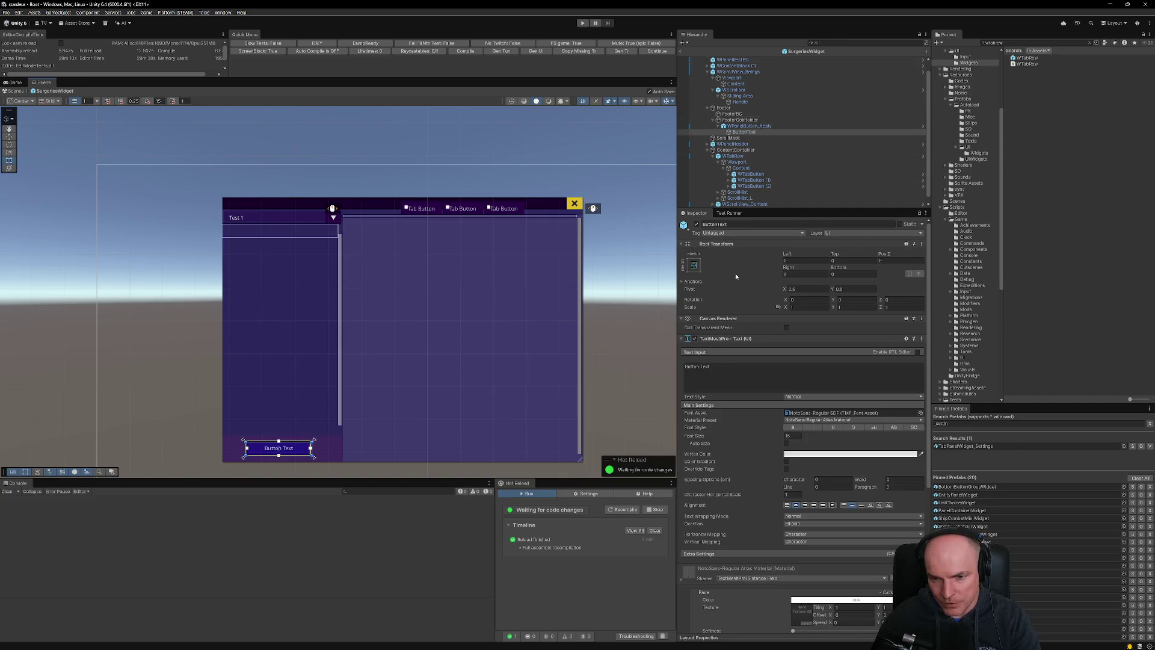
left_click(740, 119)
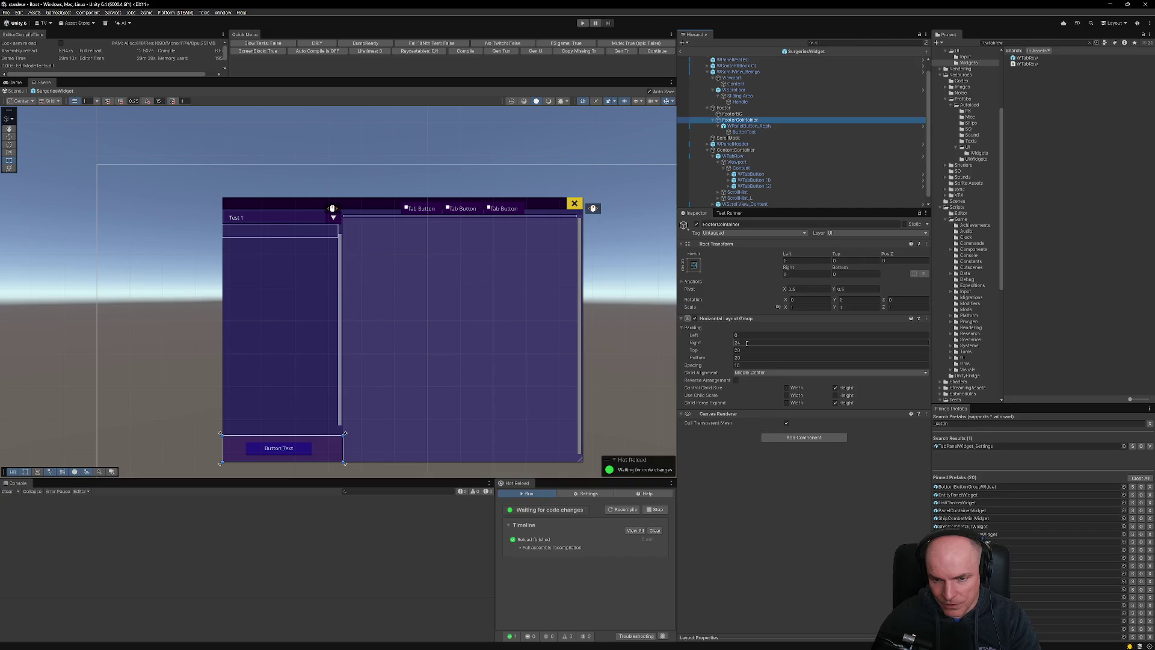
left_click(790, 342)
type("0")
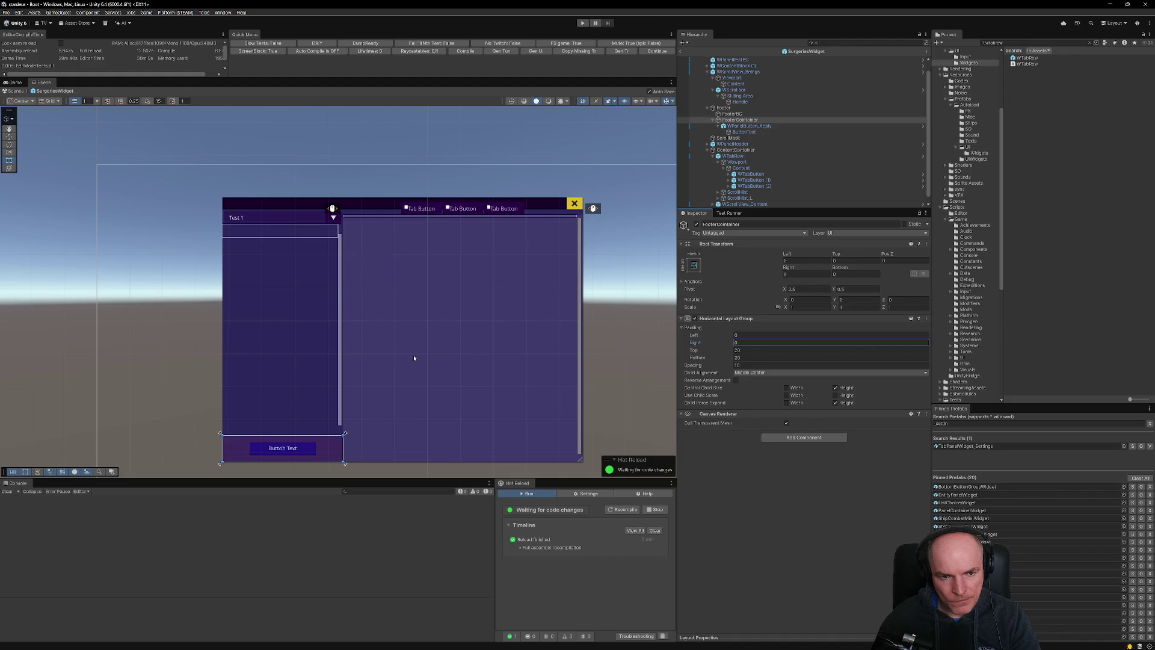
left_click(336, 213)
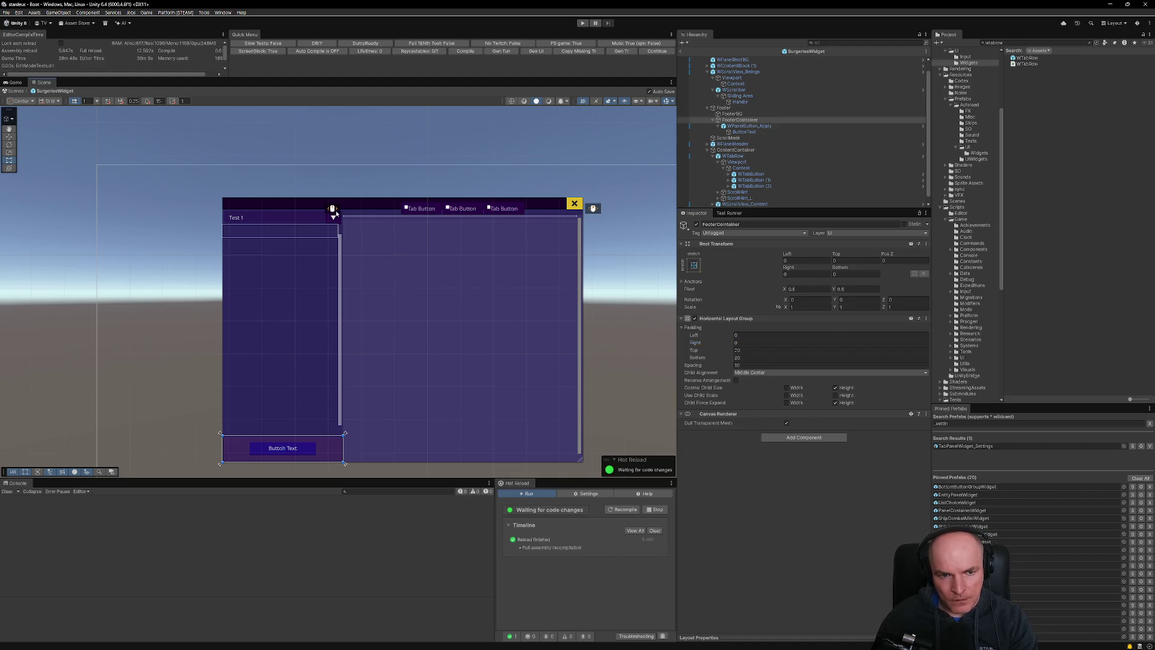
left_click(339, 211)
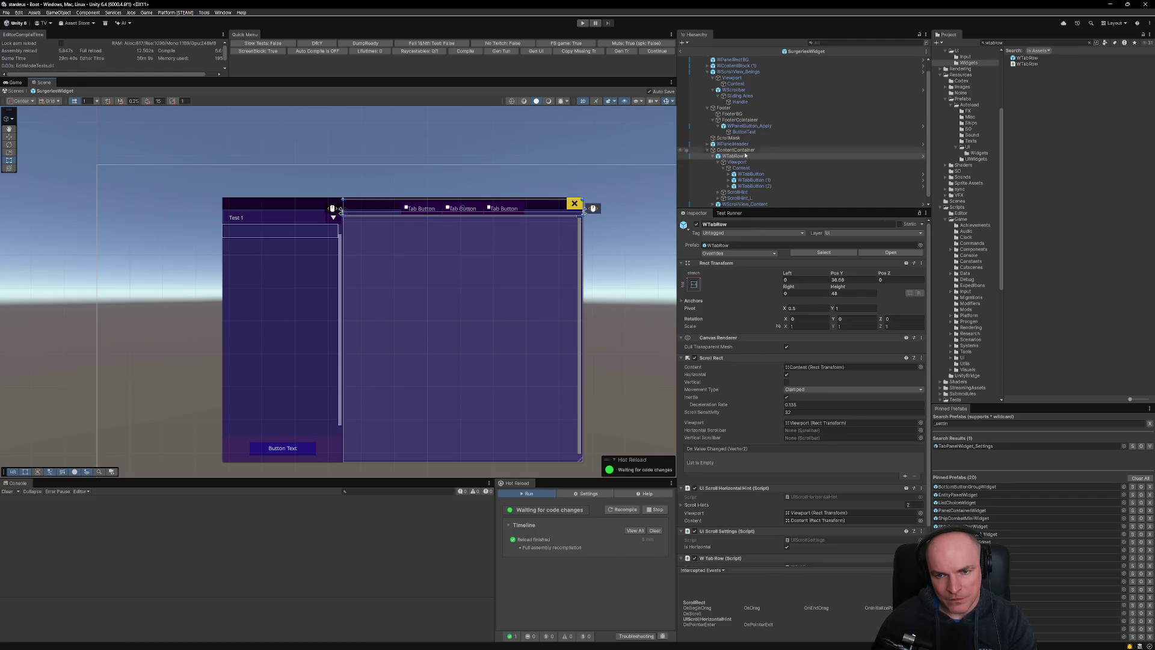
scroll(800, 445, "down", 2)
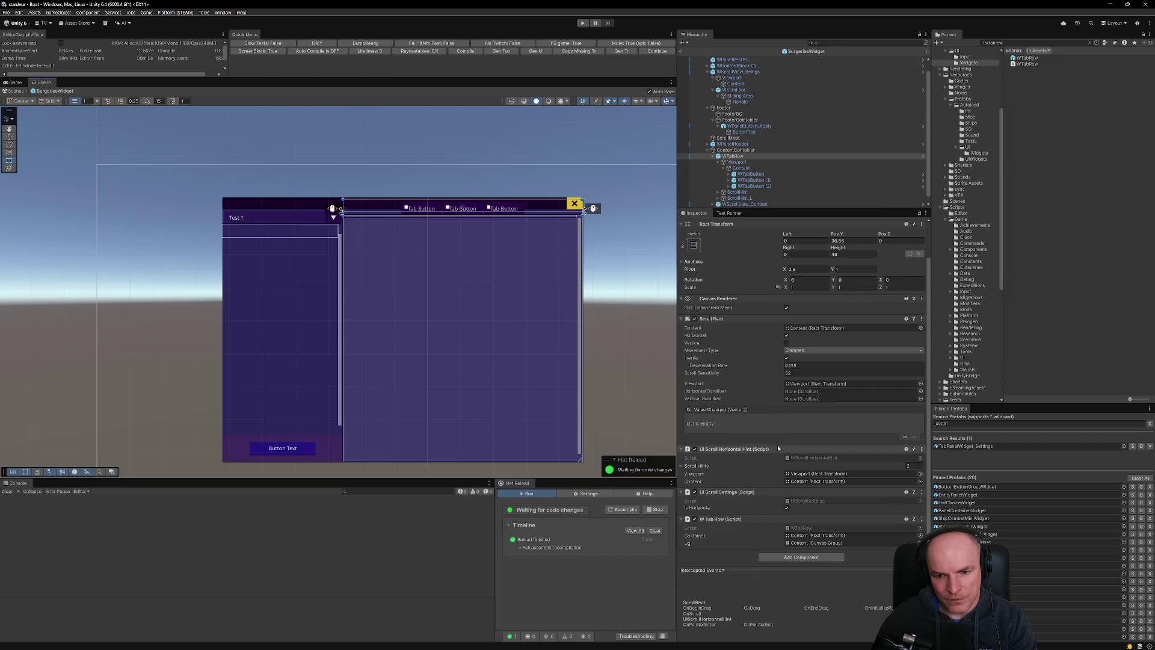
left_click(694, 245)
left_click(738, 305)
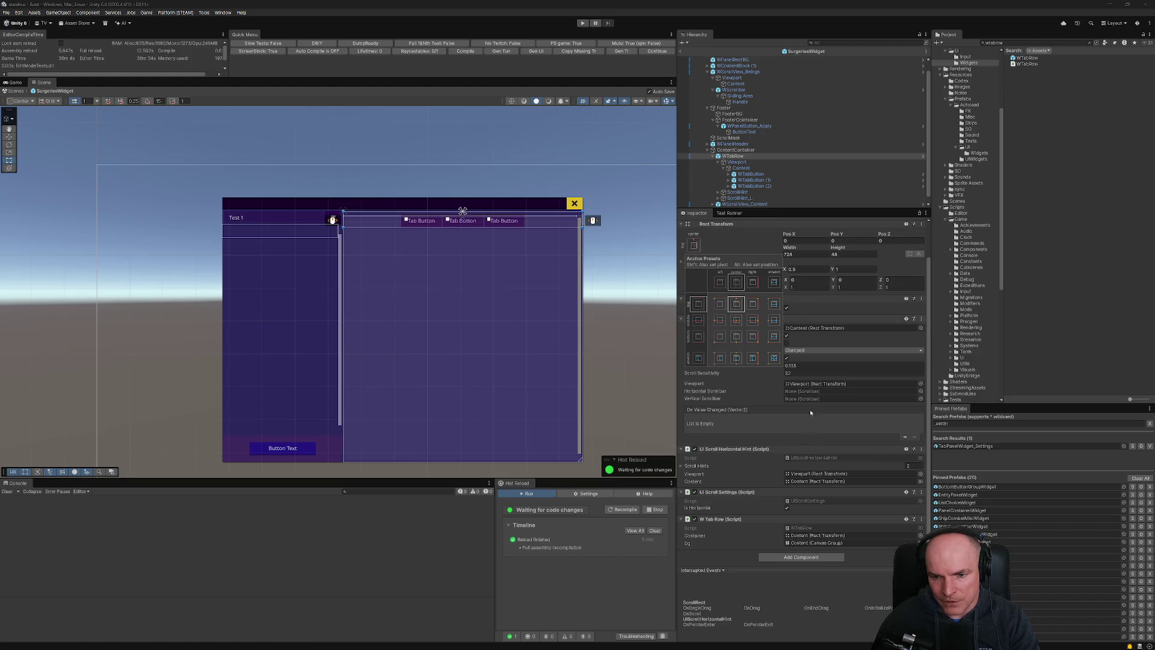
left_click(741, 168)
left_click(748, 318)
right_click(822, 322)
left_click(848, 336)
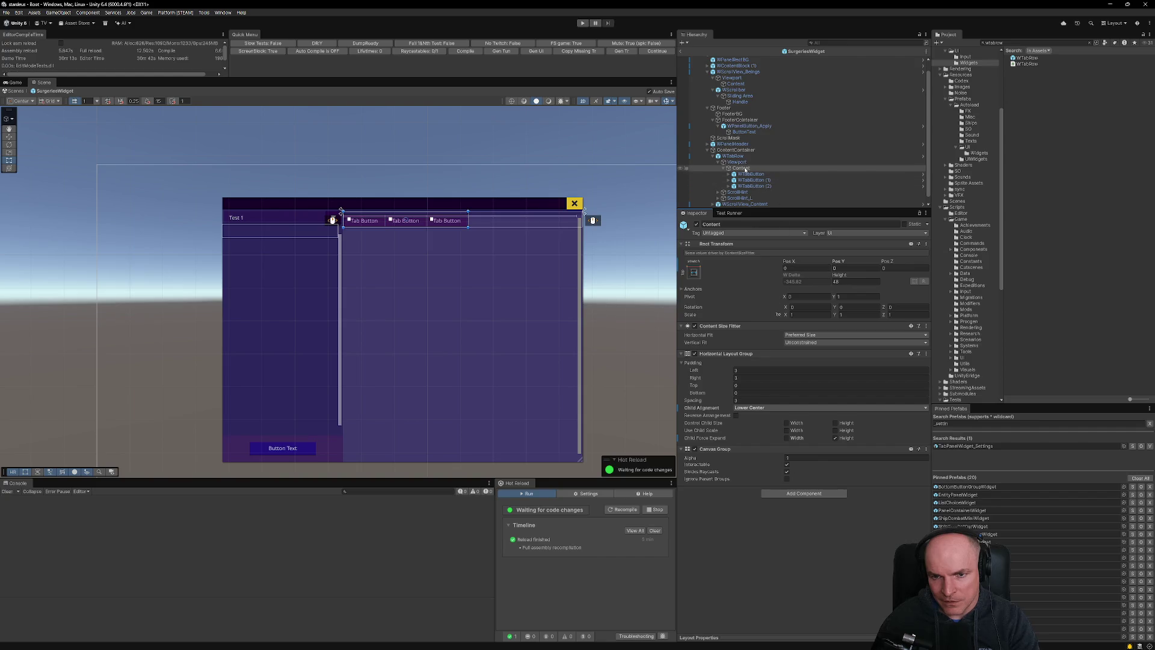
left_click(745, 162)
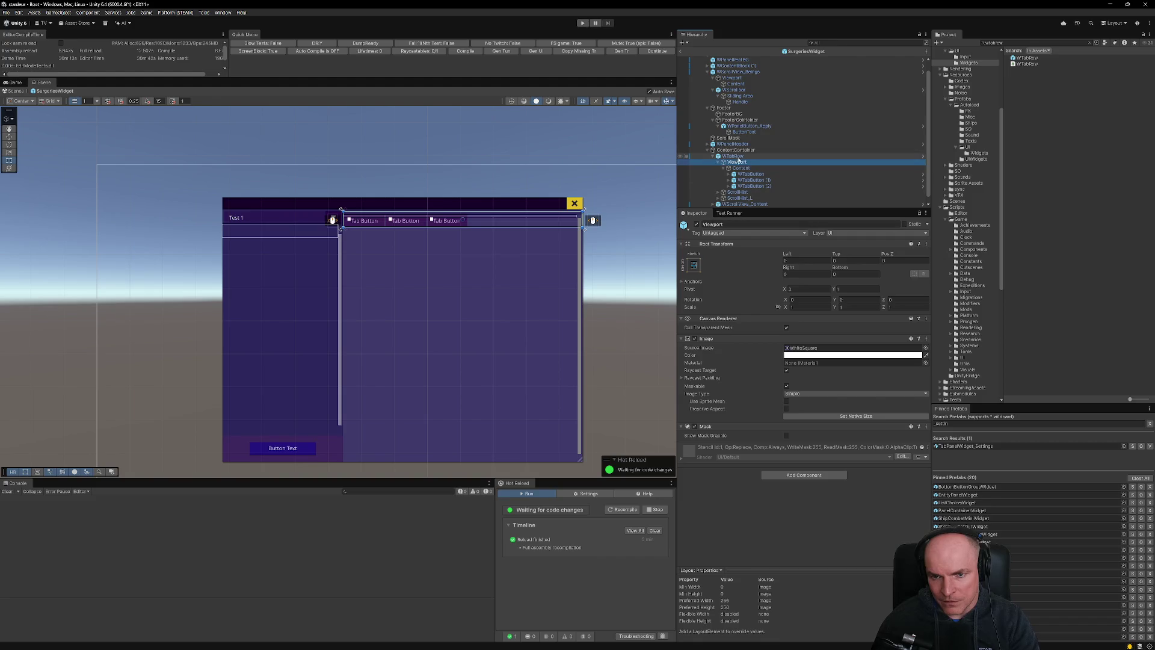
left_click(733, 157)
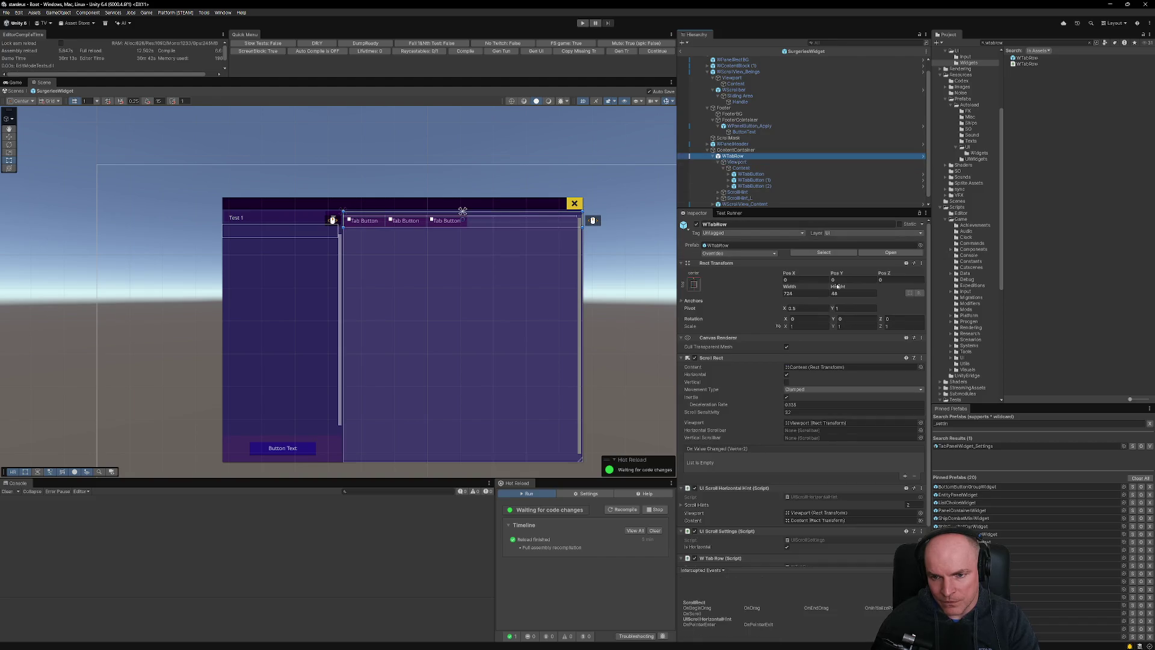
left_click(791, 295)
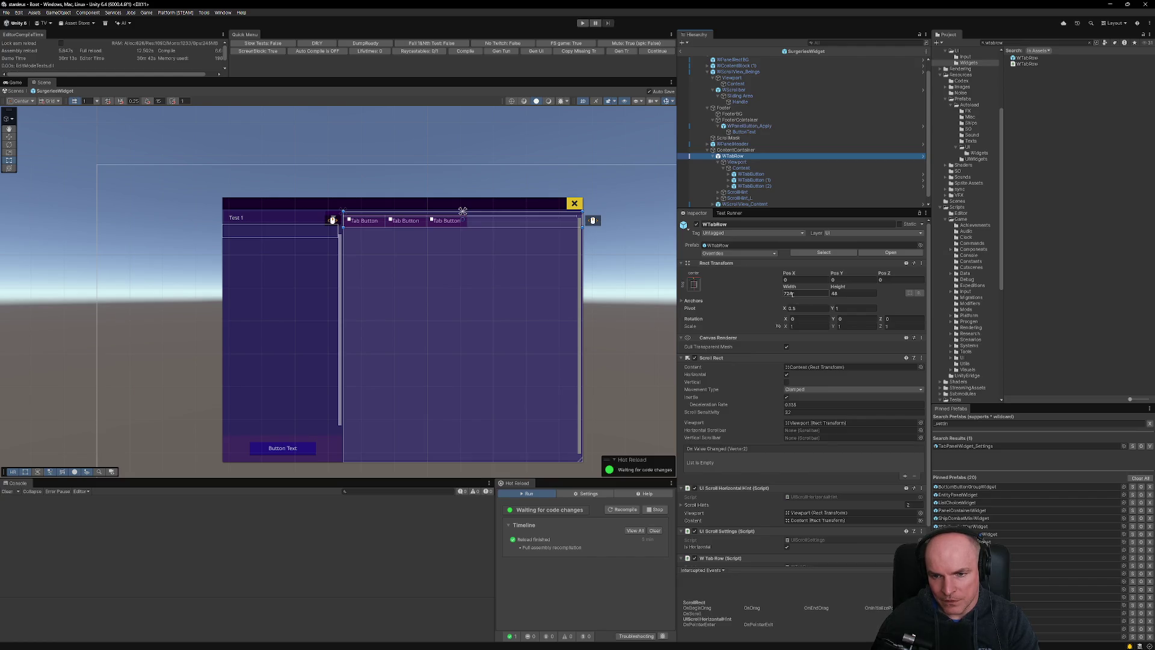
type("0")
key("Escape")
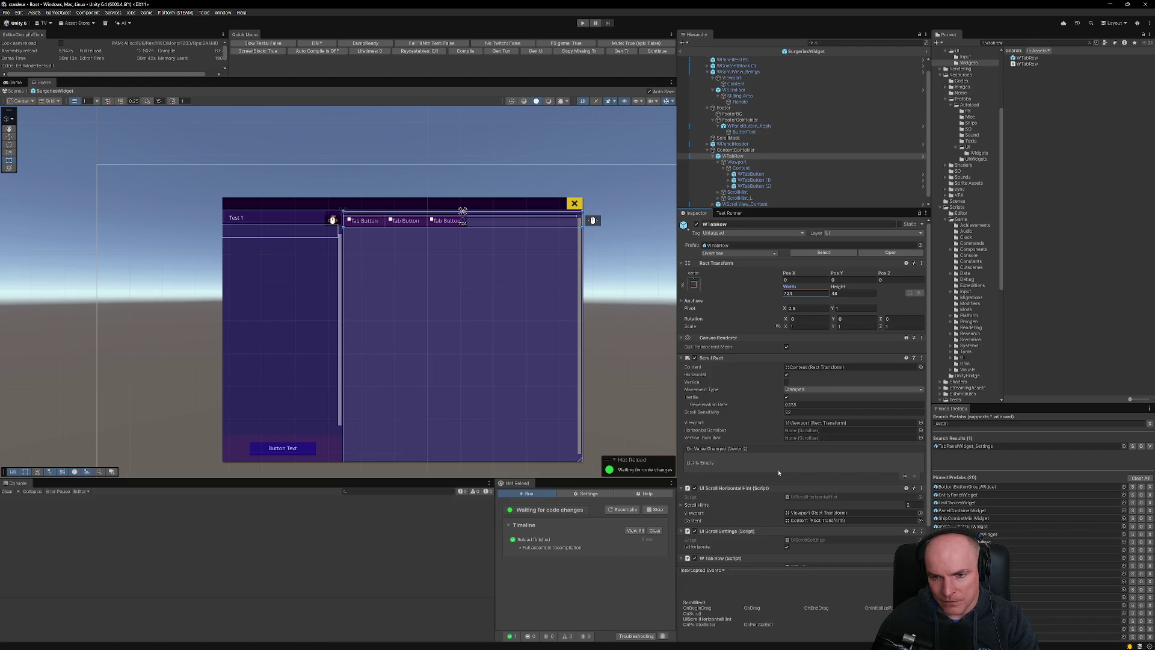
left_click(479, 235)
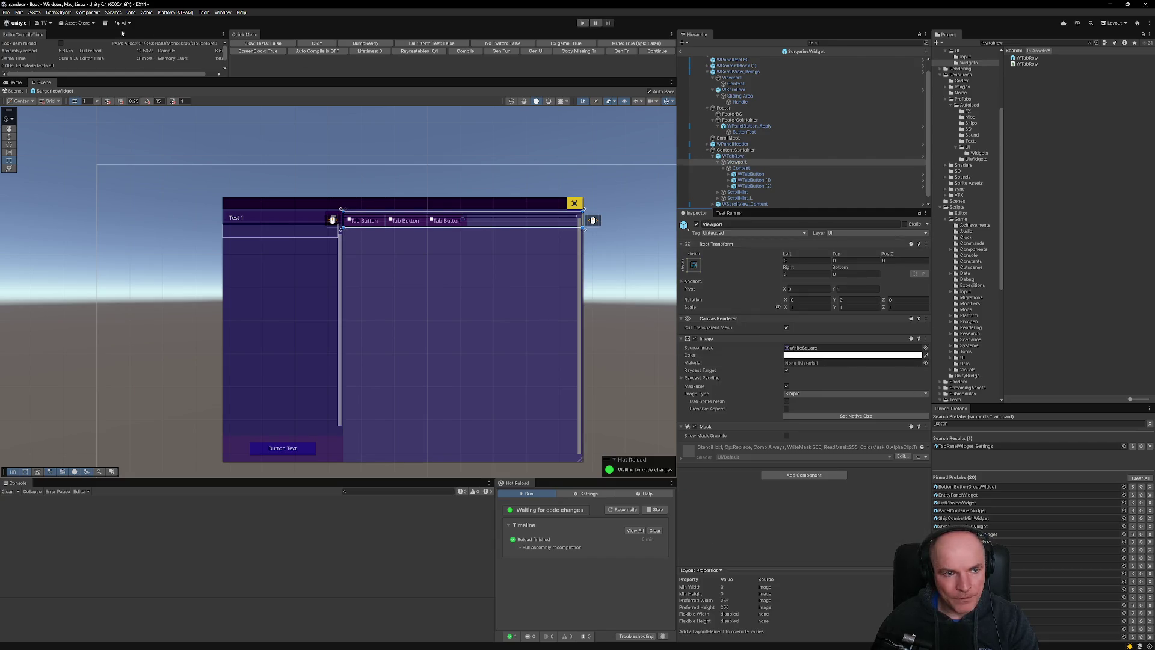
Undo and redo recent edits until WTabRow stretches along the panel's top edge.
left_click(20, 13)
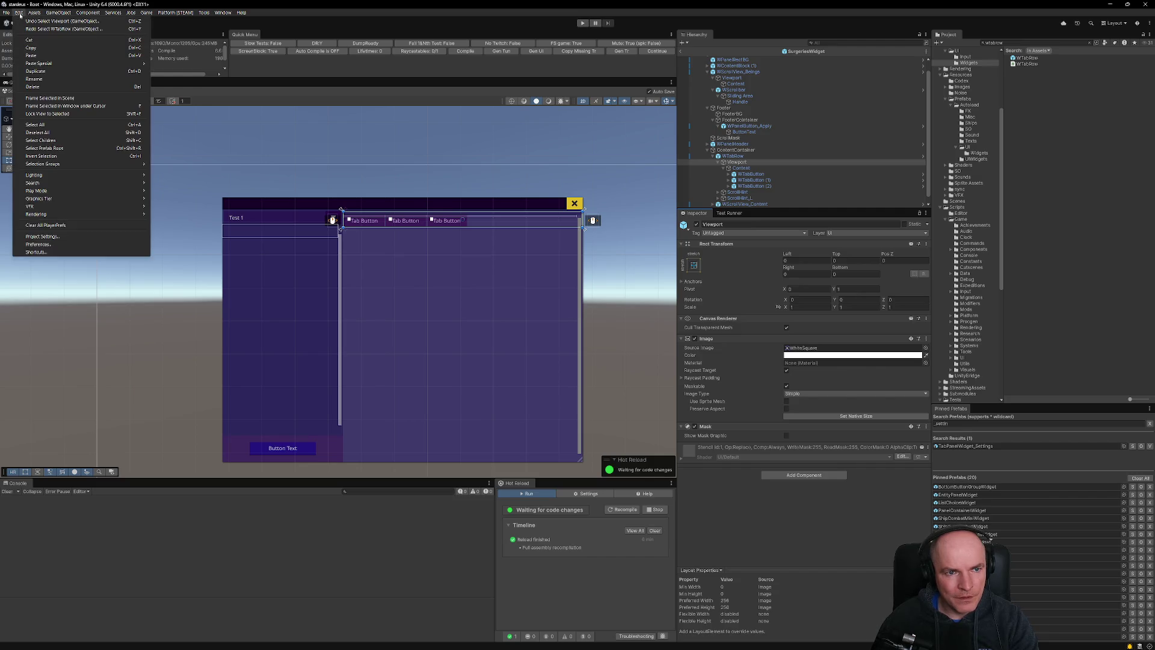
left_click(20, 13)
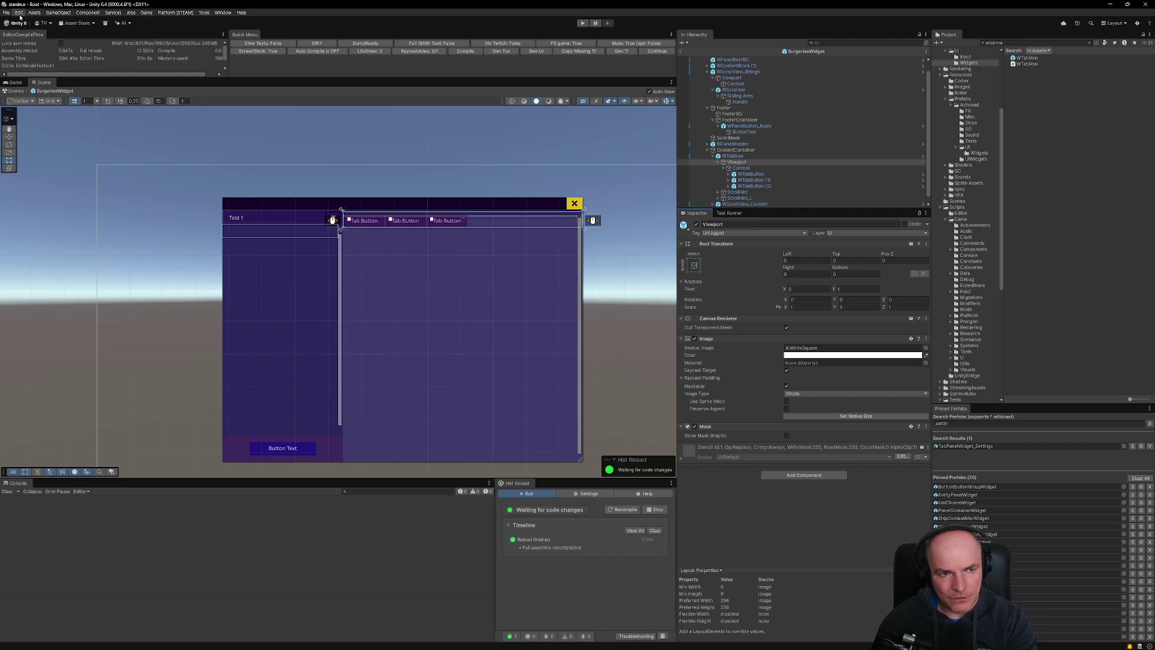
key("ctrl+z")
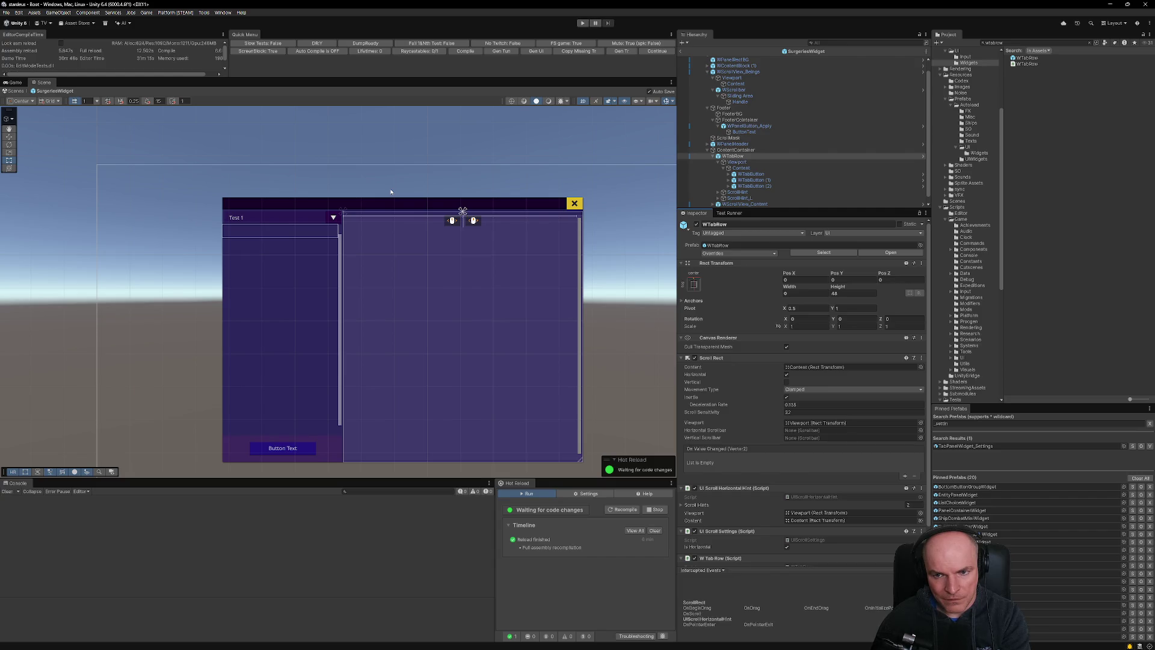
key("ctrl+y")
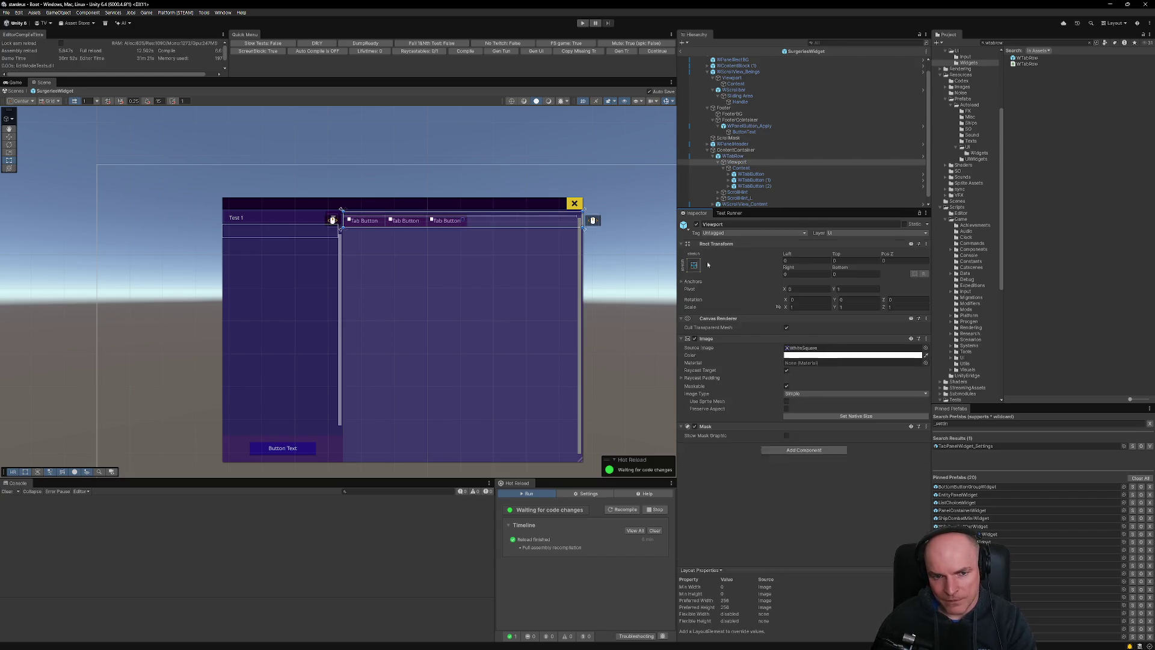
key("ctrl+z")
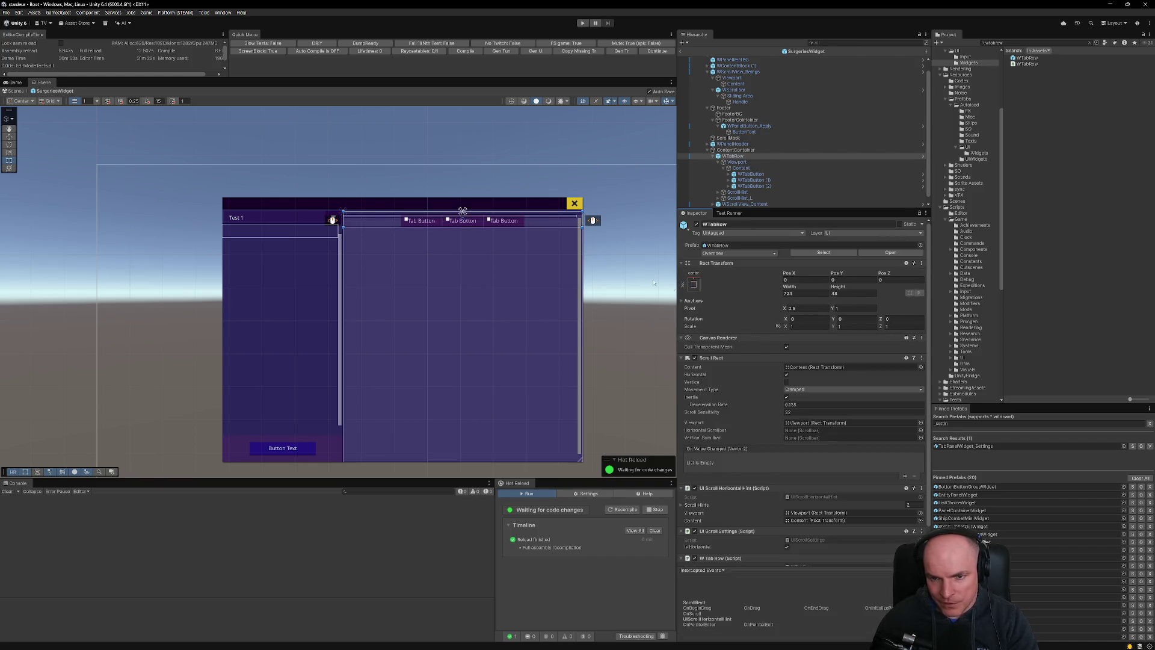
scroll(492, 240, "up", 3)
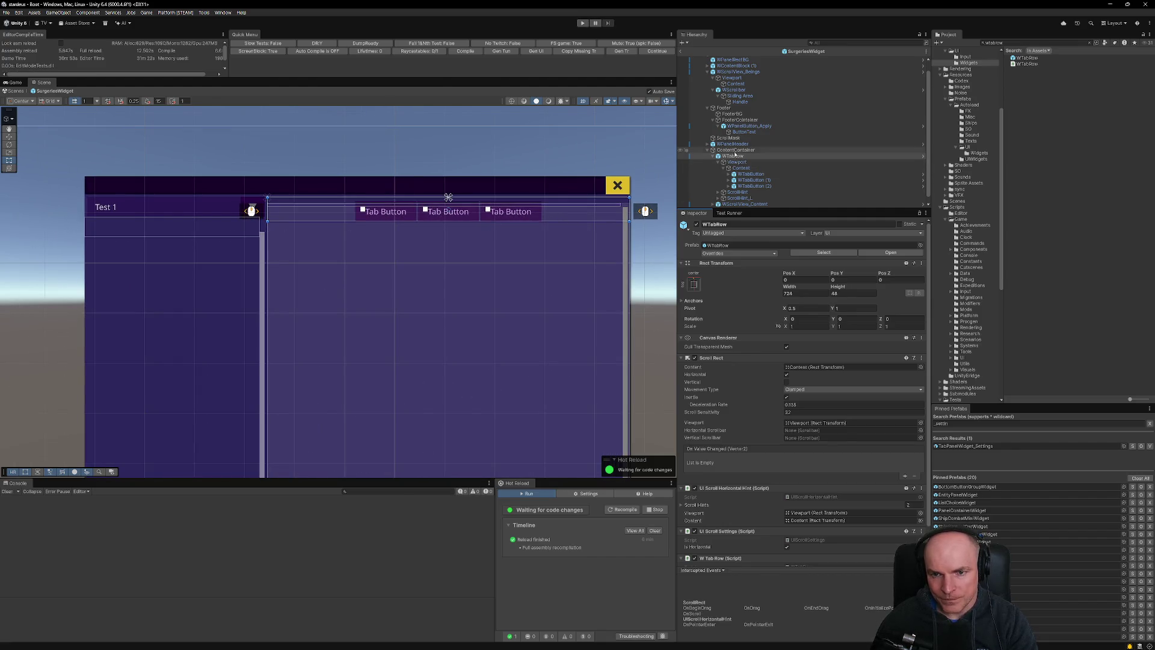
key("ctrl+z")
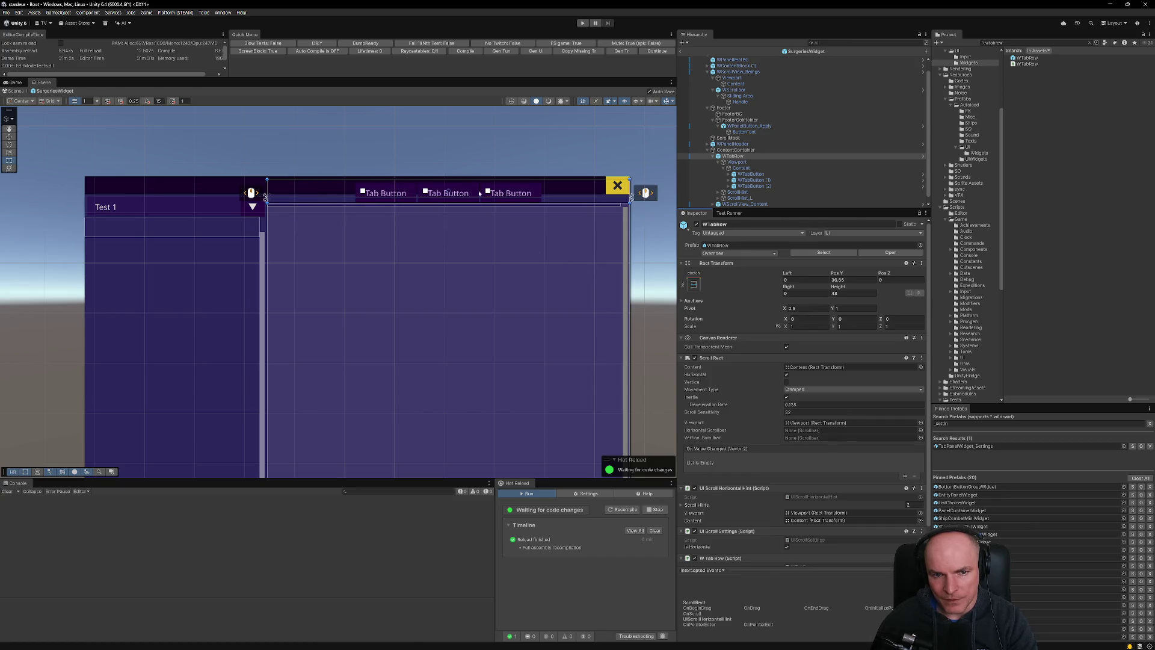
Inspect the Canvas (Environment) root and the ScrollHint arrow, then clear the selection.
scroll(473, 252, "down", 2)
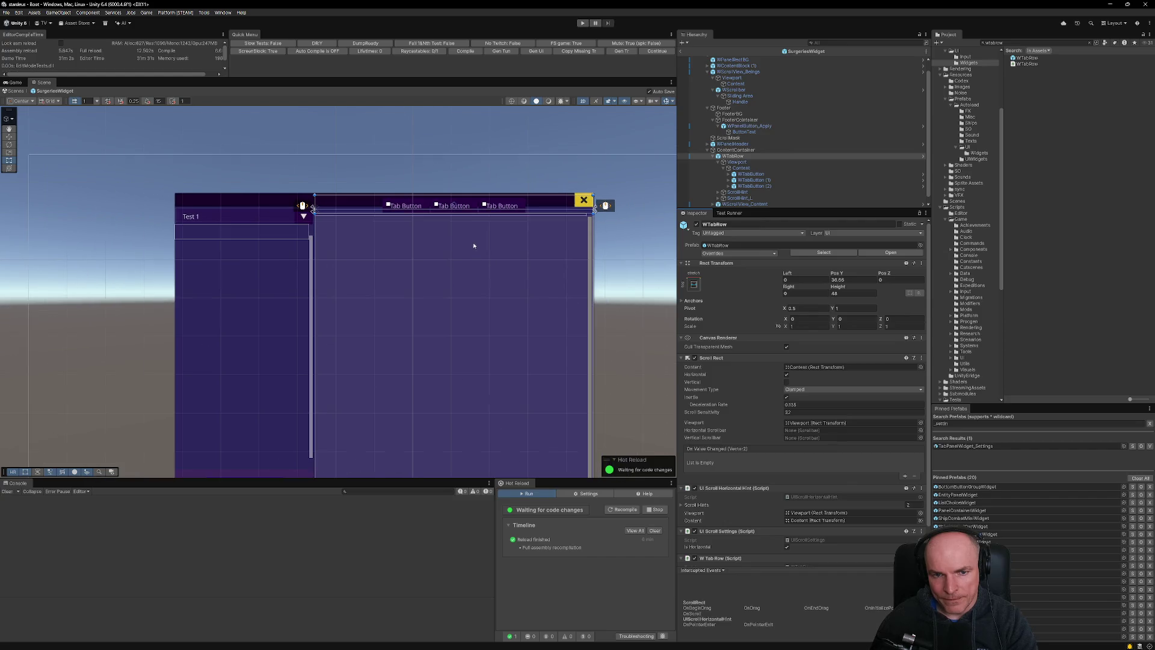
left_click(606, 207)
left_click(606, 206)
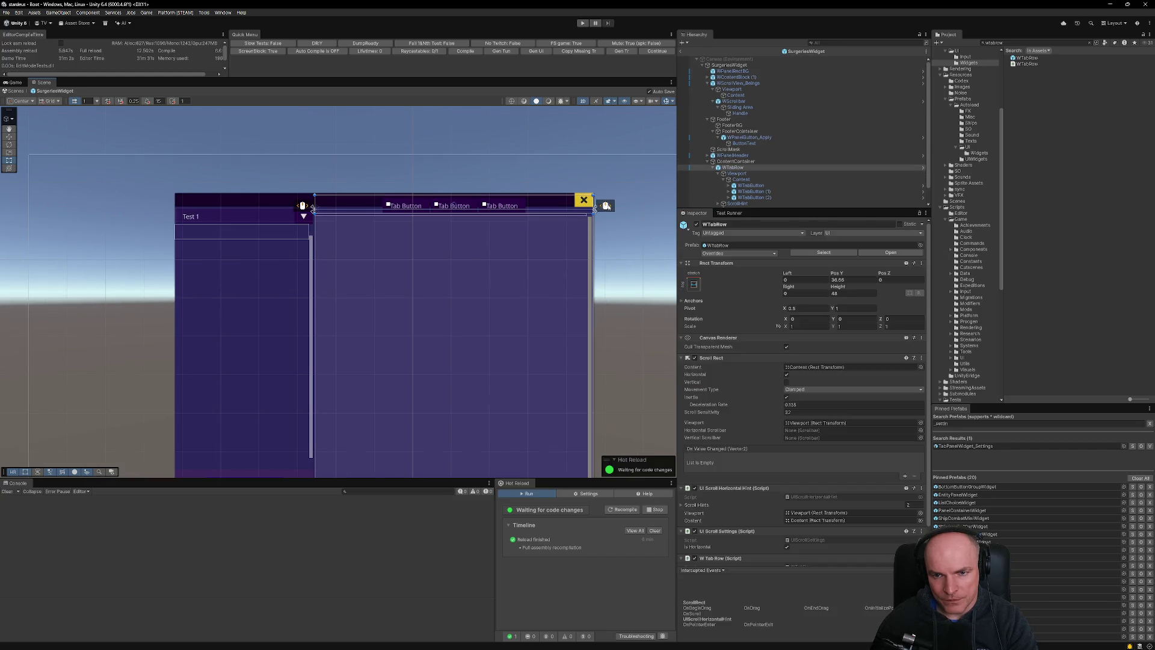
scroll(754, 190, "down", 1)
left_click(737, 187)
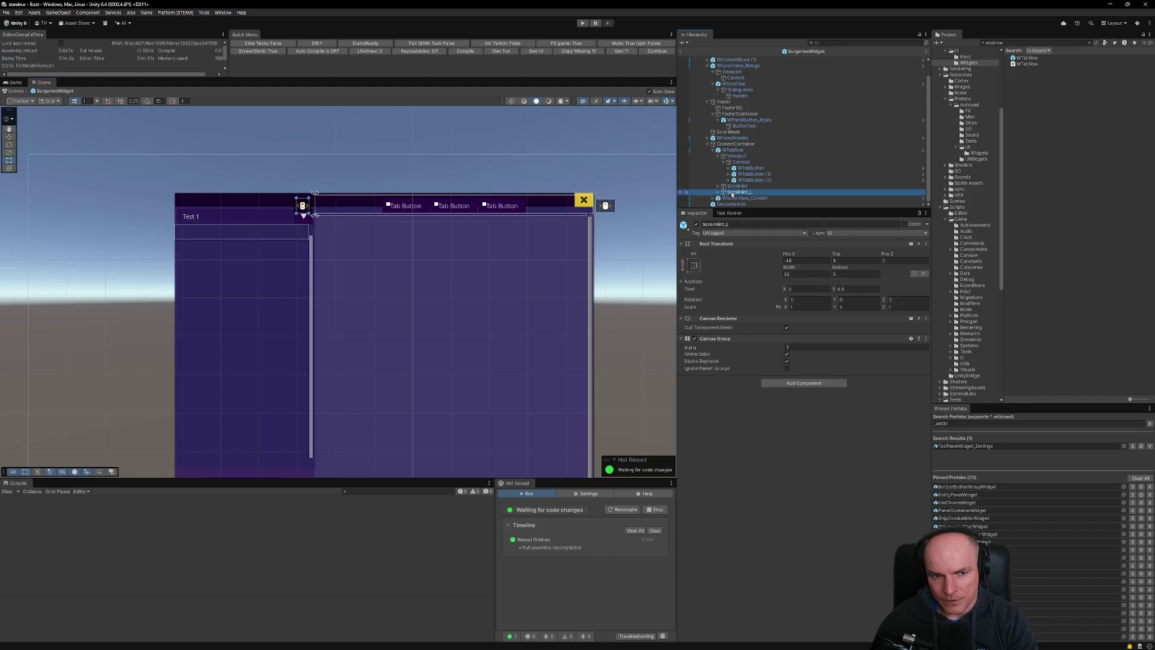
left_click(733, 194, "ctrl")
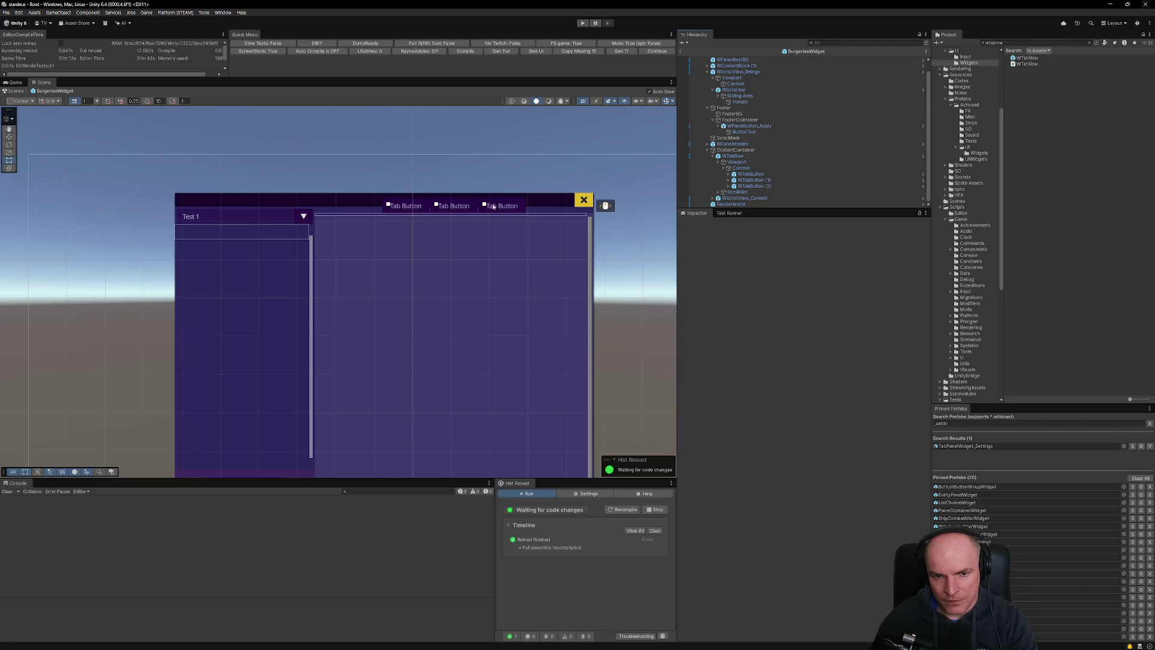
Select the bottom-right ResizeHandle to show its 300×300 minimum and 1900×1200 maximum size.
scroll(496, 250, "down", 3)
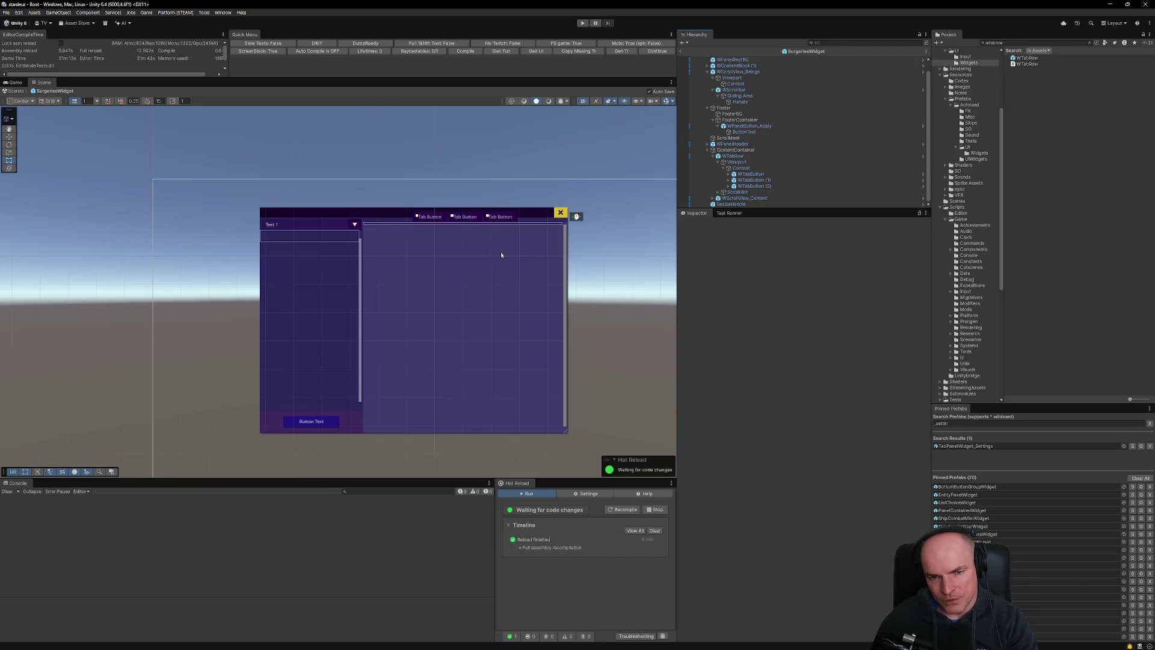
left_click(567, 434)
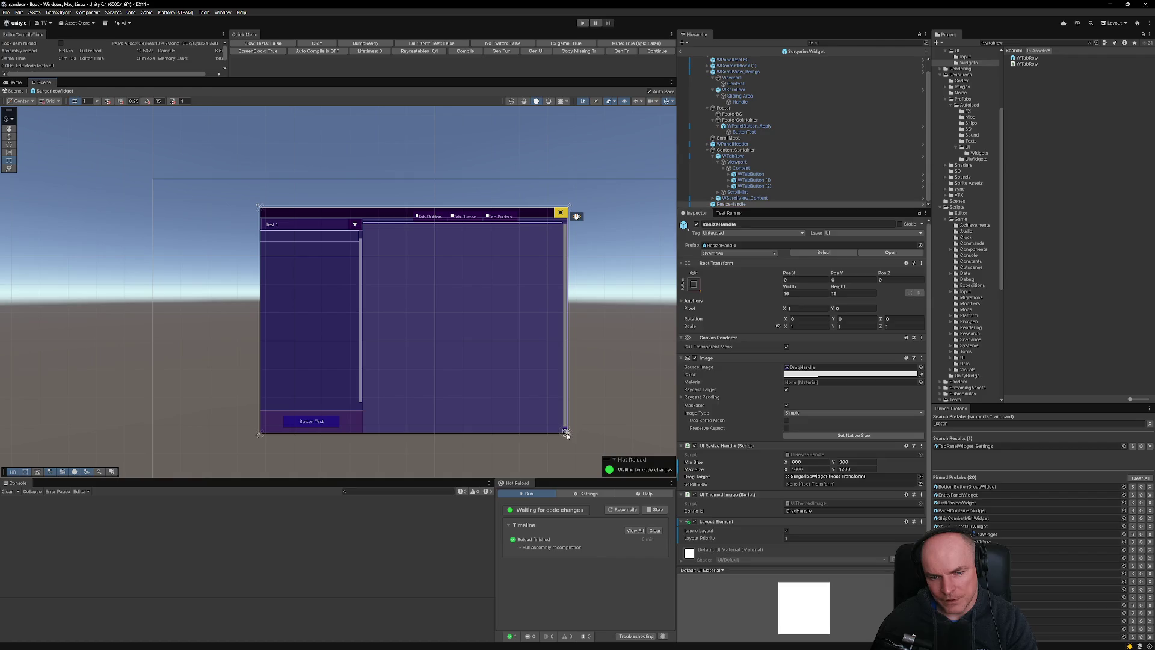
scroll(442, 223, "up", 3)
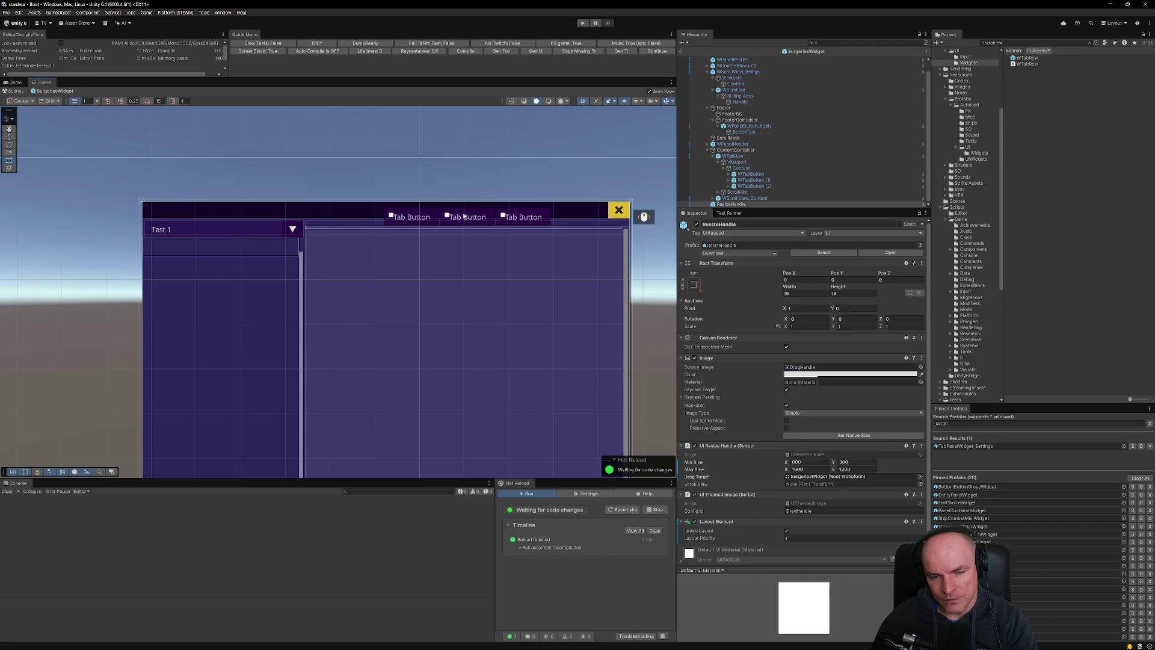
scroll(464, 216, "down", 3)
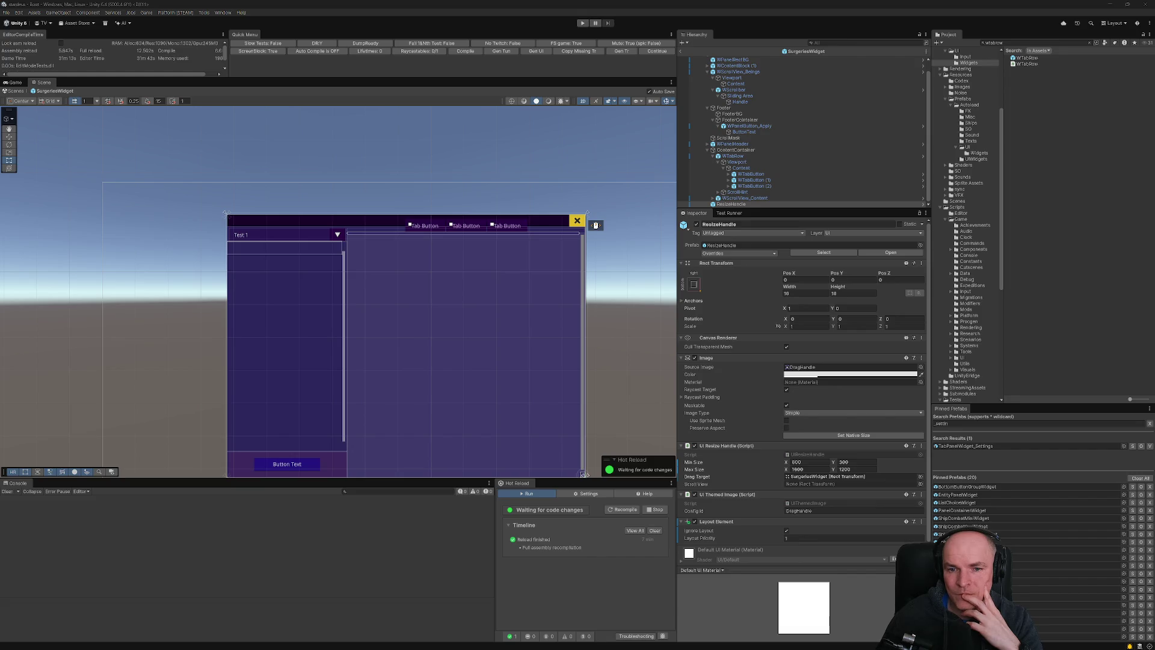
left_click_drag(584, 475, 566, 422)
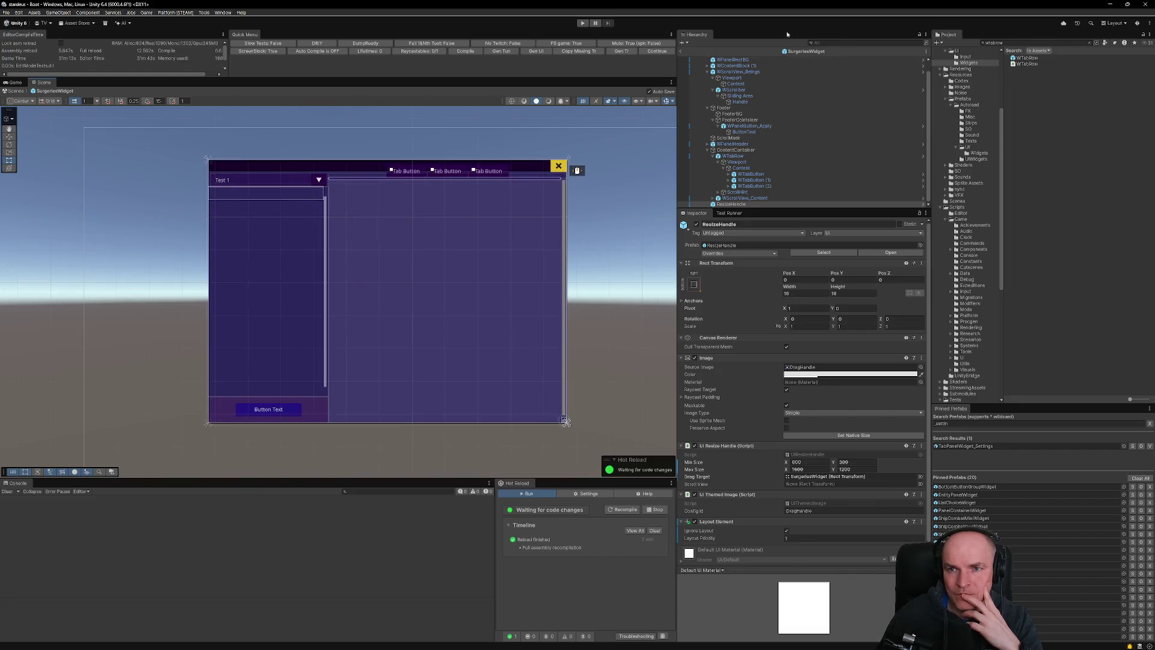
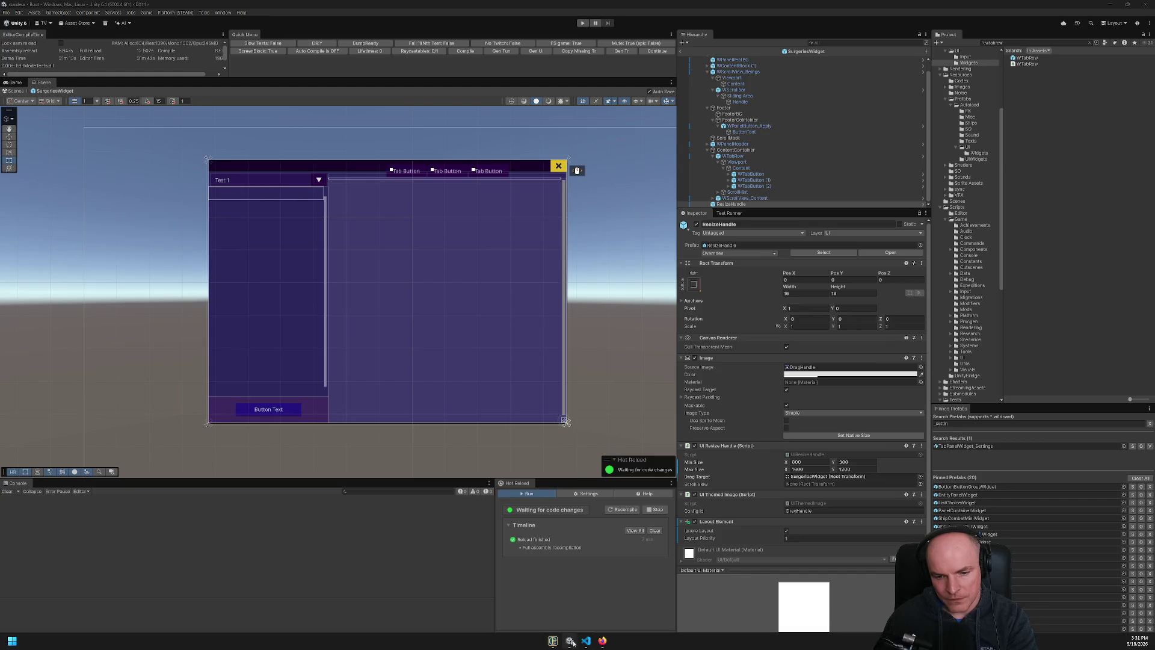
Compare against the Figma mockup, return to Unity, then bring up VS Code showing UIUXSys.cs.
left_click(603, 641)
left_click(603, 641)
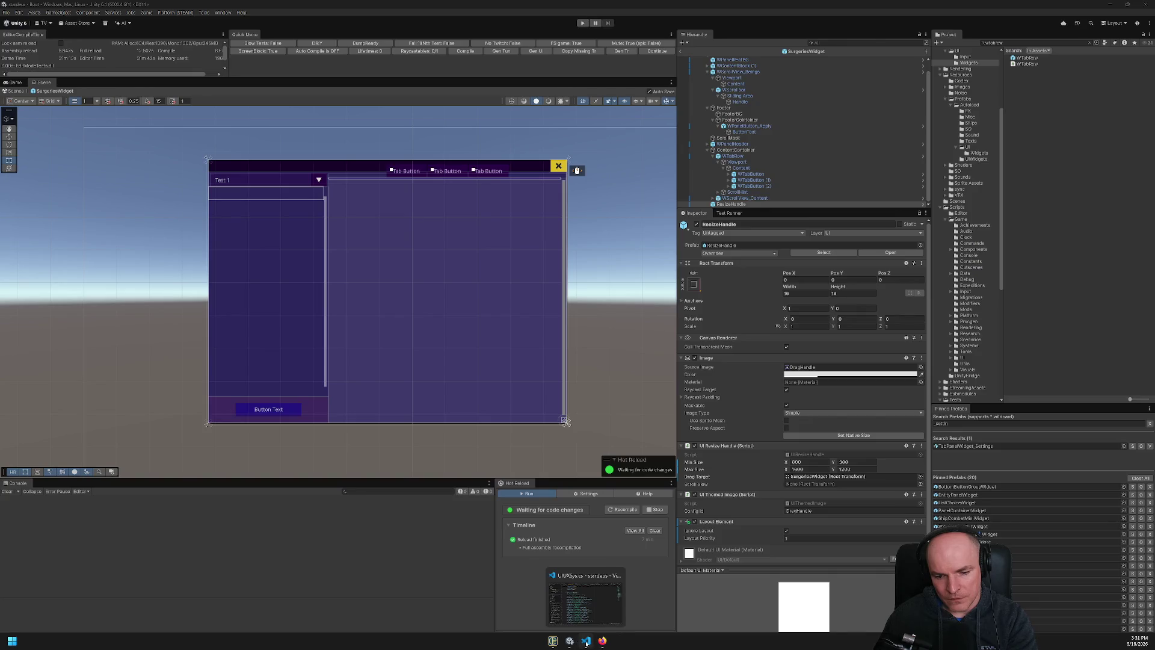
left_click(586, 641)
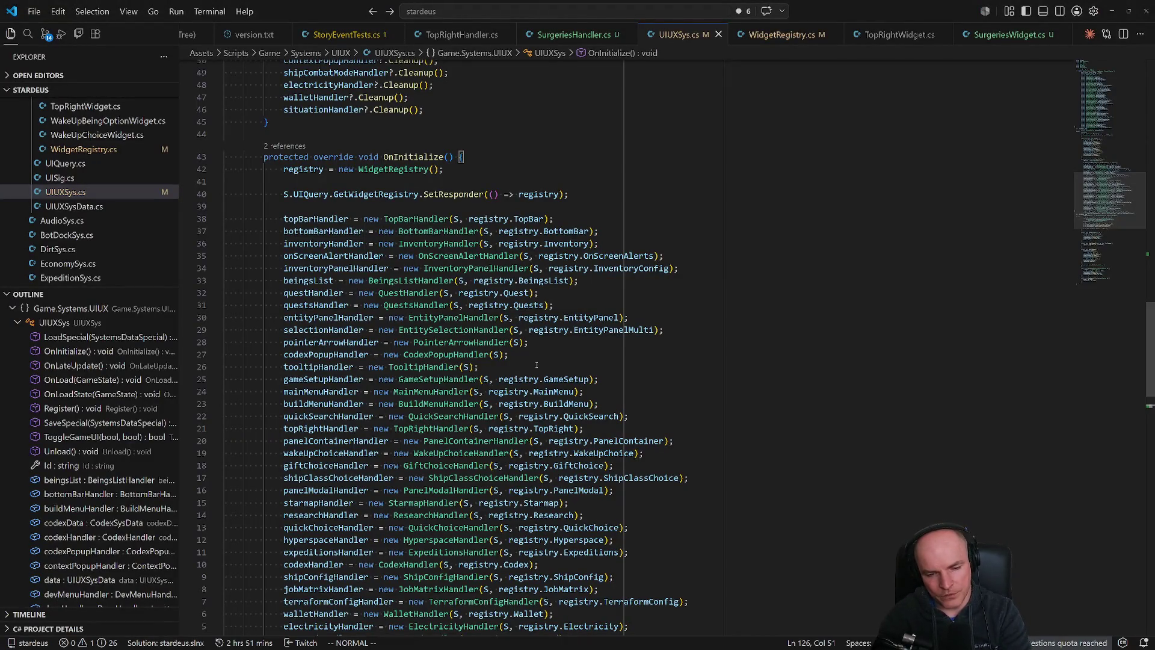
Open ShipComputerApp_Notes.cs through Quick Open.
key("ctrl+p")
type("ship")
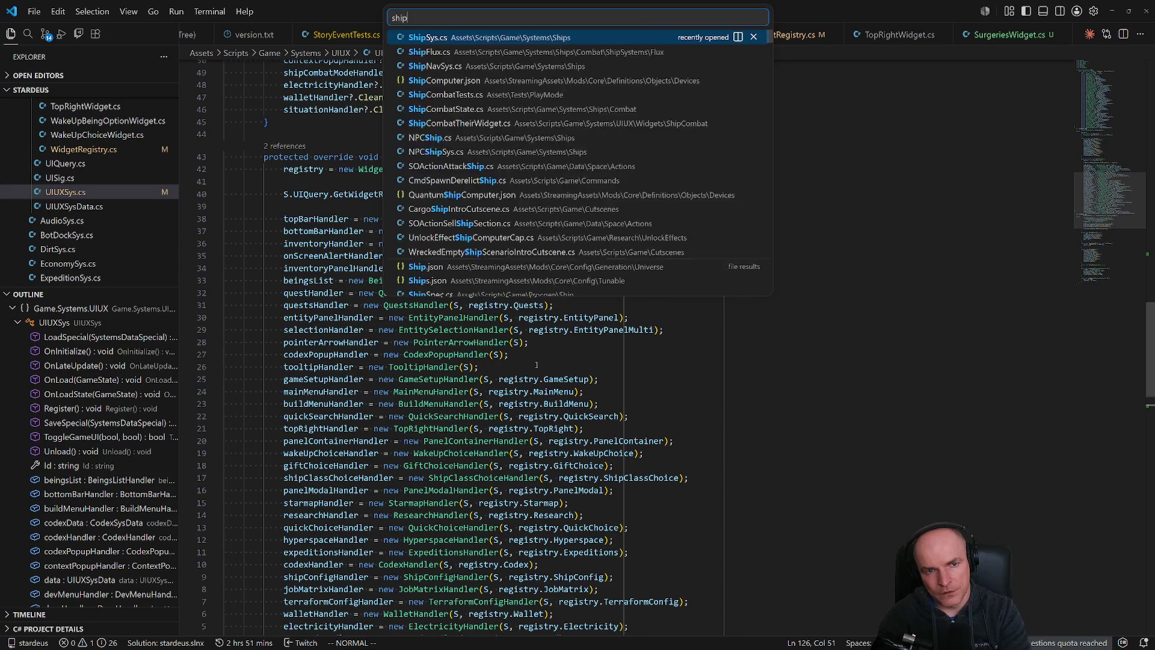
type("computerap")
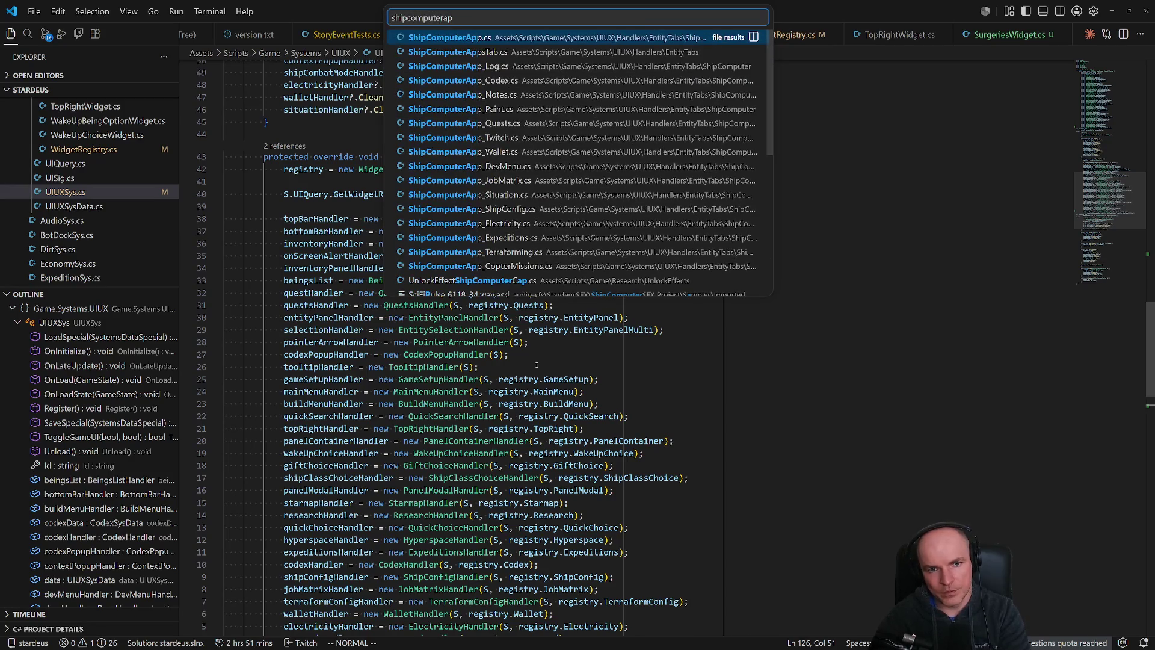
key("Down")
key("Down")
key("Down")
key("Down")
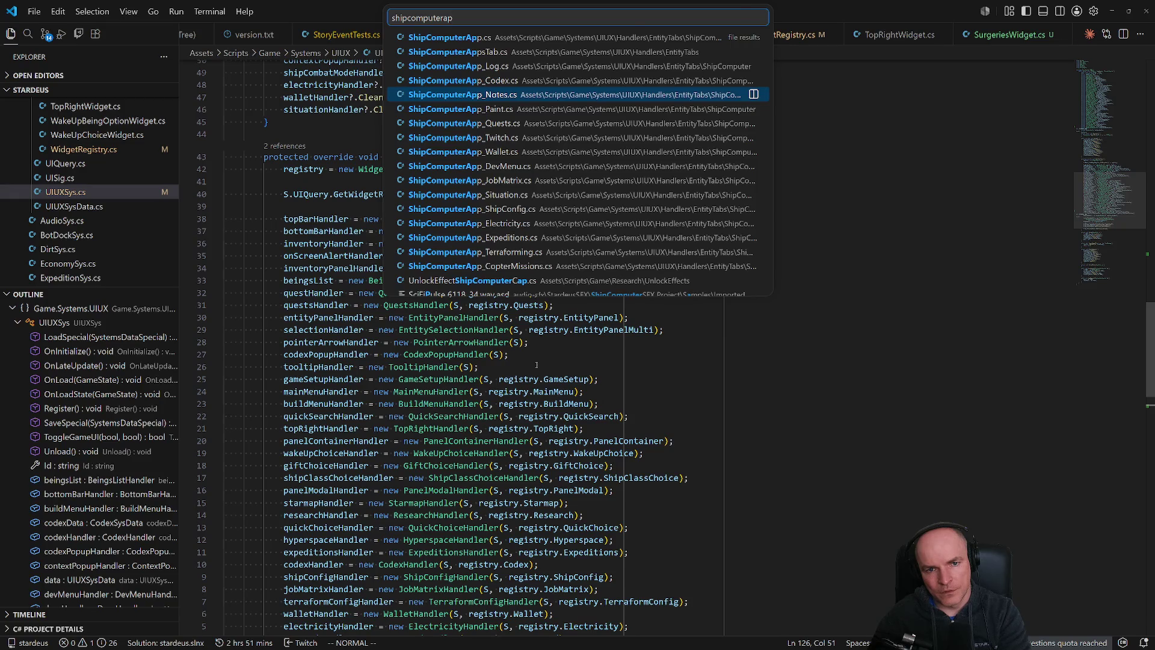
key("Return")
Duplicate ShipComputerApp_Notes.cs in the explorer as ShipComputerApp_Surgeries.cs.
left_click(136, 192)
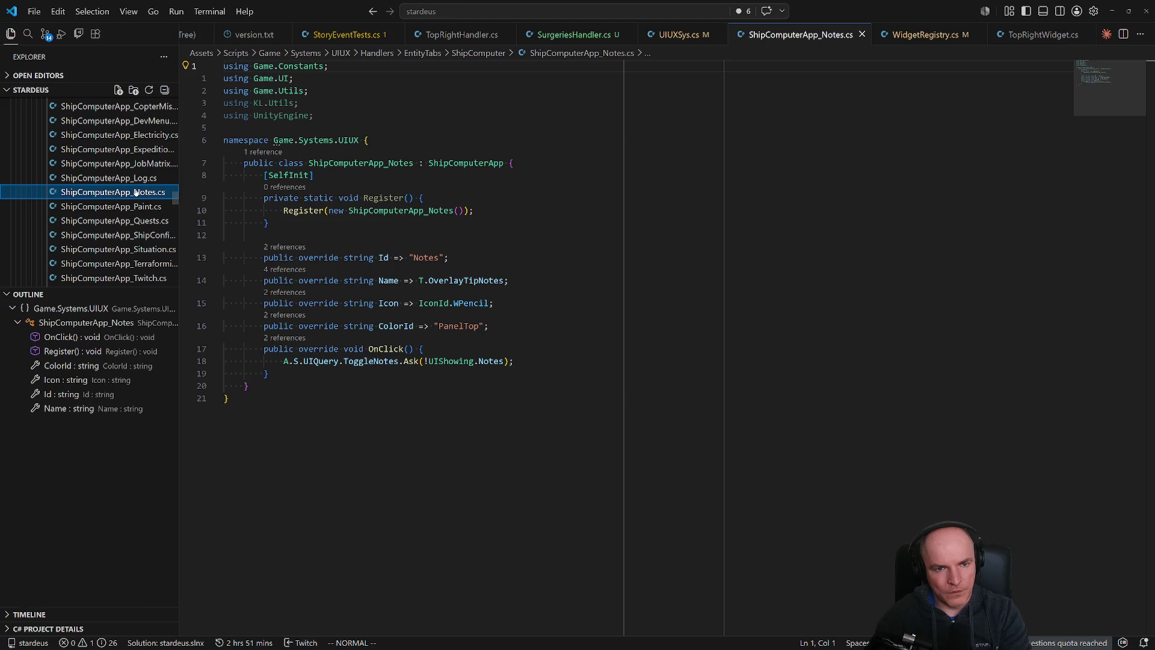
key("ctrl+d")
type("Surgeries")
key("Return")
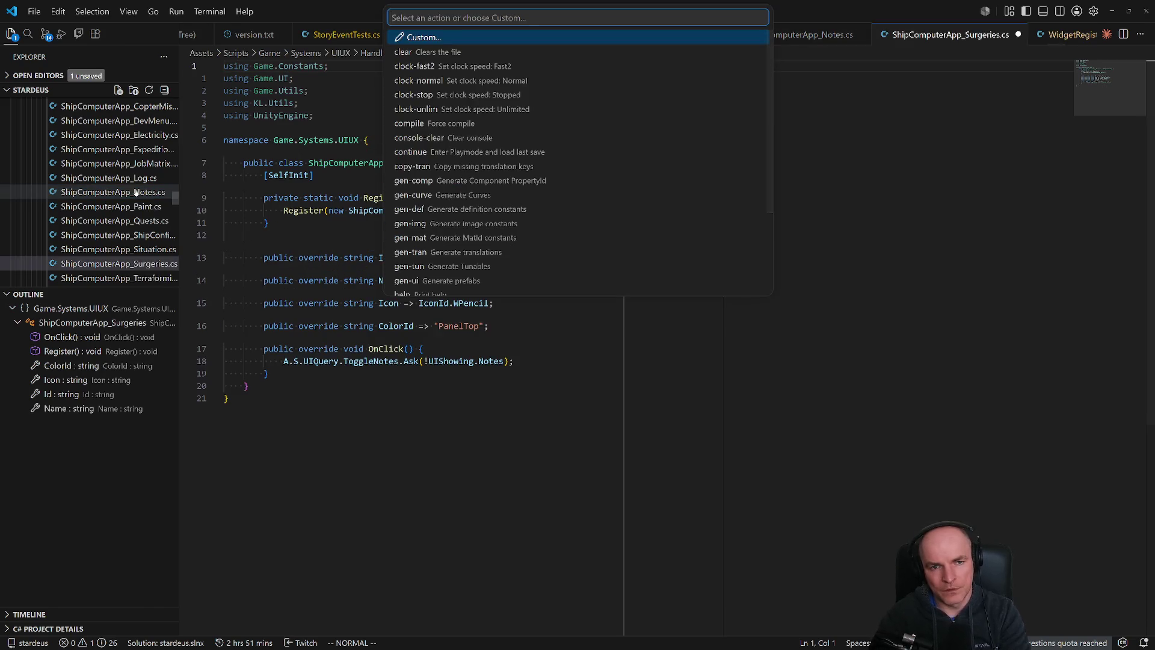
Run the compile action and begin renaming the registered class to Surgeries.
type("comp")
key("Return")
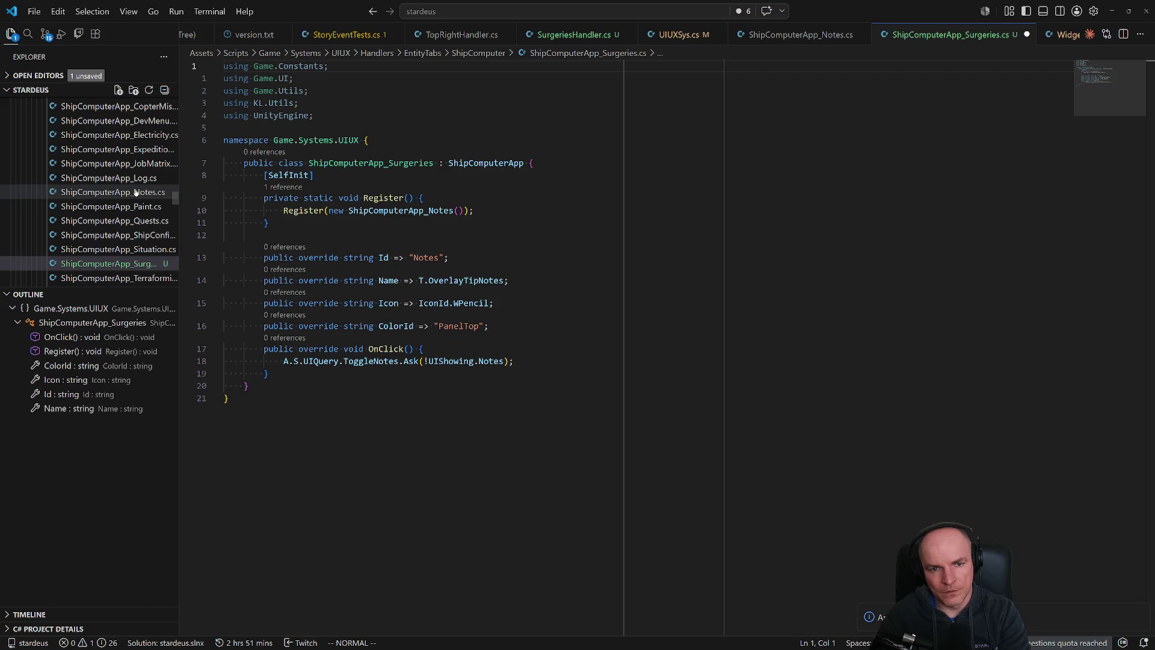
left_click(424, 211)
type("cwSujrgrgeries")
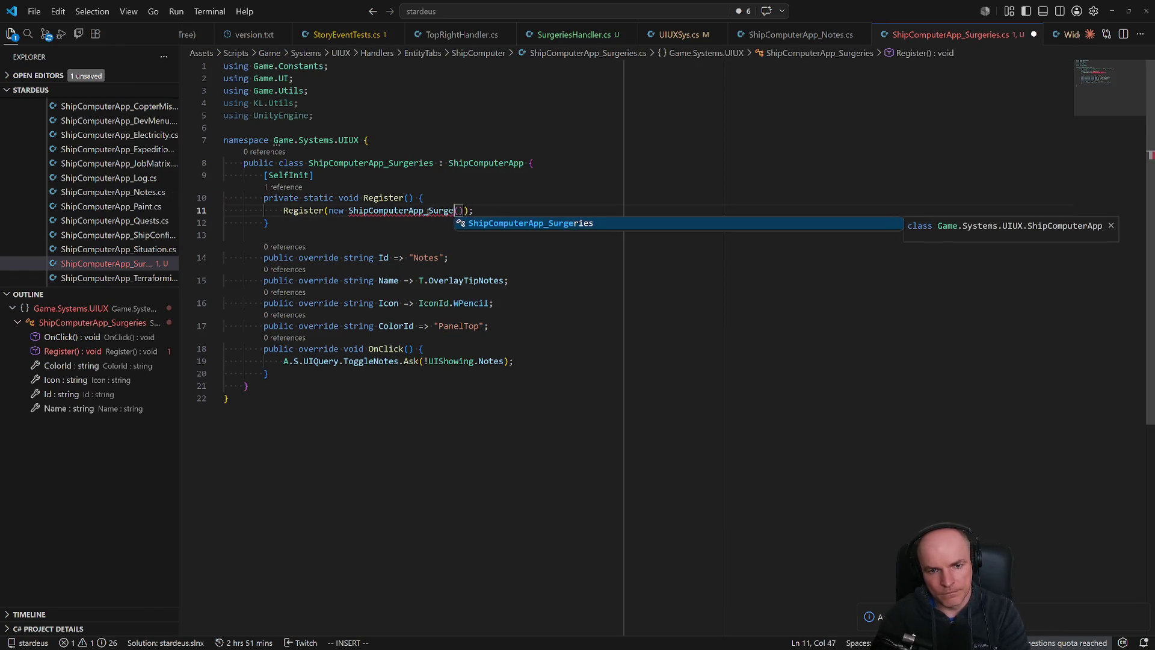
Finish renaming the registered class to ShipComputerApp_Surgeries and save.
key("Escape")
key("j")
key("j")
key("ctrl+s")
Set the app's Name to T.Health after browsing the Surgery text entries.
key("j")
key("j")
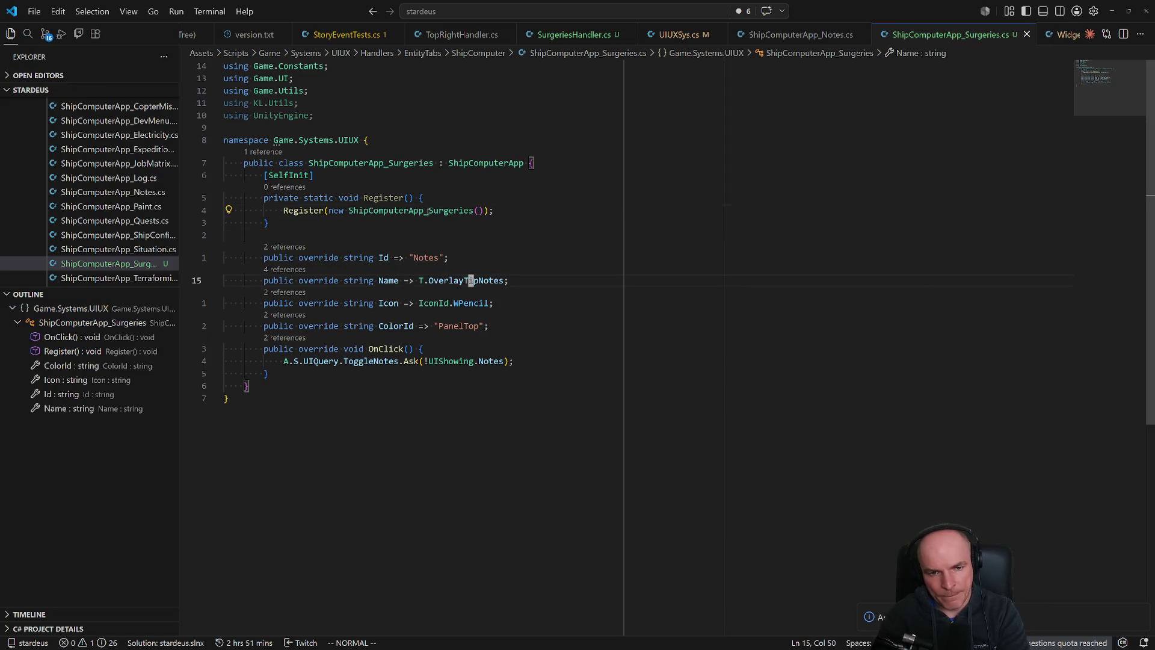
key("f")
key("T")
key("semicolon")
type("cwhealth")
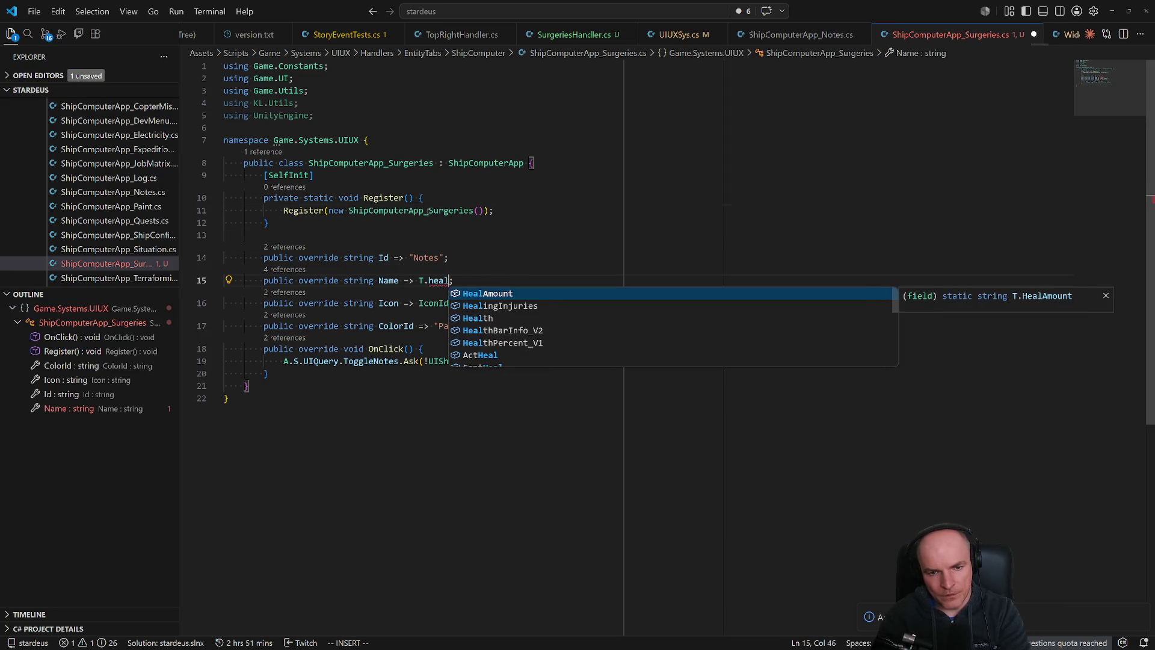
key("BackSpace")
key("BackSpace")
key("BackSpace")
type("surgeri")
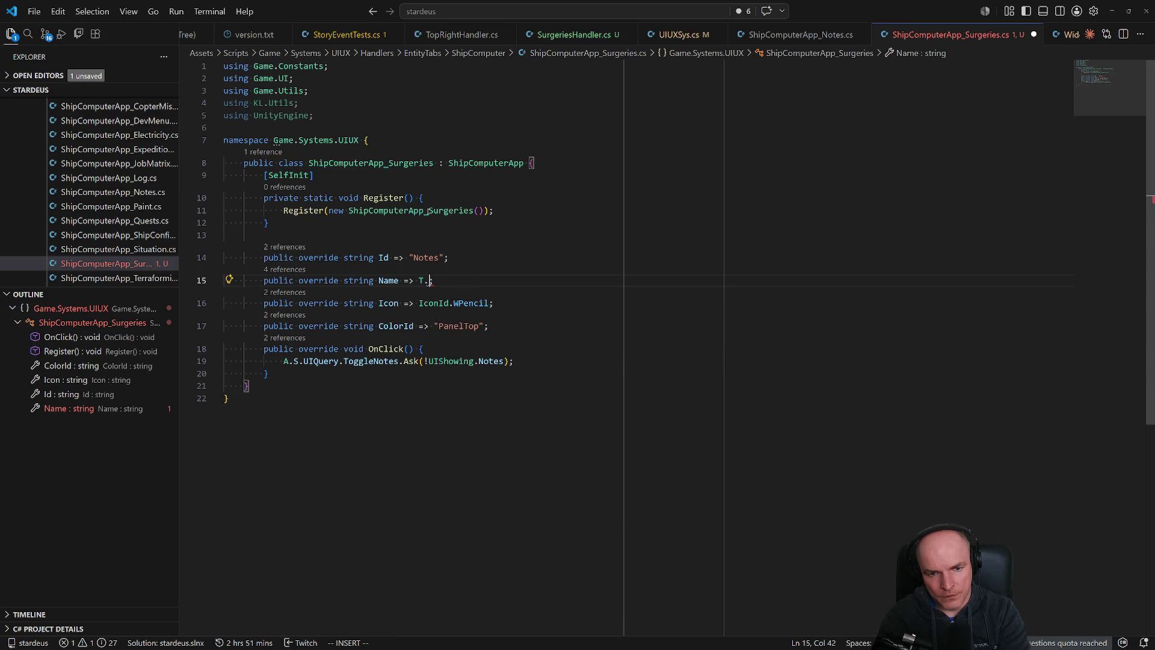
type("surger")
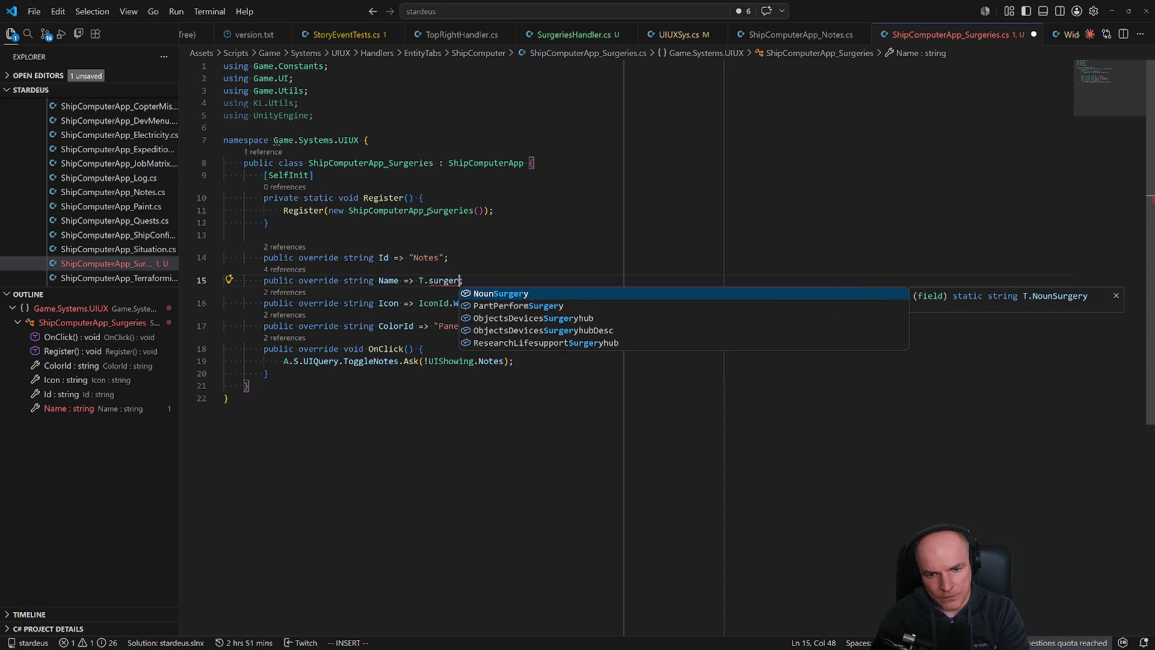
key("Down")
key("Down")
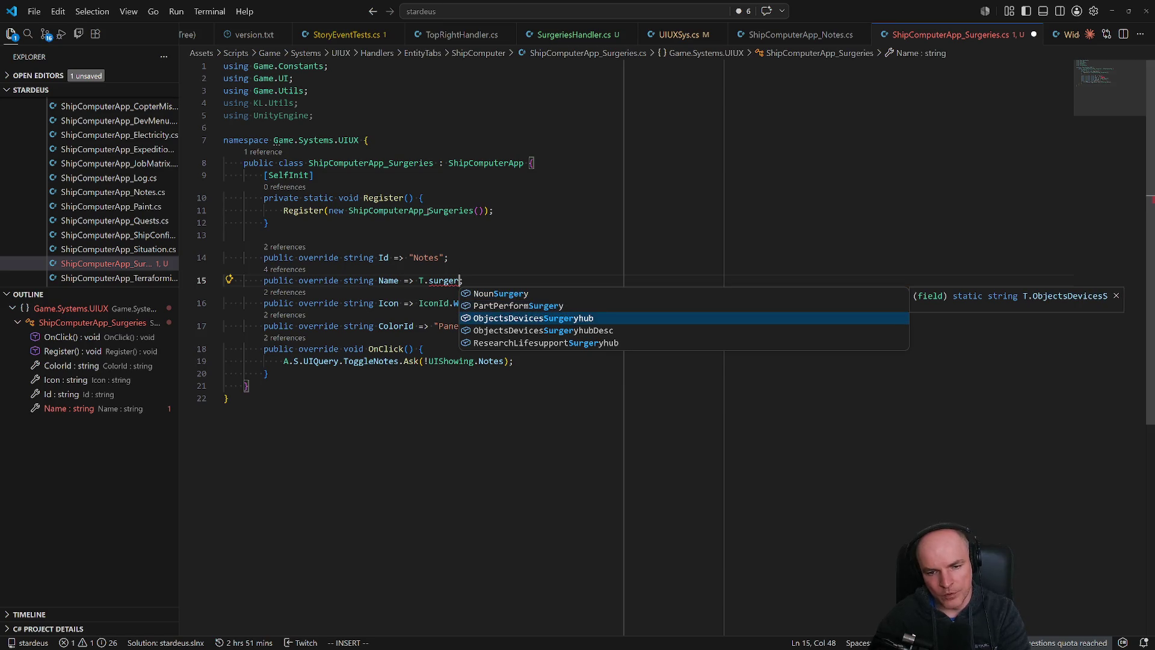
key("Up")
key("Up")
key("ctrl+BackSpace")
type("health")
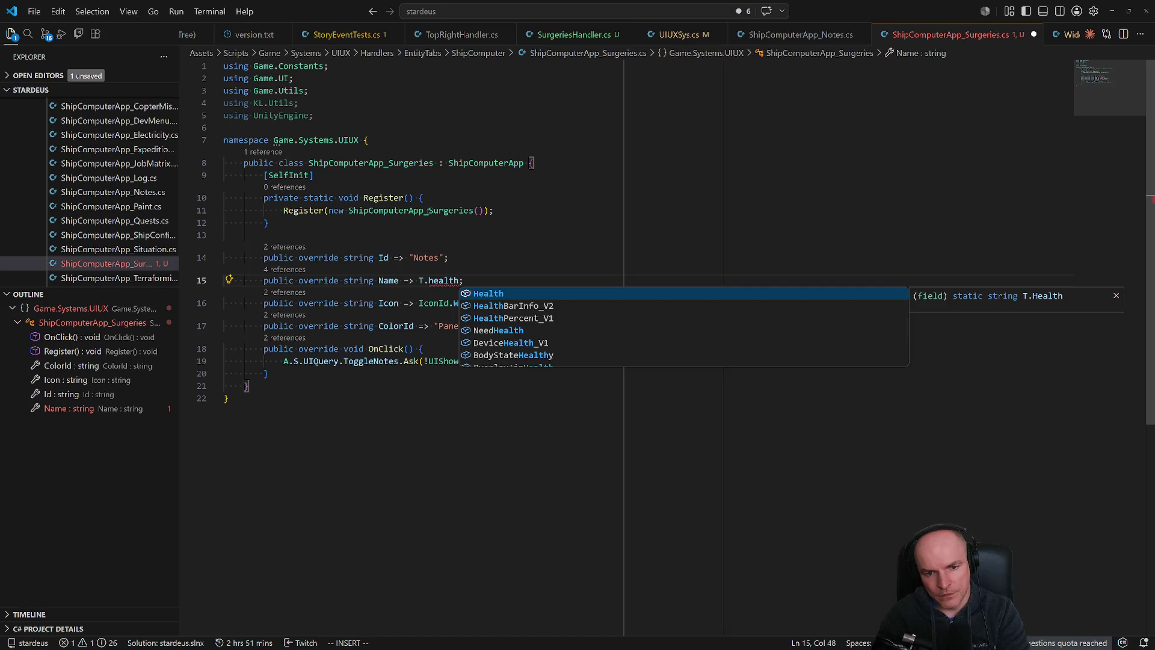
key("Tab")
key("Escape")
Change the Id string from "Notes" to "Surgeries" and save.
key("k")
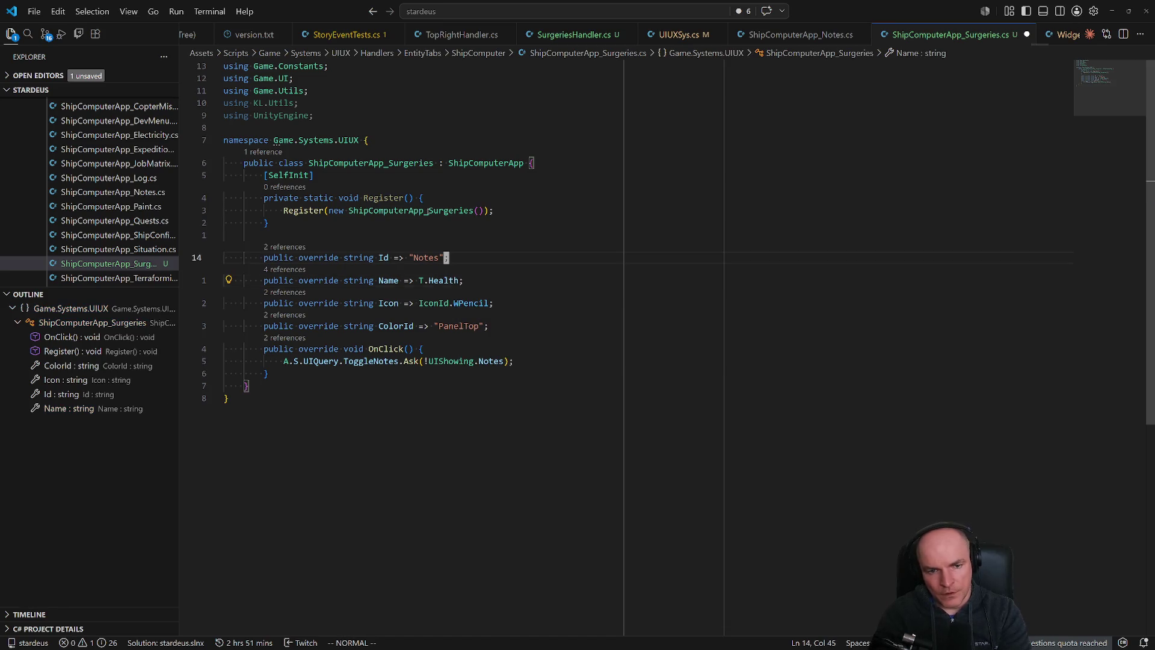
key("c")
key("i")
key("quotedbl")
type("Surge")
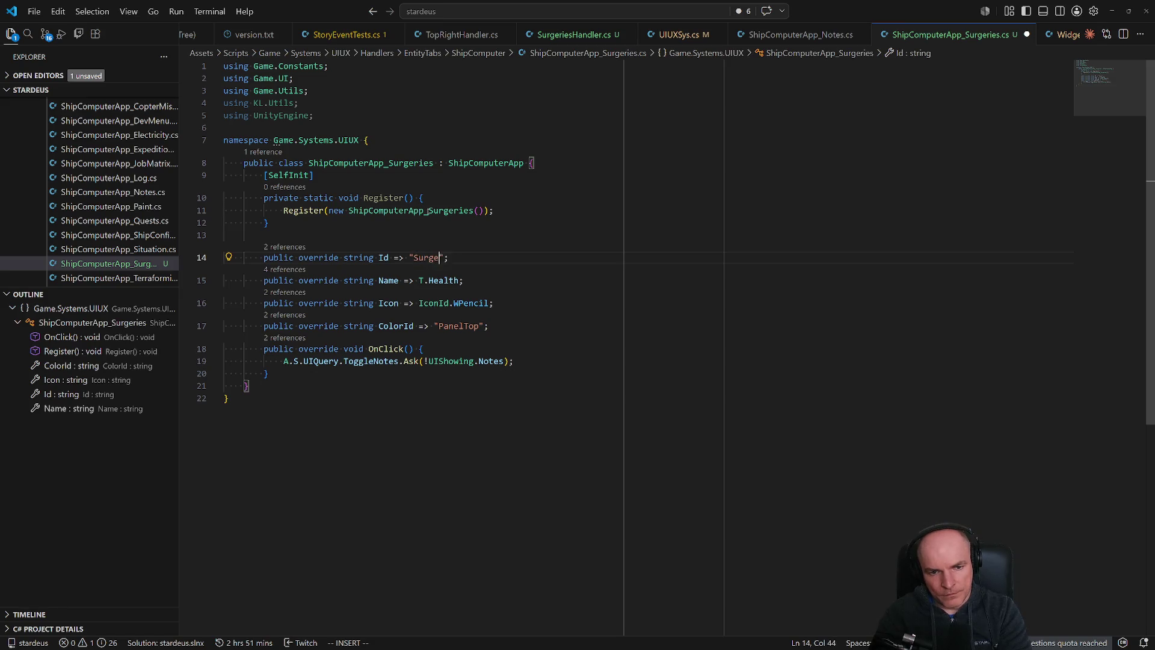
key("ctrl+s")
key("Escape")
Set the Icon to IconId.CHealth.
key("j")
key("j")
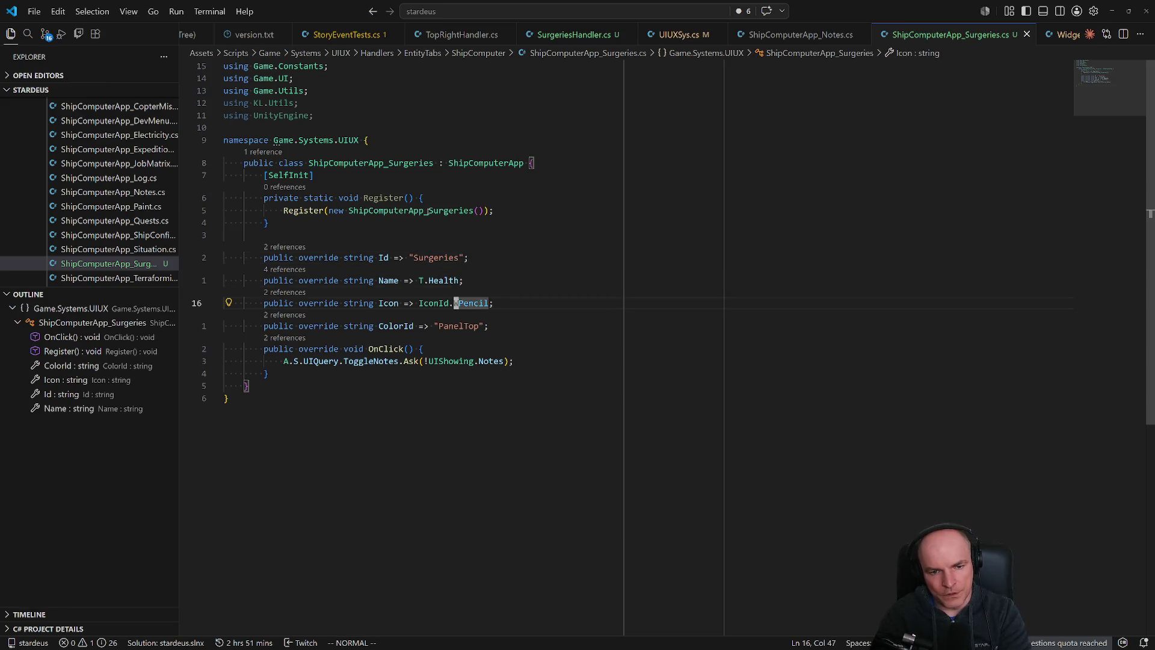
type("ciwCHeal")
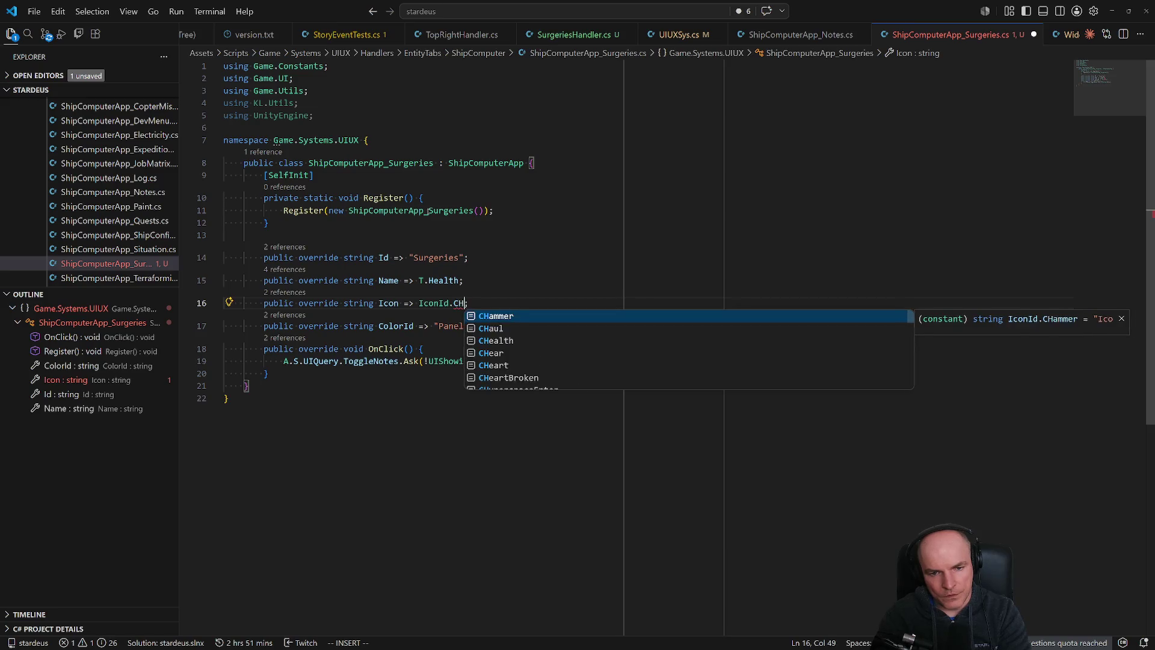
key("Tab")
key("Escape")
key("j")
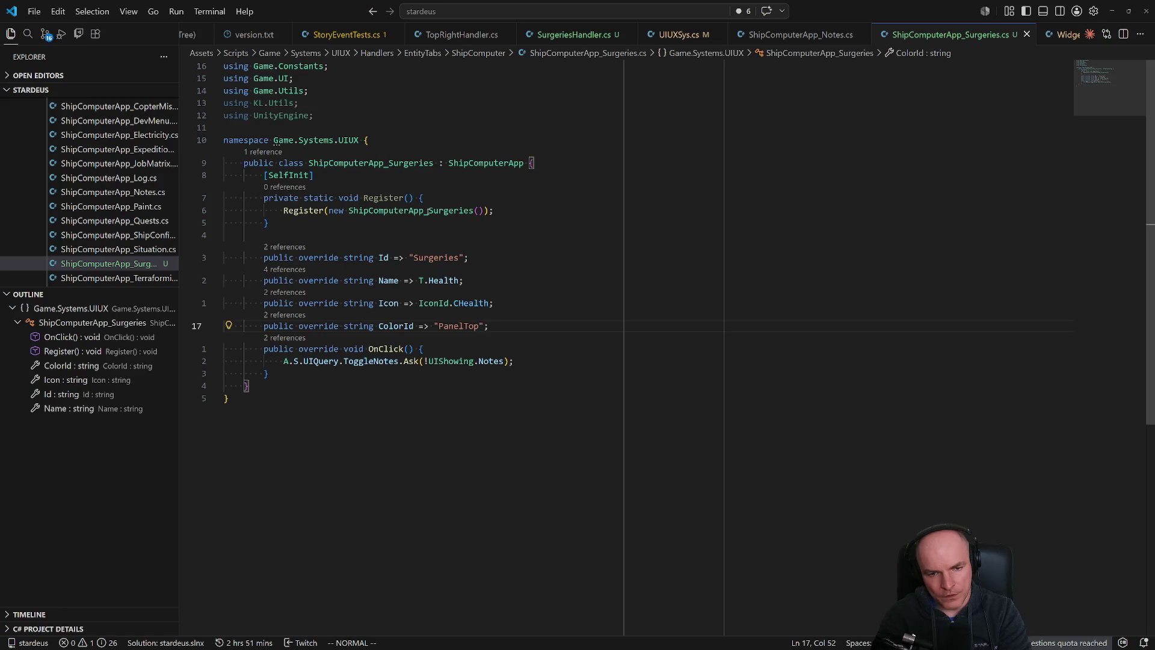
key("ctrl+p")
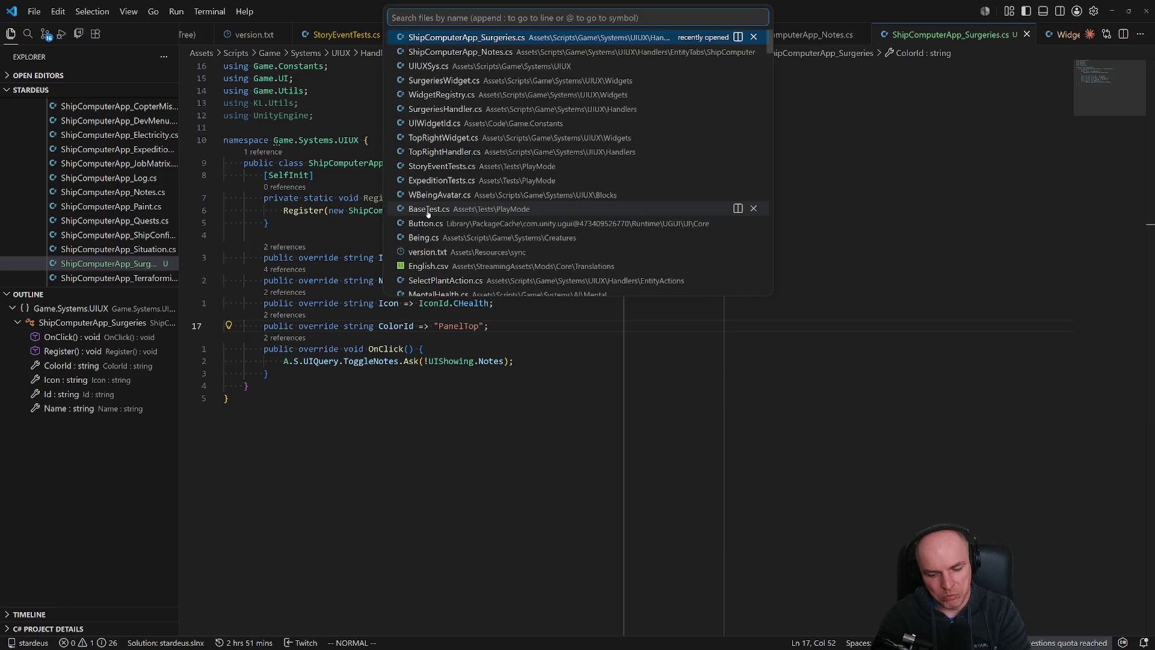
Open the UITheme Default.json from the 'default' Quick Open matches.
type("default")
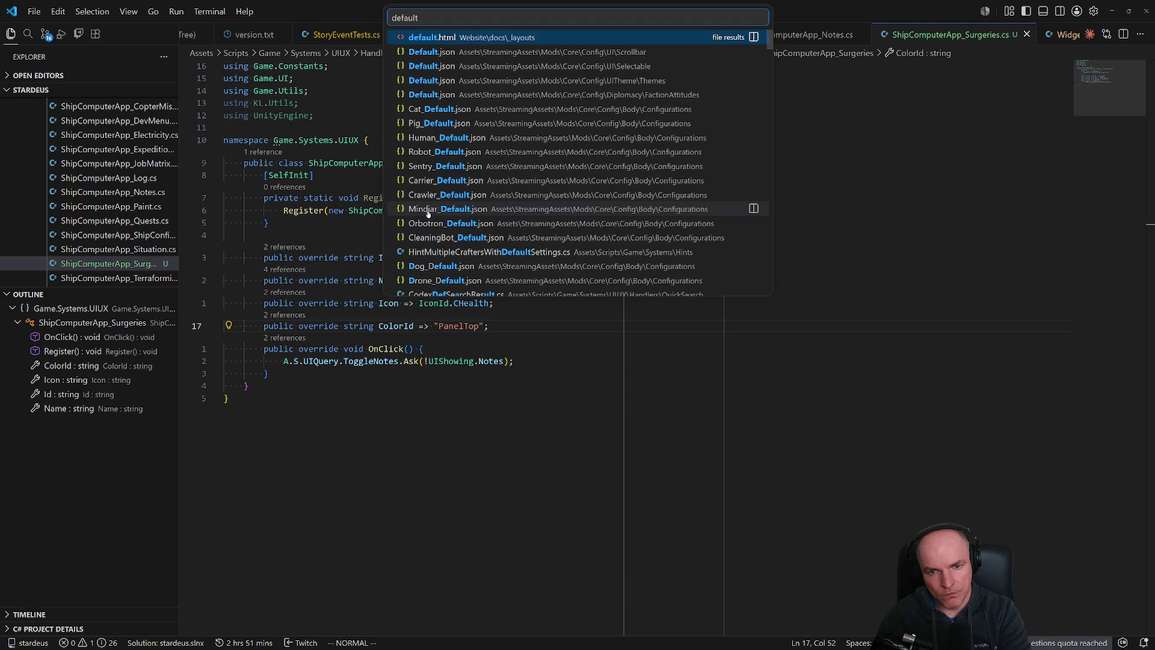
key("Down")
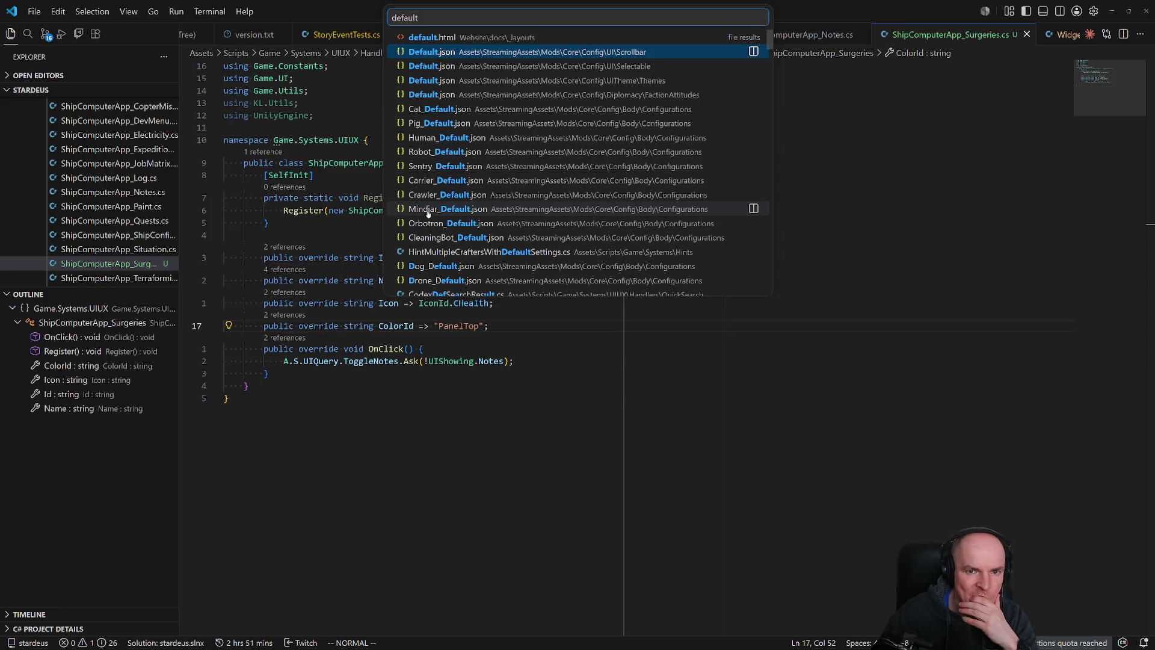
key("Down")
key("Up")
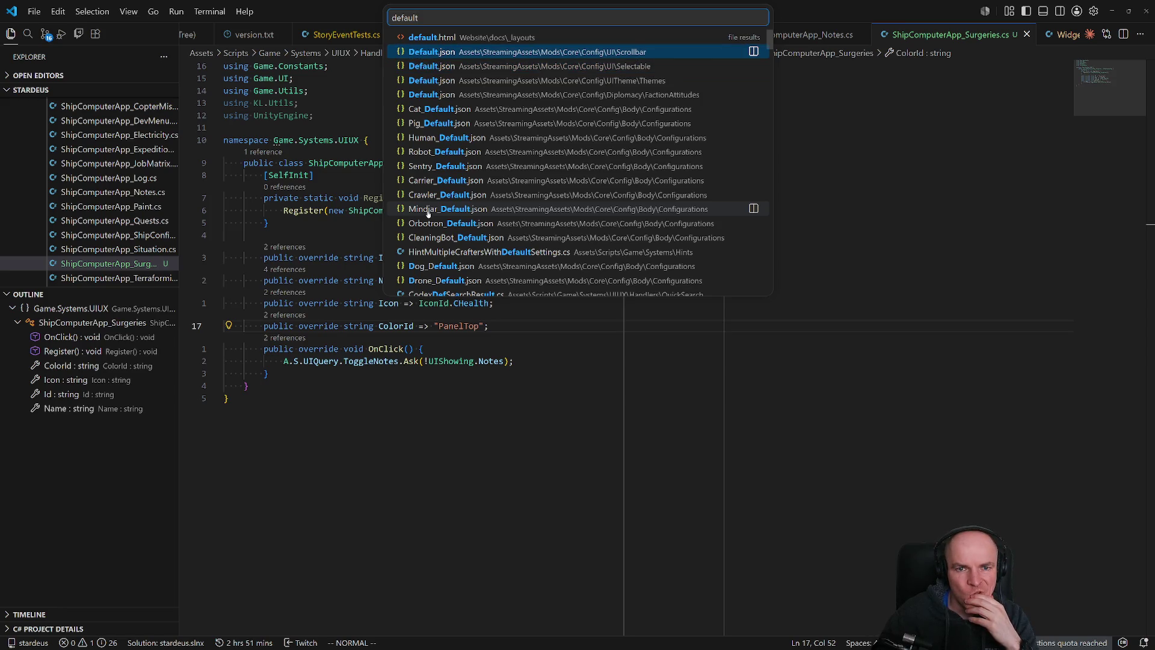
key("Down")
key("Down")
key("Down")
key("Up")
key("Return")
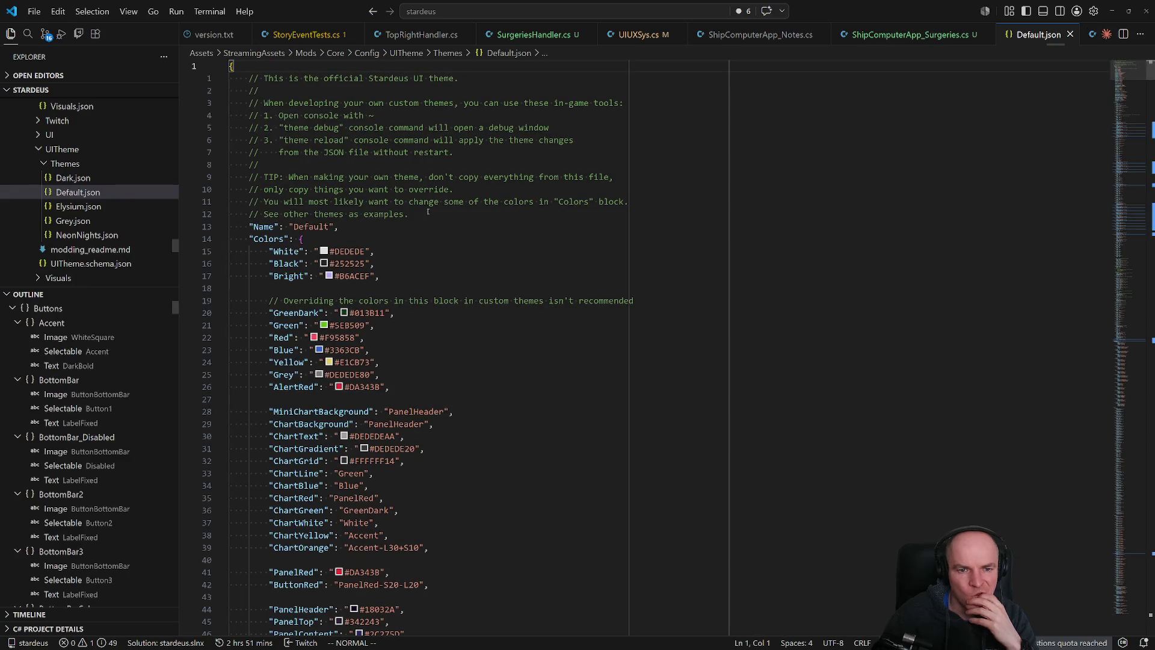
Review the Colors block values such as Accent #DFBB29 and Yellow #E1CB73.
scroll(427, 417, "down", 3)
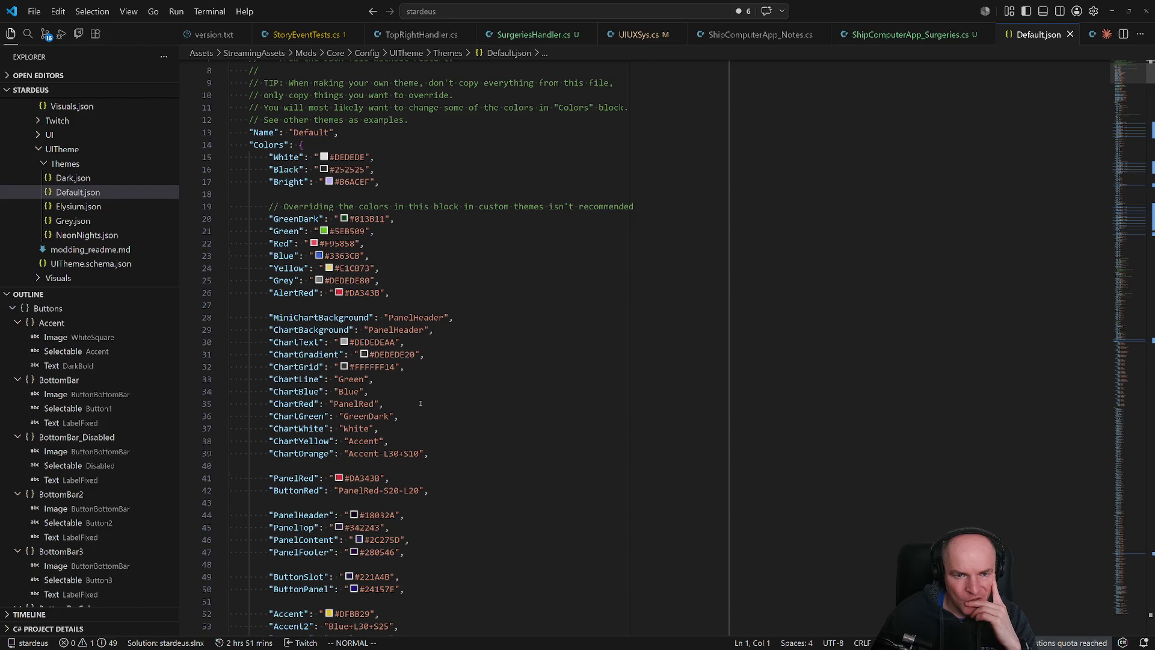
mouse_move(344, 220)
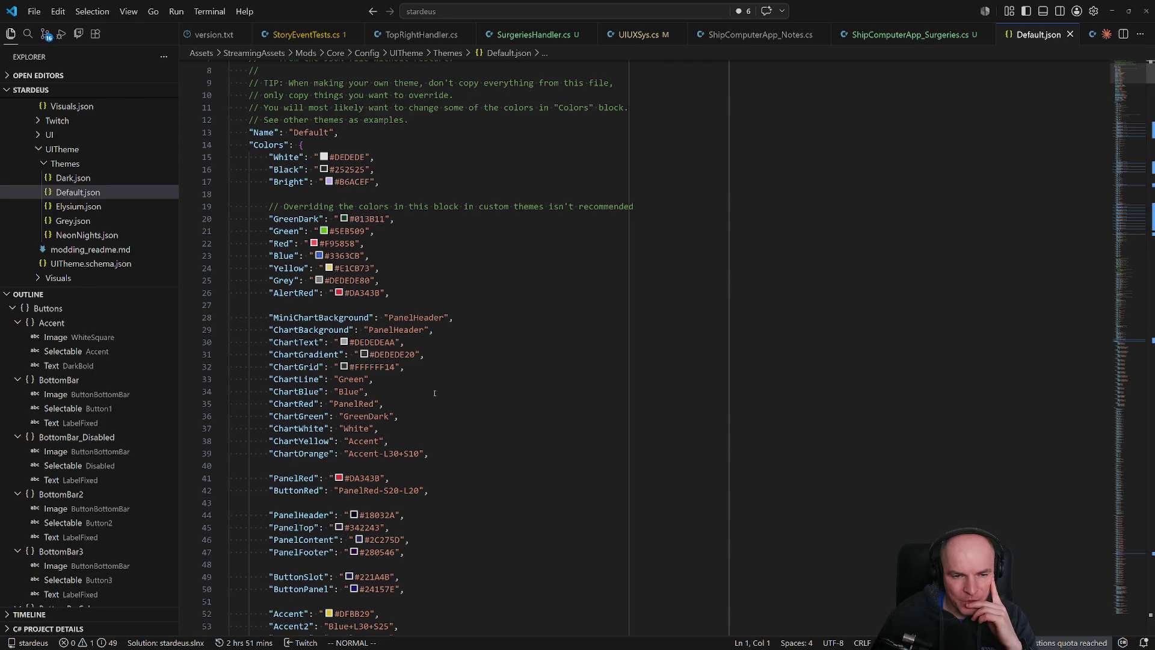
mouse_move(329, 269)
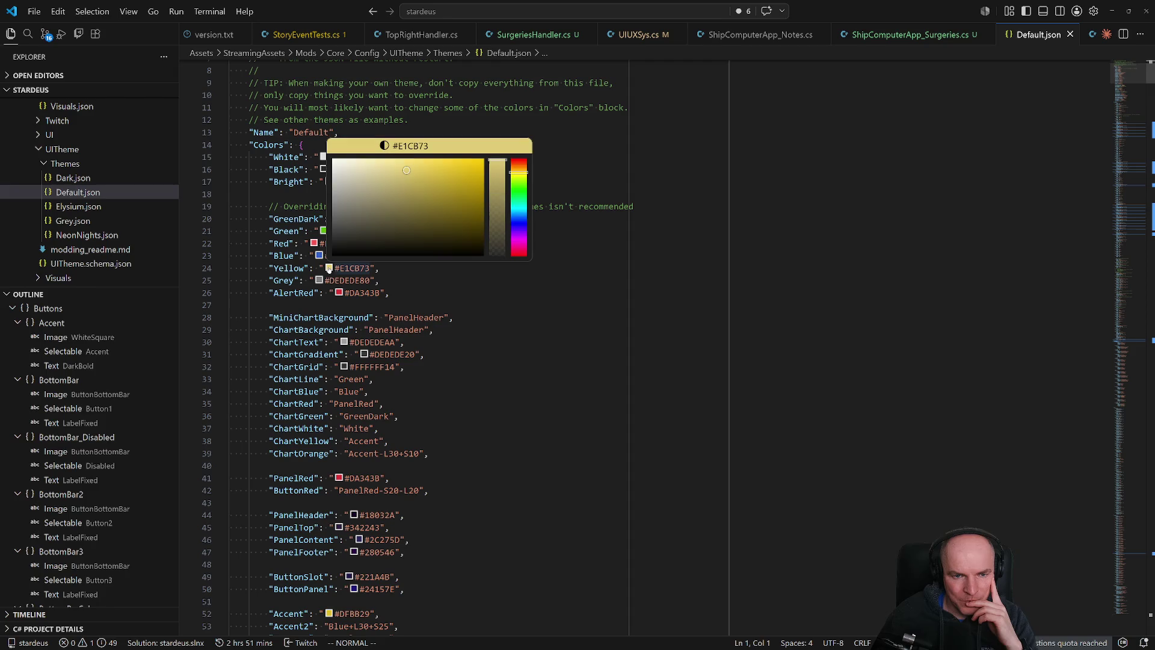
scroll(402, 464, "down", 5)
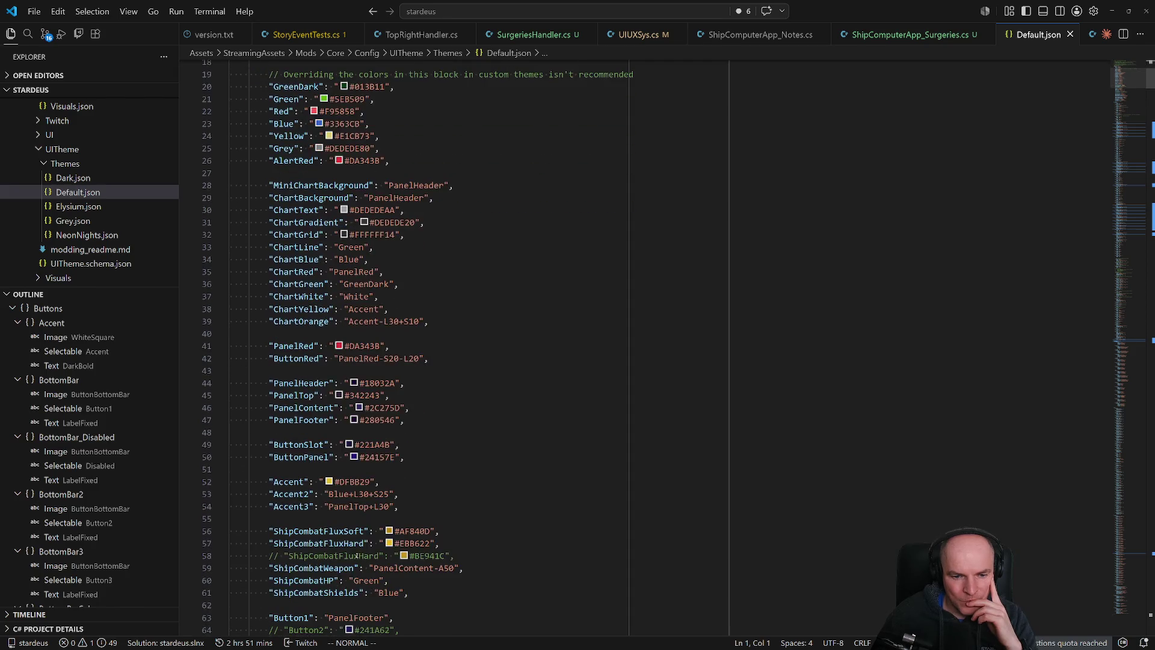
mouse_move(357, 553)
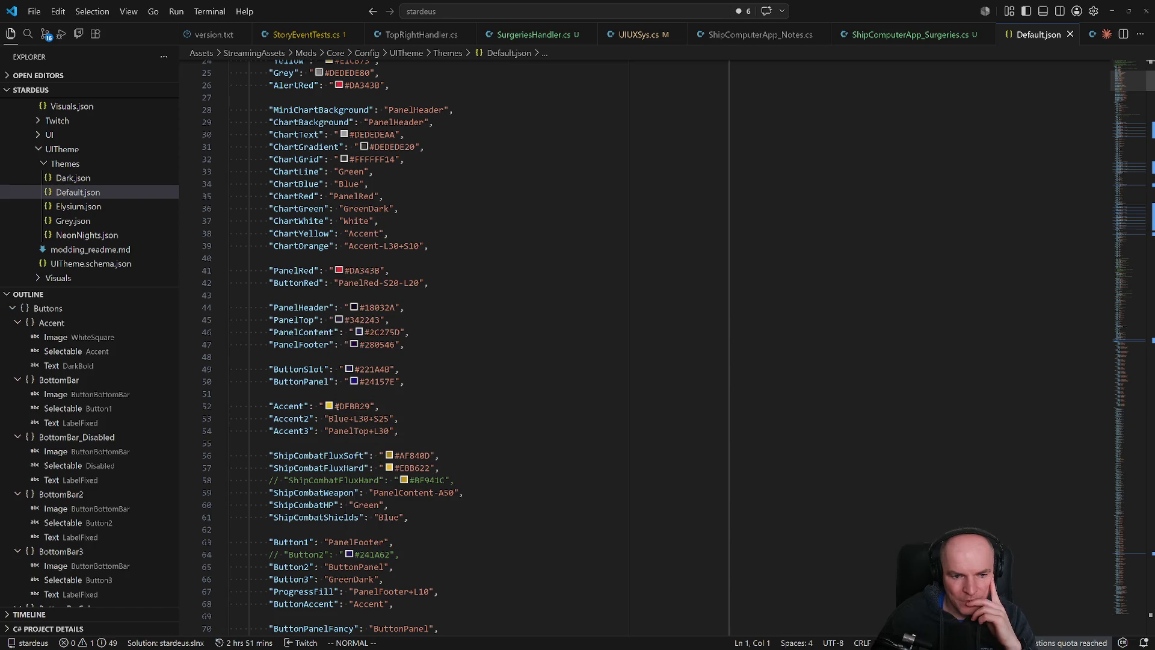
mouse_move(329, 408)
key("alt+Tab")
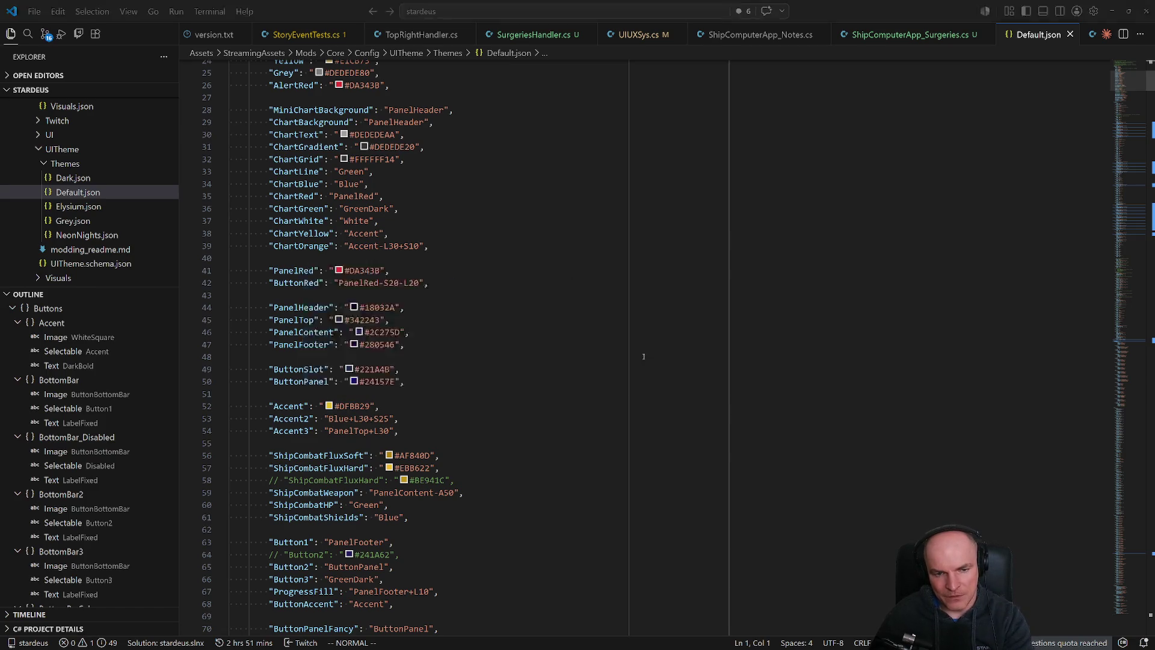
key("alt+Tab")
key("ctrl+p")
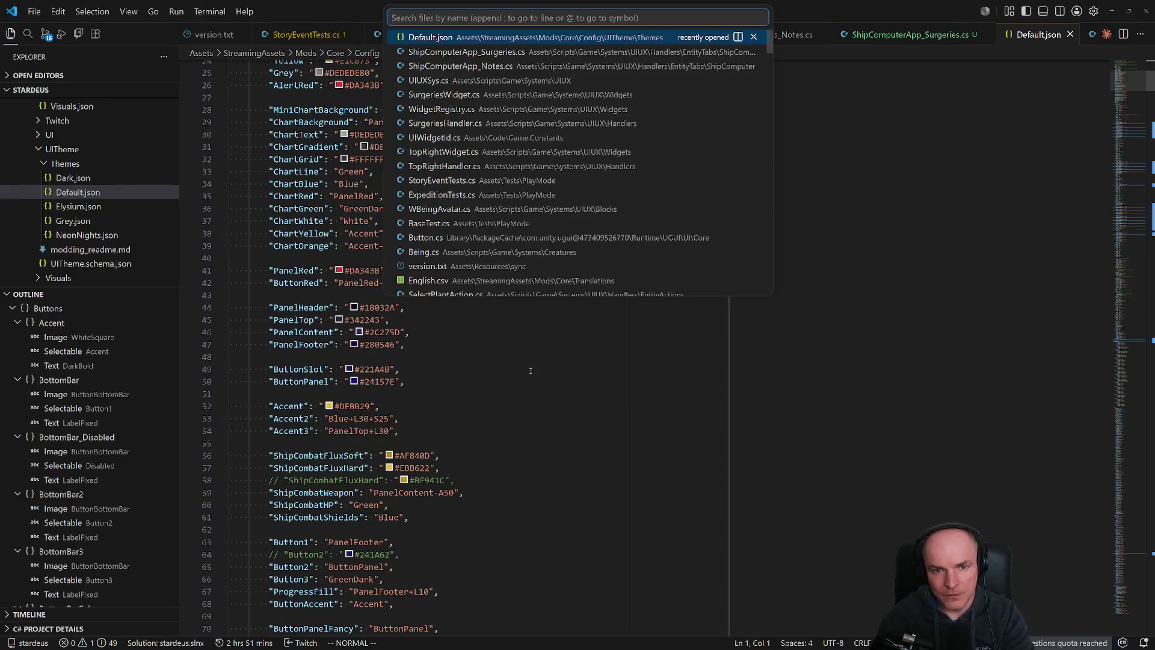
In ShipComputerApp_Surgeries.cs, set ColorId to "Accent" and save.
key("Return")
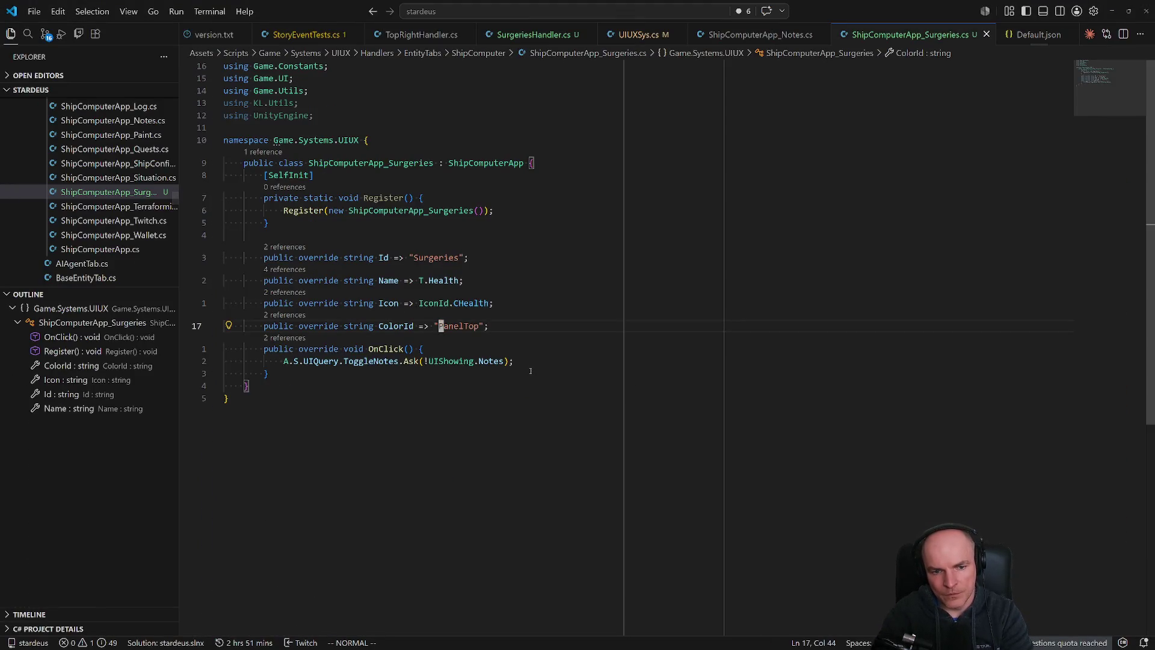
type("ci\"At")
key("ctrl+s")
key("Escape")
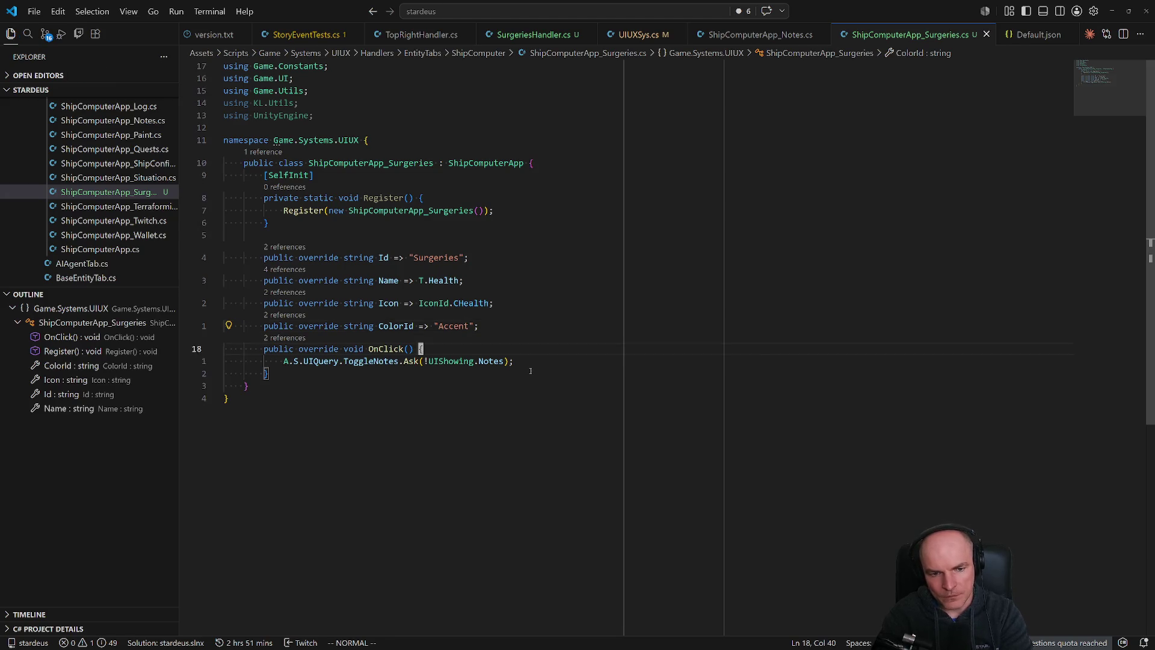
key("j")
key("j")
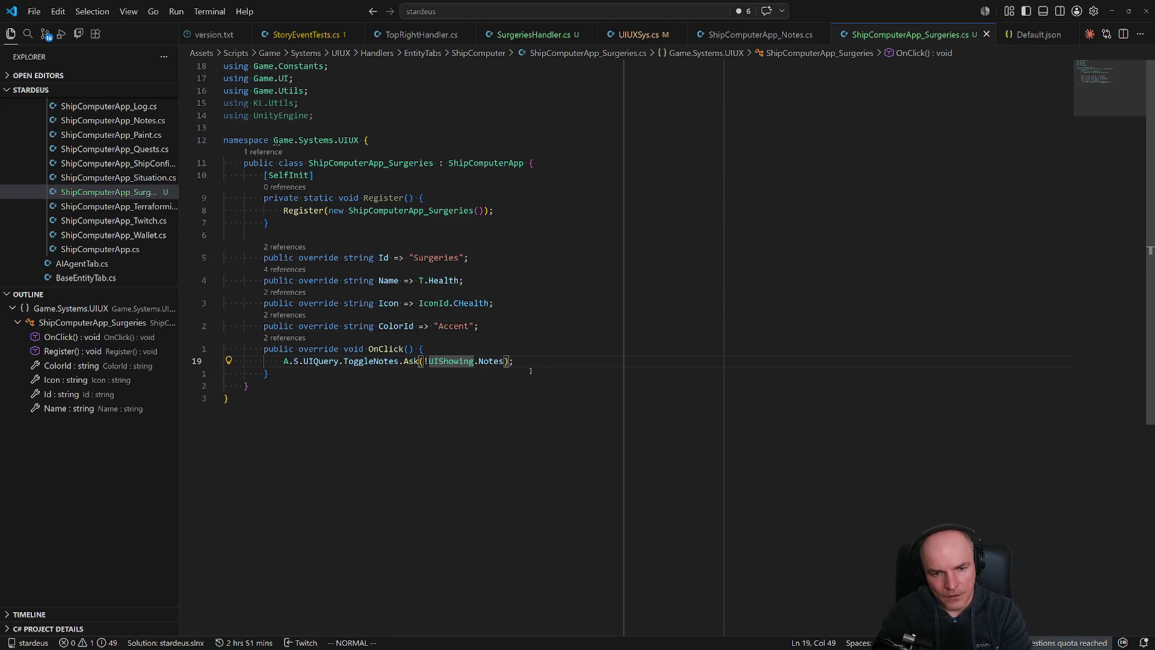
Check Unity, then recheck the colour names in the Default.json theme.
key("alt+Tab")
key("alt+Tab")
key("alt+Tab")
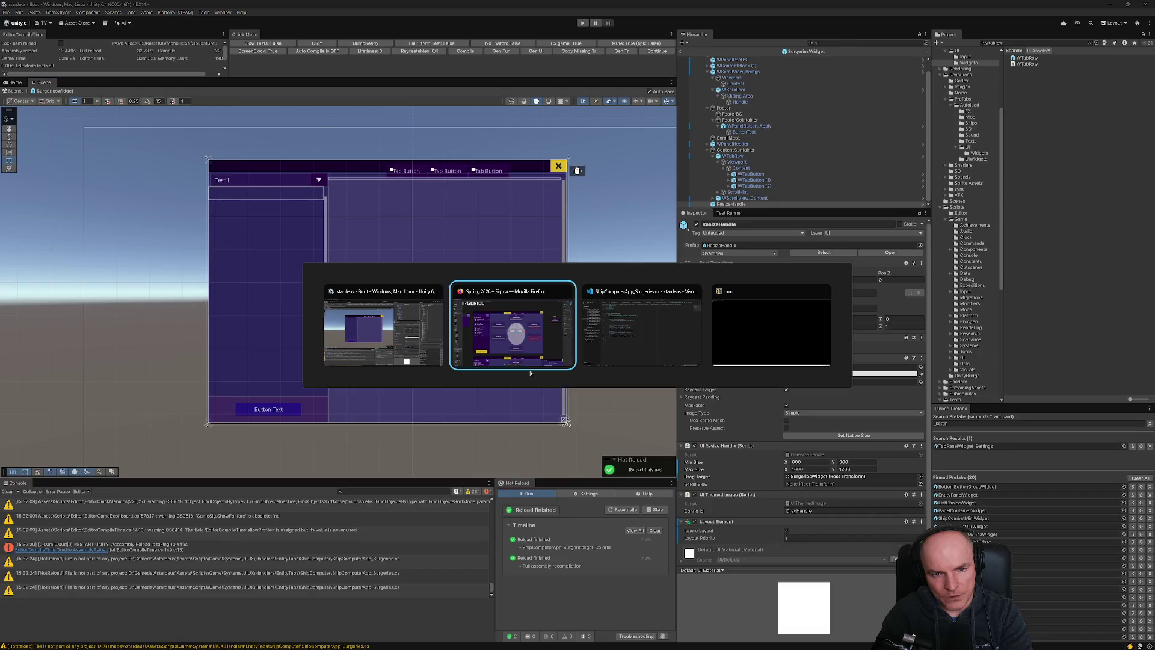
key("alt+Tab")
key("ctrl+p")
key("Down")
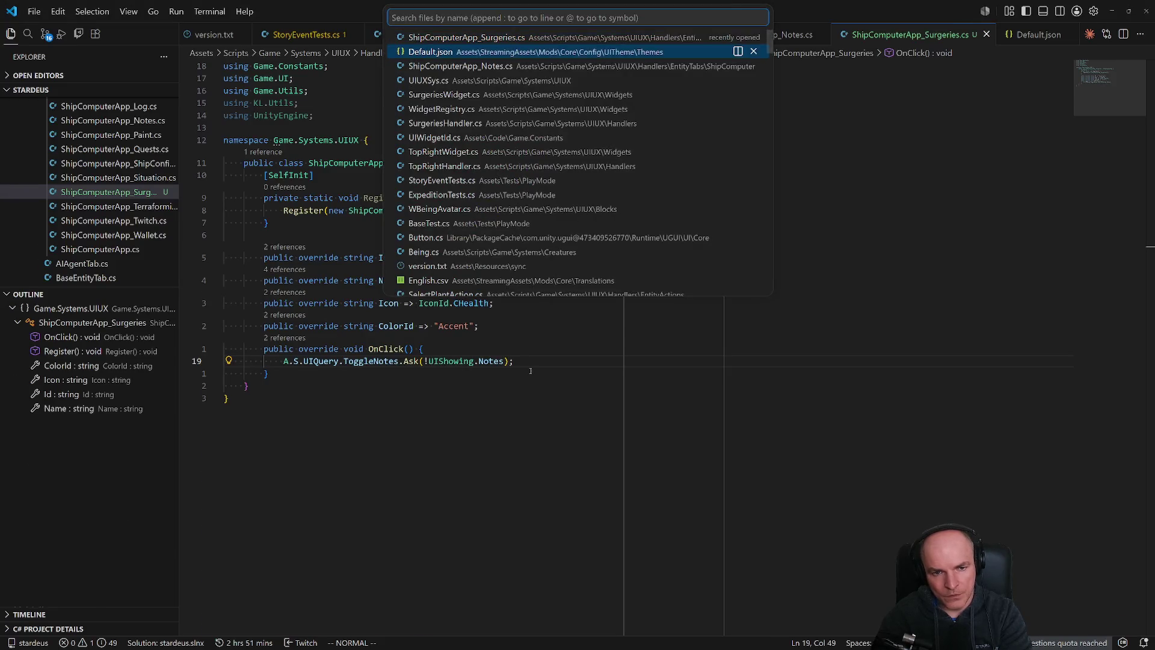
key("Return")
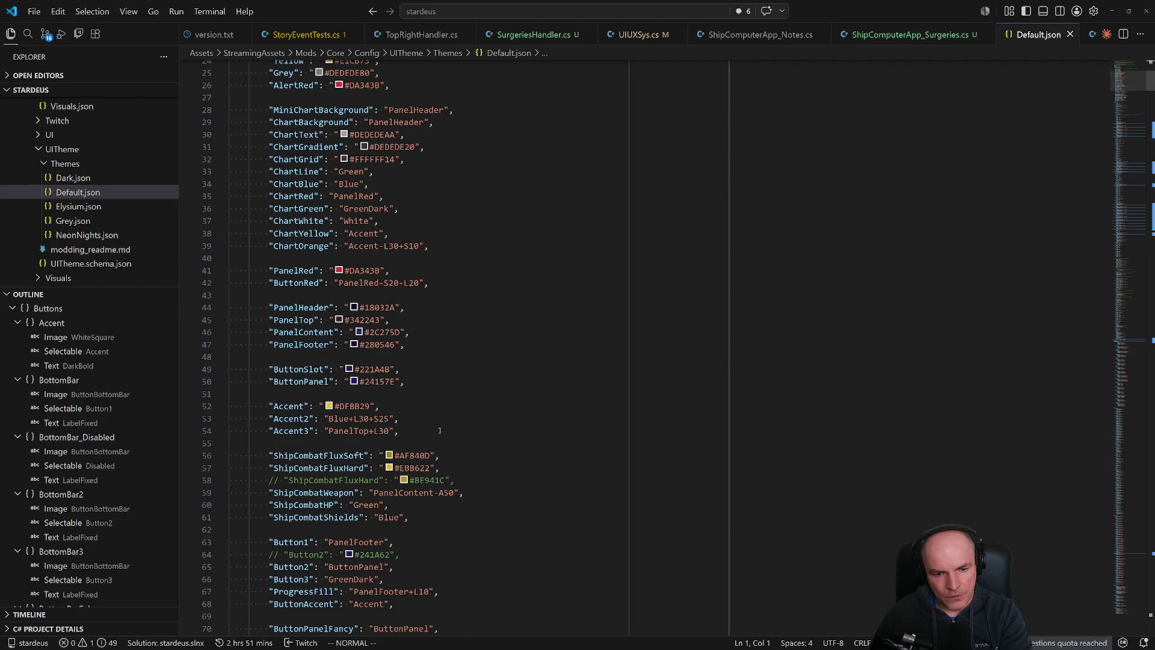
scroll(440, 431, "up", 4)
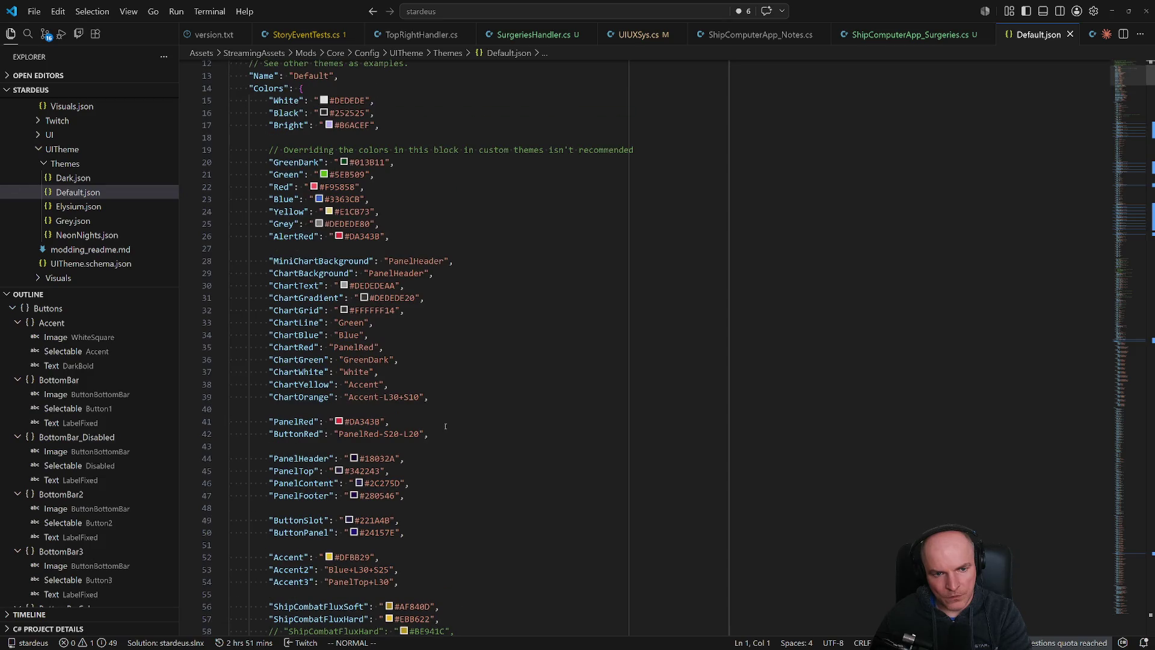
scroll(445, 426, "down", 4)
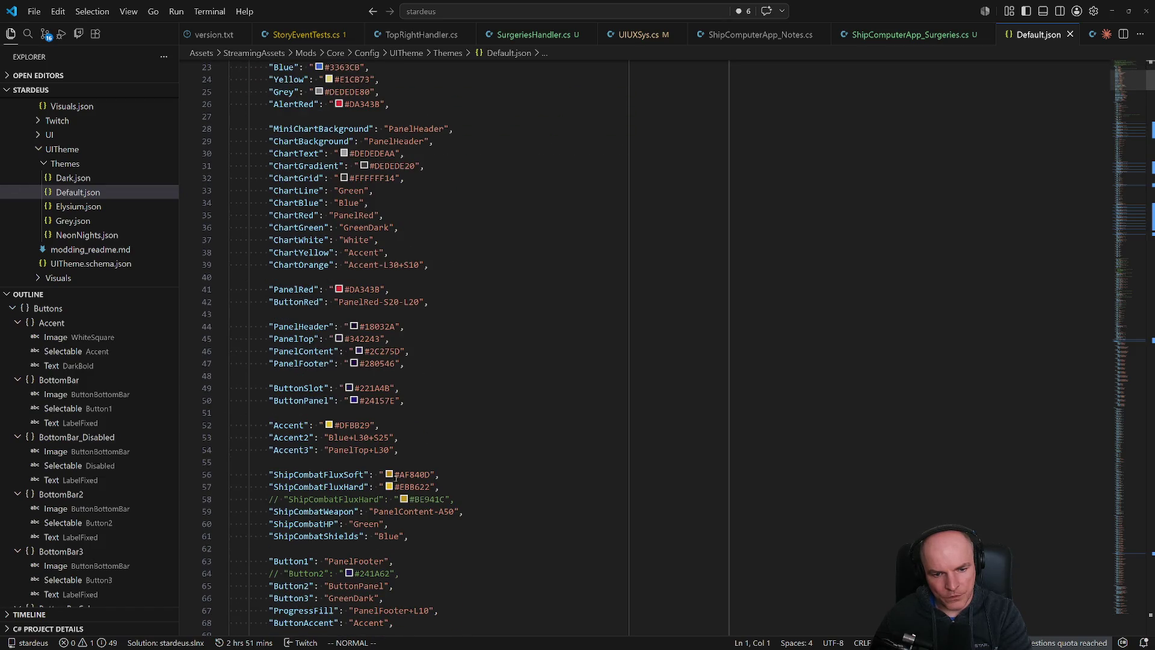
mouse_move(389, 480)
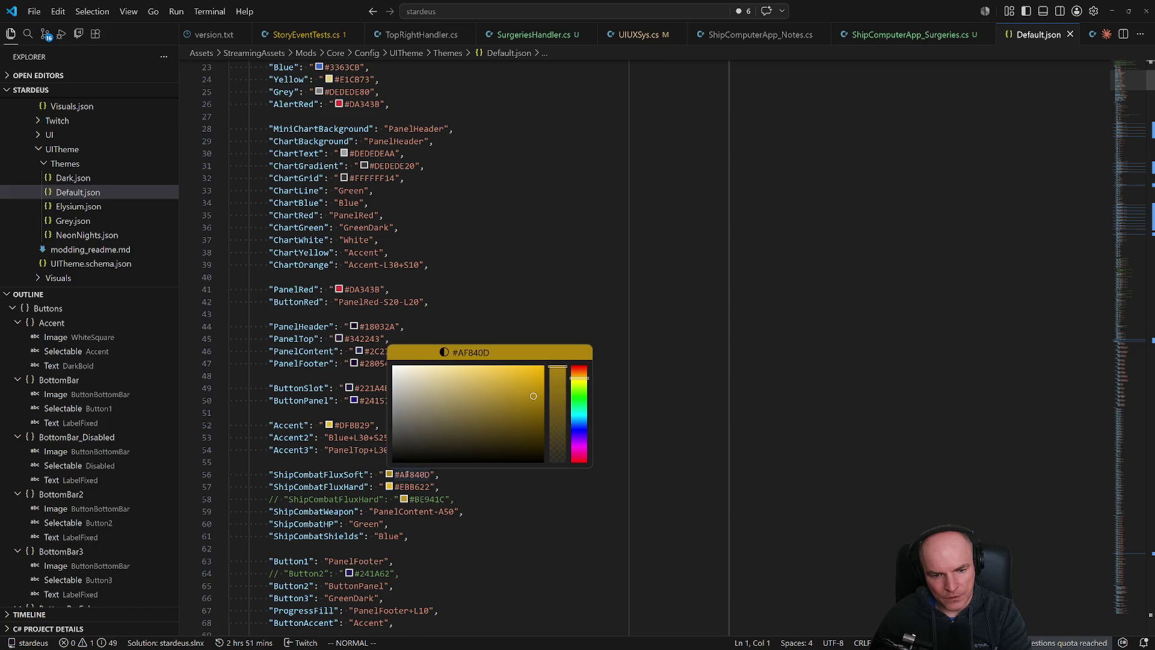
Change the Surgeries app's ColorId to "ShipCombatFluxSoft" and save.
key("alt+Tab")
key("alt+Tab")
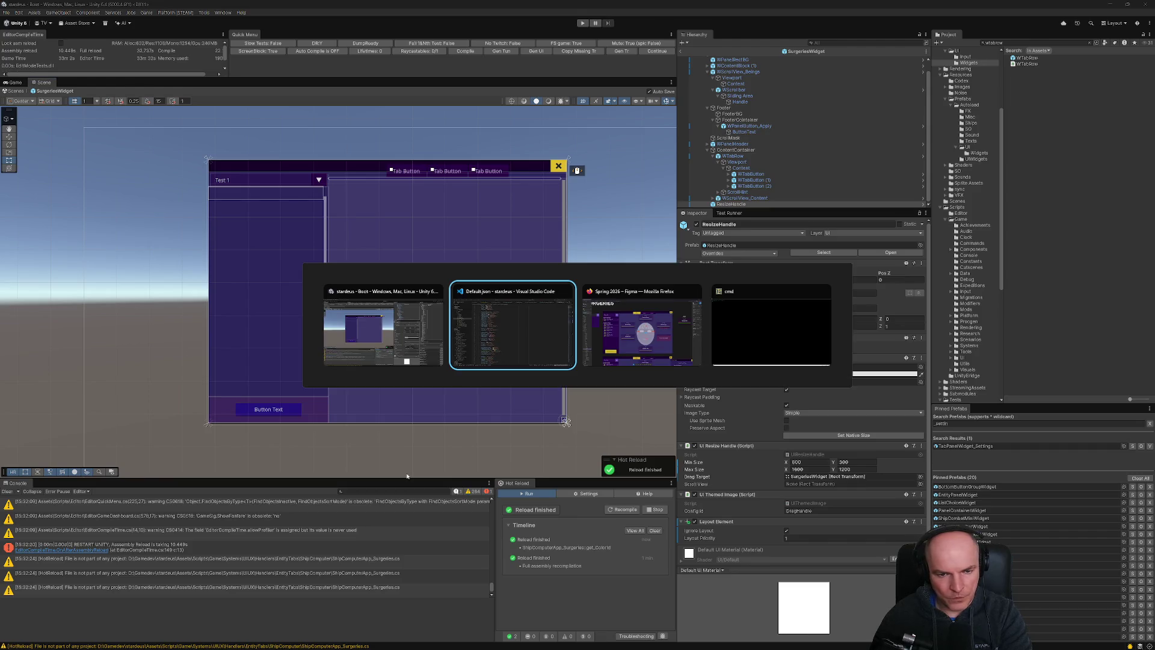
key("ctrl+p")
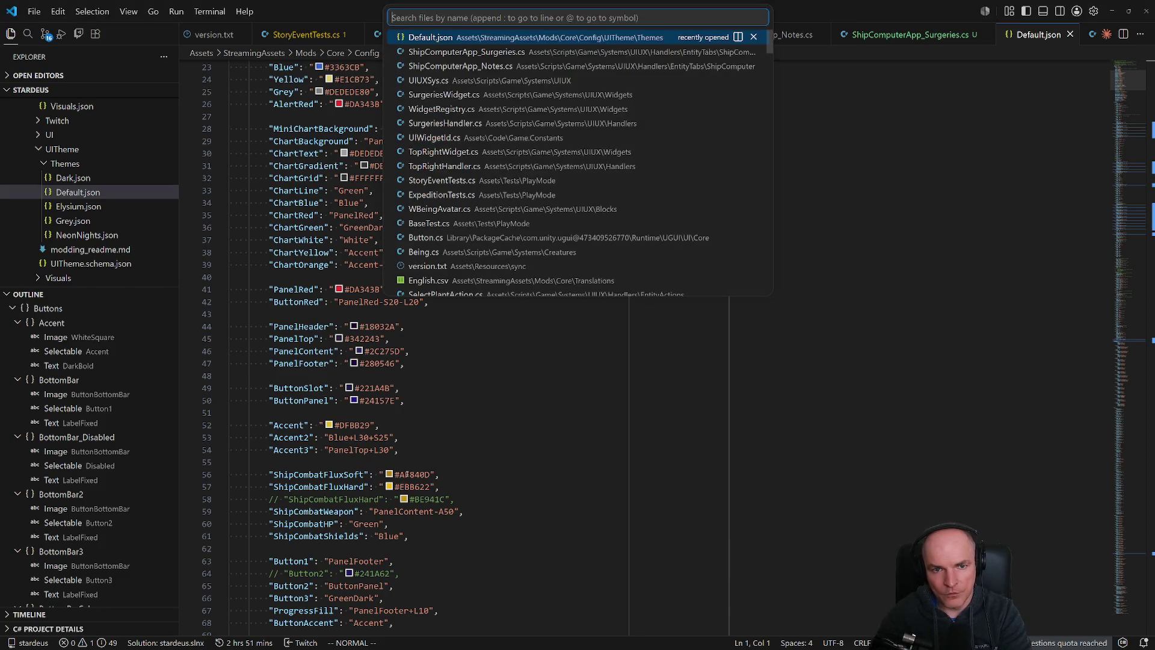
key("Return")
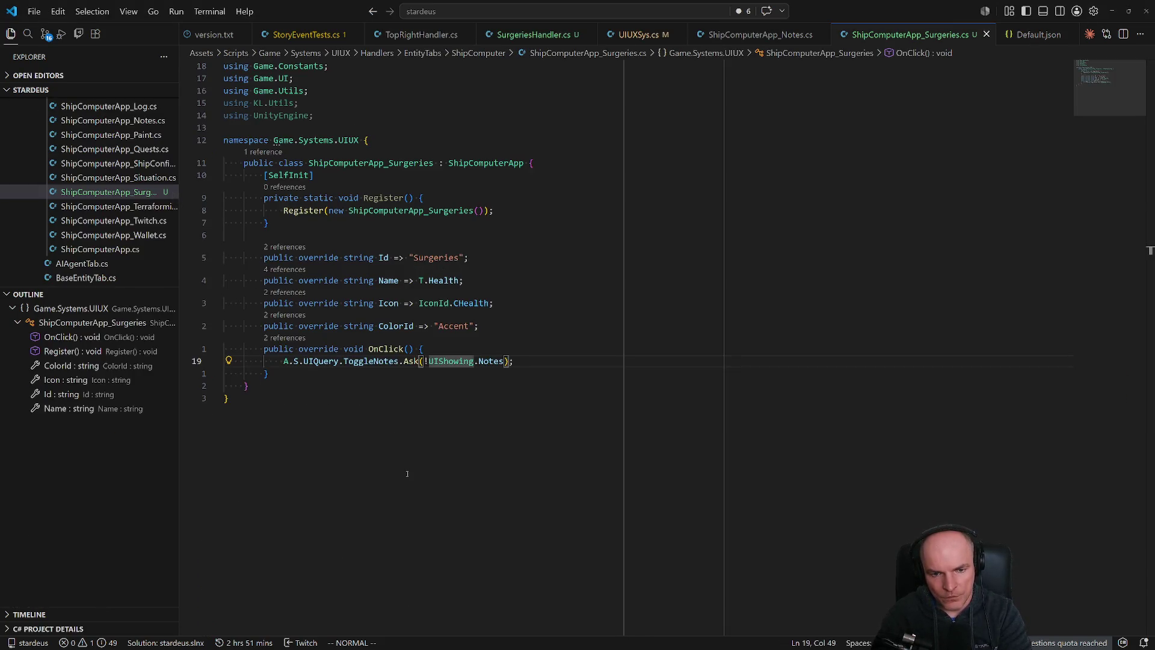
key("4")
key("k")
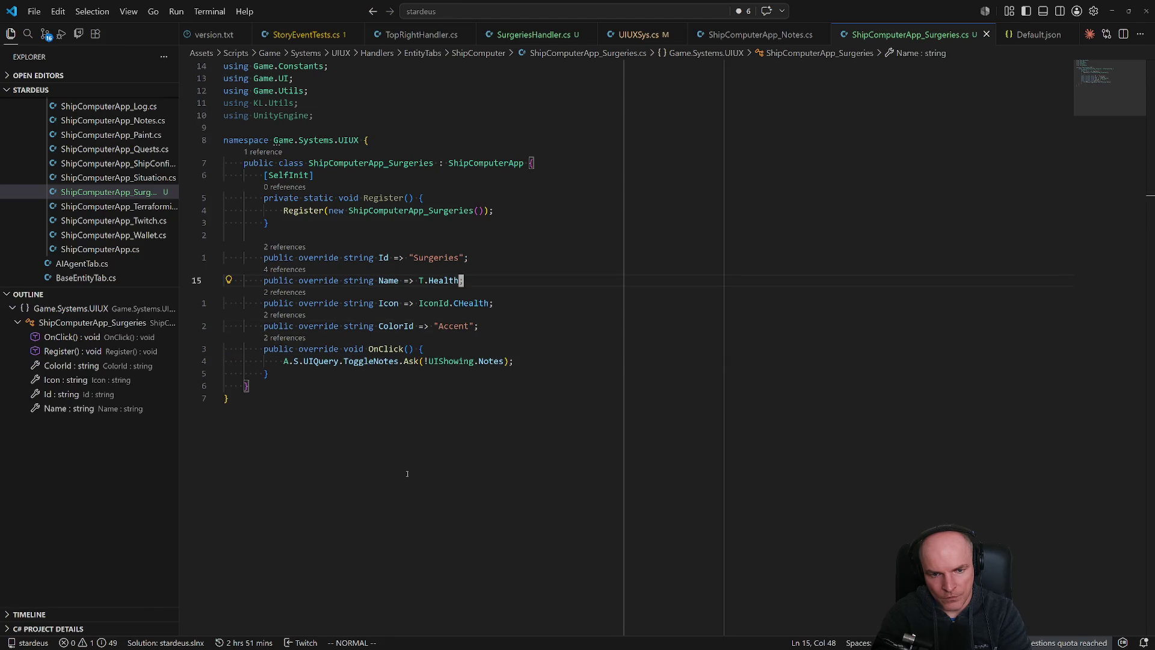
key("c")
key("i")
key("quotedbl")
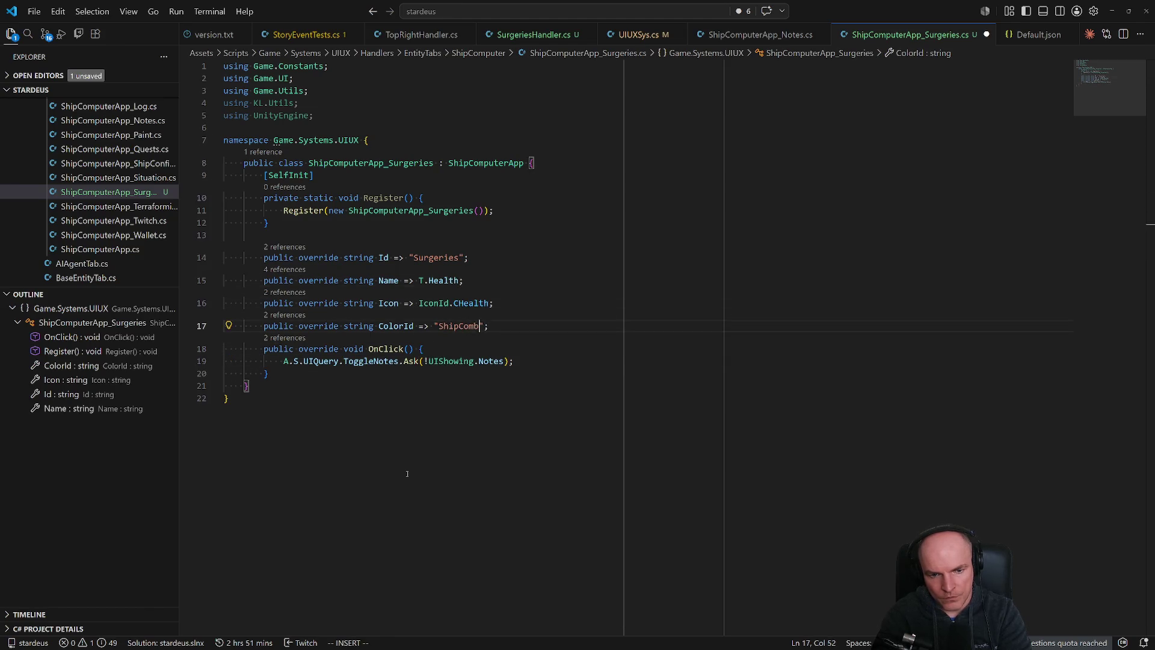
type("atFluxSoft")
key("ctrl+s")
key("Escape")
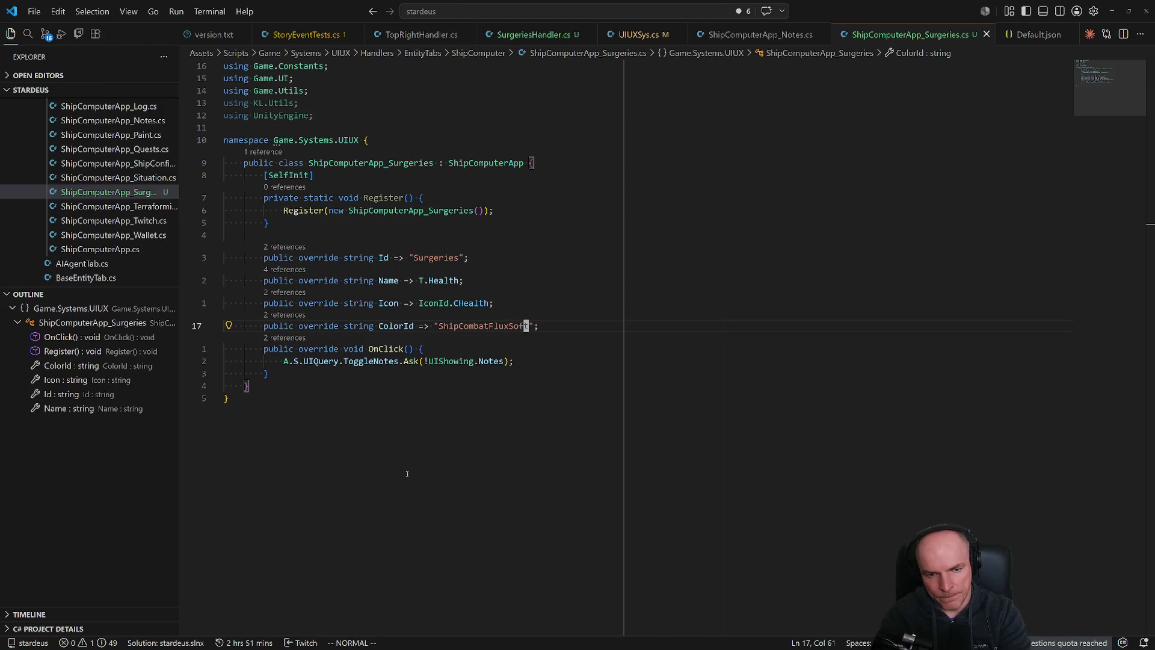
Go to UIShowing's definition, then to the UIShowingFlags enum.
key("j")
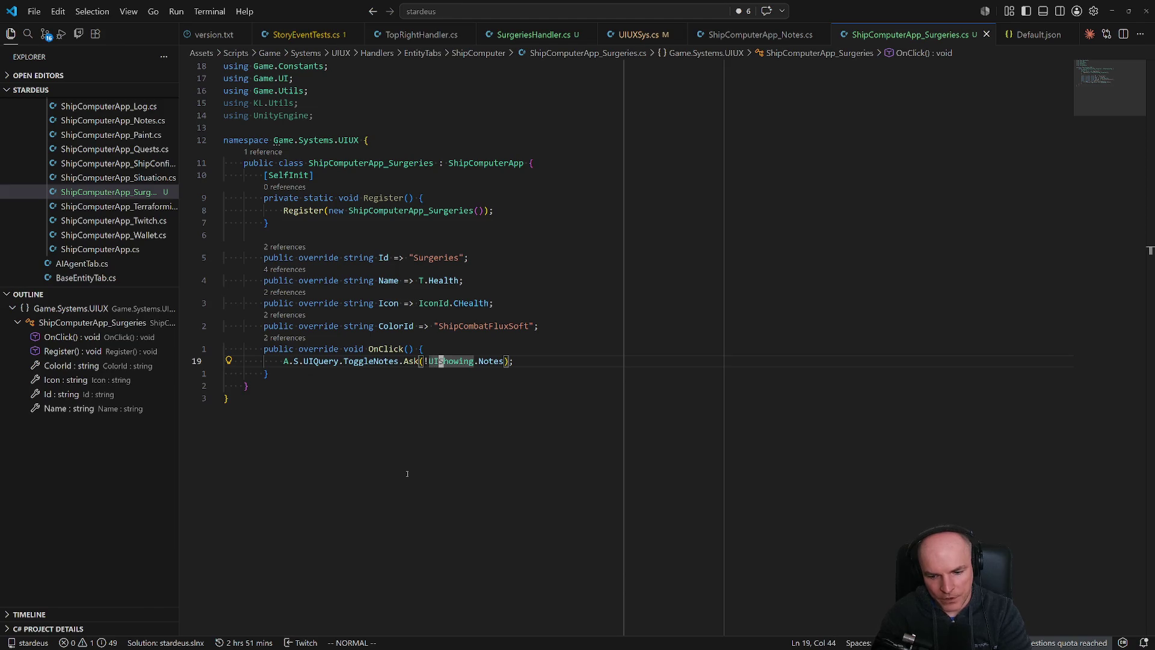
key("g")
key("d")
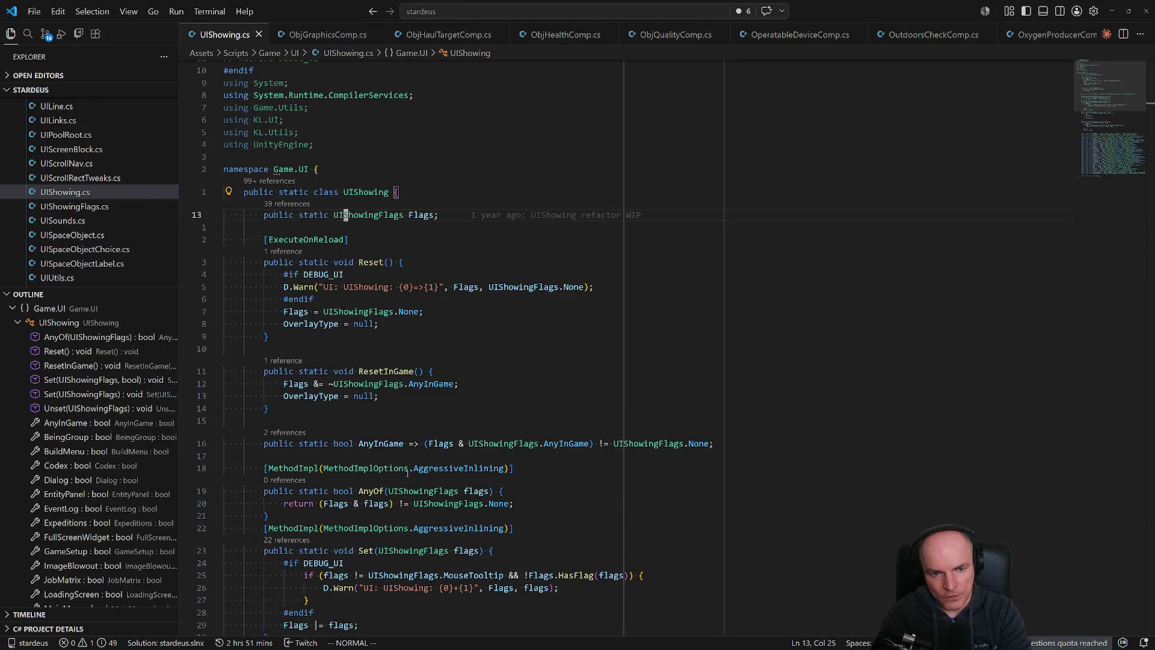
key("g")
key("d")
Rename the _UNUSED1 flag to Surgeries and save.
key("j")
key("j")
key("j")
key("j")
key("j")
key("j")
key("i")
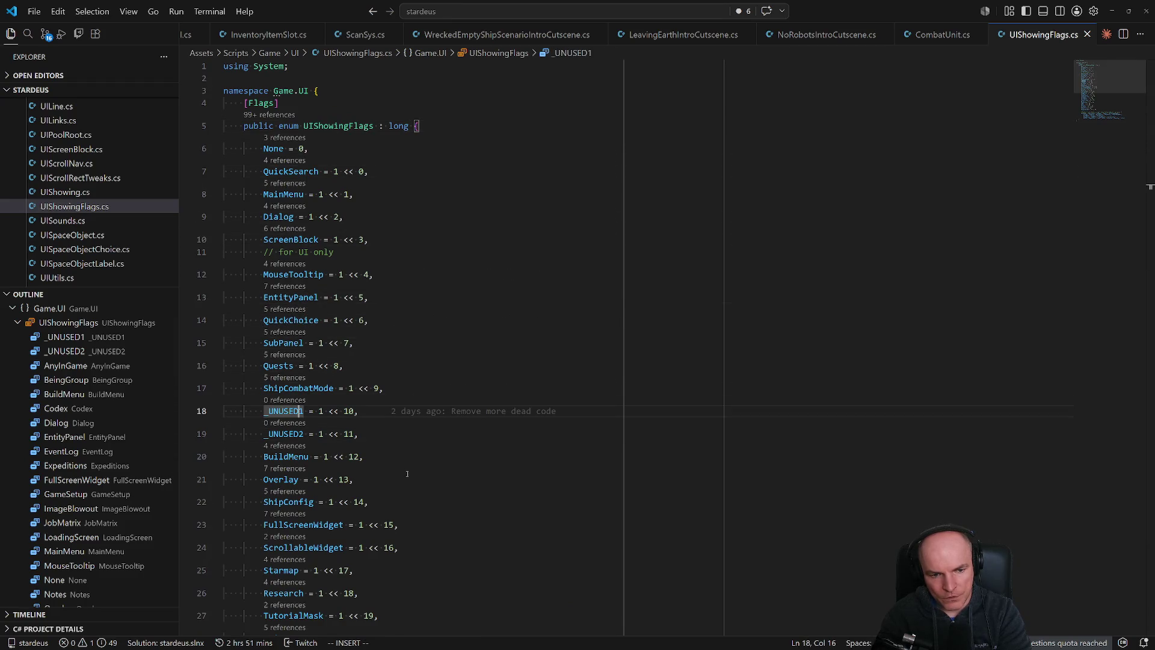
key("ctrl+BackSpace")
key("Delete")
type("Surgeries")
key("Escape")
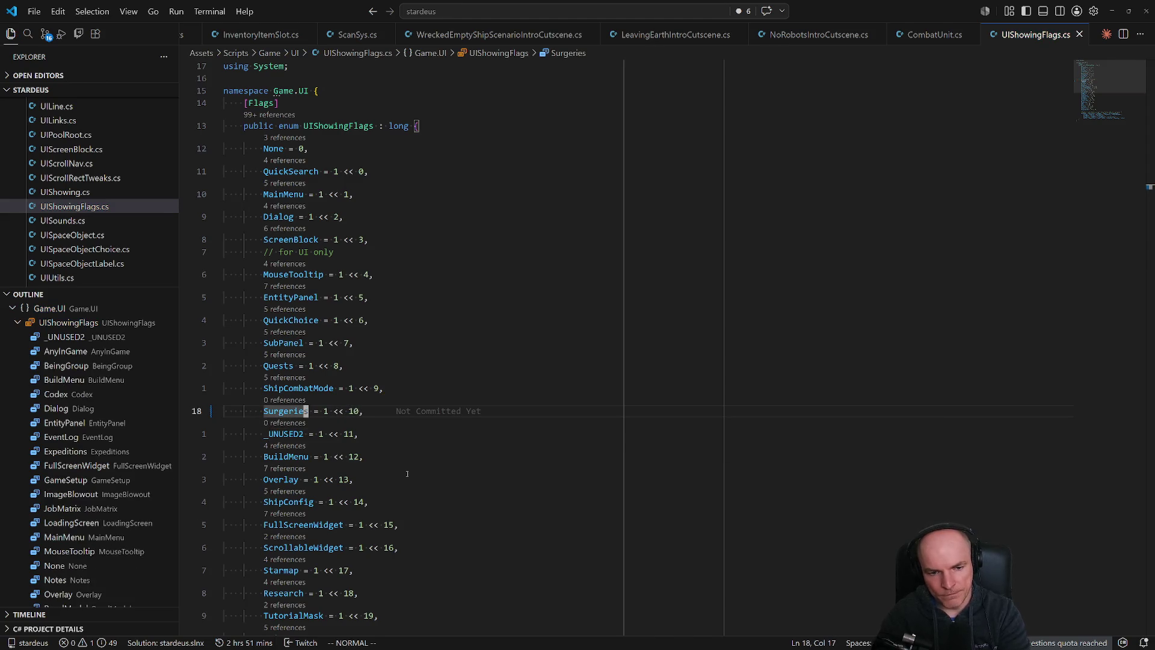
key("ctrl+s")
Add Surgeries to the AnyInGame flag combination and save.
scroll(444, 483, "down", 5)
scroll(444, 483, "down", 4)
left_click(528, 463)
type("A Surgeries |")
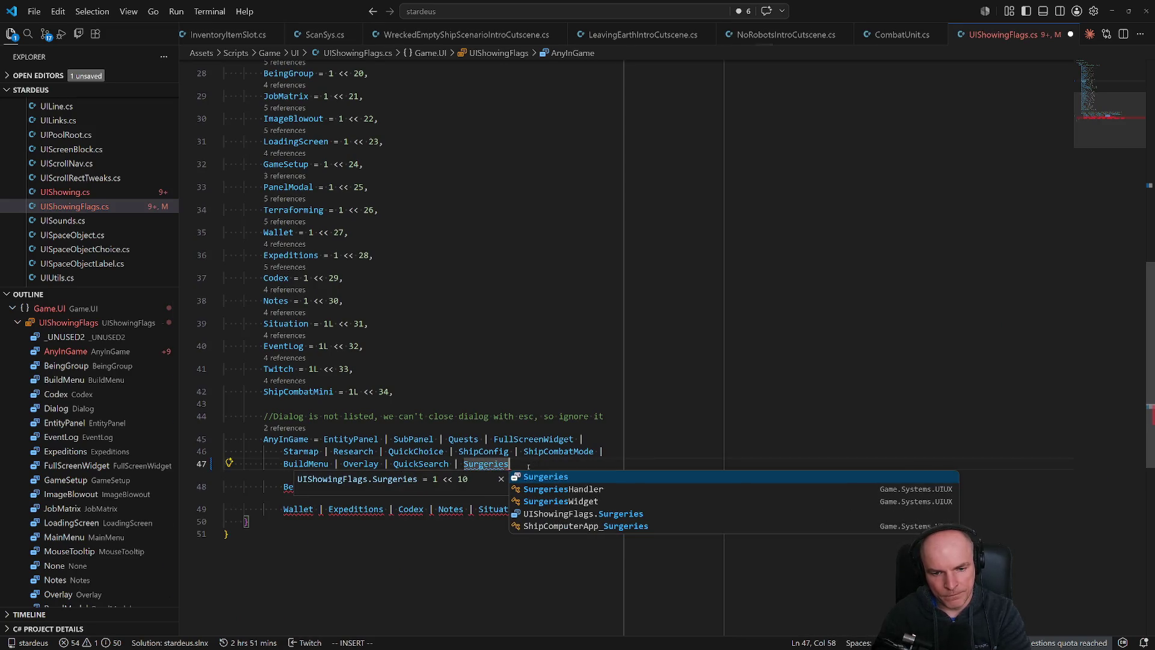
key("Escape")
key("ctrl+s")
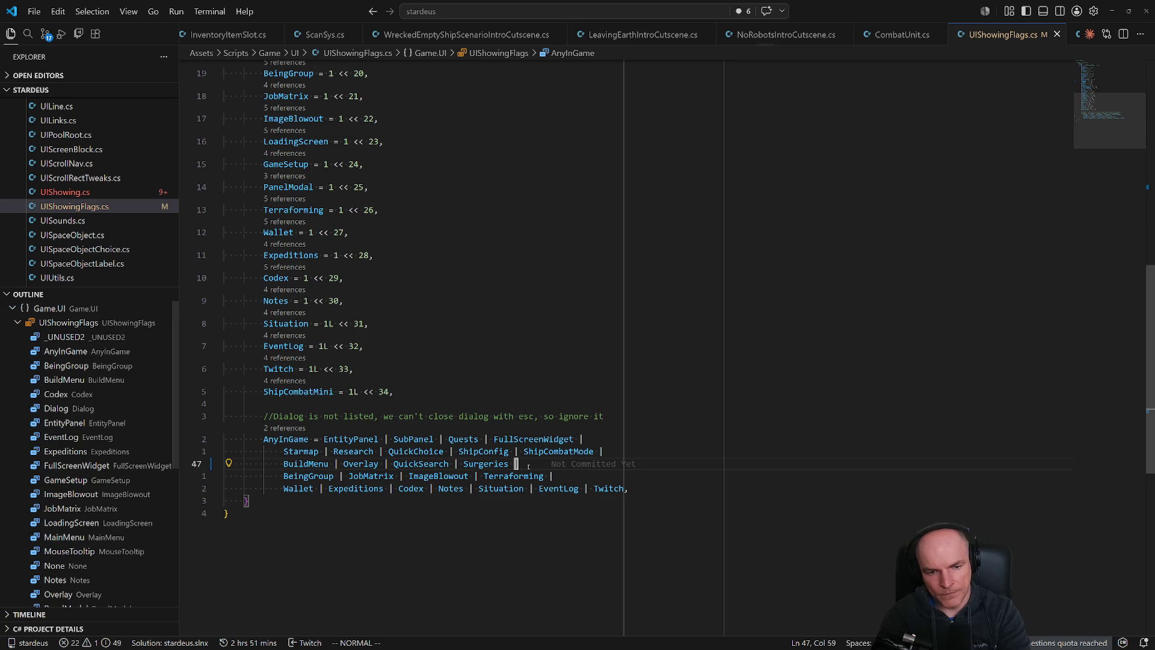
Open UIShowing.cs and duplicate the Twitch property line.
key("ctrl+p")
key("Down")
key("Return")
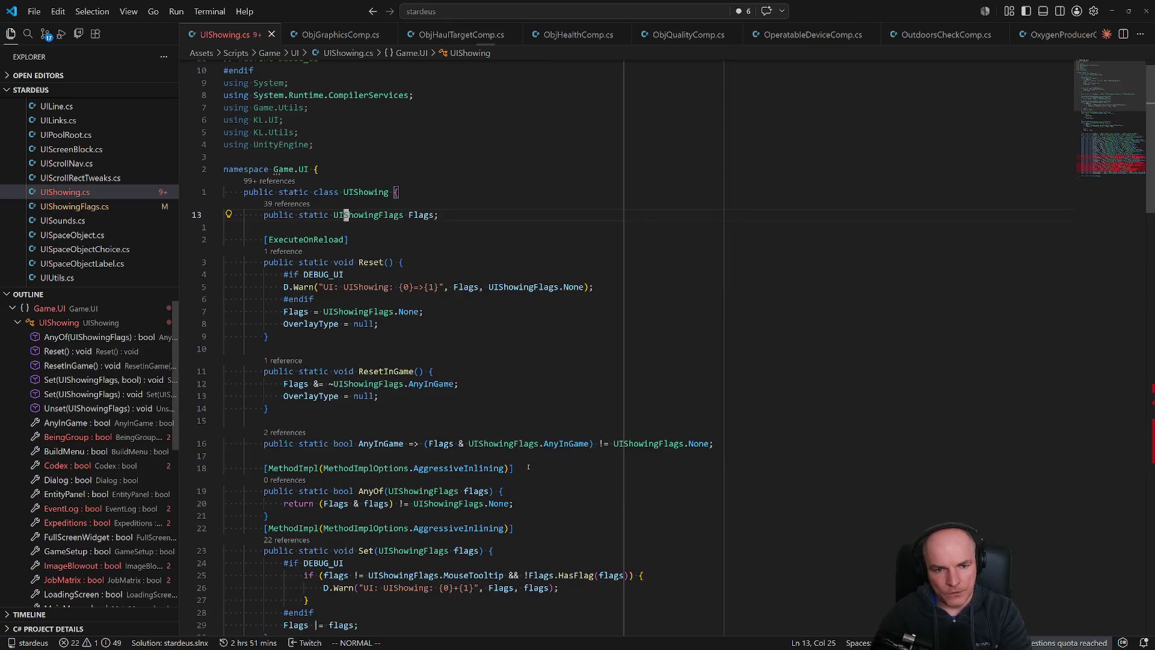
scroll(504, 412, "down", 3)
scroll(505, 411, "down", 15)
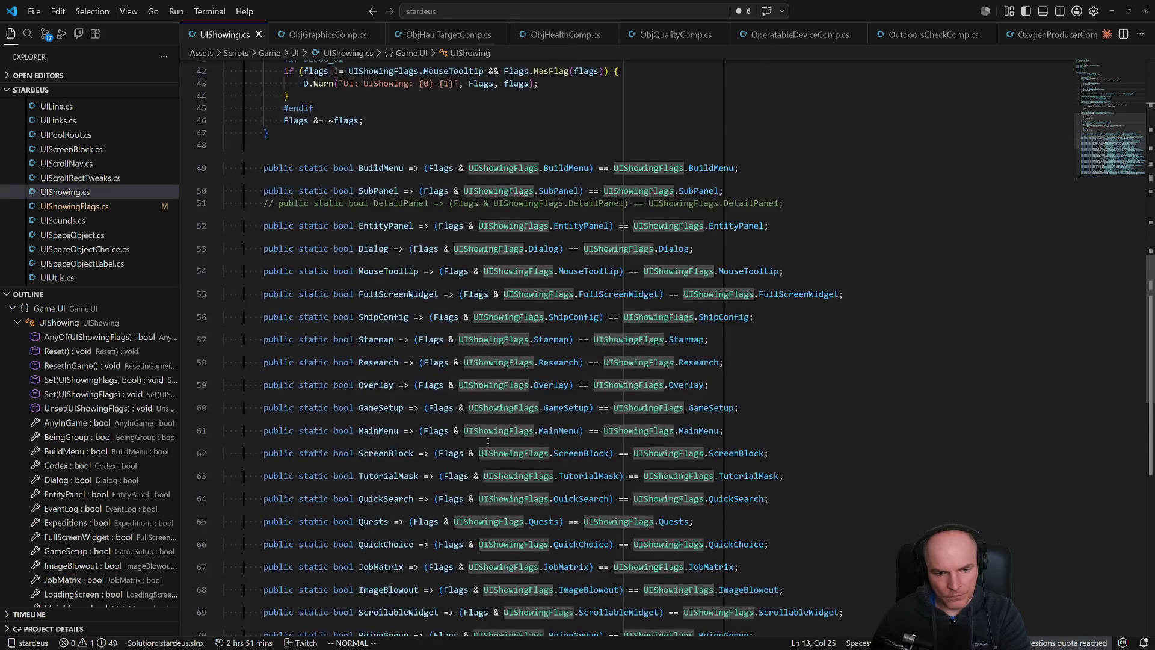
scroll(402, 441, "down", 6)
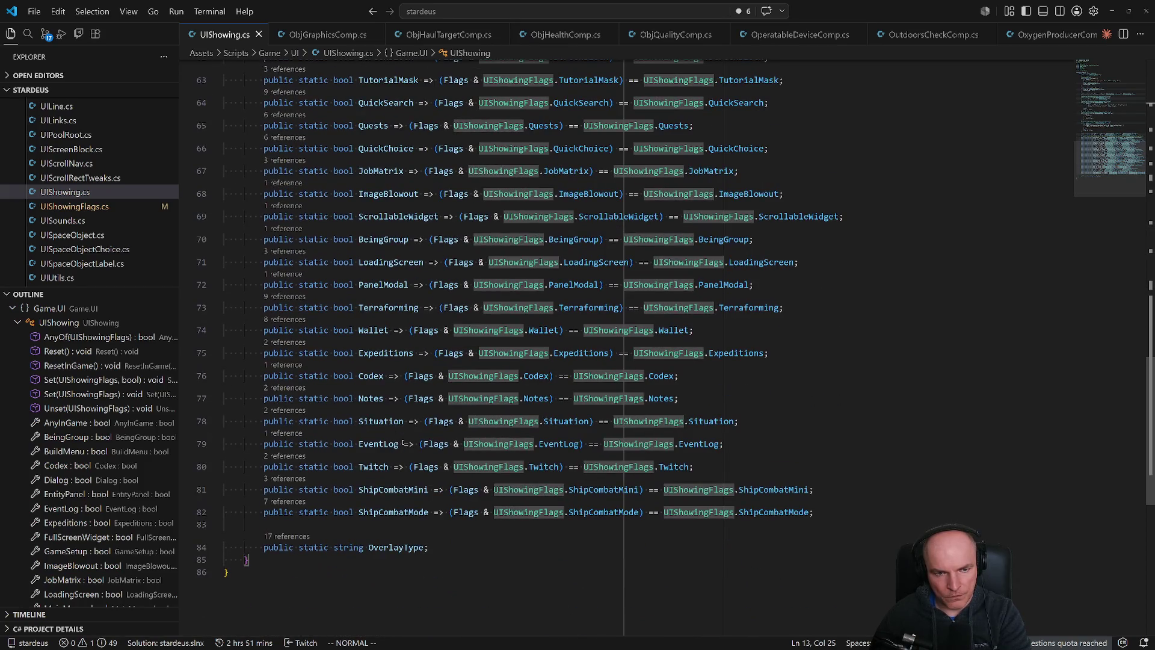
scroll(404, 437, "up", 4)
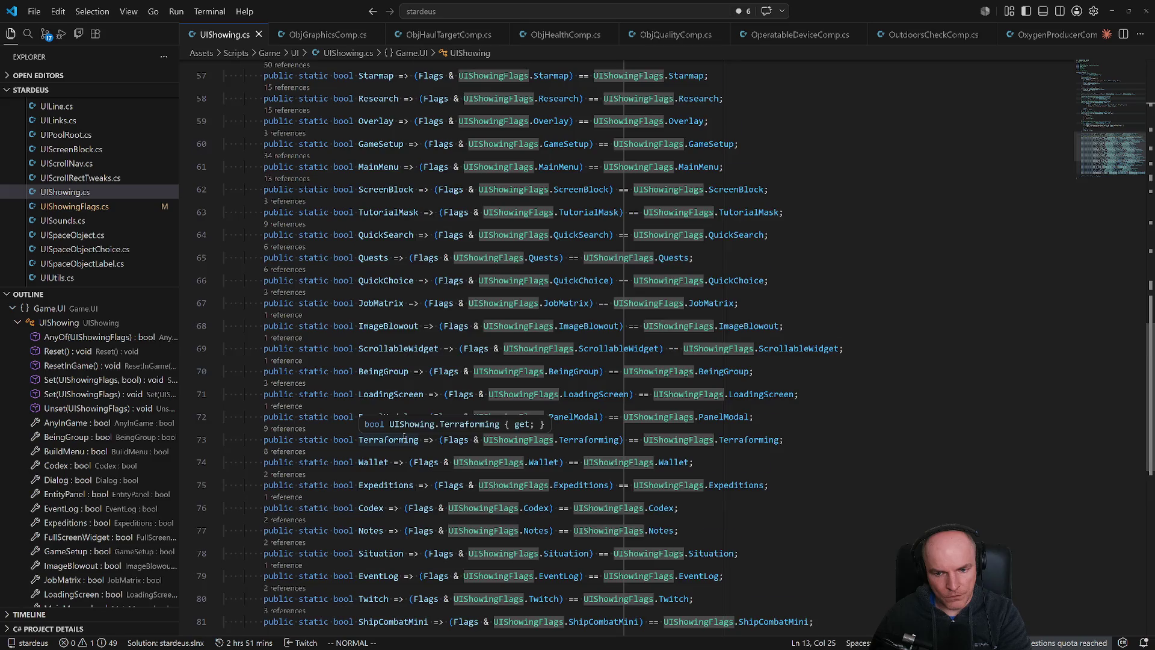
scroll(404, 436, "down", 2)
left_click(374, 467)
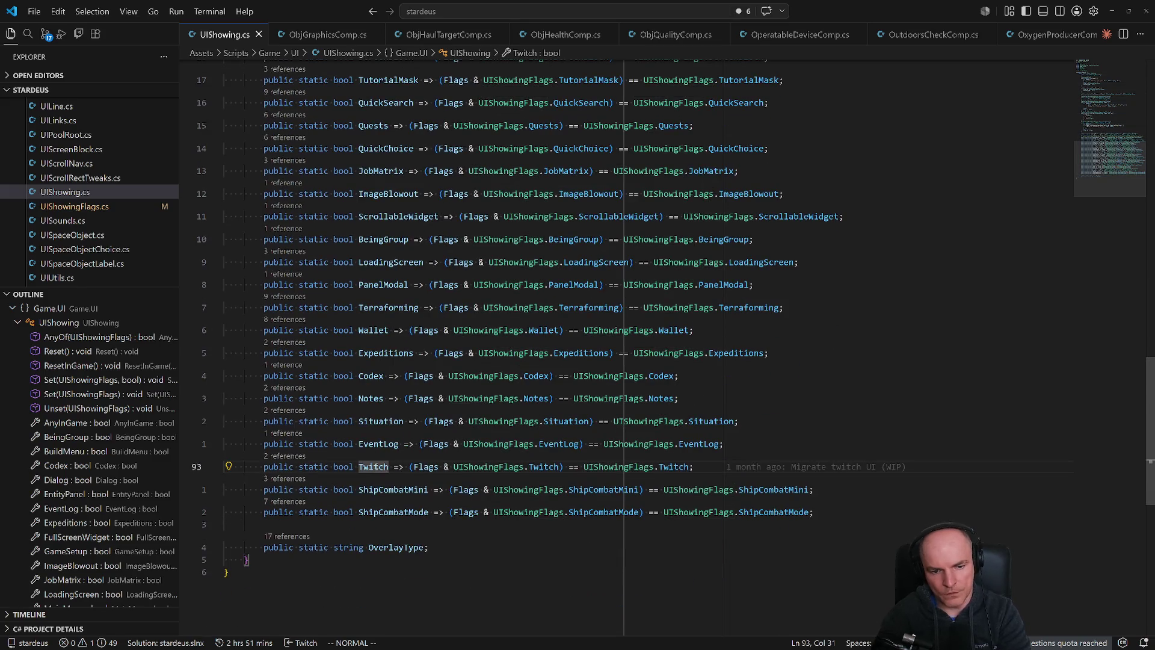
key("shift+alt+Down")
Rename the copy to a Surgeries property checking UIShowingFlags.Surgeries and save.
type("ciwSurger")
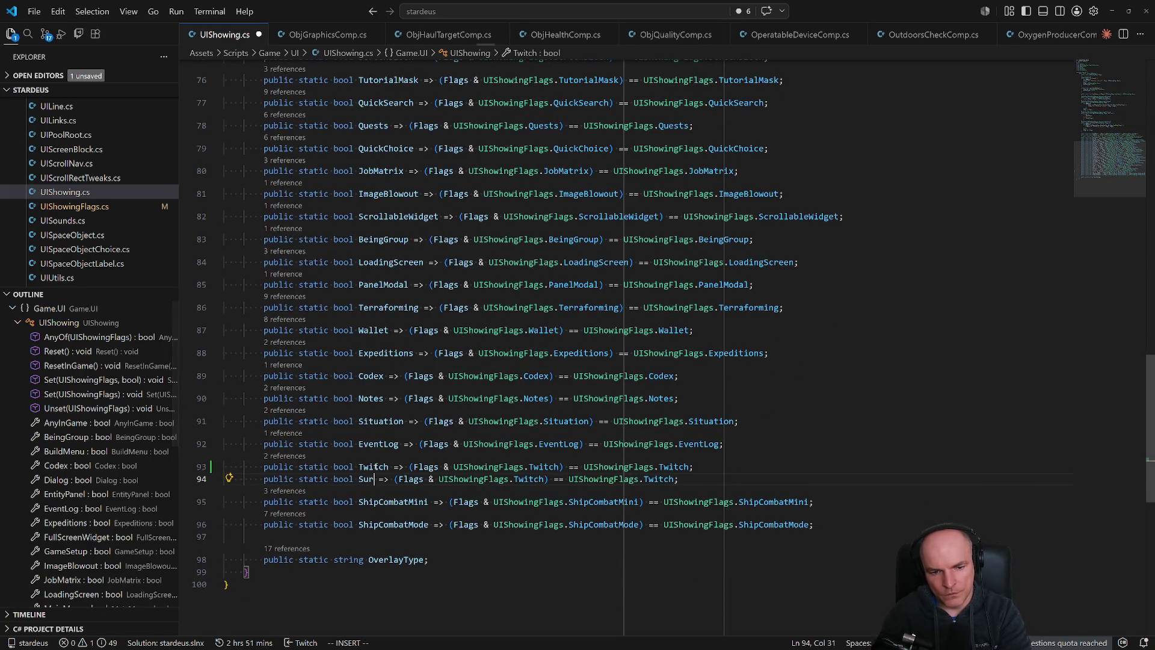
type("ies")
key("Escape")
key("w")
key("w")
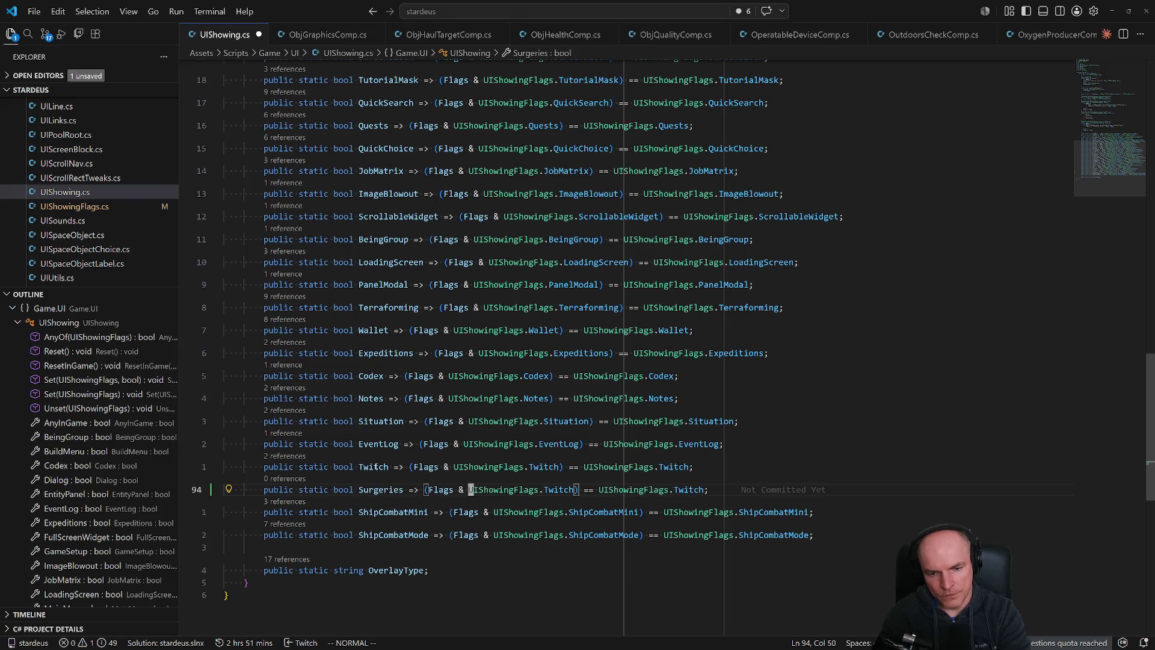
type("ciwSurgeries")
key("Escape")
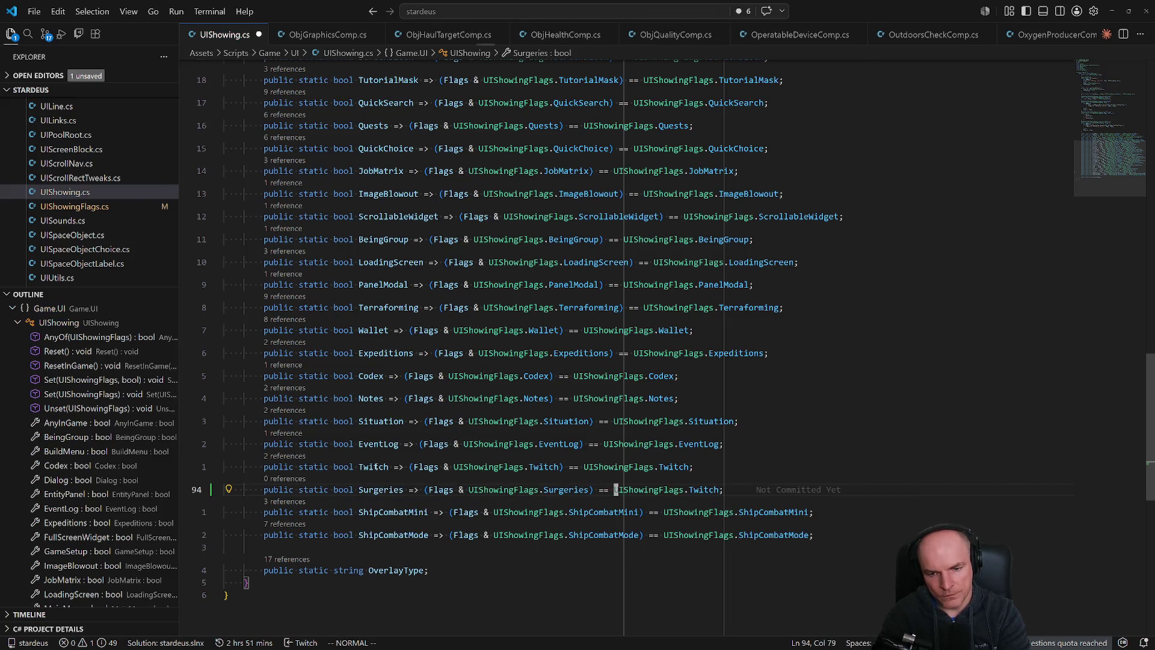
type("ciwSurgeries")
key("Escape")
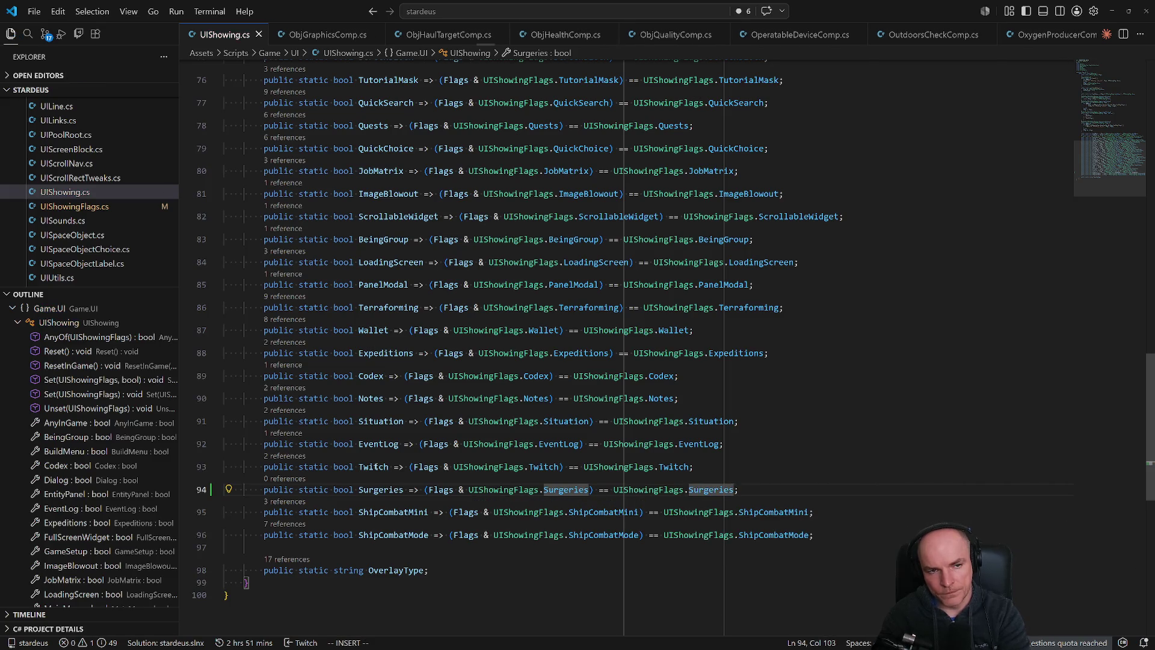
key("ctrl+s")
key("ctrl+p")
key("Down")
key("Down")
key("Down")
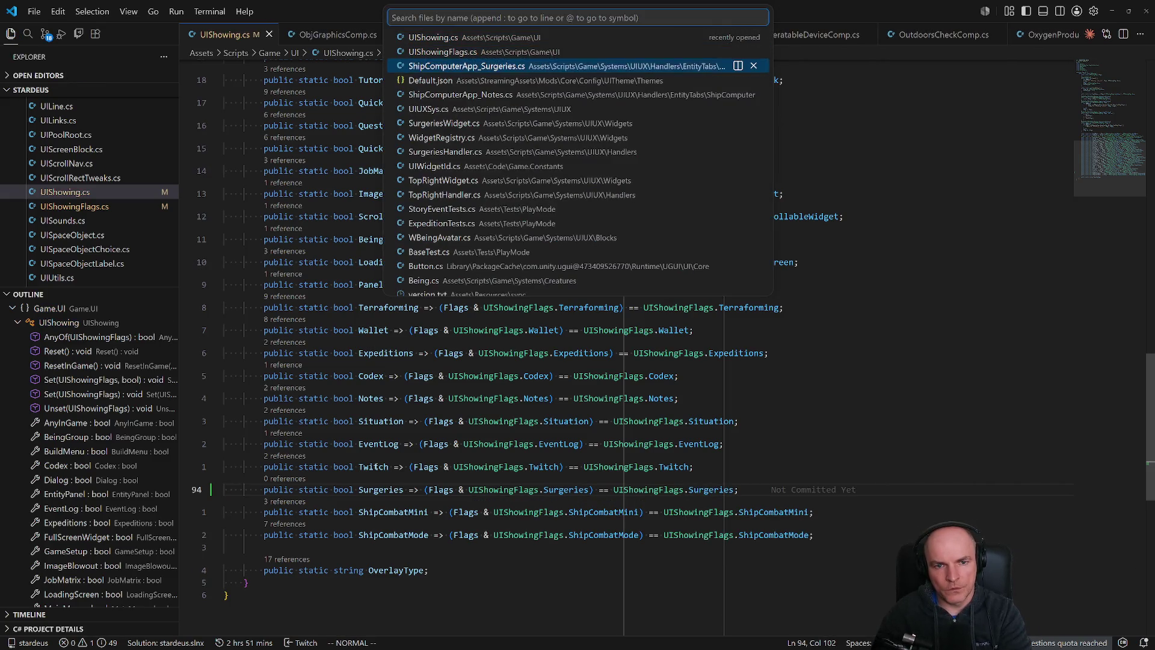
Open UIQuery.cs from SurgeriesHandler.cs and jump to the ToggleNotes query declaration.
key("Down")
key("Return")
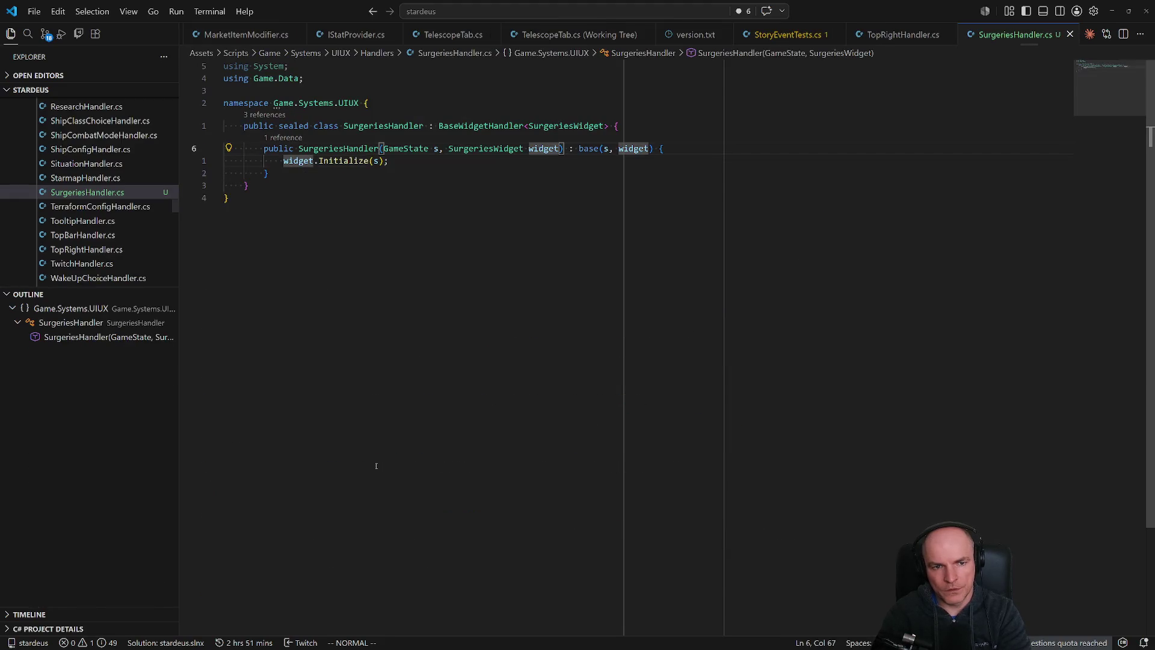
key("j")
key("j")
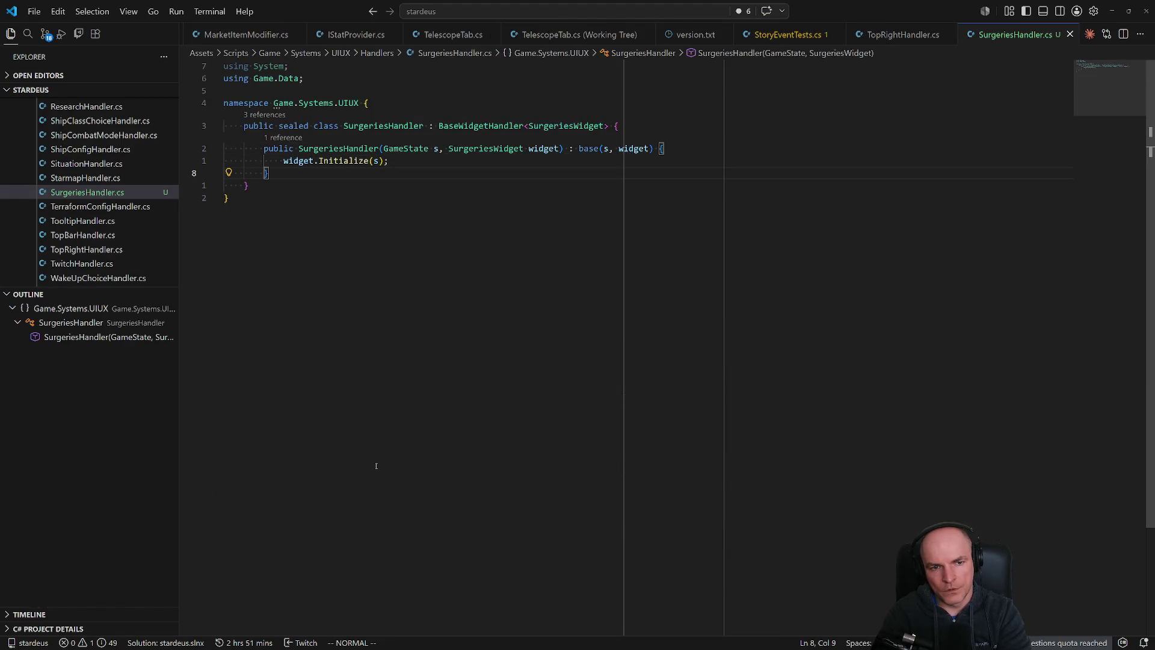
key("ctrl+p")
type("uiquery")
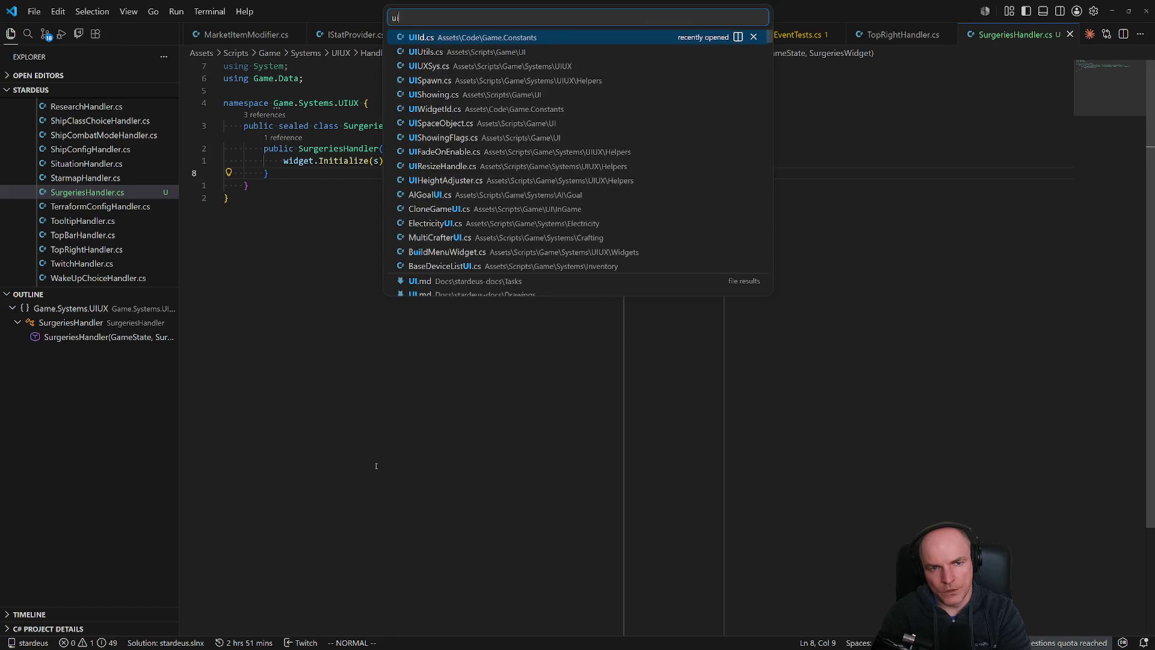
key("Return")
key("ctrl+shift+o")
type("togg")
key("Down")
key("Down")
key("Down")
key("Return")
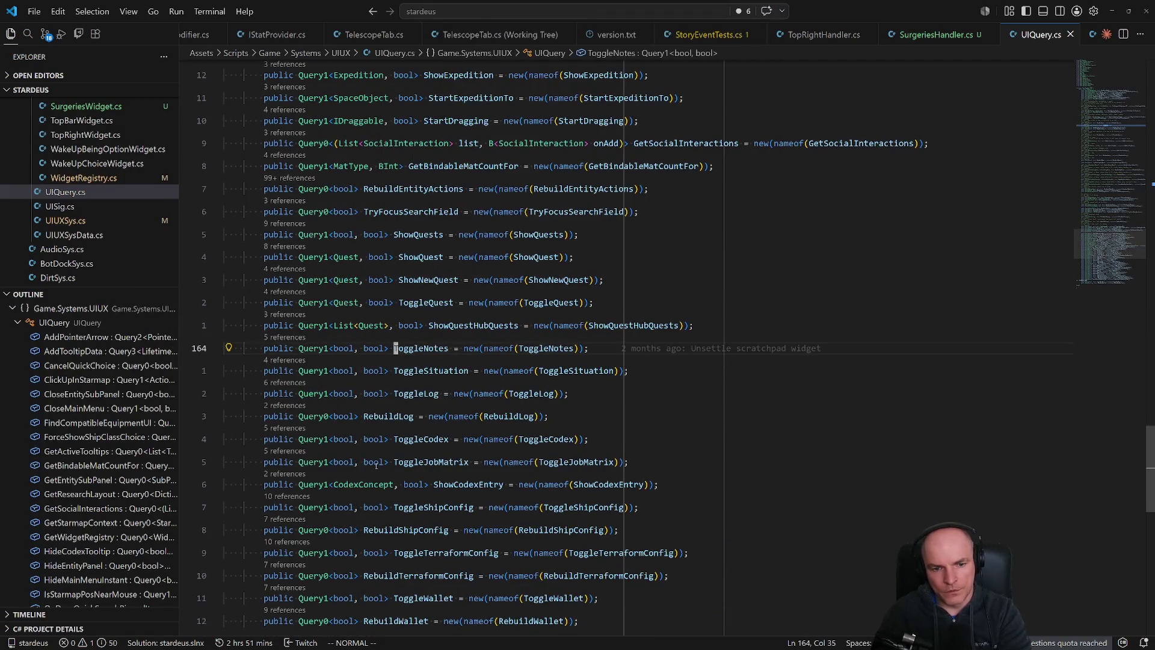
Duplicate the ToggleNotes line, renaming the field and its nameof to ToggleSurgeries.
key("y")
key("y")
key("p")
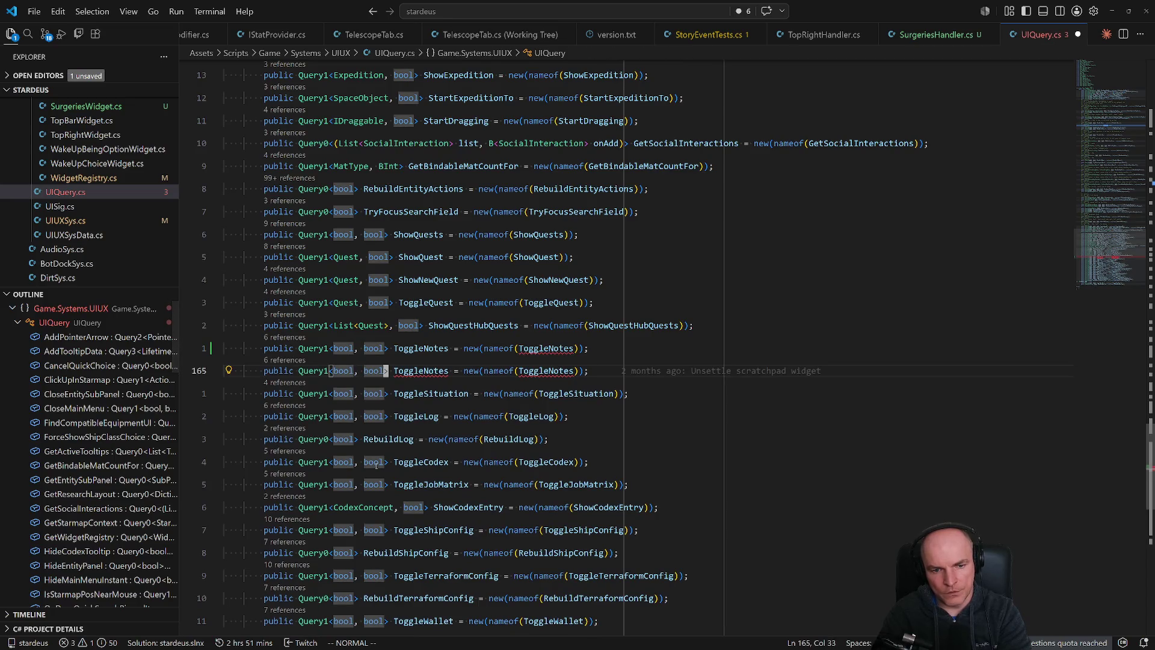
type("wcwTog")
type("gleSurgeries")
key("Escape")
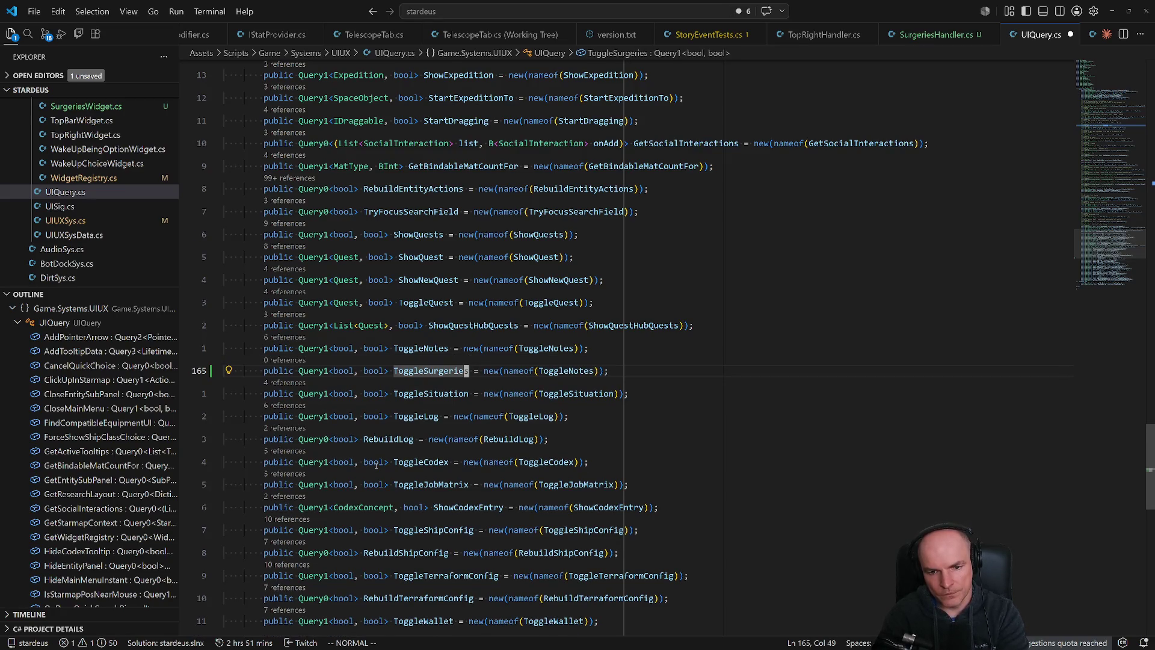
key("w")
key("w")
key("l")
key("l")
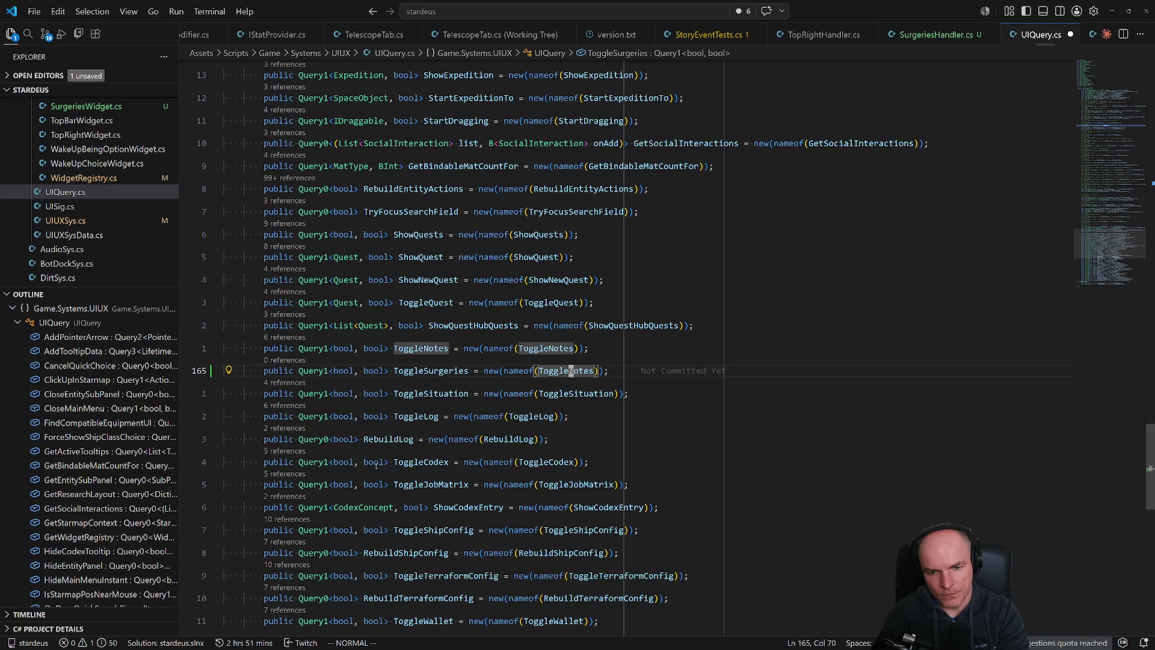
type("ciwToggleSurgeries")
key("Escape")
Save UIQuery.cs and return to SurgeriesHandler.cs.
key("ctrl+s")
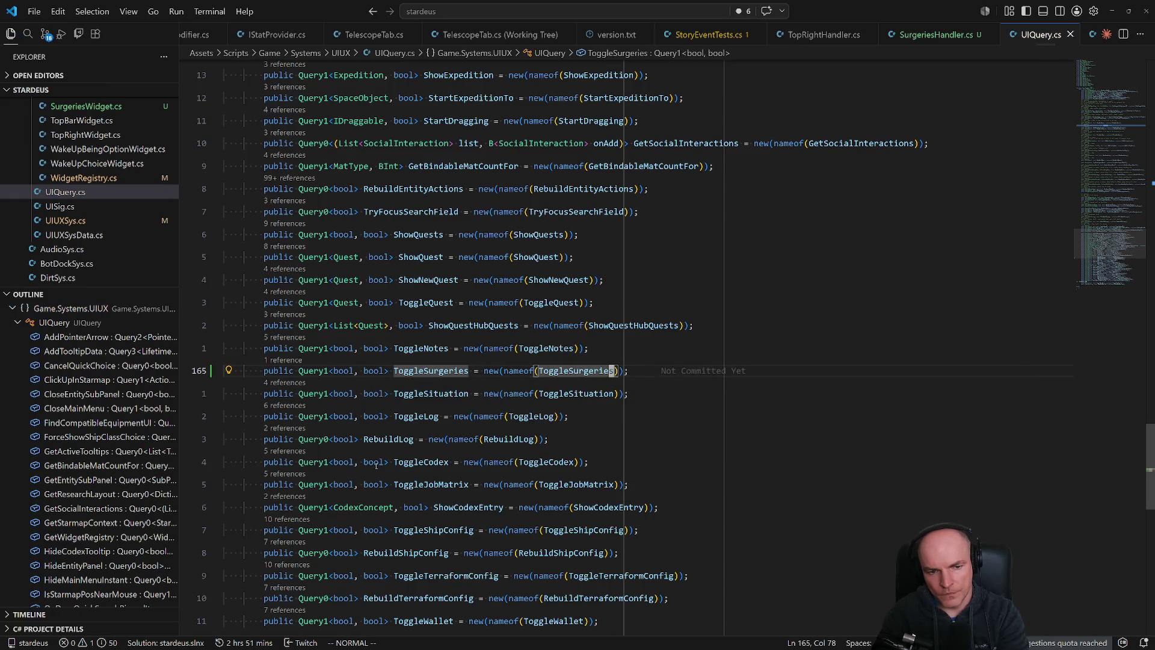
key("ctrl+p")
key("Return")
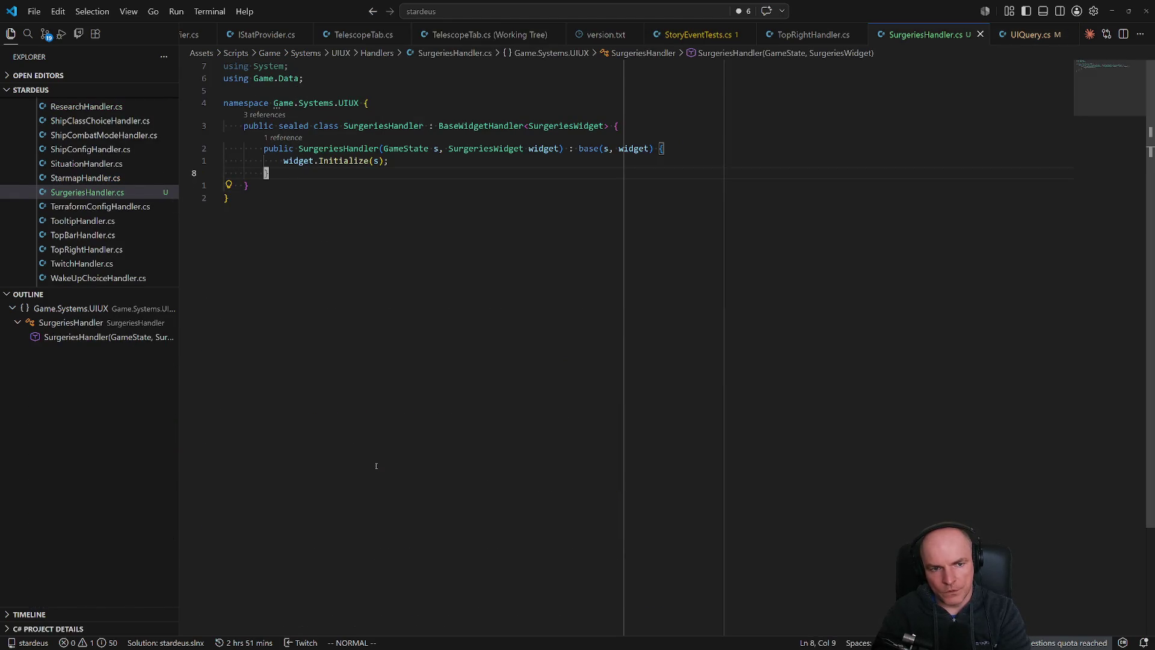
Add s.UIQuery.ToggleSurgeries.SetResponder(OnToggle); to SurgeriesHandler and save.
type("kOs.qu")
key("Tab")
type(".toggleSu")
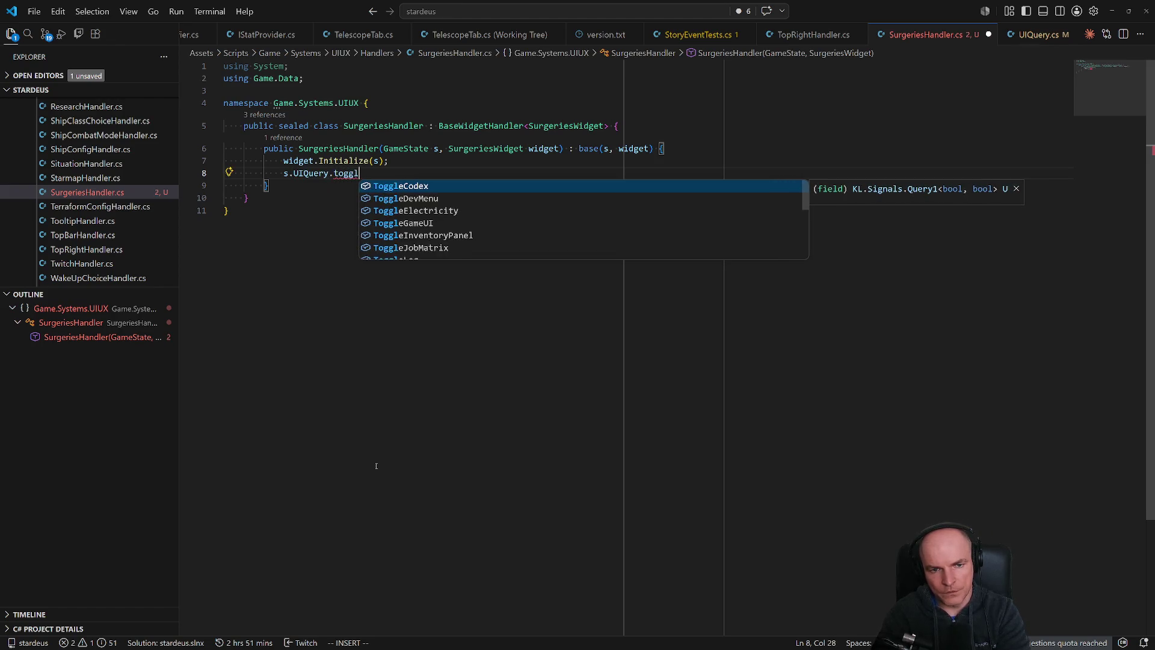
key("Tab")
type(".")
key("BackSpace")
key("BackSpace")
type("se")
key("Tab")
type("(OnToggleSur")
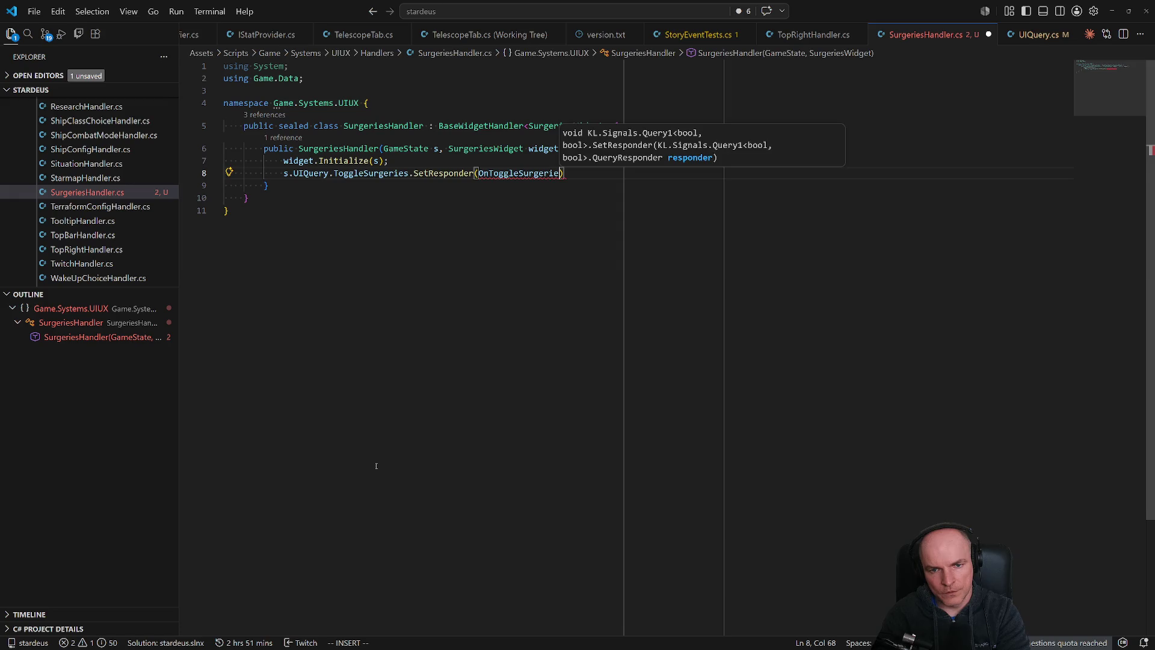
key("BackSpace")
key("BackSpace")
key("BackSpace")
key("Escape")
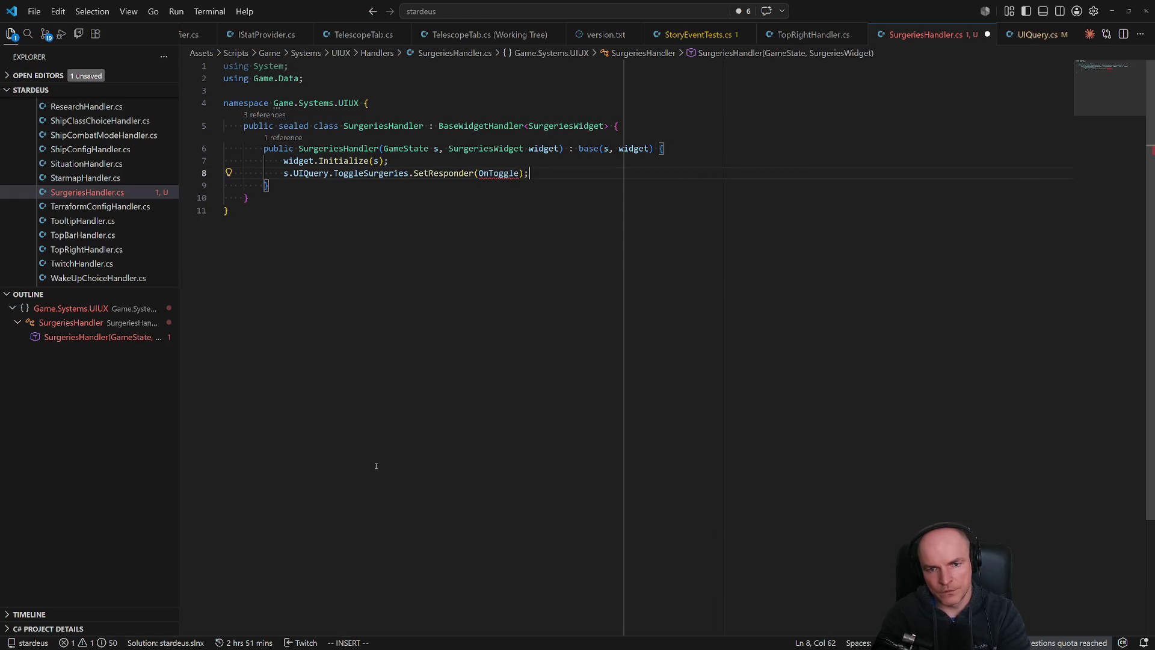
key("Escape")
key("ctrl+s")
Generate the OnToggle method via quick fix, name its parameter show, and remove the NotImplementedException.
key("ctrl+period")
key("Return")
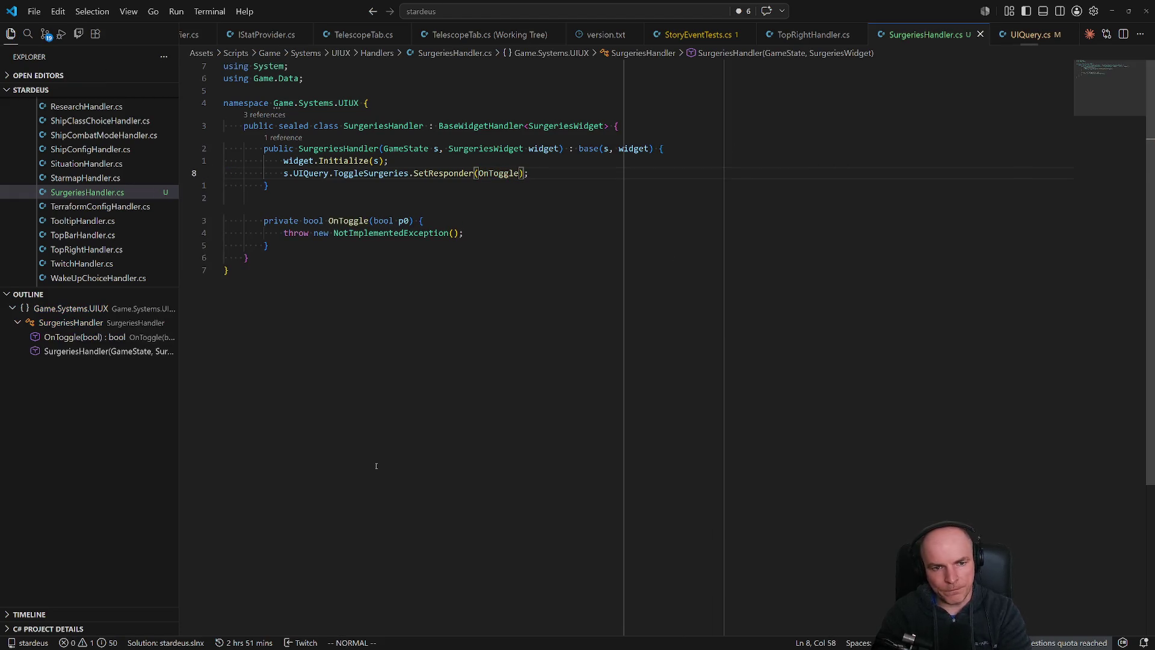
type("bciwshow")
key("Escape")
key("j")
key("d")
key("d")
key("shift+o")
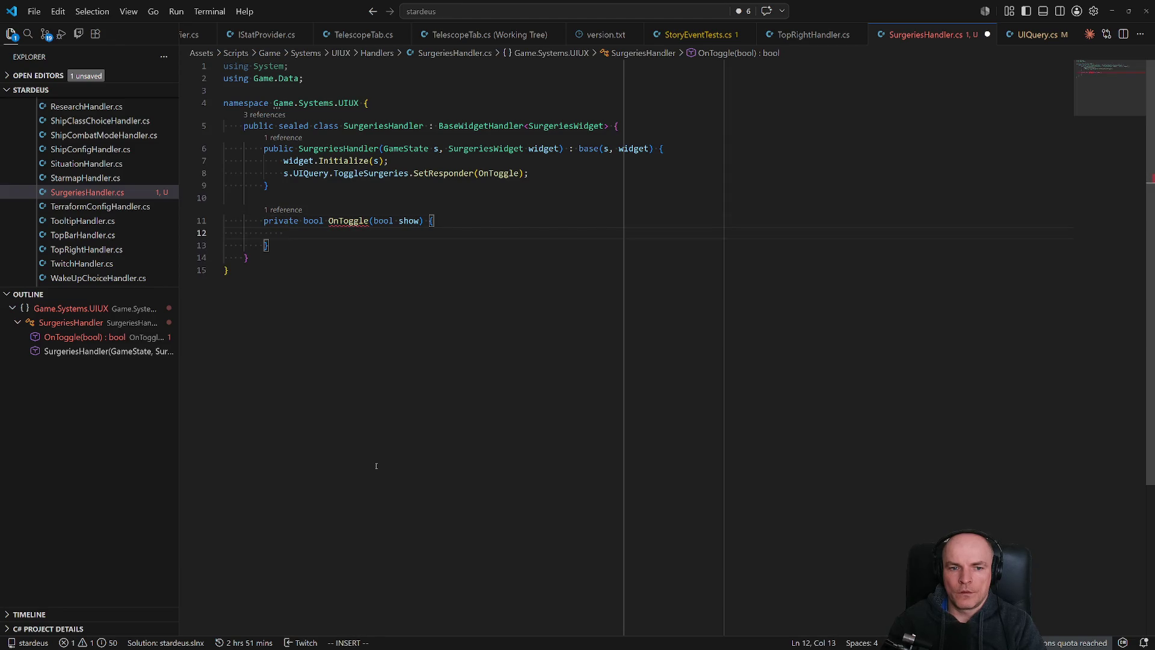
Fill OnToggle with widget.Toggle(show); and return true;.
type("widget.tog")
key("Tab")
type("(show);")
key("Escape")
type("return ")
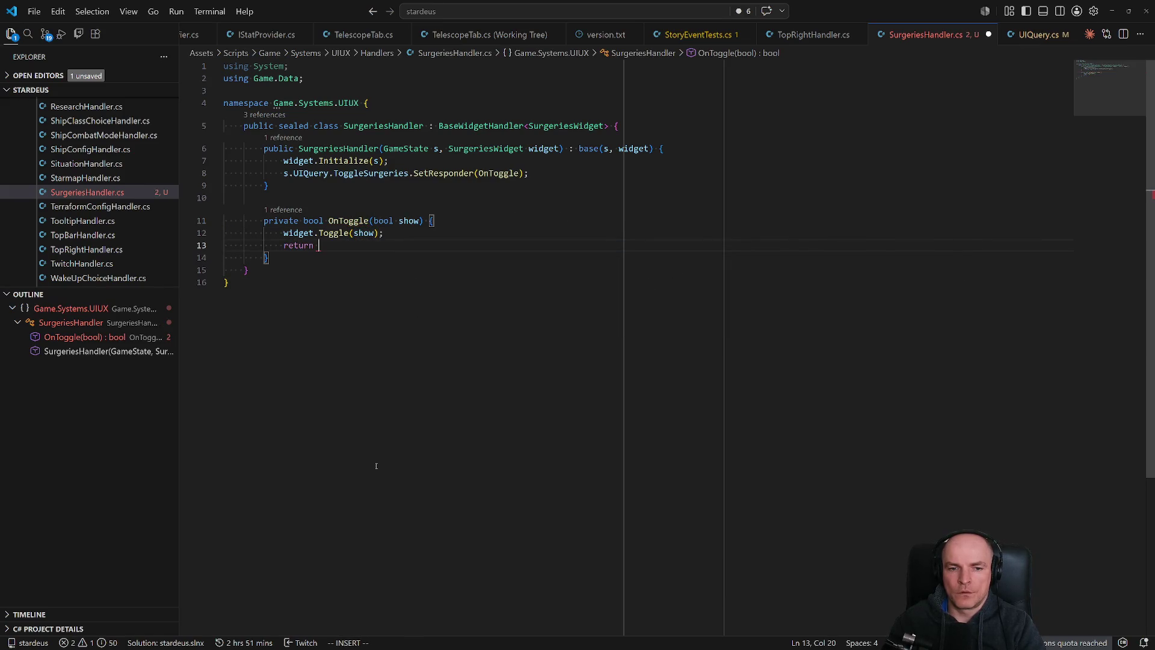
type("UISH")
type("ig")
type("wing.sur")
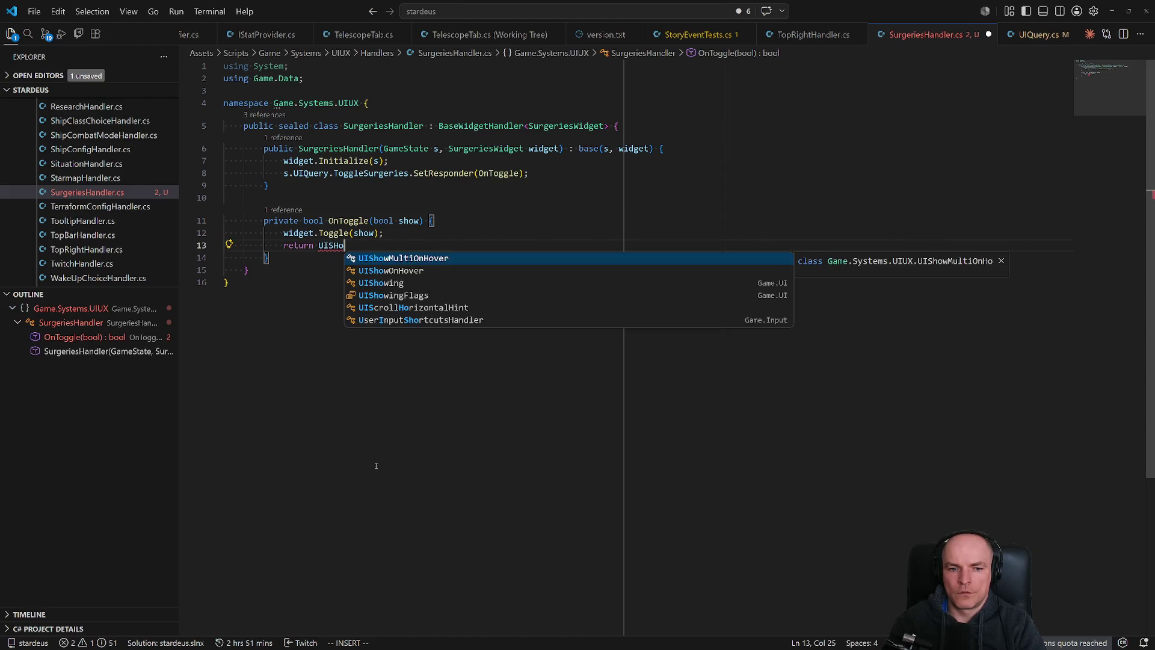
key("ctrl+BackSpace")
key("ctrl+BackSpace")
type("return ")
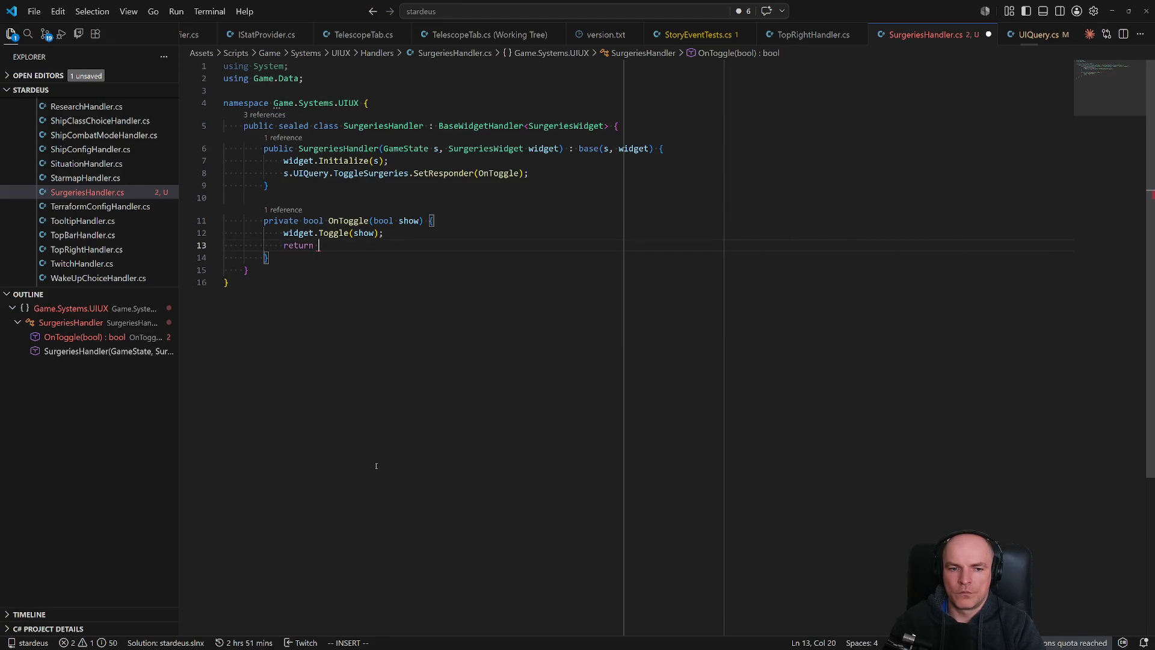
type("atrue;")
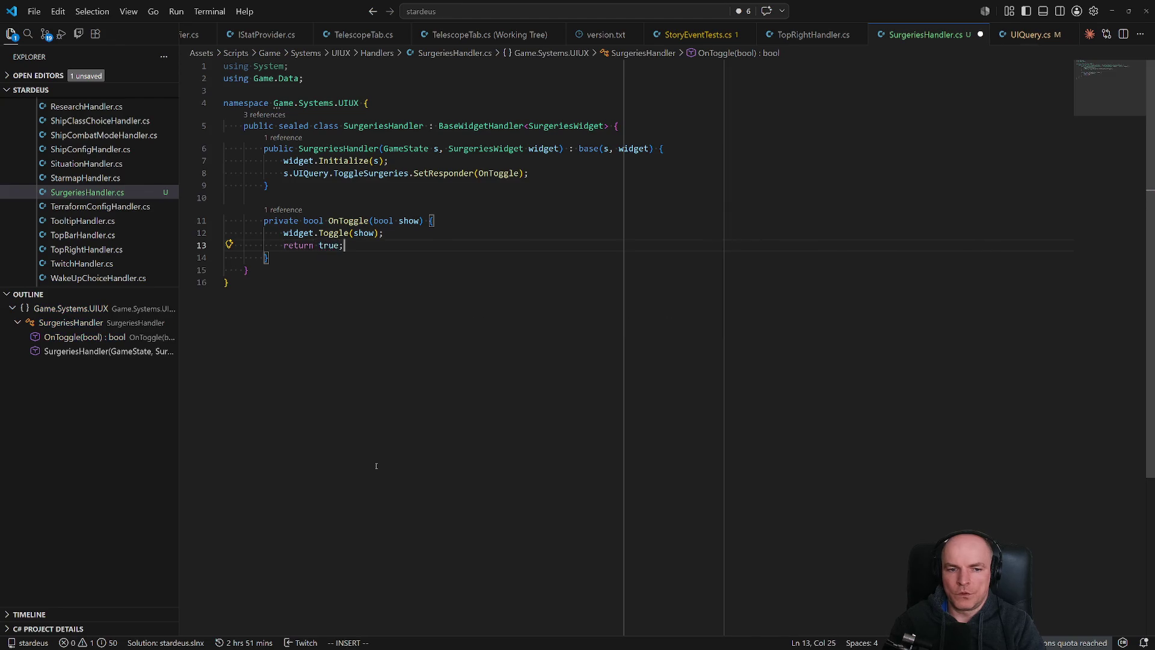
key("Escape")
In ShipComputerApp_Surgeries.cs, change OnClick to ToggleSurgeries.Ask(!UIShowing.Surgeries) and save.
key("g")
key("g")
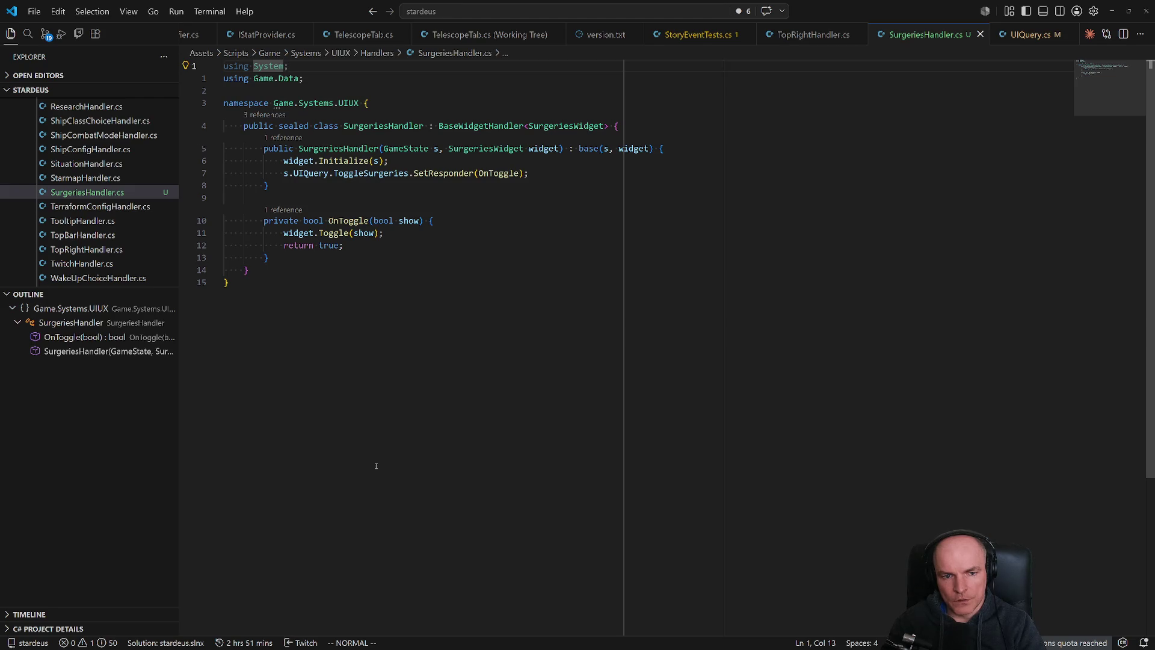
key("ctrl+p")
key("Down")
key("Down")
key("Down")
key("Return")
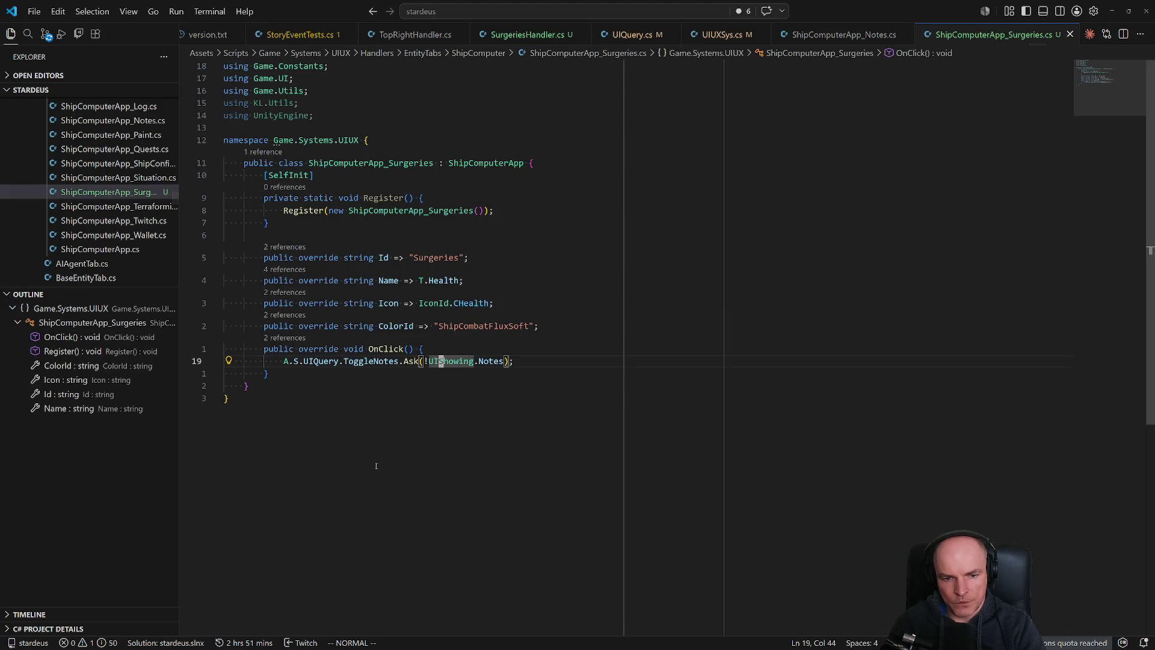
type("bciwToggleSur")
key("Tab")
key("Escape")
type("f(fNciwsur")
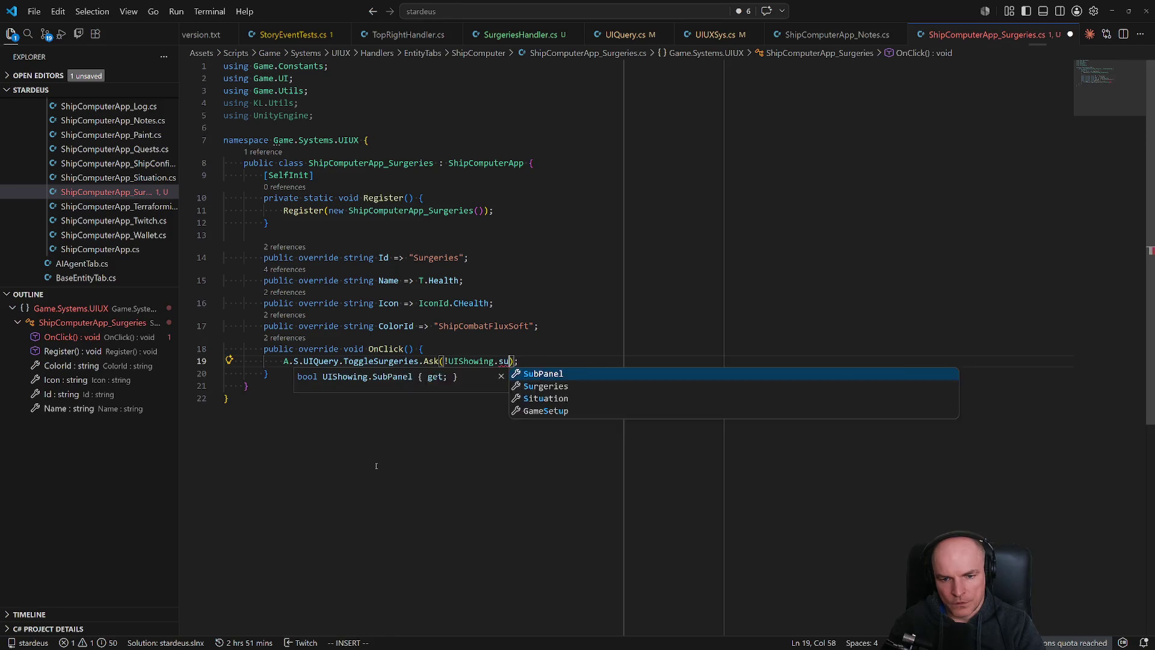
key("Tab")
key("ctrl+s")
key("Escape")
Open SurgeriesWidget.cs via the 'sur' file search.
key("ctrl+p")
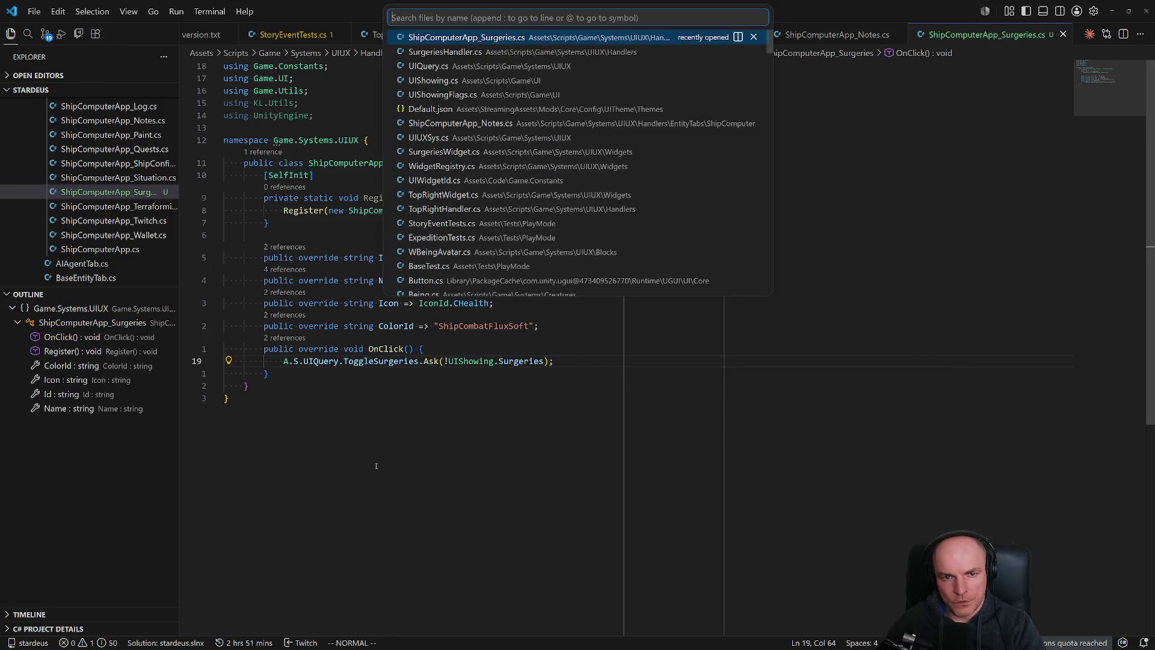
type("sur")
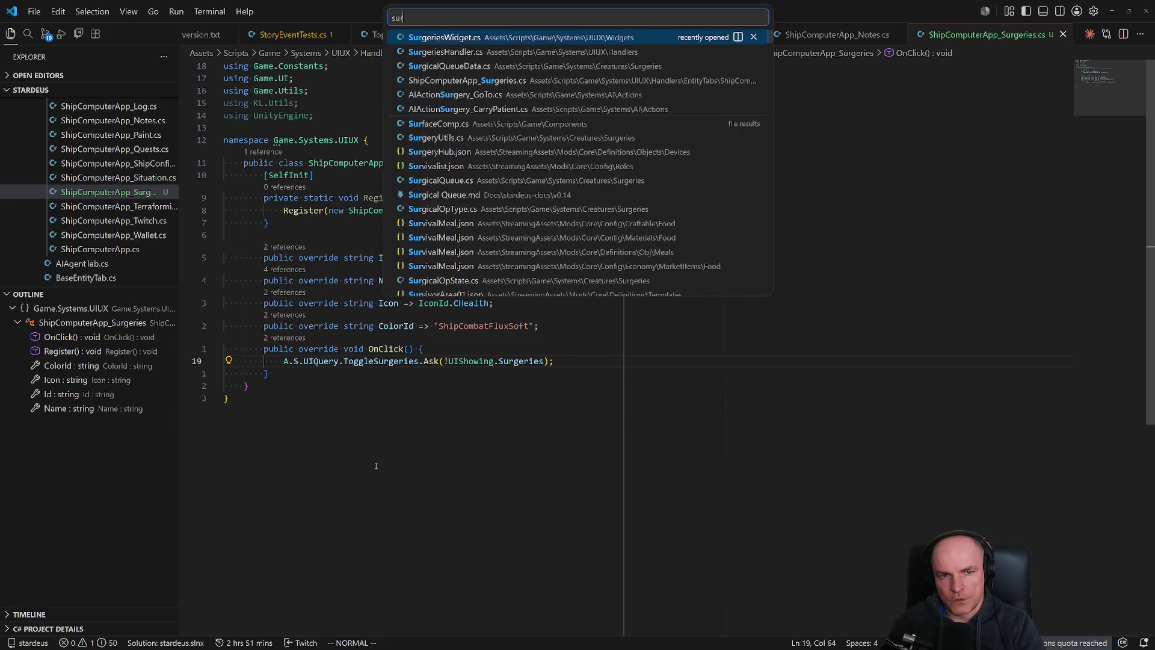
key("Return")
Add a Toggle(bool show) override stub to SurgeriesWidget below Initialize.
key("j")
key("j")
key("j")
key("o")
key("Return")
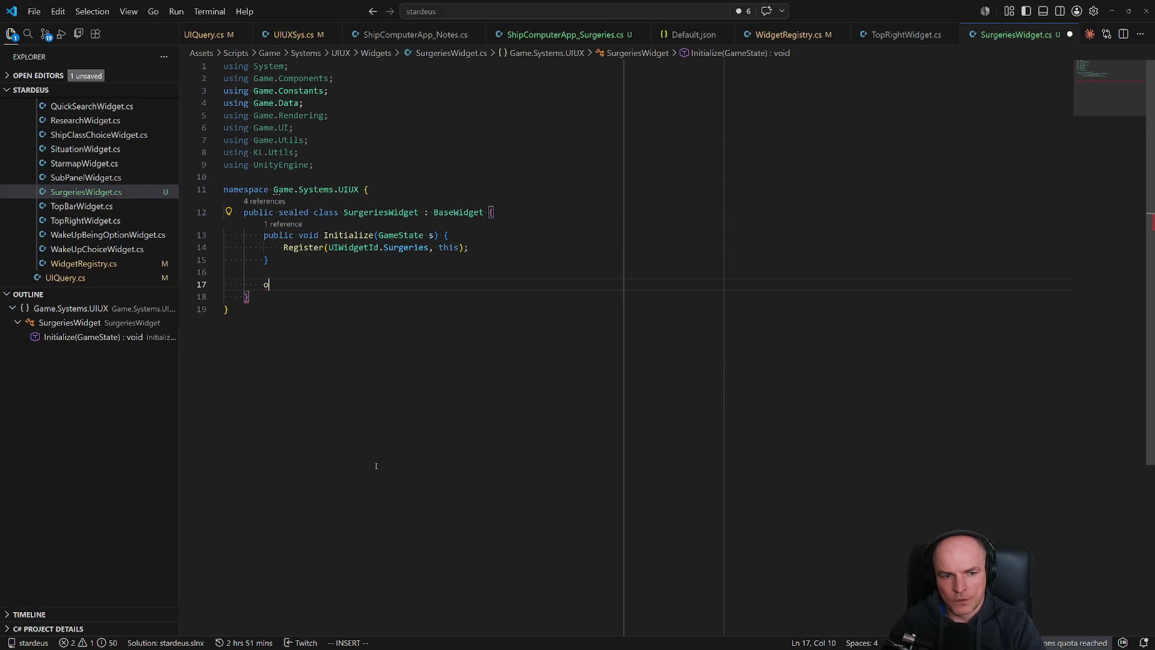
type("ove")
key("Tab")
type("ont")
key("BackSpace")
key("BackSpace")
key("BackSpace")
type("tog")
key("Tab")
Rewrite the Toggle body as an if (show) block followed by base.Toggle(show);.
key("j")
key("j")
type("kf(abool show")
key("Escape")
key("j")
key("d")
key("d")
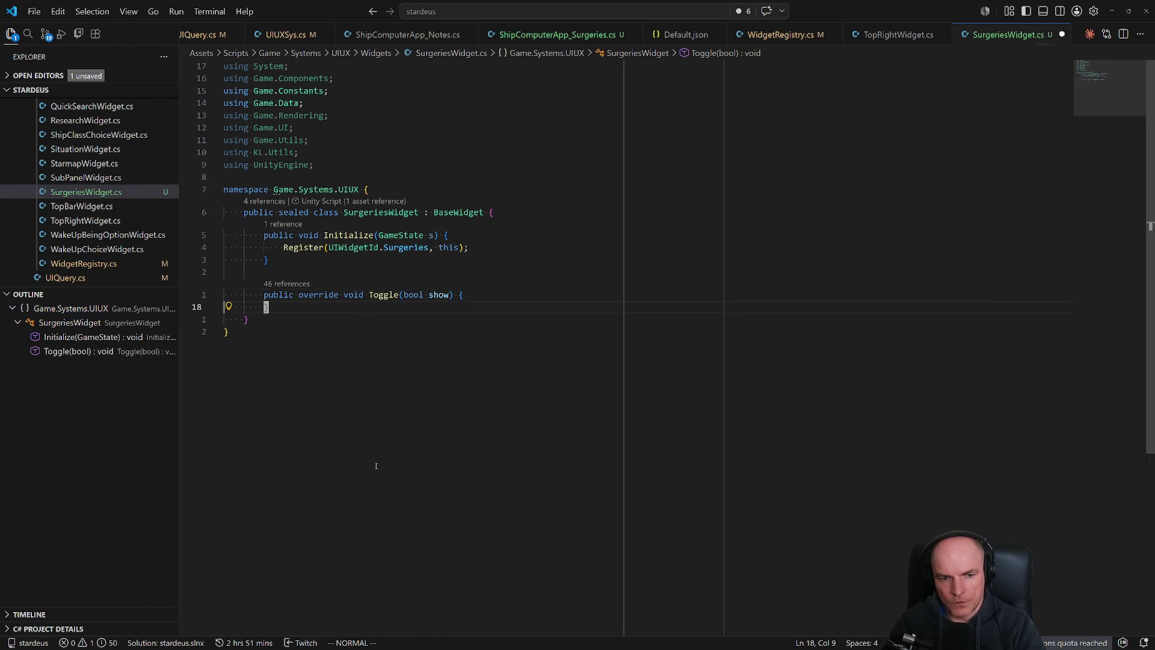
type("Oif (show) {")
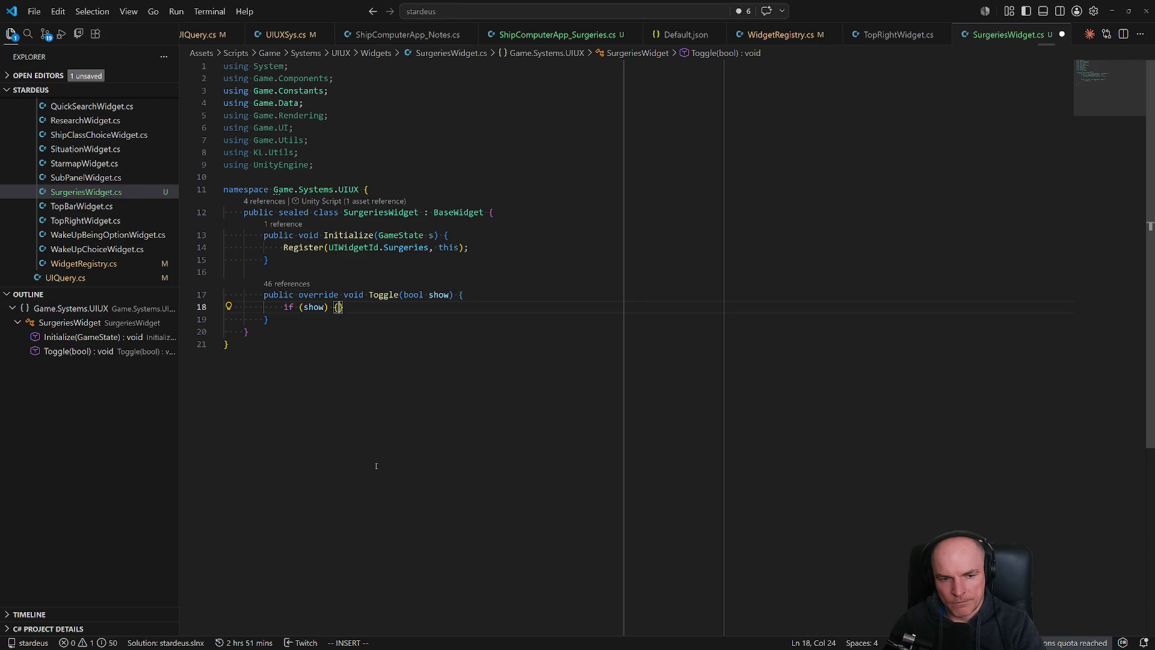
type("Toggle(")
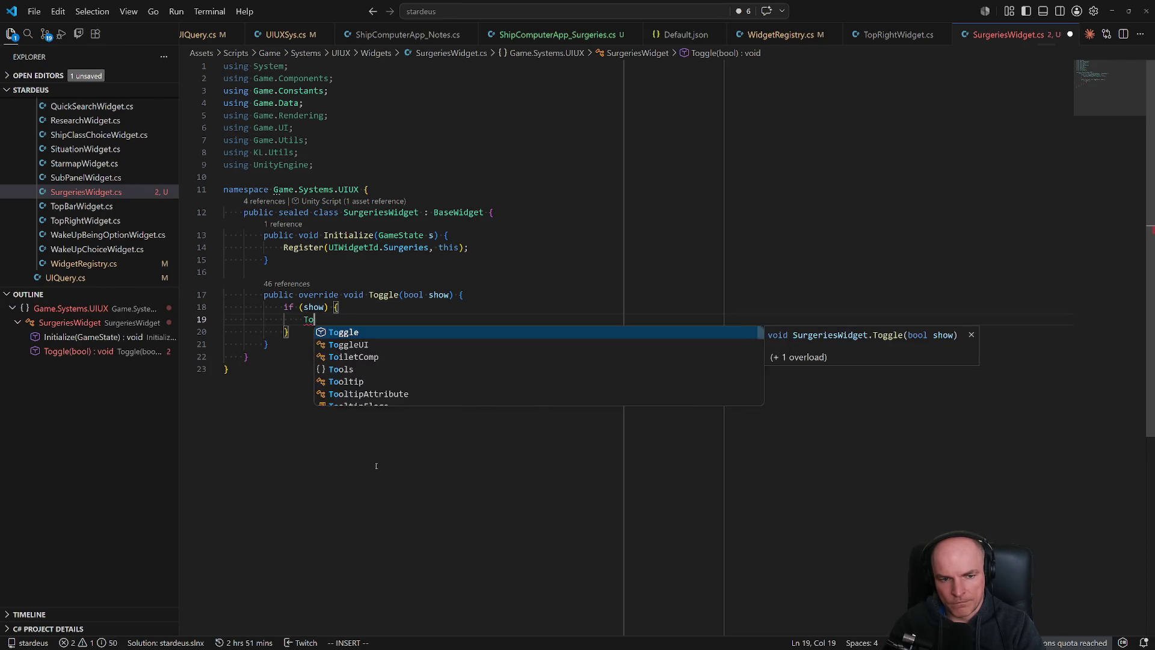
key("Escape")
key("c")
key("c")
type("base.to")
key("Tab")
key("Escape")
key("d")
key("d")
type("pA(show);")
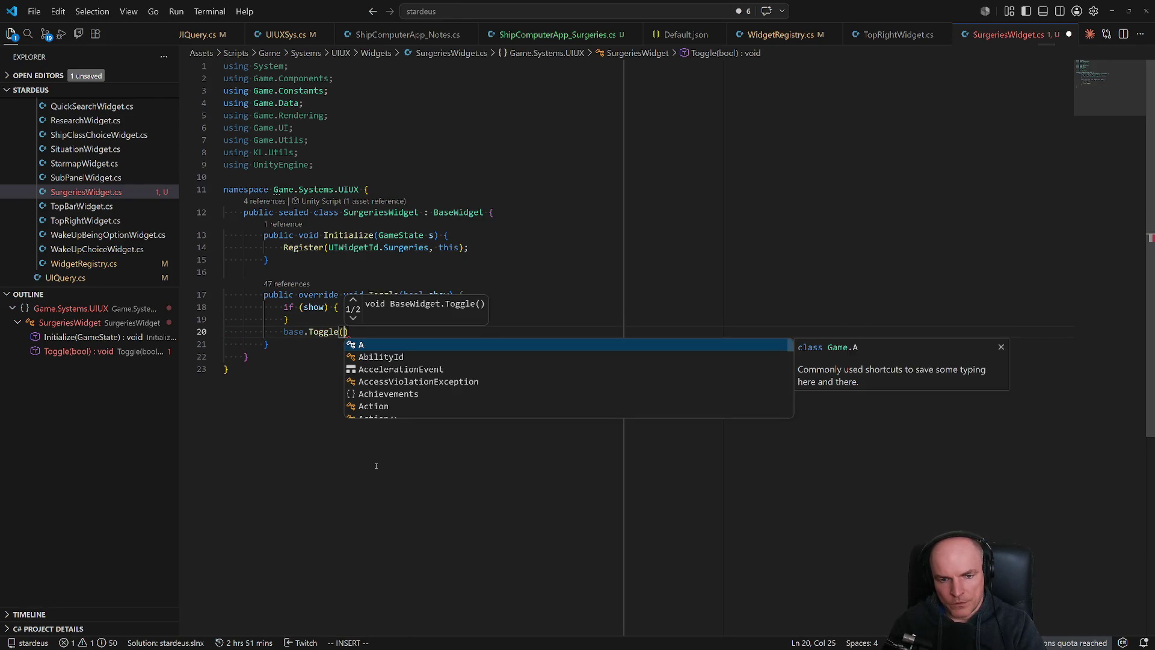
key("Escape")
Replace the if (show) block with UIShowing.Set(UIShowingFlags.Surgeries, show); and save.
key("k")
key("k")
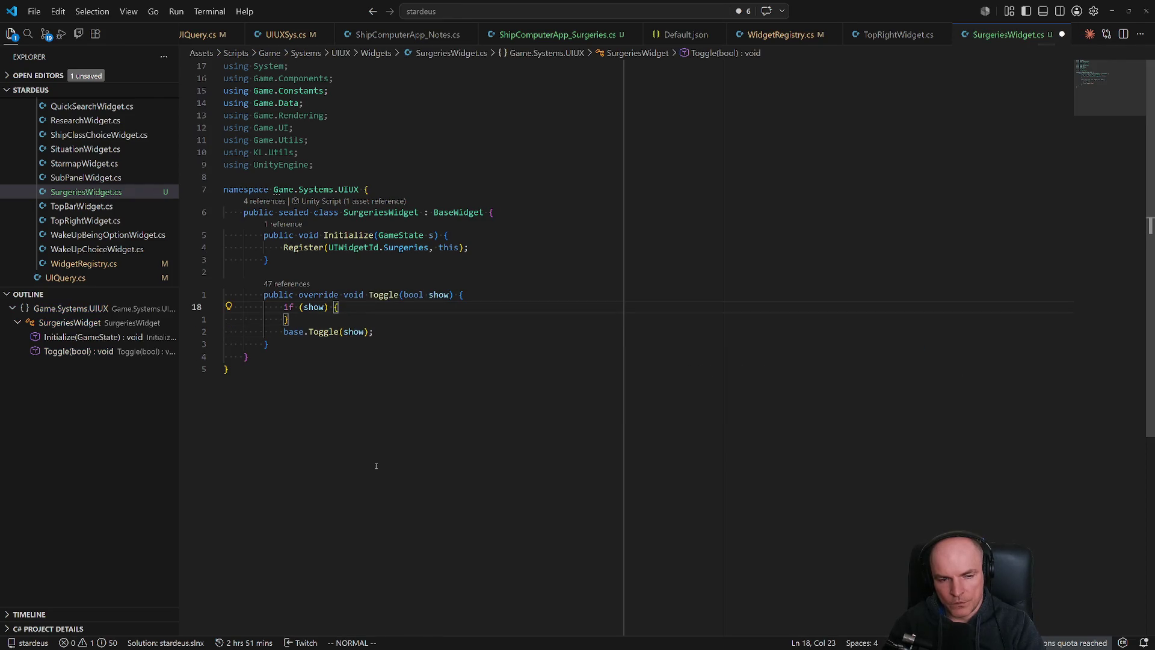
type("O")
type("UI")
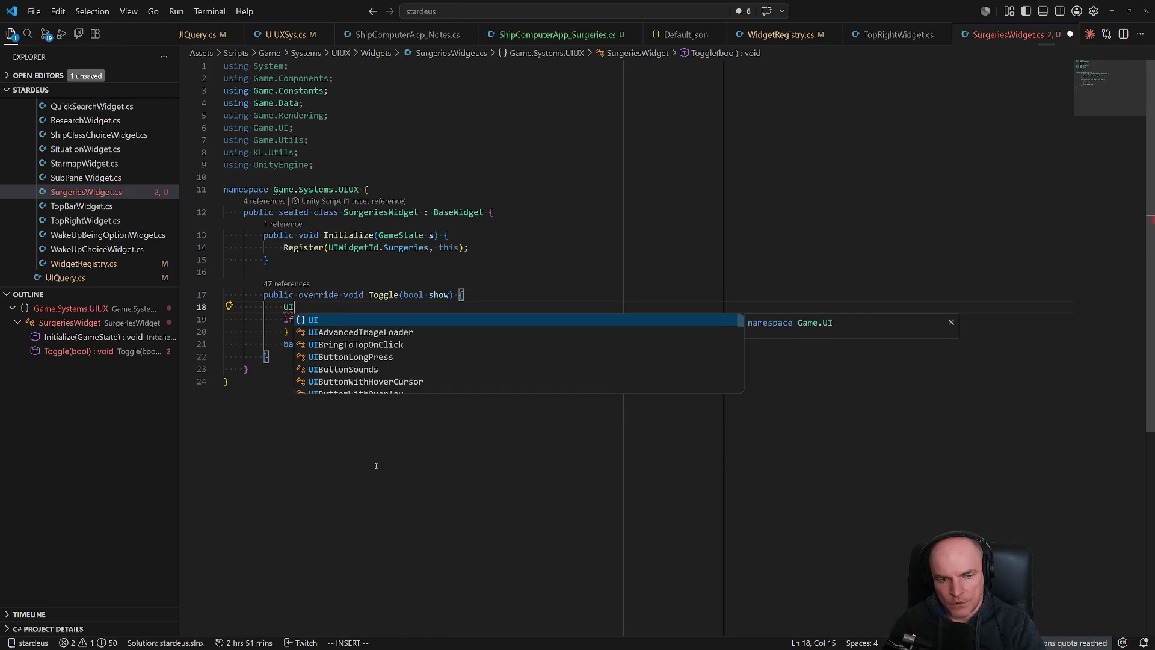
type("Showing.Set(")
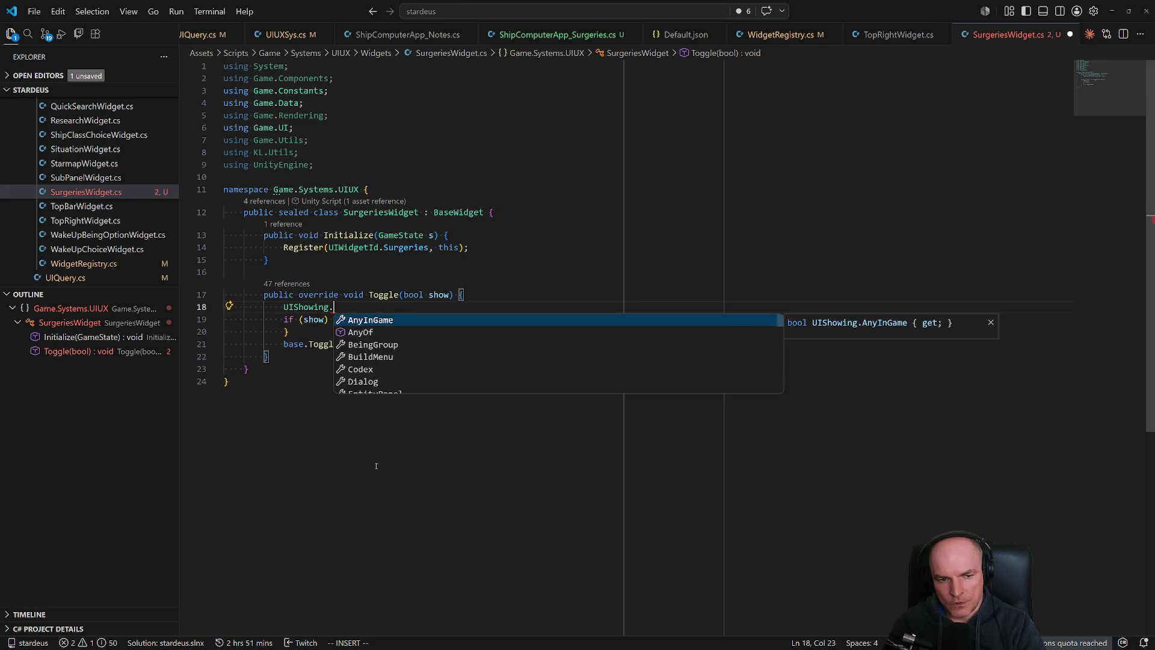
key("Tab")
type(".Sur")
key("Tab")
type(", sh")
key("Tab")
type(");")
key("Escape")
key("j")
key("d")
key("j")
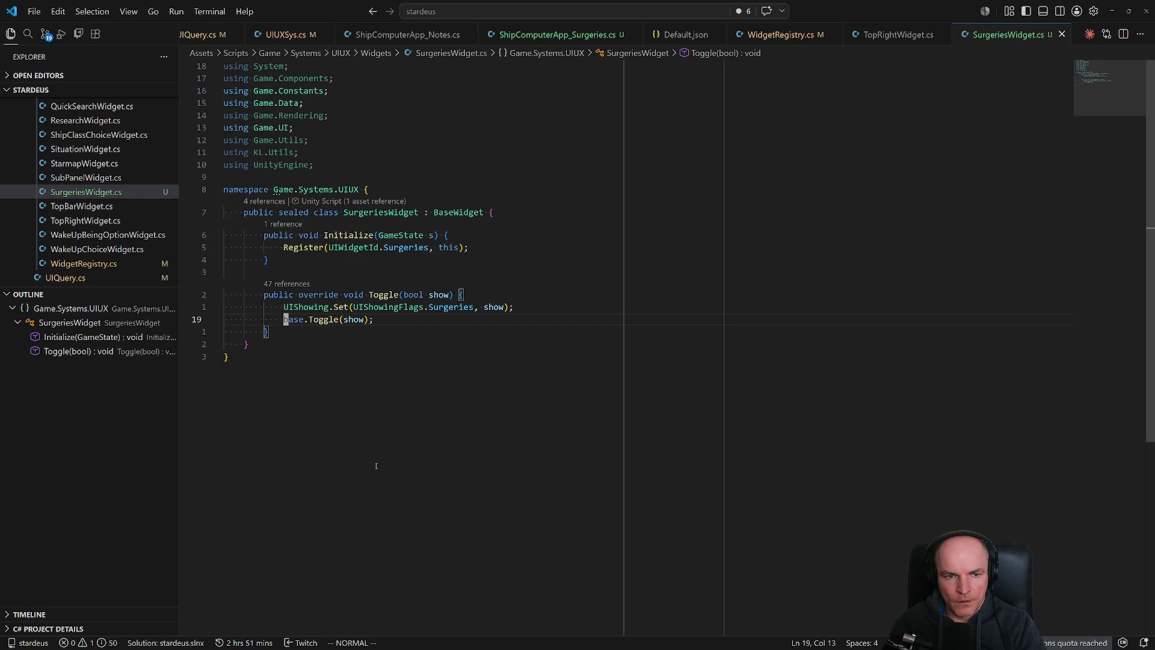
Open ShipComputerApp_Surgeries.cs for review, then switch to Unity.
key("ctrl+p")
key("Down")
key("Return")
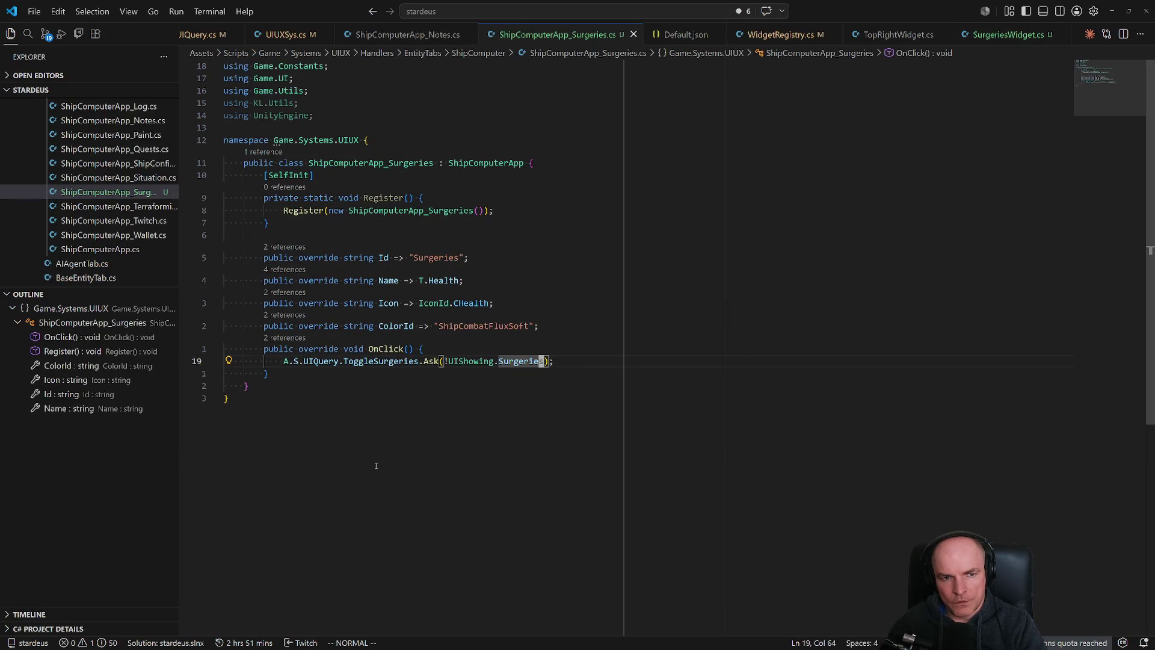
key("alt+Tab")
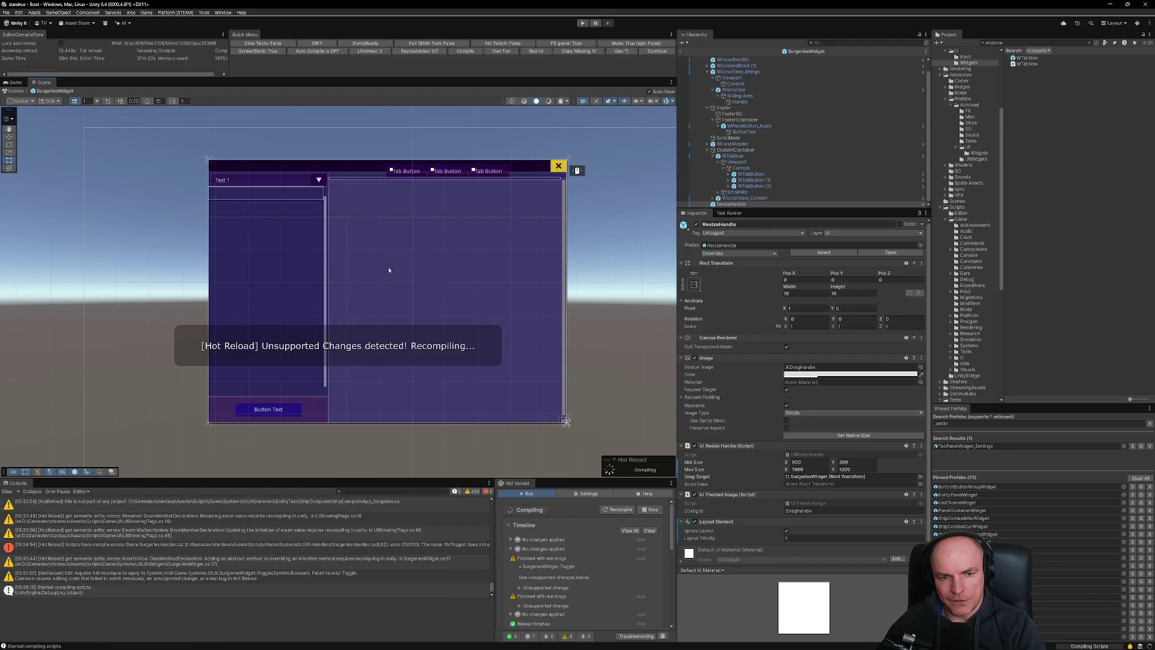
Clear the Console and add UI Bring To Top On Click with Target SurgeriesWidget.
left_click(7, 492)
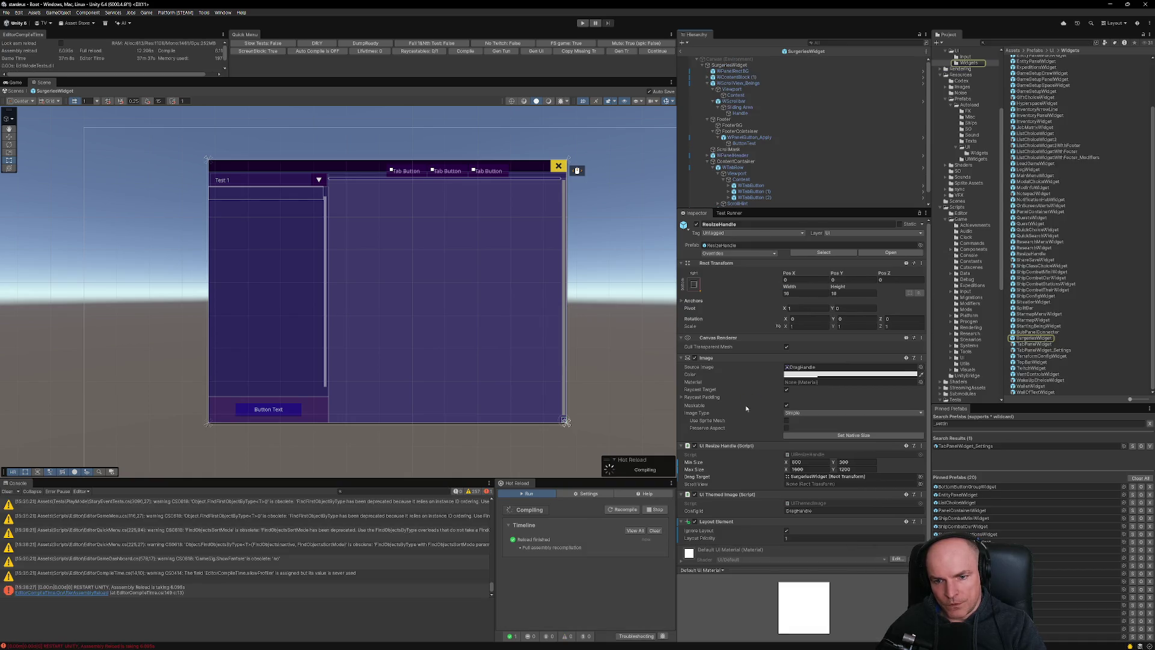
scroll(751, 407, "down", 1)
left_click(791, 557)
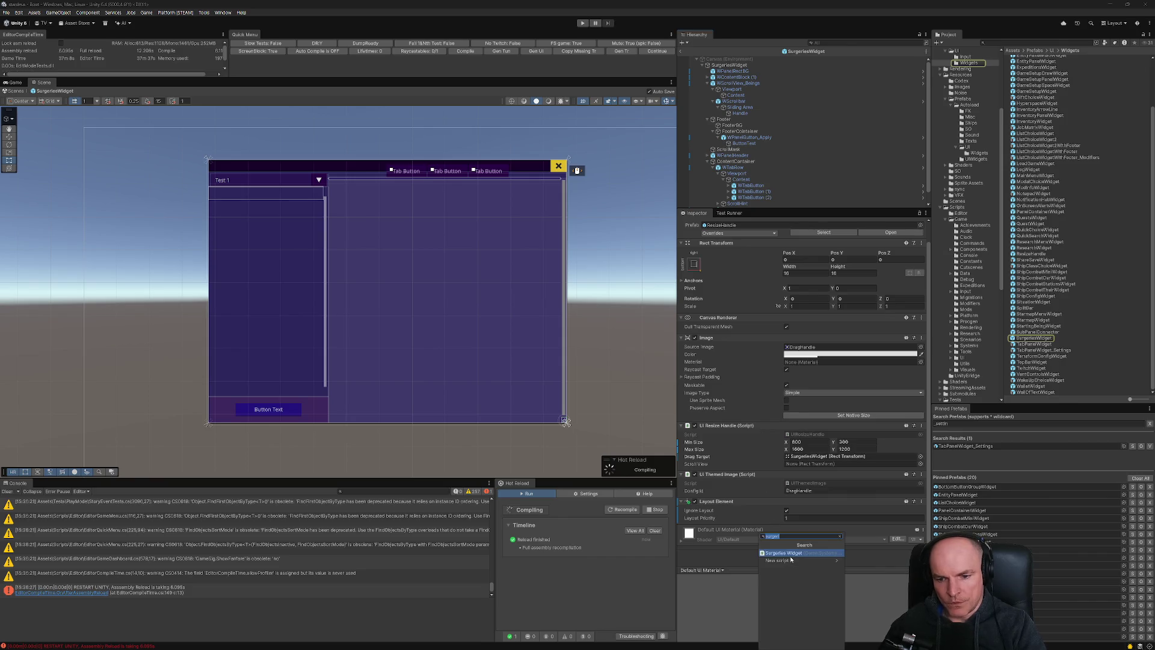
type("bring")
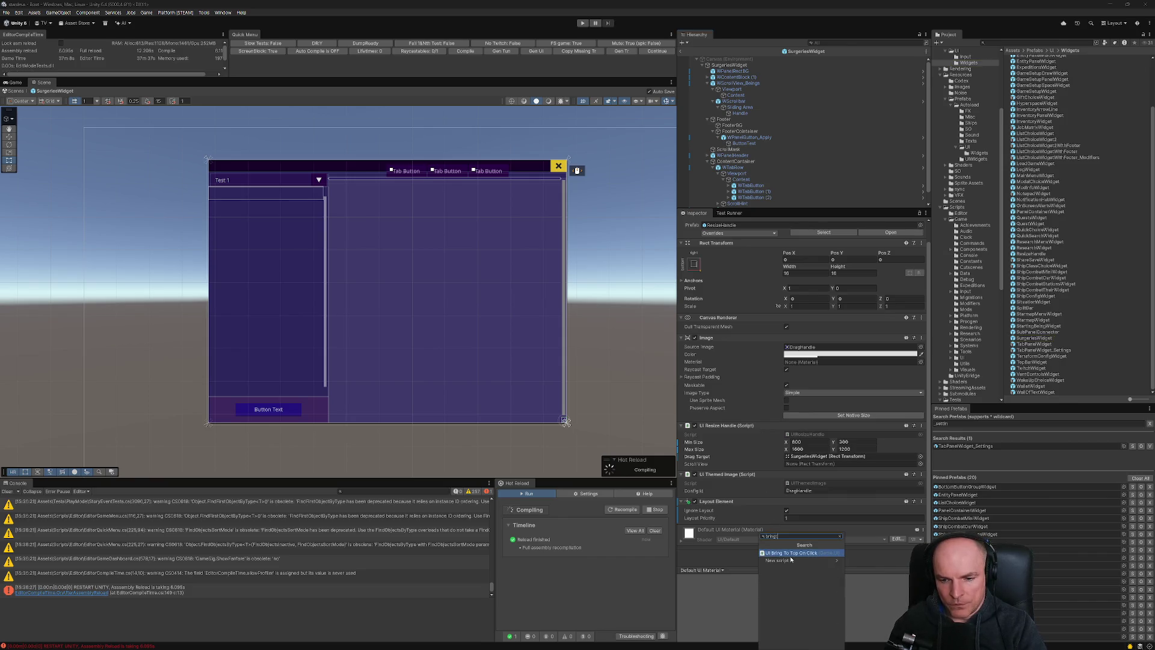
key("Return")
mouse_move(730, 65)
left_mouse_down()
mouse_move(841, 541)
mouse_move(831, 544)
left_mouse_up()
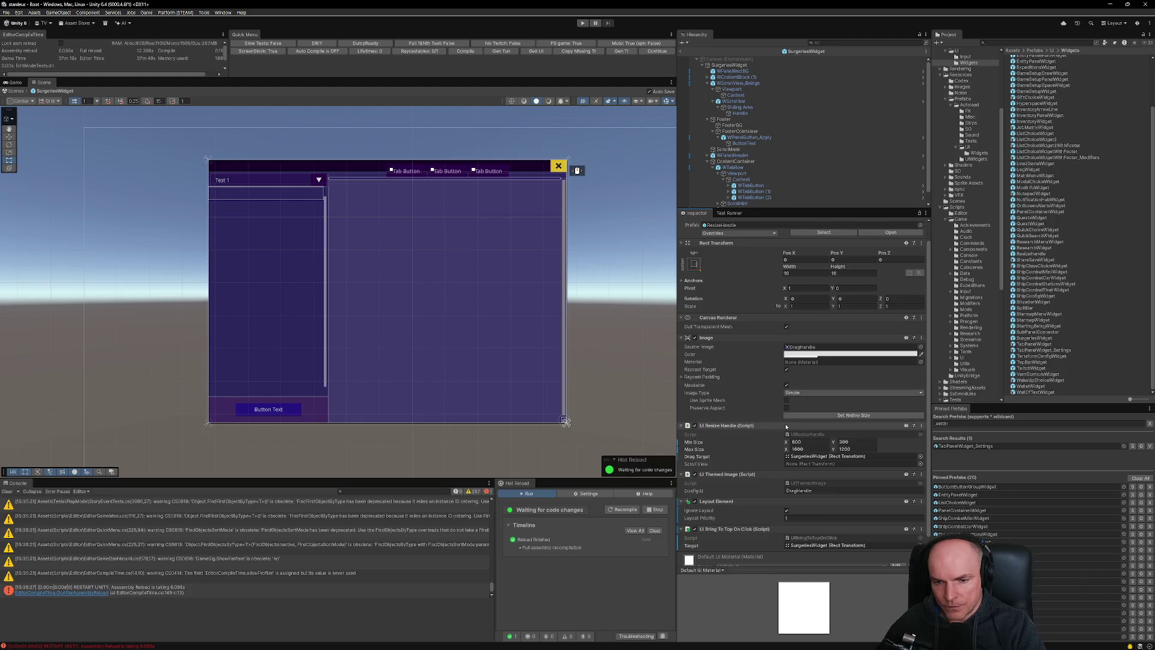
scroll(785, 476, "down", 1)
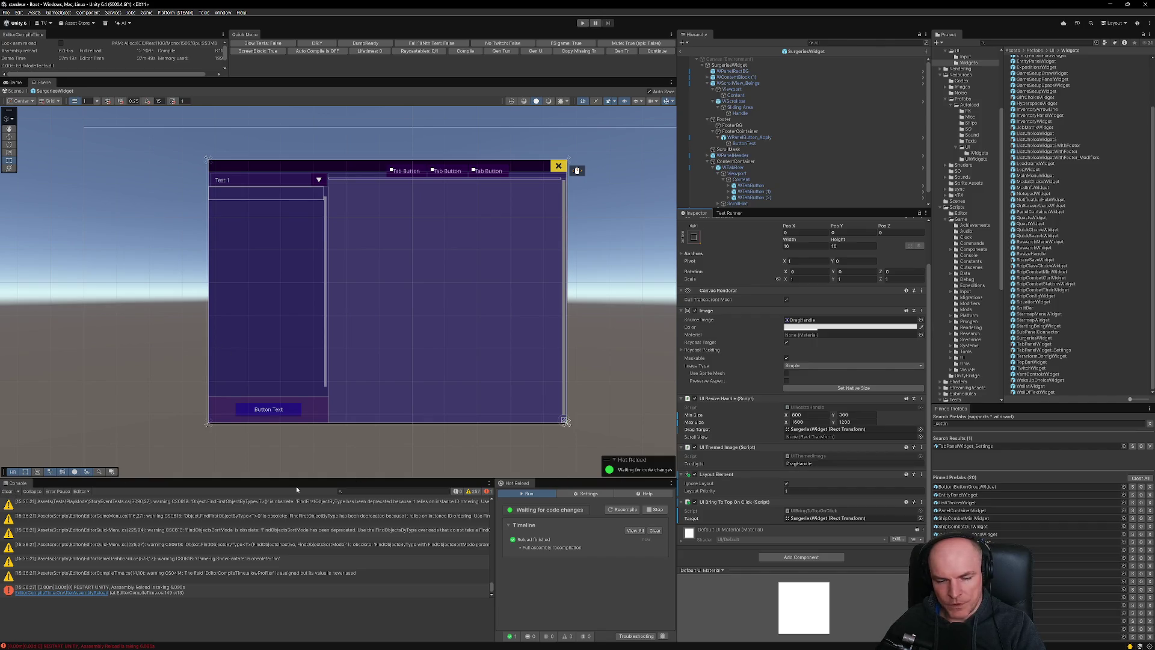
Clear the Console again and reopen SurgeriesWidget.cs in Visual Studio Code.
left_click(6, 491)
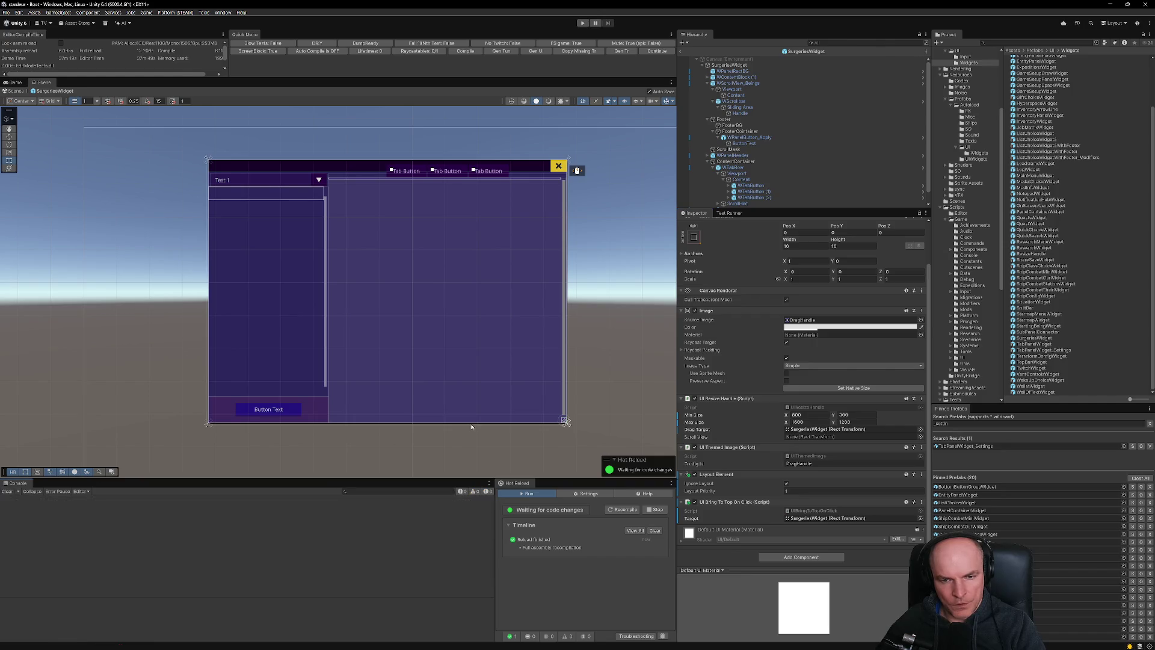
key("alt+Tab")
key("ctrl+p")
left_click(600, 203)
Add ICloseableWidget to the SurgeriesWidget class and generate its missing members with a quick fix.
key("k")
key("k")
key("k")
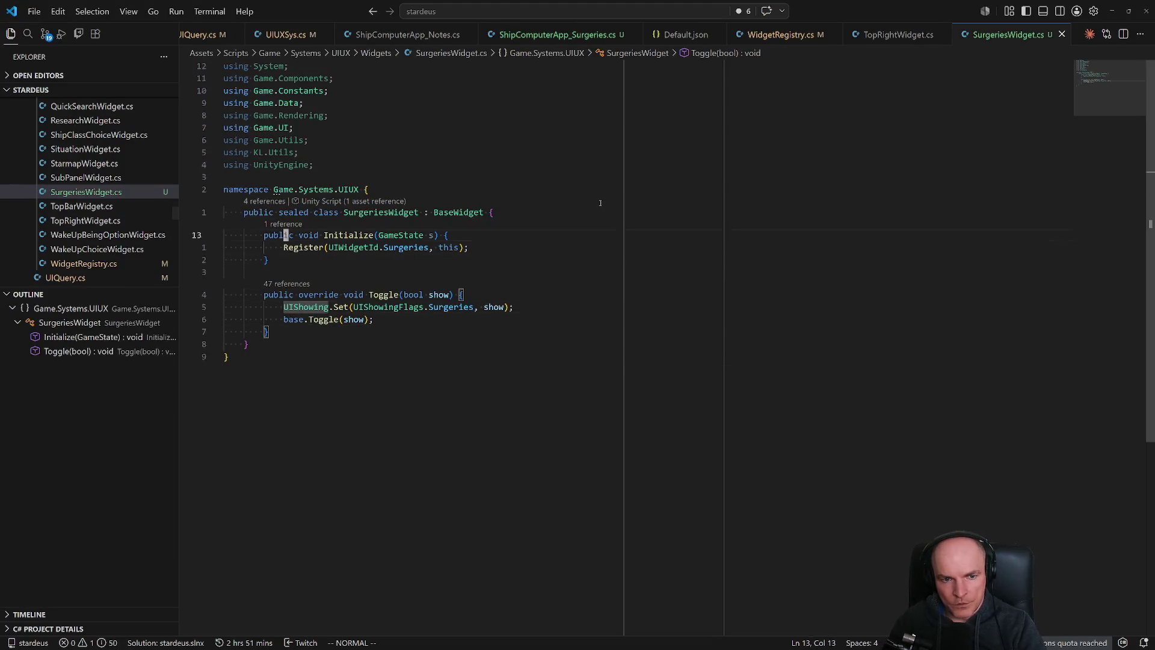
type("idget, I")
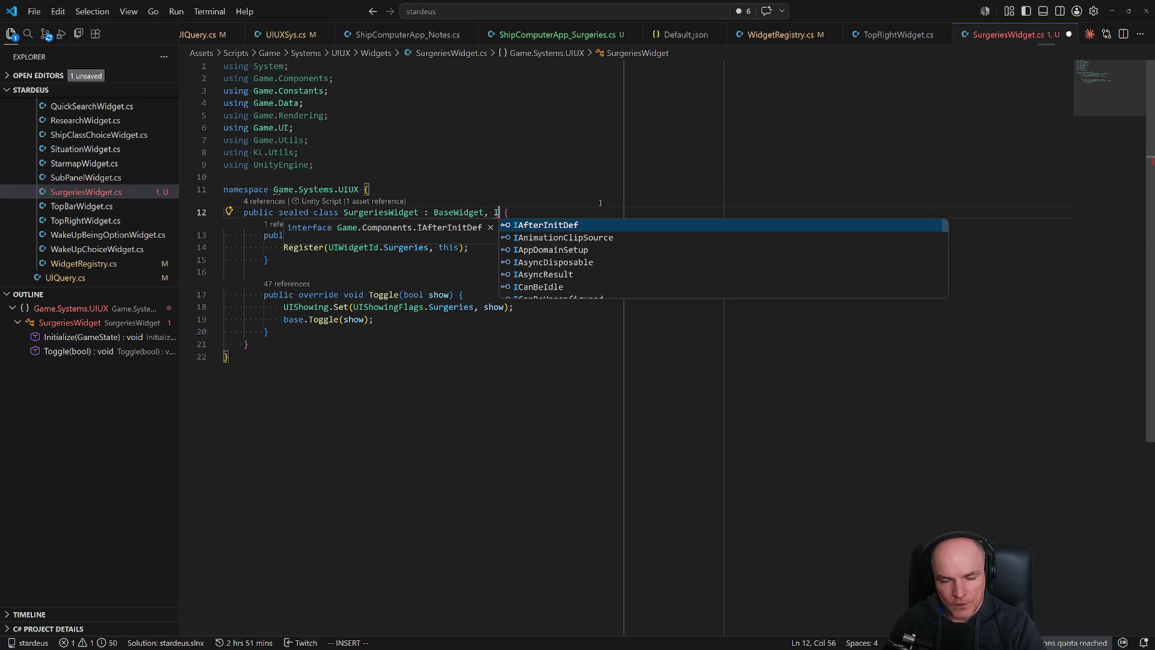
type("CloseableWidget")
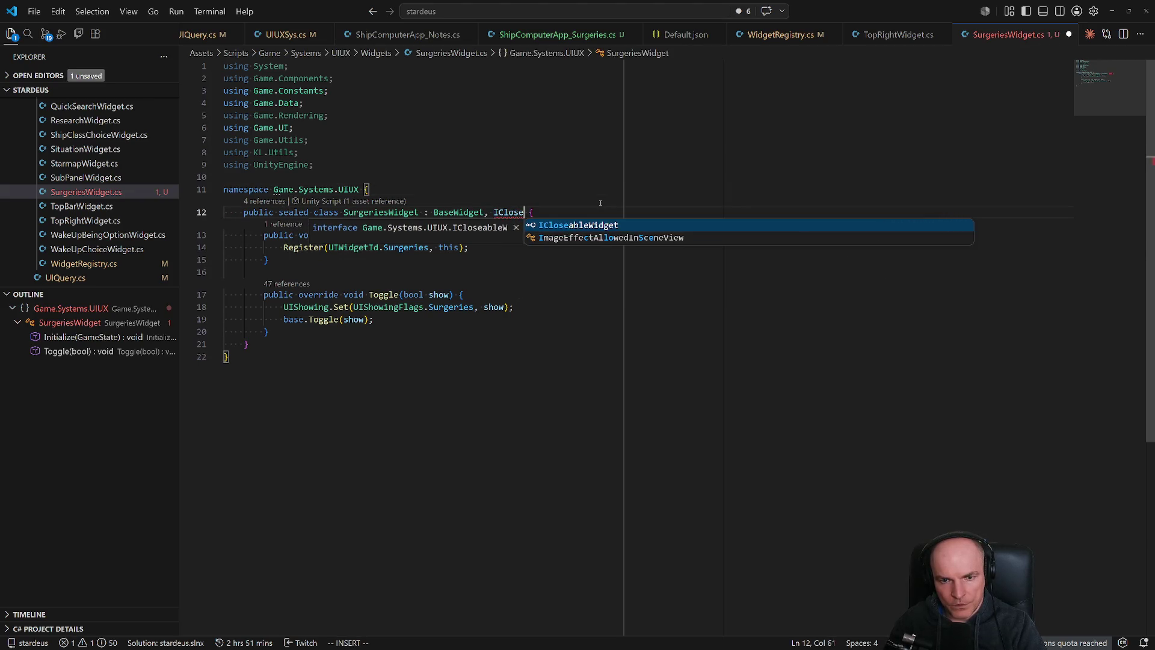
key("Tab")
key("ctrl+period")
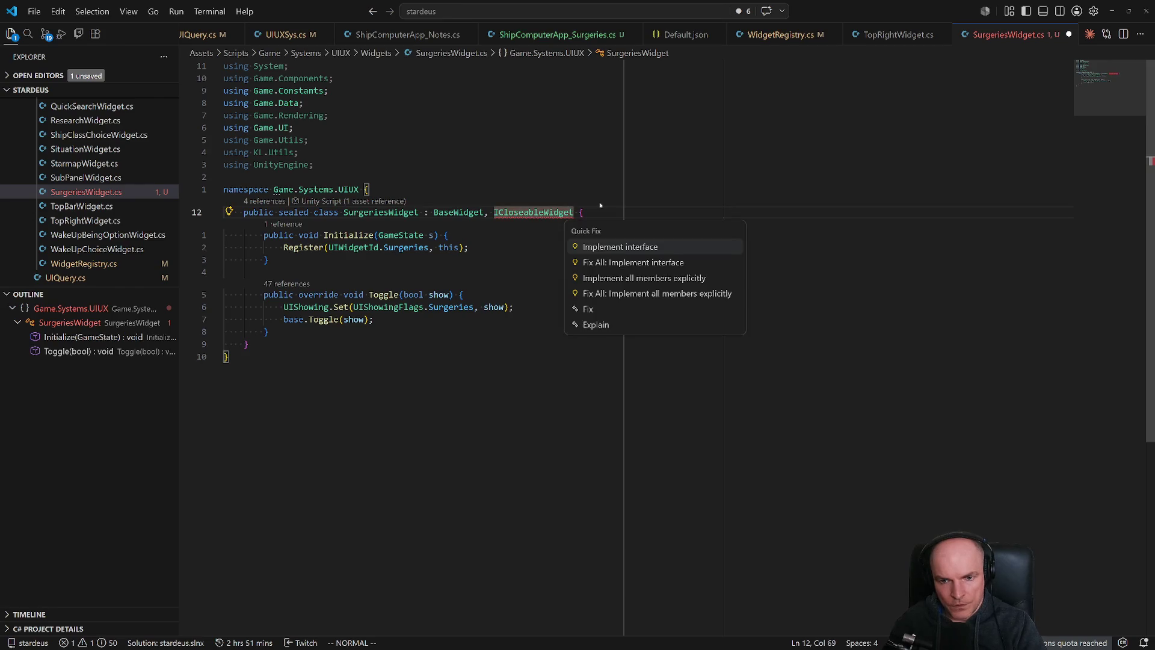
key("Return")
Fill the TryCloseWidget stub: if UIShowing.Surgeries, call Toggle(false) and return true.
key("percent")
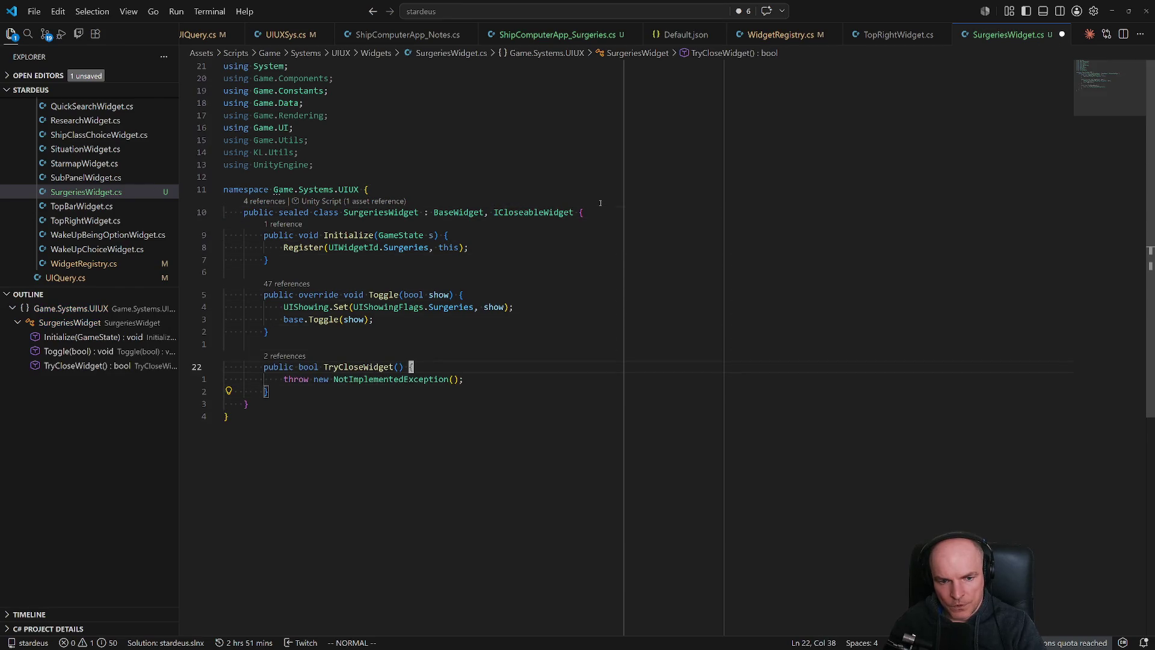
key("o")
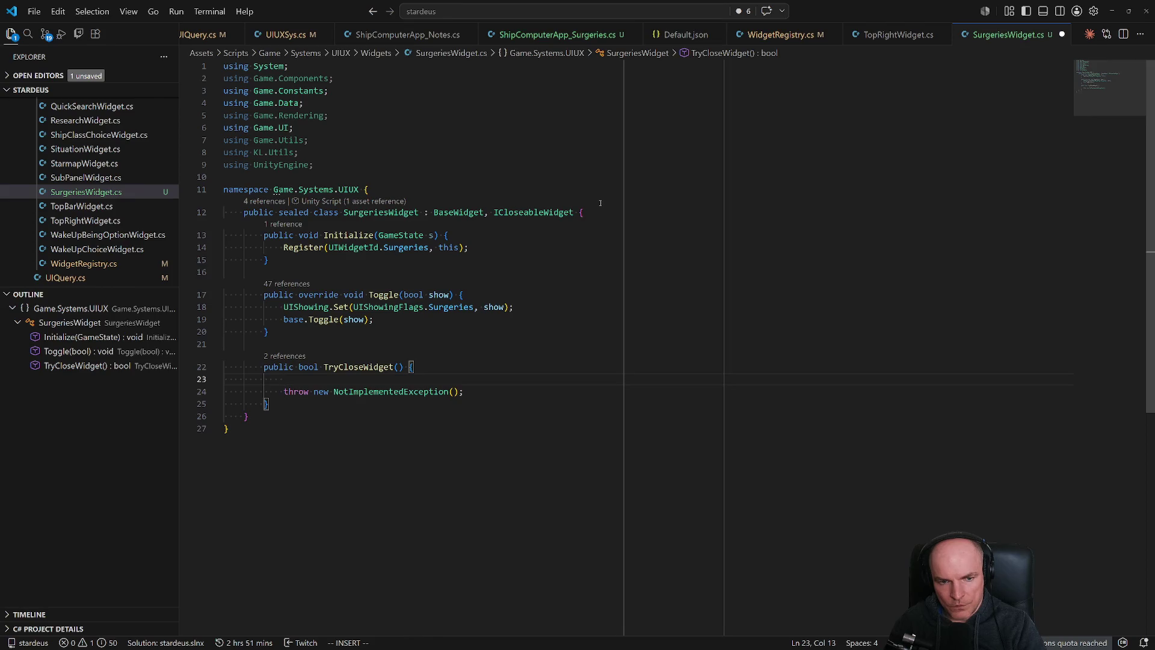
type("Toggle(false);")
key("Escape")
type("Oif (UIShowing")
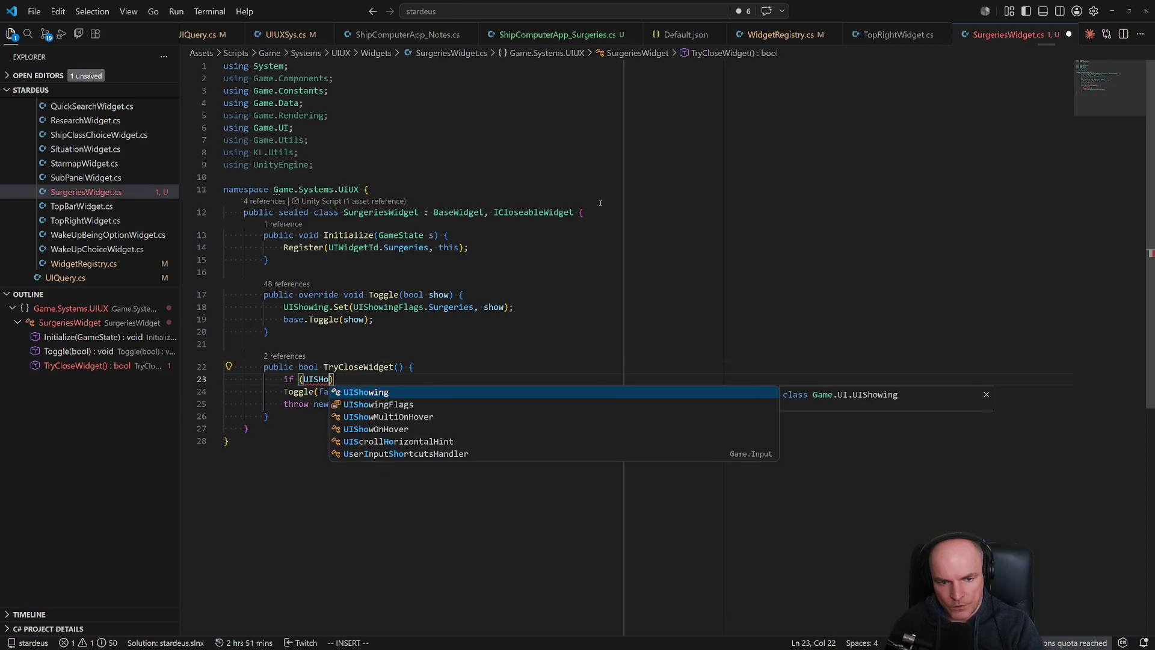
type(".Surgeries) {")
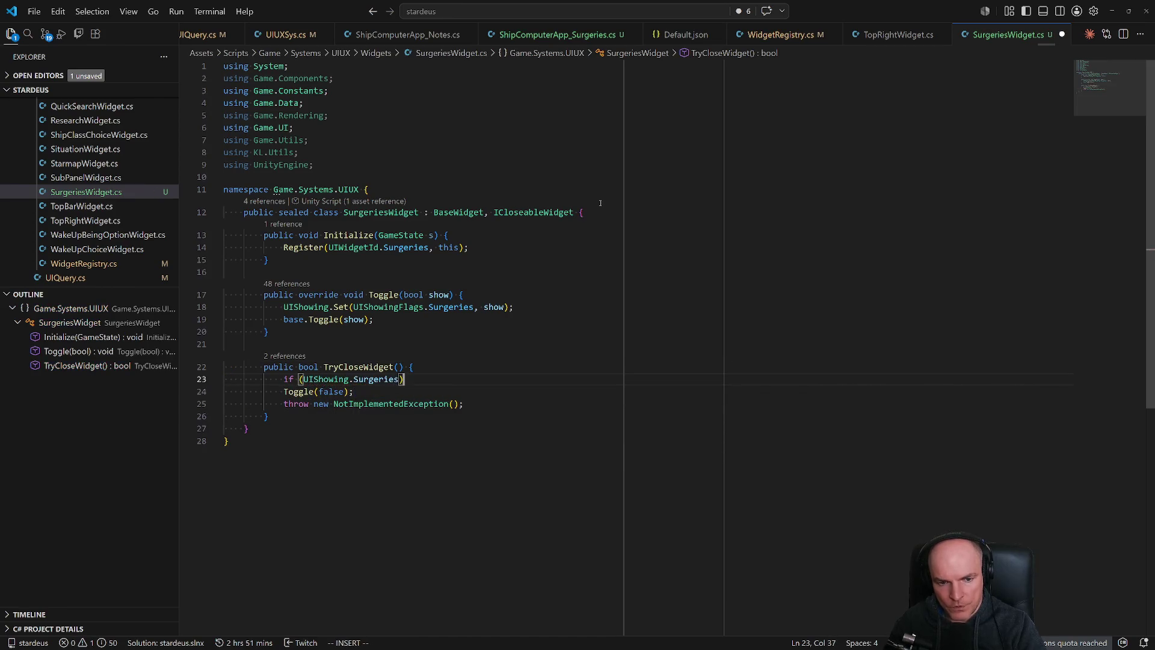
key("Return")
key("Escape")
key("j")
key("j")
key("d")
key("d")
key("k")
key("k")
type("P")
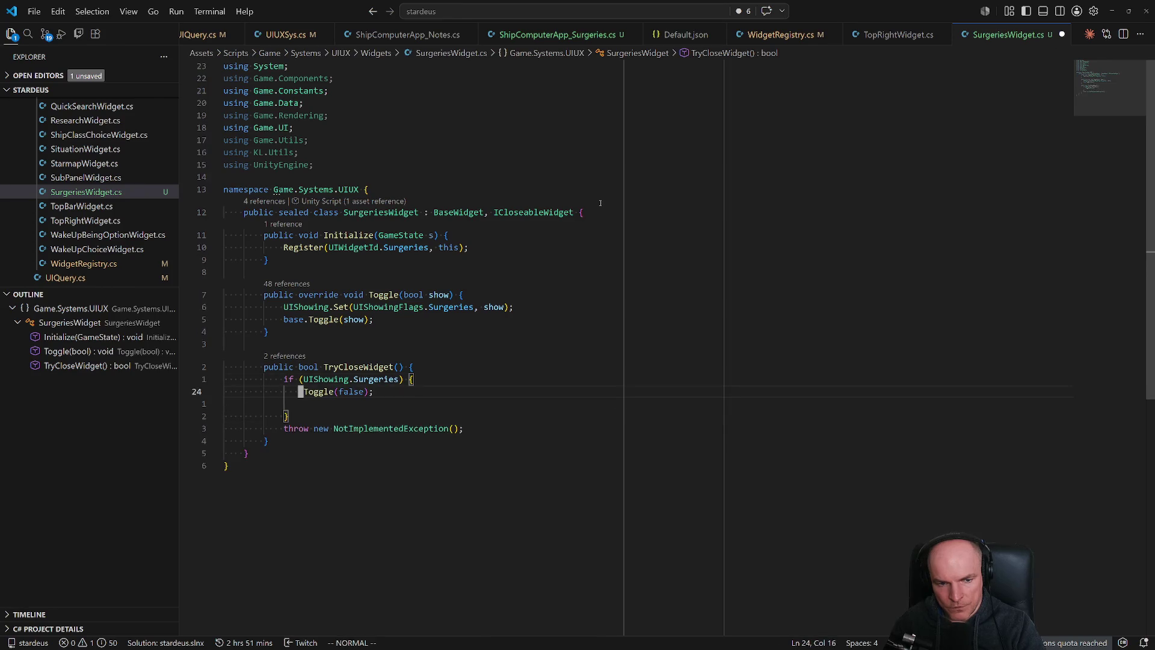
type("oreturn true;")
Add a final return false, delete the NotImplementedException line, and save SurgeriesWidget.cs.
key("Escape")
key("j")
key("d")
key("d")
type("oreturn false;")
key("Escape")
key("j")
key("d")
key("d")
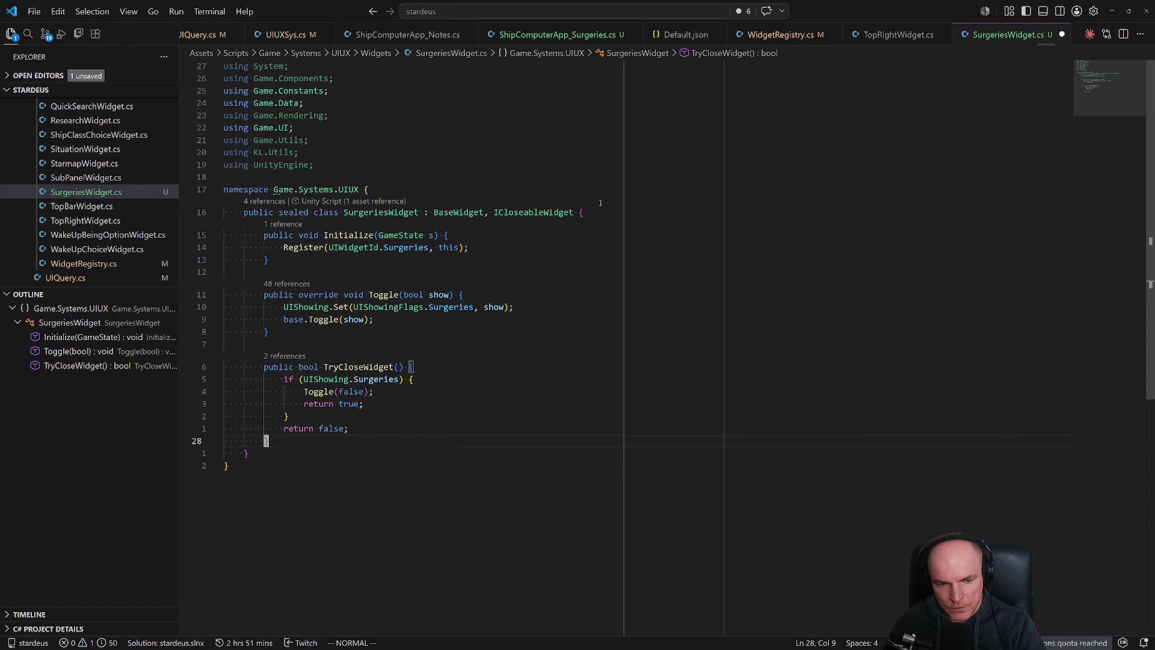
key("ctrl+s")
Search the project for TryCloseWidget and view the WRelationshipPanel implementation as an example.
key("ctrl+shift+f")
type("Try")
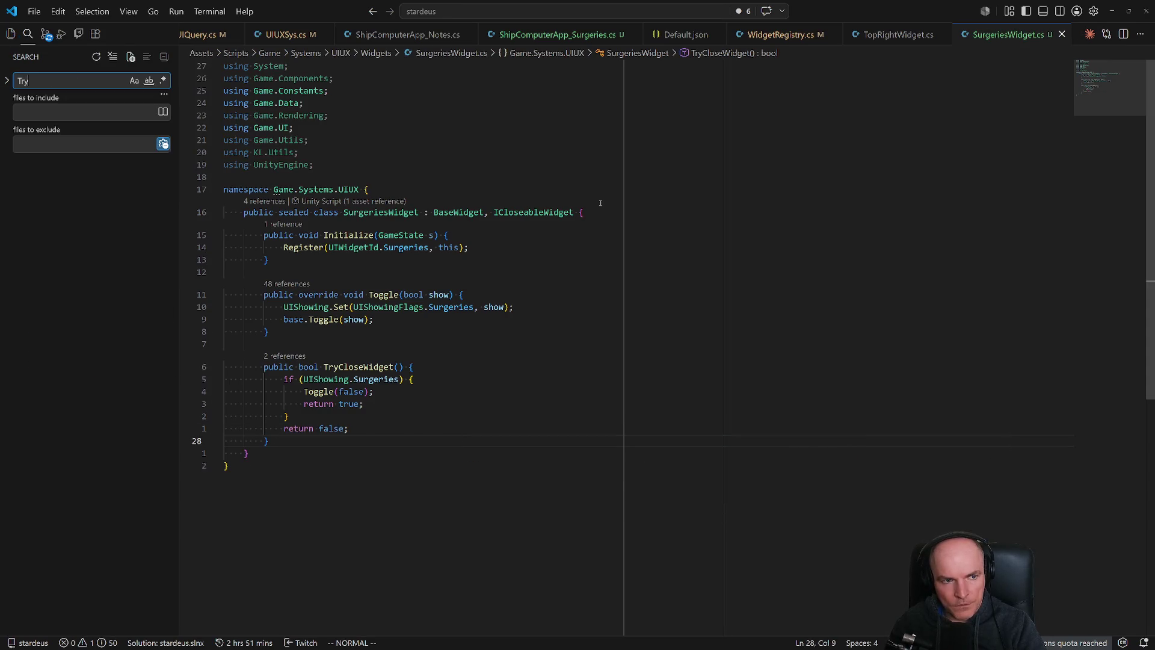
type("CloseWi")
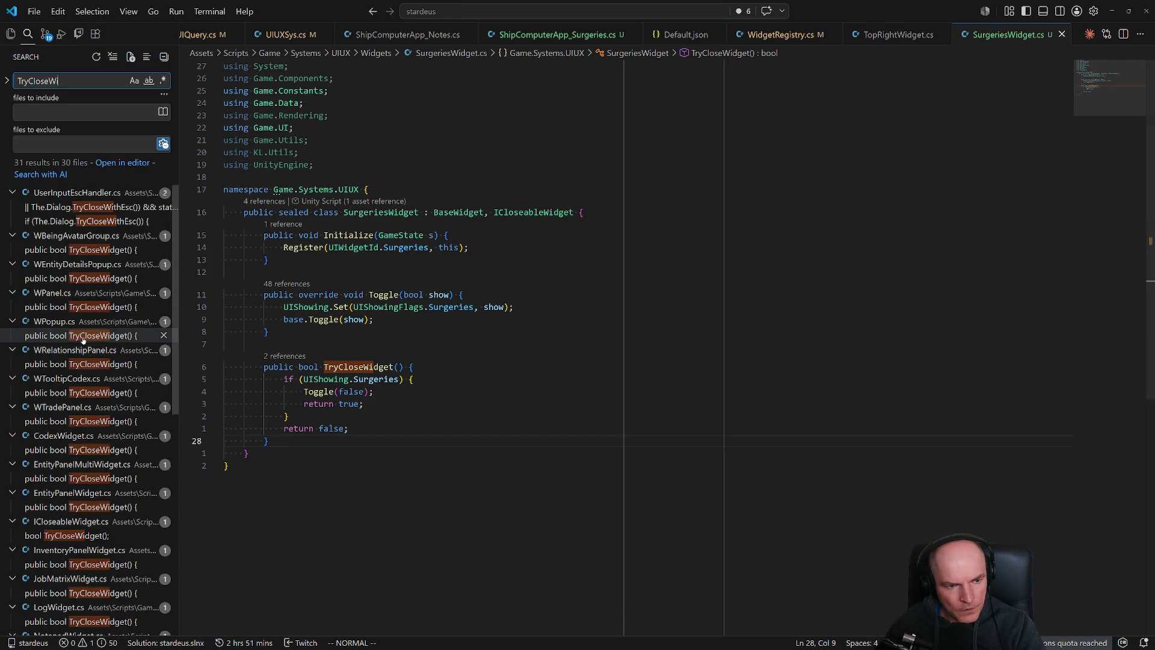
left_click(78, 365)
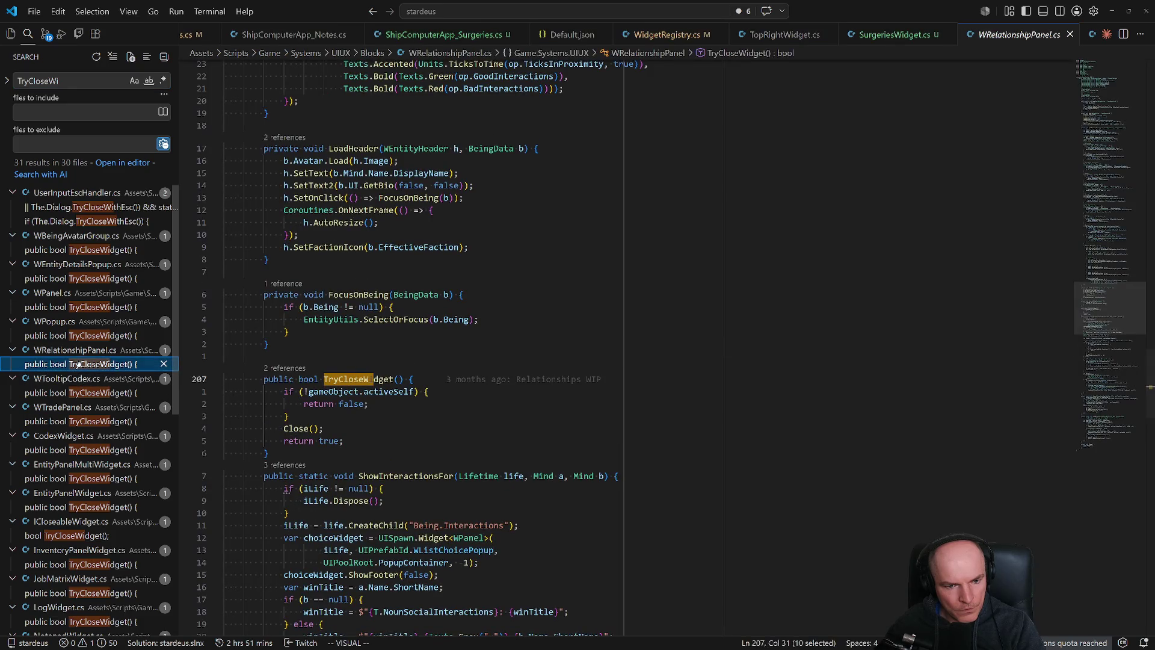
mouse_move(330, 392)
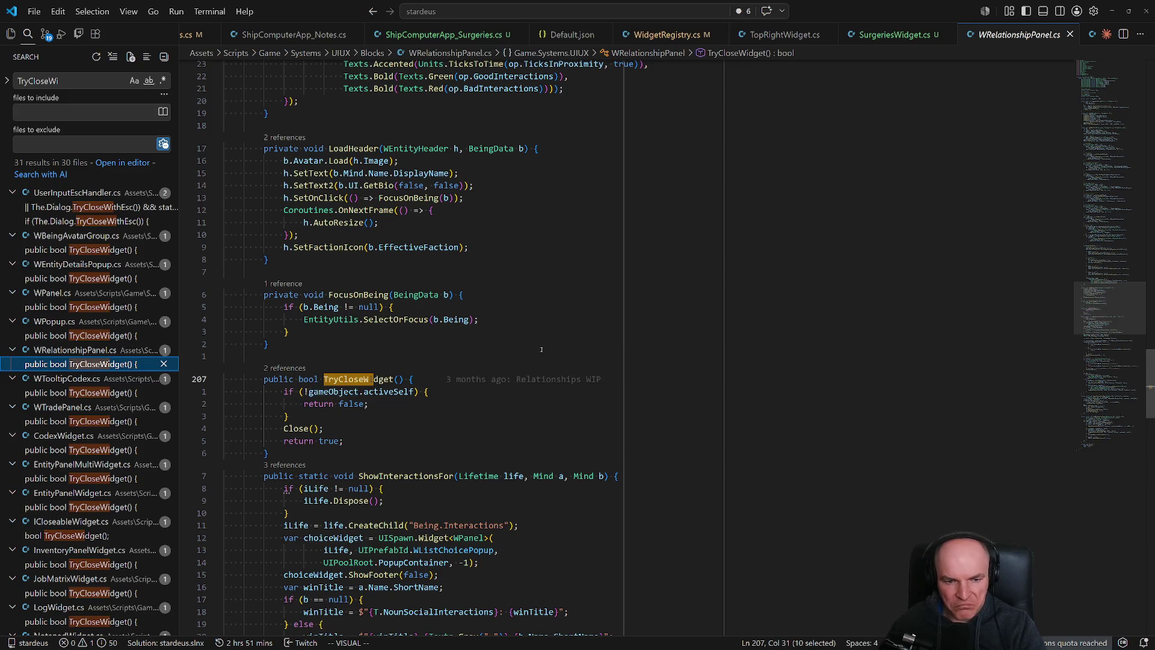
key("ctrl+Tab")
key("k")
key("k")
key("k")
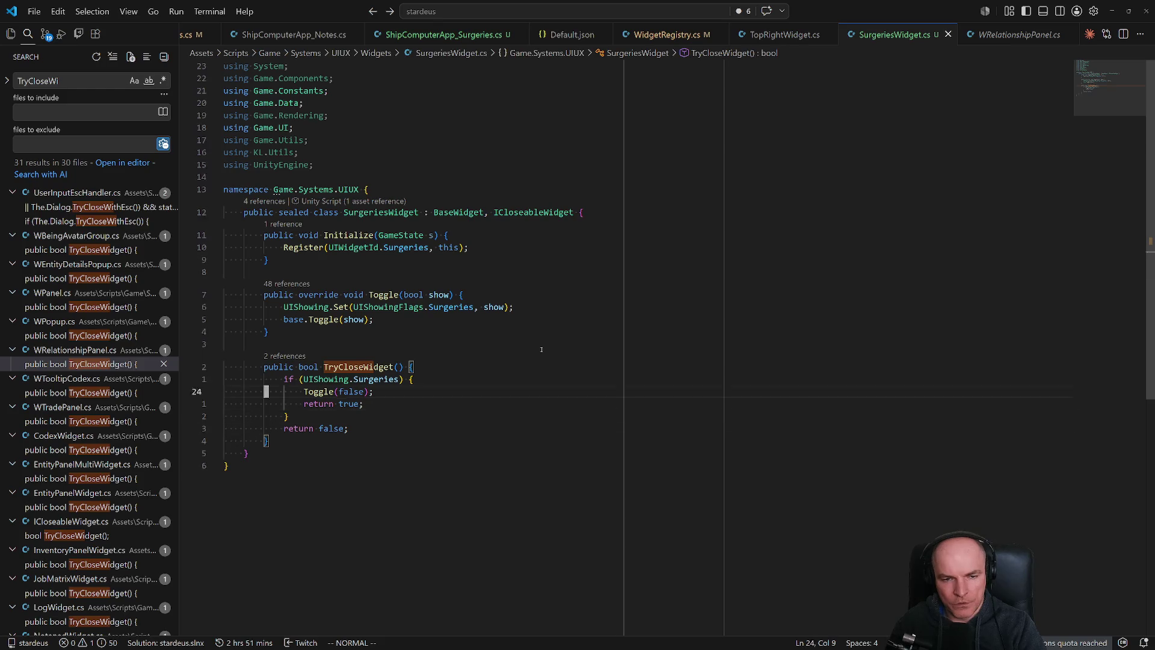
In Unity, select WPanelHeader's WButtonX close button and inspect its On Click list.
key("k")
key("k")
key("alt+Tab")
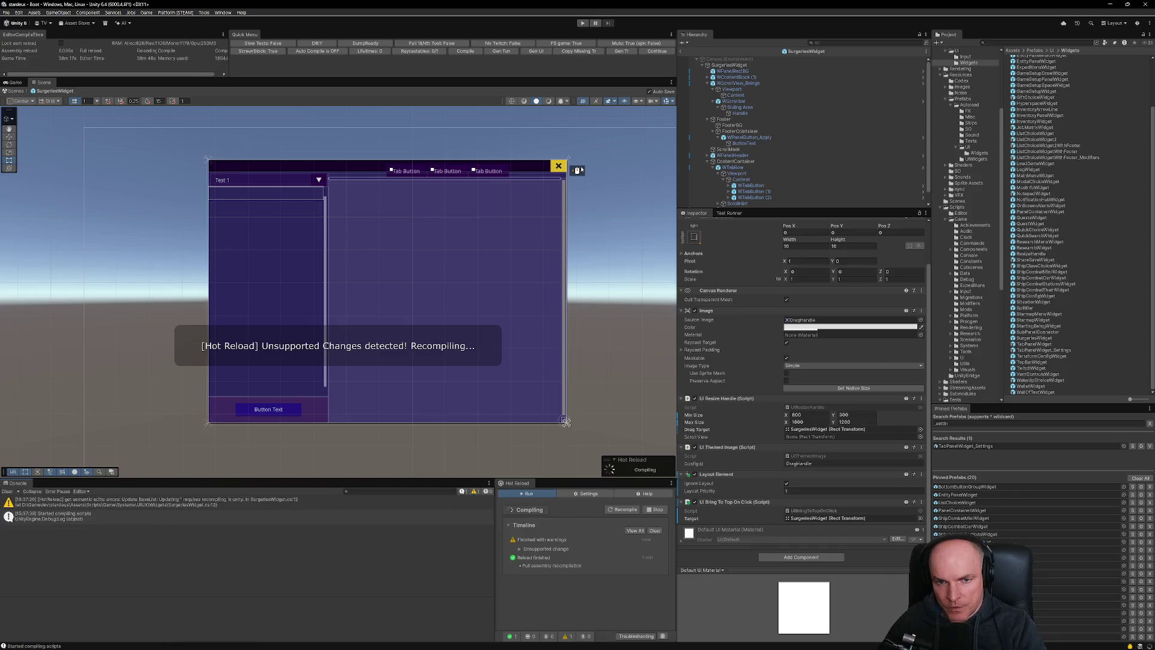
left_click(361, 167)
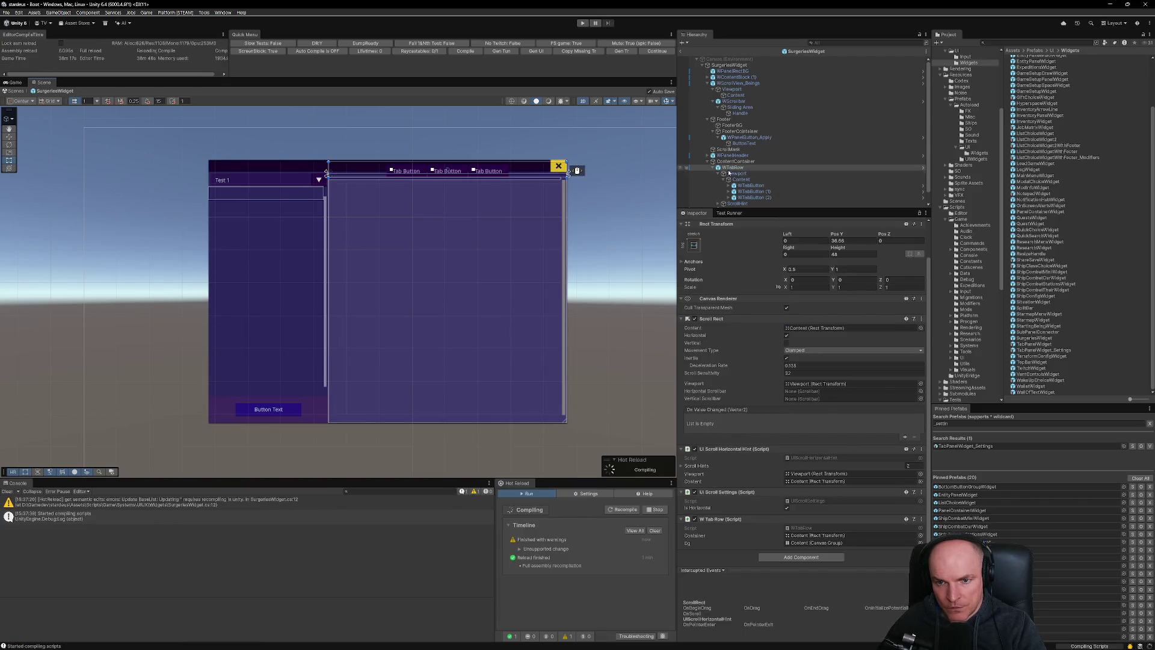
scroll(742, 193, "down", 1)
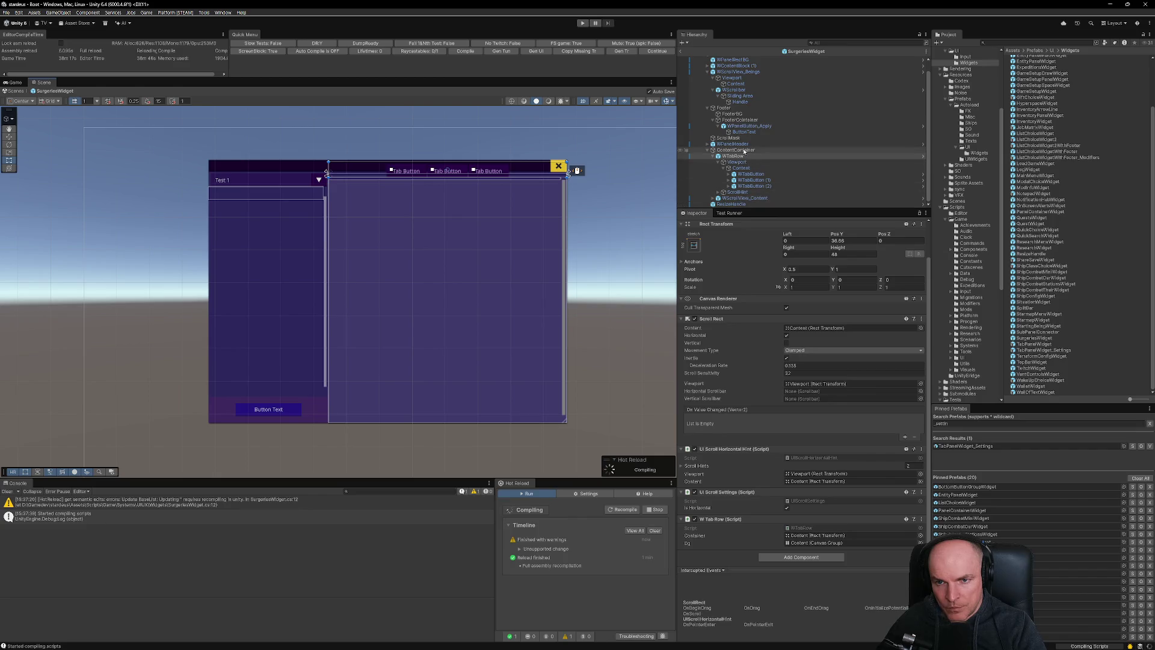
left_click(732, 144)
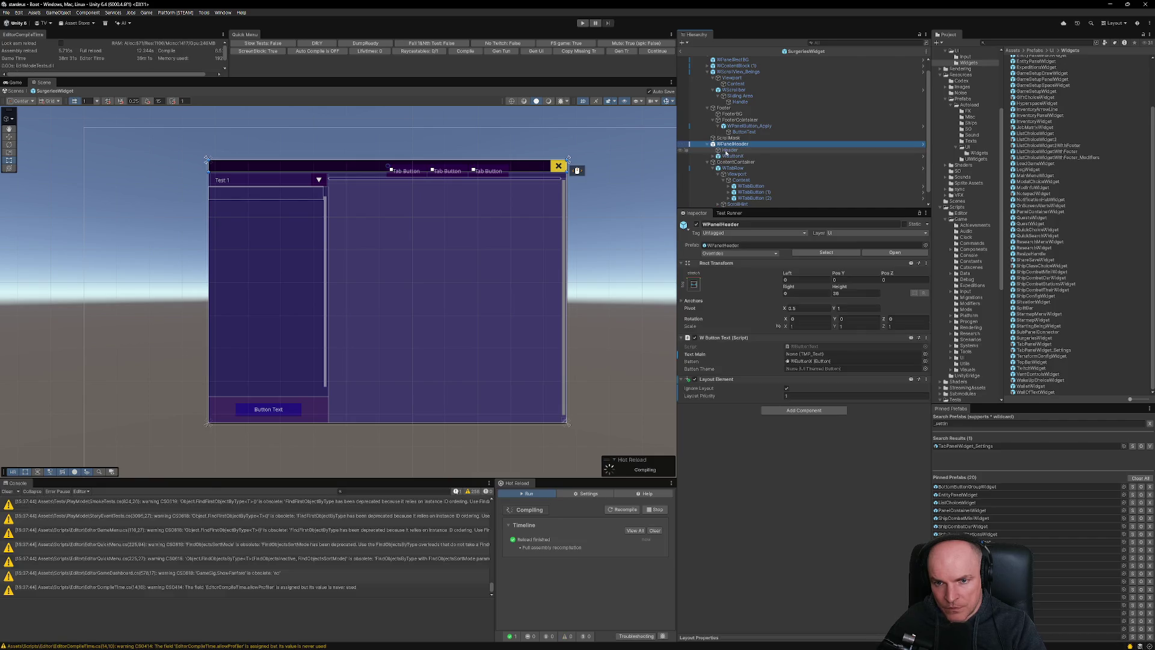
left_click(709, 145)
left_click(731, 156)
scroll(763, 445, "down", 6)
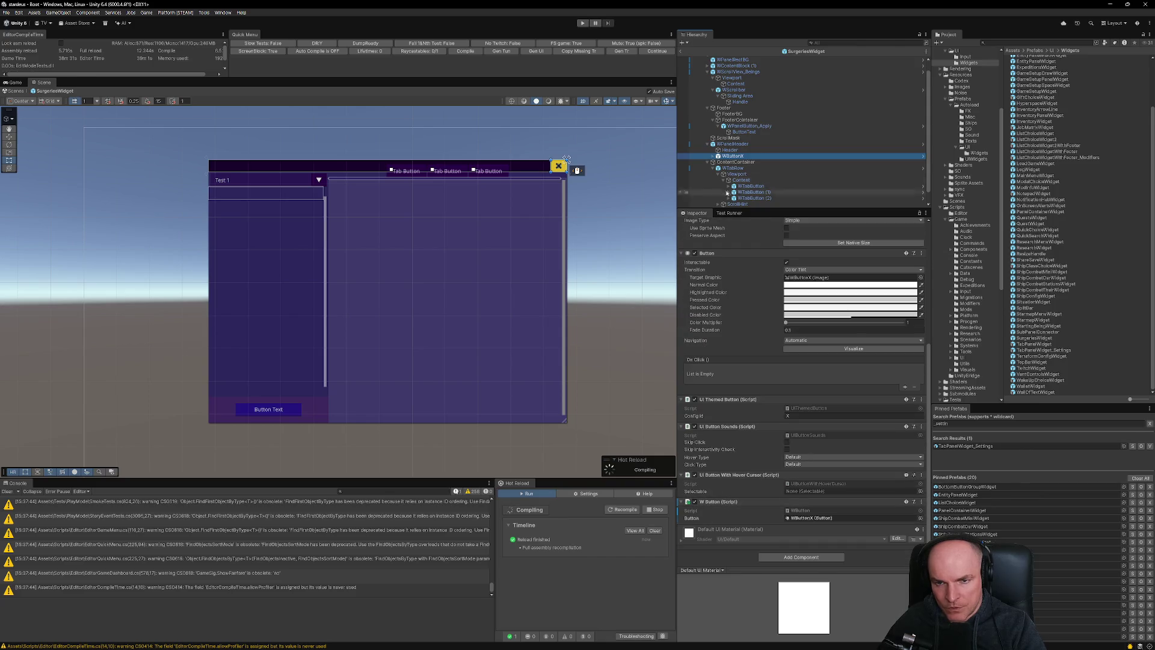
key("alt+Tab")
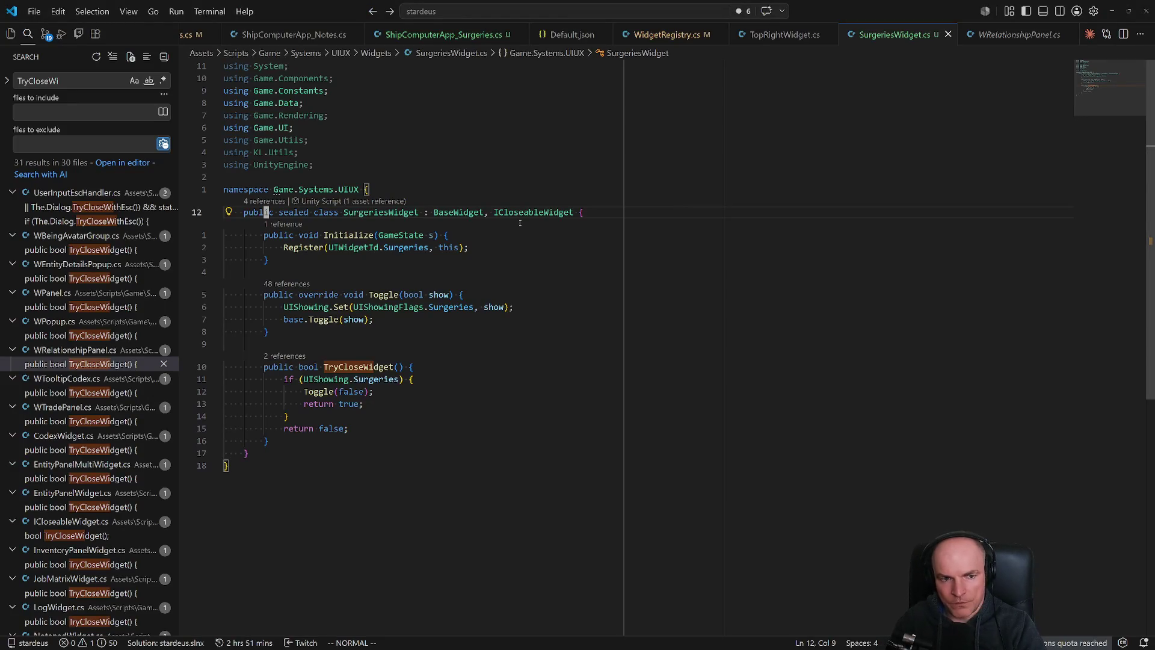
Add a [SerializeField] private WButton wClose field to SurgeriesWidget.
type("o[Seria")
type("lizefi")
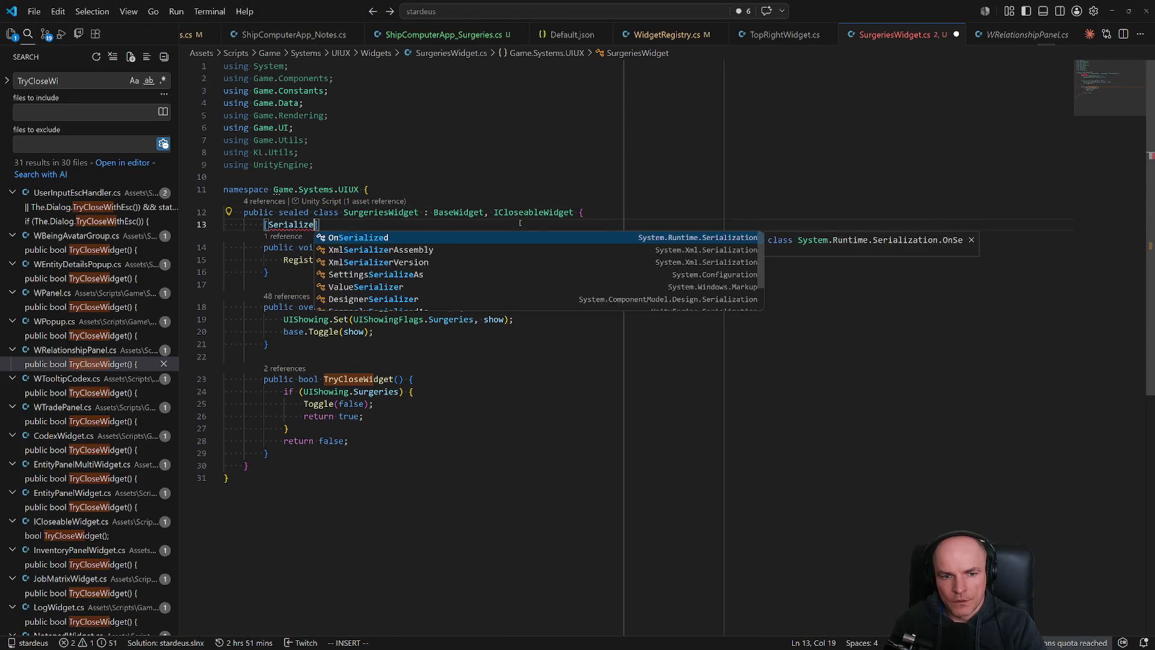
type("ield")
key("Escape")
type("A private Wbut")
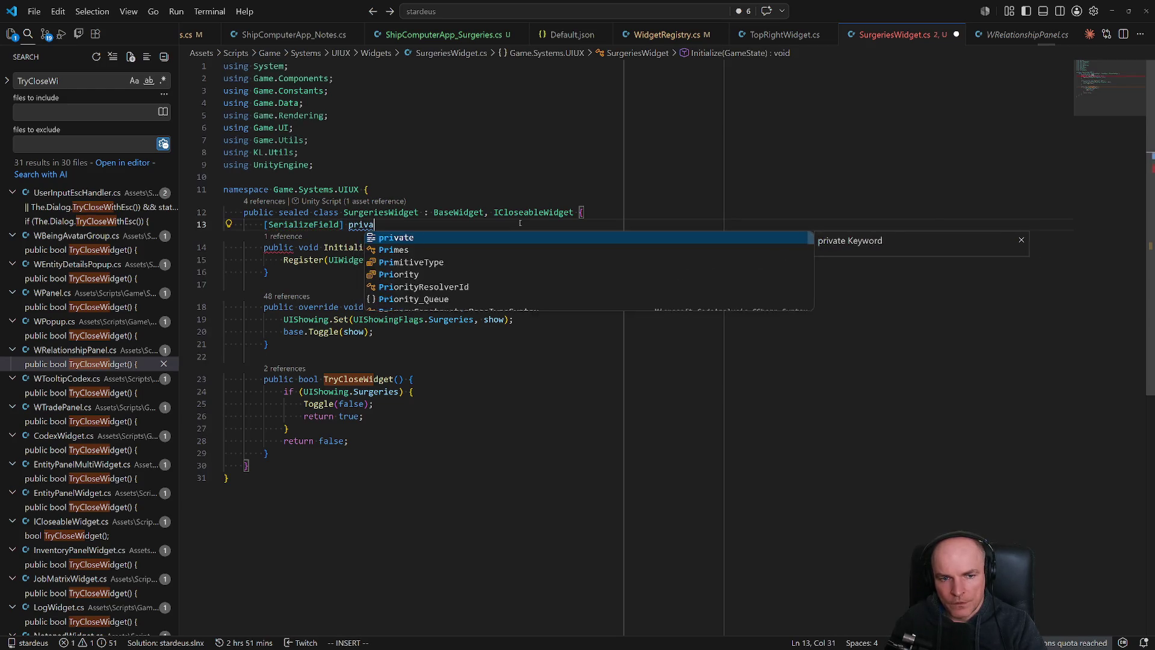
key("Tab")
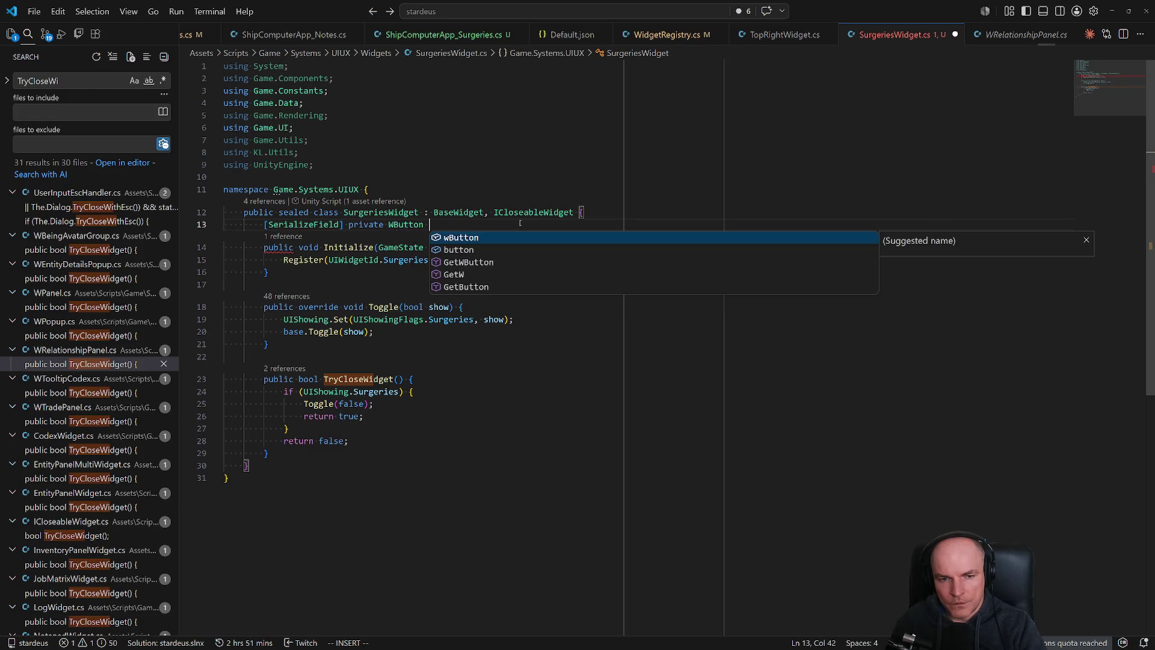
type("wClose;")
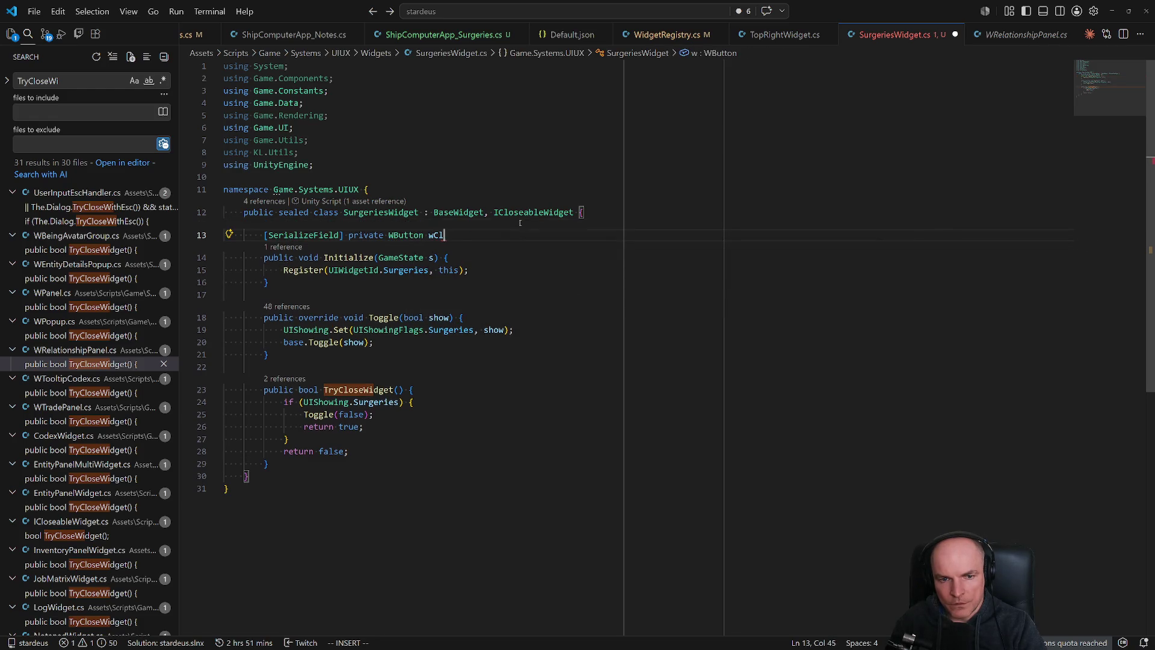
key("Escape")
In Initialize, wire the button with wClose.Load(Close);.
key("j")
key("j")
type("ose")
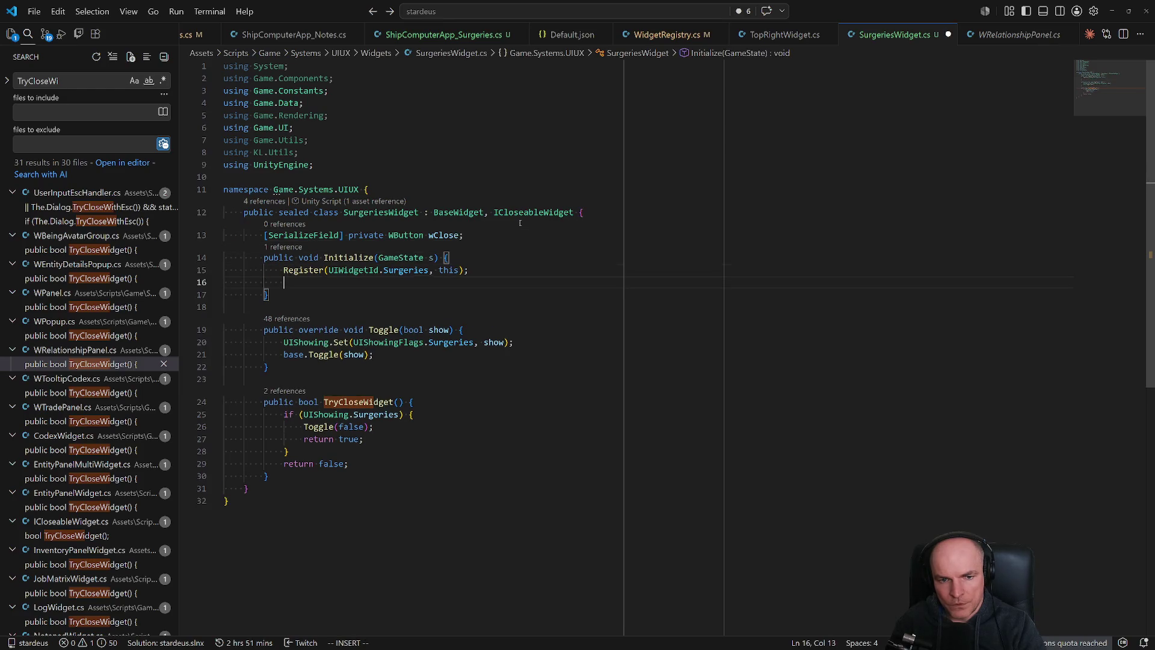
type("wClo")
key("Tab")
type(".Load")
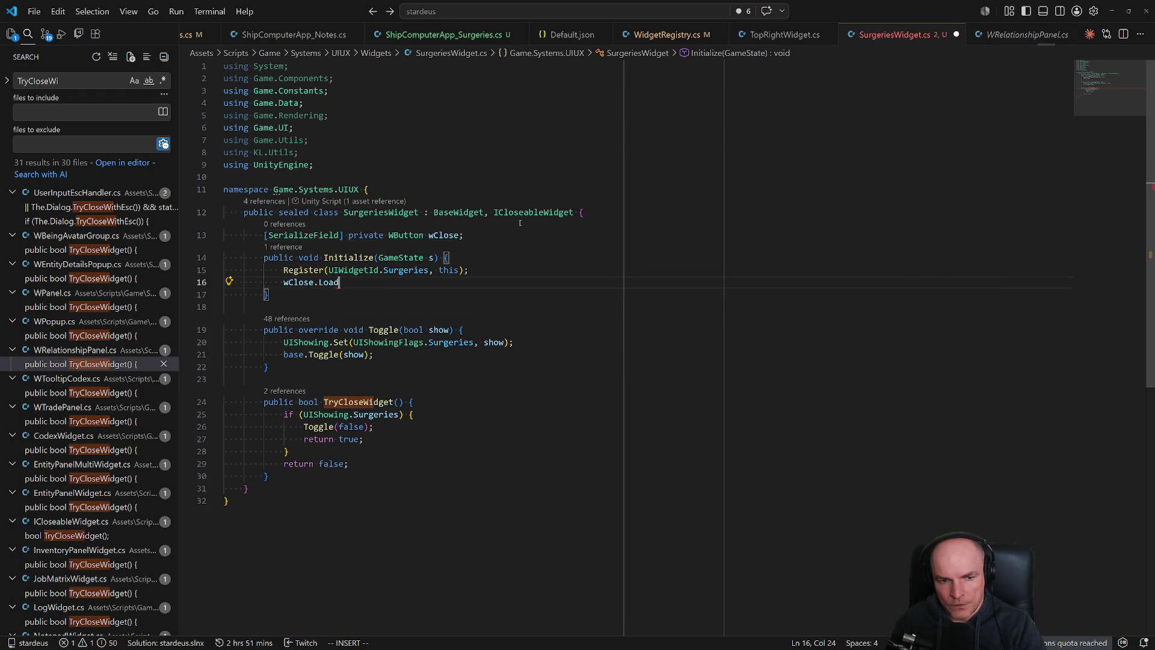
type("(Cl;ose")
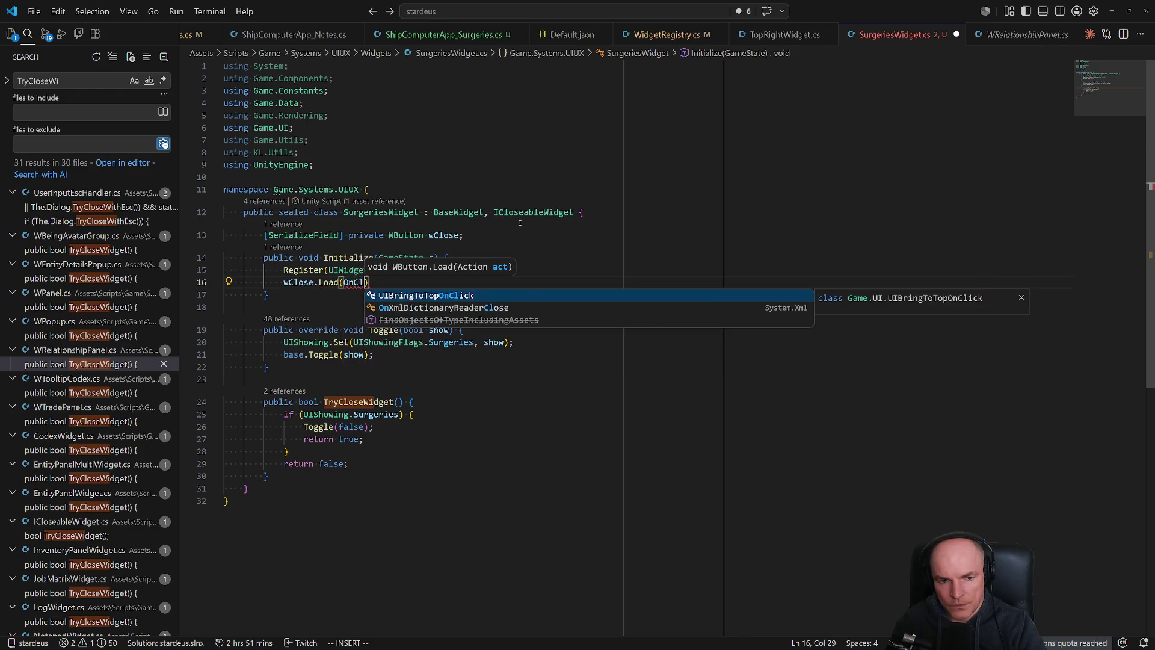
key("BackSpace")
key("BackSpace")
key("BackSpace")
type("lose);")
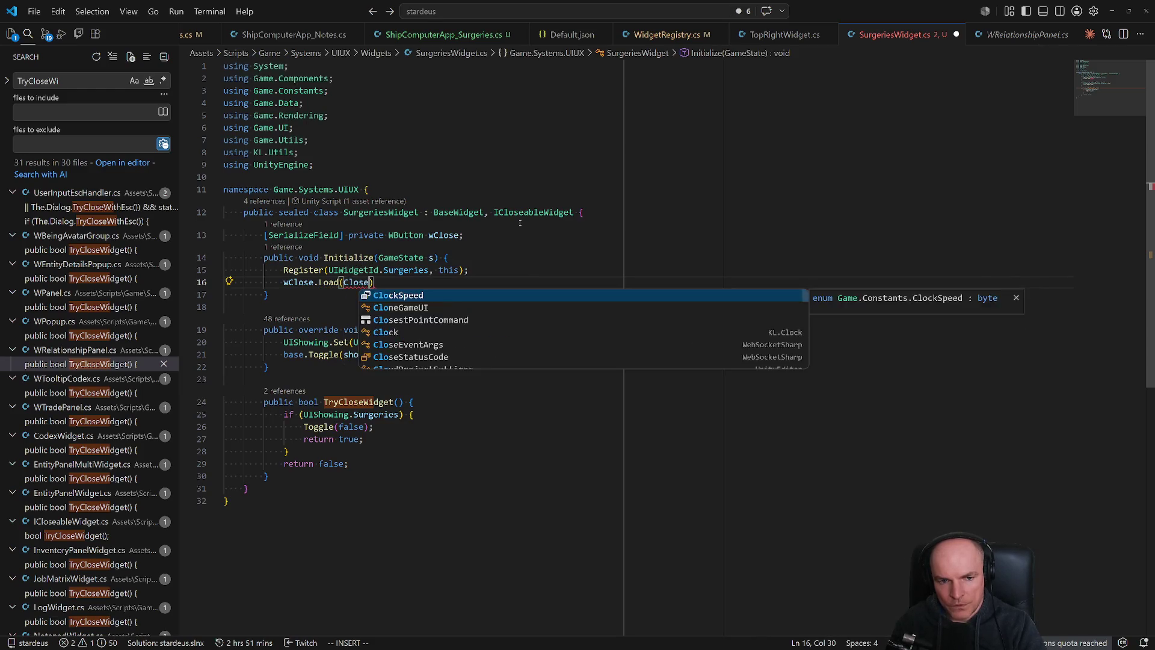
key("Return")
key("Escape")
Add a Close(); call in Initialize and generate a private Close method stub.
key("shift+o")
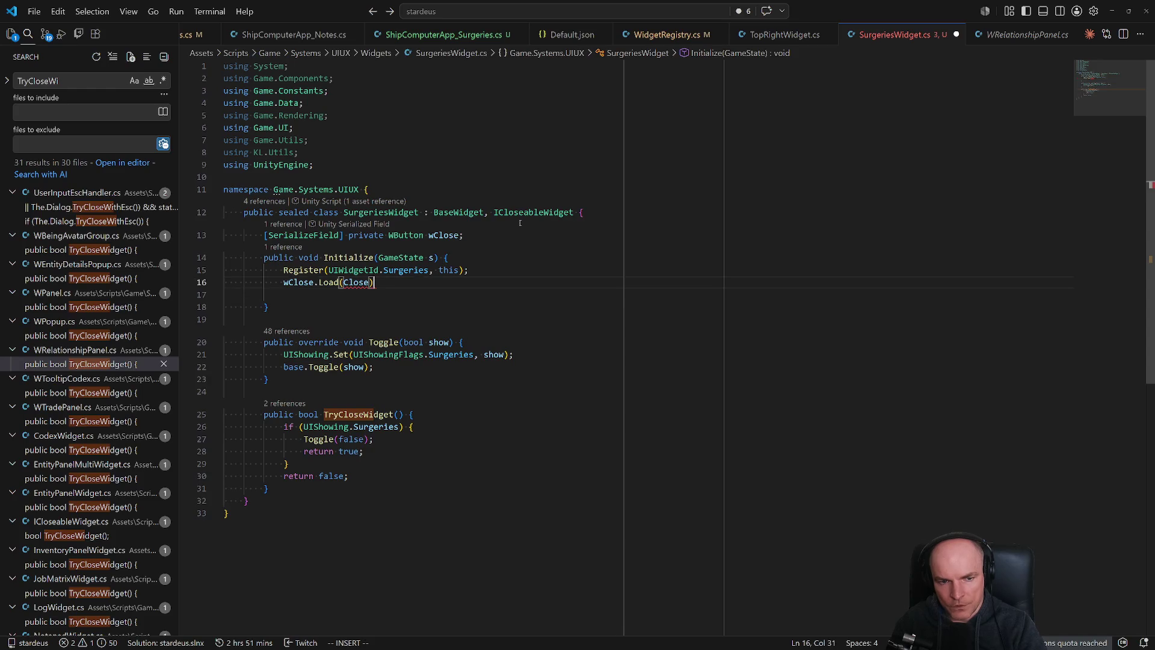
type("Close();")
key("Escape")
key("j")
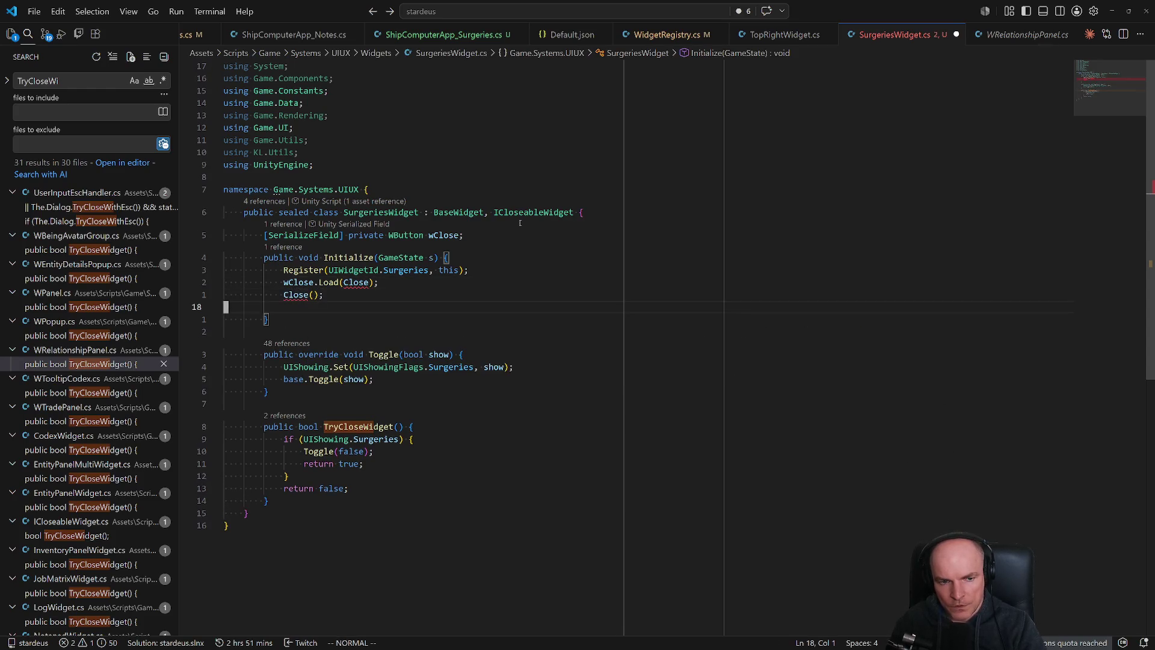
key("d")
key("d")
key("k")
key("ctrl+period")
key("Return")
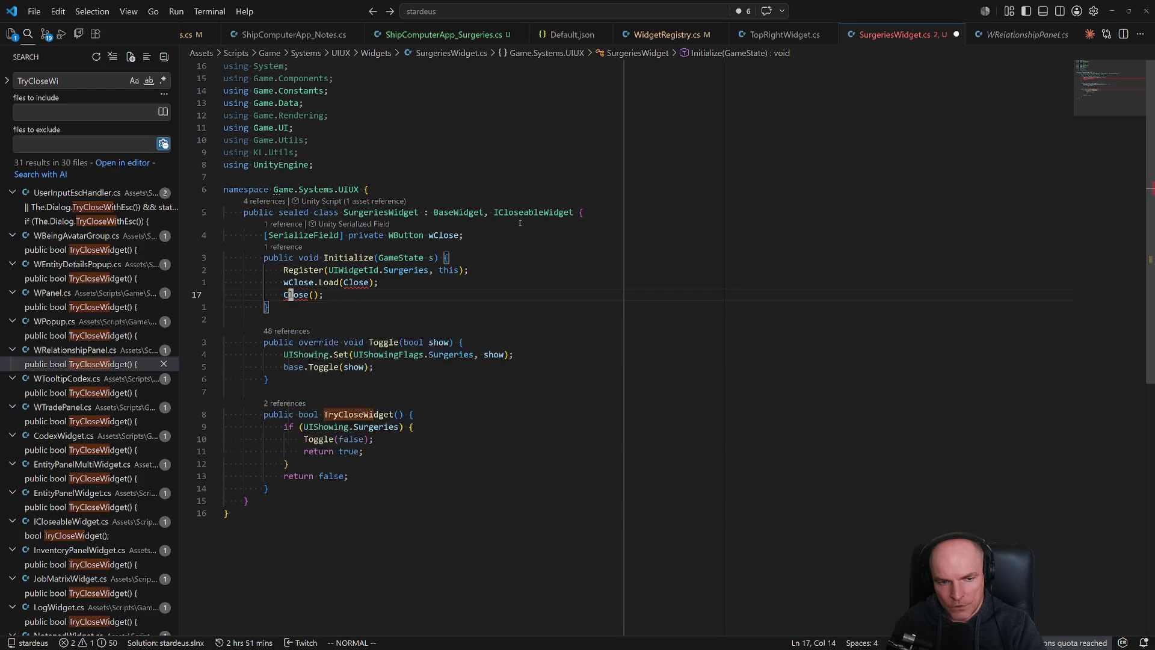
Replace the Close() placeholder body with Toggle(false);.
key("j")
key("j")
key("j")
key("c")
key("c")
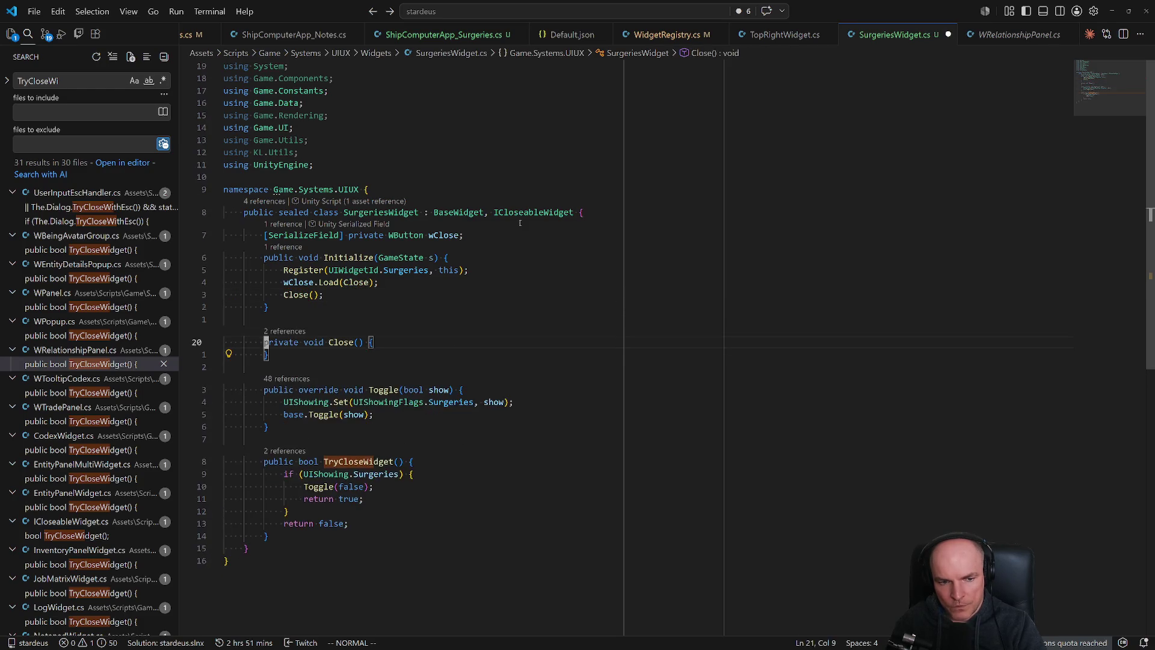
type("Toggle(false);")
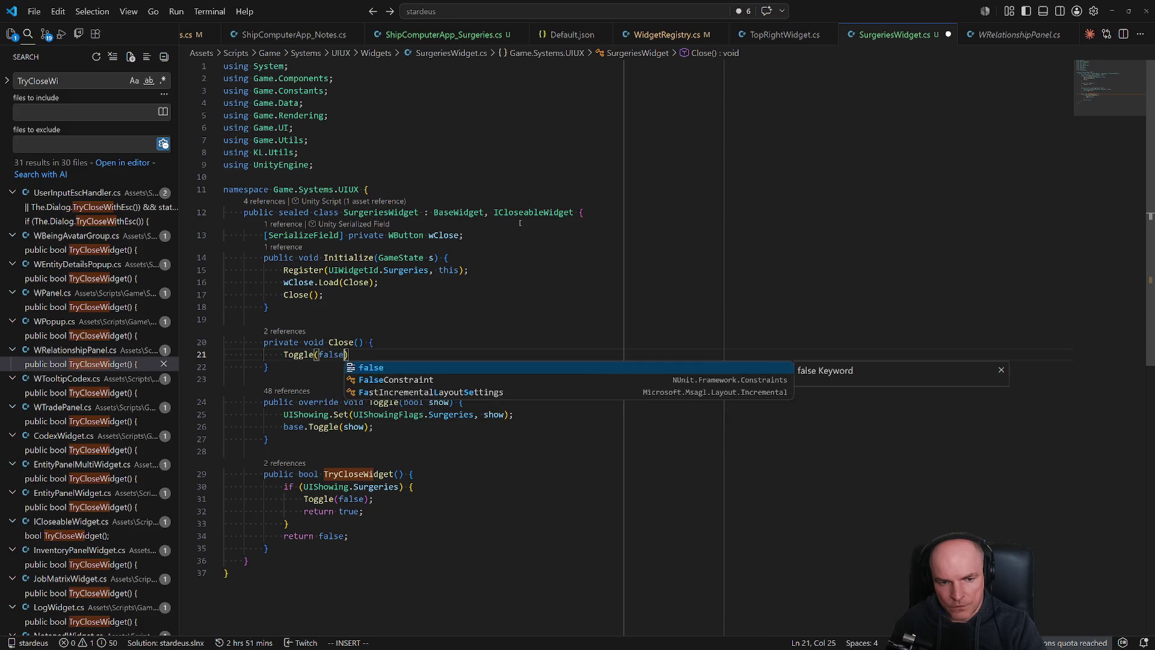
key("Escape")
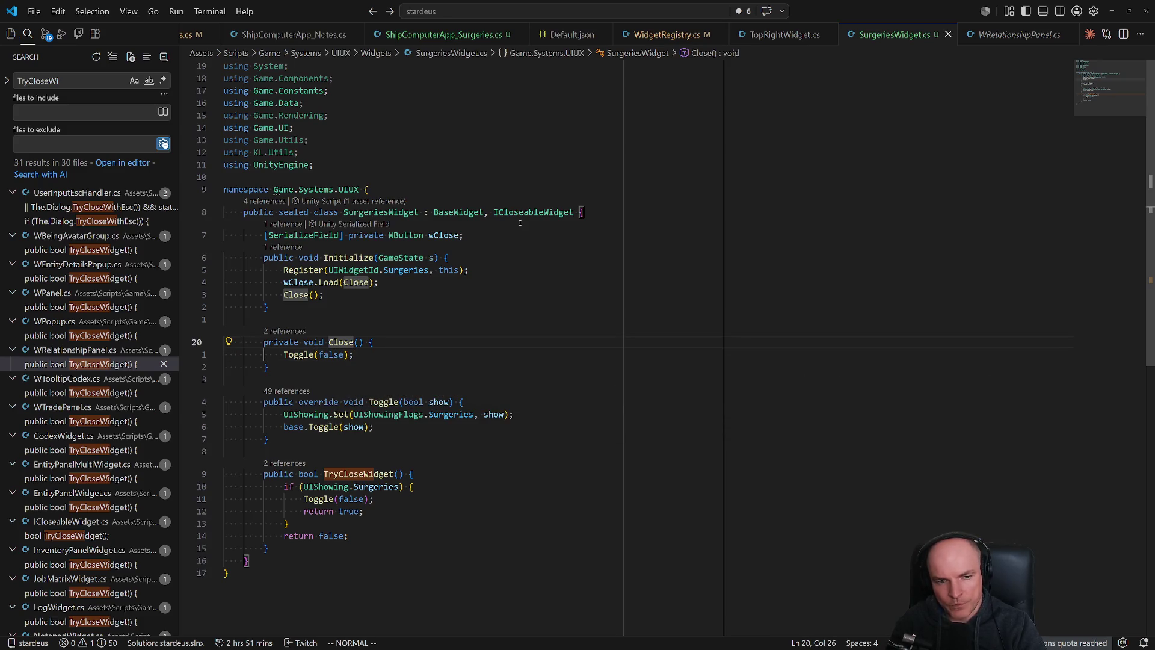
Rewrite TryCloseWidget to call Close and return true when gameObject.activeSelf, removing the UIShowing block.
key("j")
key("j")
key("j")
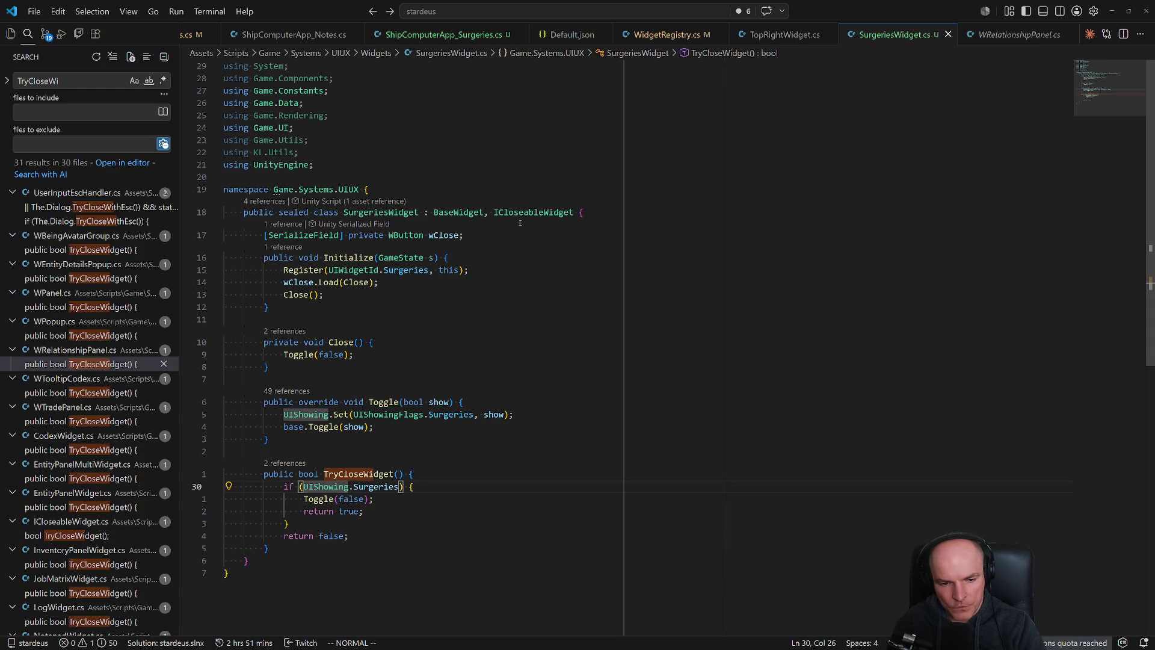
type("k")
type("oif (gameObject.")
type("activeSelf) {")
key("Return")
type("Close();")
key("Return")
type("return true;")
key("Escape")
key("j")
key("j")
key("j")
key("j")
key("j")
key("d")
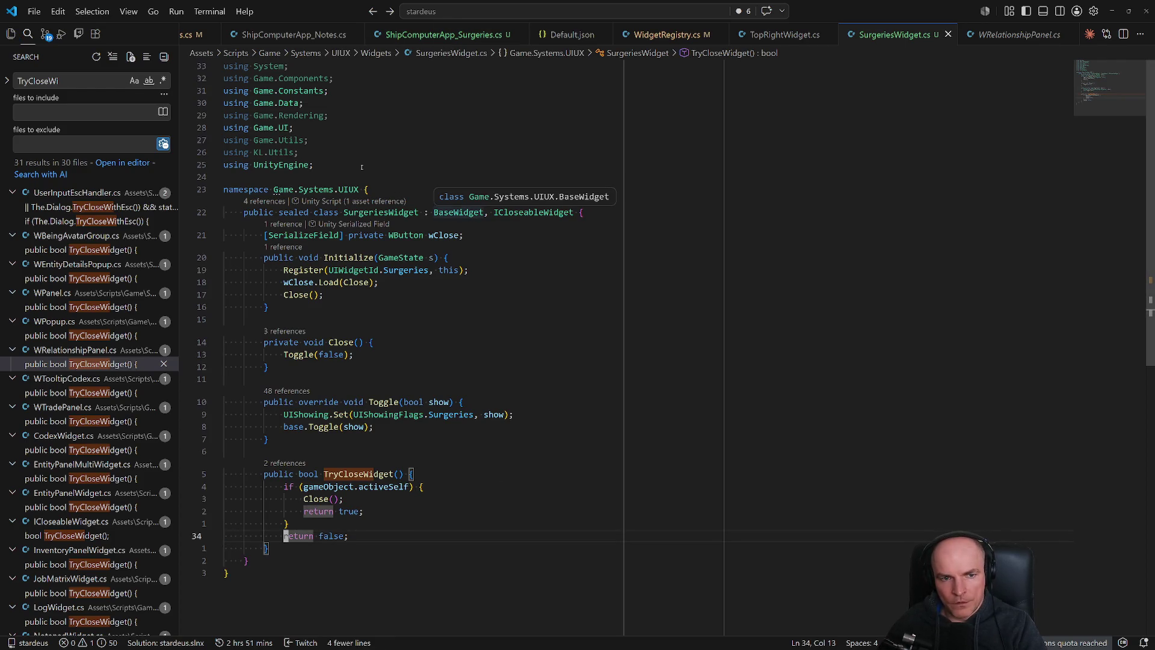
left_click(512, 212)
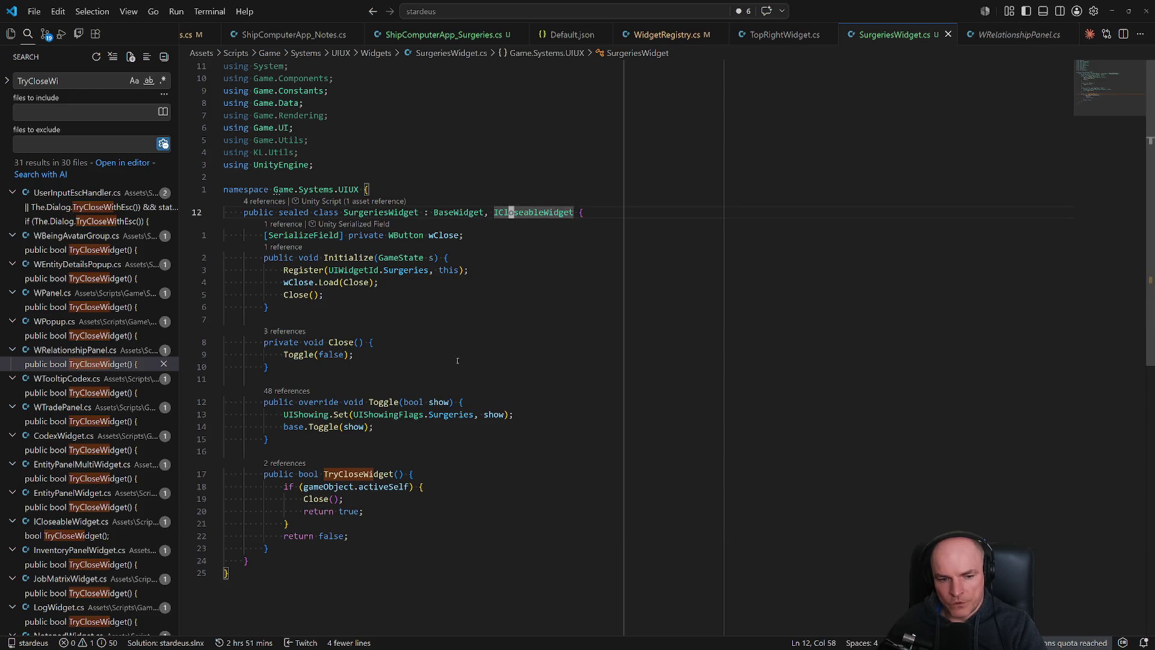
key("alt+Tab")
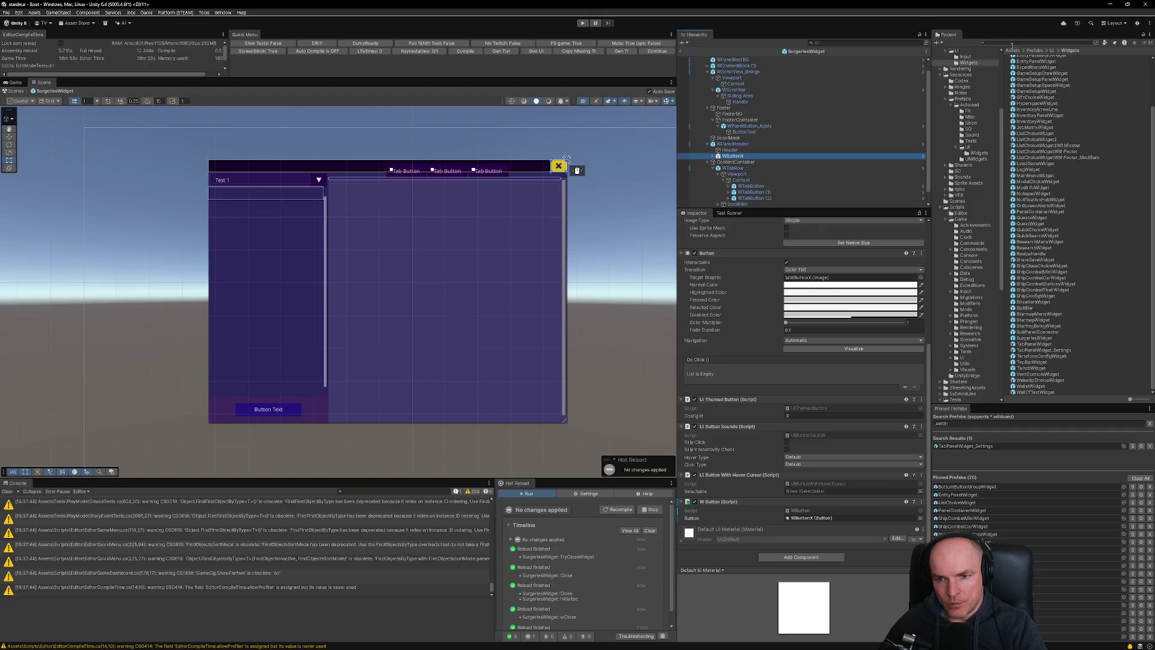
Clear Unity's console and recompile the scripts through Hot Reload.
left_click(8, 491)
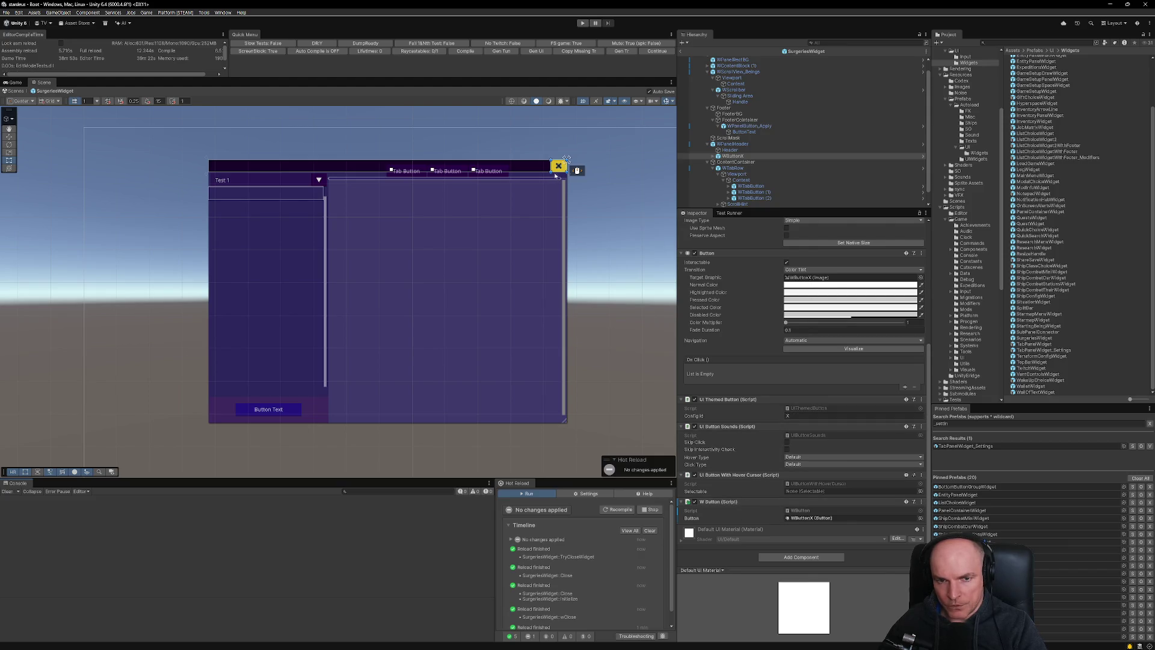
left_click(620, 509)
key("alt+Tab")
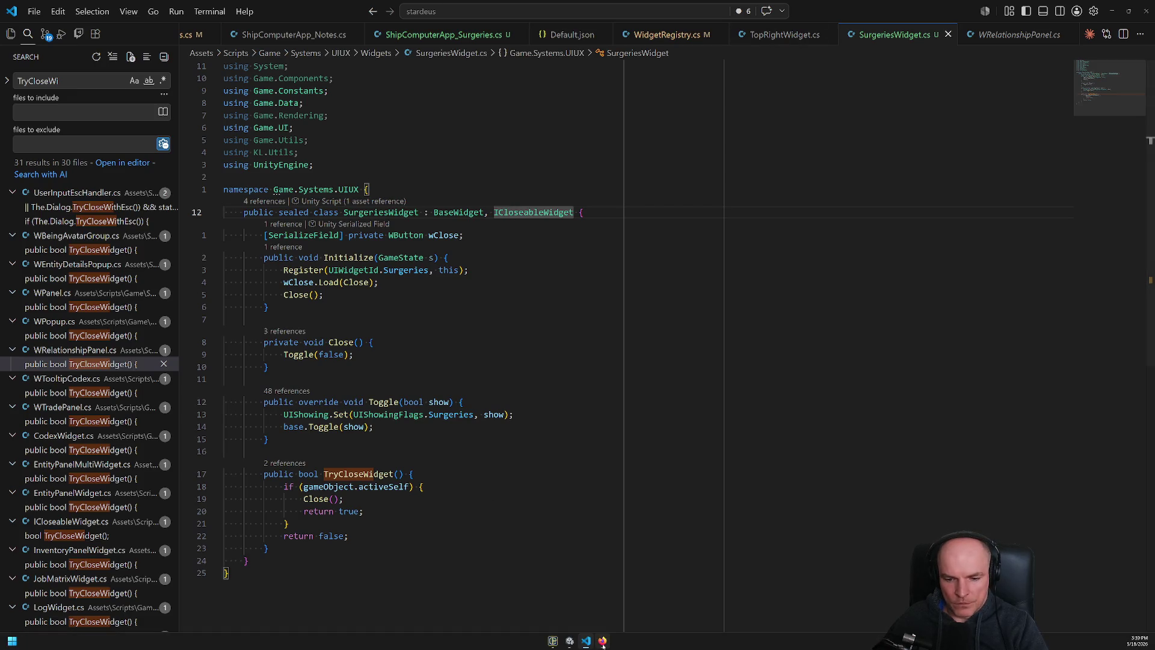
Review the Figma surgeries mockup, then bring Unity forward and clear its console.
left_click(603, 642)
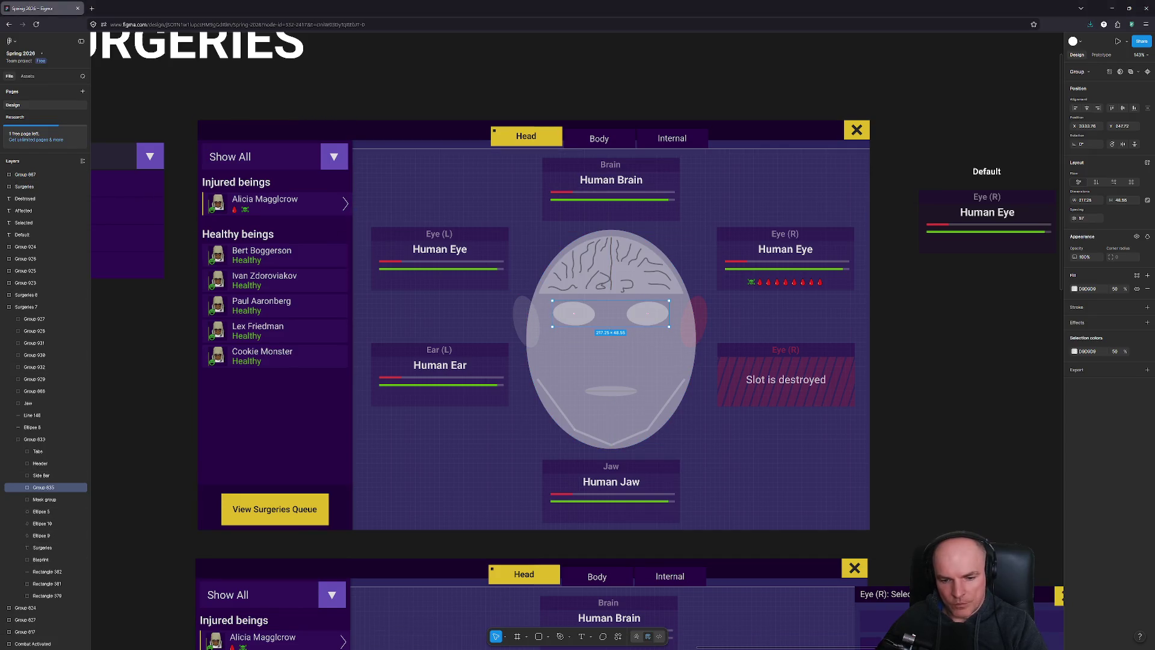
mouse_move(587, 642)
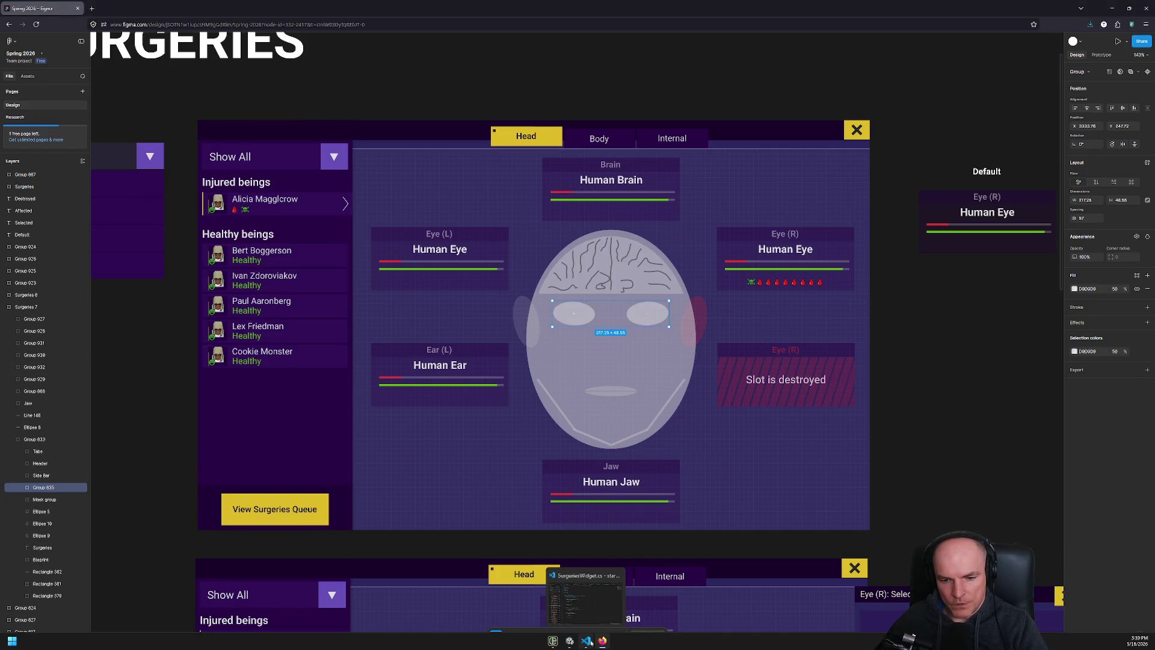
left_click(587, 641)
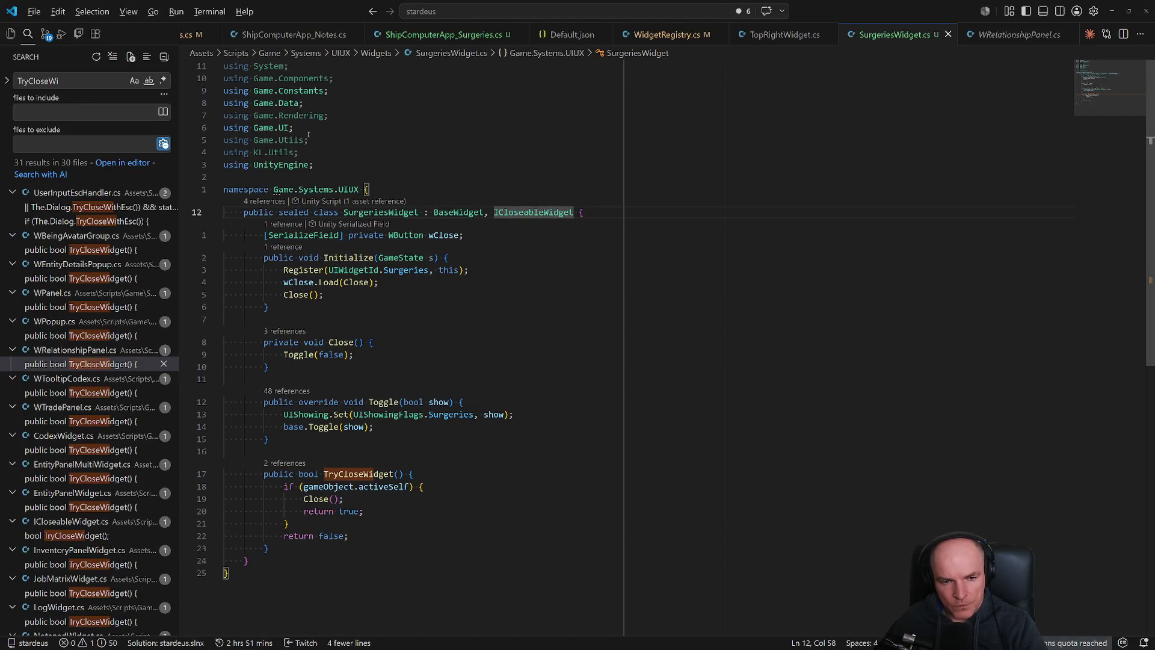
key("alt+Tab")
scroll(566, 254, "up", 1)
scroll(567, 253, "down", 1)
key("alt+Tab")
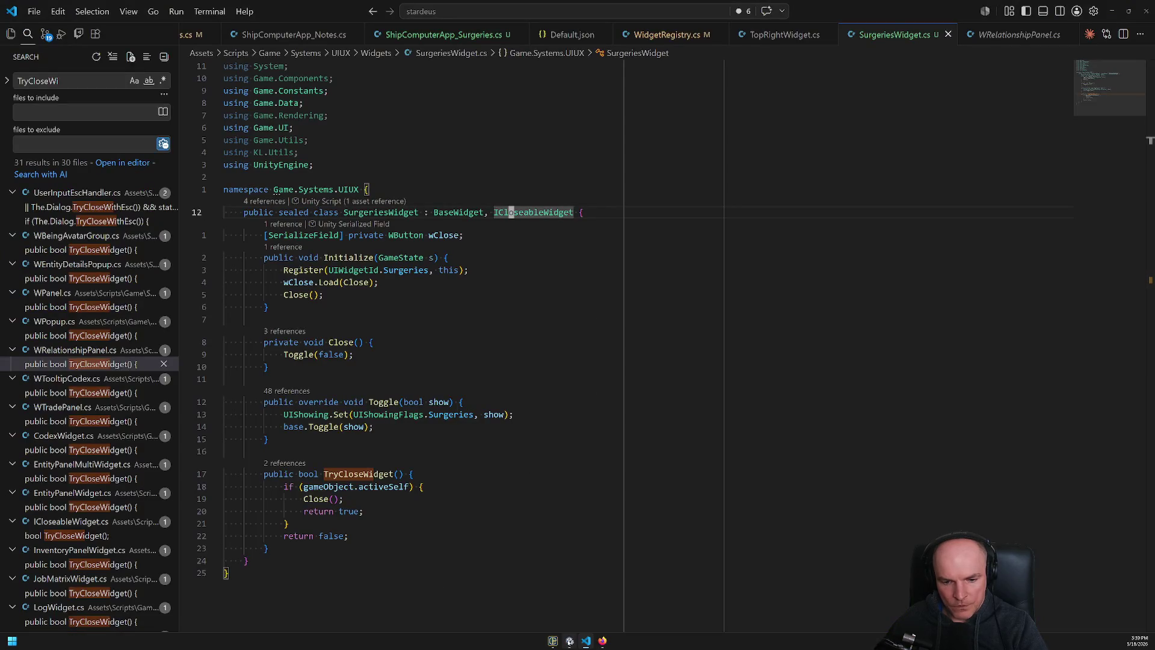
left_click(569, 641)
left_click(7, 491)
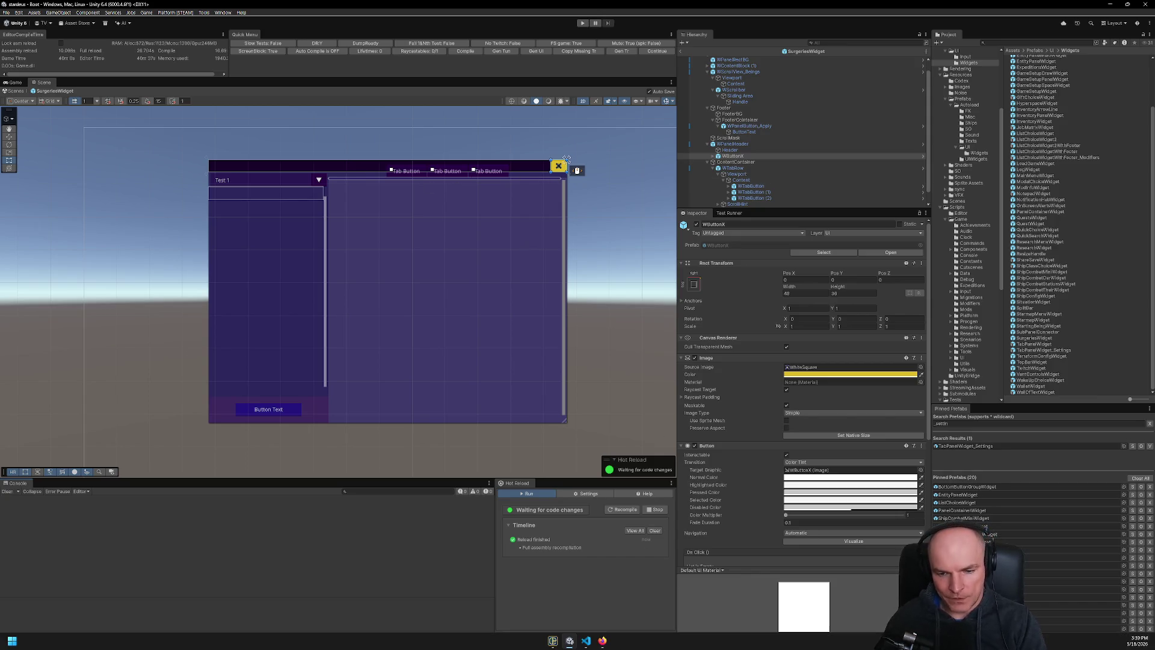
Glance at the Figma surgeries design and return to the SurgeriesWidget class in code.
left_click(603, 640)
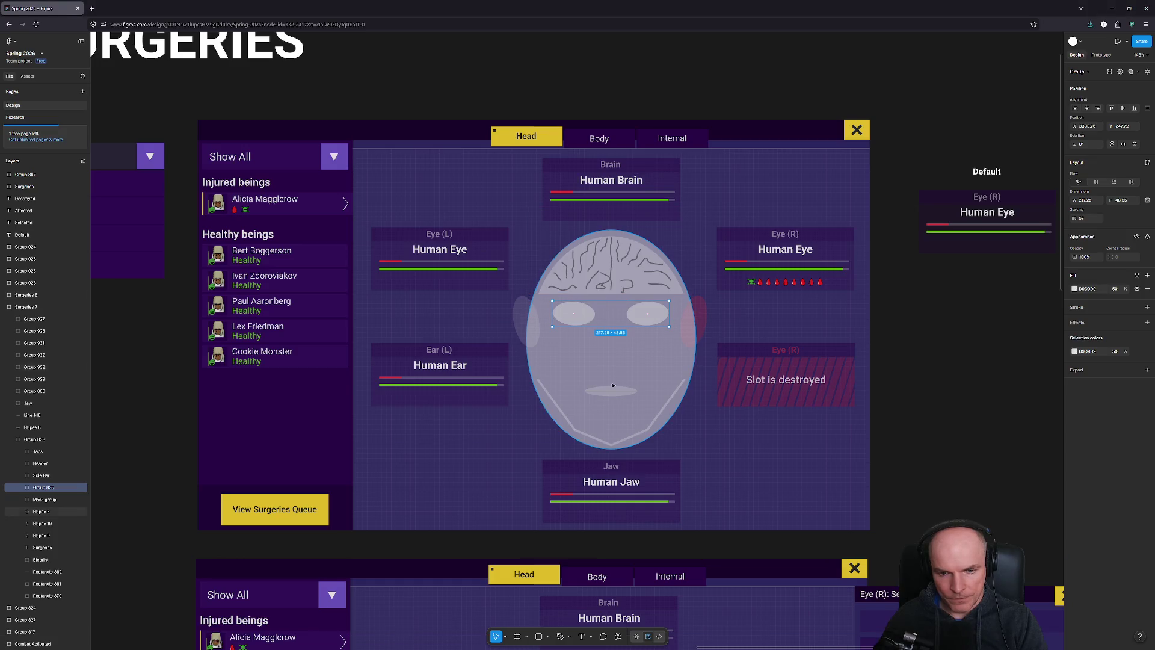
left_click(586, 641)
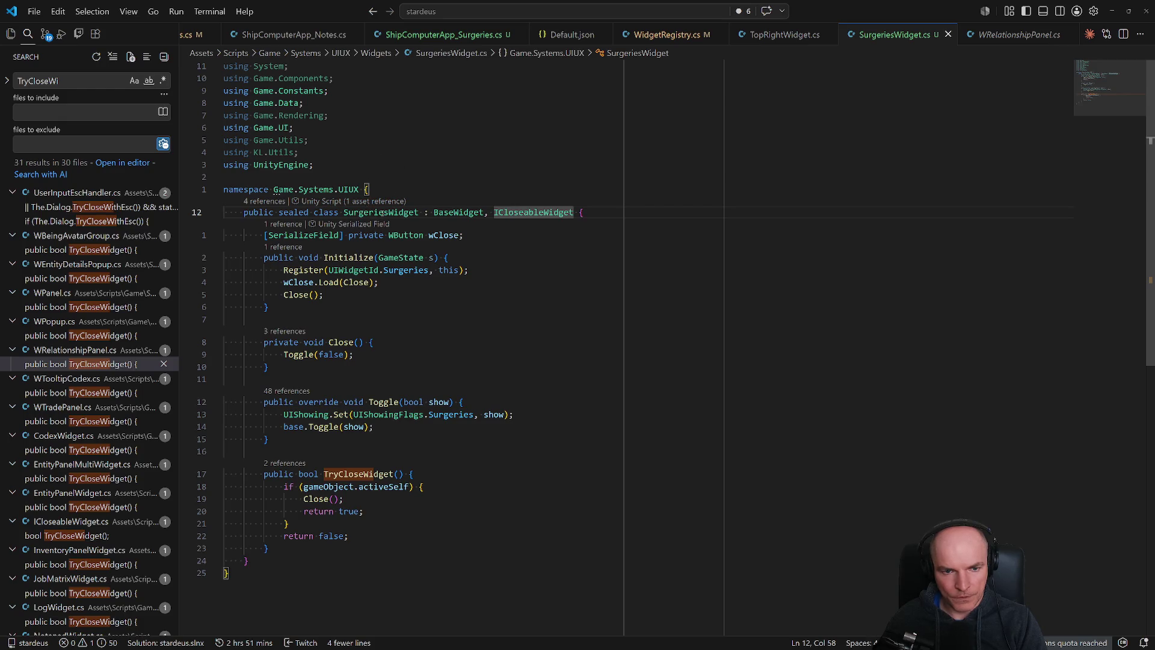
mouse_move(381, 213)
left_click(378, 212)
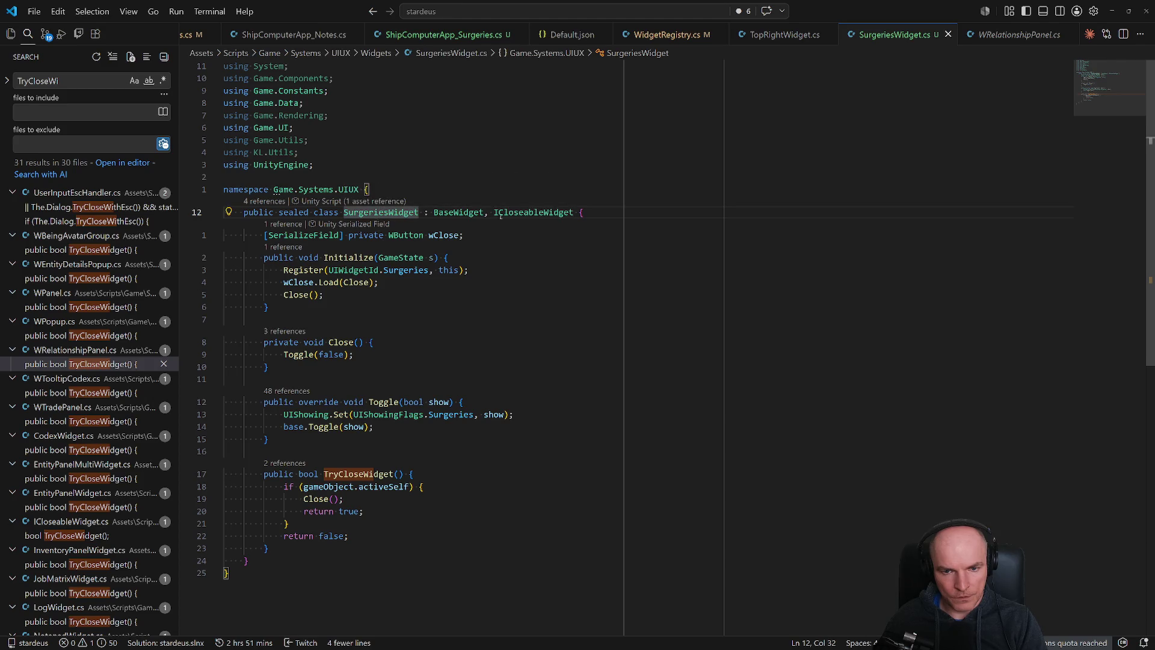
Assign WButtonX to SurgeriesWidget's W Close field and exit the prefab to the Boot scene.
key("alt+Tab")
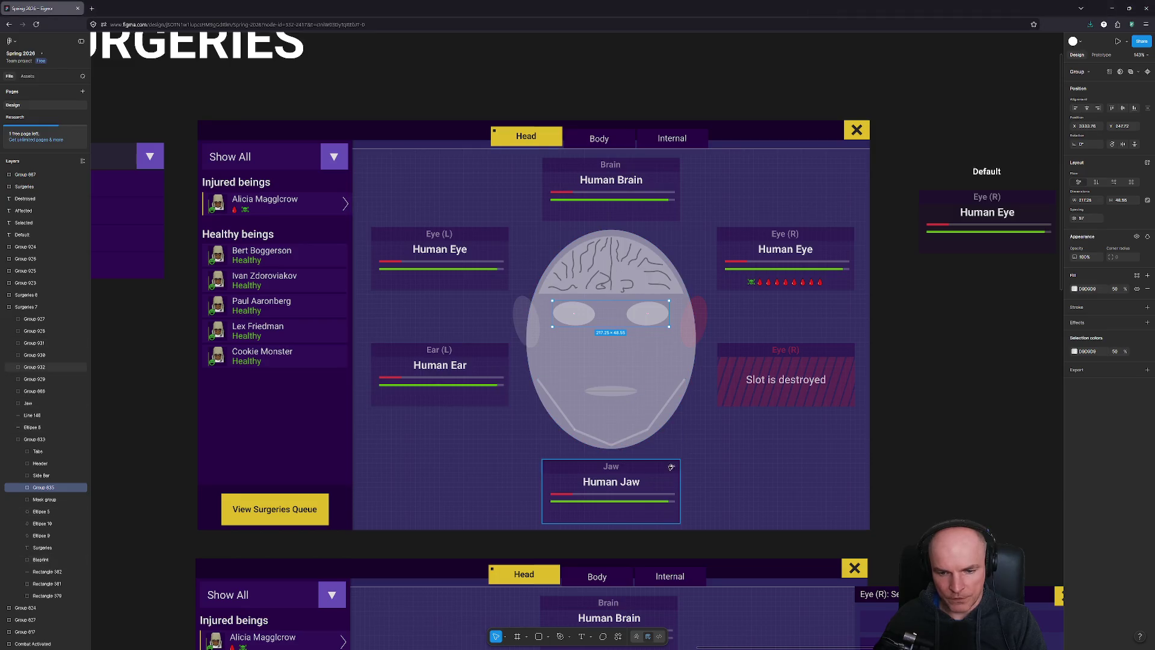
key("alt+Tab")
key("Tab")
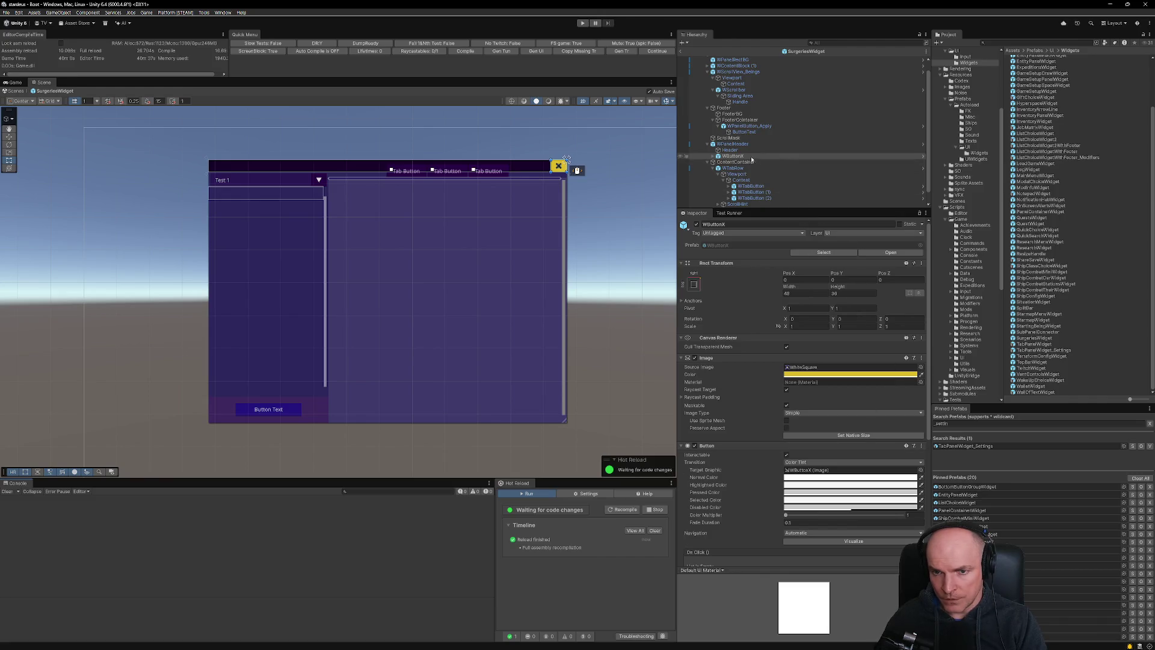
scroll(740, 57, "up", 1)
left_click(740, 58)
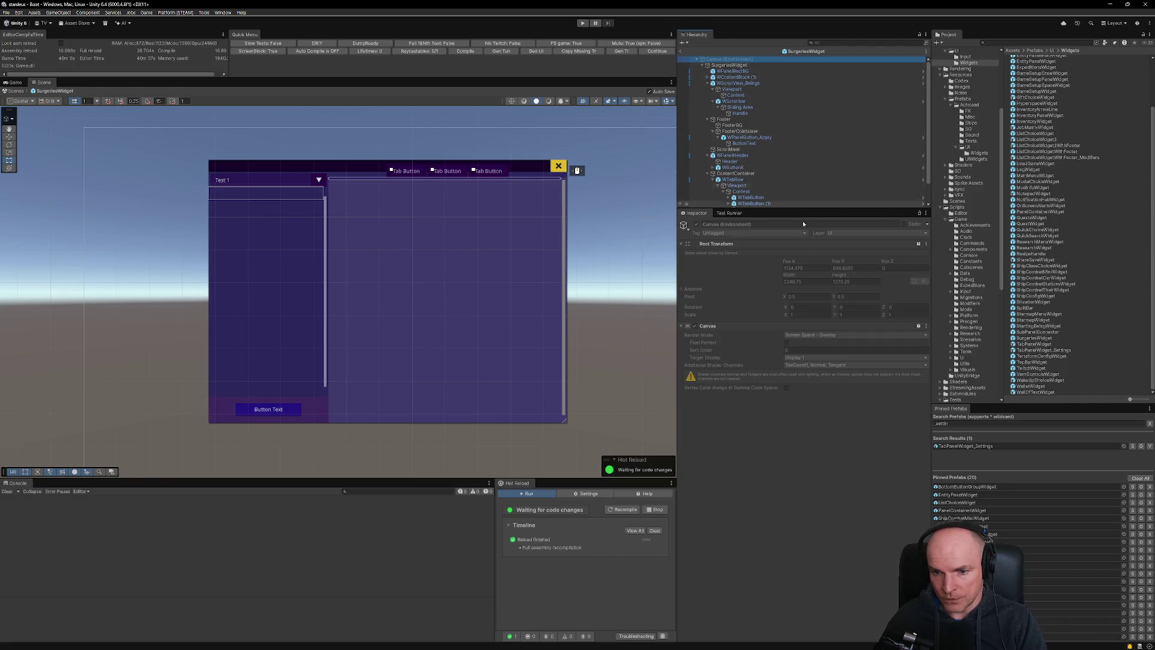
left_click(720, 66)
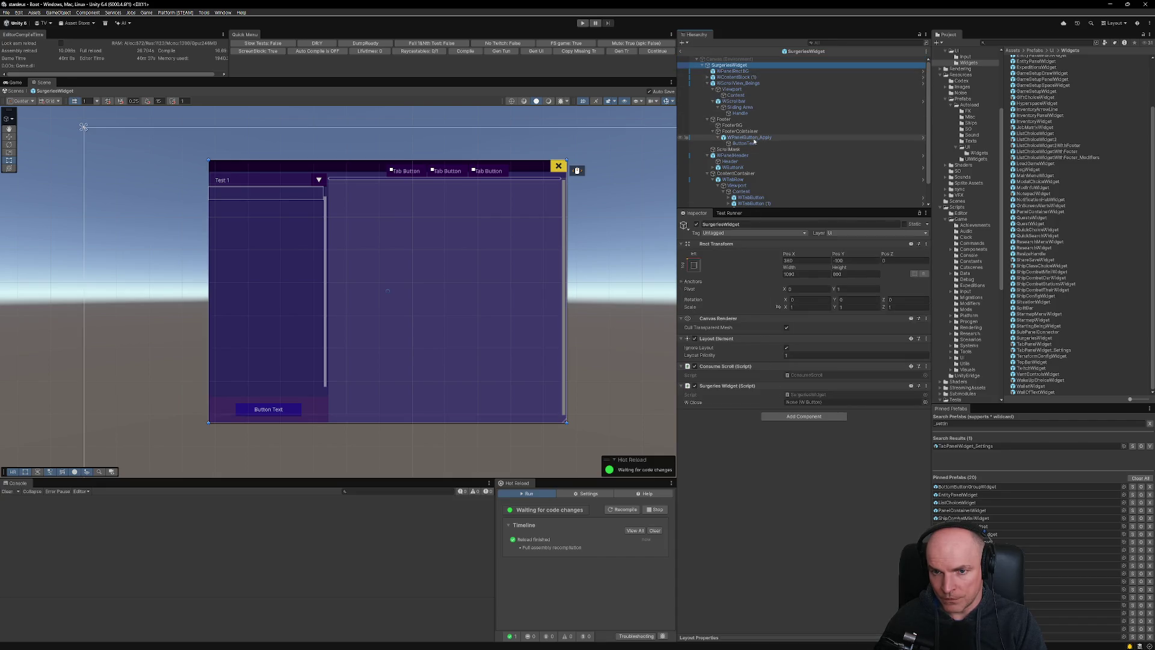
mouse_move(742, 169)
left_mouse_down()
mouse_move(776, 234)
mouse_move(819, 402)
left_mouse_up()
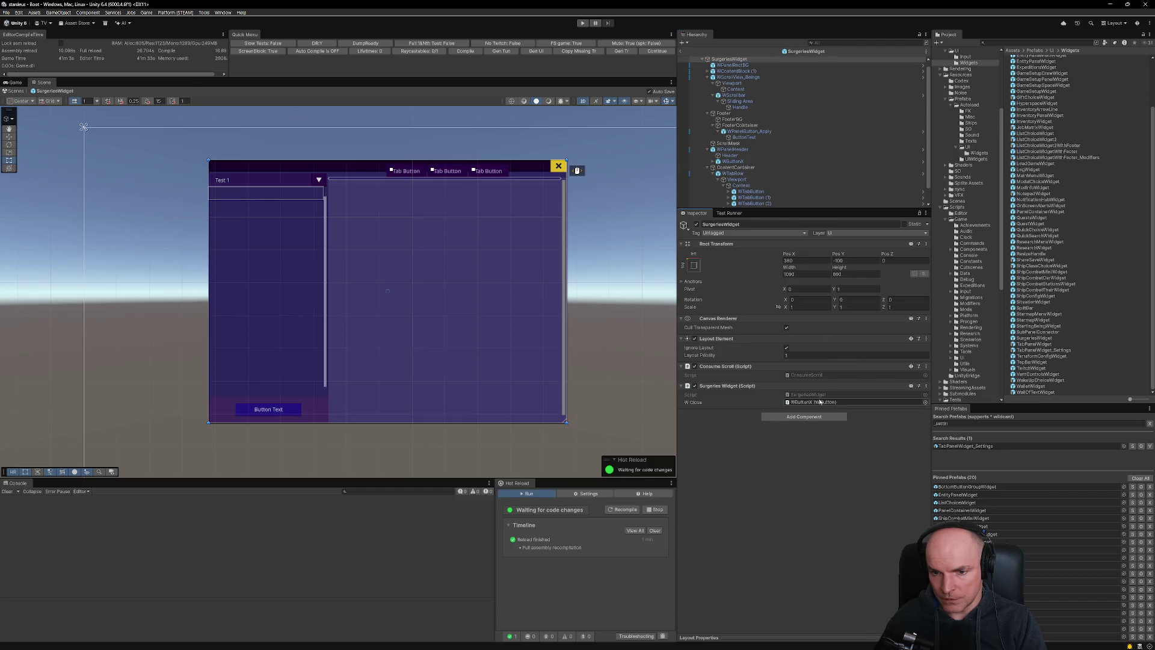
left_click(681, 54)
left_click(1003, 424)
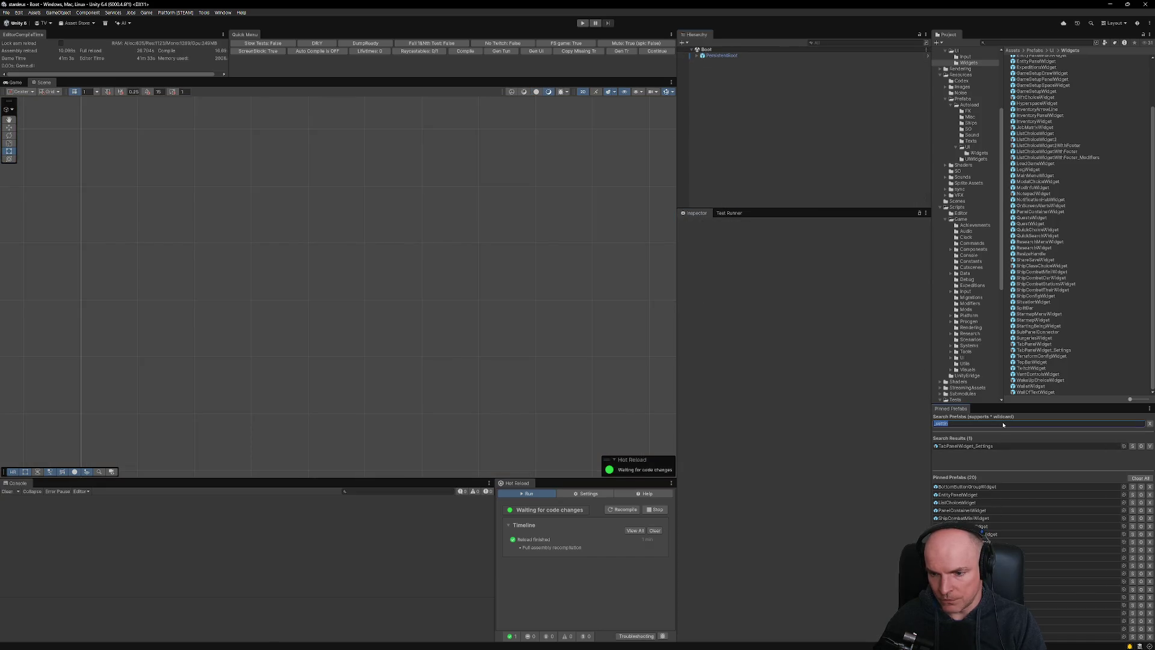
Search Pinned Prefabs for 'panelconta' and open the PanelContainerWidget prefab.
type("panelconta")
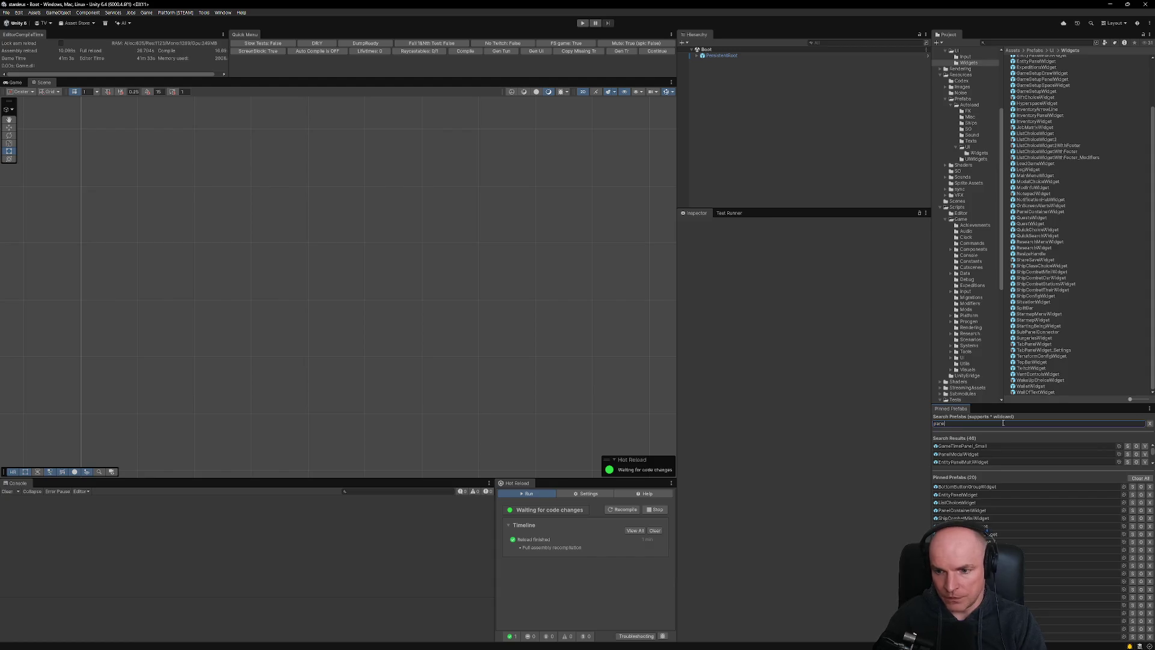
left_click(951, 446)
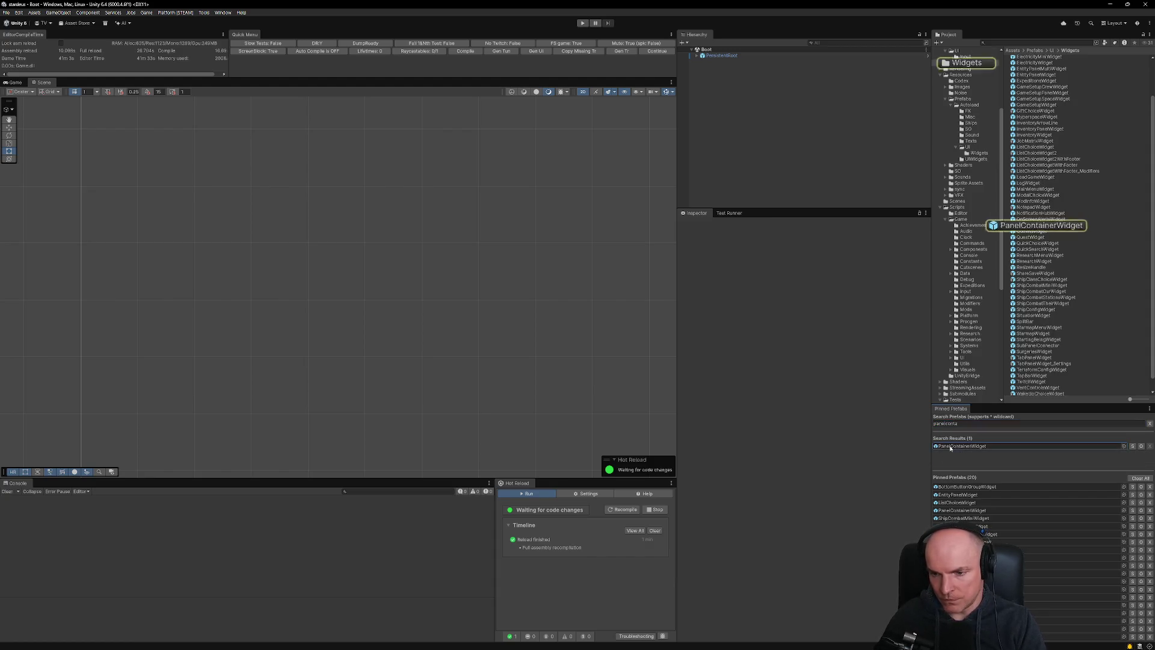
double_click(951, 447)
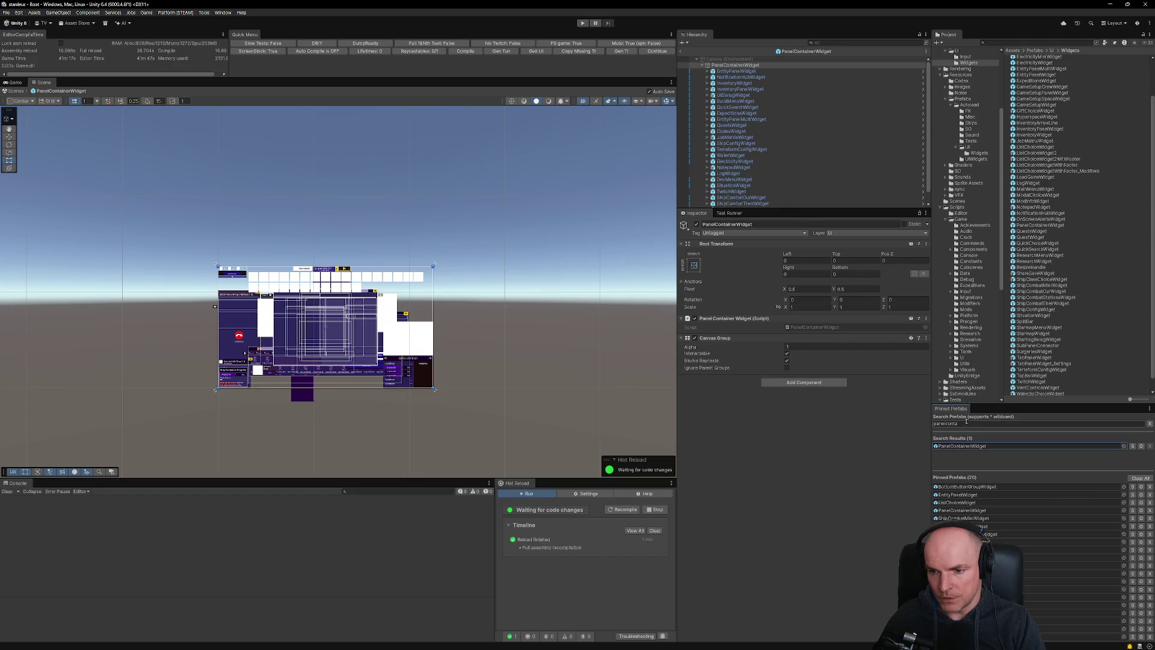
Search for 'surger' and open the SurgeriesWidget prefab in Prefab mode.
left_click(1070, 424)
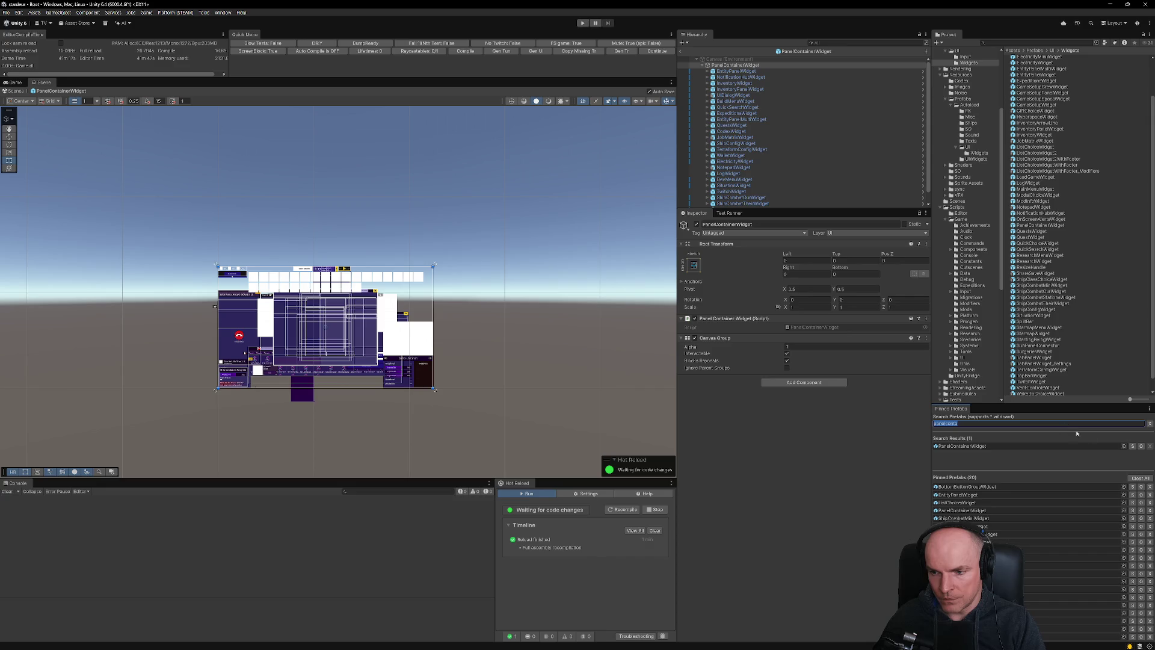
left_click(1140, 477)
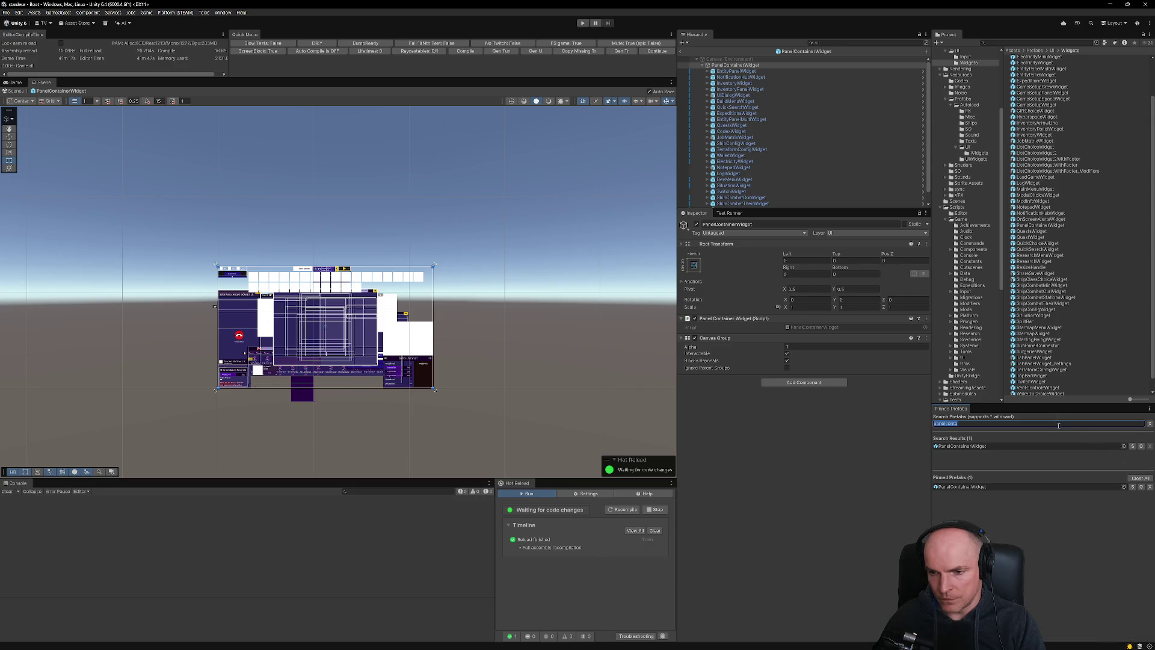
type("surger")
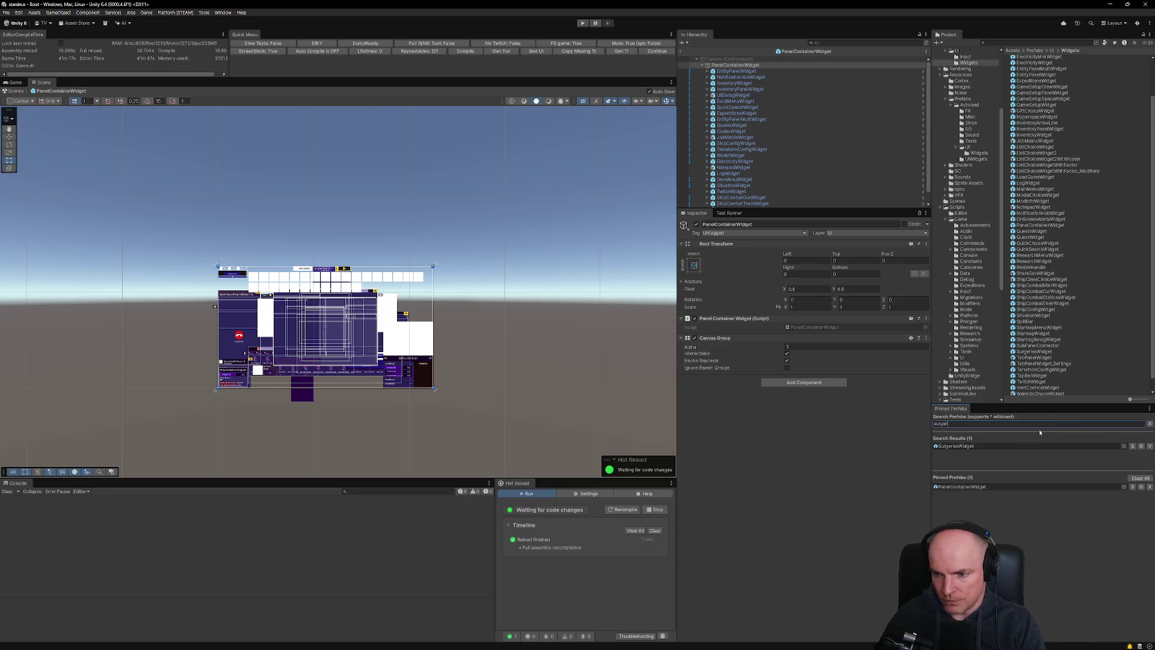
left_click(1142, 446)
double_click(963, 496)
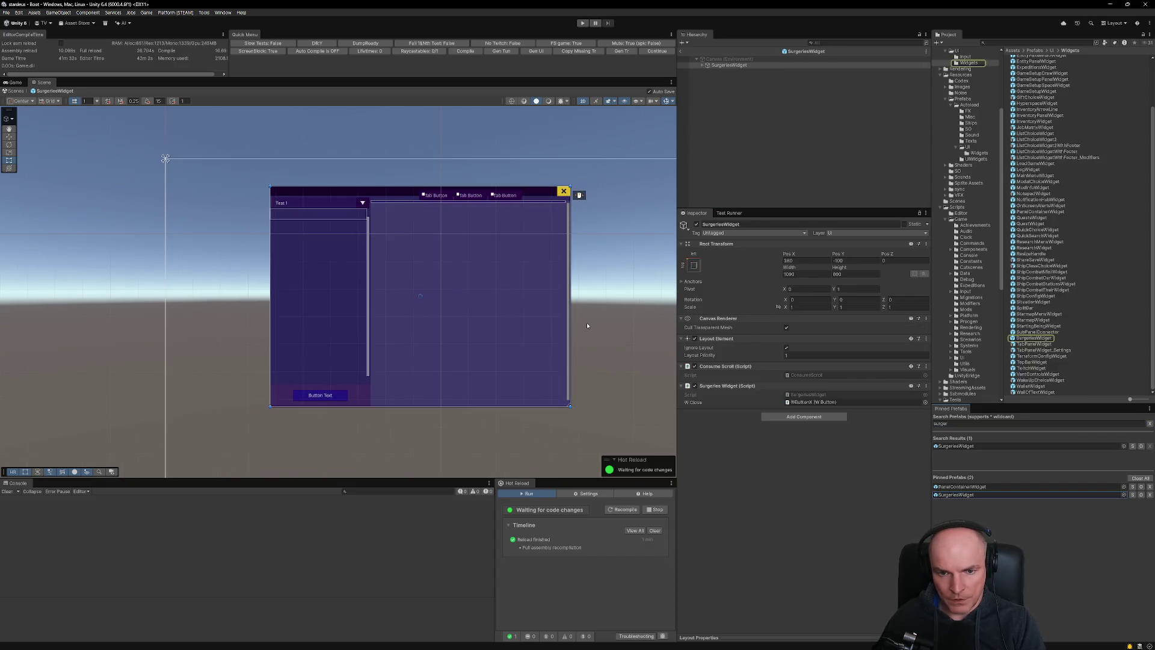
key("alt+Tab")
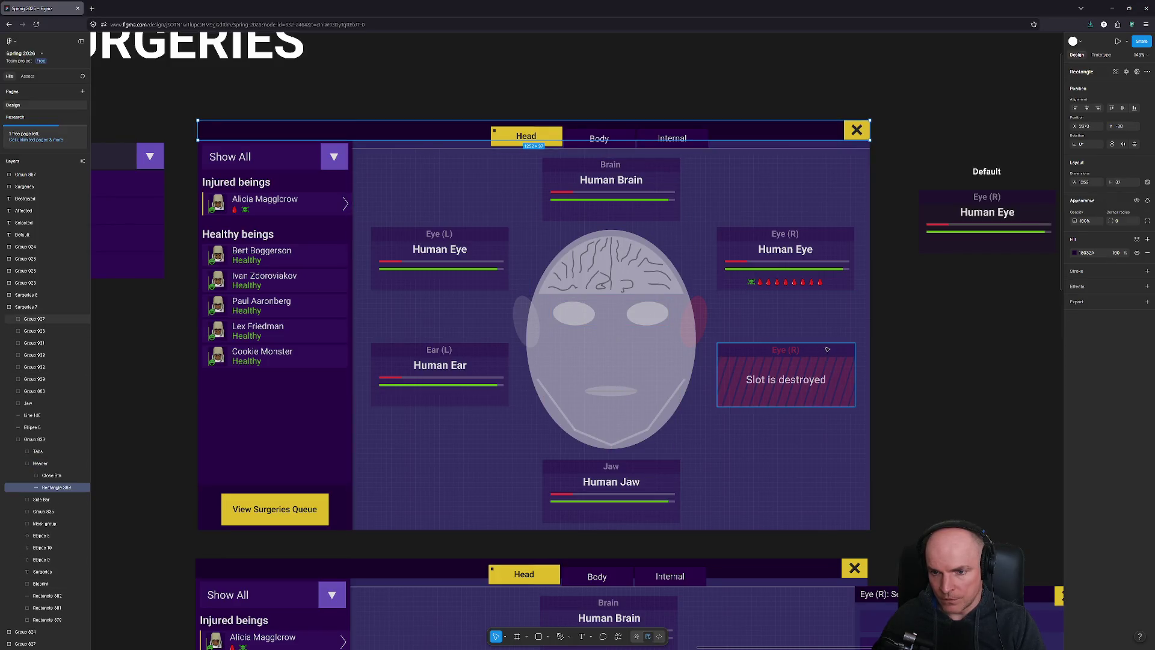
Read Figma sizes of the Header, Side Bar (288 wide) and Surgeries 7 panel (1252×763).
left_click(845, 477)
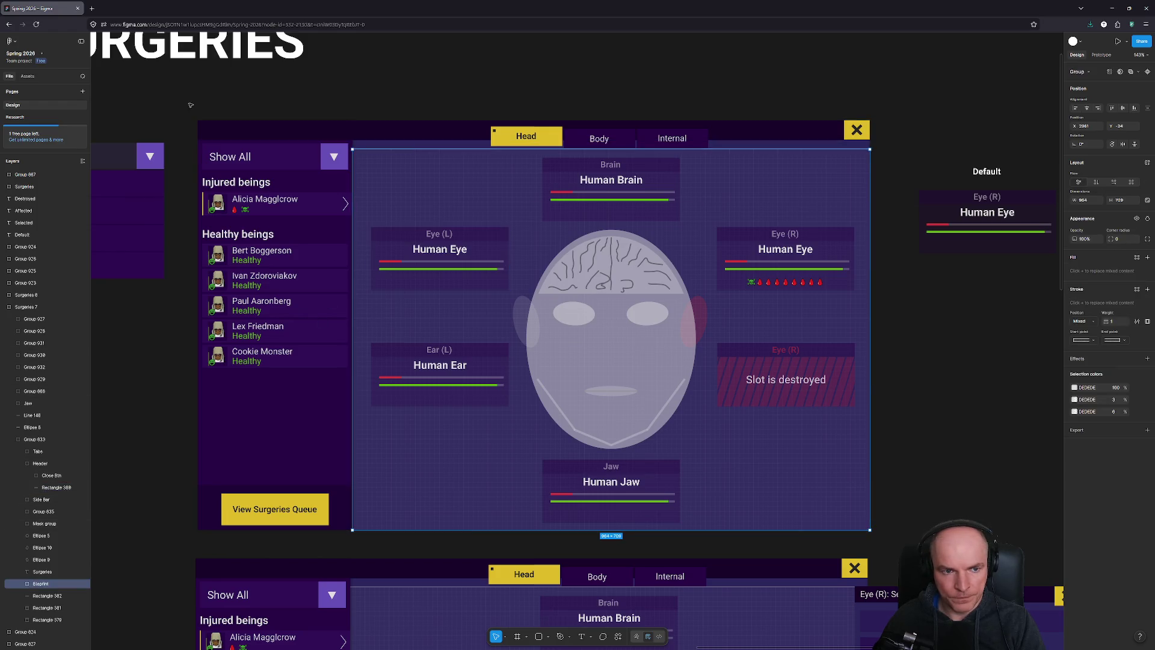
left_click(780, 469)
left_click(758, 144)
left_click(277, 433)
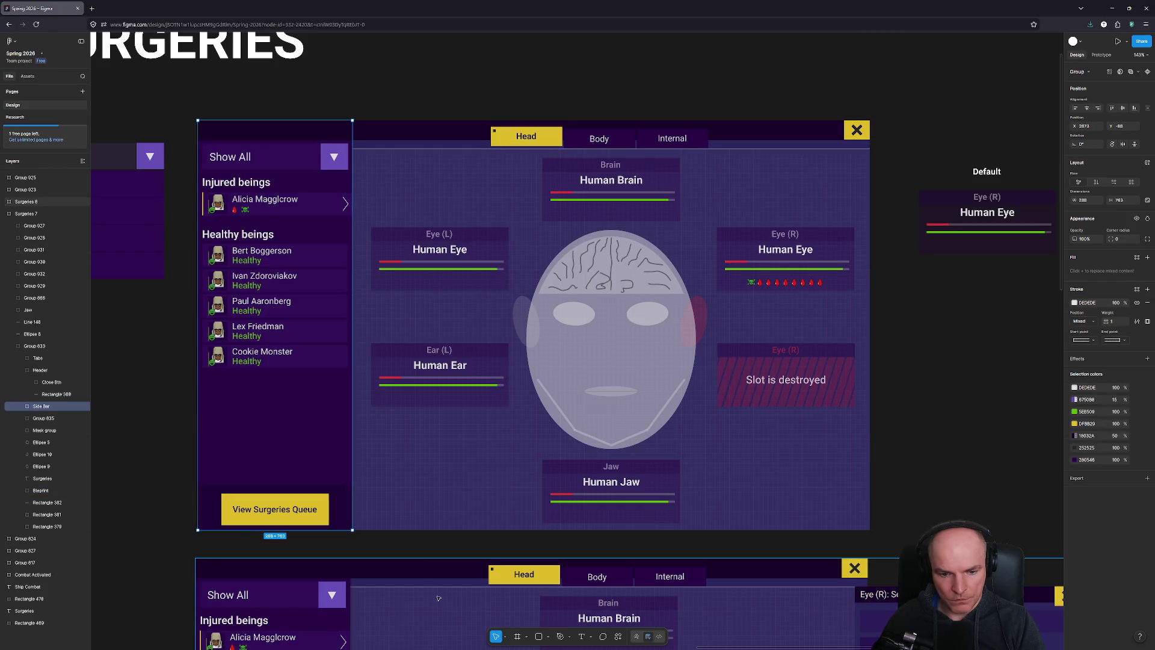
left_click(455, 123)
left_click(277, 454)
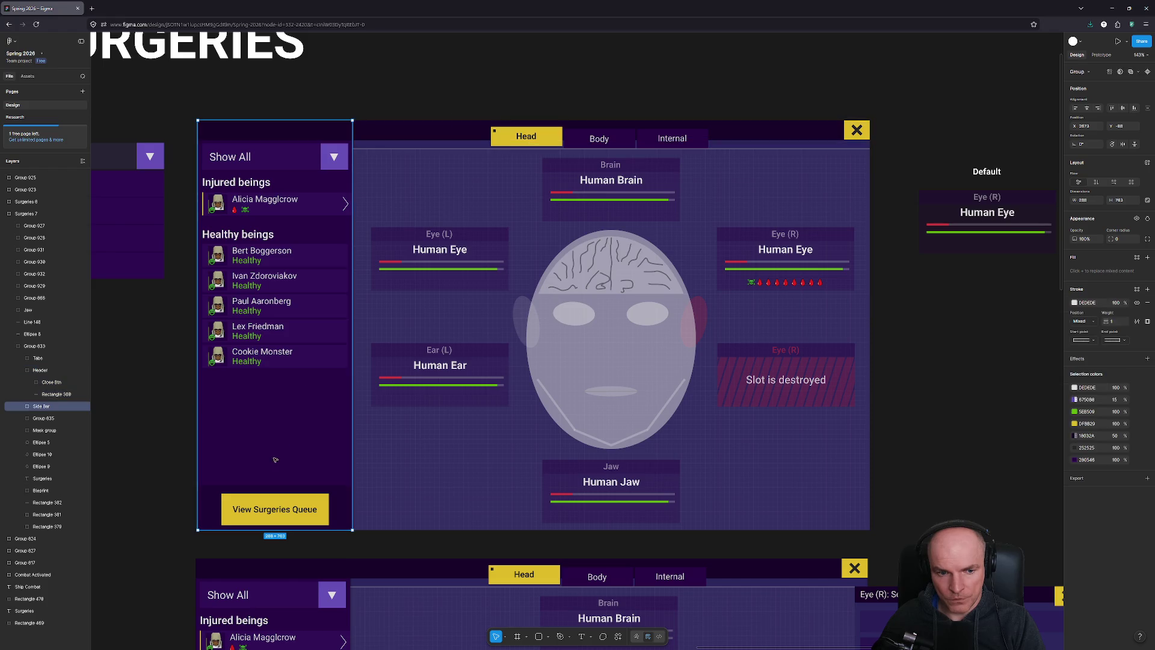
left_click(19, 215)
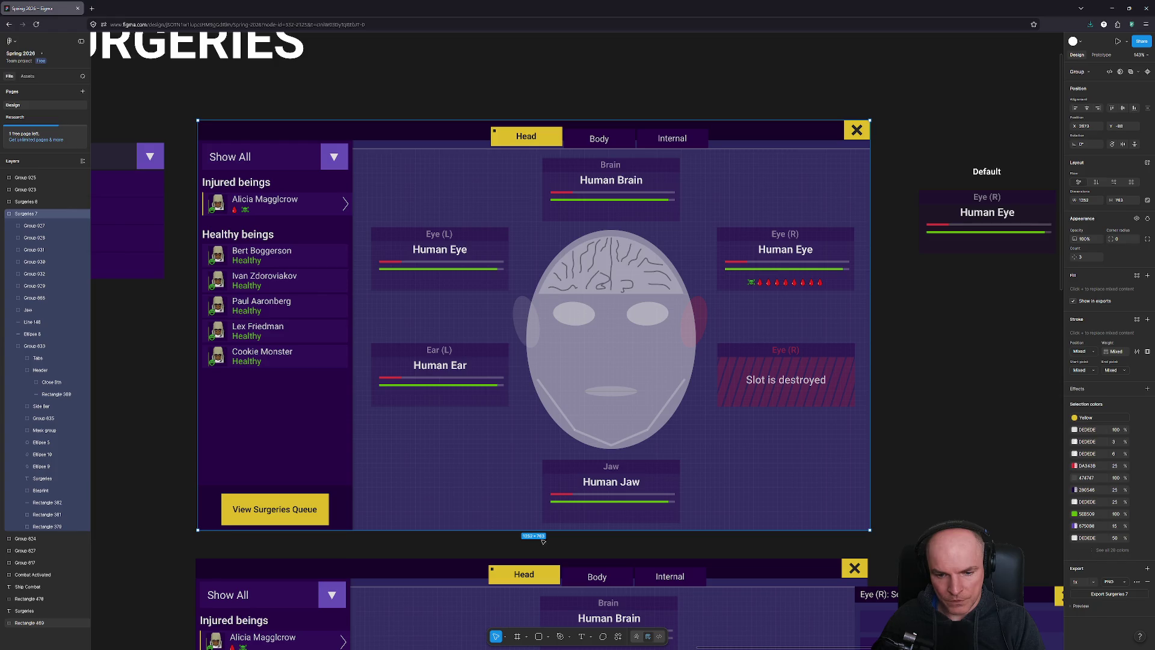
key("alt+Tab")
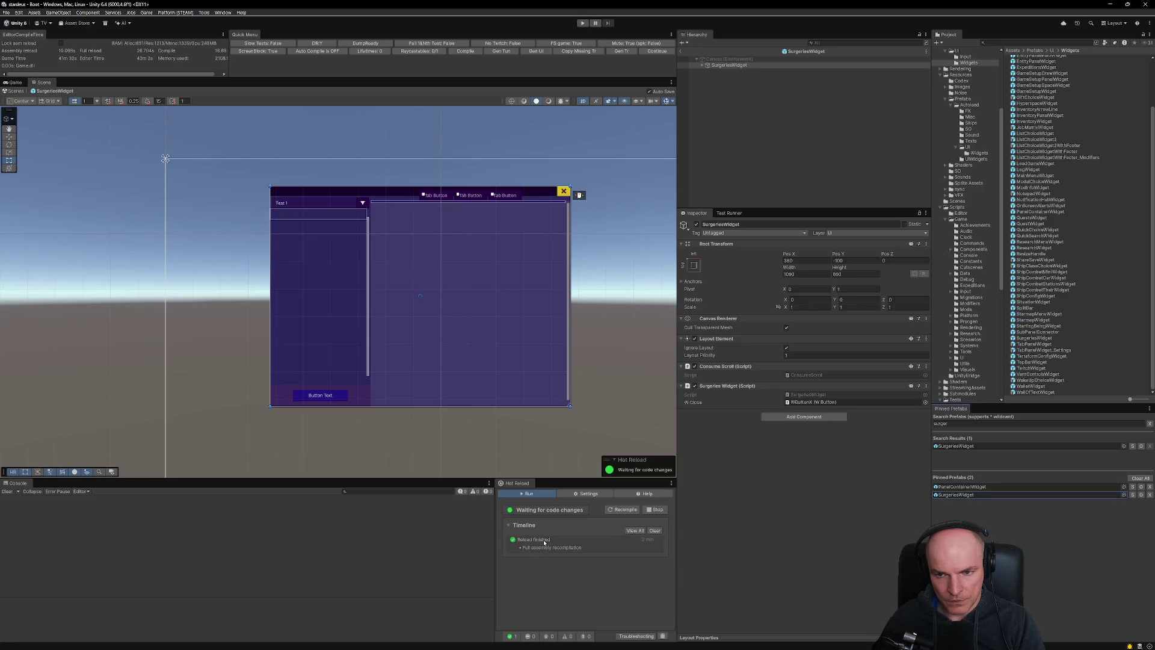
Set the SurgeriesWidget Rect Transform width to 1300.
left_click(802, 274)
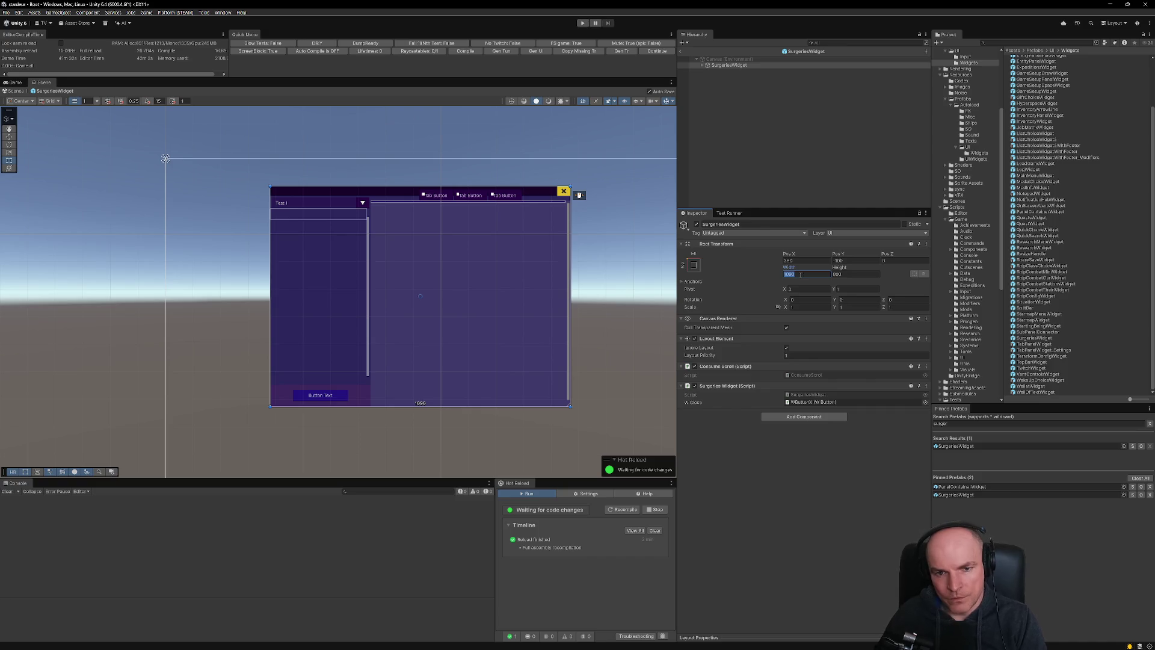
scroll(389, 282, "down", 1)
scroll(389, 281, "down", 4)
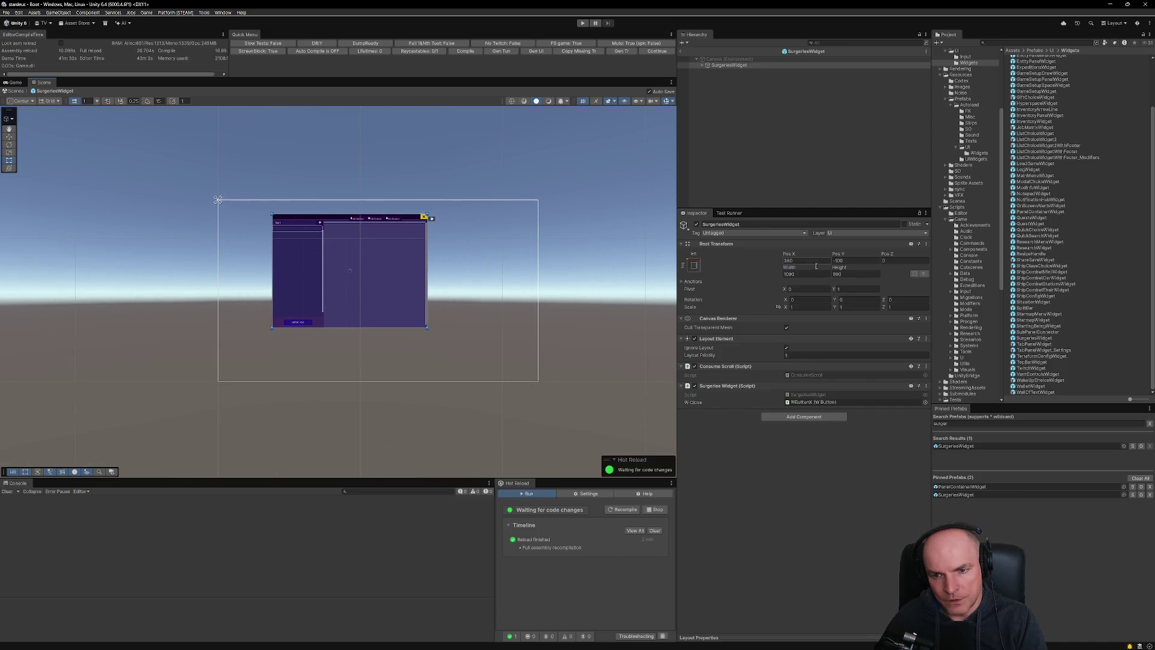
key("alt+Tab")
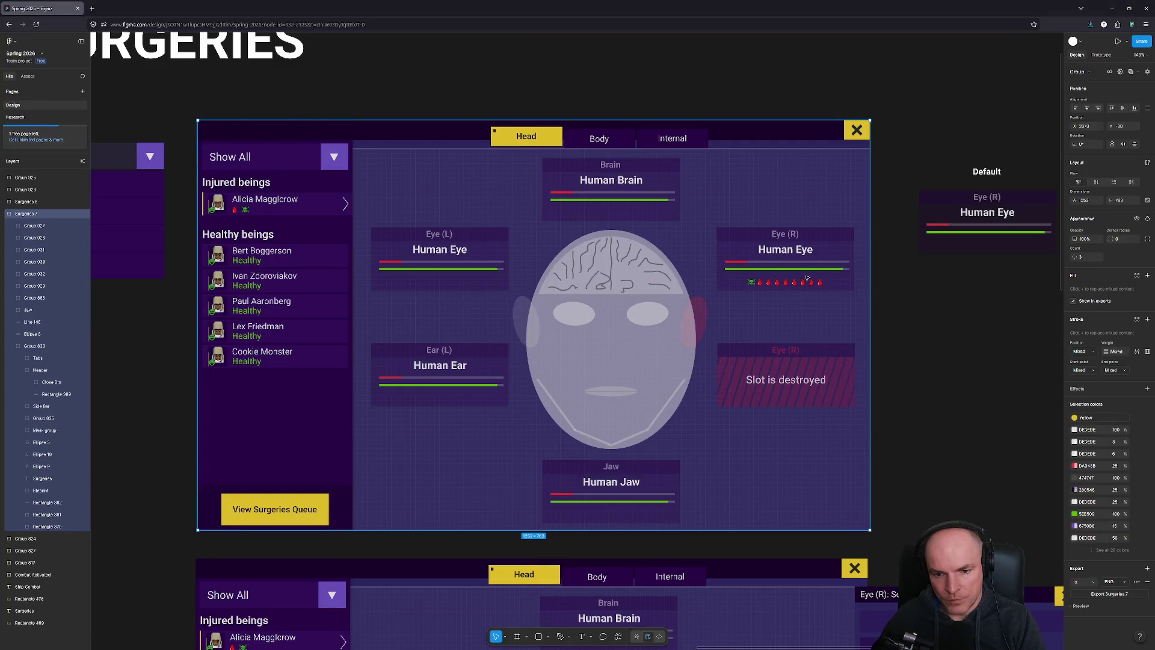
key("alt+Tab")
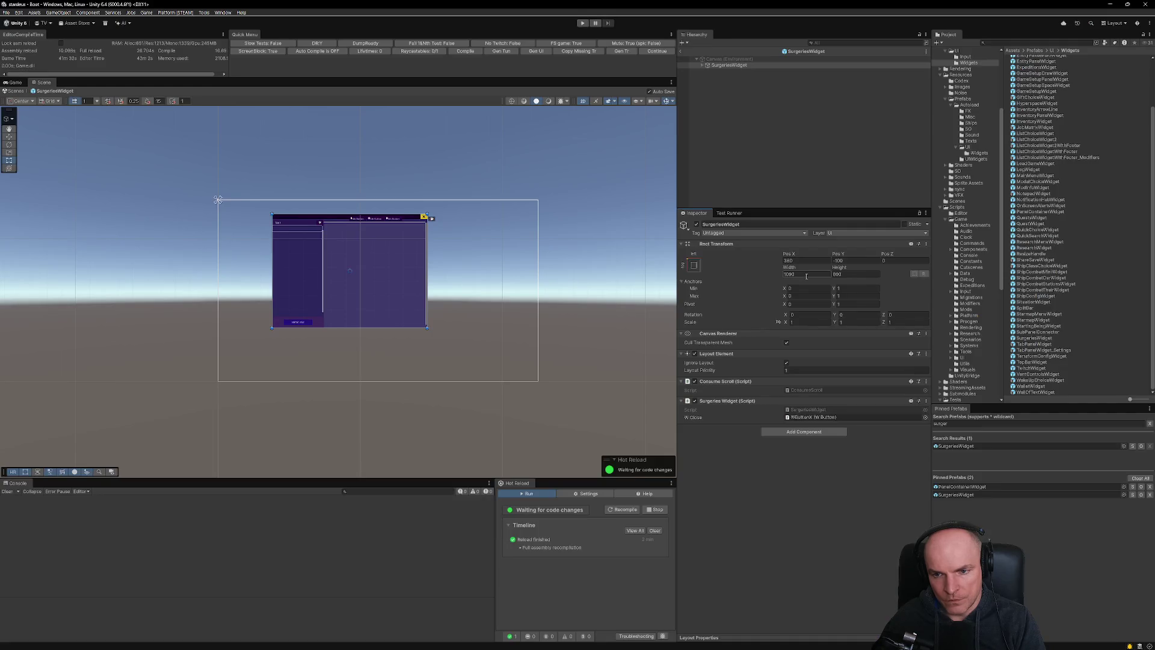
left_click(807, 276)
type("1")
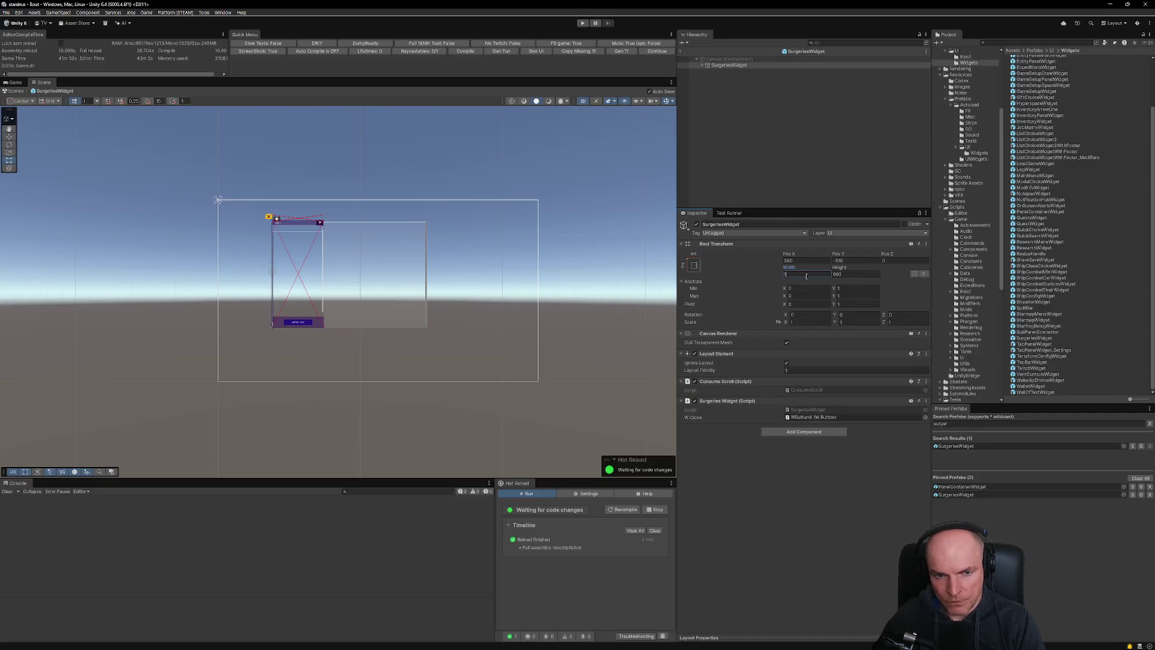
type("300")
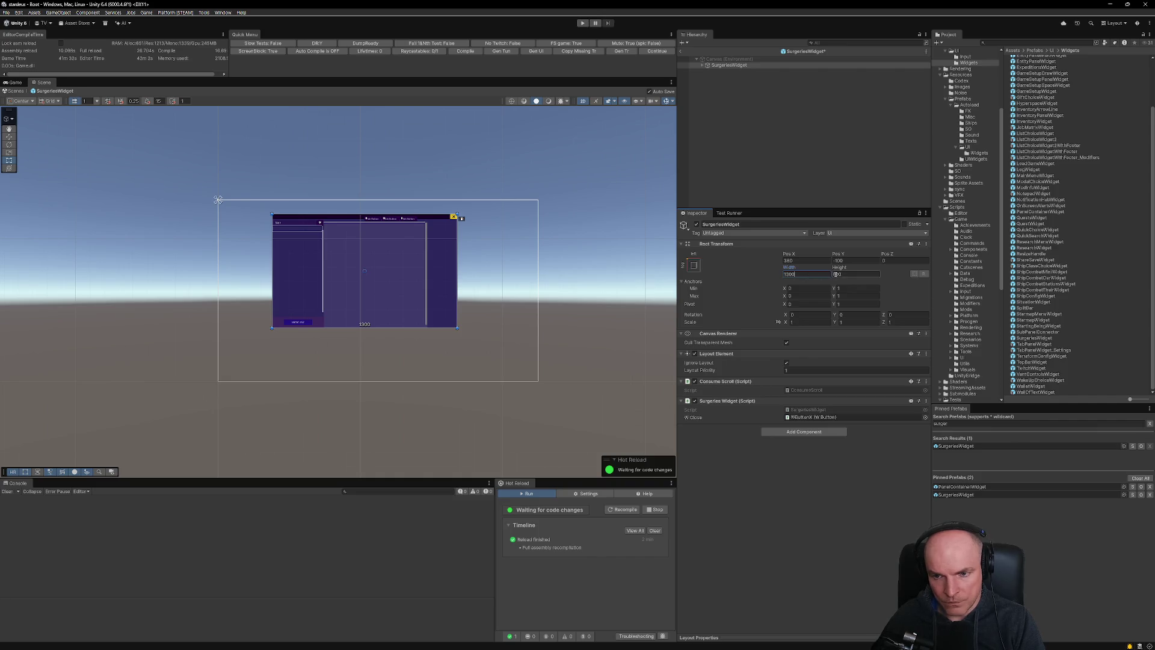
scroll(419, 243, "up", 4)
scroll(419, 243, "up", 1)
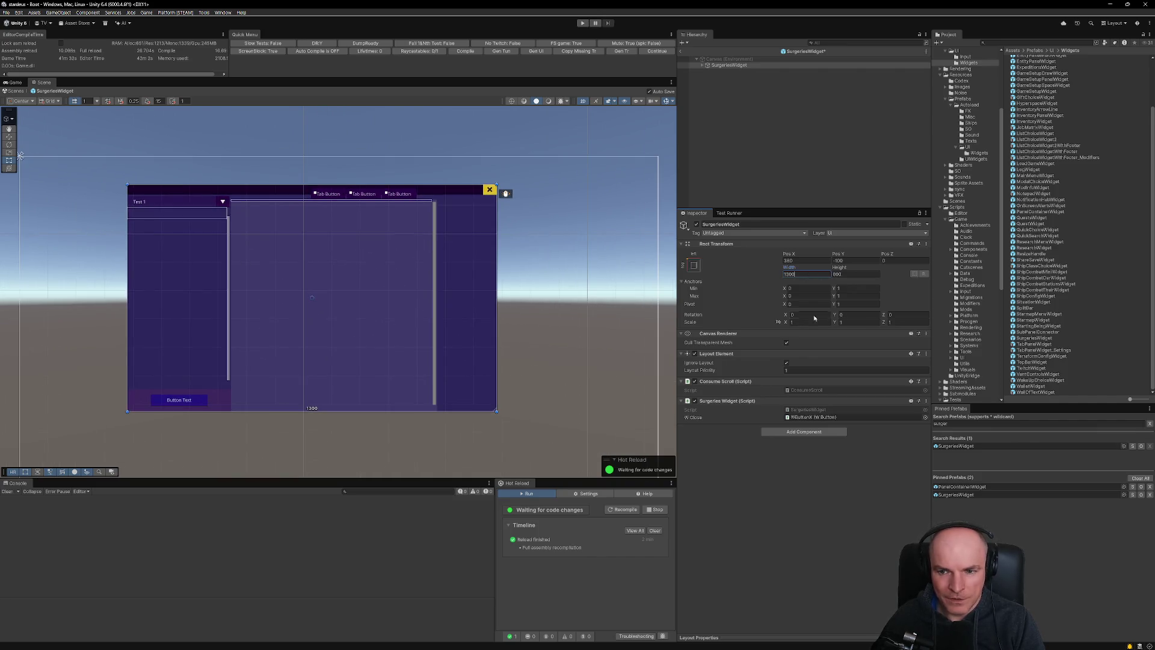
Compare the widened widget with the Figma Eye (L) card, then expand SurgeriesWidget in the Hierarchy.
key("alt+Tab")
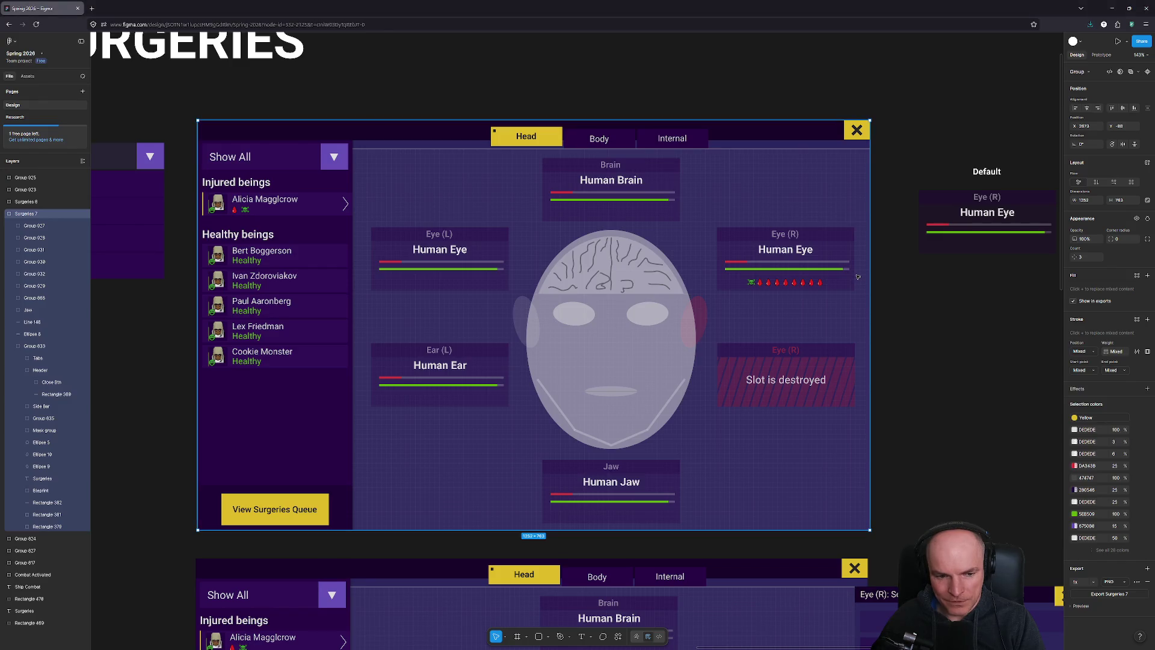
key("alt+Tab")
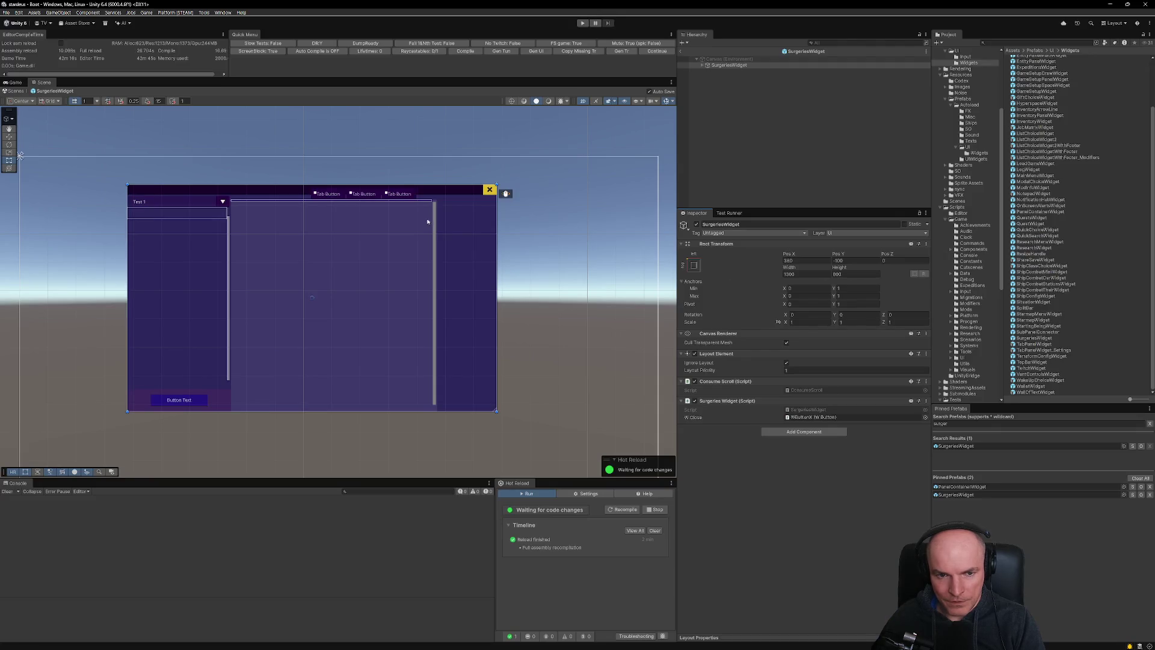
scroll(472, 372, "up", 2)
scroll(447, 354, "down", 1)
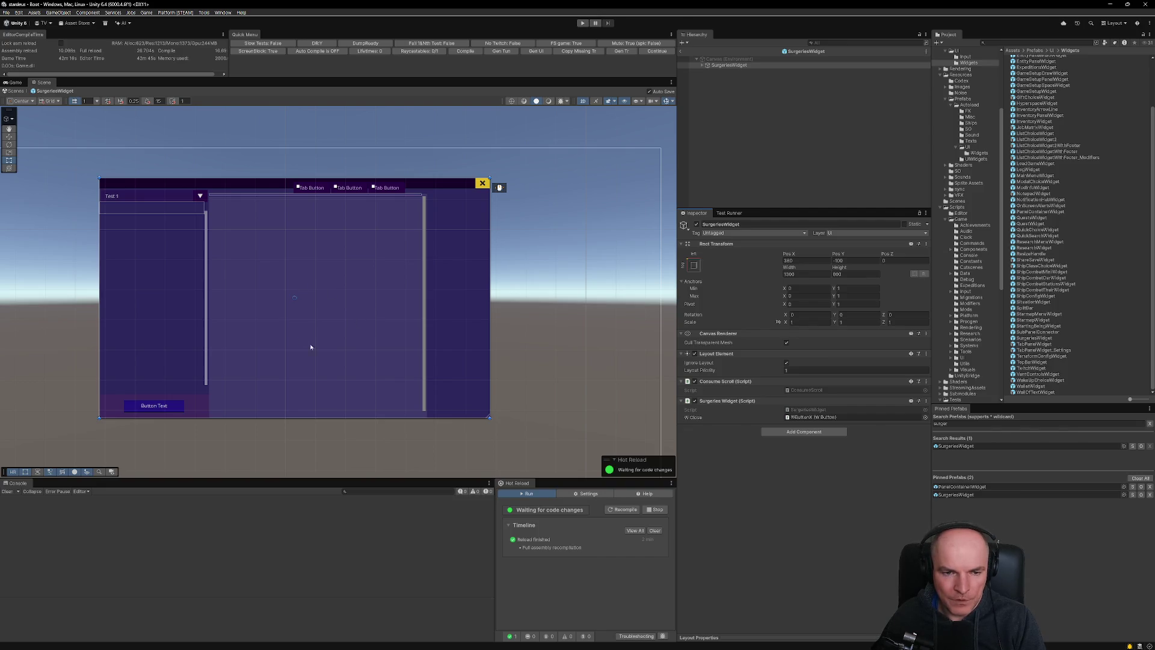
key("alt+Tab")
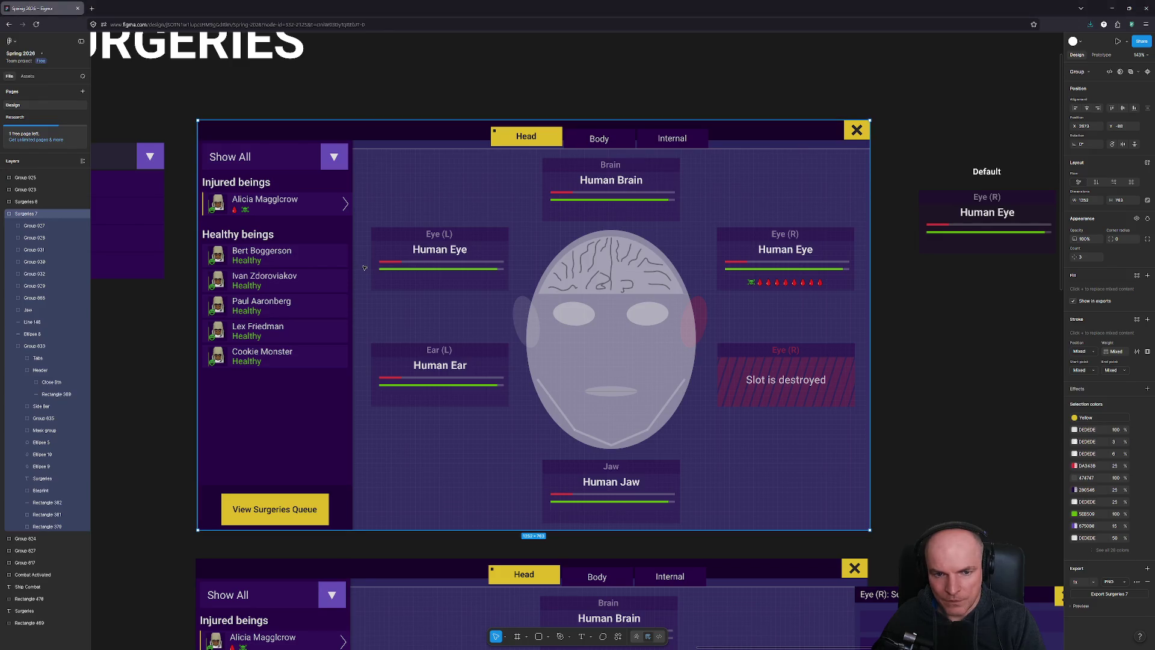
left_click(422, 237)
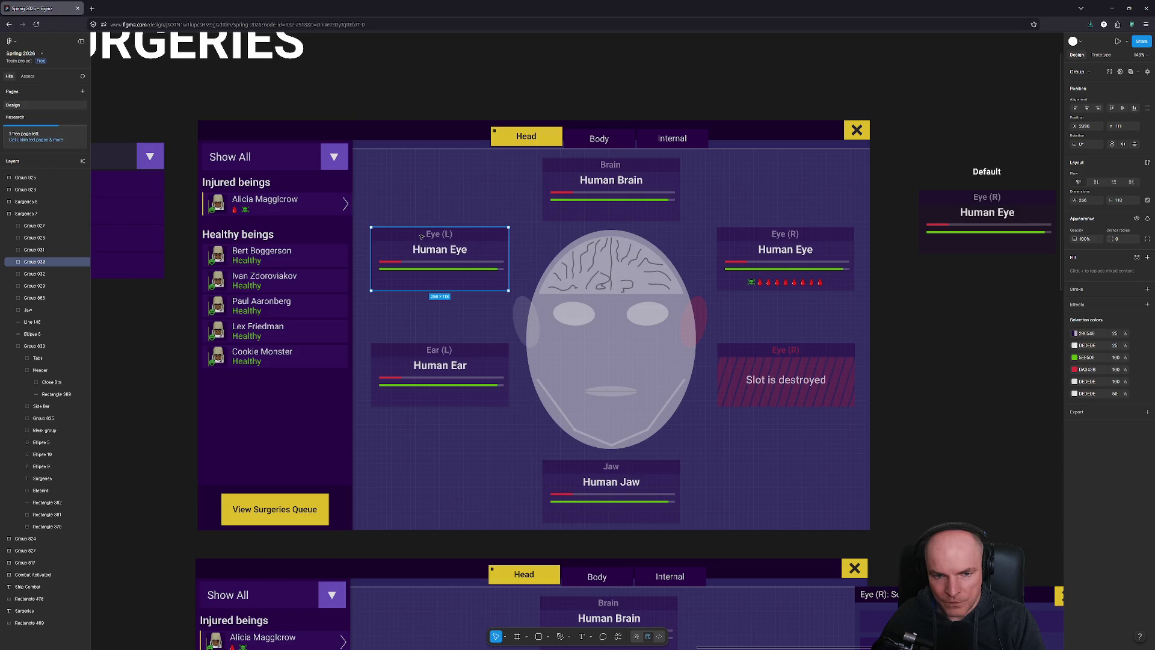
key("alt+Tab")
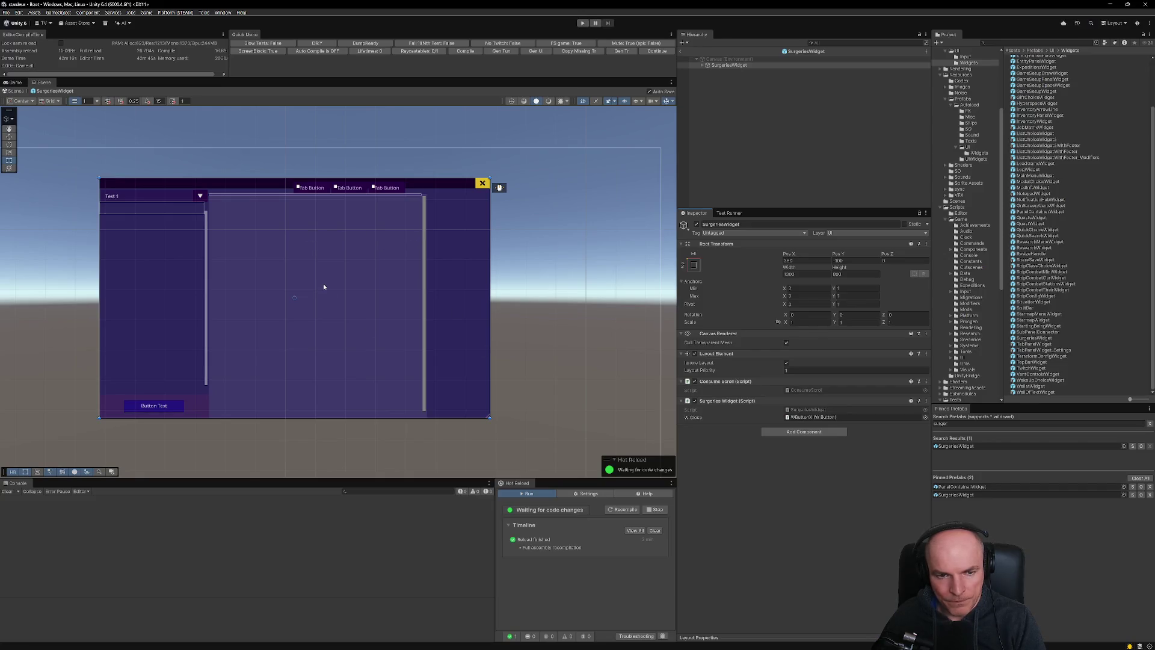
left_click(703, 65)
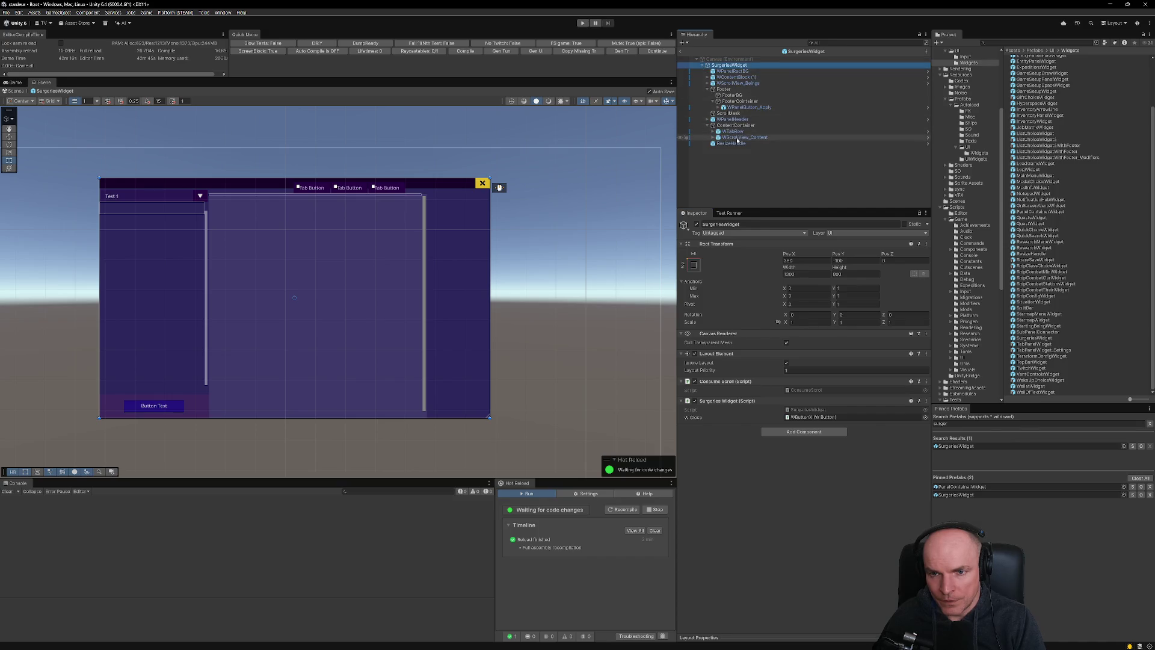
Give WScrollView_Content the stretch-stretch anchor preset so it fills the SurgeriesWidget panel.
left_click(712, 137)
left_click(712, 137)
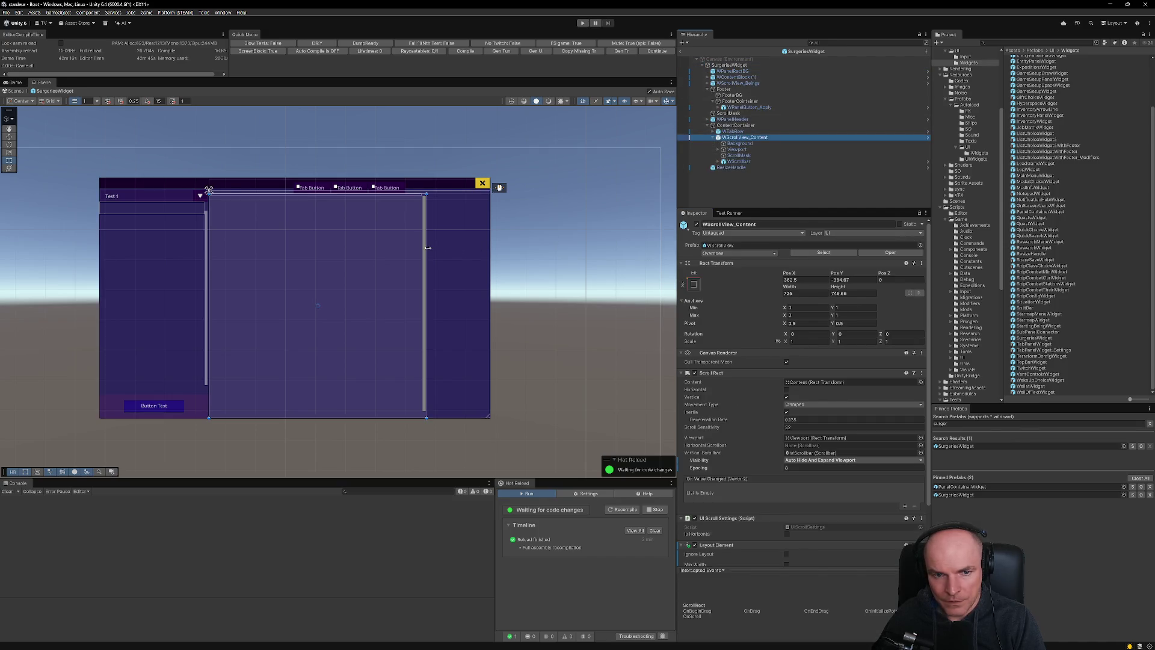
left_click(695, 287)
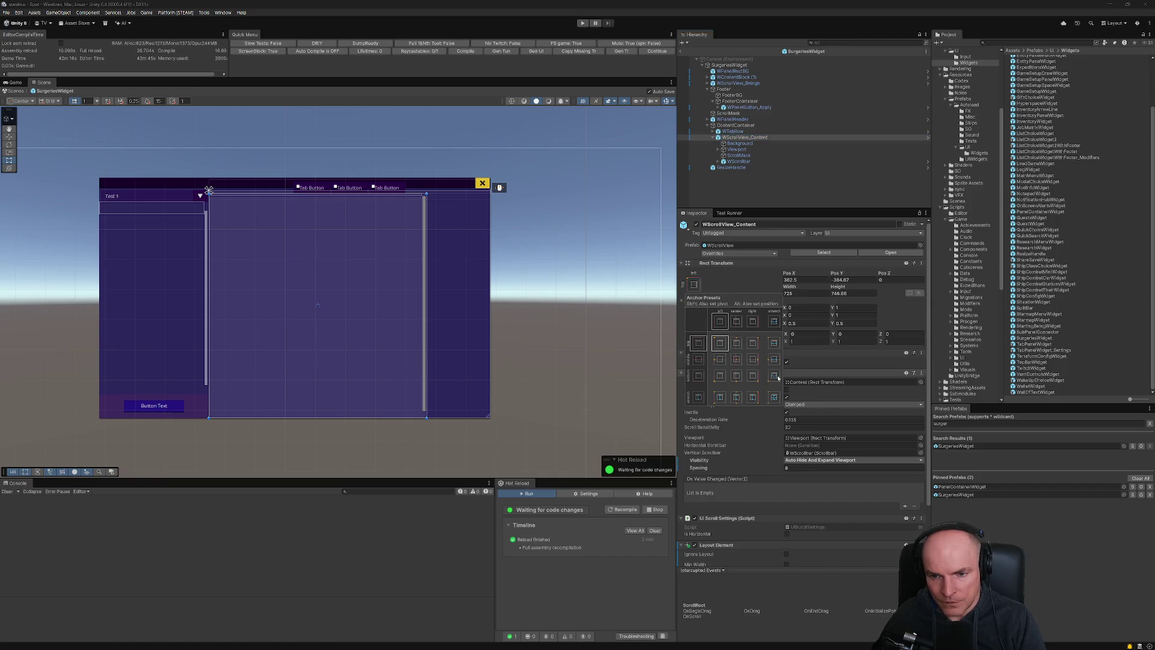
left_click(776, 399, "alt")
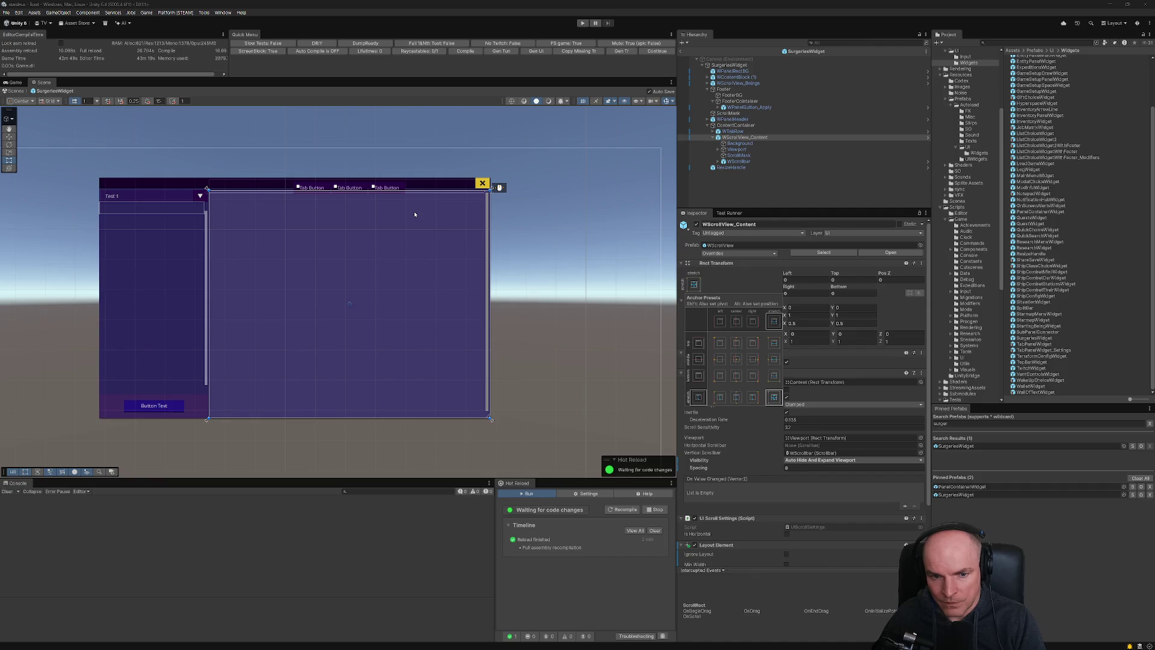
left_click(737, 125)
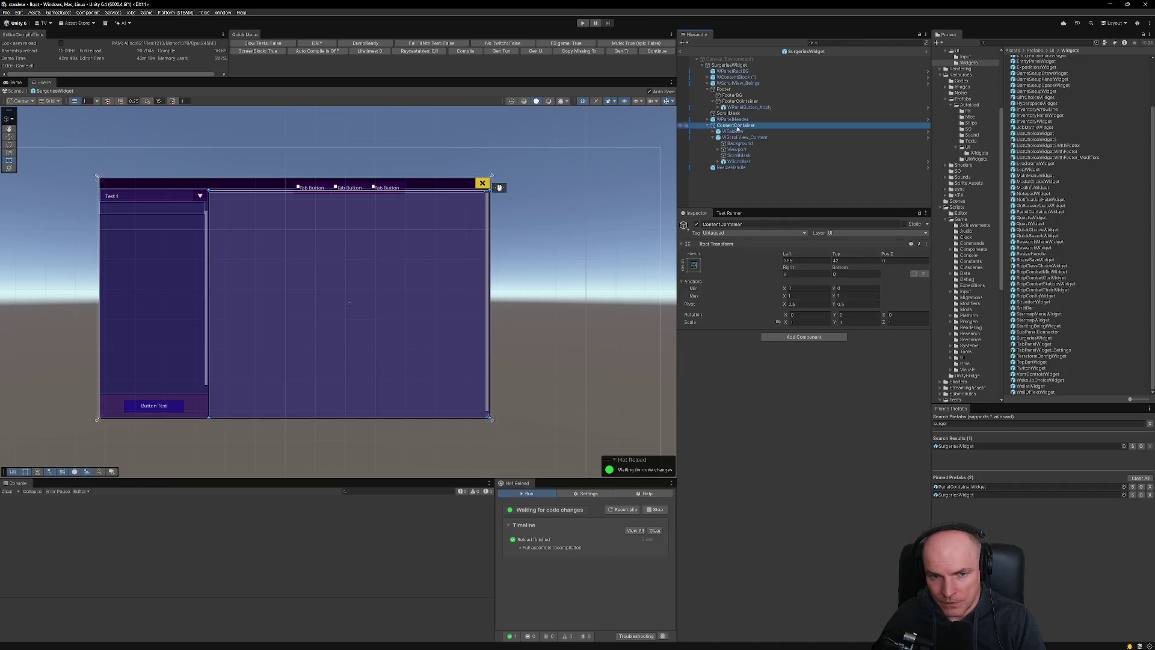
left_click(733, 132)
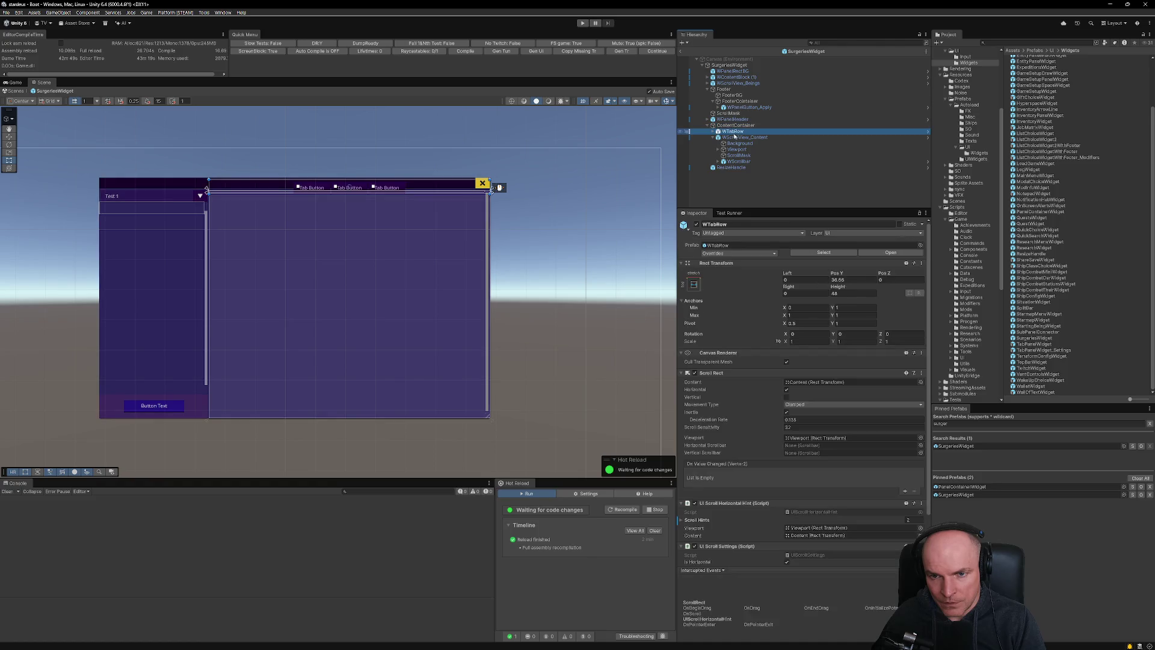
left_click(735, 137)
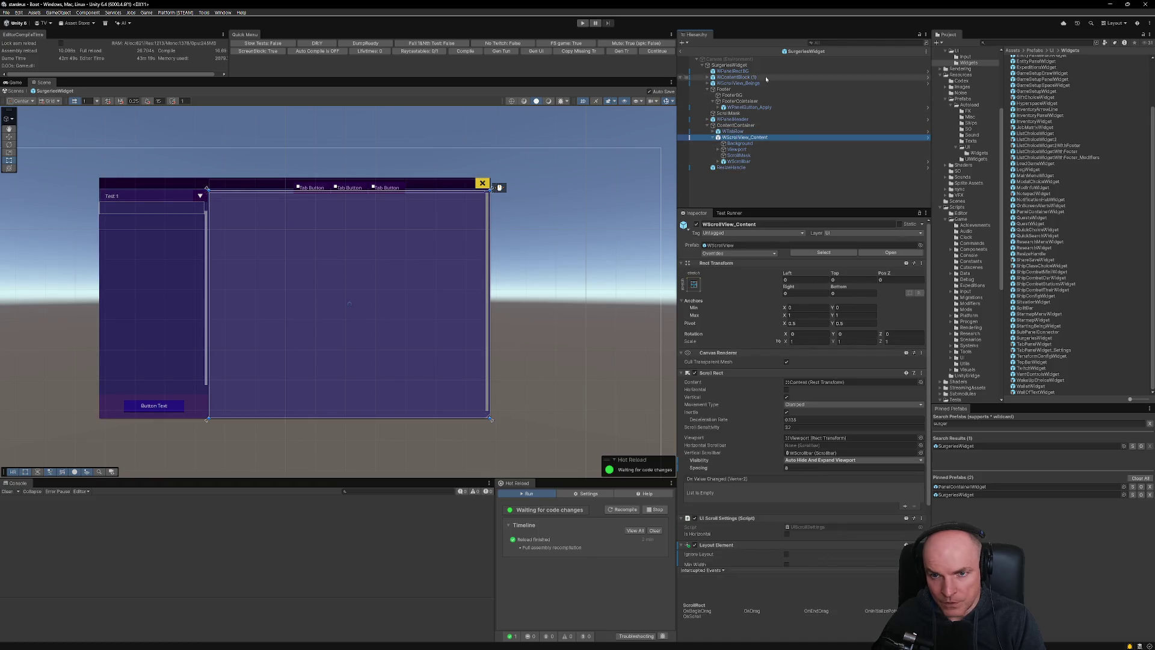
Resize the SurgeriesWidget root and set its Rect Transform width to 1200.
left_click(730, 65)
mouse_move(491, 418)
left_mouse_down()
mouse_move(474, 408)
mouse_move(511, 429)
mouse_move(403, 339)
mouse_move(350, 377)
mouse_move(308, 355)
mouse_move(459, 417)
mouse_move(477, 366)
mouse_move(353, 351)
mouse_move(367, 379)
mouse_move(452, 313)
mouse_move(378, 354)
mouse_move(455, 380)
mouse_move(467, 410)
left_mouse_up()
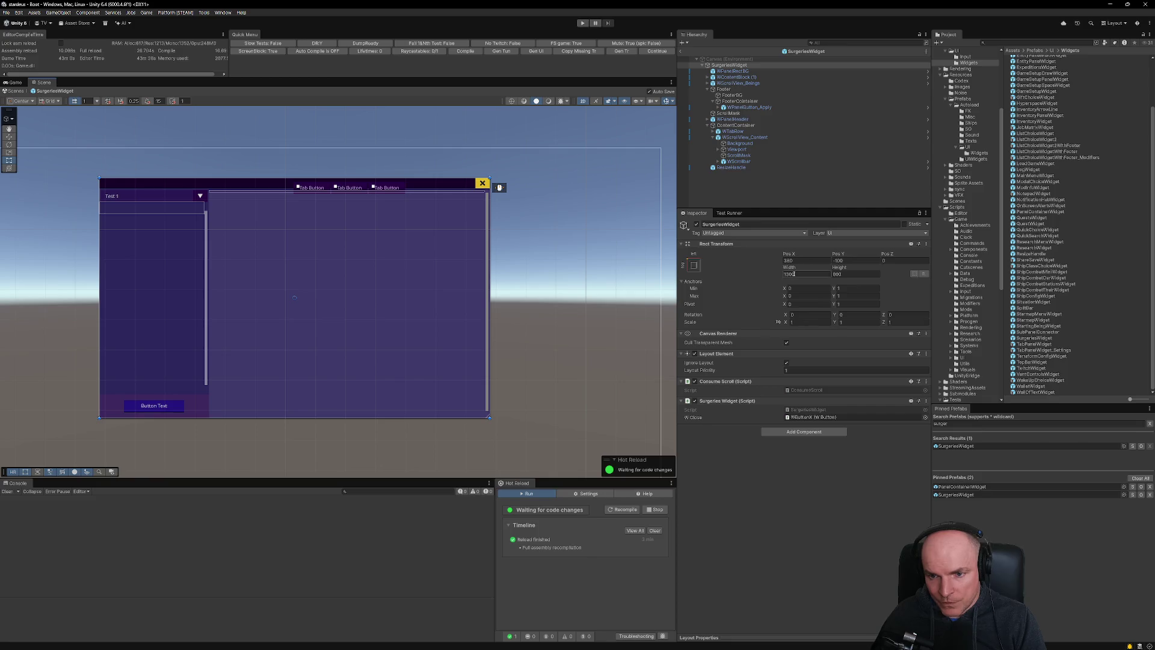
type("1200")
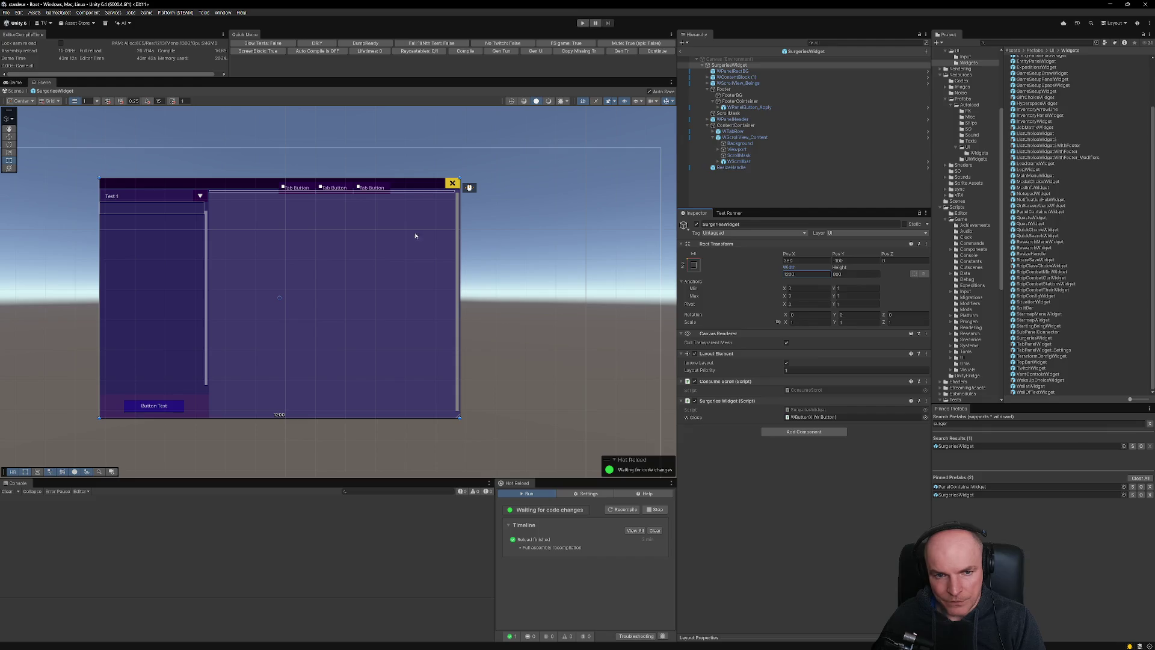
scroll(308, 269, "up", 1)
left_click_drag(285, 268, 411, 256)
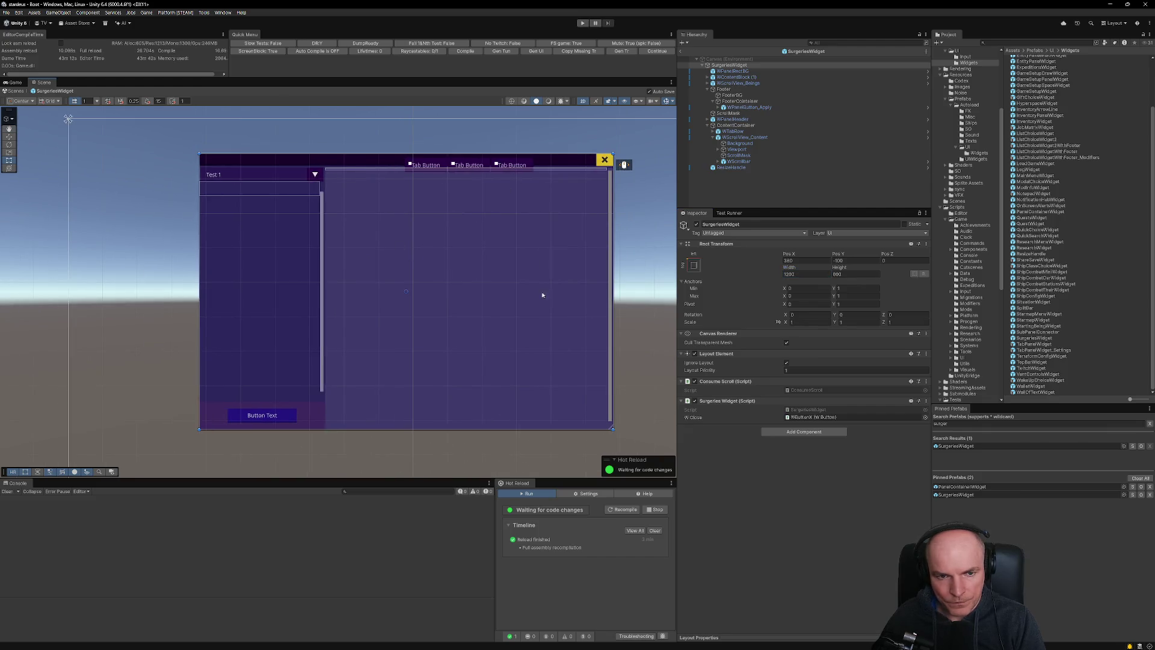
scroll(438, 290, "down", 5)
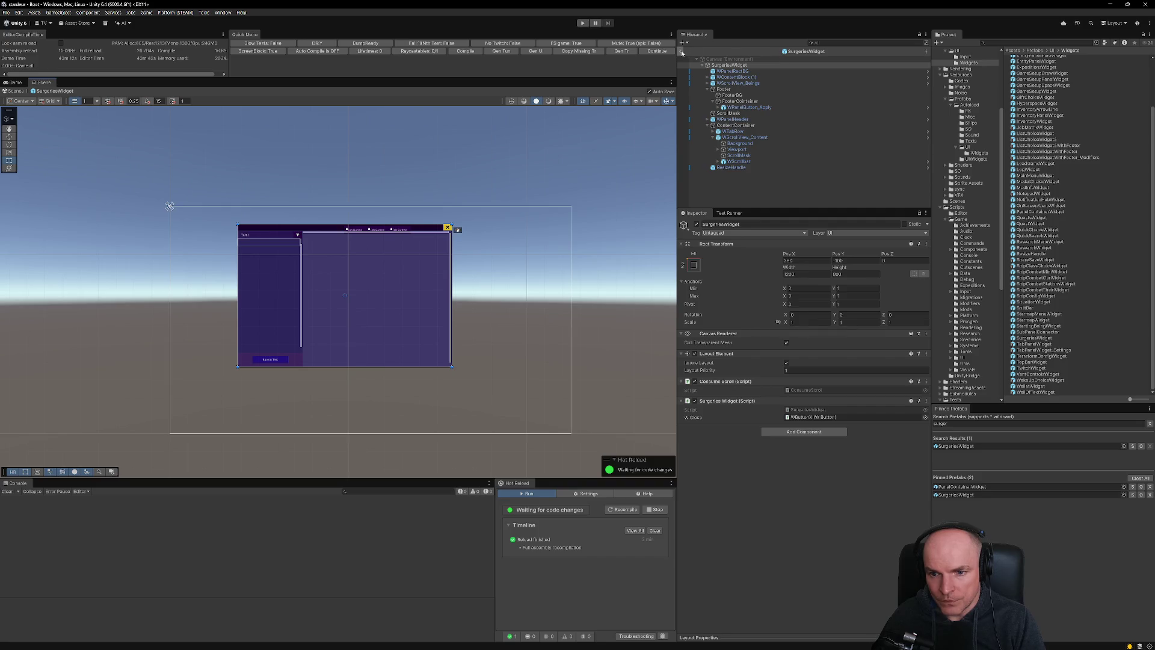
left_click(963, 488)
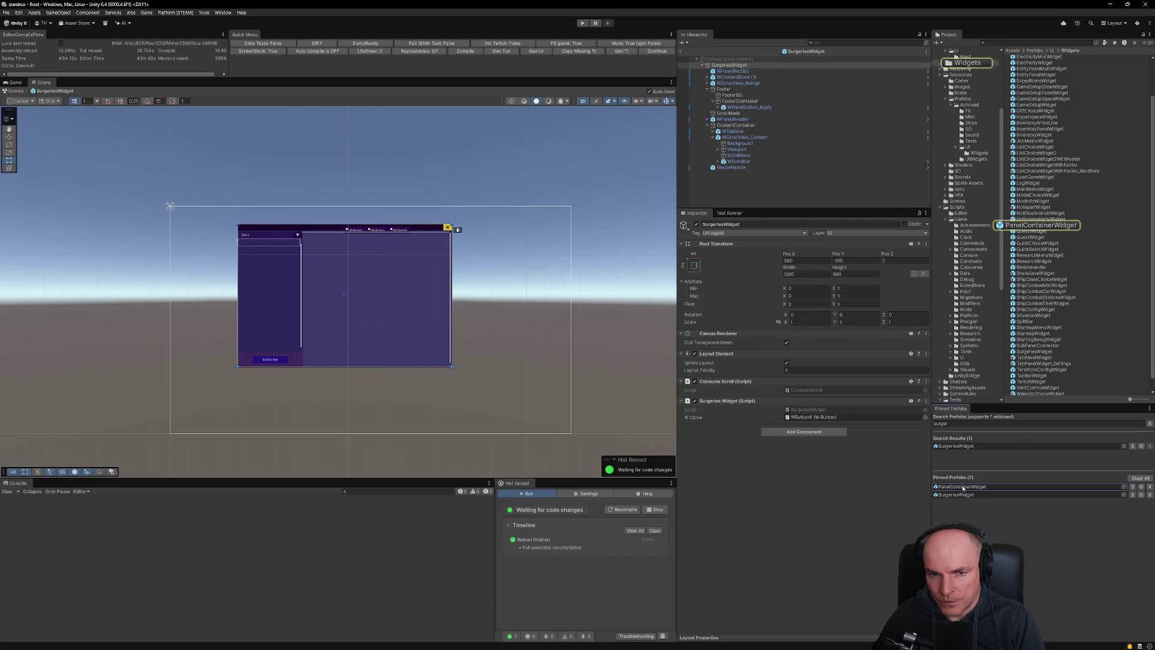
Nest SurgeriesWidget under PanelContainerWidget's root, anchor it middle-centre, then exit Prefab Mode.
double_click(964, 487)
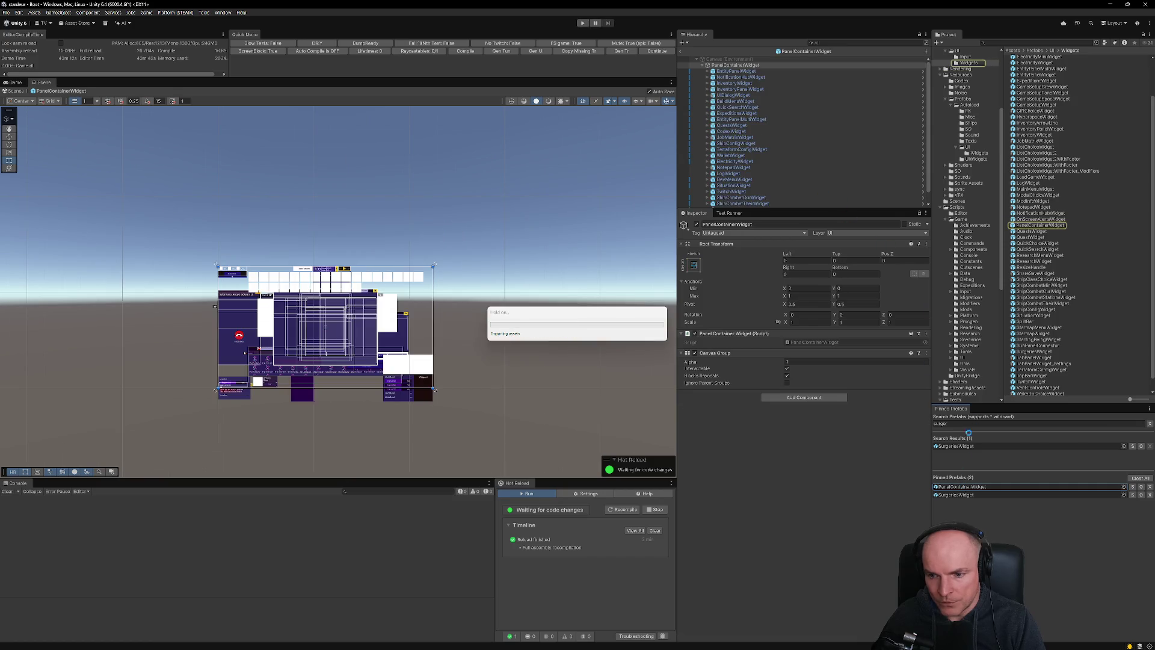
left_click(958, 496)
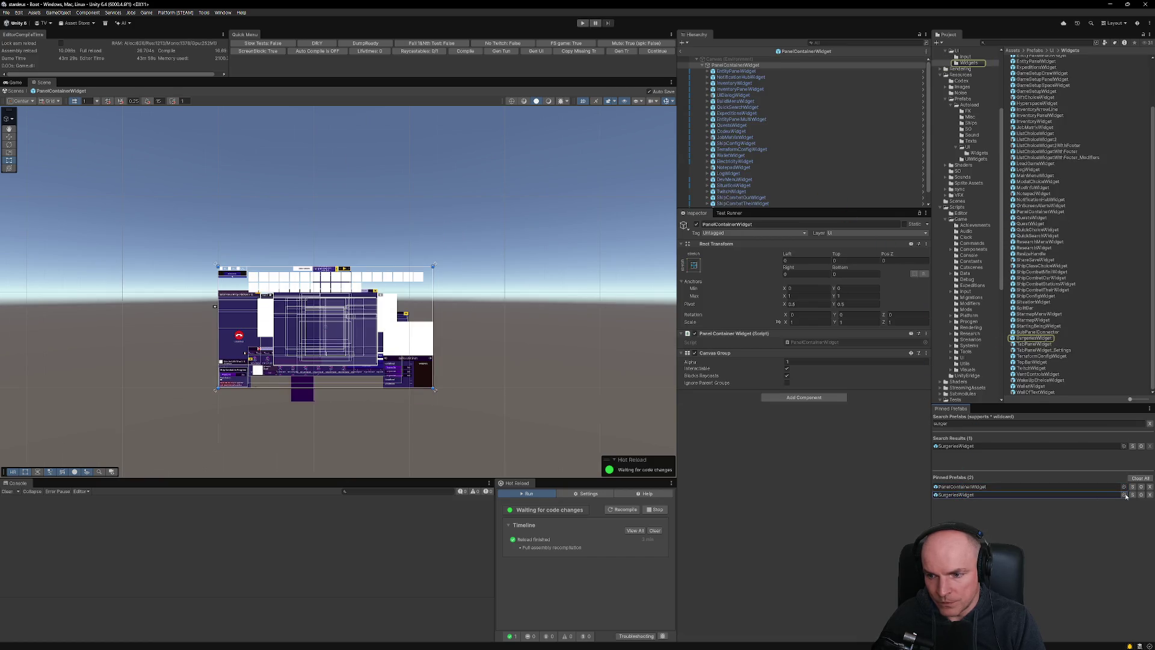
left_click(735, 66)
left_click_drag(738, 68, 738, 67)
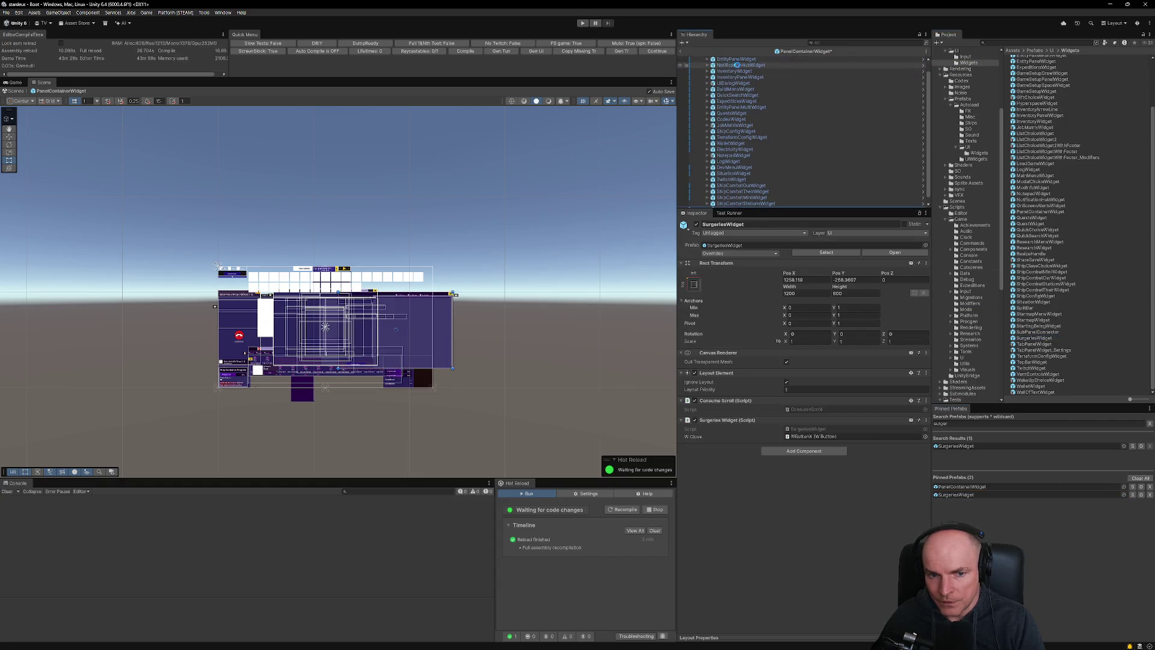
left_click(696, 284)
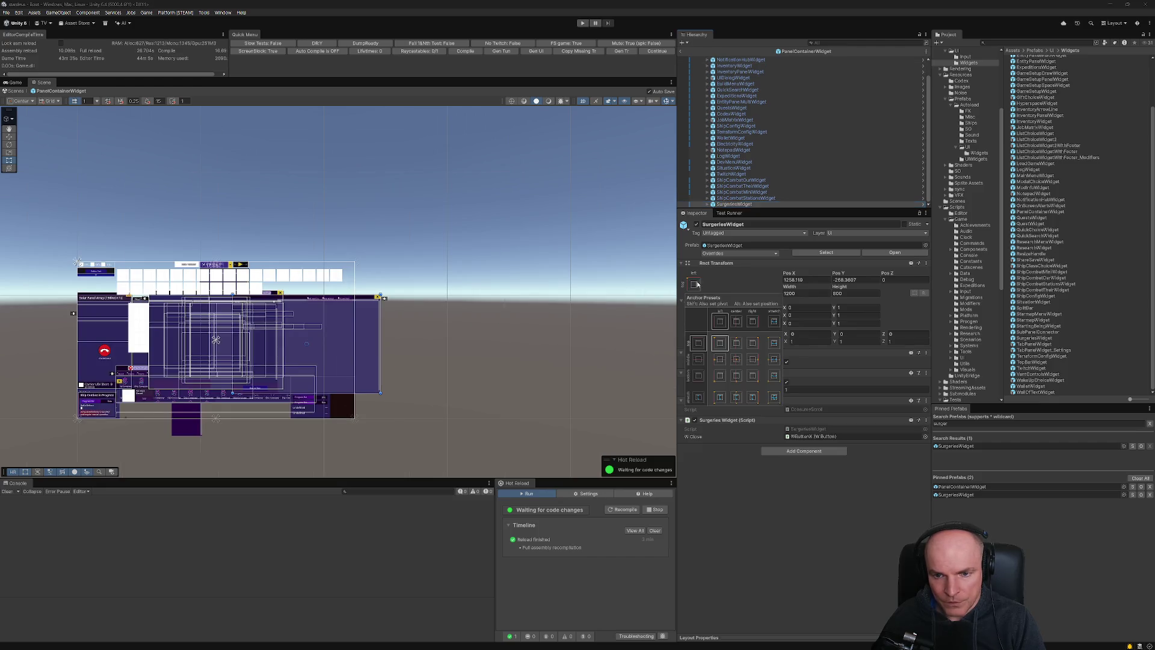
left_click(736, 359, "alt+shift")
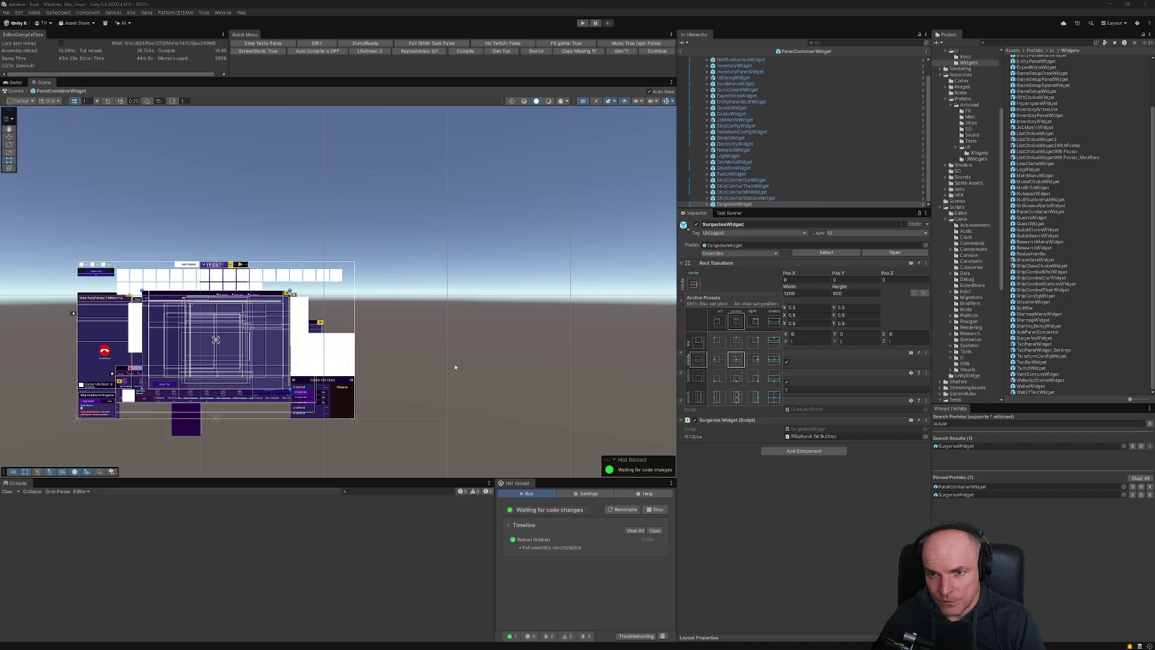
left_click(682, 52)
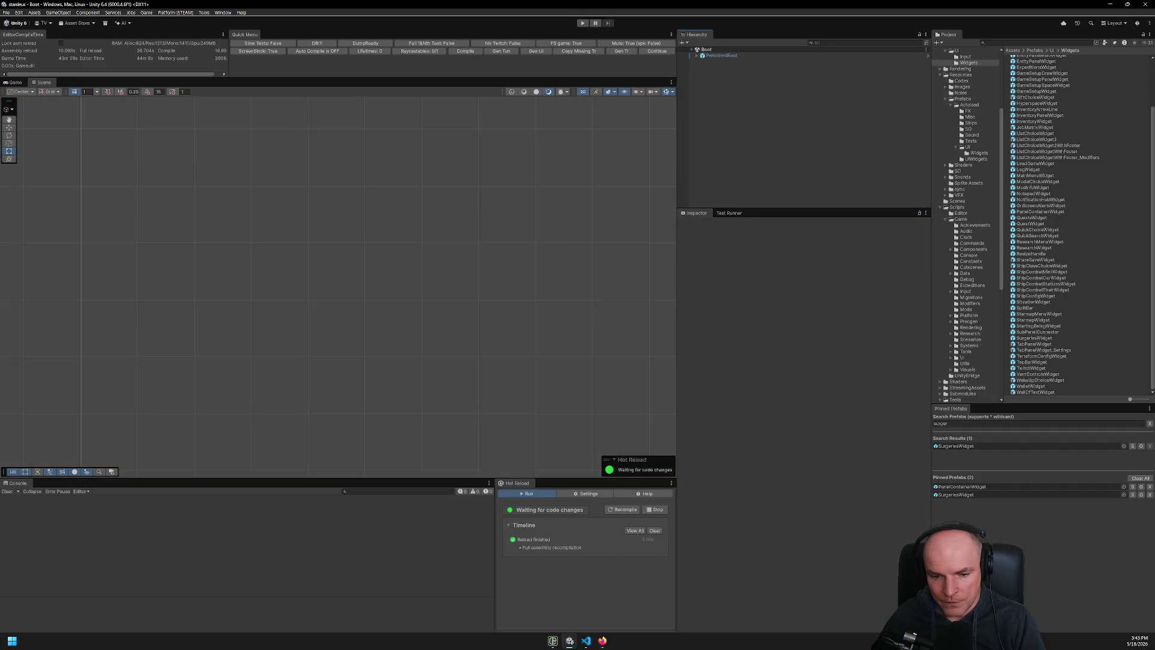
Play-test the Boot scene, dismiss the update and preview notices, read the first console error, then stop.
left_click(660, 51)
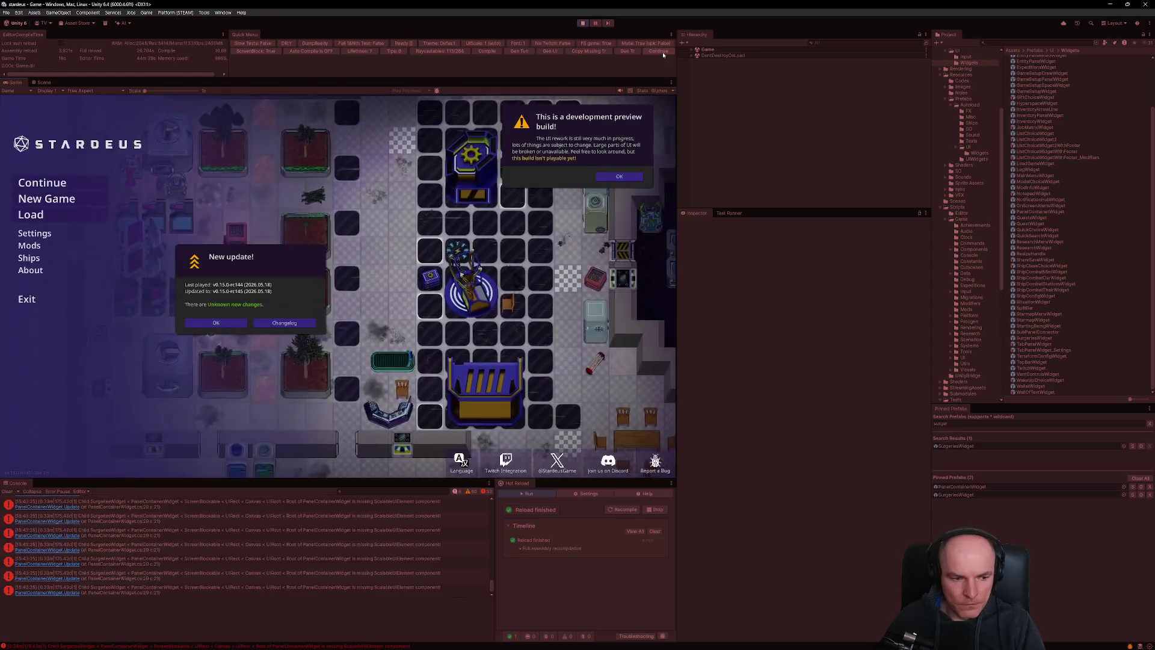
left_click(216, 323)
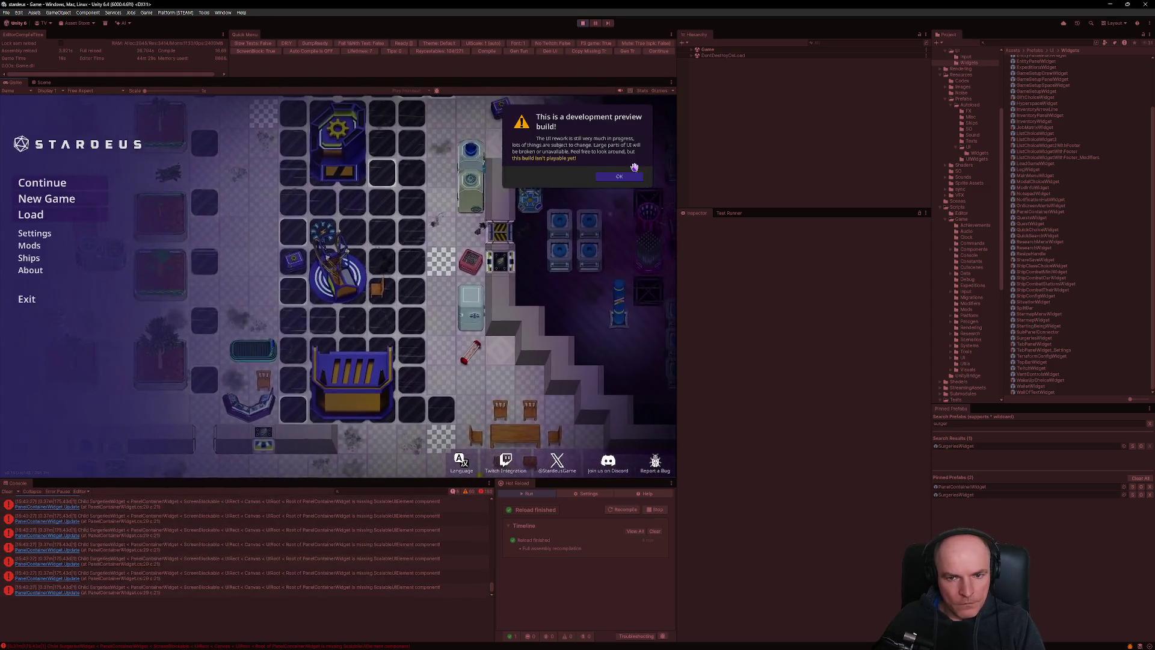
key("Escape")
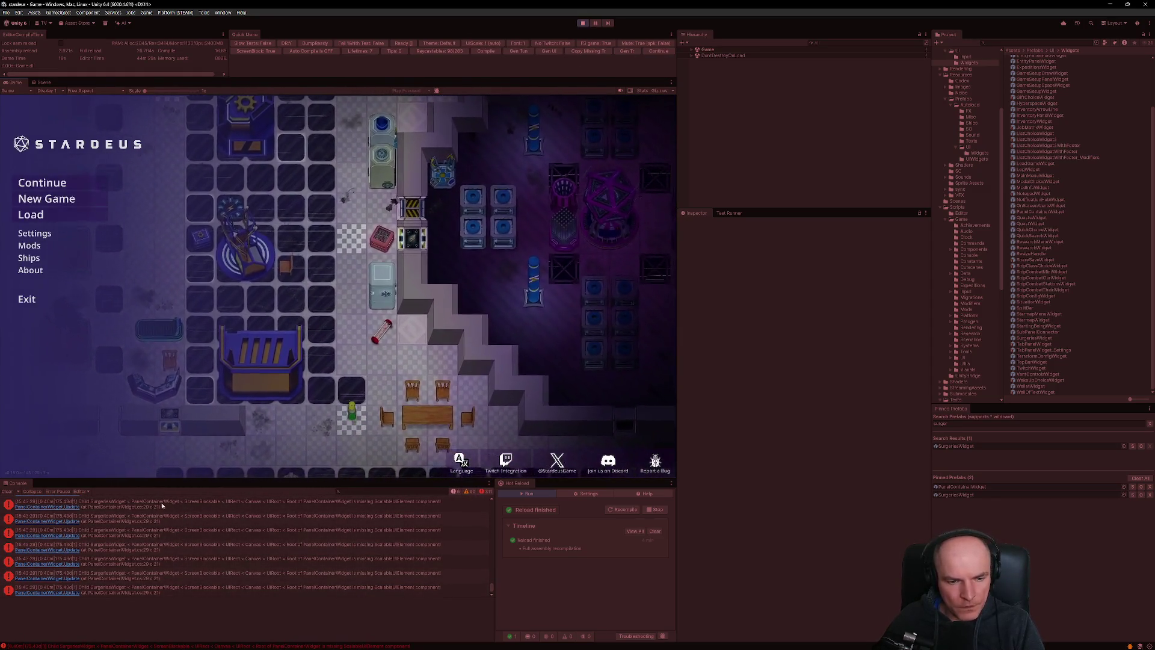
left_click(146, 504)
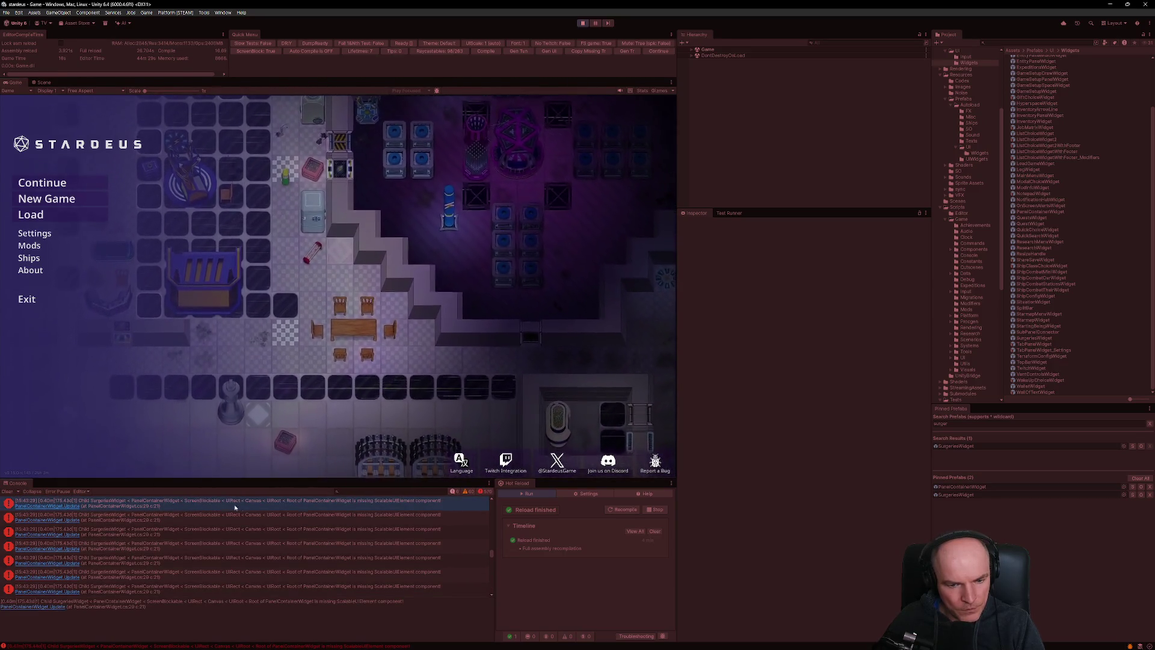
left_click(582, 23)
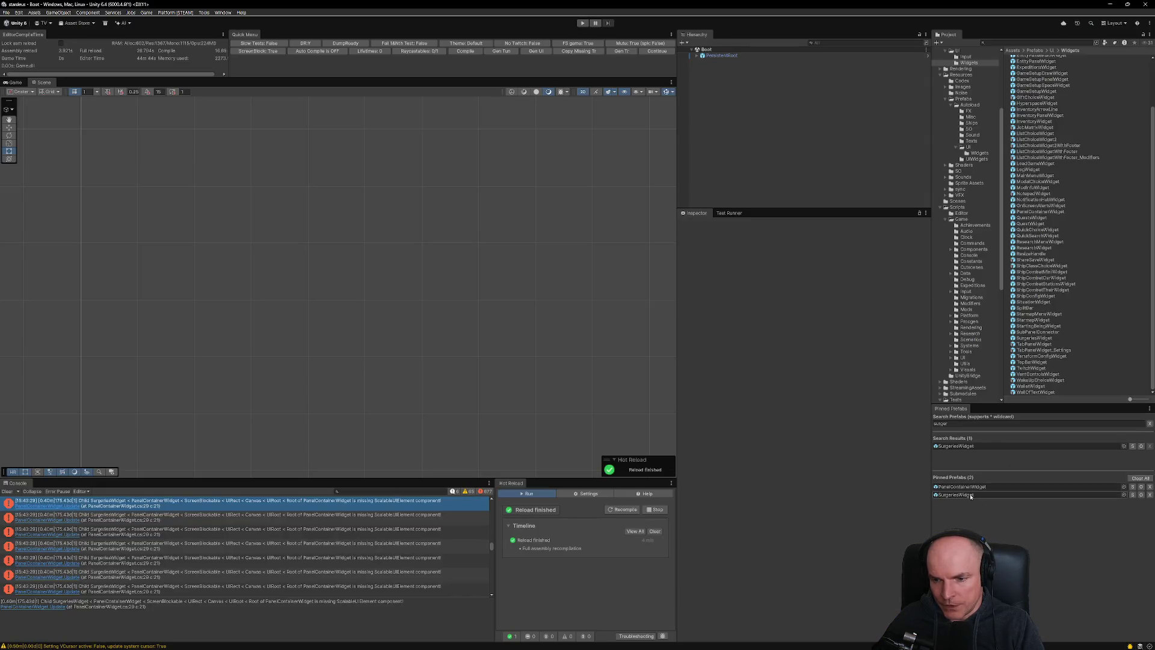
Reopen the SurgeriesWidget prefab, check Add Component and its hierarchy, then switch to VS Code.
double_click(959, 496)
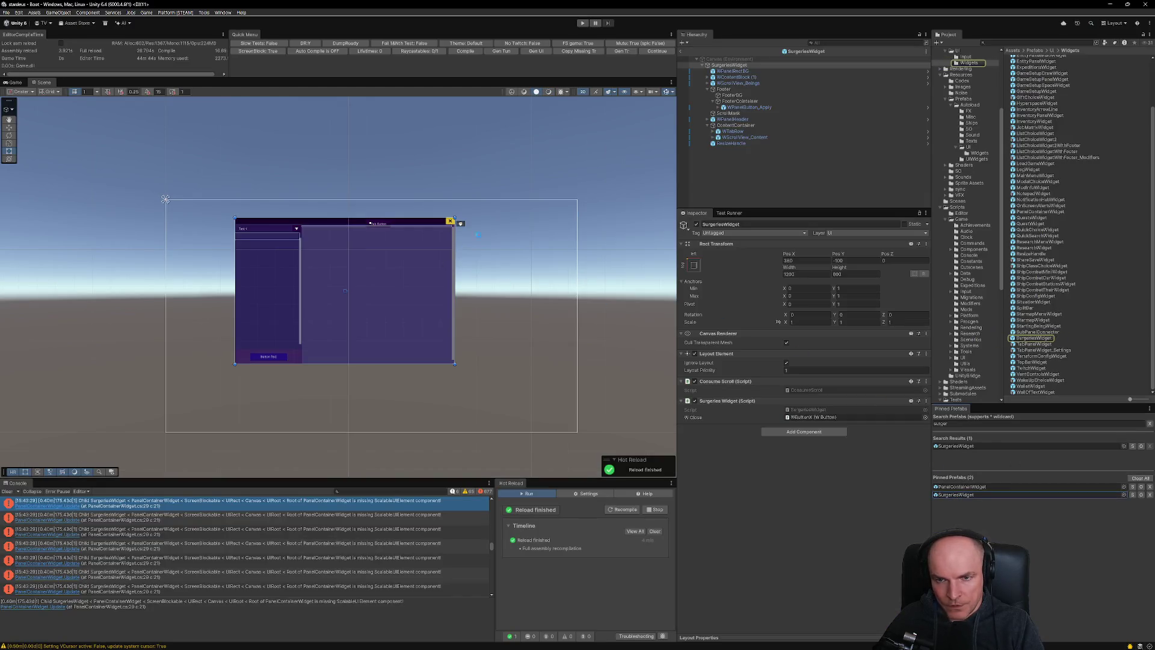
left_click(804, 431)
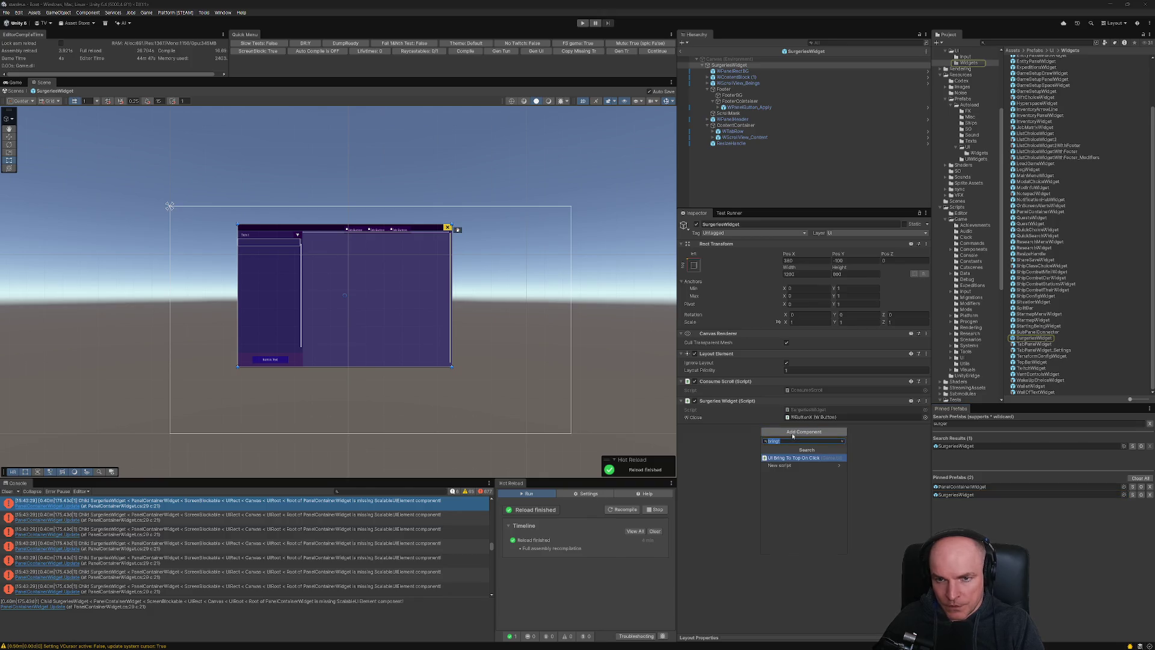
left_click(733, 72)
left_click(730, 65)
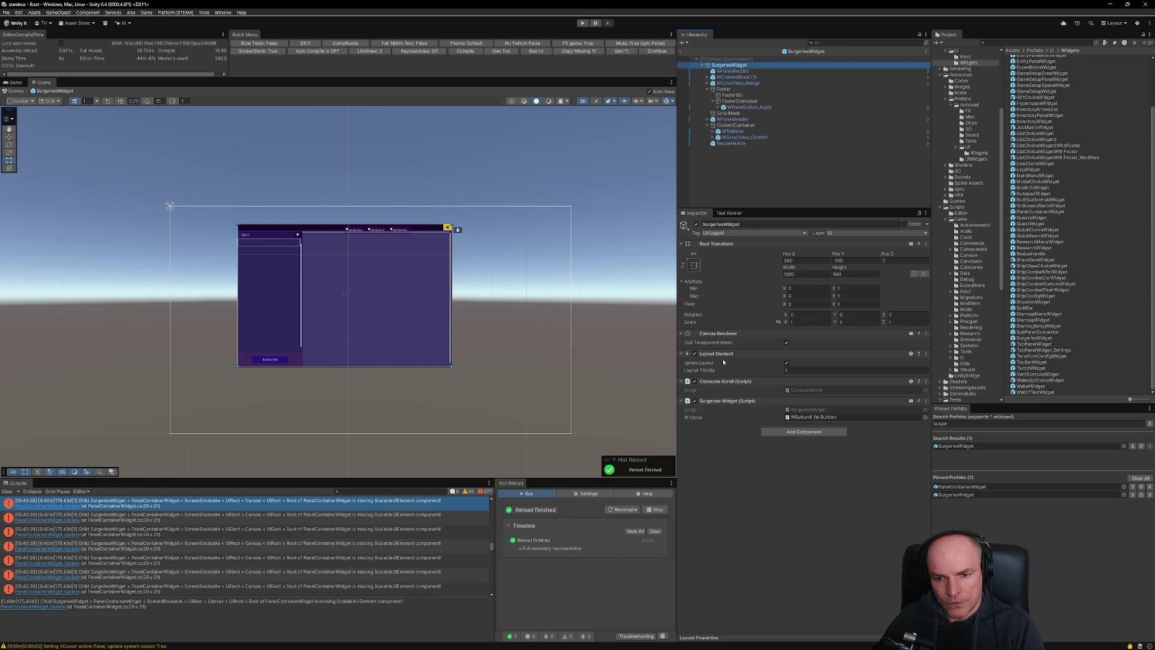
key("alt+Tab")
key("alt+Tab")
key("Tab")
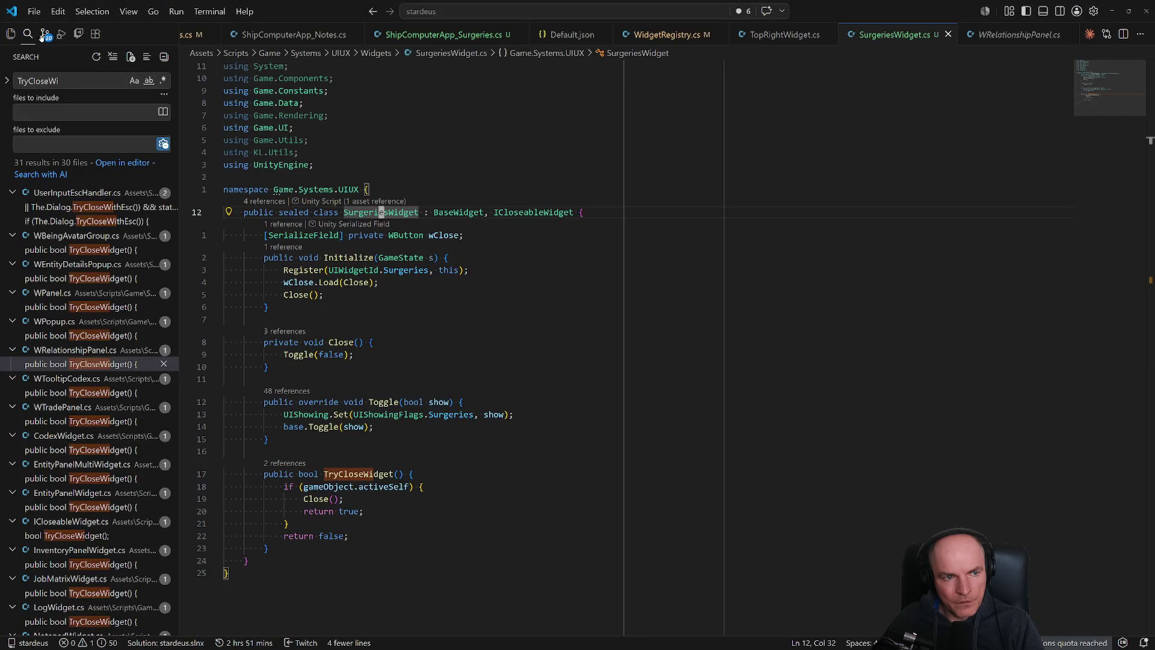
Discard the uncommitted changes to TabPanelWidget_Settings.prefab and MainMenuWidget.prefab.
left_click(46, 33)
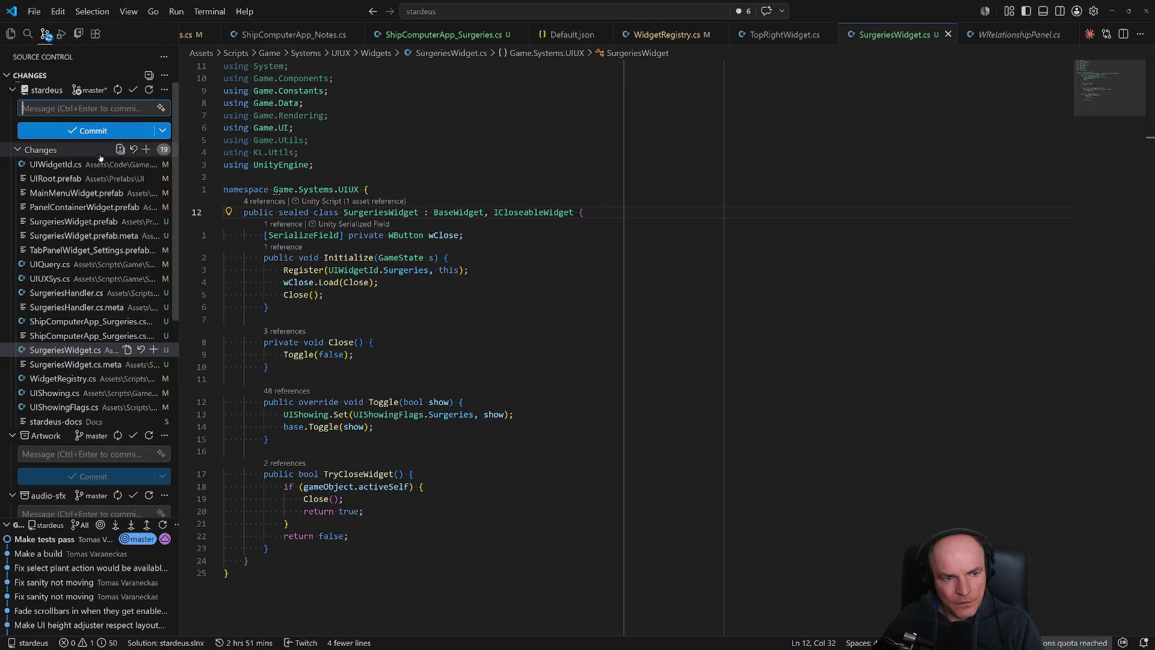
left_click(82, 250)
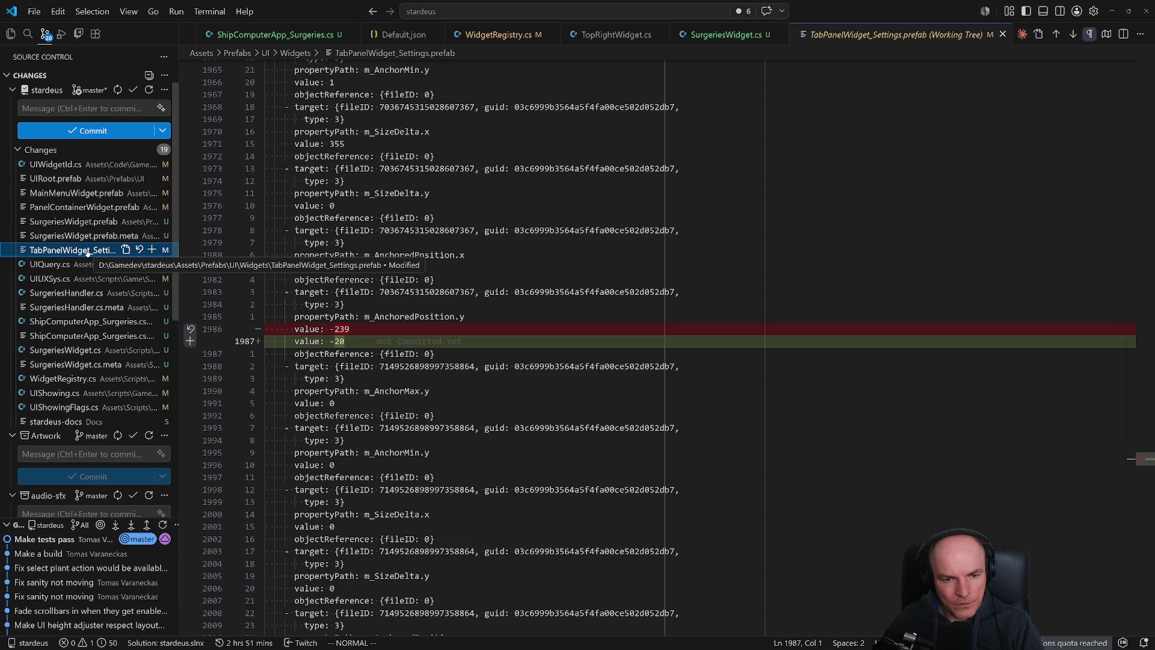
left_click(140, 249)
left_click(617, 329)
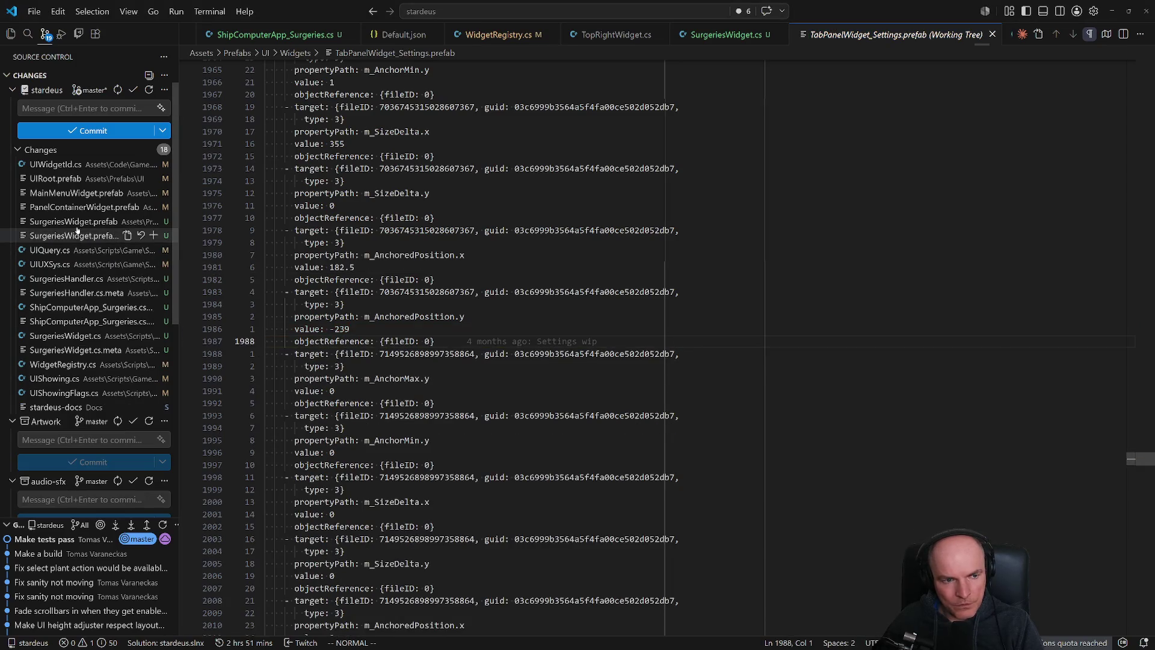
left_click(68, 194)
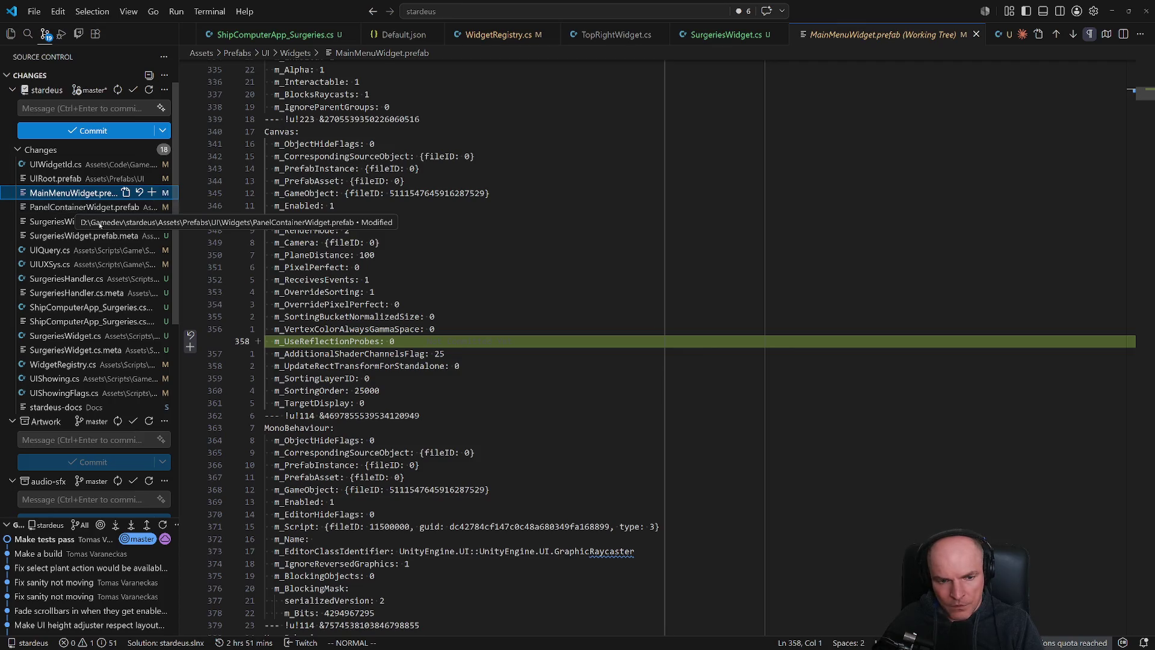
left_click(140, 193)
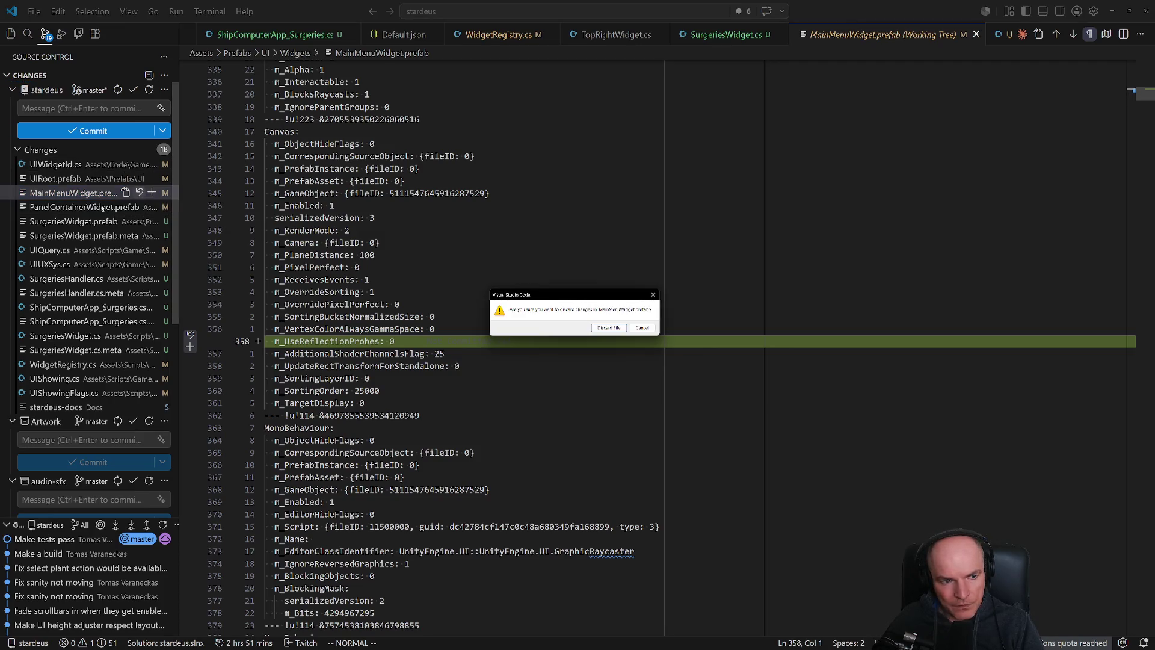
left_click(609, 328)
left_click(67, 179)
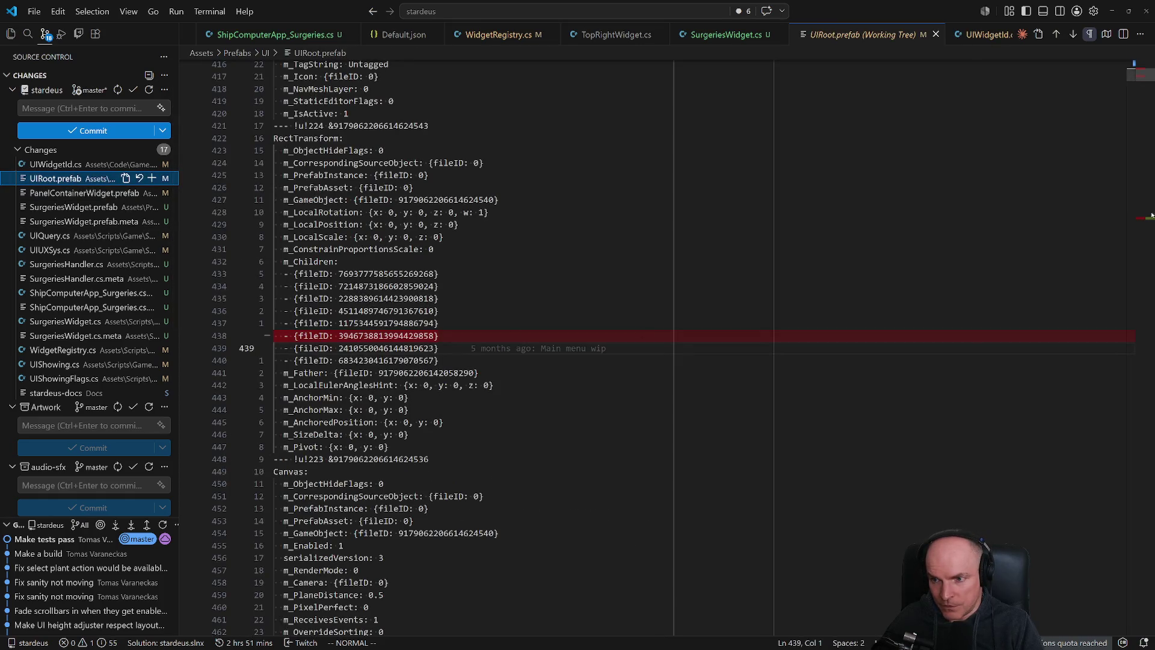
Scroll through the UIRoot.prefab diff, then return via Figma to the Unity Editor.
left_click(1150, 225)
left_click_drag(1151, 224, 1151, 222)
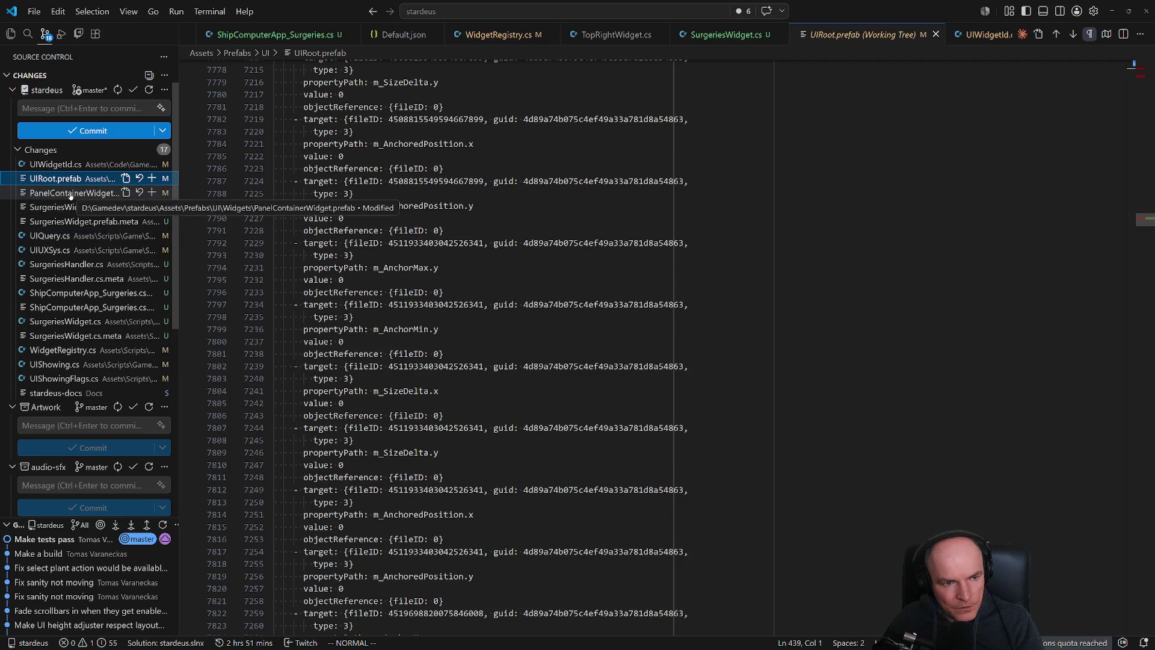
key("alt+Tab")
key("alt+Tab")
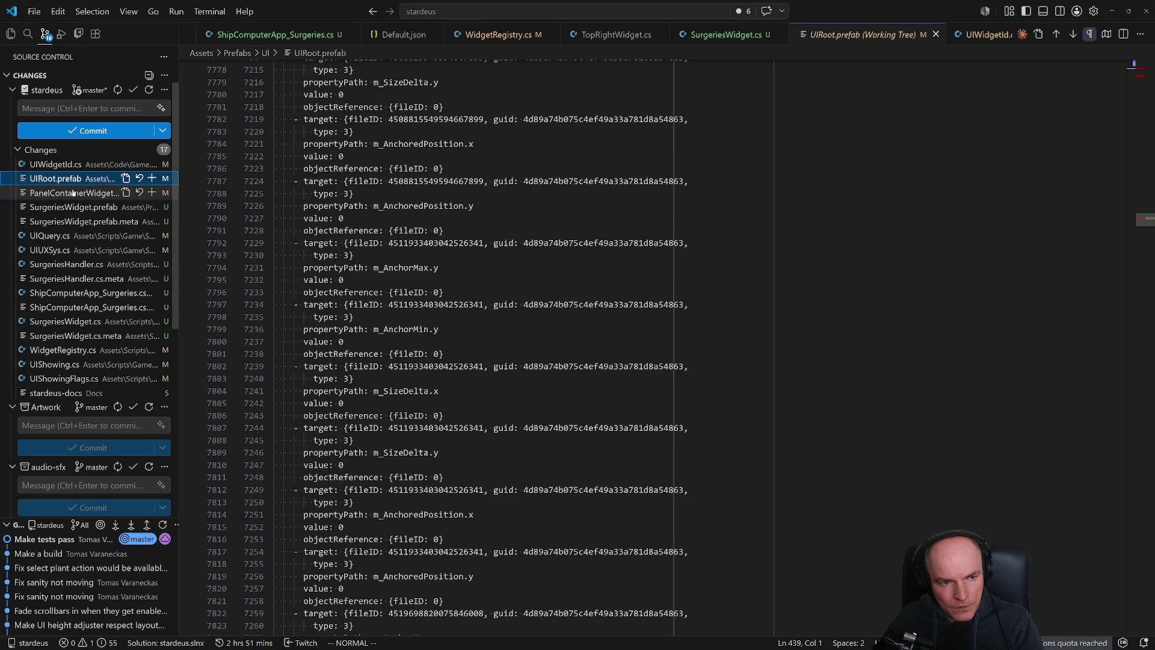
key("alt+Tab")
key("alt+Tab")
key("Tab")
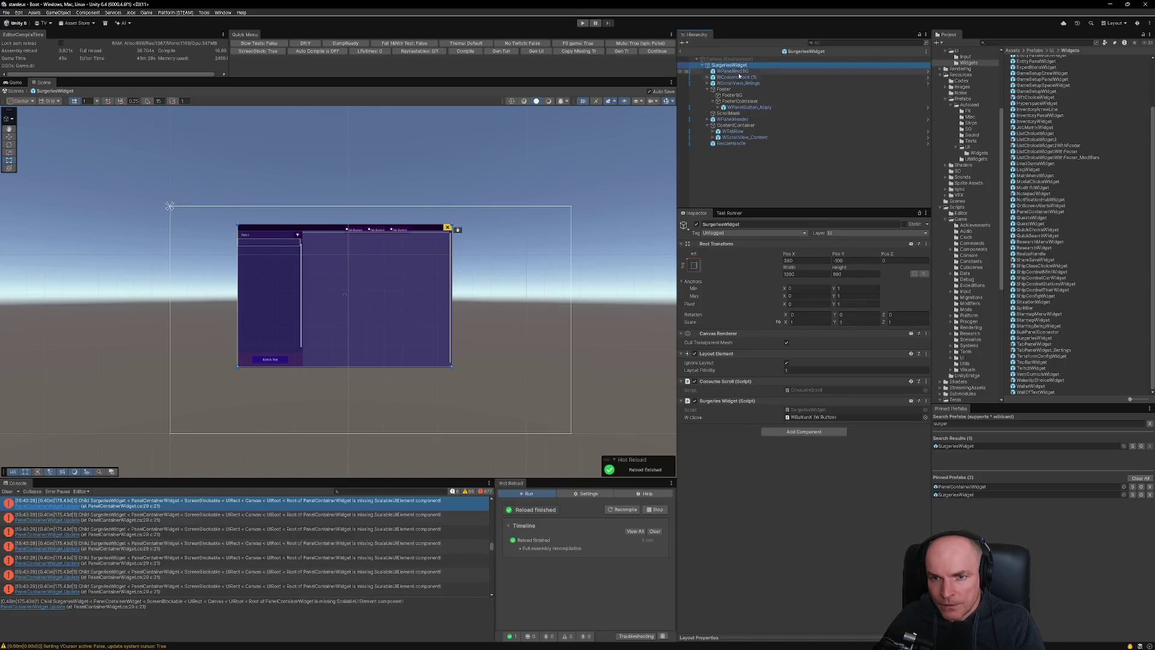
Inspect the Footer object, then open the Tools menu's Find Prefabs With Script finder.
left_click(726, 89)
scroll(770, 511, "down", 1)
scroll(770, 511, "up", 1)
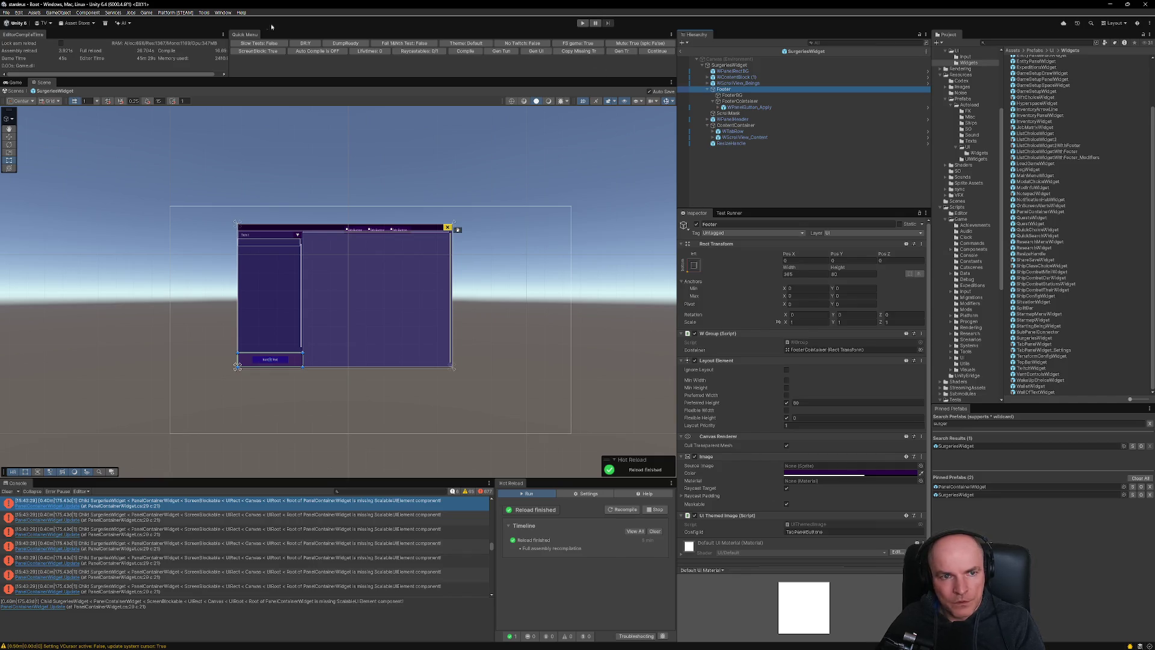
left_click(218, 13)
mouse_move(208, 14)
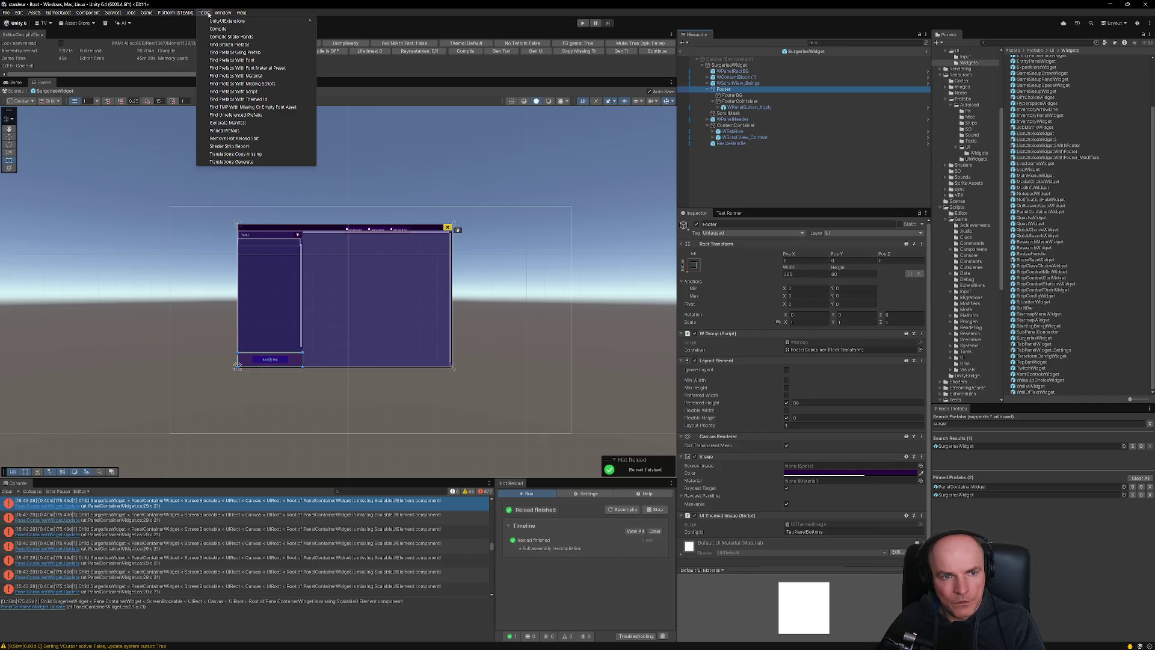
left_click(244, 92)
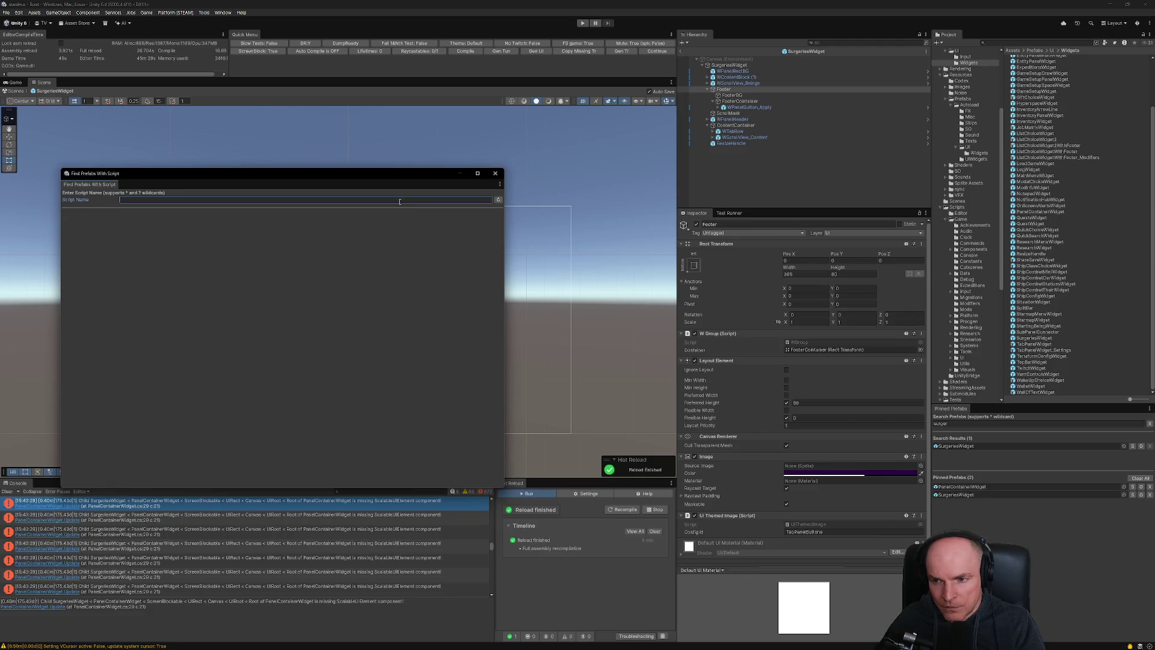
Copy the UIBringToTopOnClick class name from VS Code and search prefabs for it, finding 88.
key("alt+Tab")
key("alt+Tab")
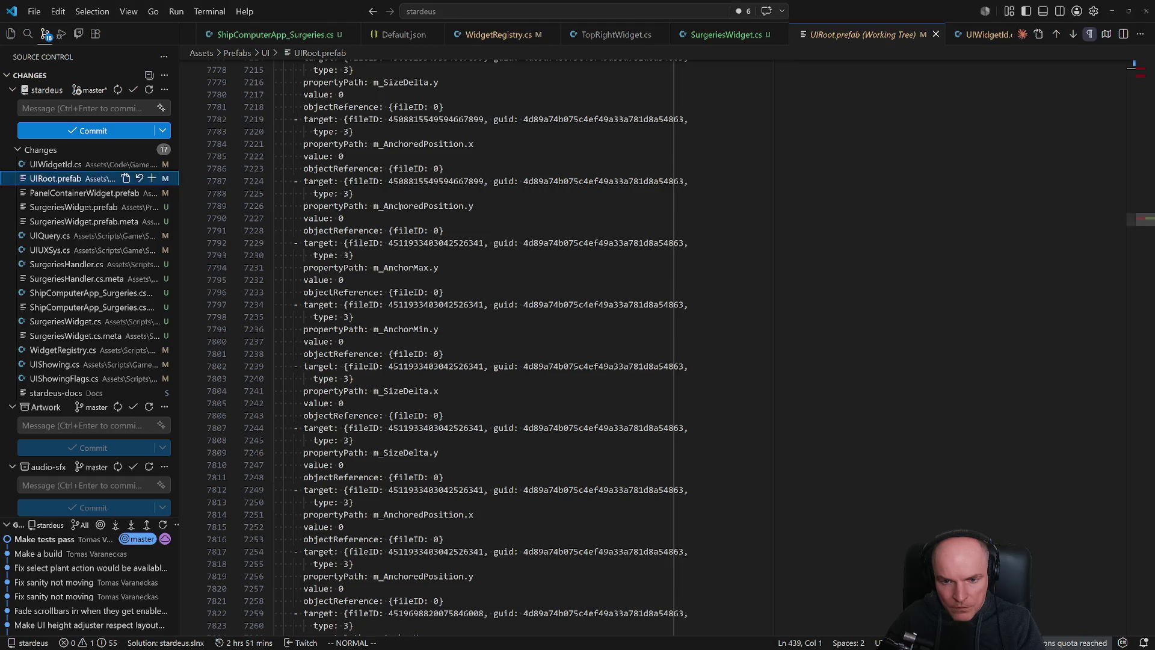
key("ctrl+p")
type("uibringto")
key("Return")
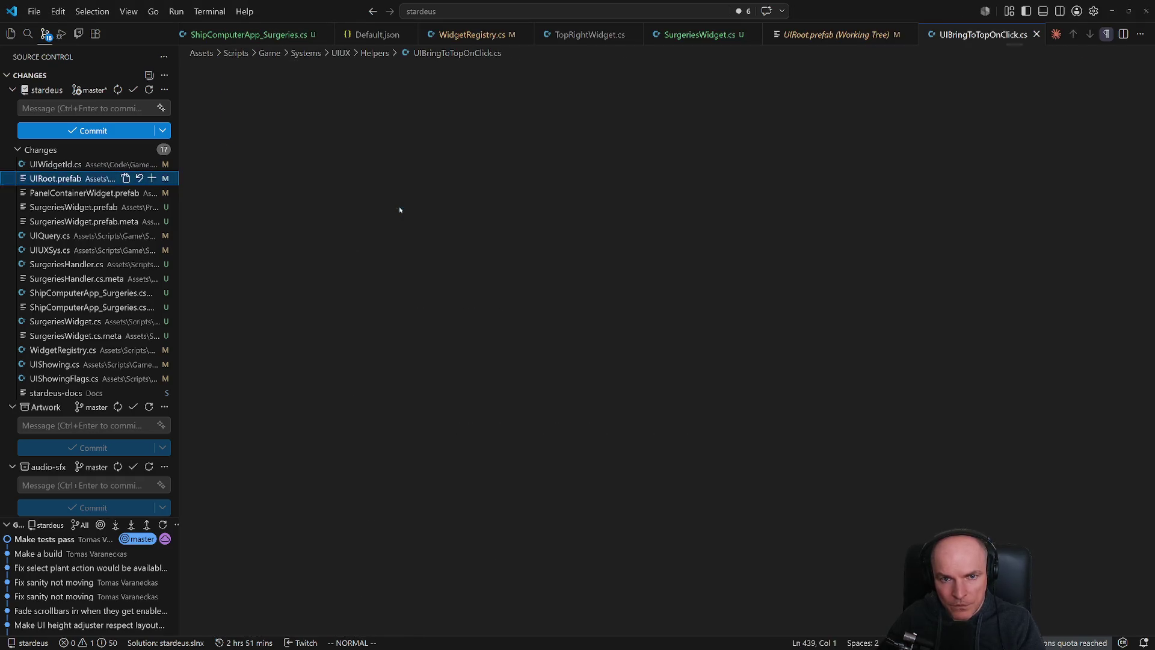
left_click(380, 187)
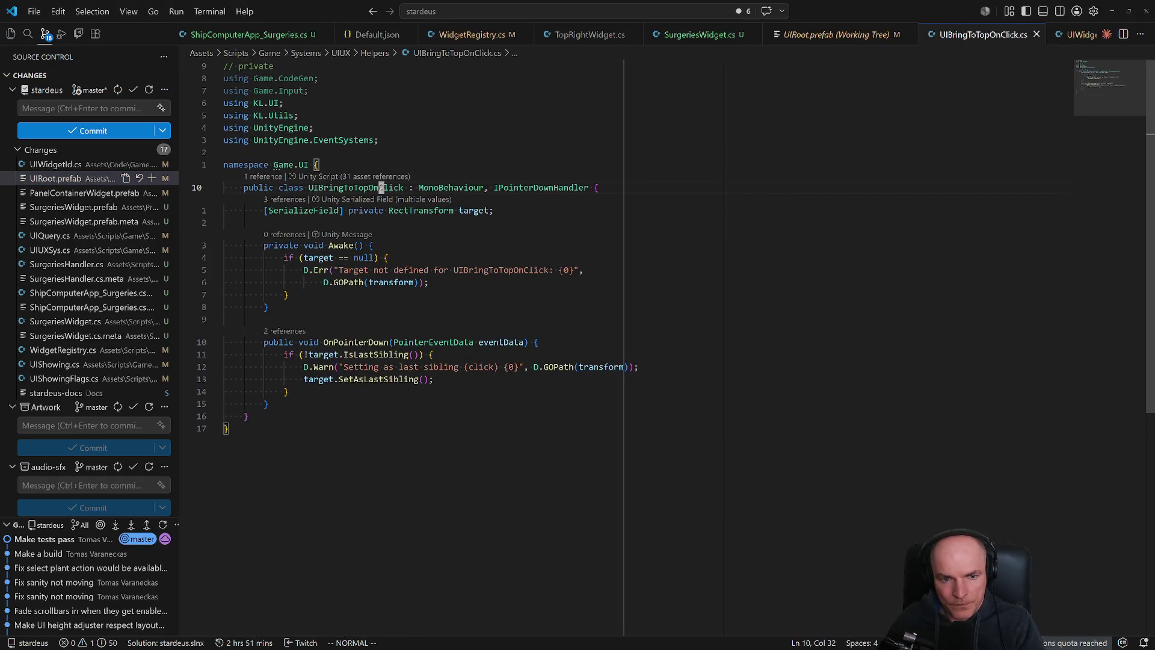
key("alt+Tab")
key("alt+Tab")
key("alt+Tab")
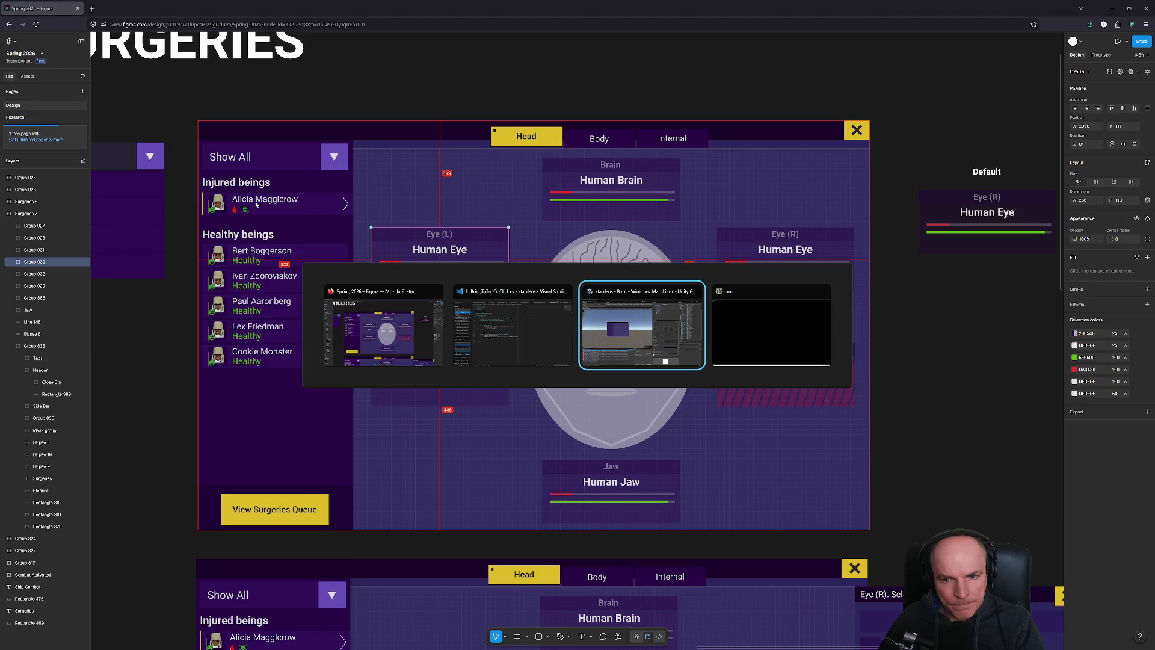
type("UIBringToTopOnClick")
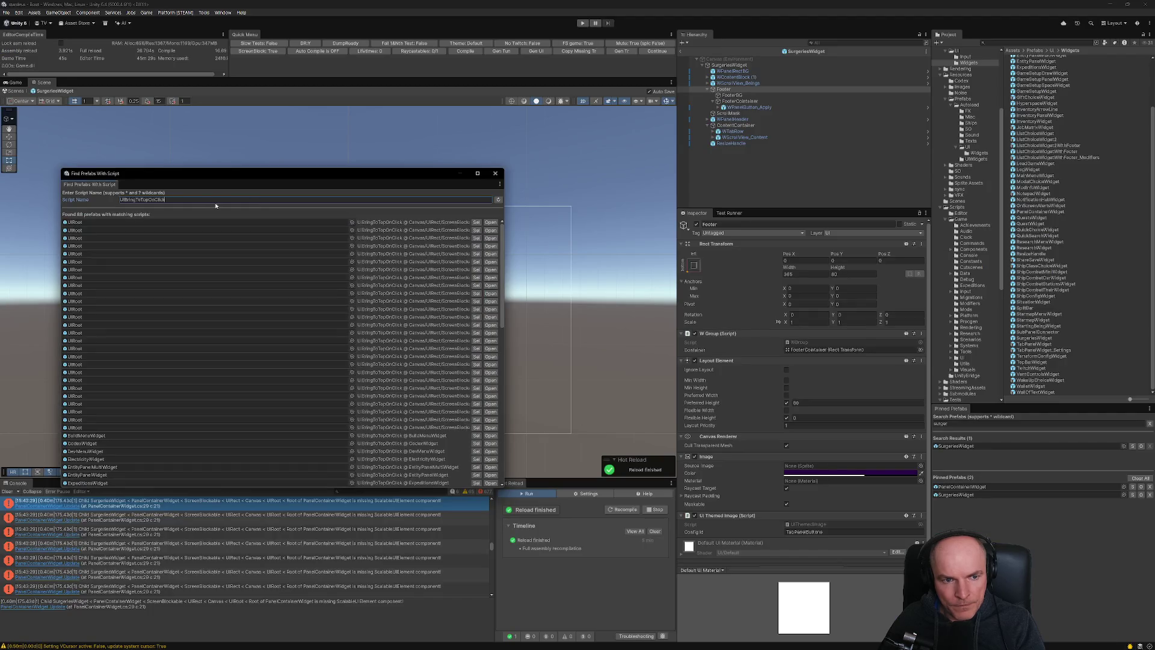
scroll(124, 458, "down", 7)
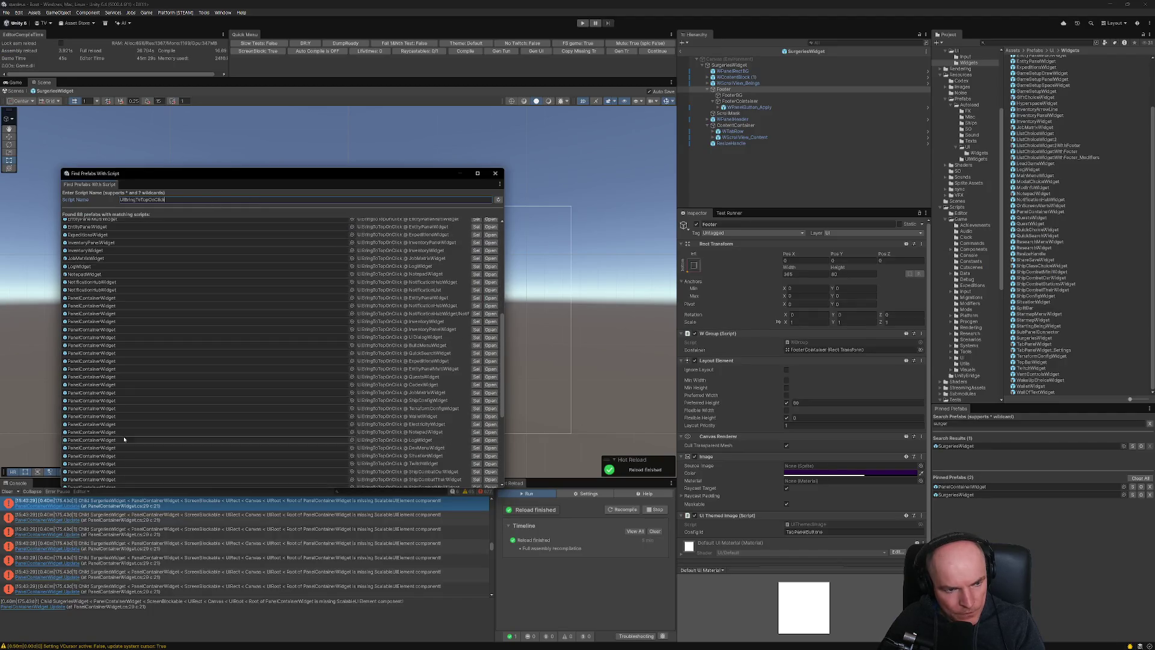
scroll(121, 373, "down", 5)
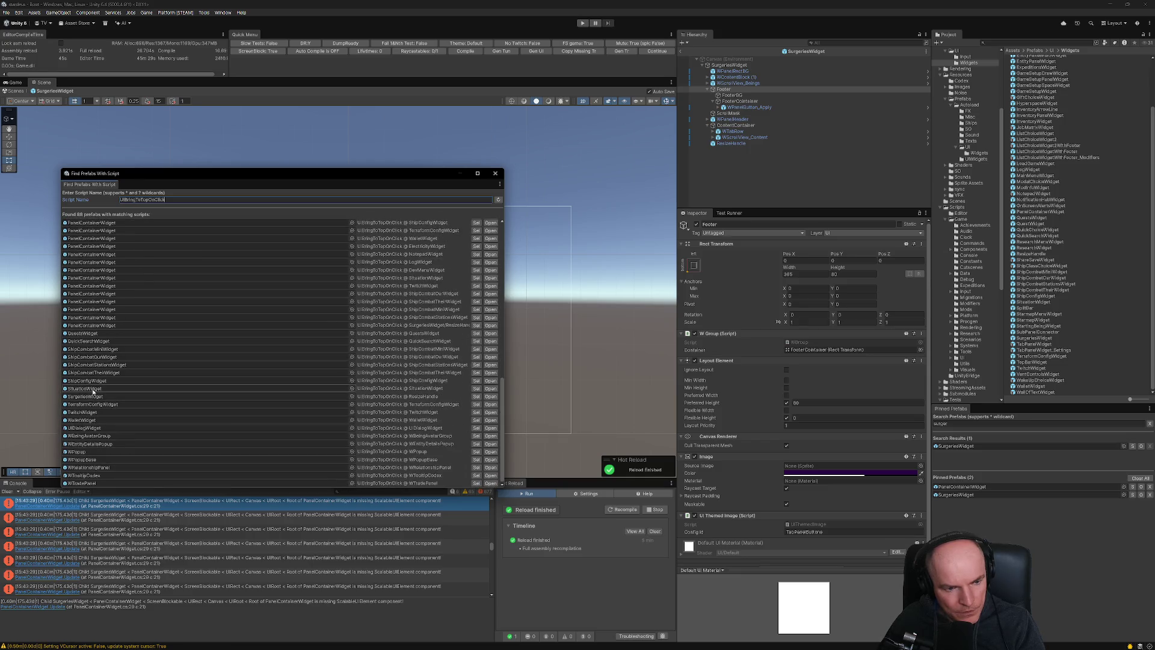
Select the ResizeHandle result to check its bring-to-top script, then close the finder and select SurgeriesWidget.
left_click(477, 397)
left_click(740, 144)
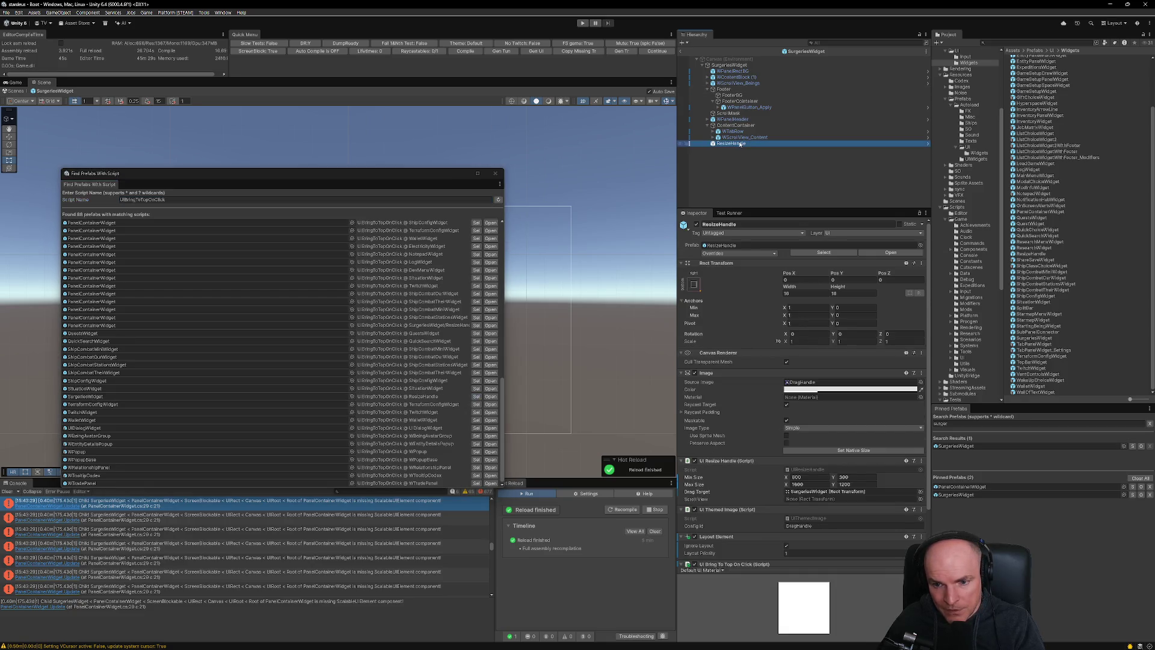
left_click(496, 173)
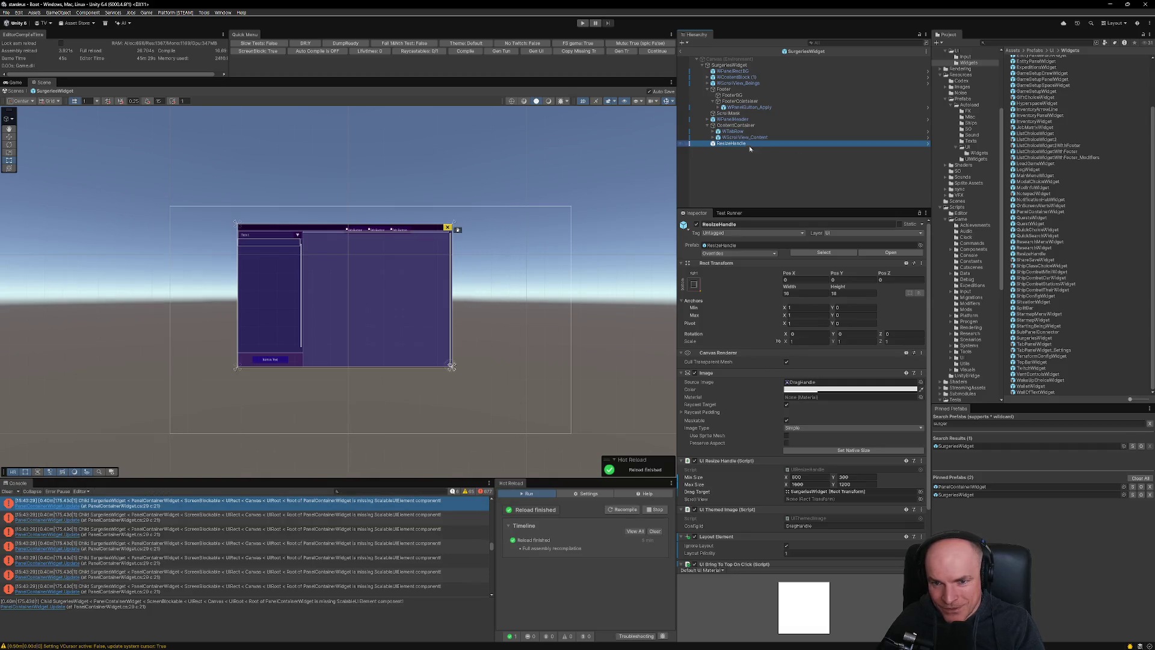
scroll(778, 458, "down", 3)
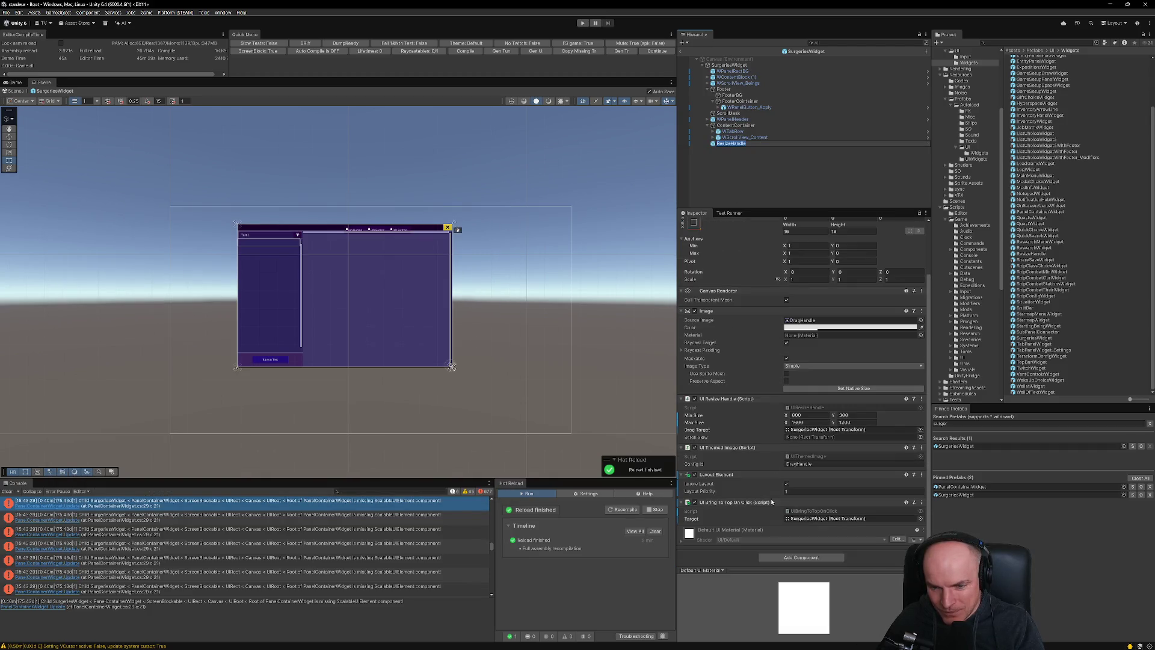
scroll(805, 421, "up", 2)
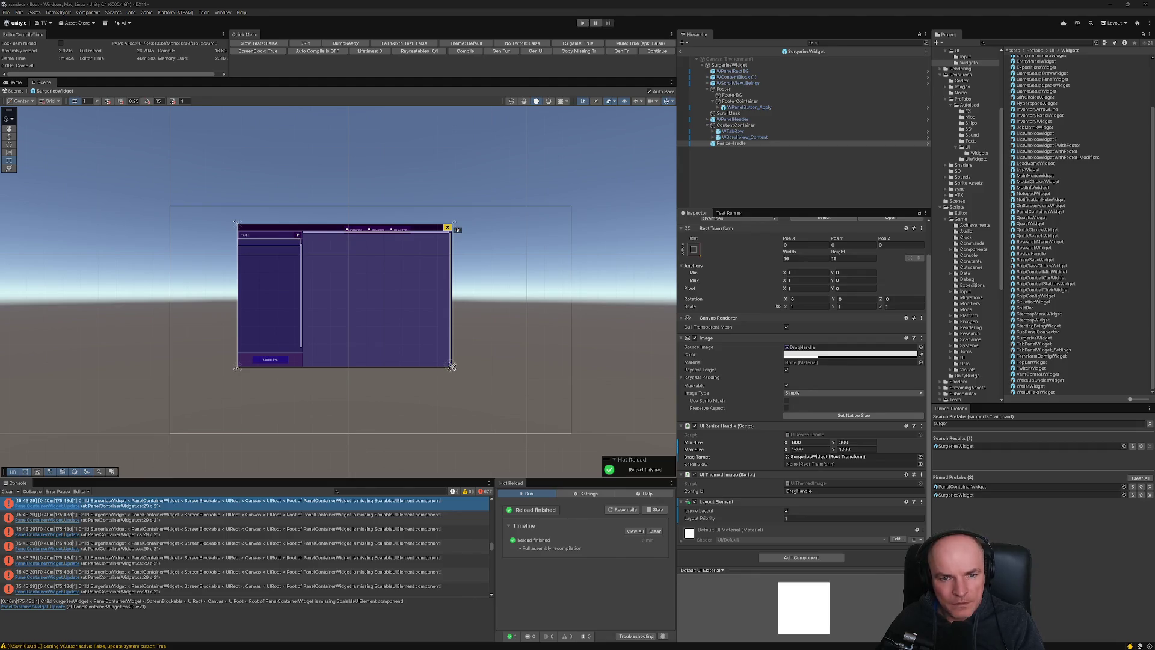
left_click(745, 66)
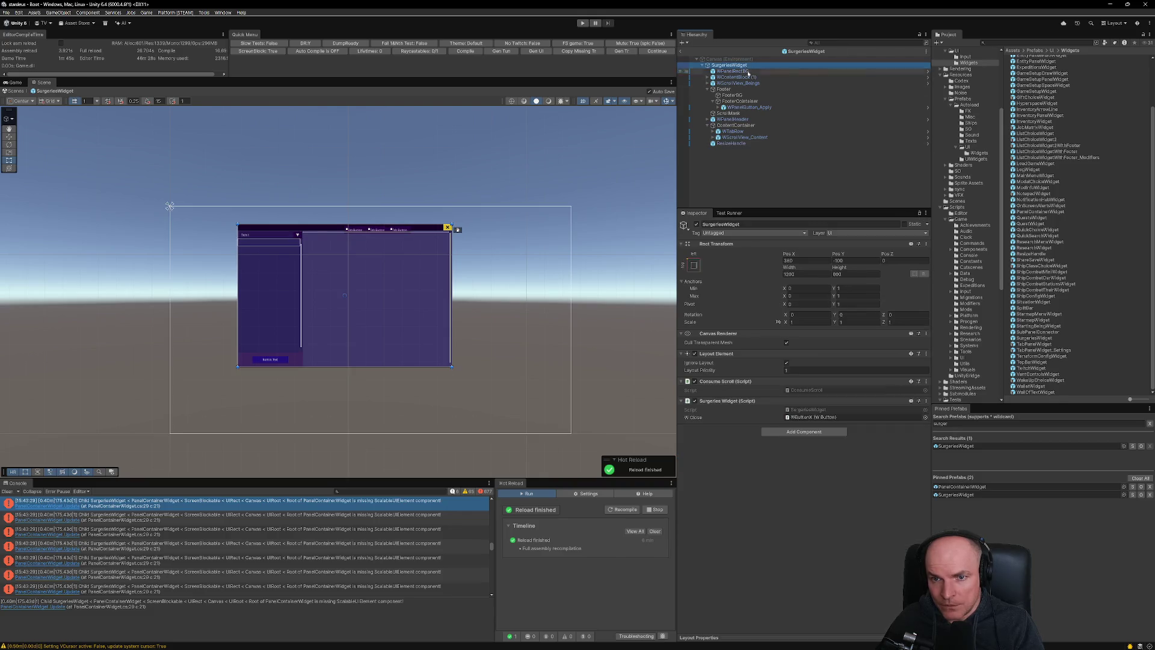
Add UI Bring To Top On Click and Scalable UI Element components to SurgeriesWidget.
left_click(810, 432)
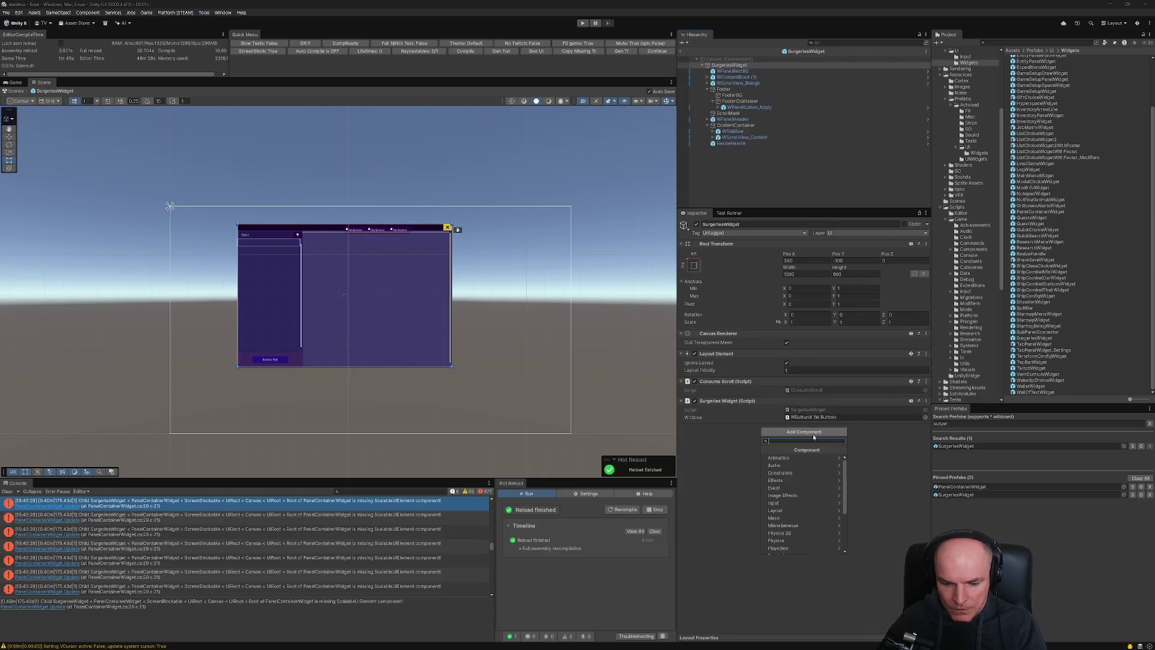
type("bringto")
key("Return")
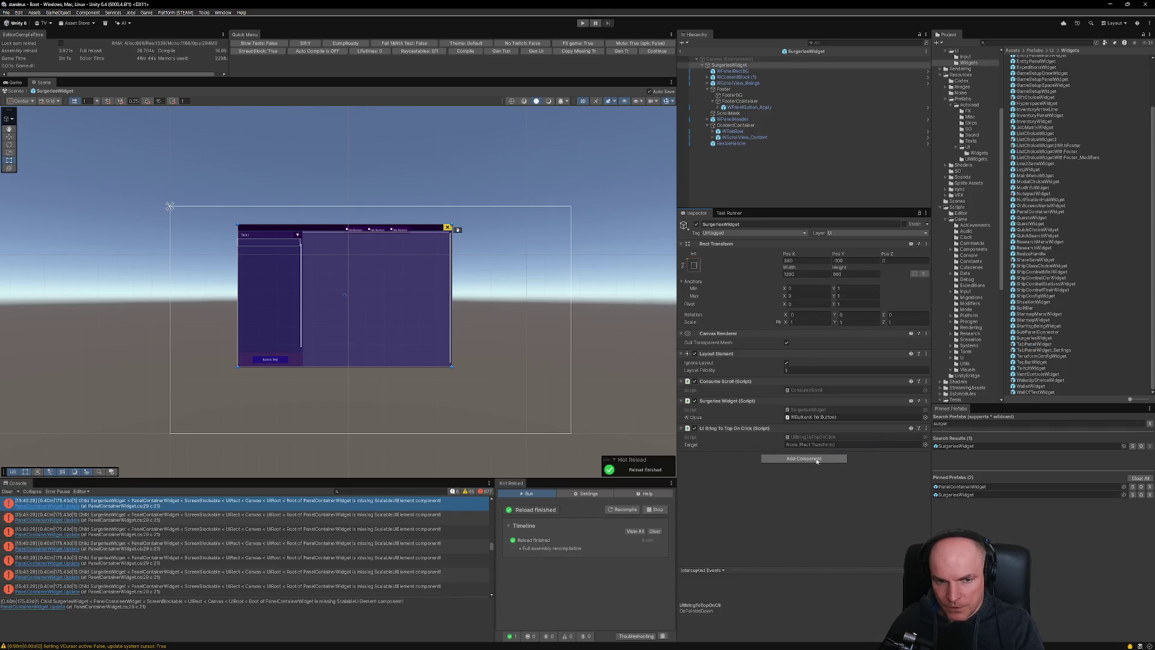
left_click(810, 461)
type("scala")
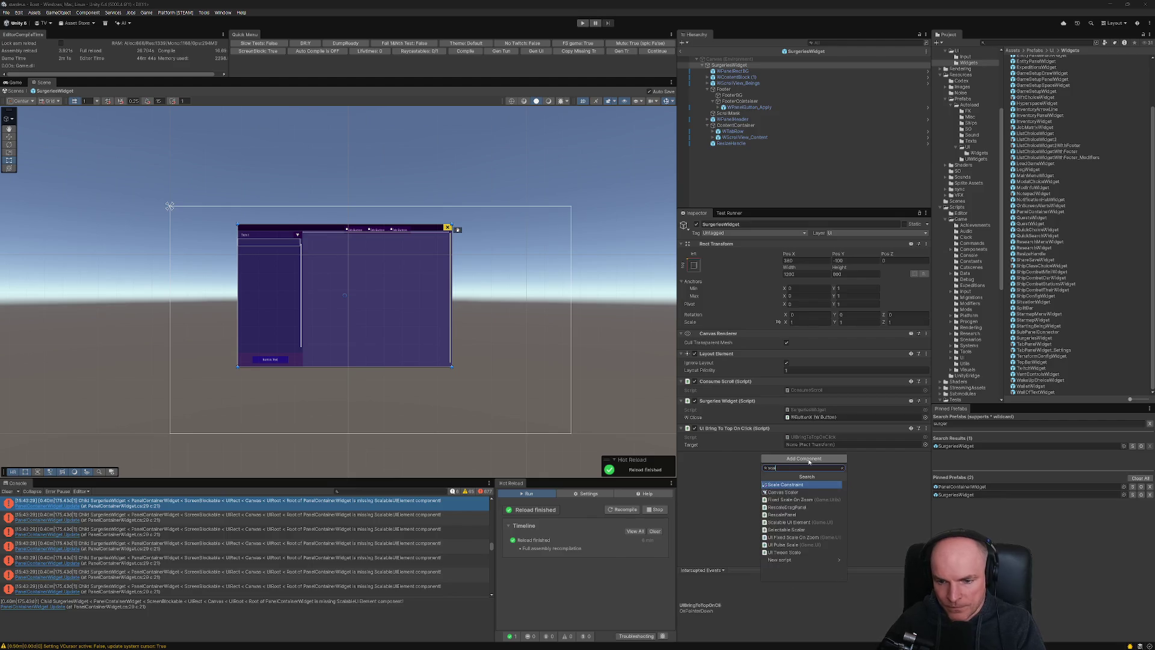
key("Return")
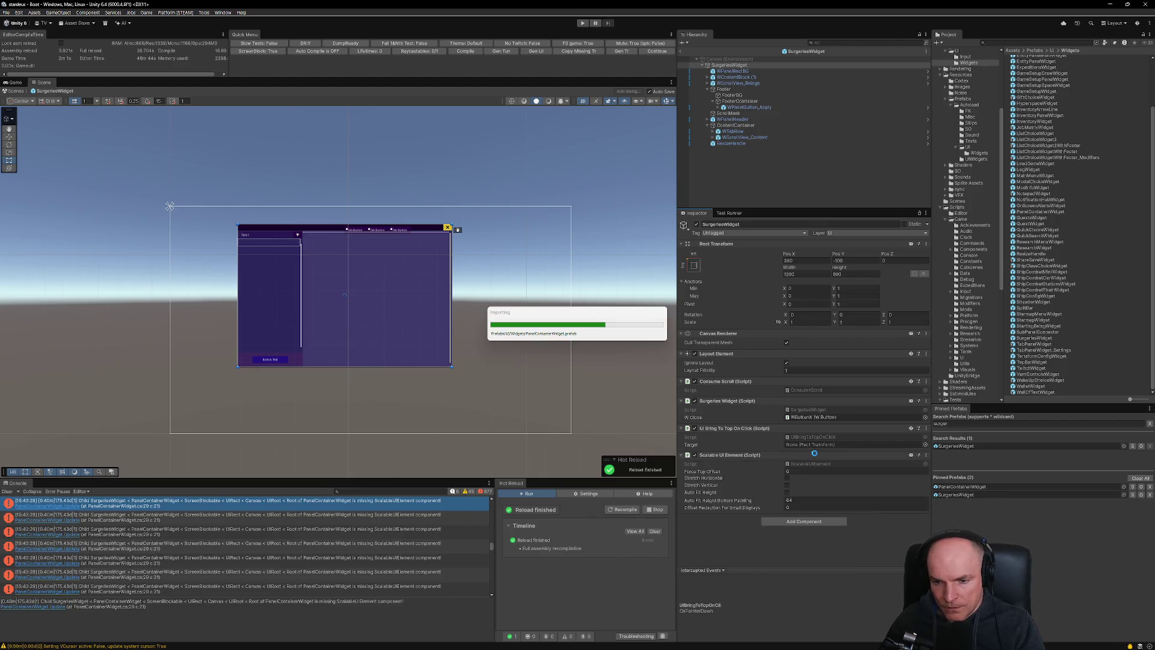
Set the bring-to-top component's Target to SurgeriesWidget itself.
left_click(805, 445)
left_click_drag(806, 448, 807, 448)
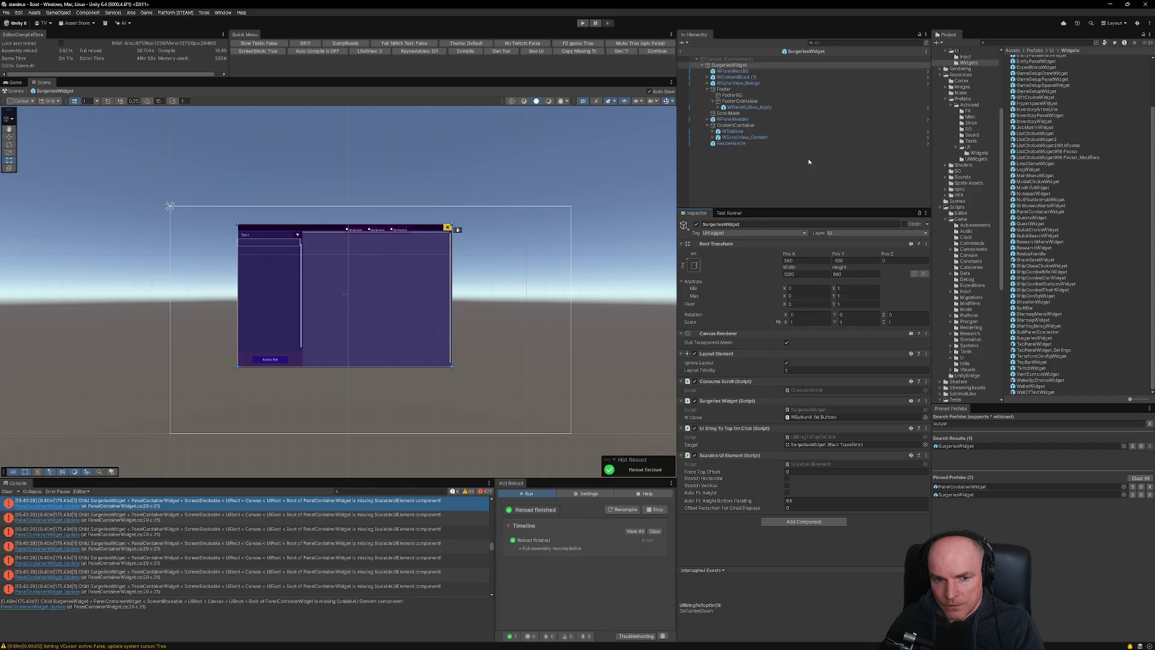
left_click(739, 144)
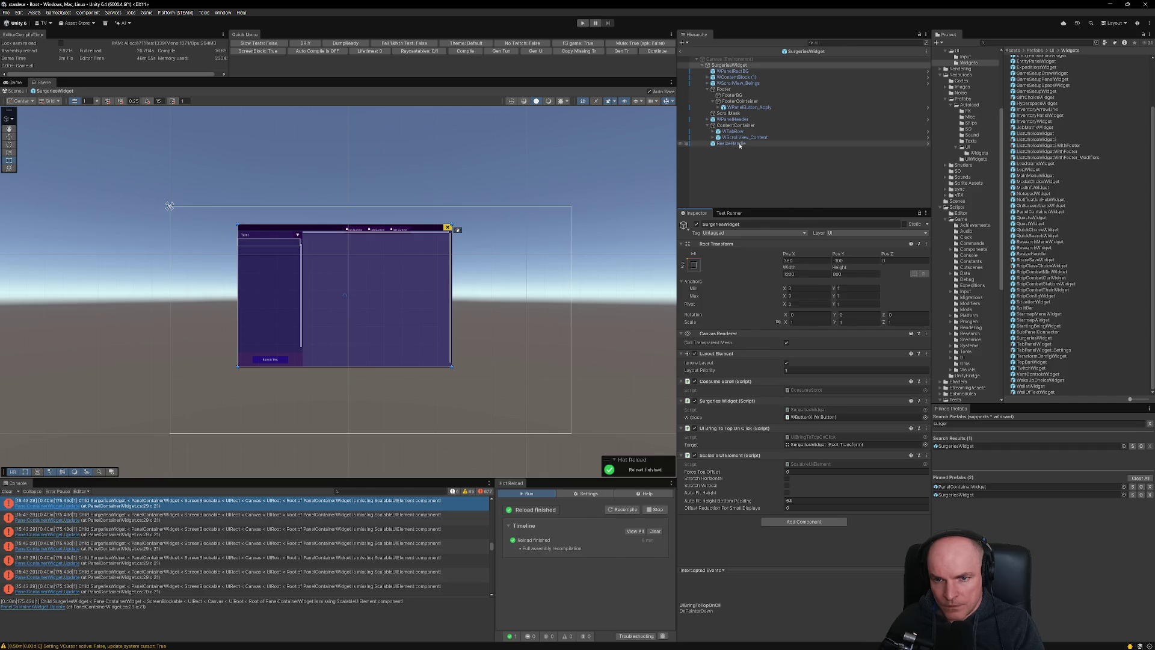
Review and edit the ResizeHandle's Min Size Y limit, then bring up the Figma Surgeries mockup.
scroll(472, 350, "up", 10)
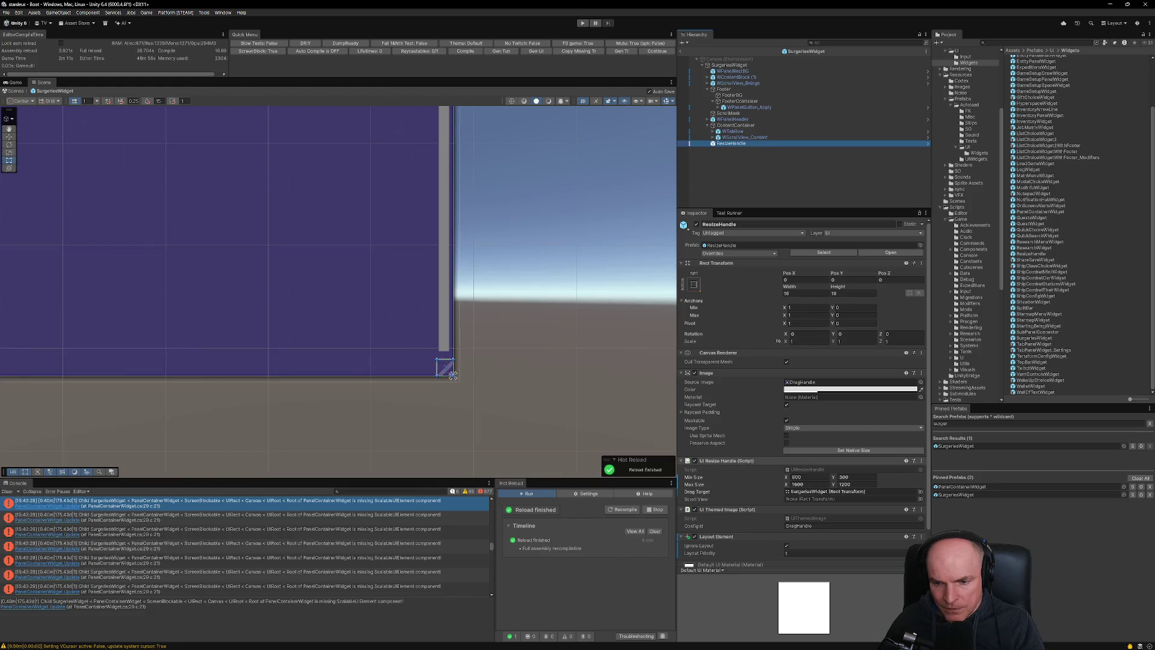
scroll(599, 411, "down", 8)
scroll(599, 411, "down", 2)
left_click(855, 477)
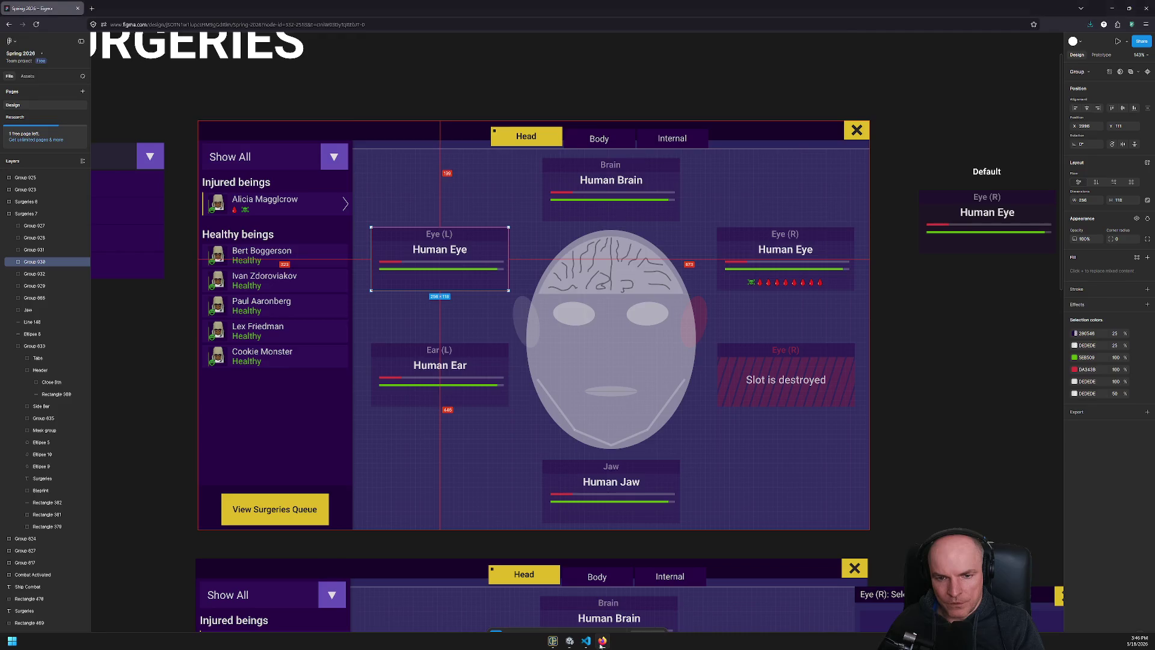
left_click(603, 642)
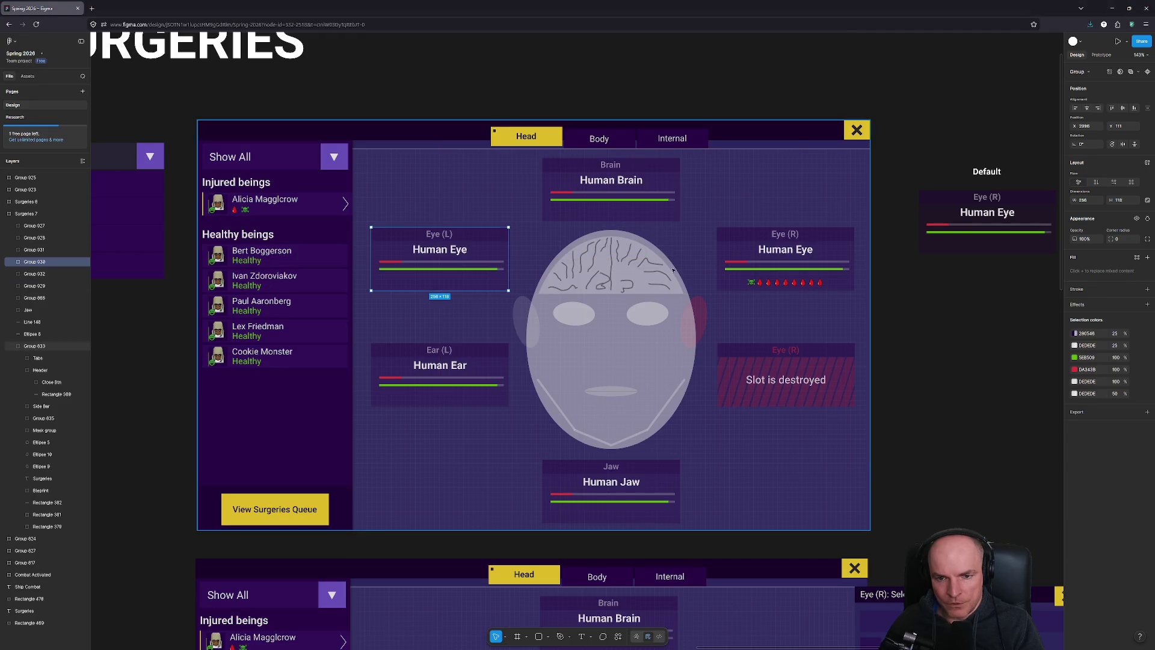
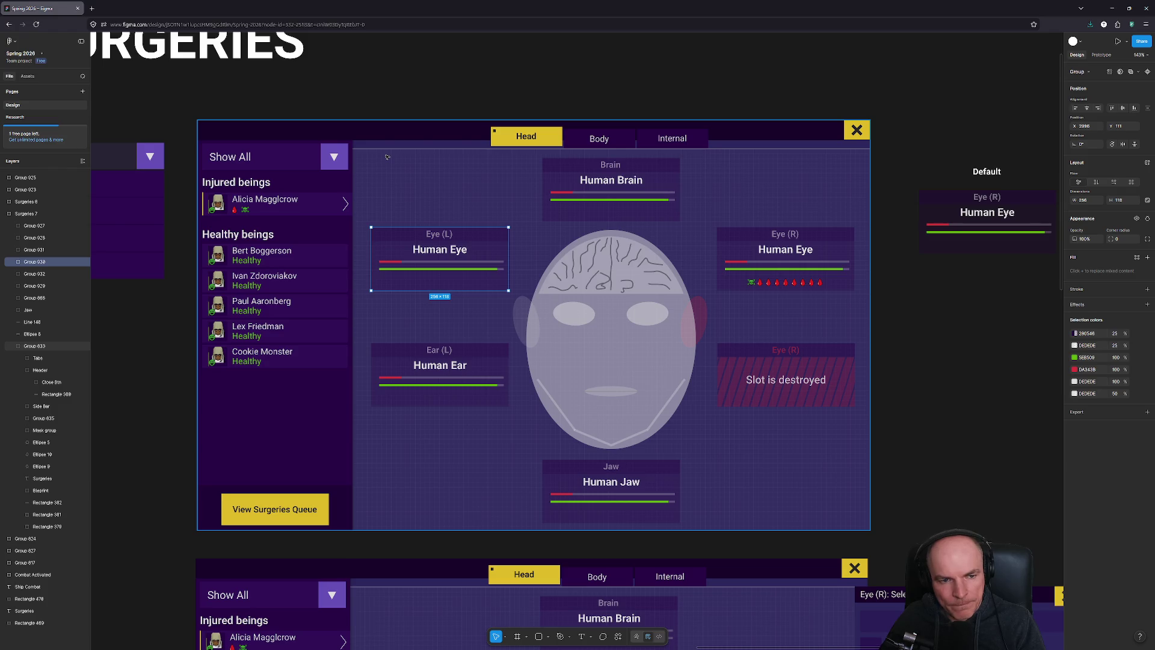
Compare the Figma surgeries mockup with Unity, then clear the console errors.
key("alt+Tab")
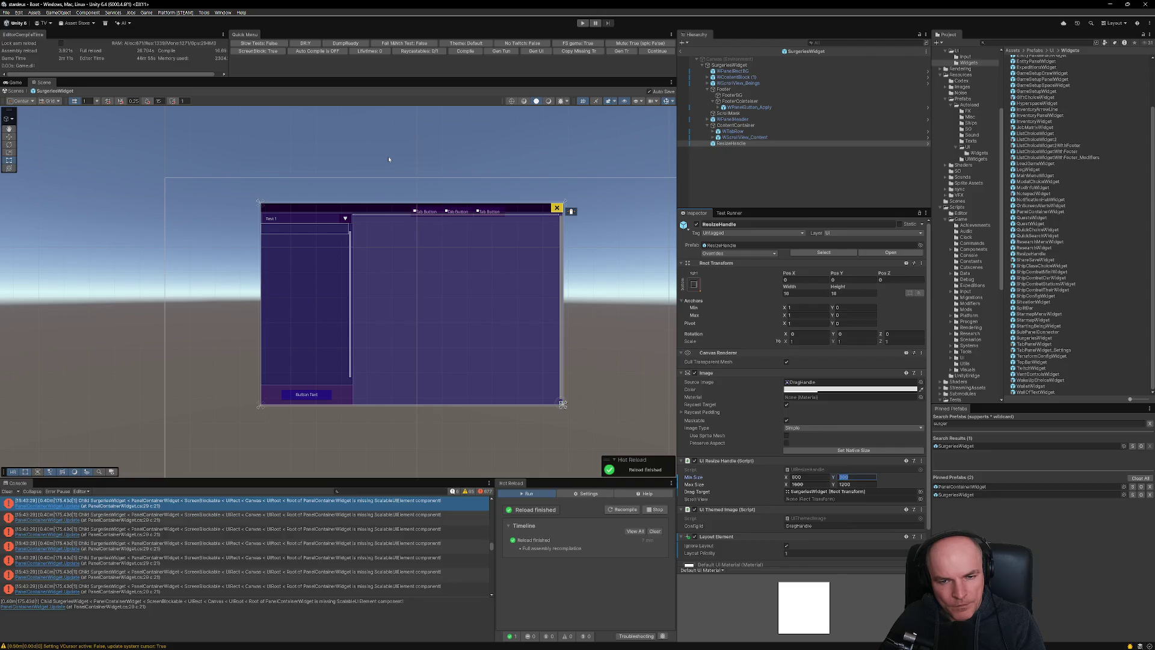
key("alt+Tab")
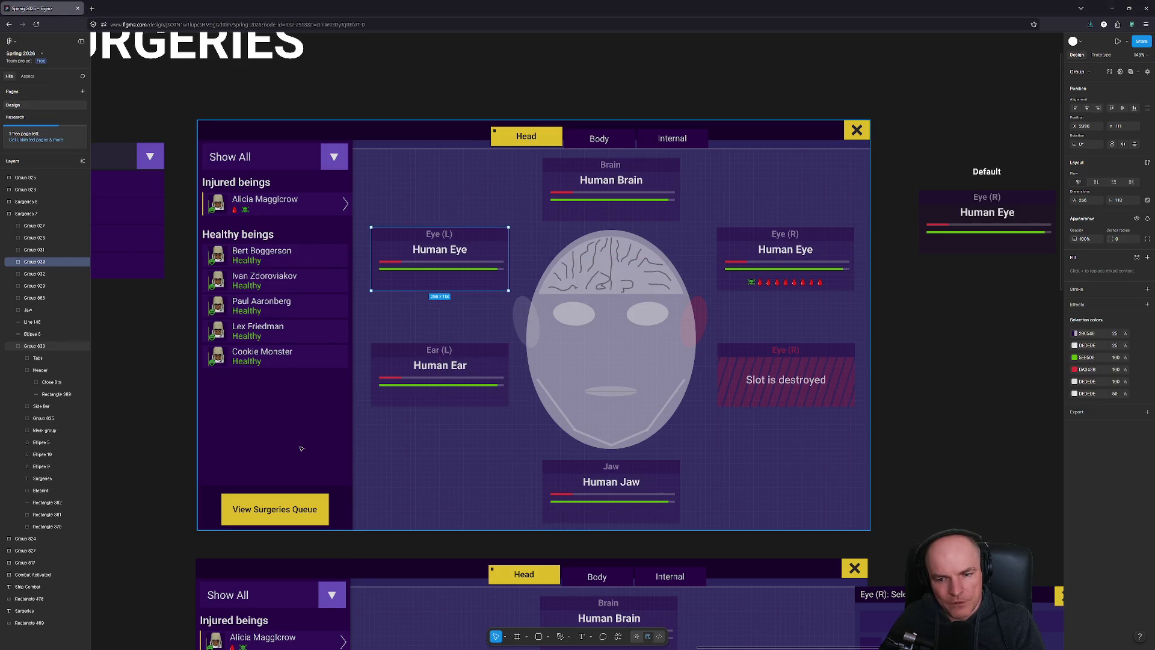
key("alt+Tab")
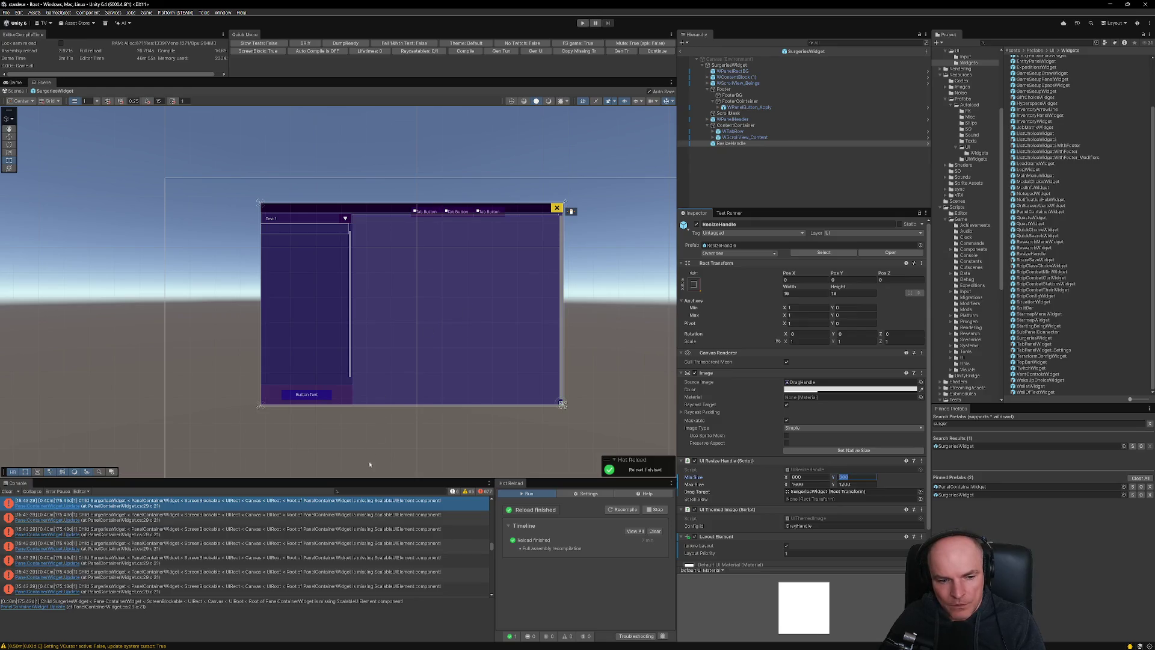
left_click(7, 491)
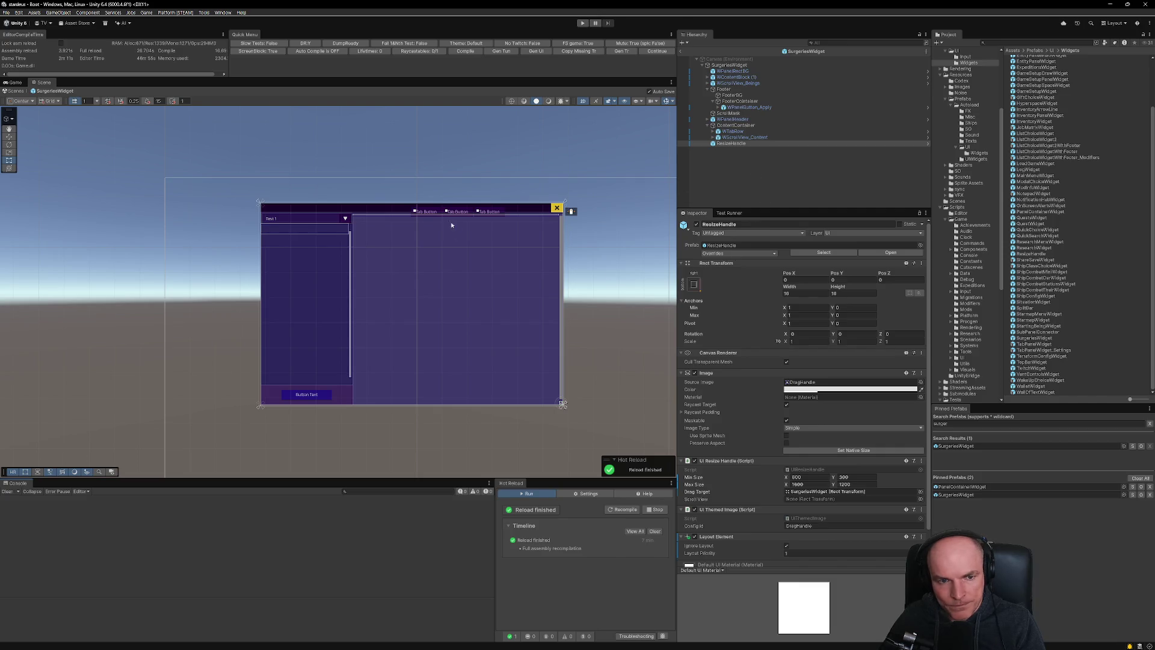
Set ResizeHandle's Min Size Y to 1200, save the SurgeriesWidget prefab, and enter play mode.
left_click(732, 144)
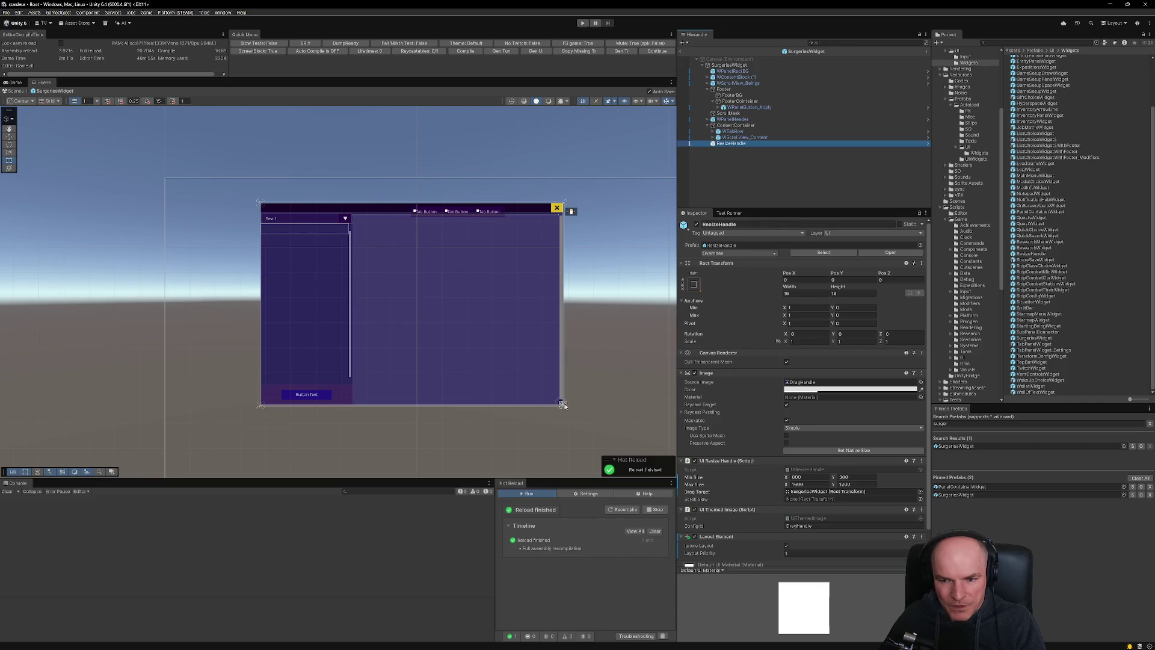
left_click(871, 478)
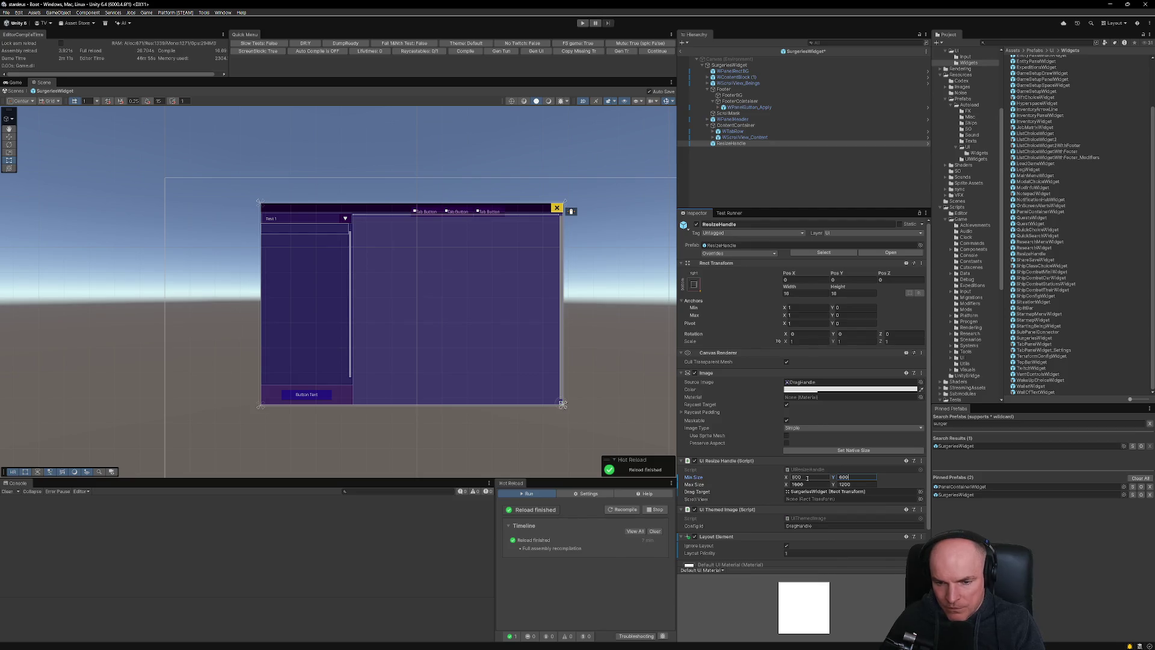
type("1200")
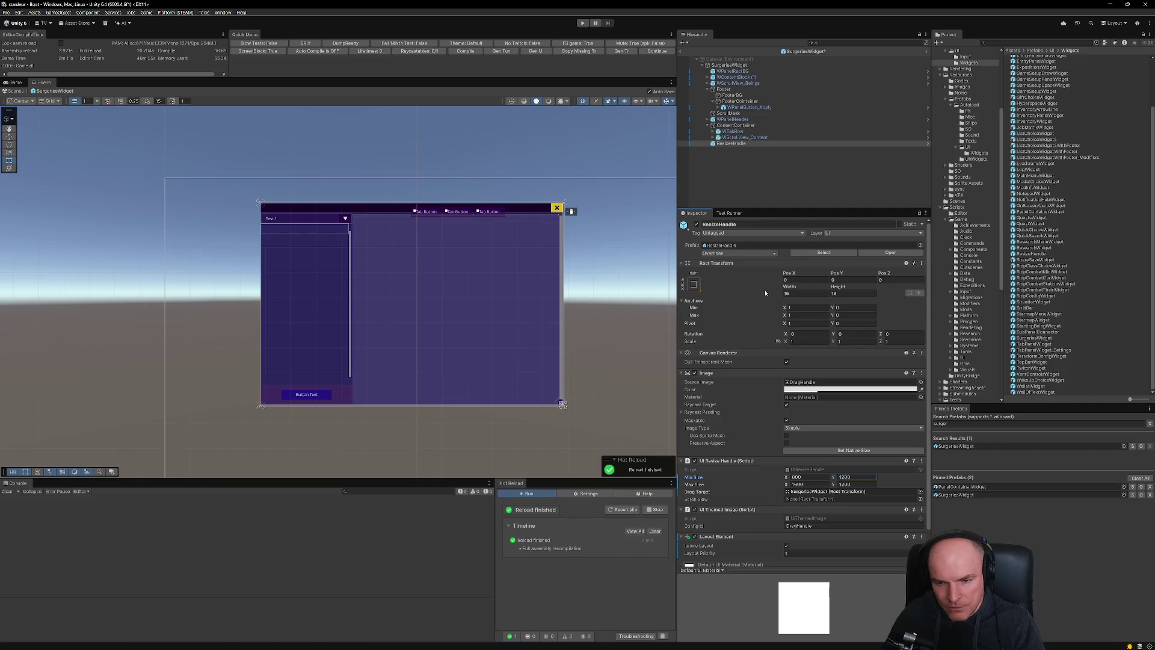
key("ctrl+s")
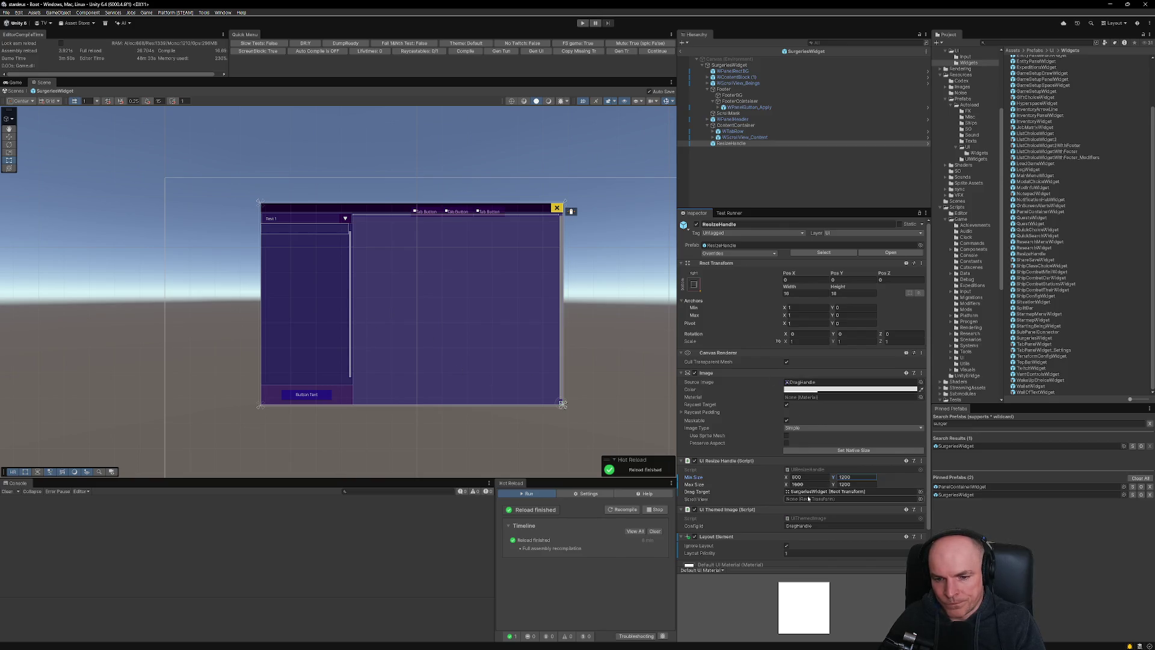
left_click(657, 51)
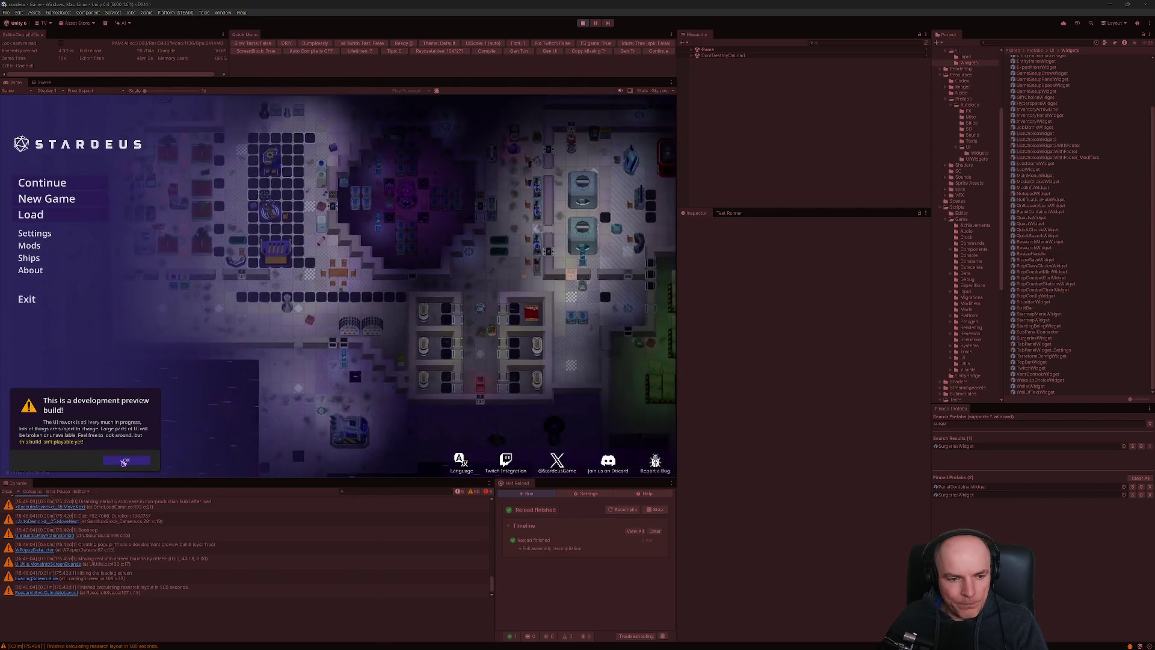
Load the saved game and inspect the UnassignedReferenceException with console warnings hidden.
left_click(124, 462)
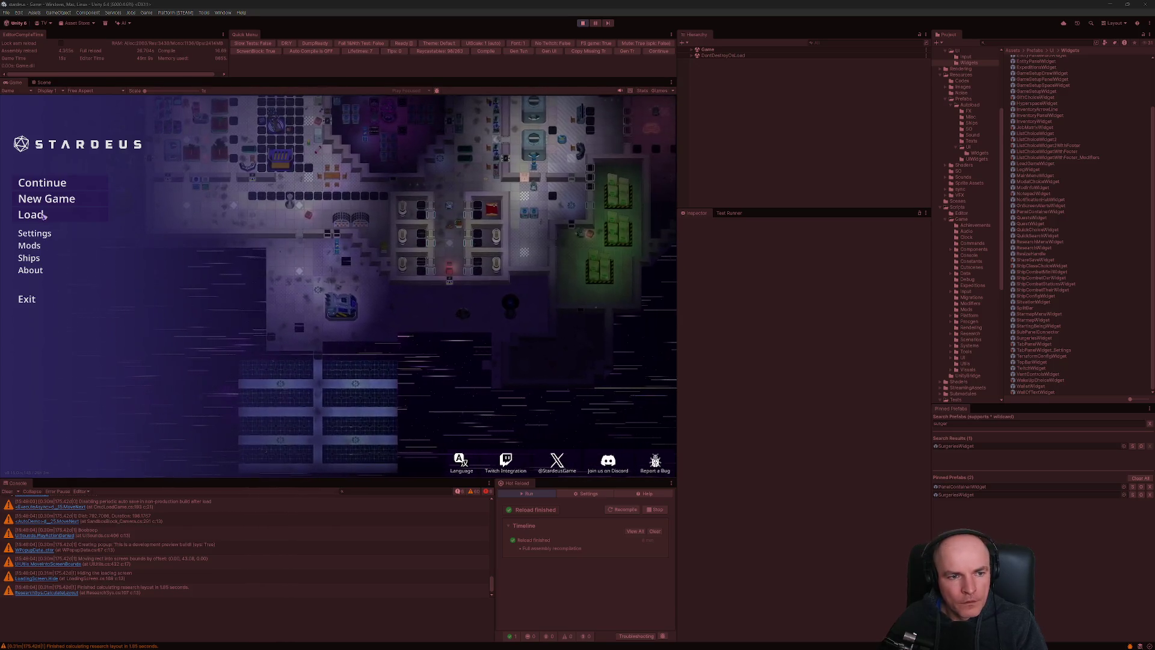
left_click(42, 182)
left_click(471, 491)
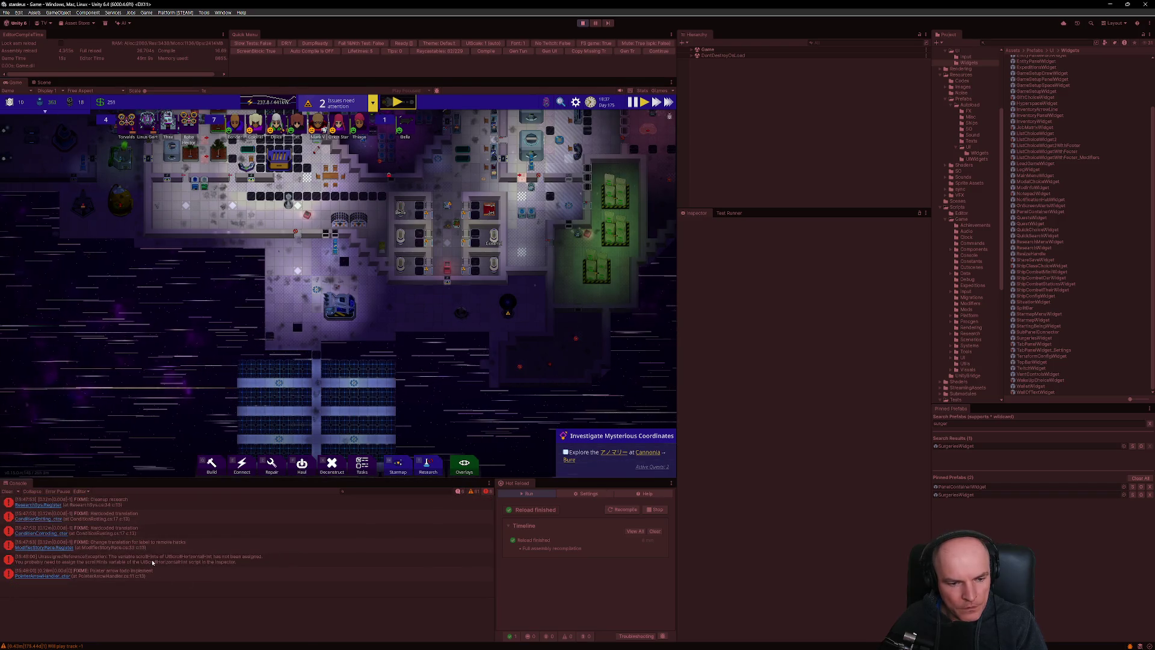
left_click(152, 563)
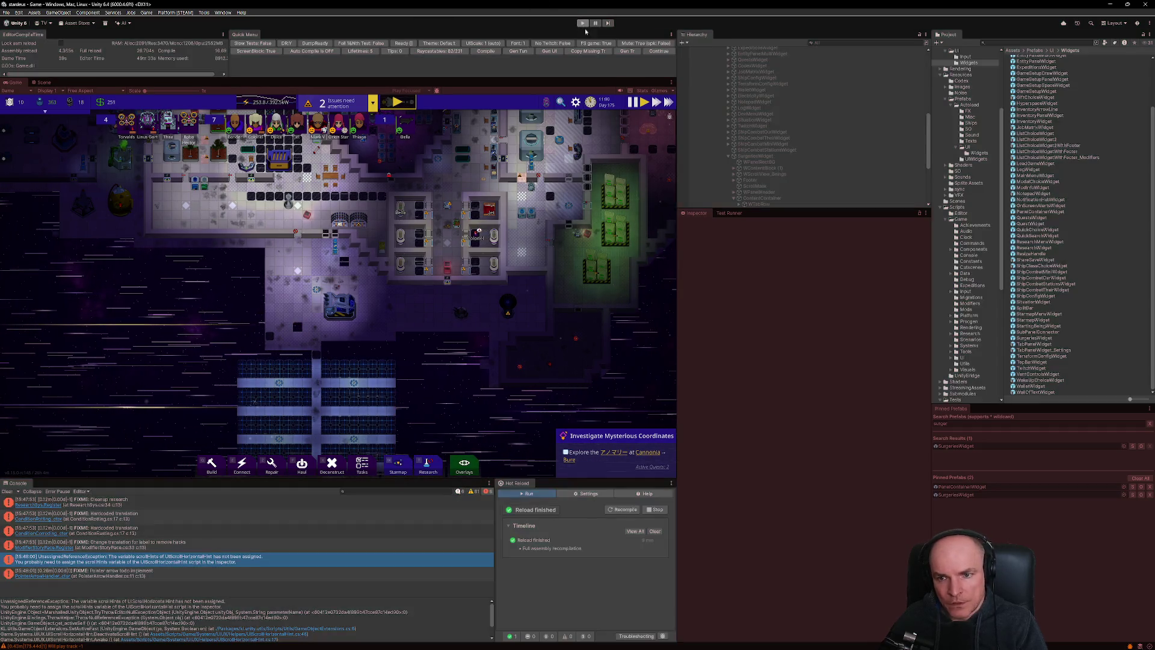
Stop the game, open the SurgeriesWidget prefab, and empty WTabRow's Scroll Hints list.
key("ctrl+p")
double_click(970, 495)
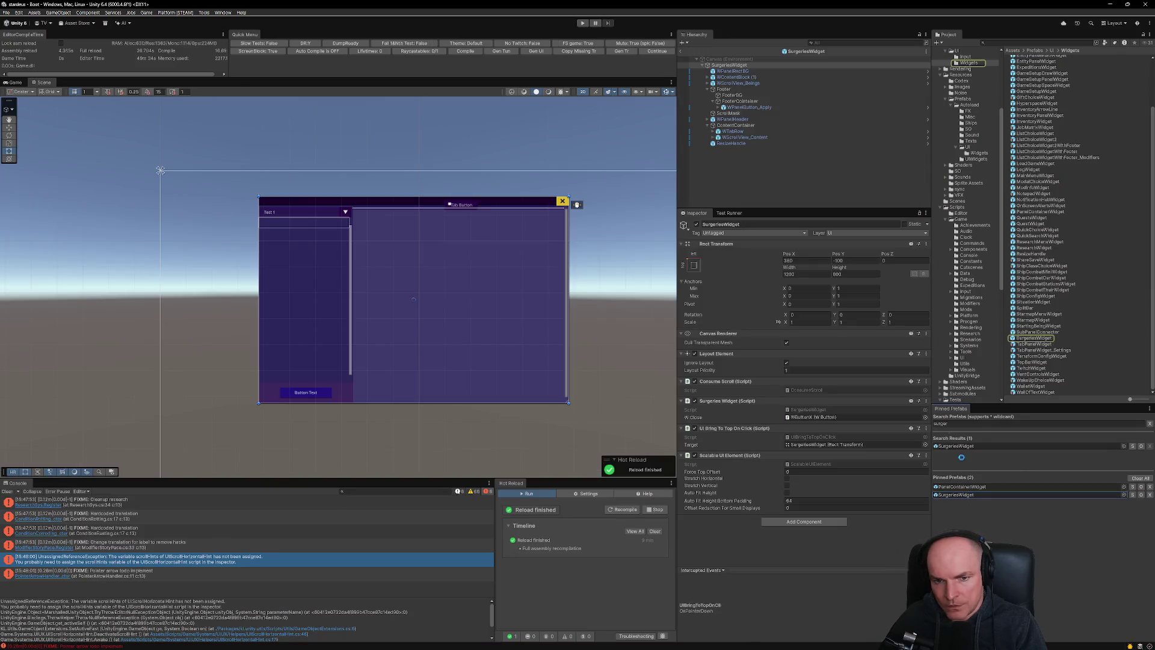
left_click(471, 211)
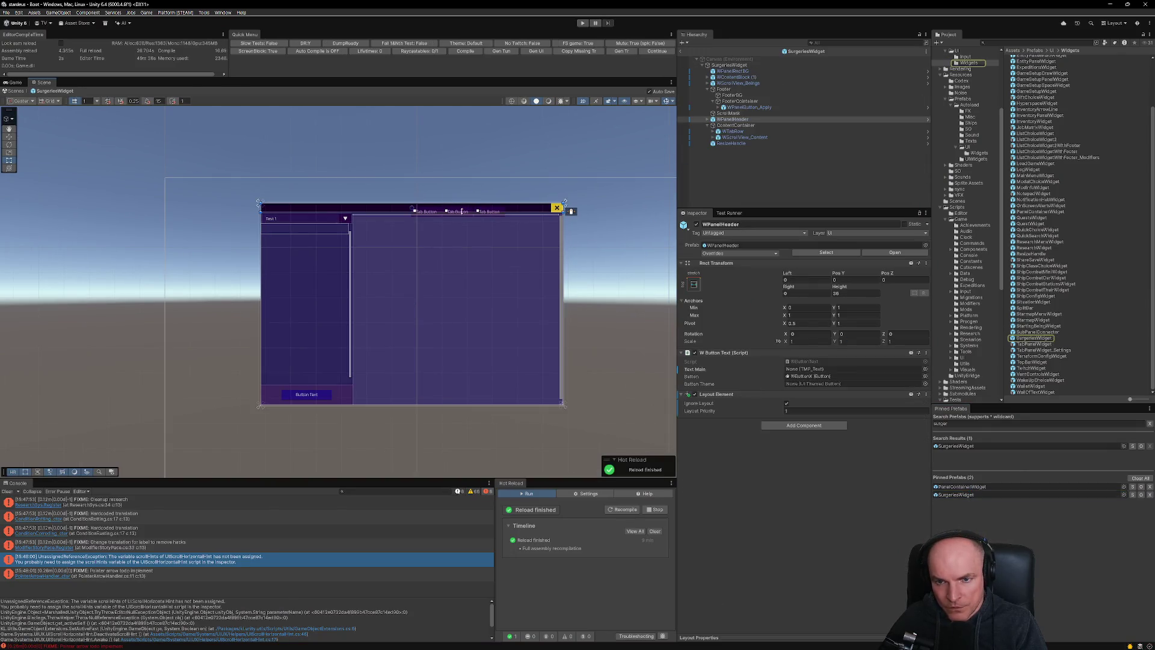
left_click(733, 131)
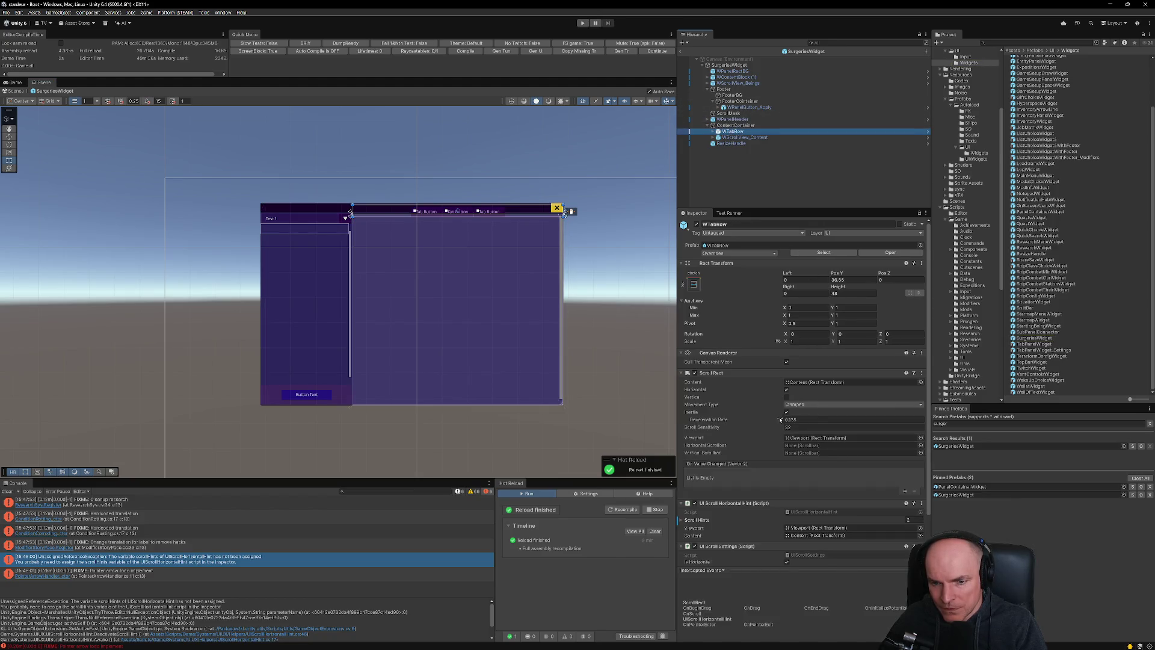
scroll(800, 446, "down", 3)
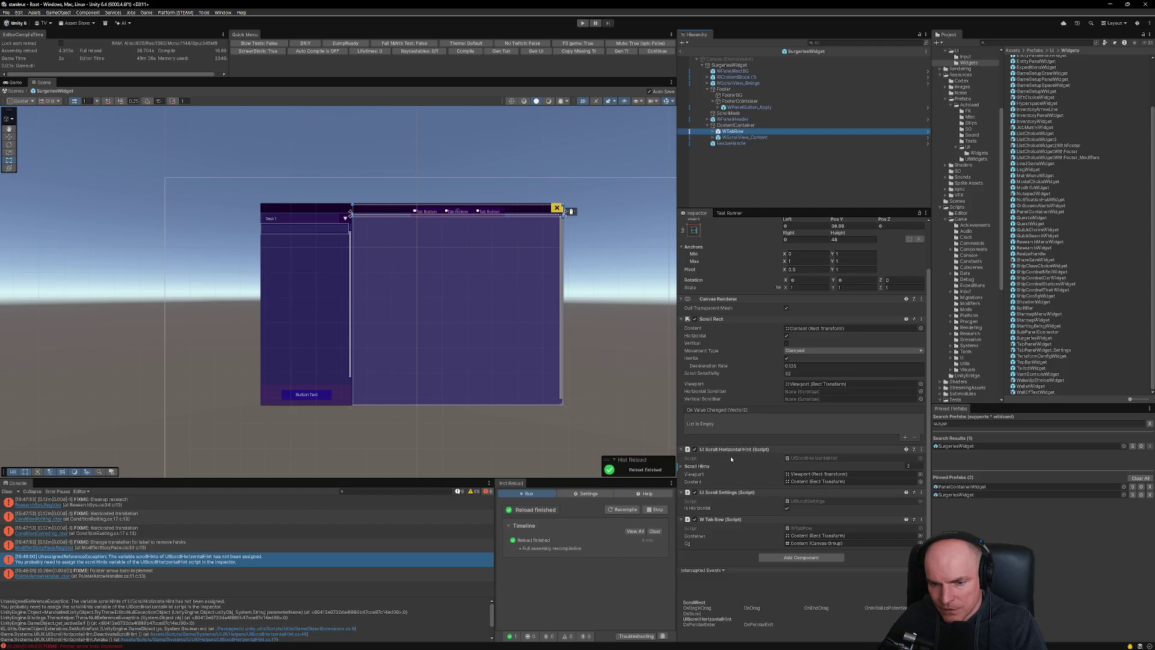
left_click(695, 467)
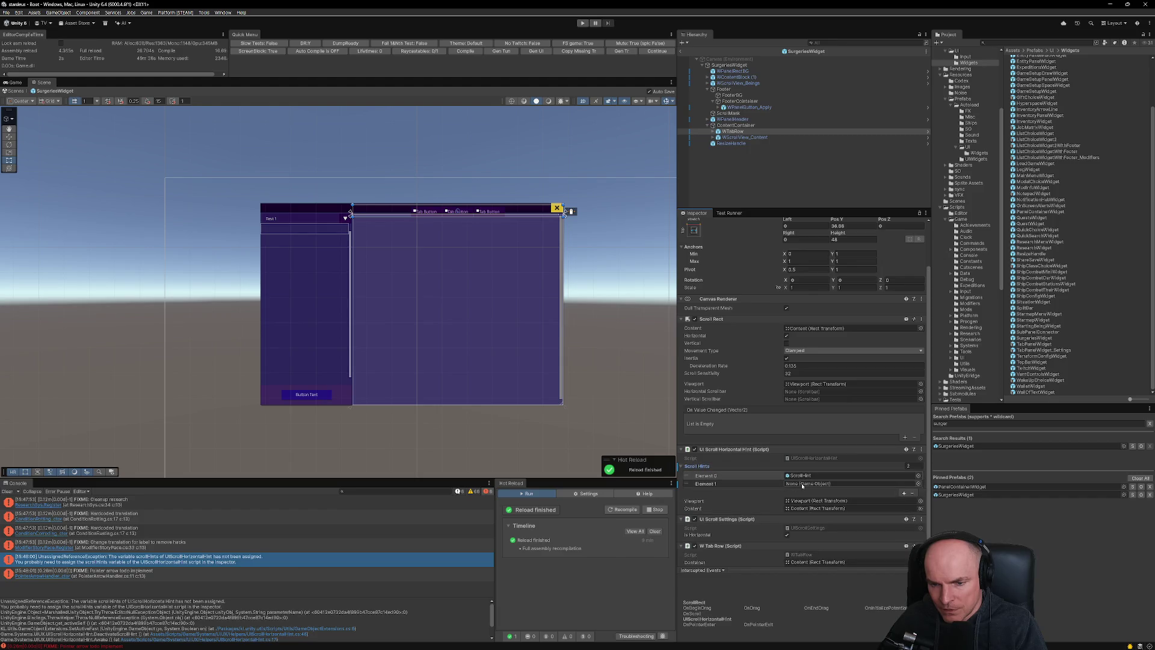
left_click(803, 484)
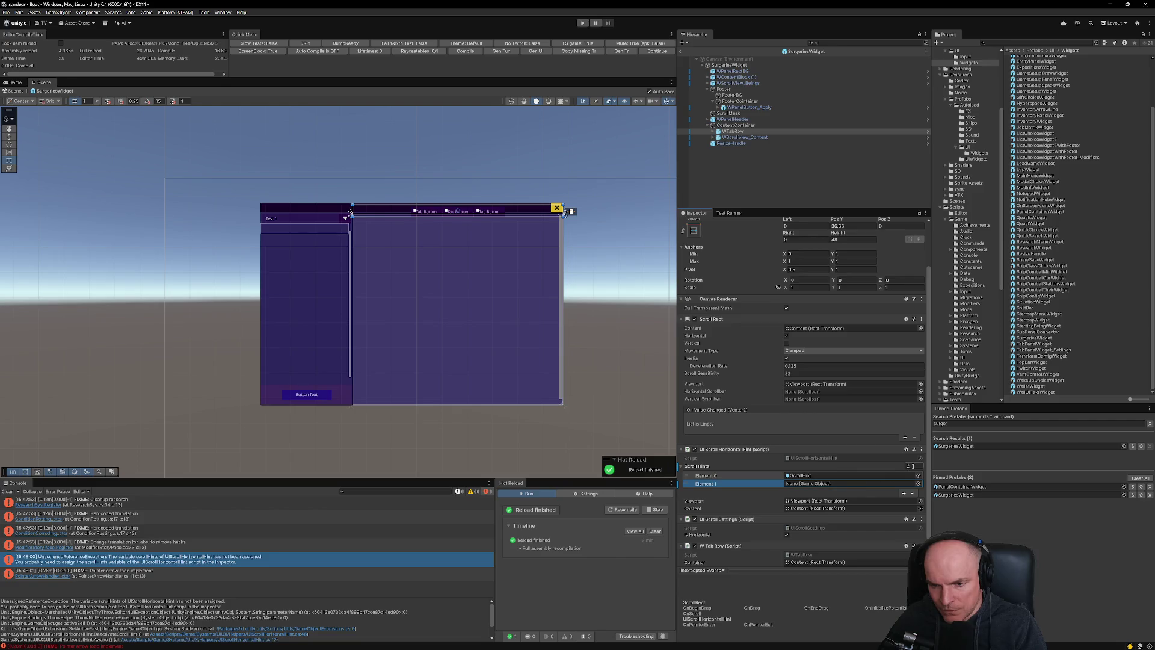
left_click(912, 493)
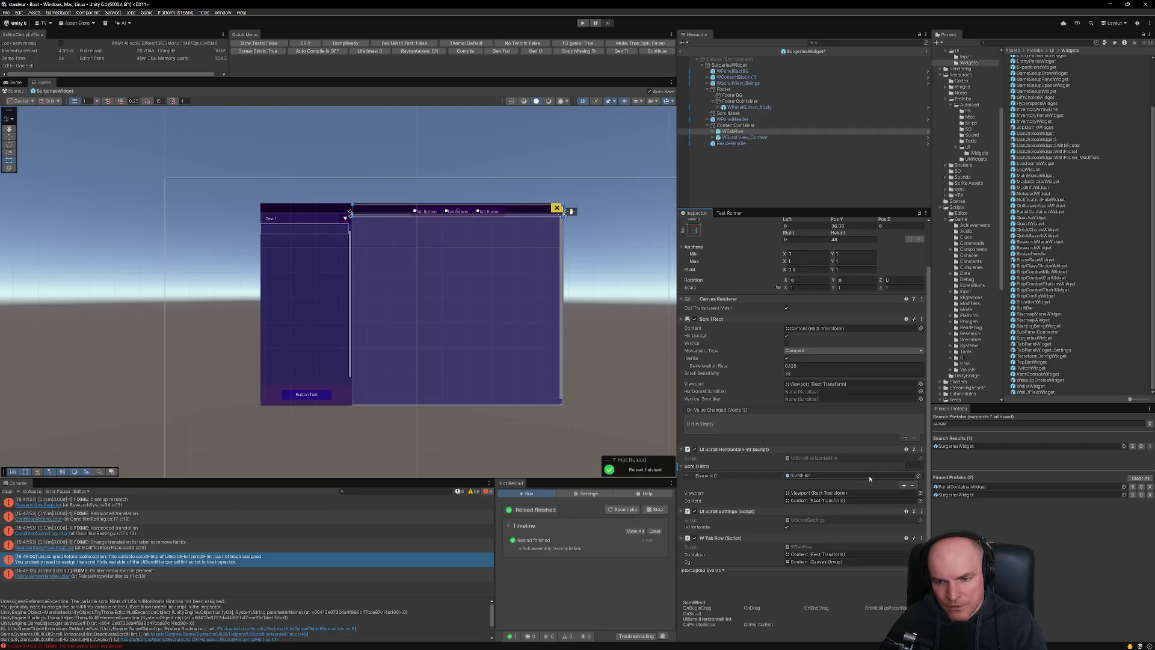
left_click(913, 486)
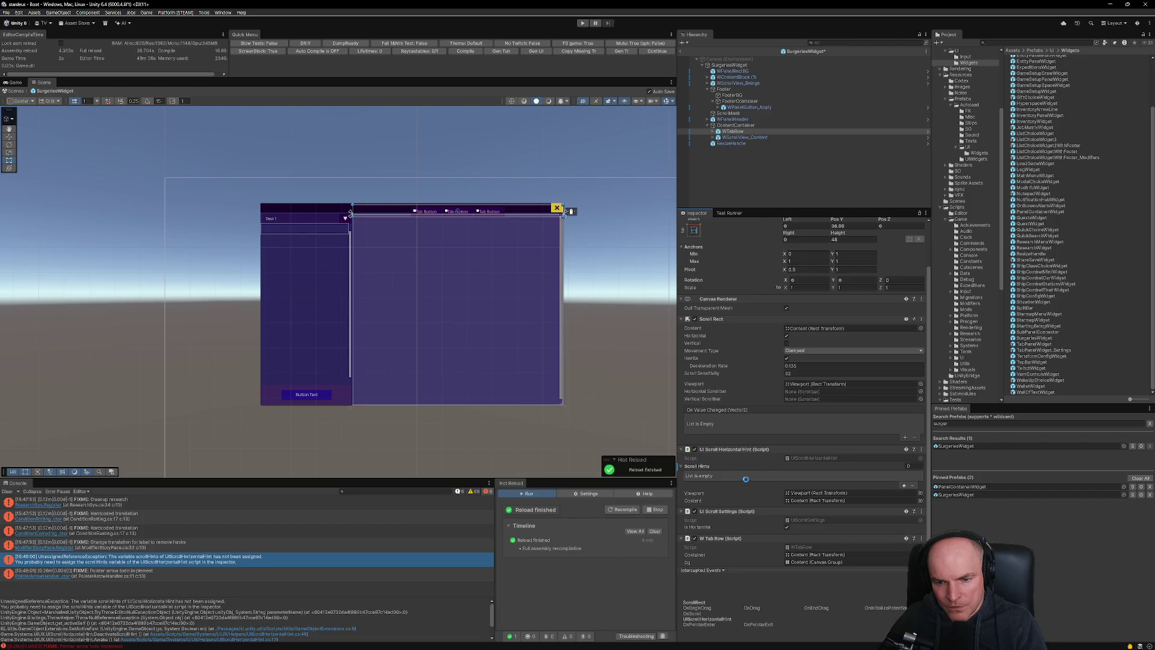
Delete the ScrollHint child object under WTabRow.
left_click(572, 214)
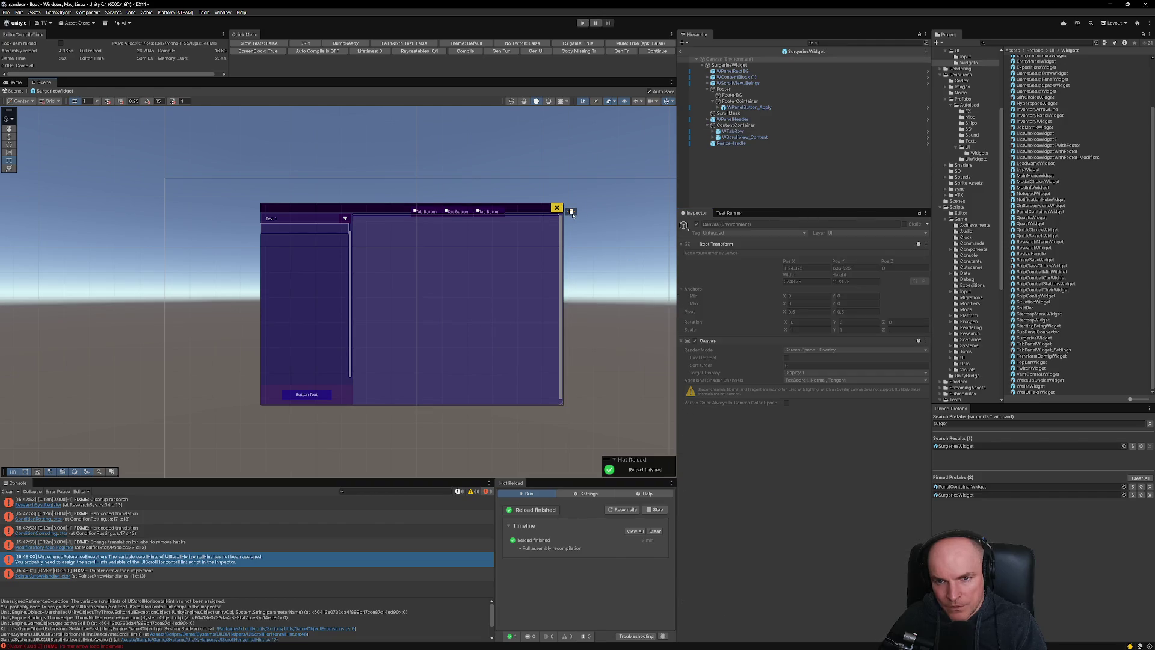
left_click(573, 213)
left_click(719, 131)
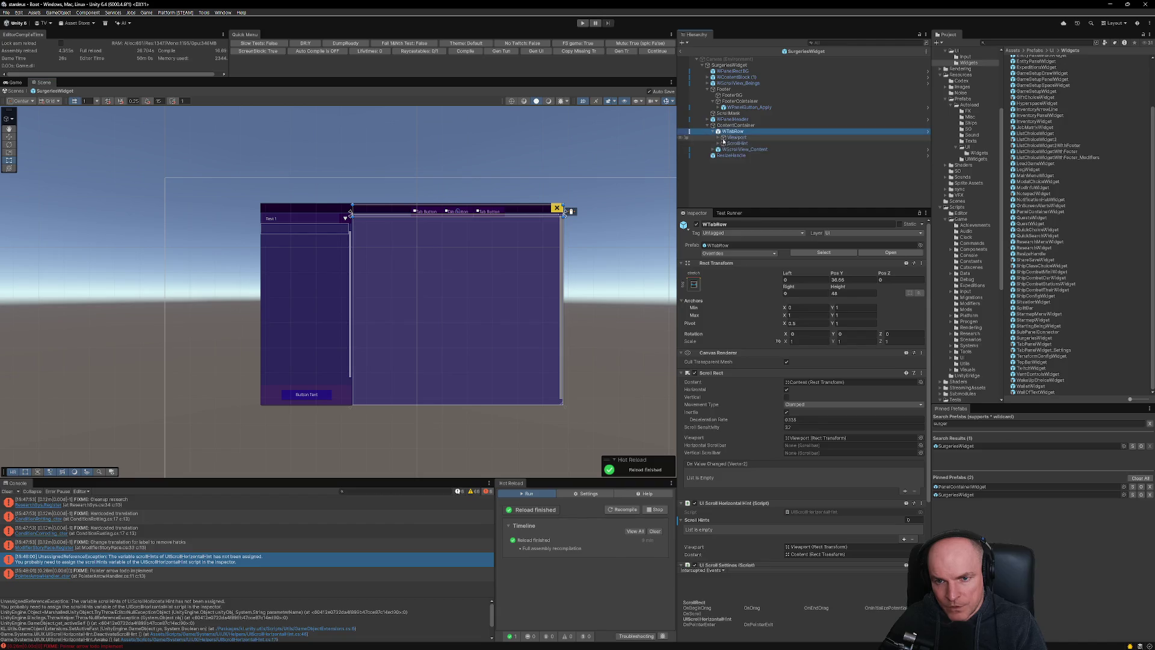
left_click(725, 143)
key("Delete")
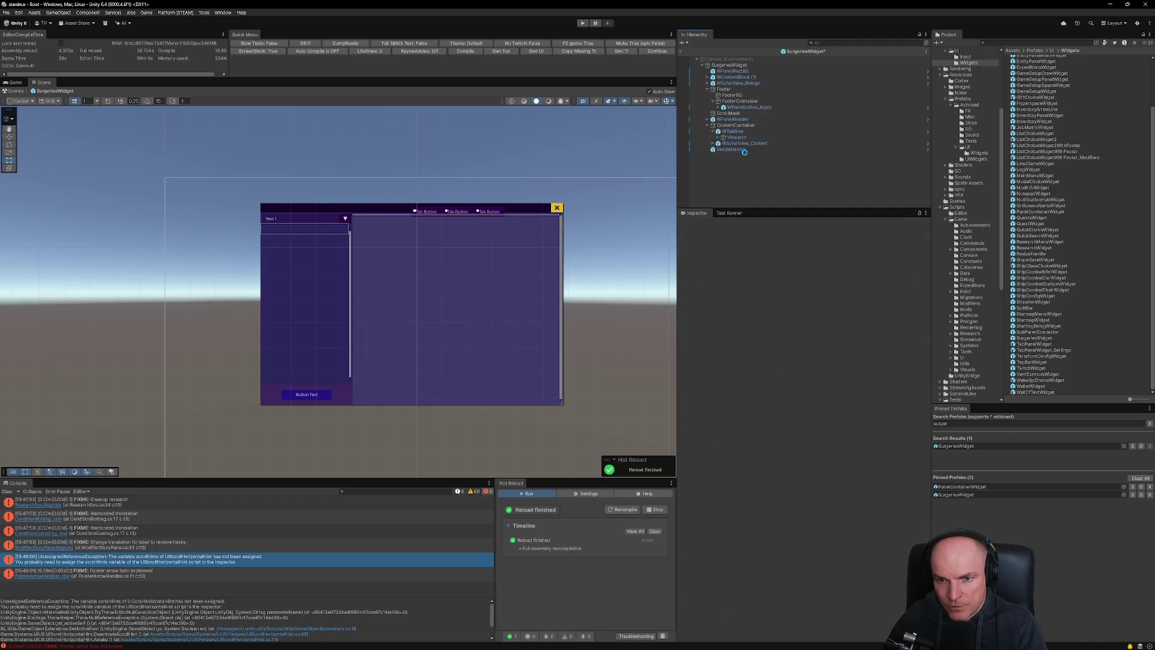
Remove the UI Scroll Horizontal Hint component from WTabRow and relaunch play mode.
left_click(734, 132)
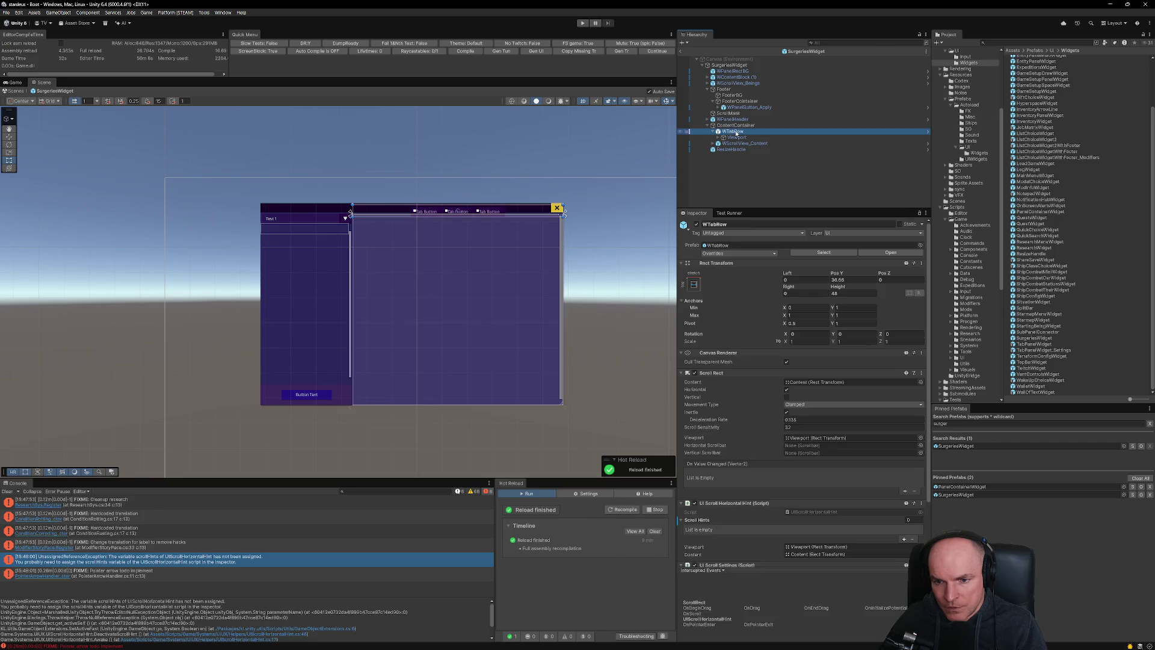
left_click(923, 505)
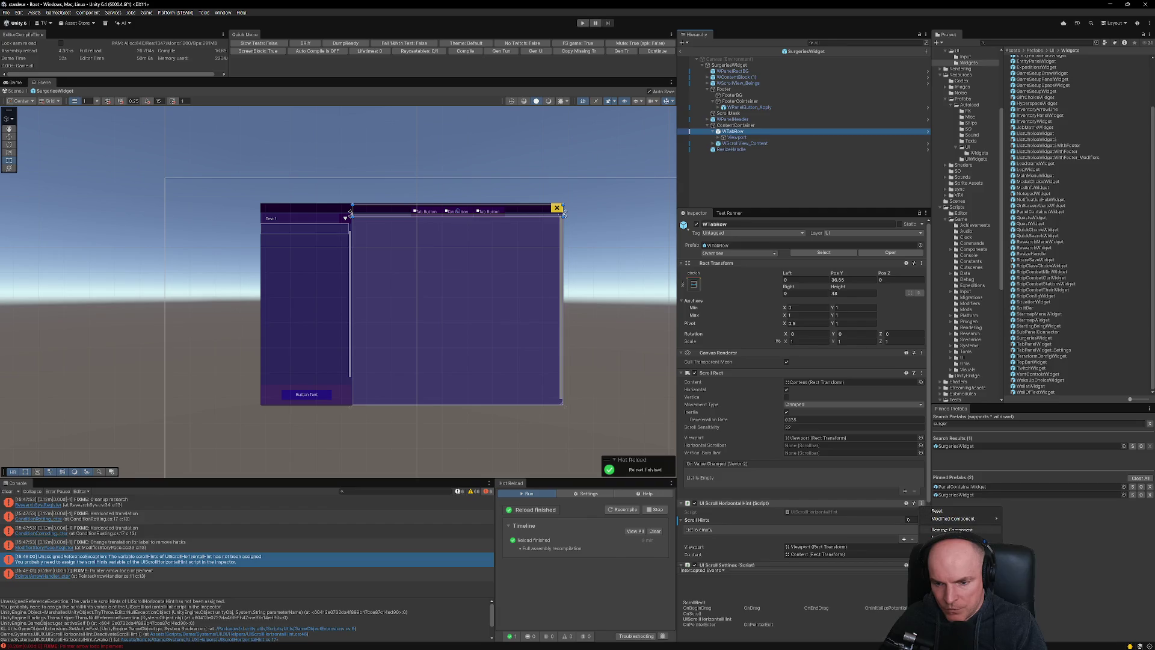
left_click(948, 529)
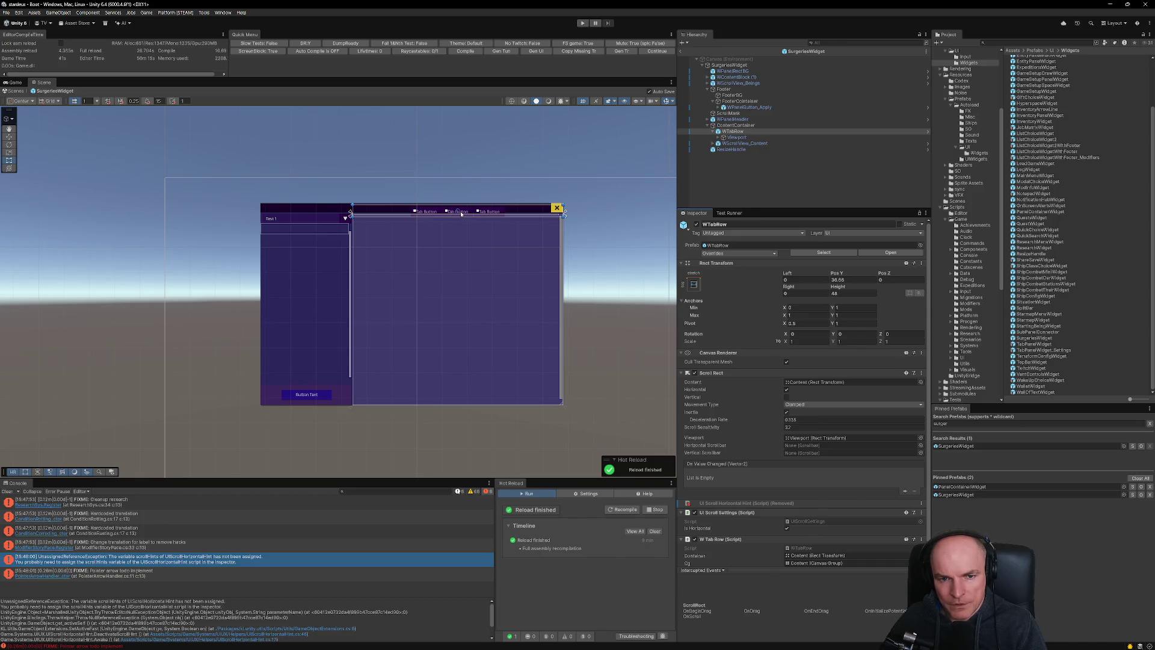
left_click(679, 52)
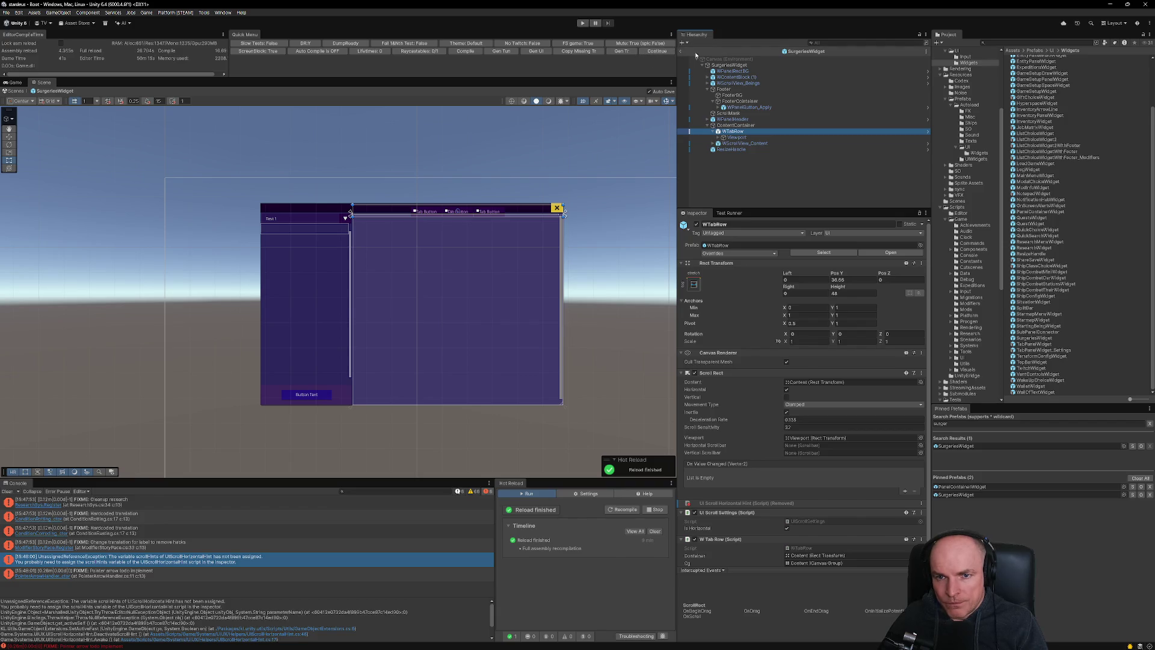
key("ctrl+p")
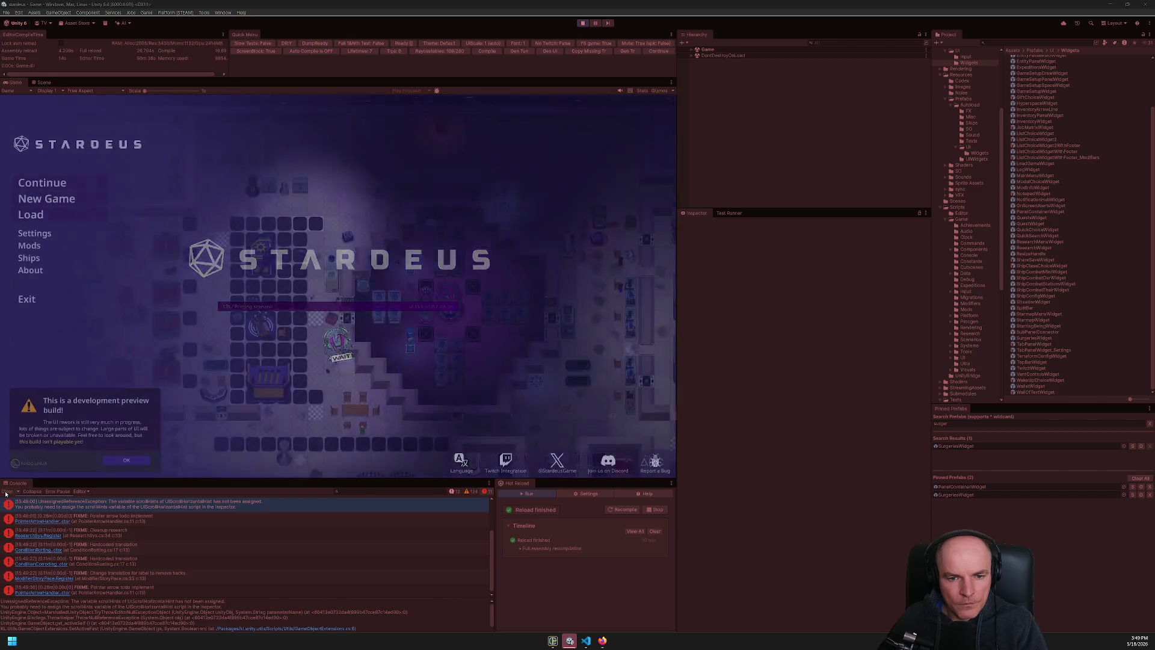
Load the saved game and open the surgeries window from the Ship Computer's Health app.
left_click(123, 461)
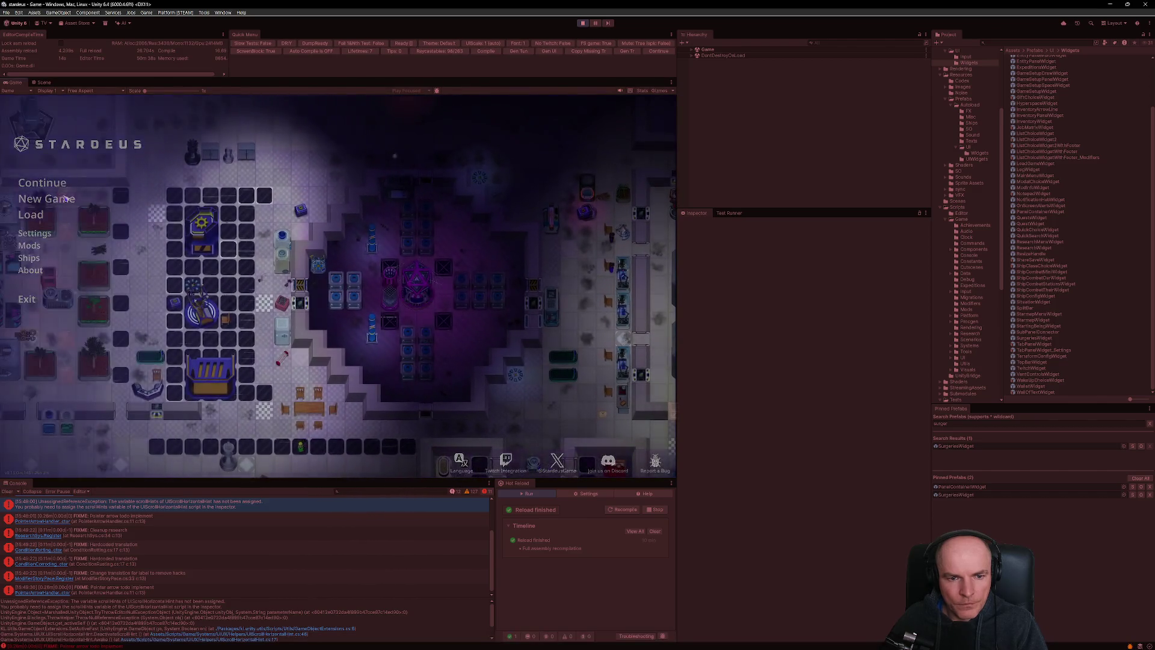
left_click(10, 492)
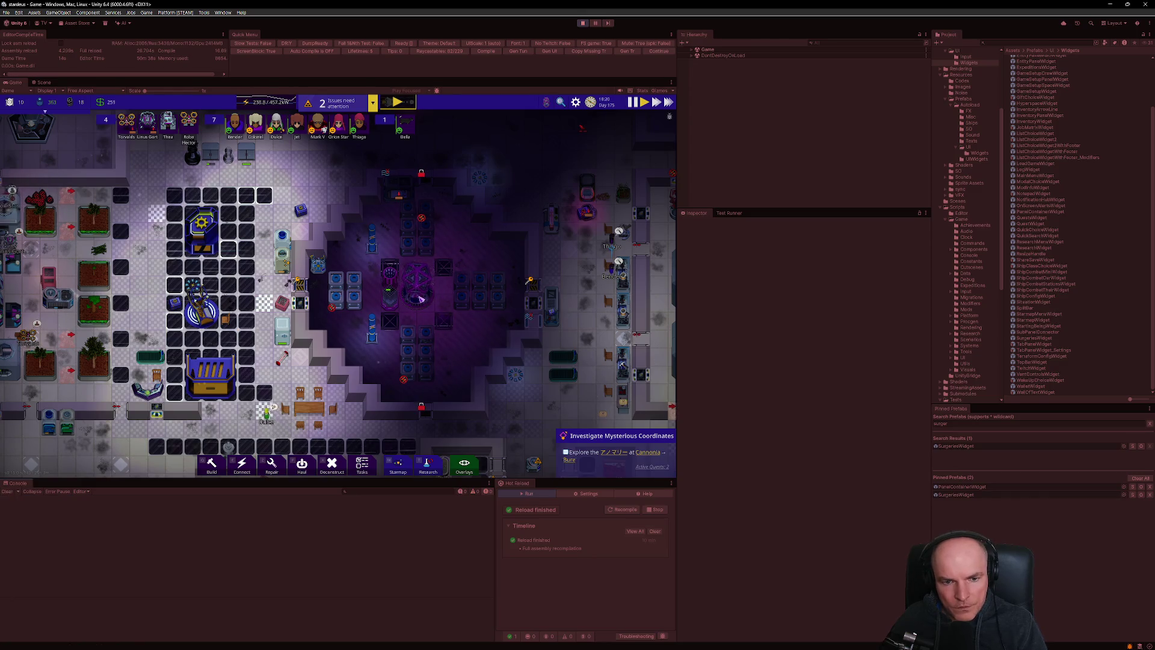
left_click(392, 337)
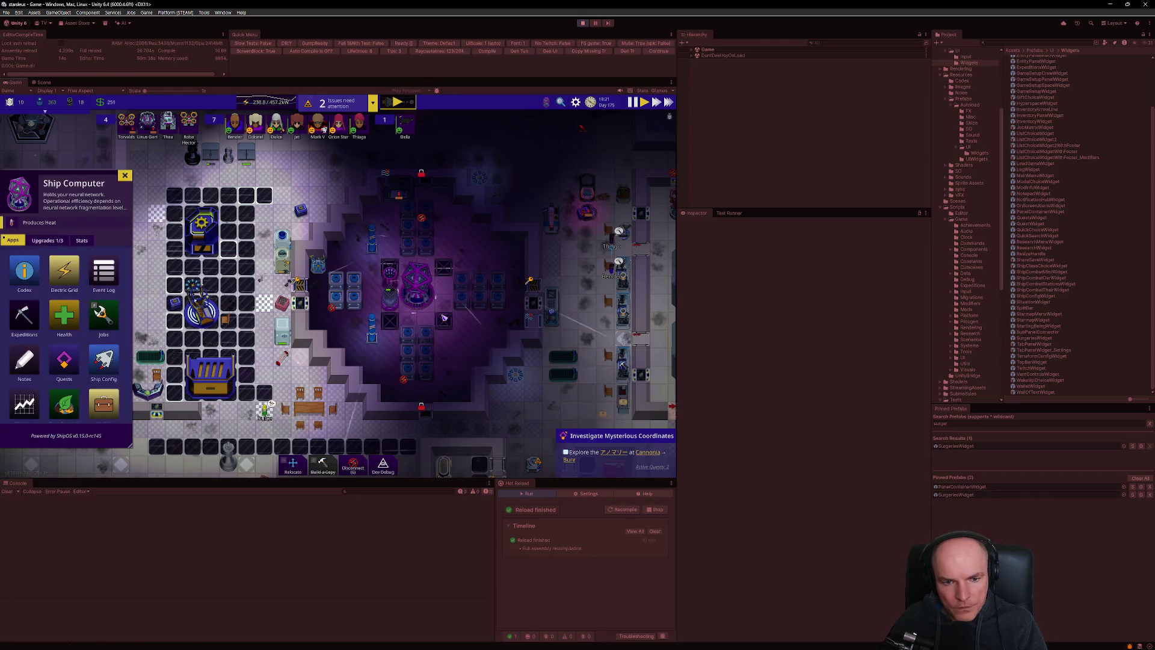
left_click(64, 317)
left_click(65, 318)
left_click(64, 318)
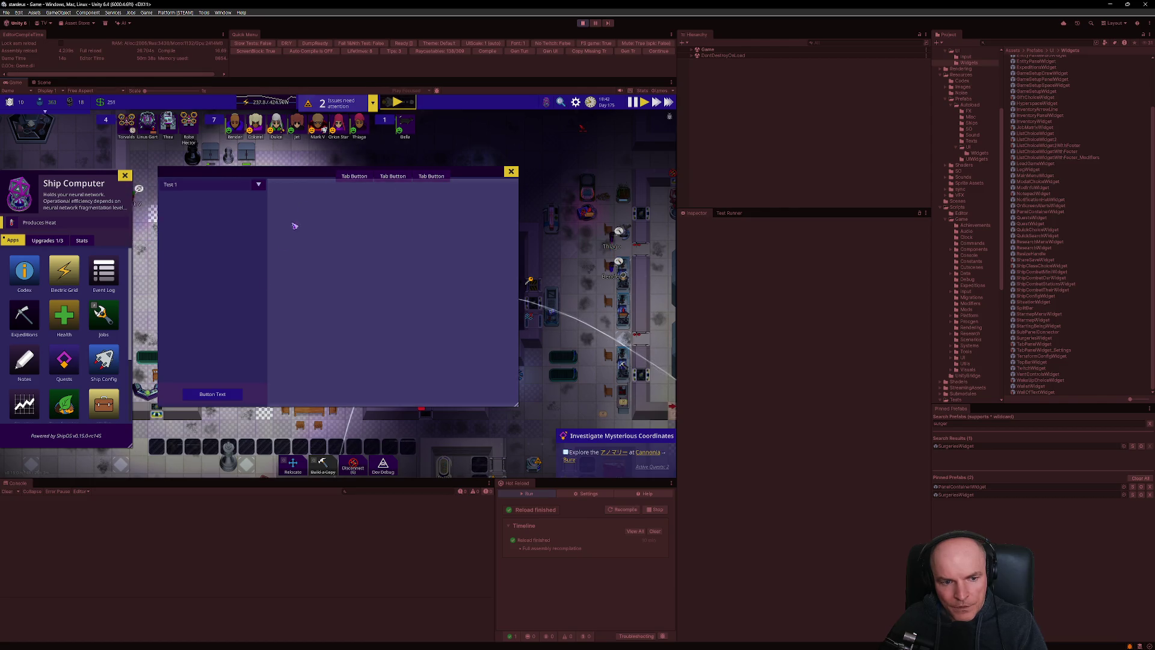
Test the Test 1 dropdown, resizing, moving and tab buttons, then stop play mode.
left_click(255, 186)
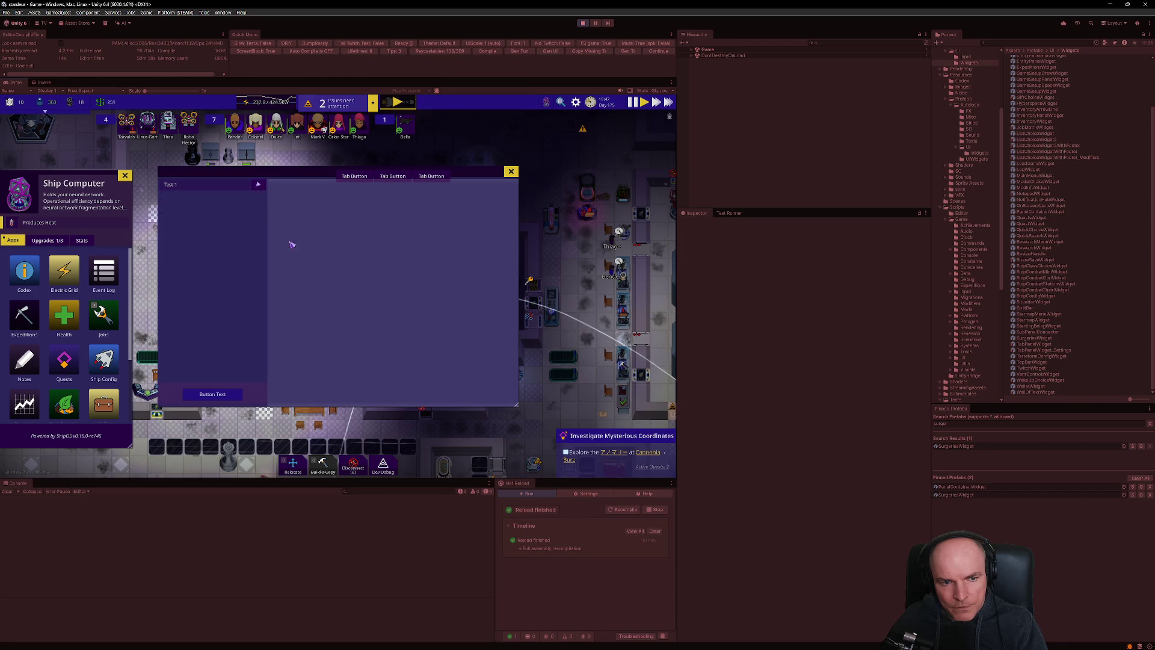
left_click(280, 224)
mouse_move(516, 408)
left_mouse_down()
mouse_move(528, 475)
mouse_move(489, 473)
left_mouse_up()
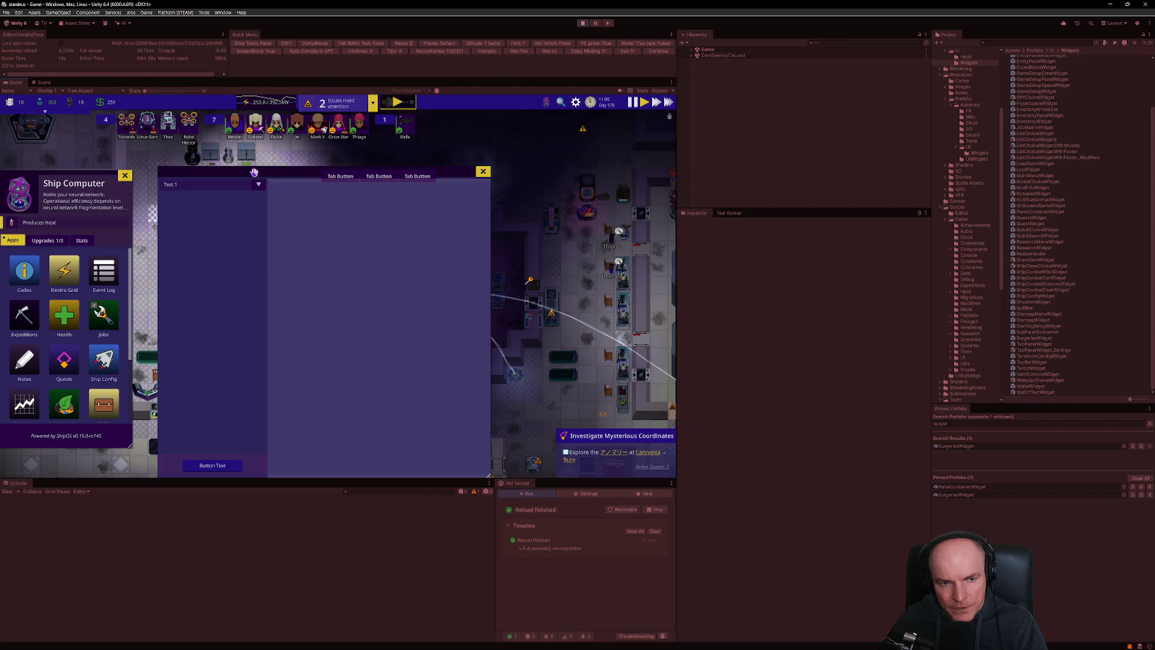
left_click_drag(256, 175, 266, 175)
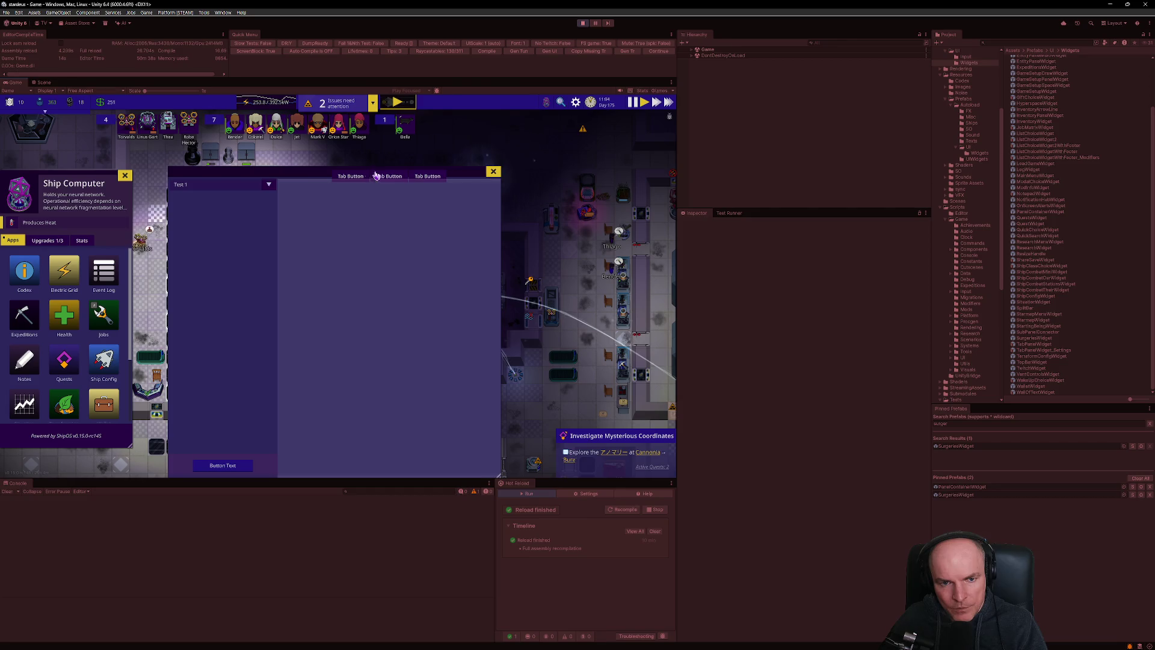
left_click(342, 180)
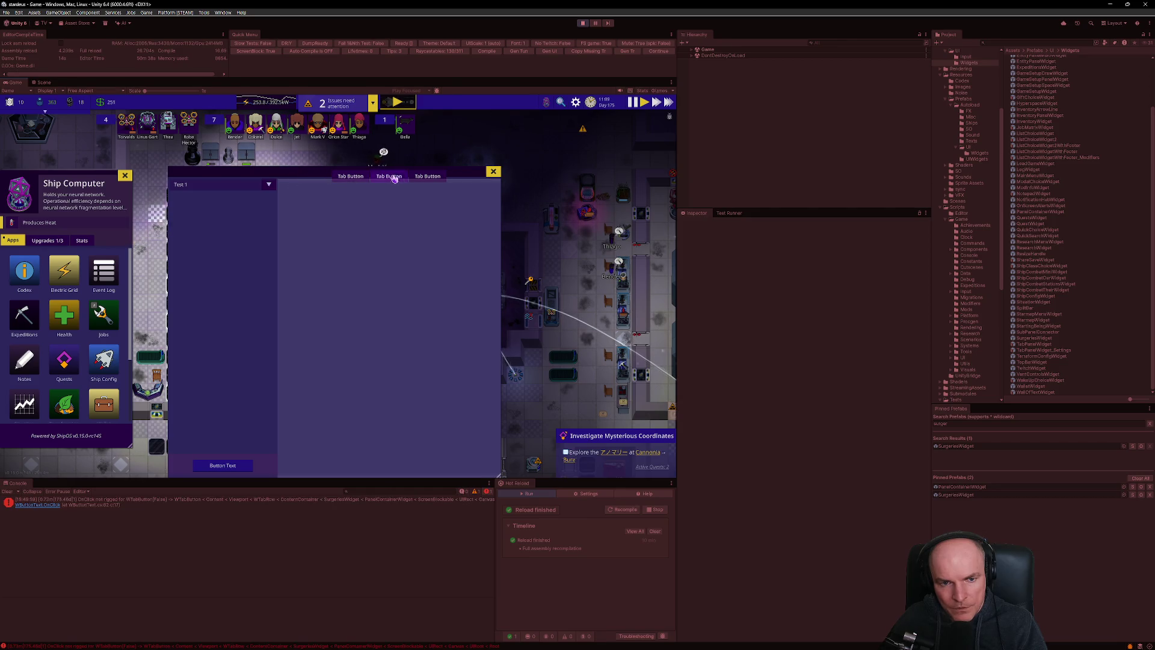
left_click(389, 177)
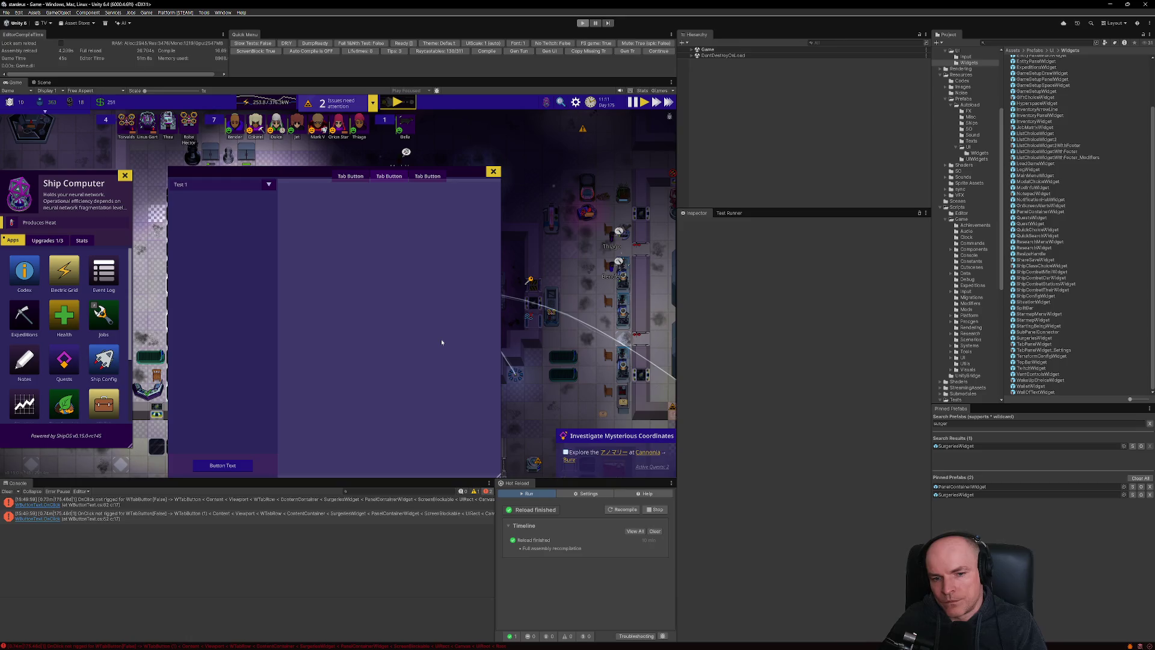
key("ctrl+p")
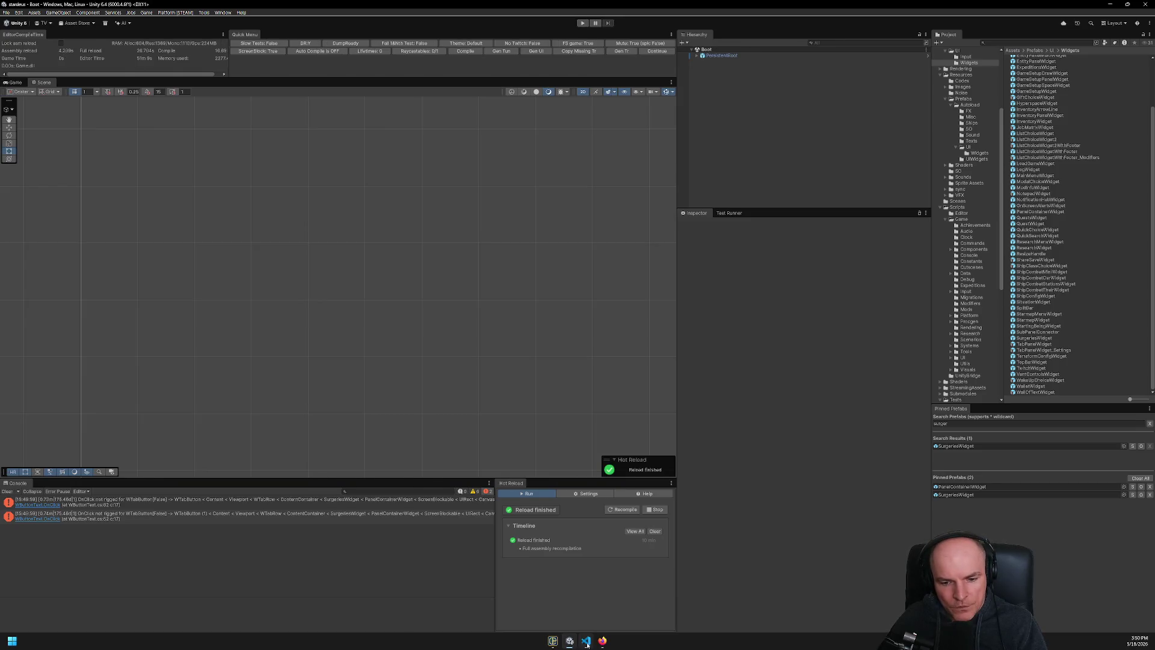
Open the pinned SurgeriesWidget prefab in Prefab Mode and select its ResizeHandle.
left_click(585, 641)
left_click(575, 644)
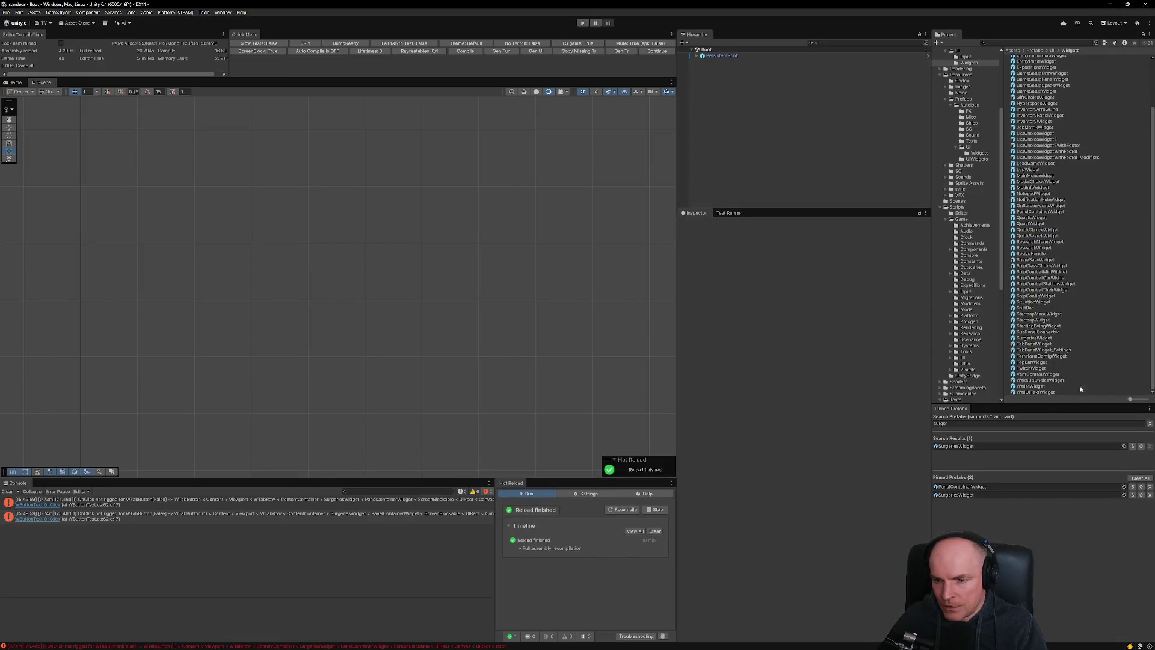
left_click(957, 495)
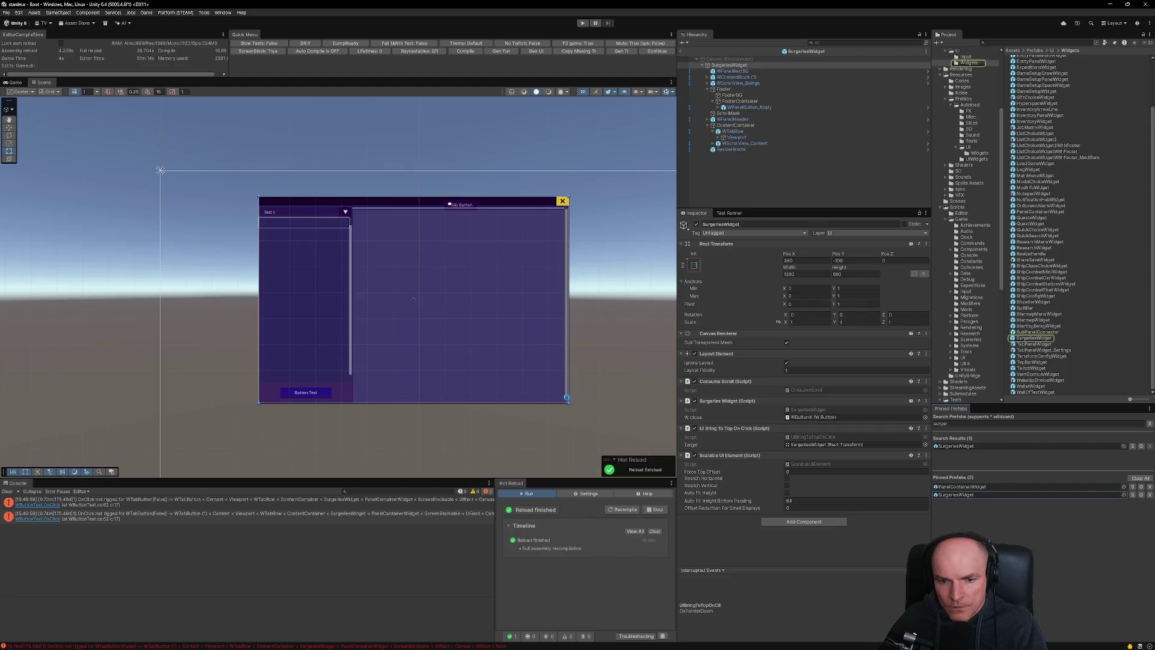
left_click(735, 150)
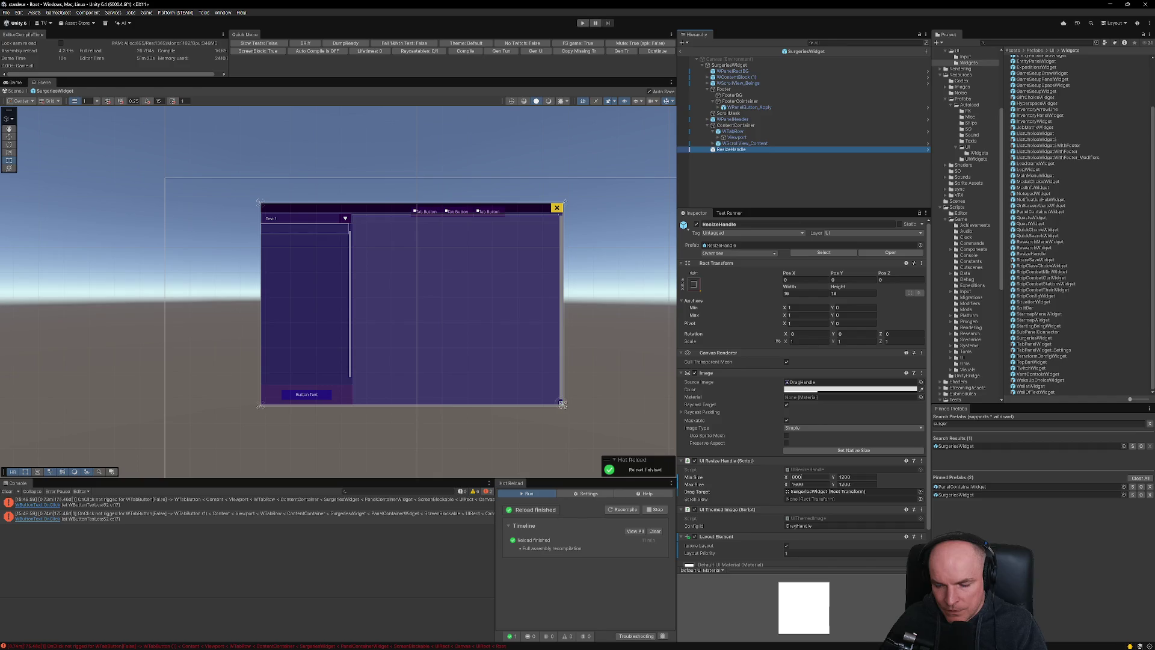
Set the UI Resize Handle Min Size to 1200 × 600 and Max Size to 1200 × 1200.
left_click(817, 478)
type("120")
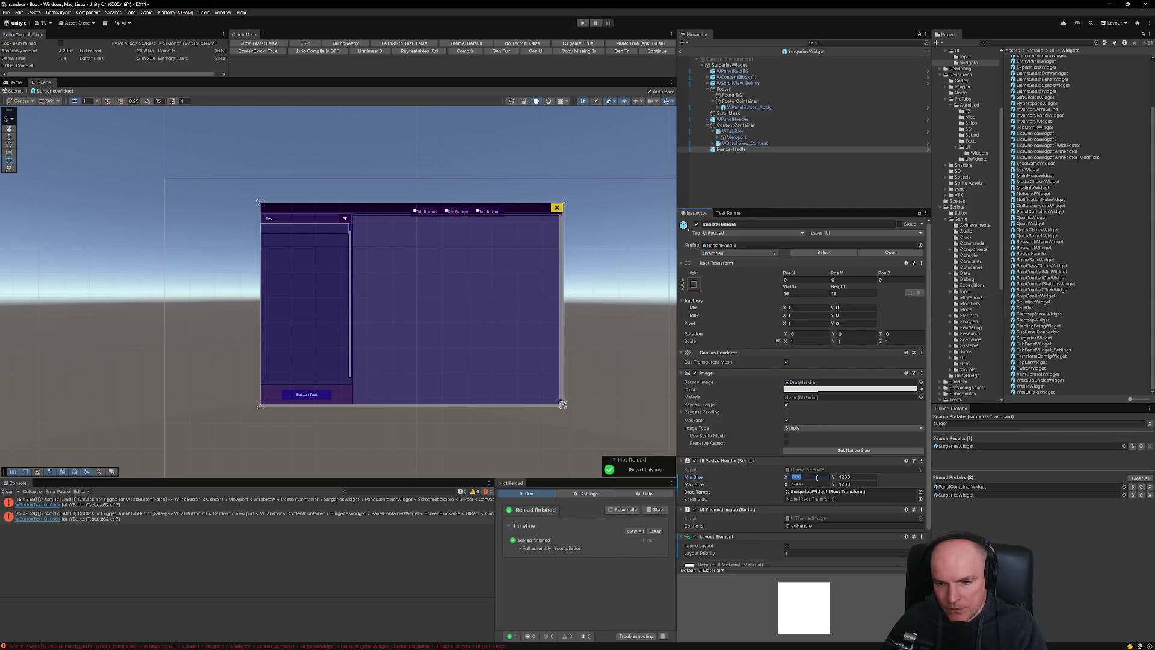
key("Tab")
key("Tab")
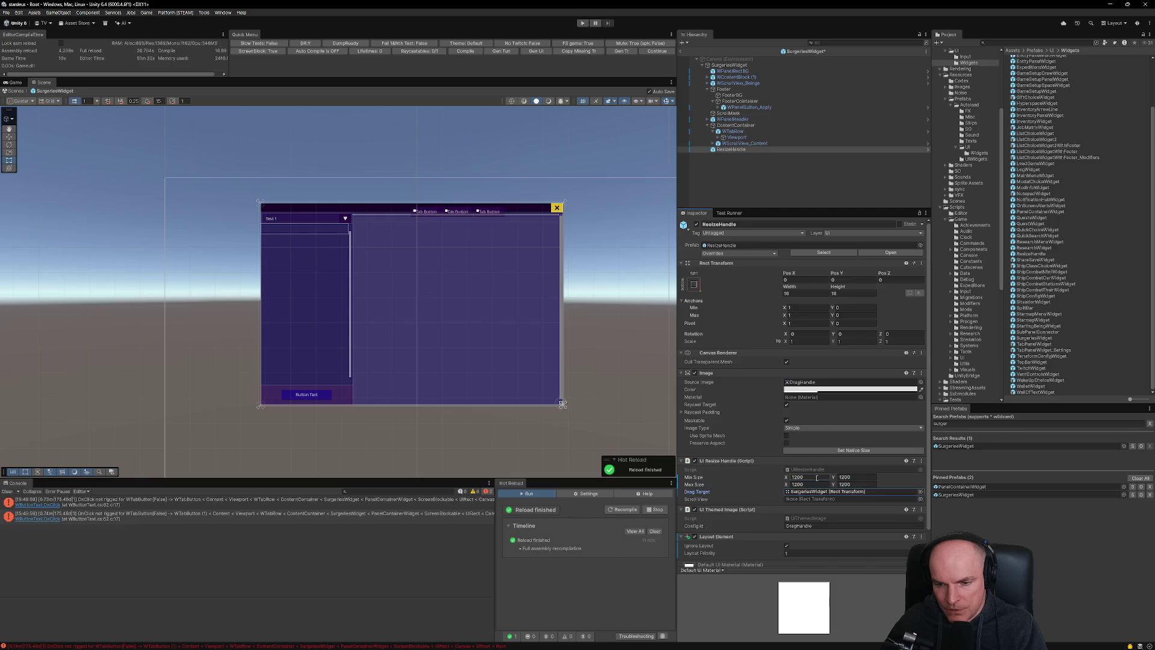
key("shift+Tab")
key("Tab")
key("Tab")
key("Return")
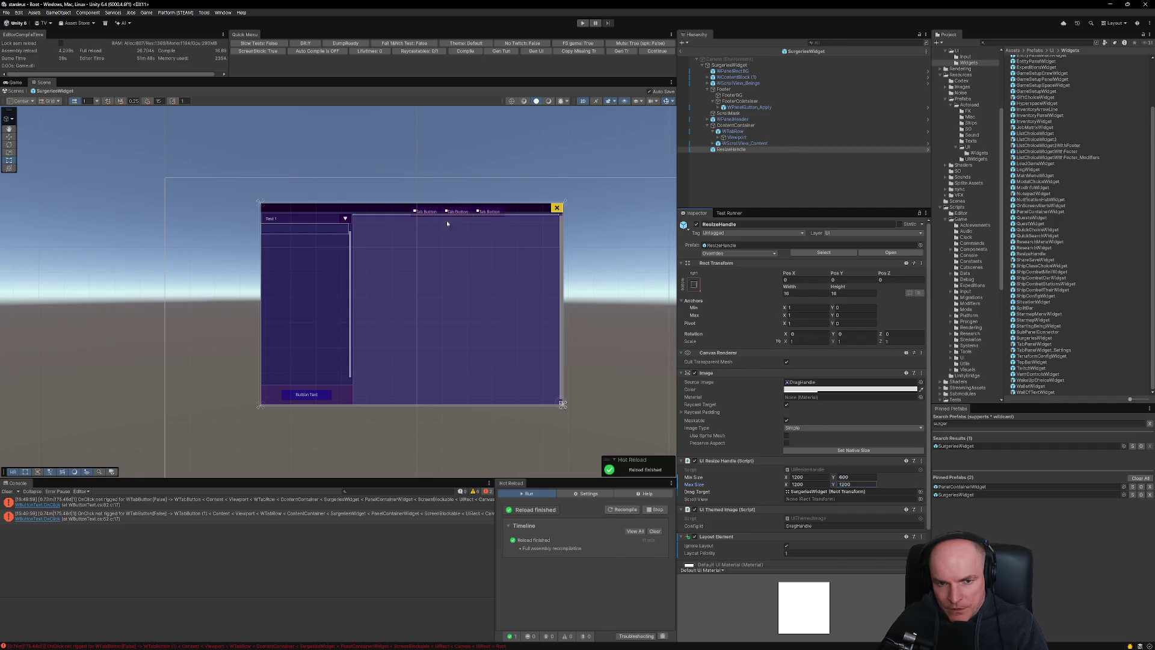
scroll(481, 218, "up", 5)
scroll(535, 220, "down", 5)
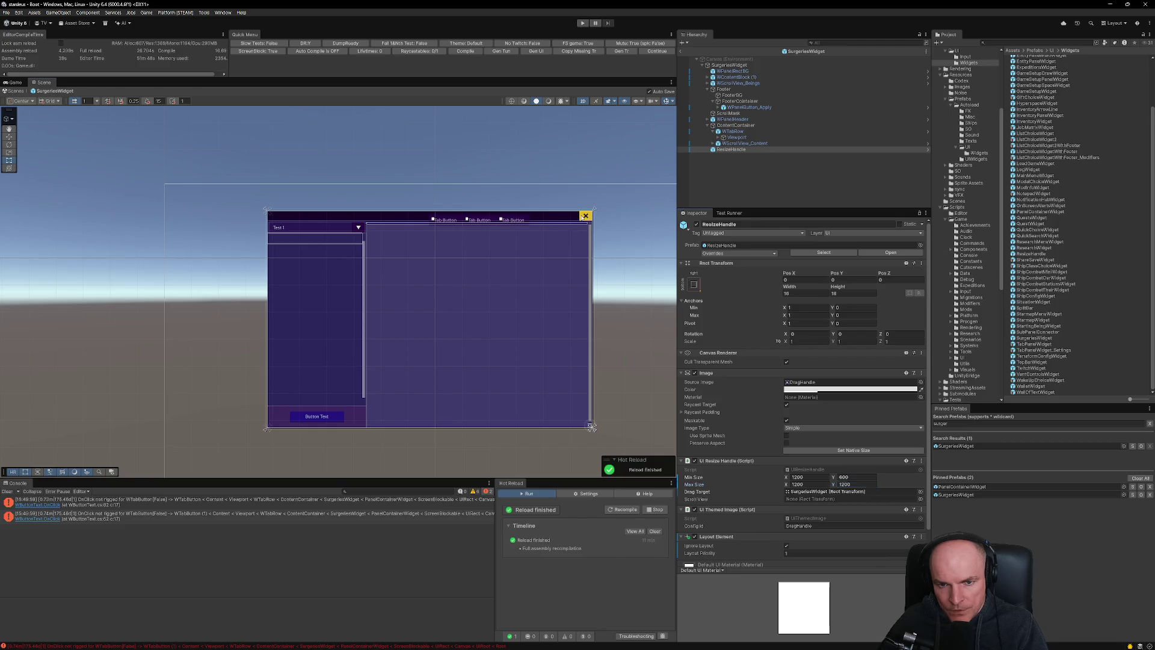
left_click(591, 213)
scroll(587, 216, "up", 1)
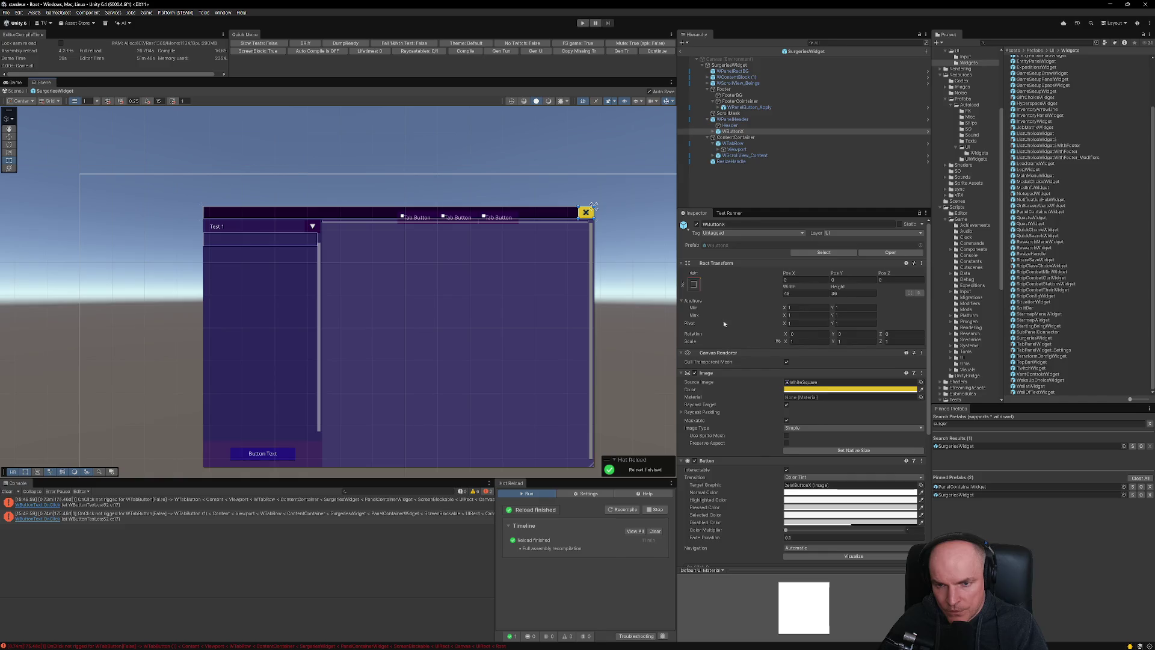
scroll(585, 218, "up", 2)
scroll(585, 218, "up", 3)
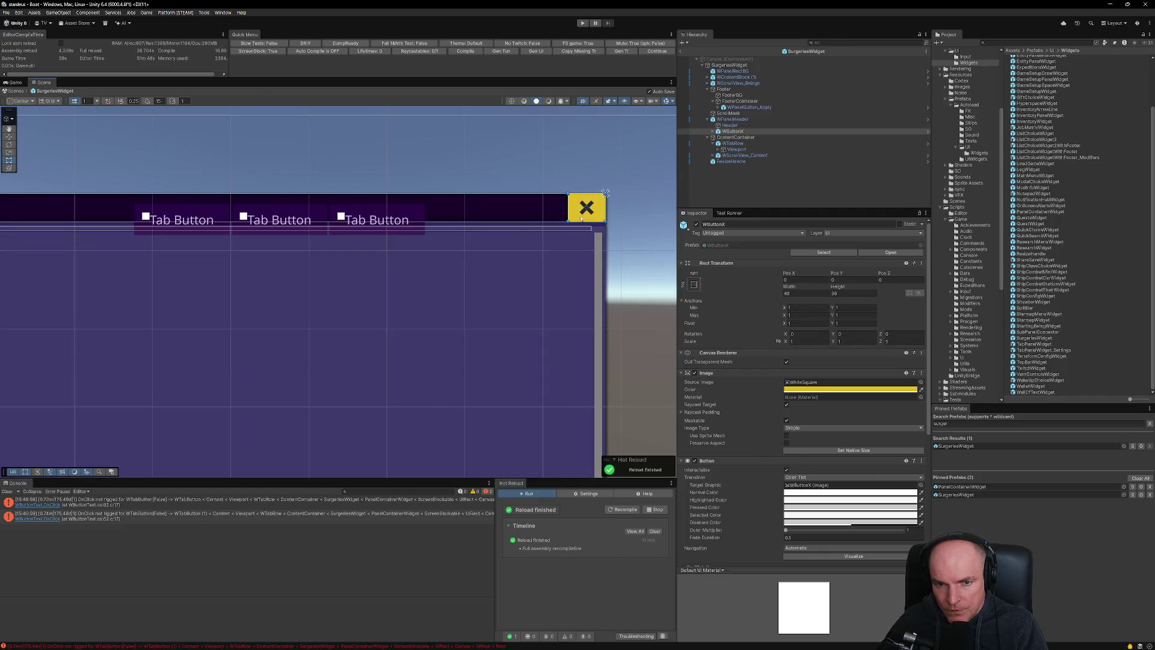
scroll(519, 259, "down", 3)
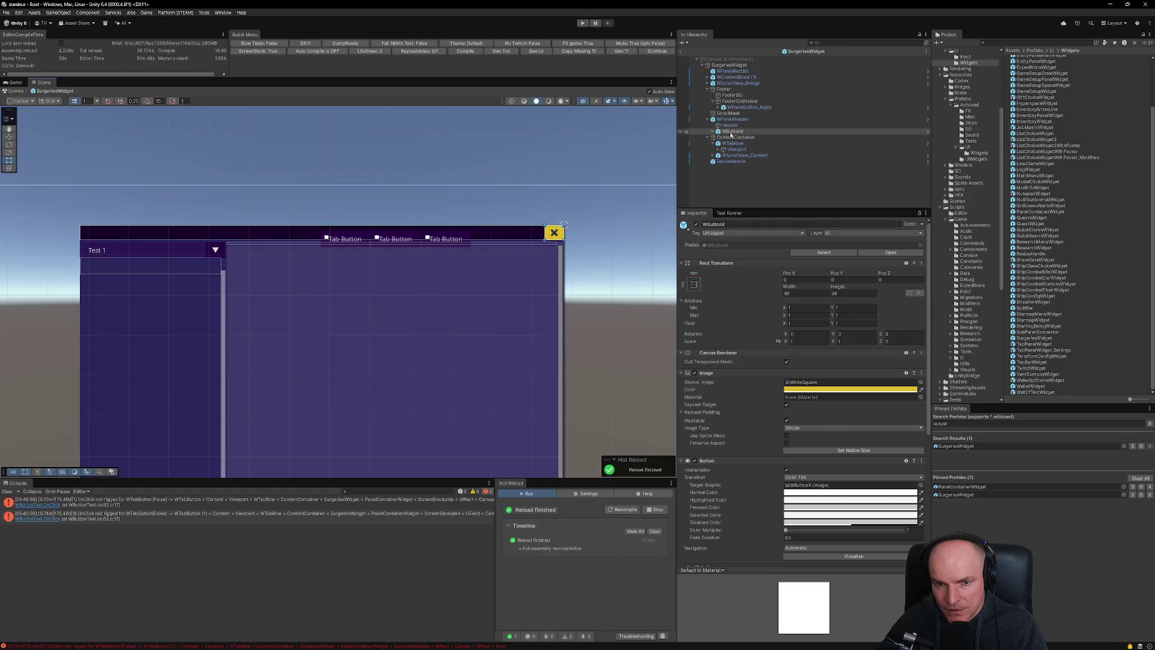
left_click(563, 239)
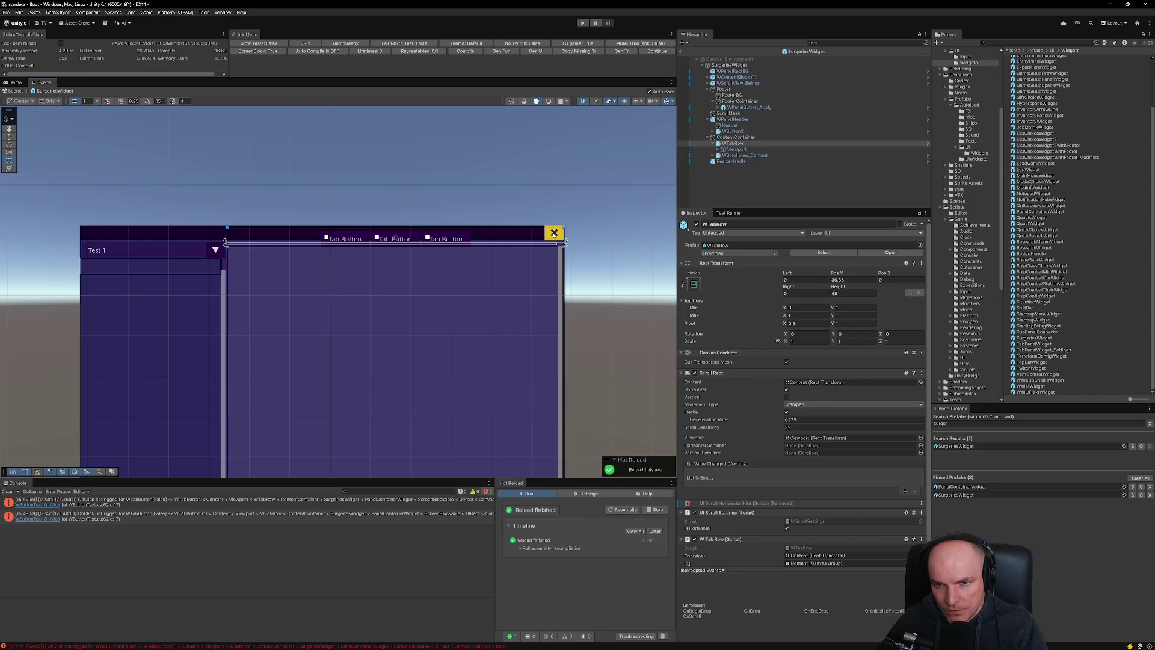
Untick Raycast Target on the WTabRow Viewport image, leaving its colour unchanged.
left_click(554, 236)
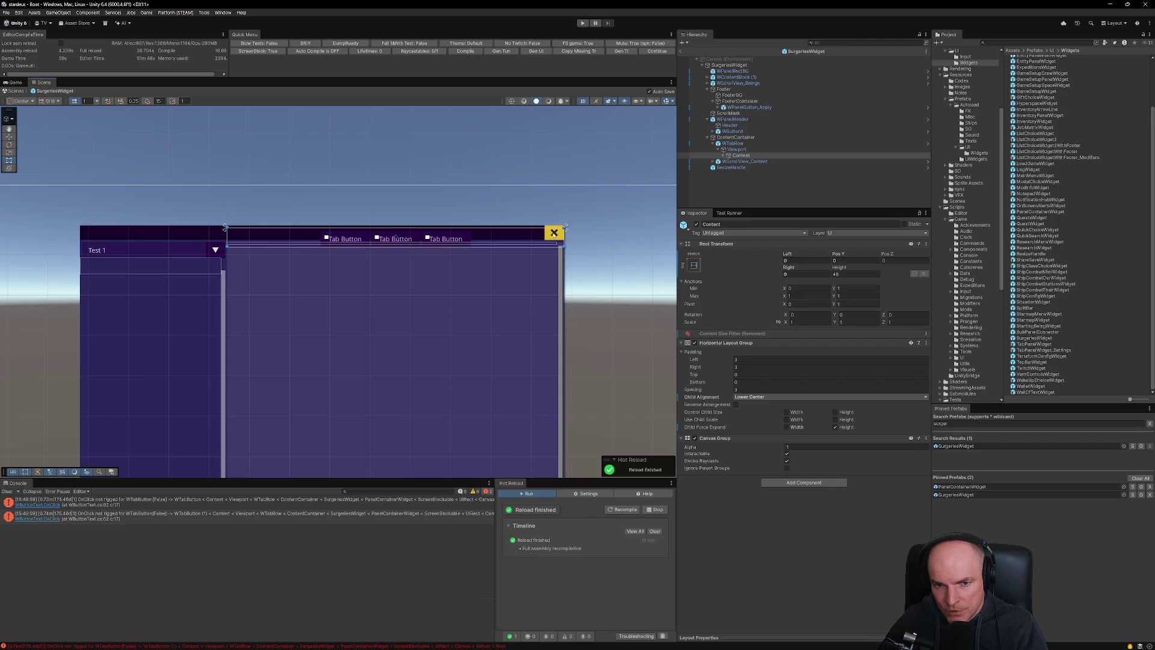
left_click(554, 235)
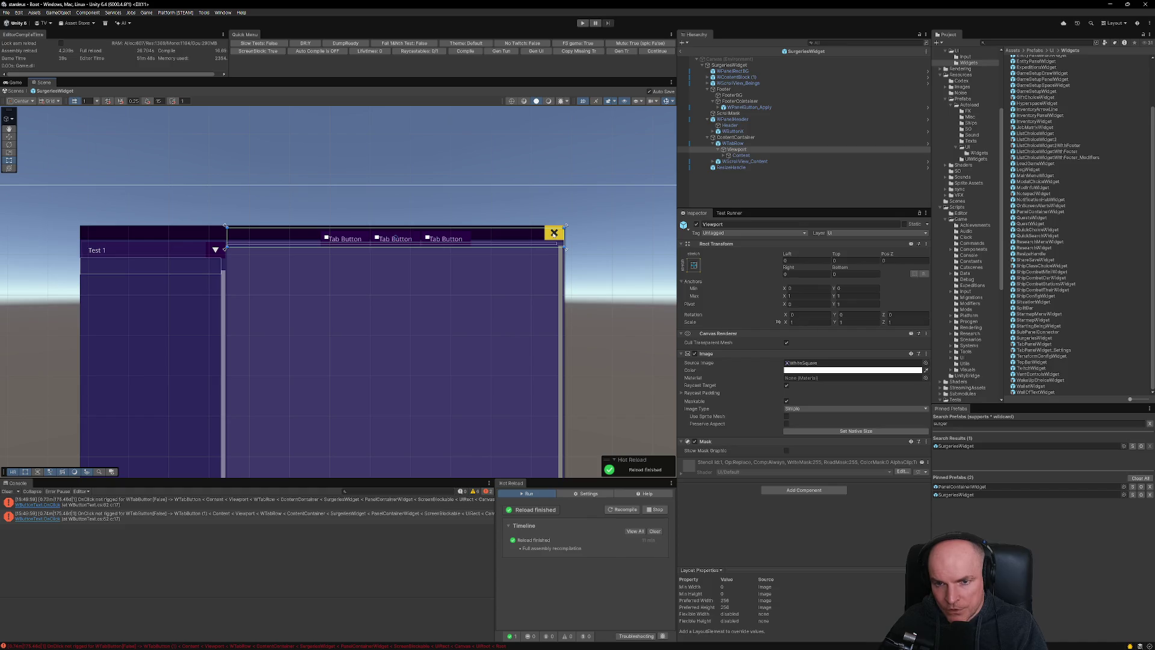
left_click(787, 387)
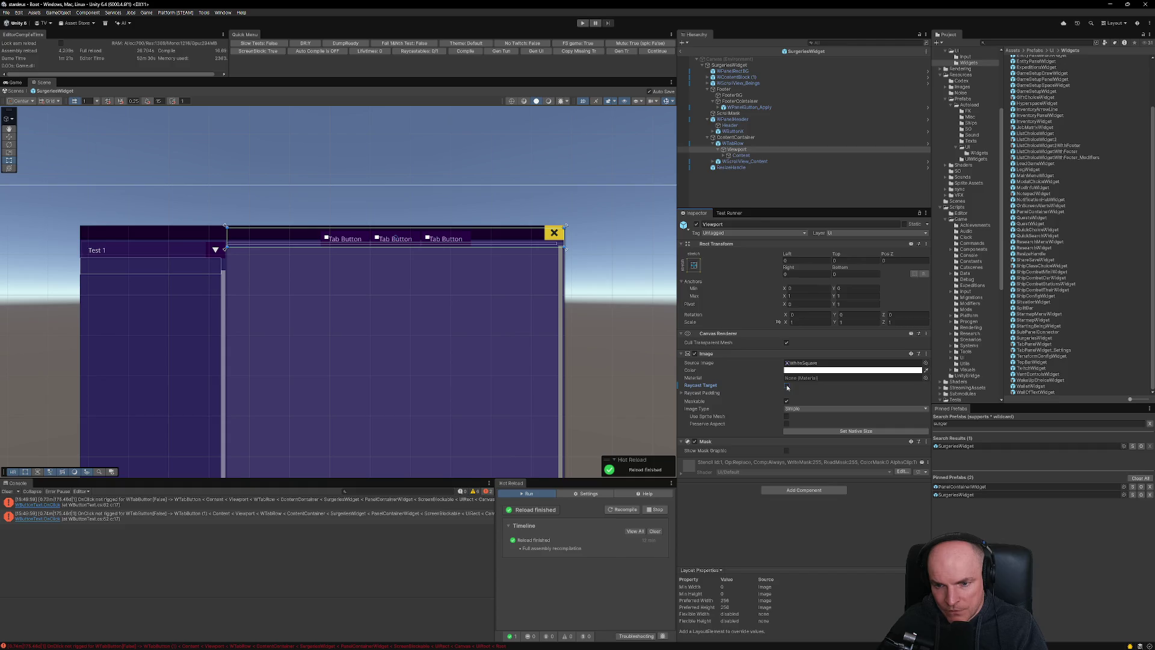
left_click(891, 370)
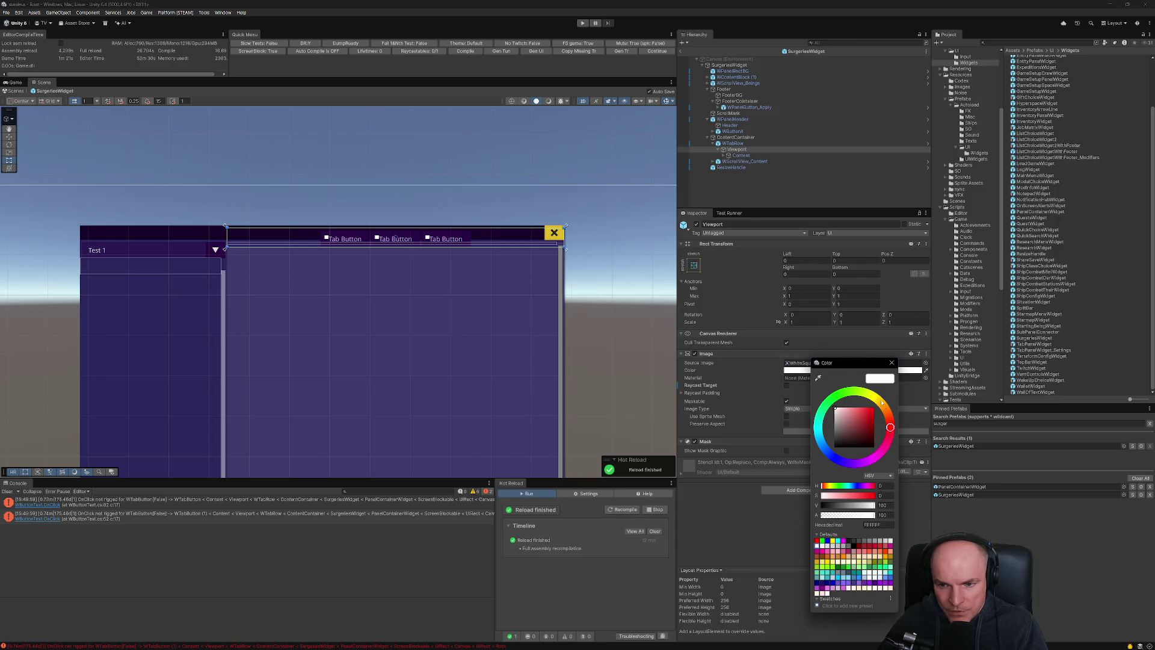
left_click(892, 362)
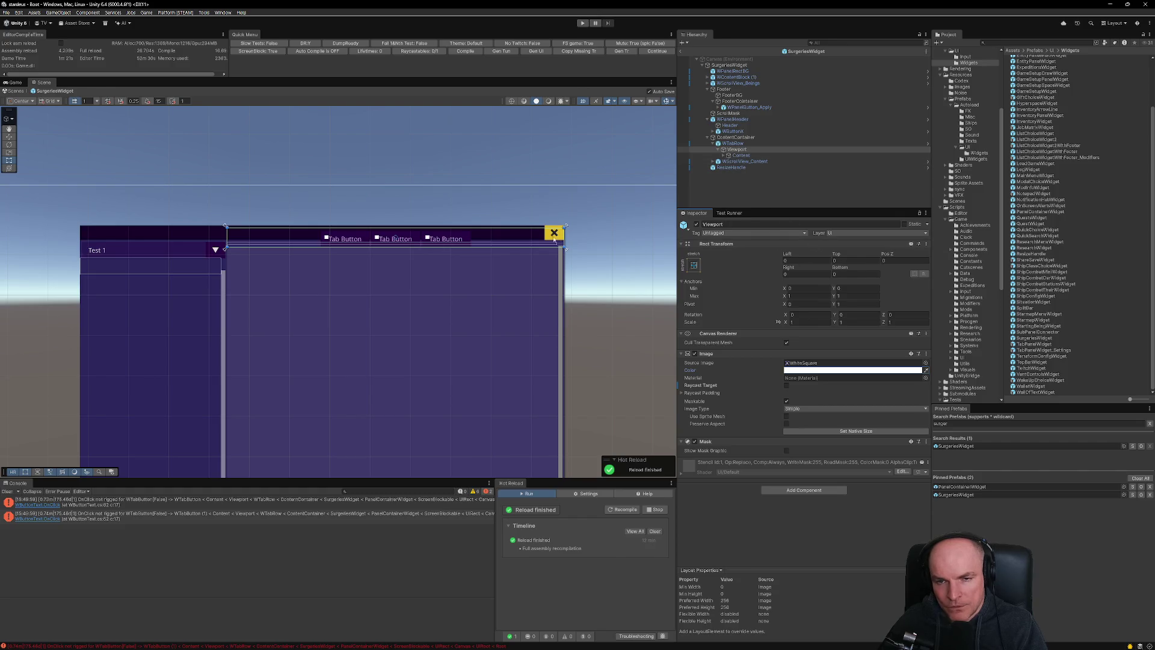
left_click(315, 236)
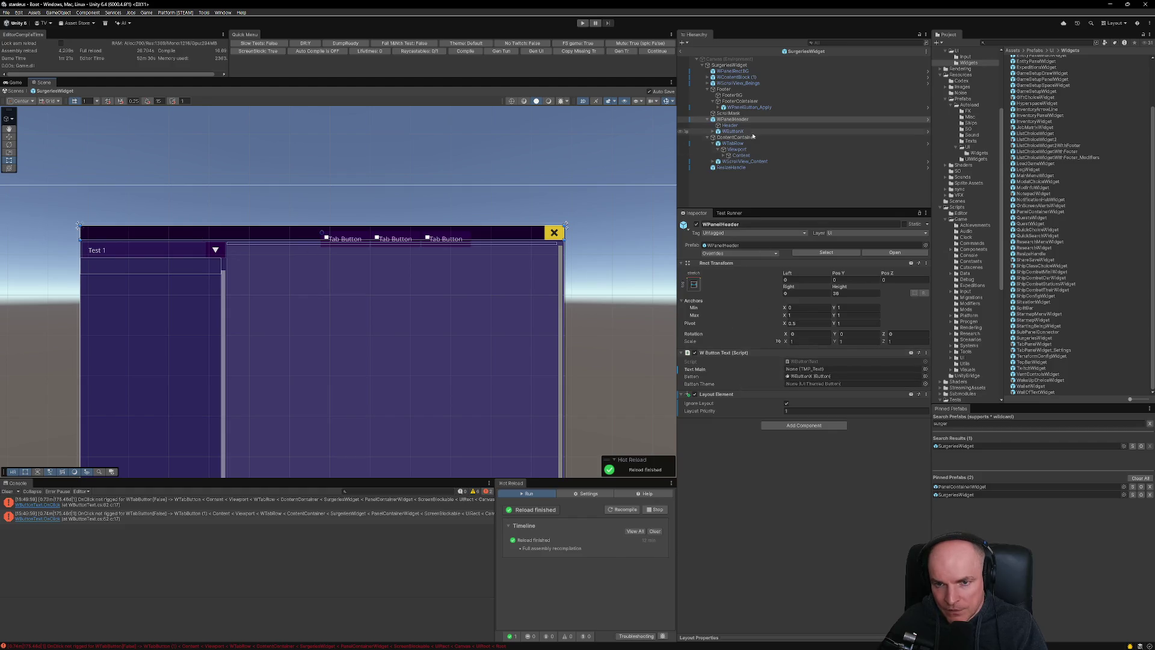
Select the Header object, then exit Prefab Mode back to the Boot scene.
left_click(731, 125)
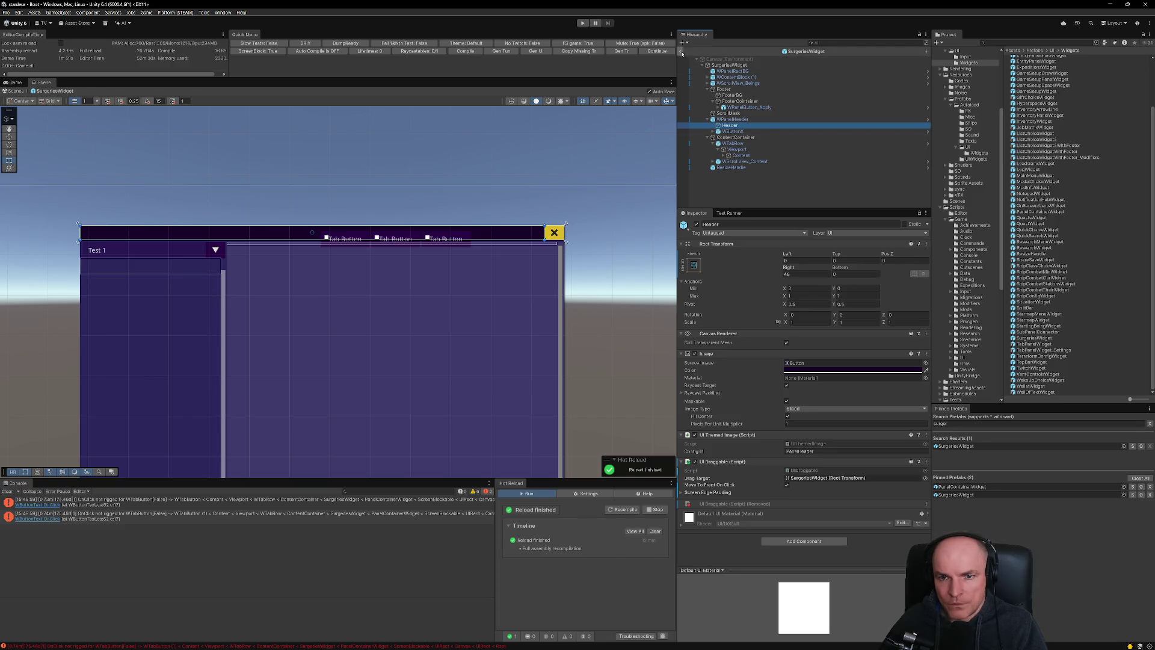
left_click(657, 51)
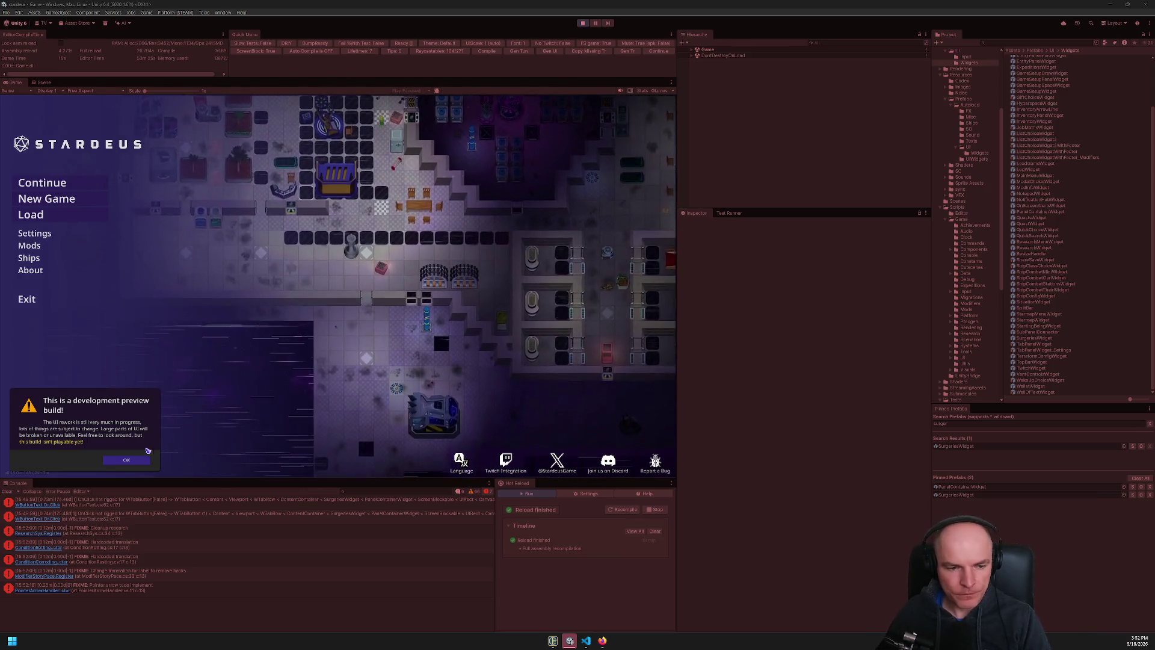
Continue the saved game, close and reopen the surgeries test panel, then switch to Figma.
left_click(126, 460)
left_click(78, 185)
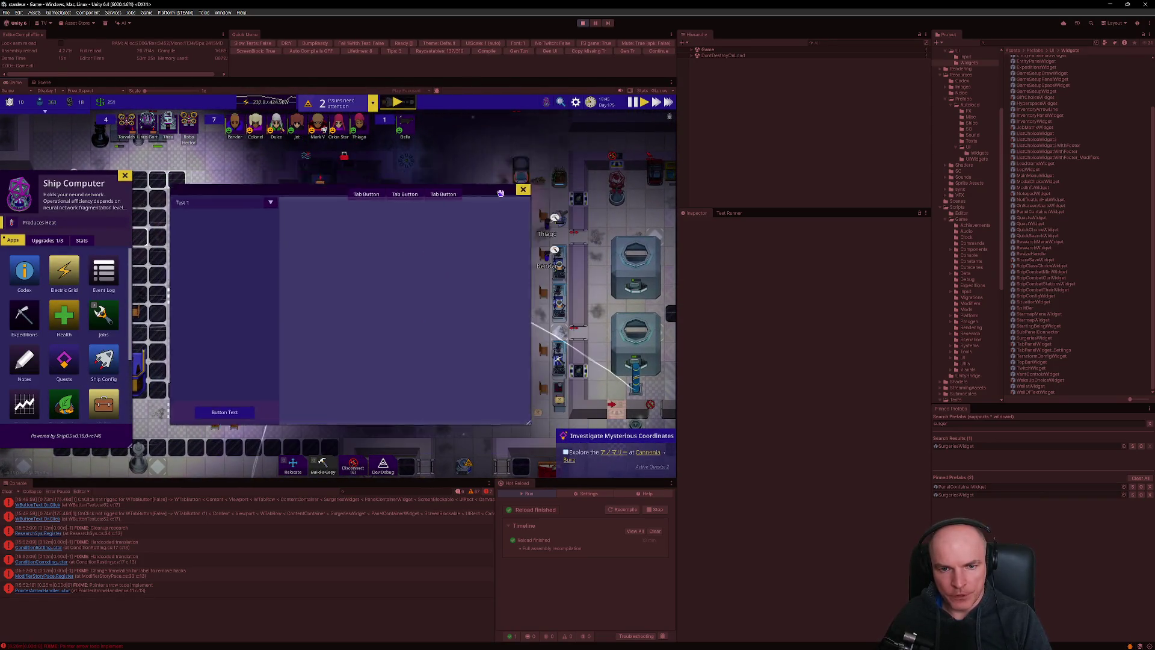
left_click(532, 164)
left_click(70, 310)
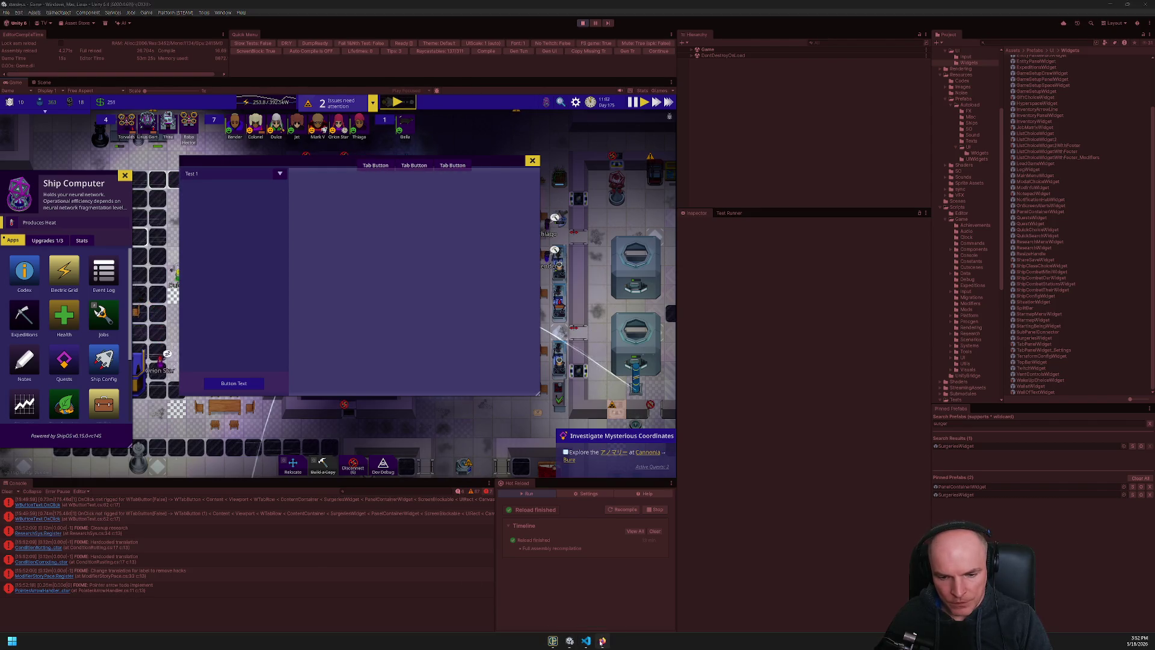
left_click(602, 641)
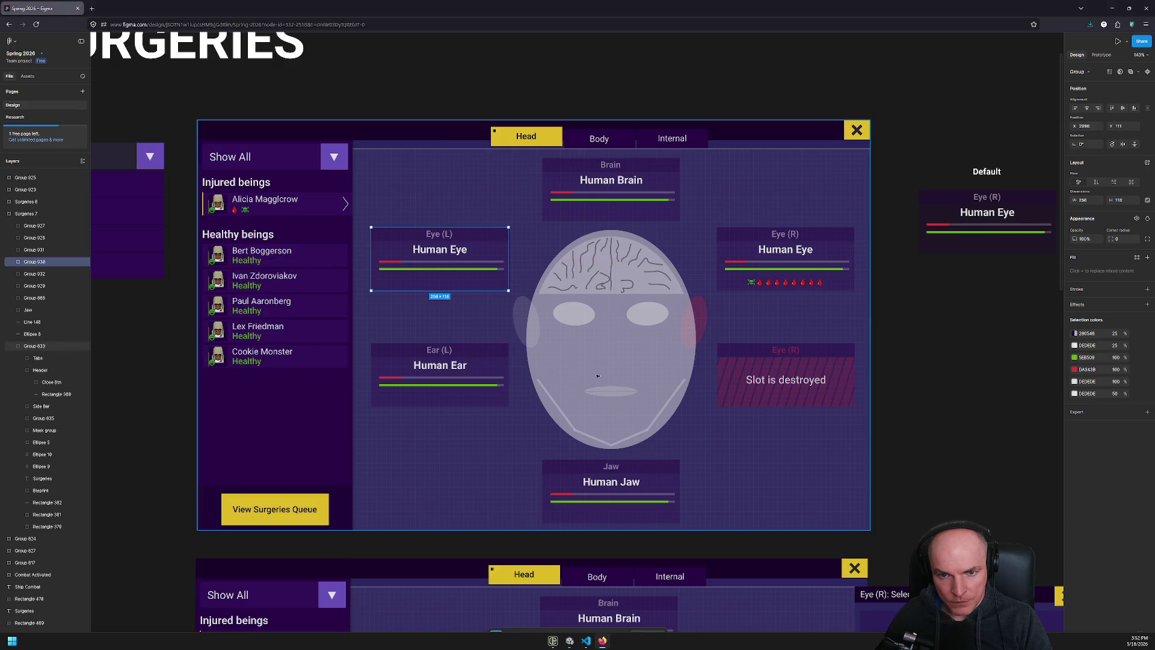
Select the Body tab in the Figma mockup and check its 280546 colour value.
double_click(577, 139)
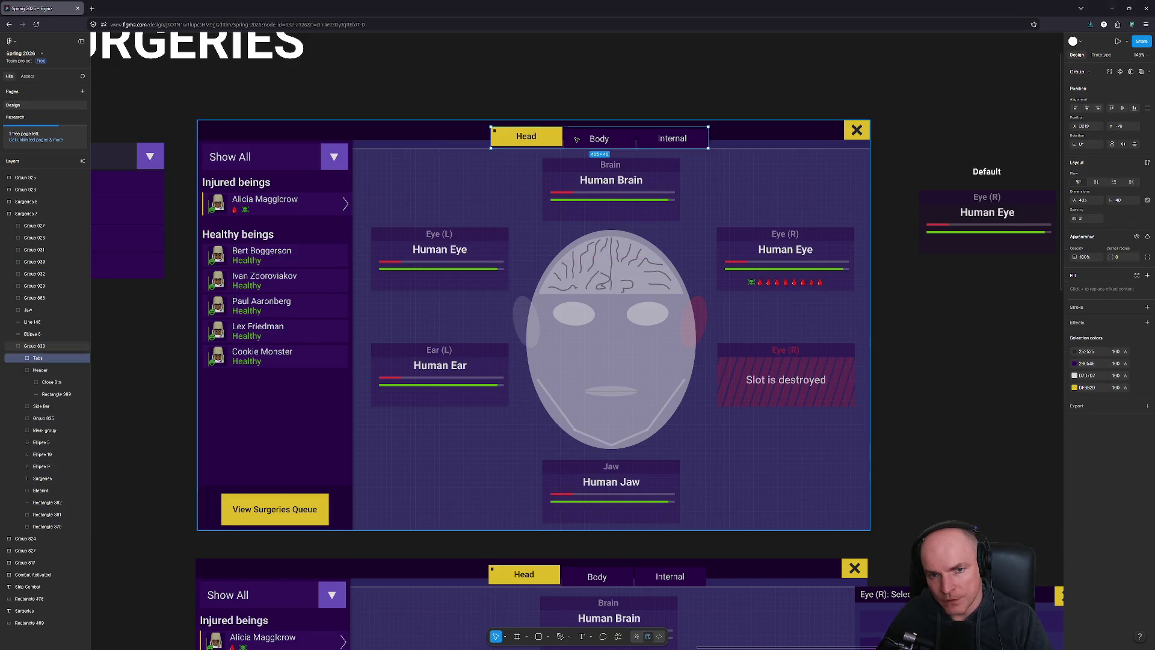
double_click(576, 139)
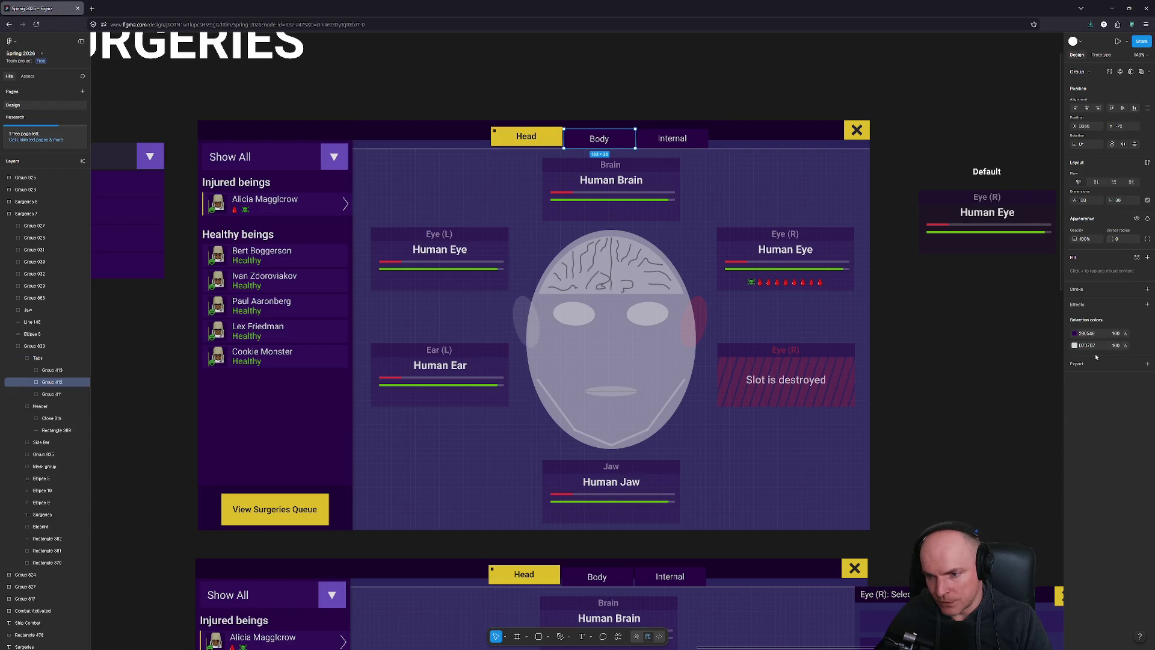
left_click(1095, 335)
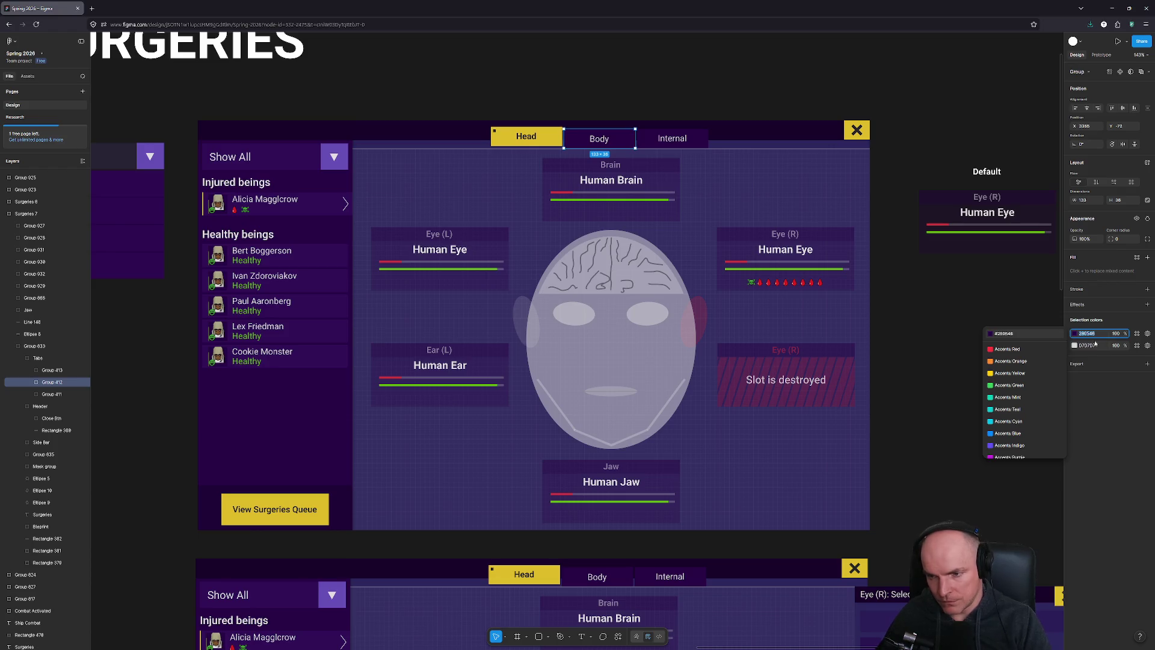
key("alt+Tab")
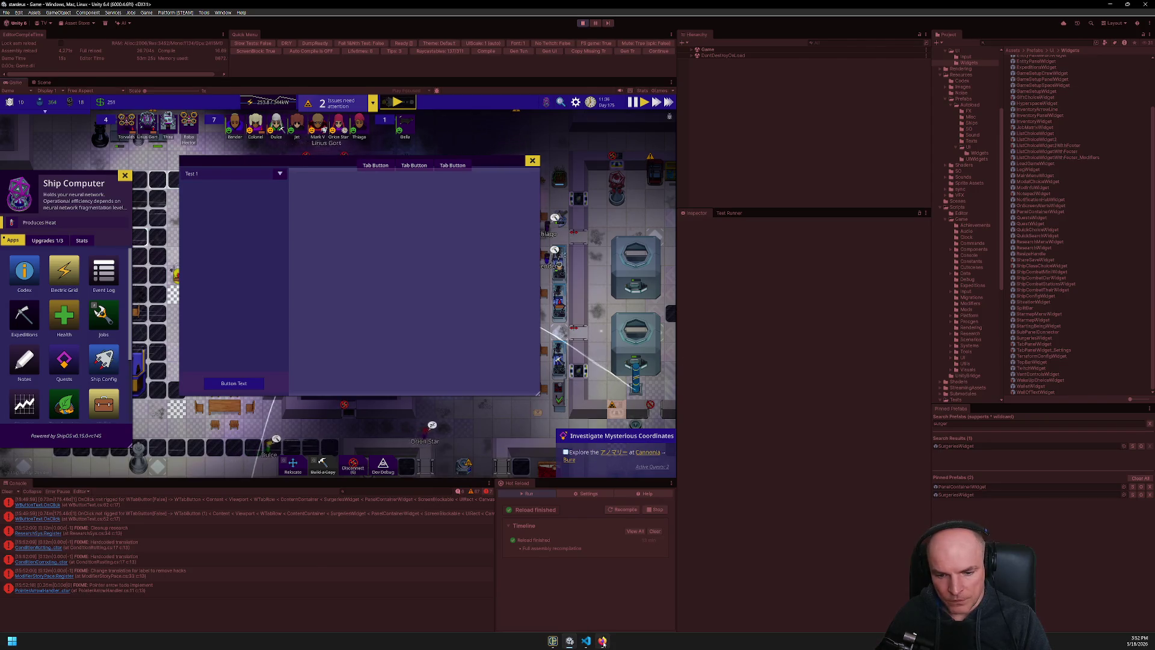
left_click(603, 641)
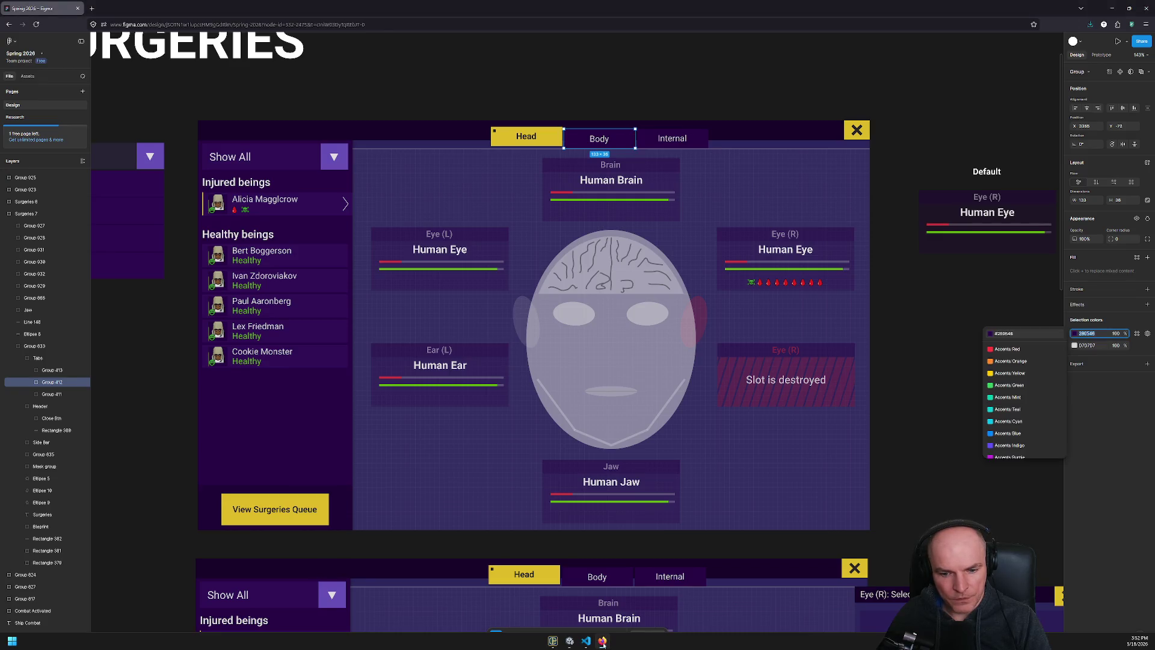
left_click(586, 641)
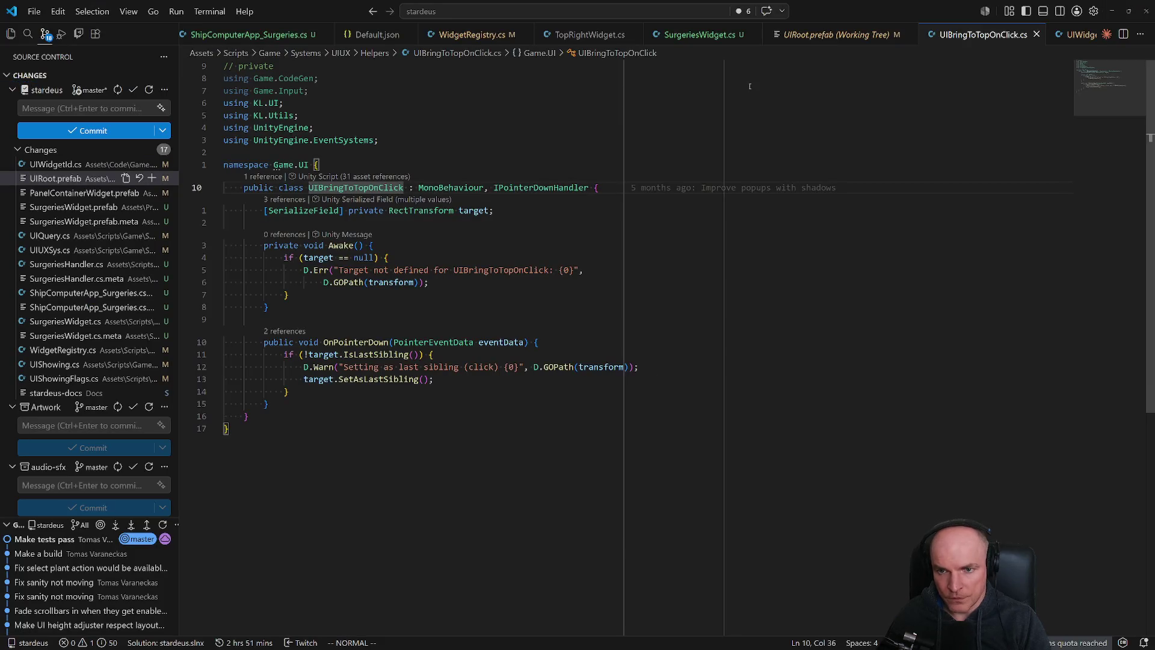
Open Default.json and check that the PanelFooter colour entry matches 280546.
key("ctrl+p")
type("default")
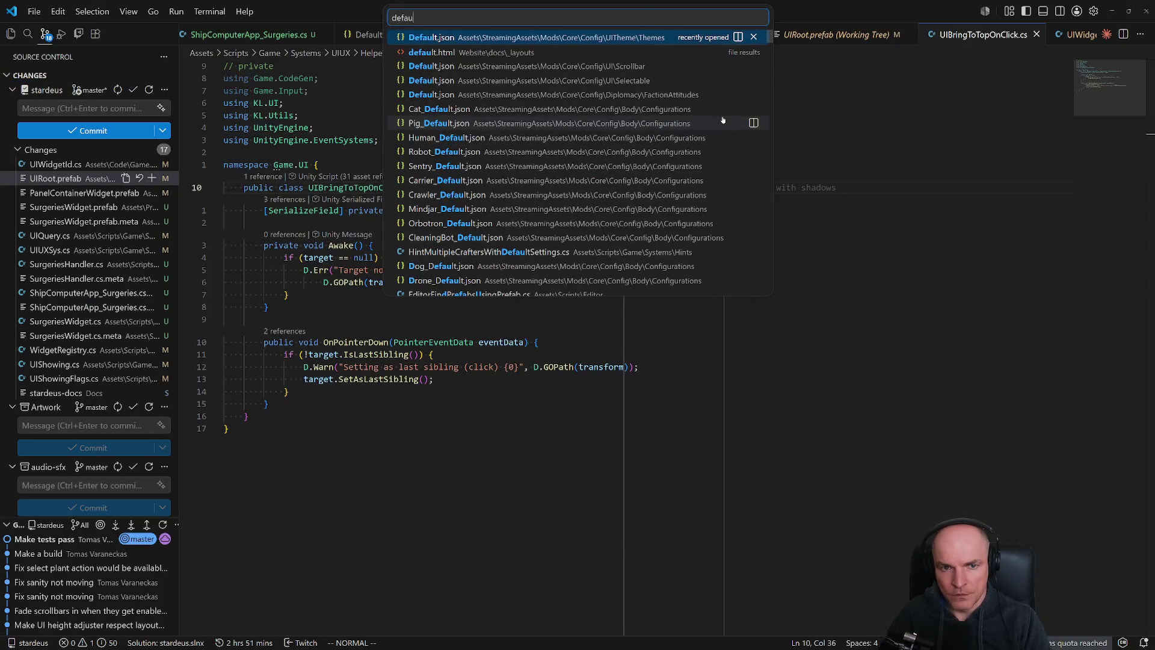
key("Return")
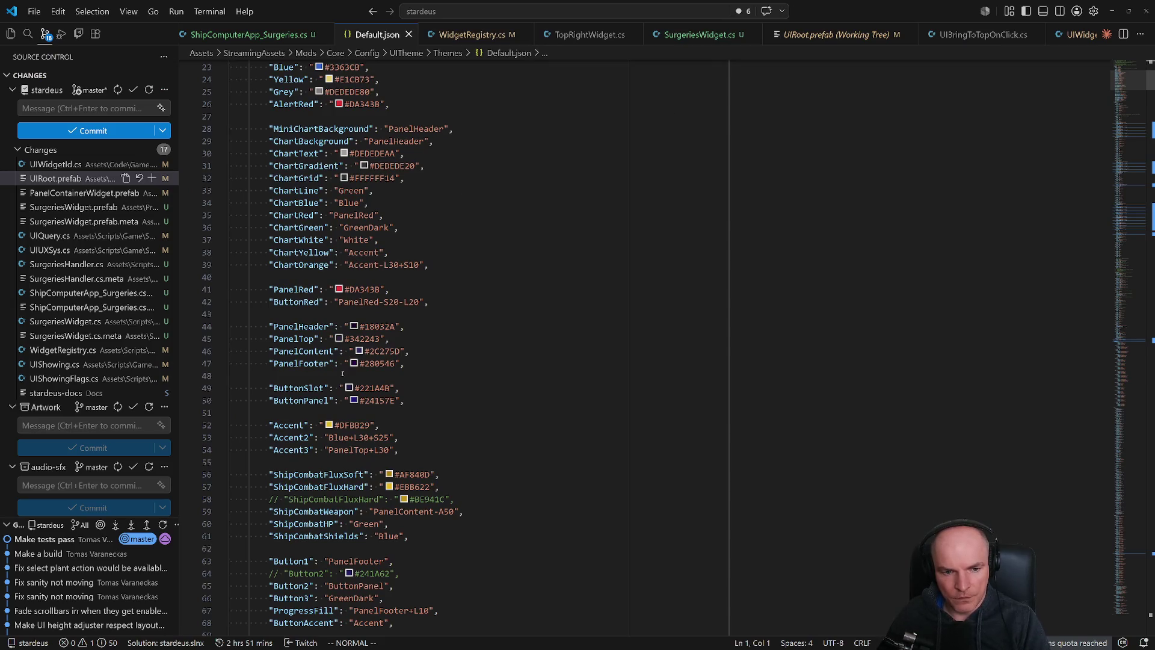
left_click(365, 364)
double_click(302, 363)
Stop the running game in the Unity Editor.
key("alt+Tab")
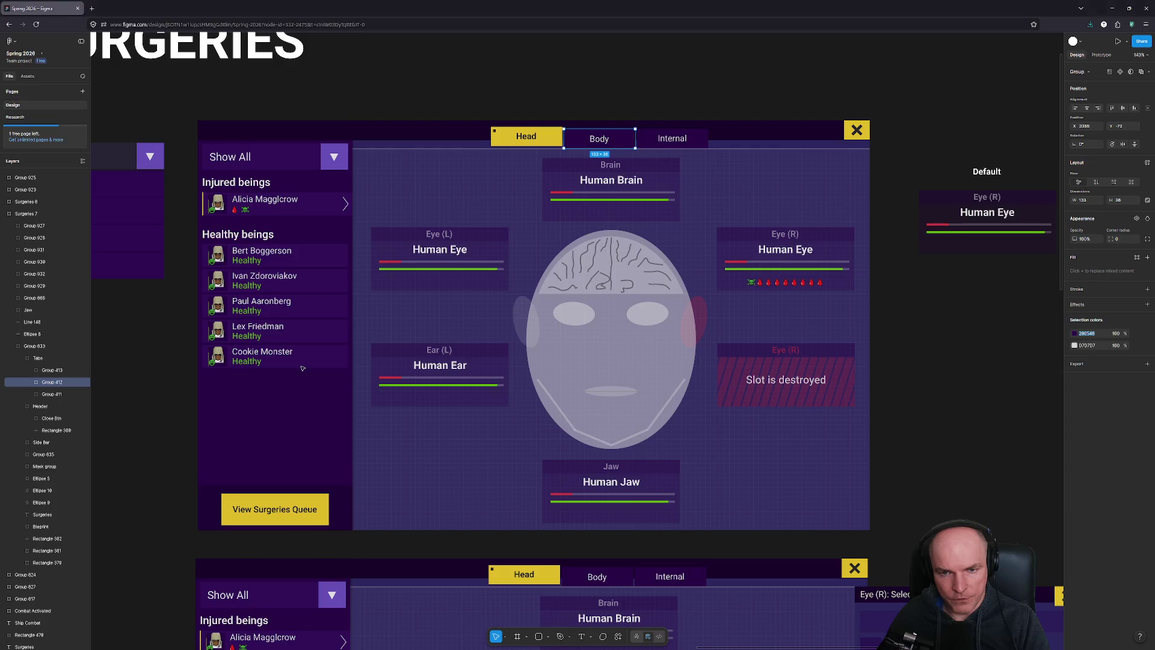
key("alt+Tab")
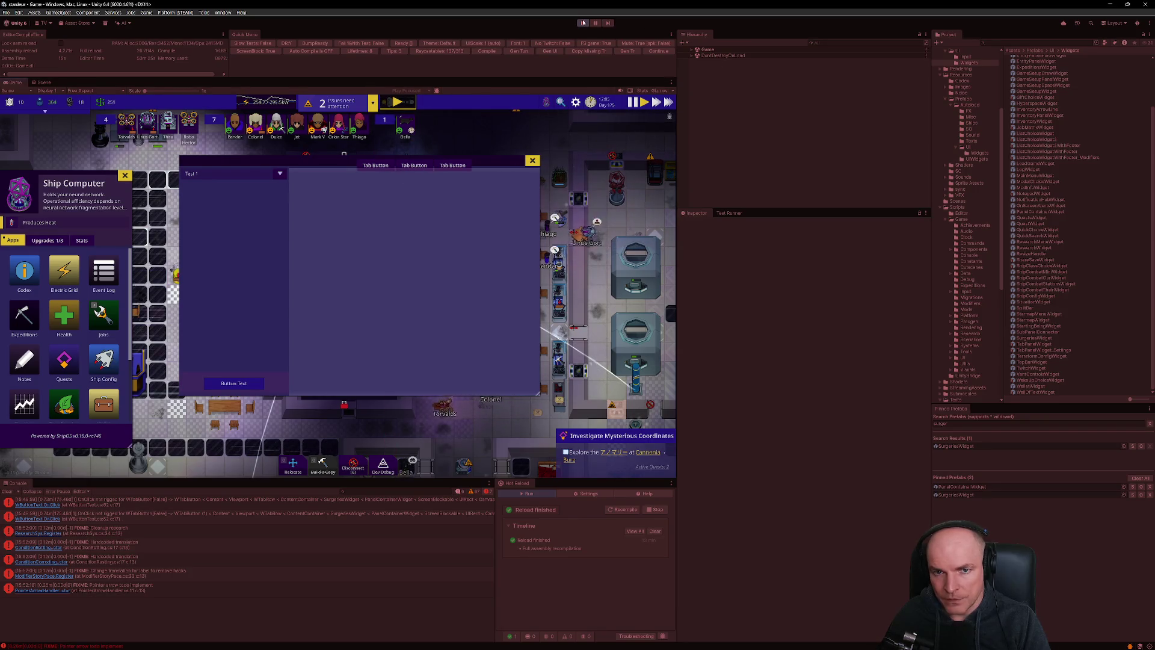
key("ctrl+p")
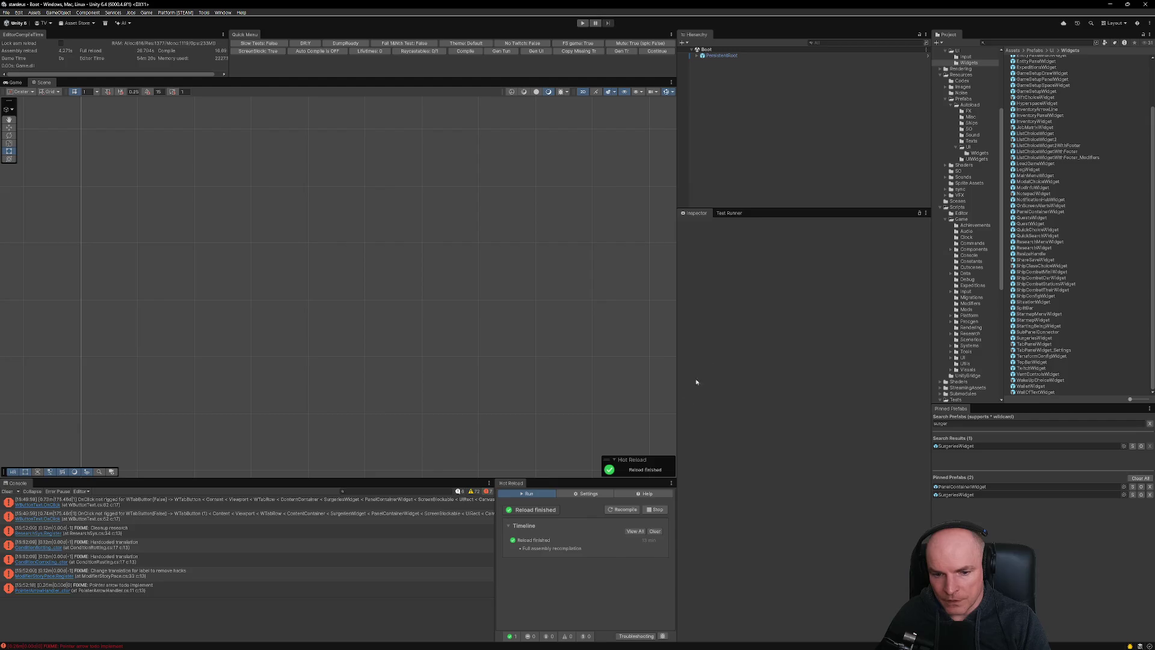
Open the SurgeriesWidget prefab, check the middle tab's InnerContainer, and select the second tab button.
double_click(970, 495)
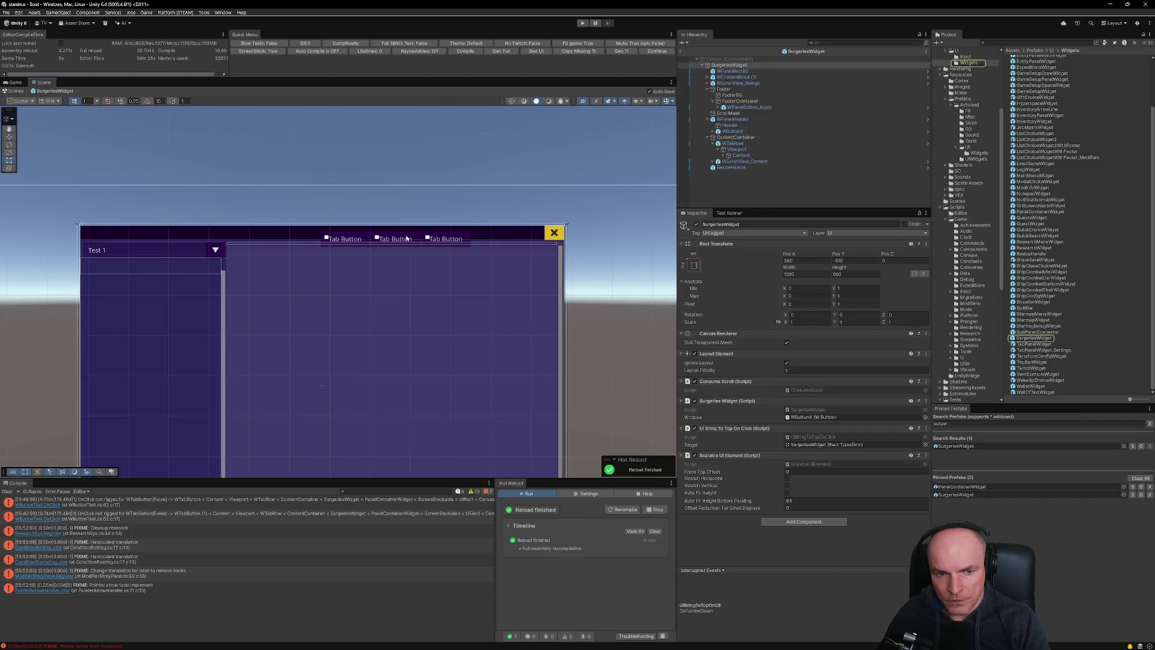
left_click(407, 239)
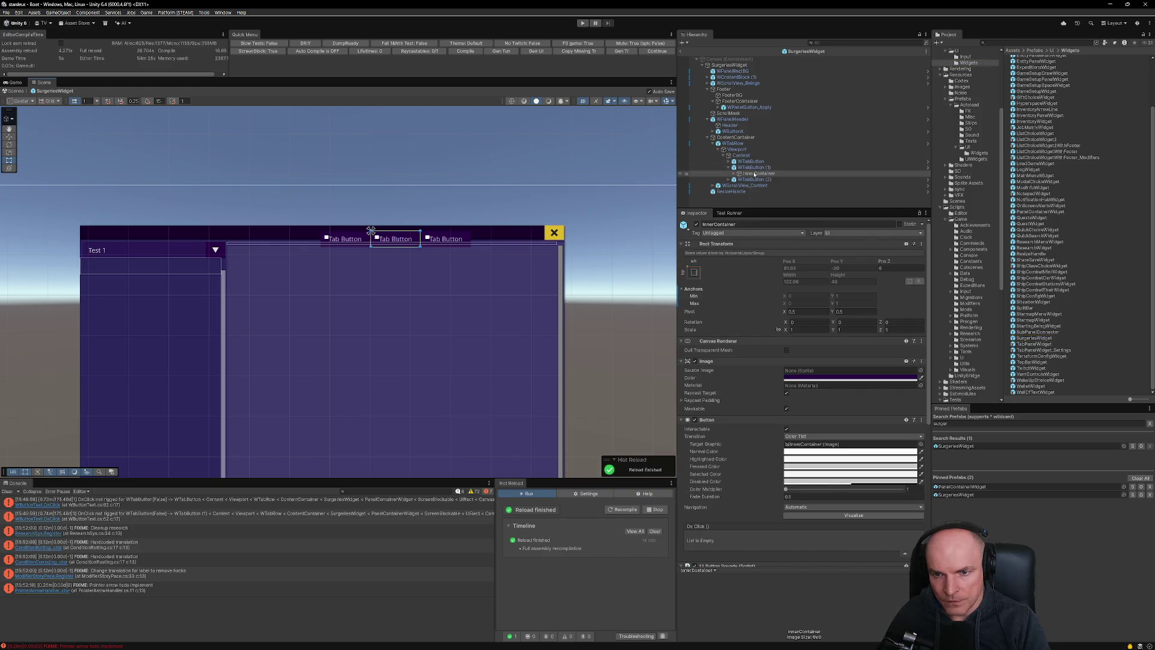
left_click(730, 168)
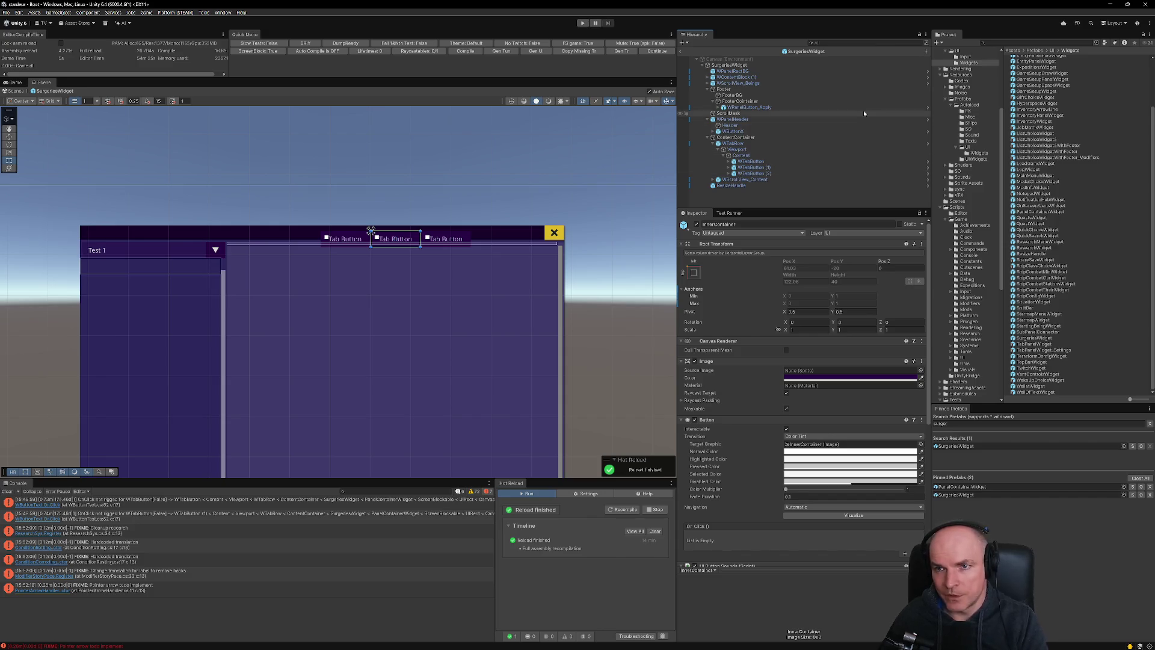
left_click(760, 168)
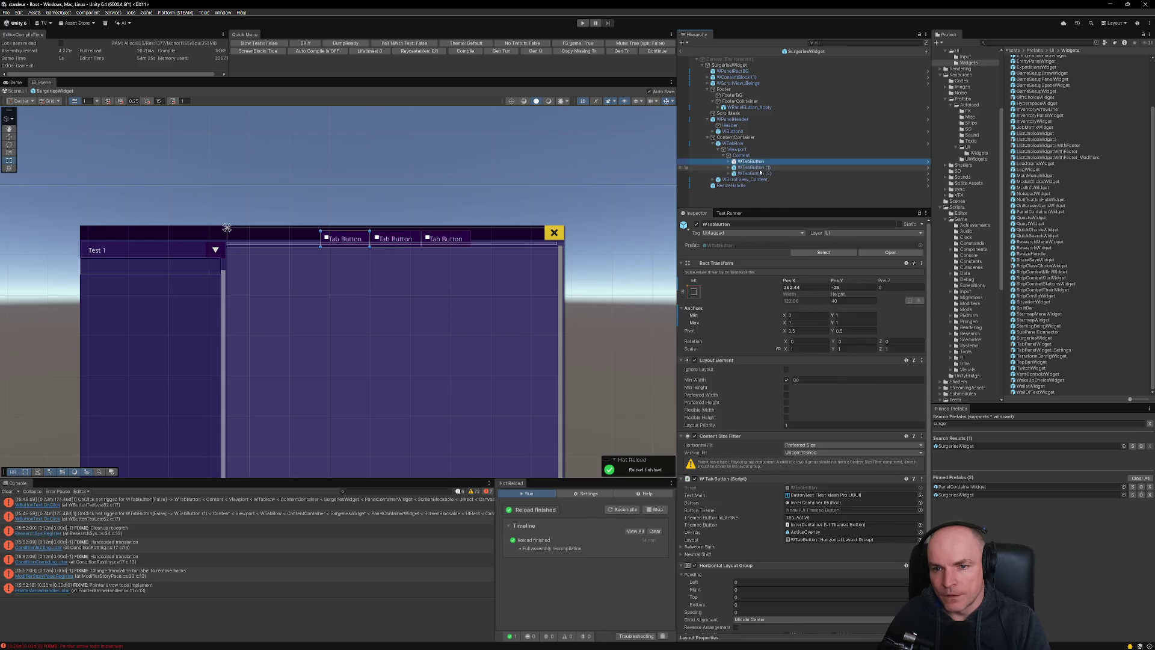
Expand the first tab button, check its Tab_Active theme id, and ping its Themed Button reference.
left_click(753, 162)
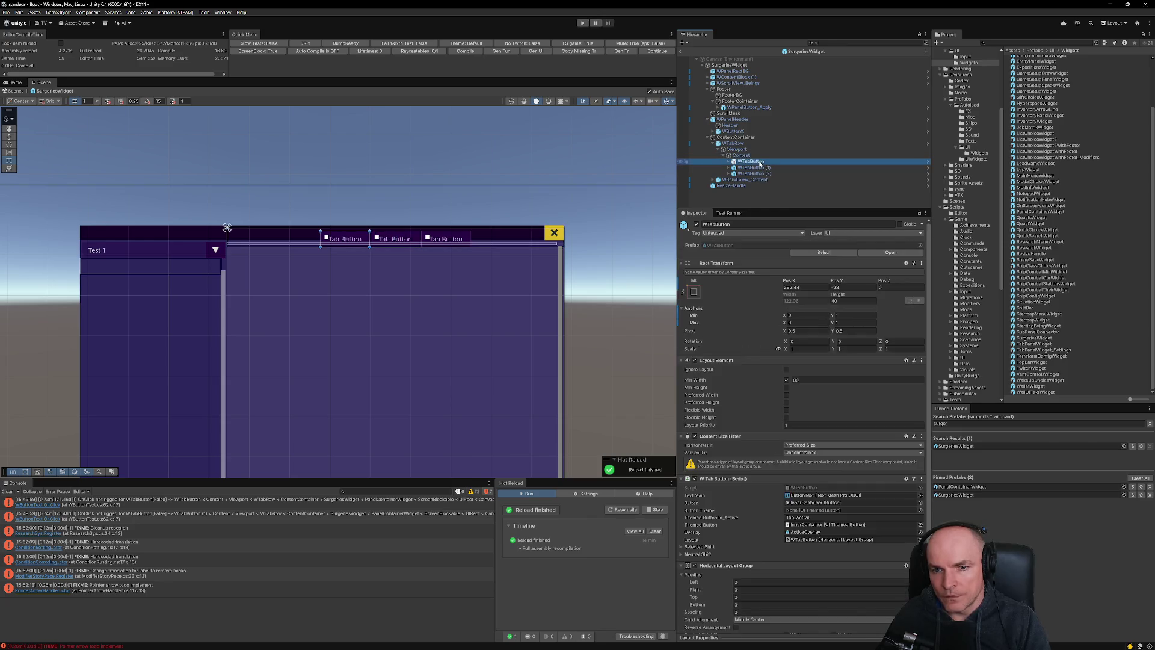
scroll(787, 356, "down", 2)
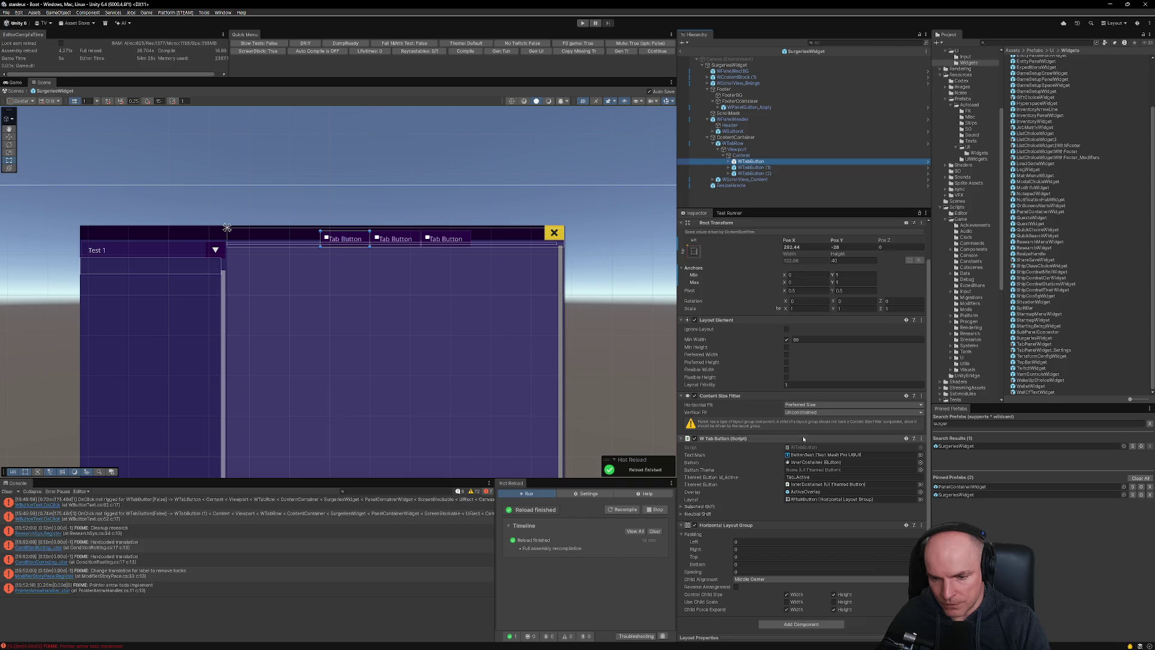
key("Right")
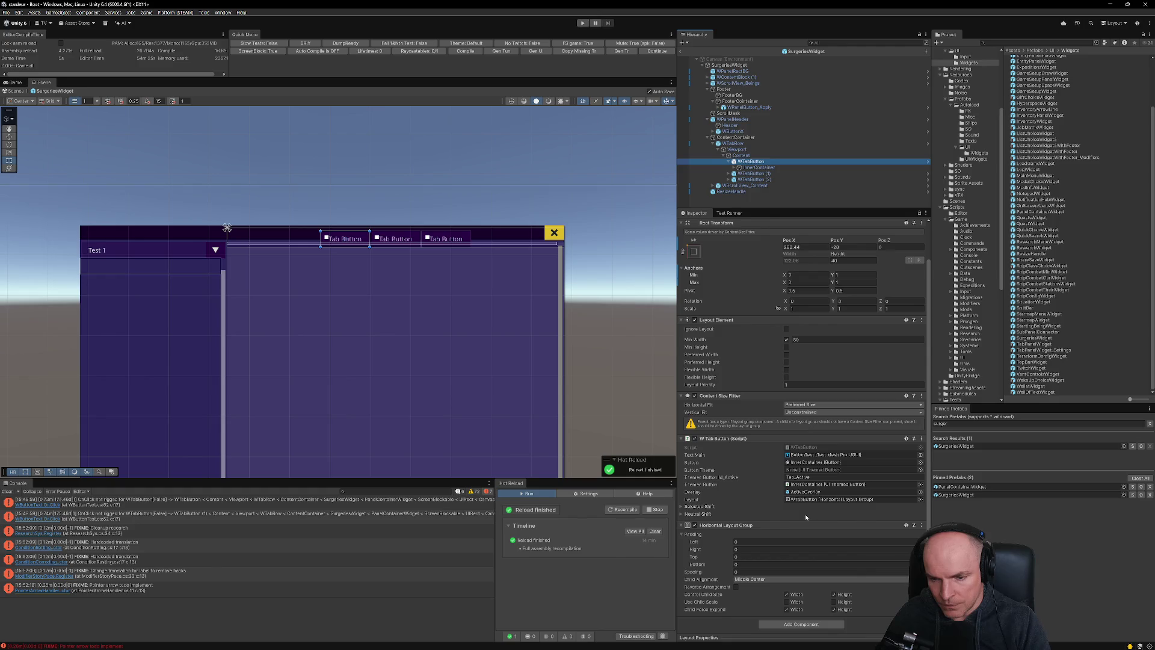
left_click(812, 477)
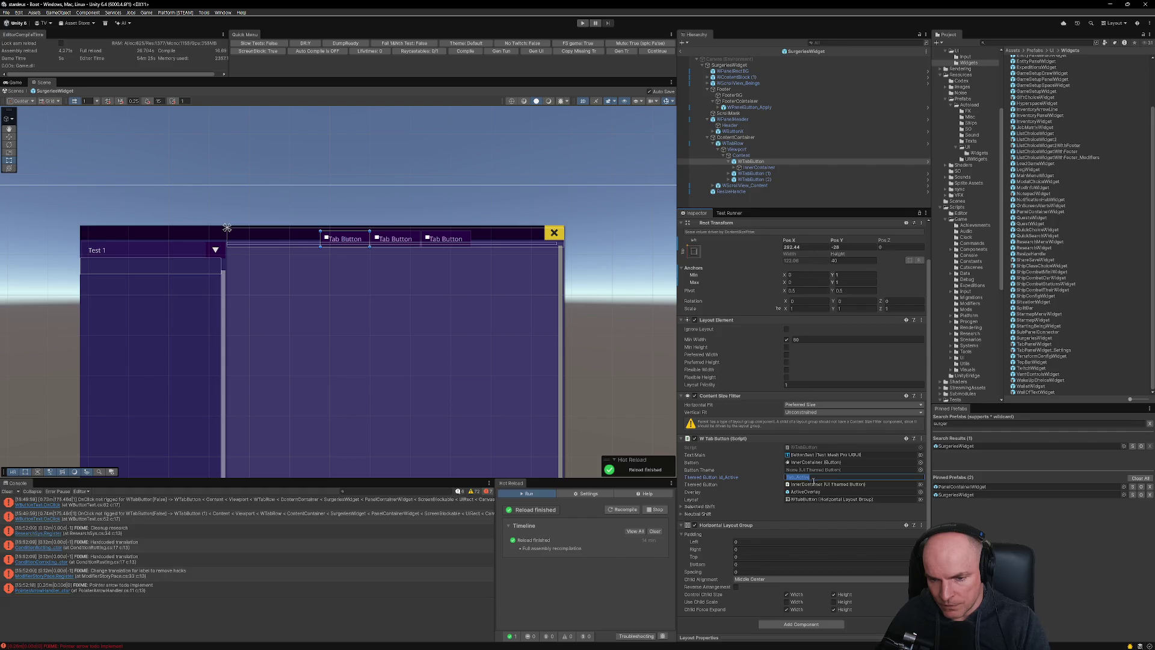
left_click(813, 485)
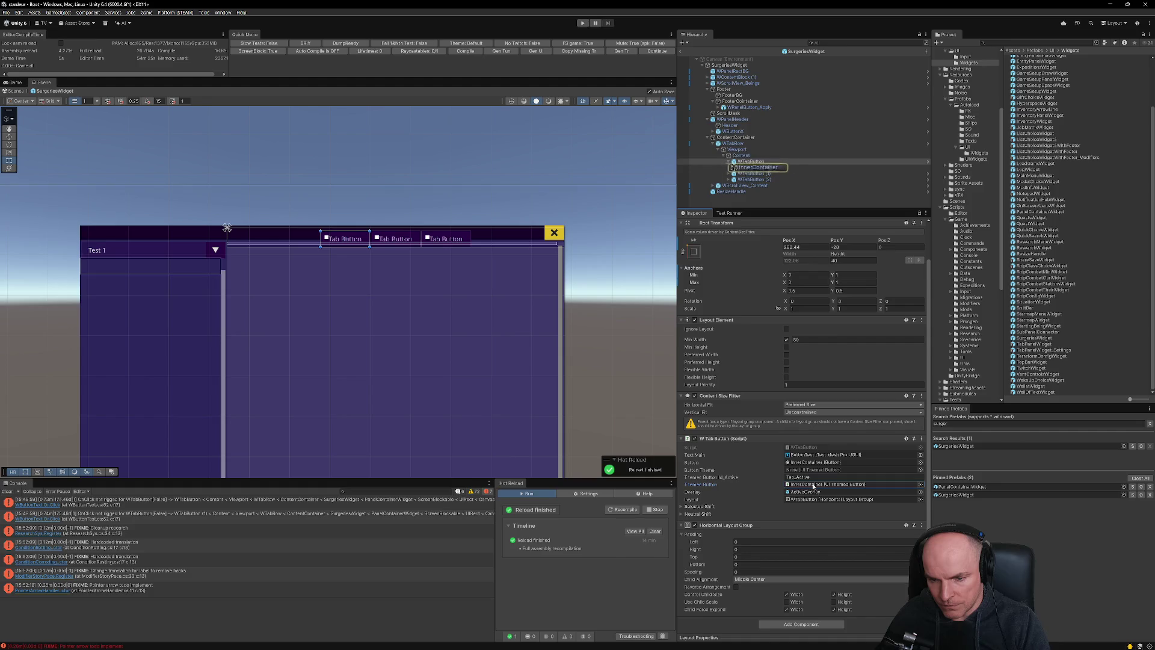
Inspect InnerContainer's components, then open the first tab button's WTabButton script.
left_click(758, 168)
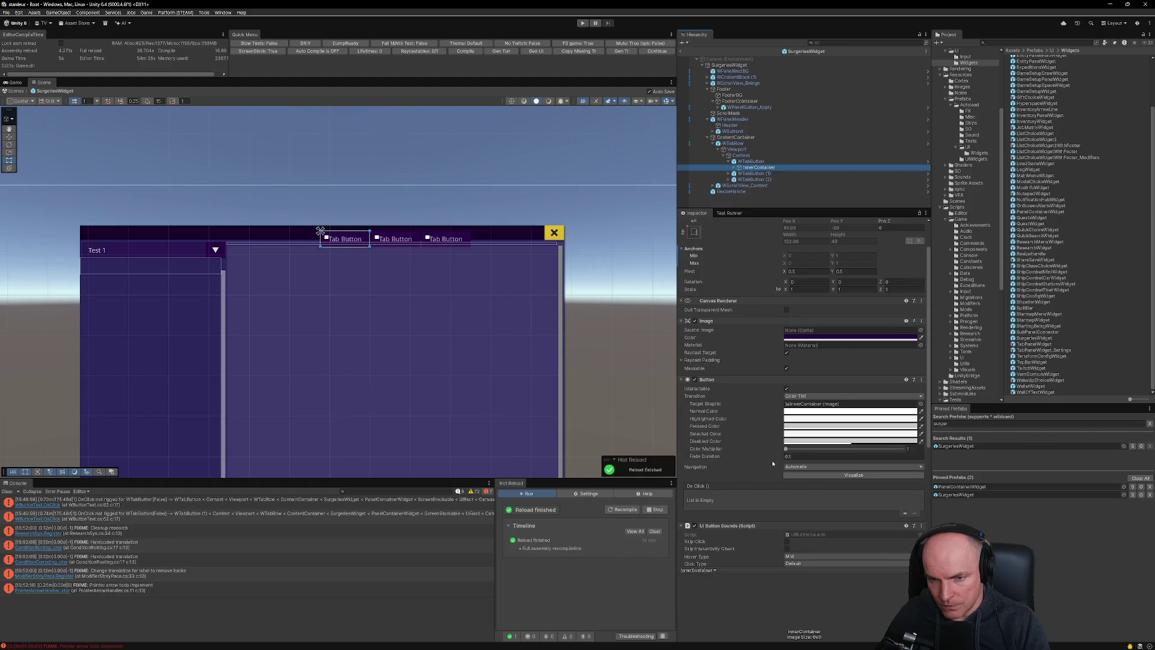
left_click(753, 163)
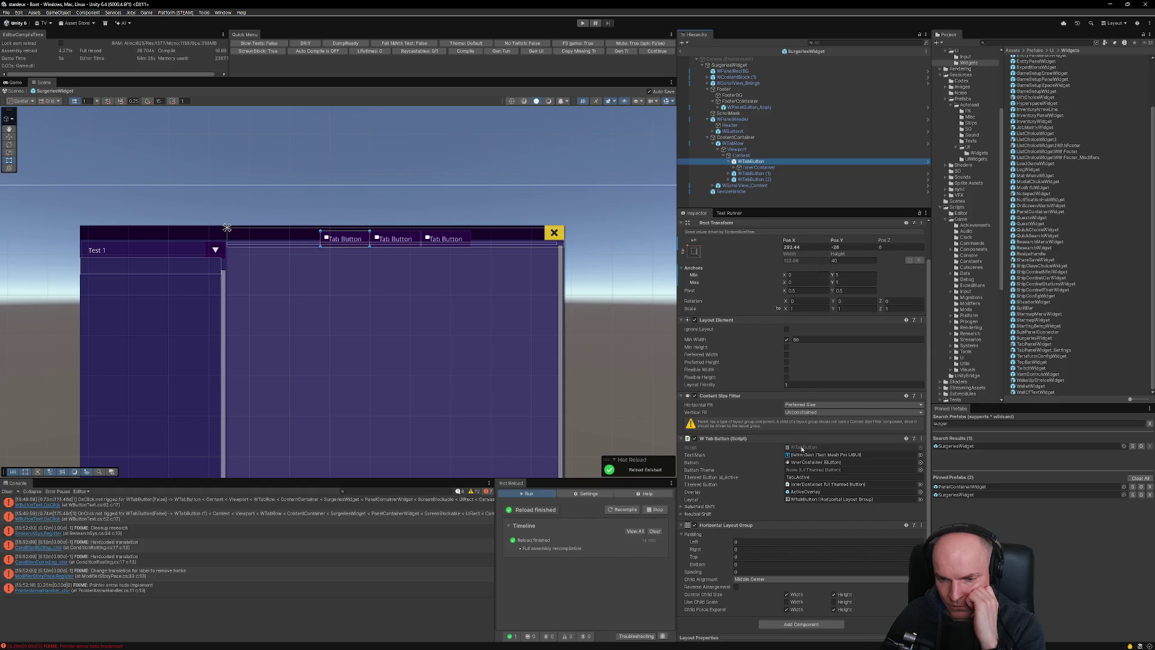
left_click(802, 449)
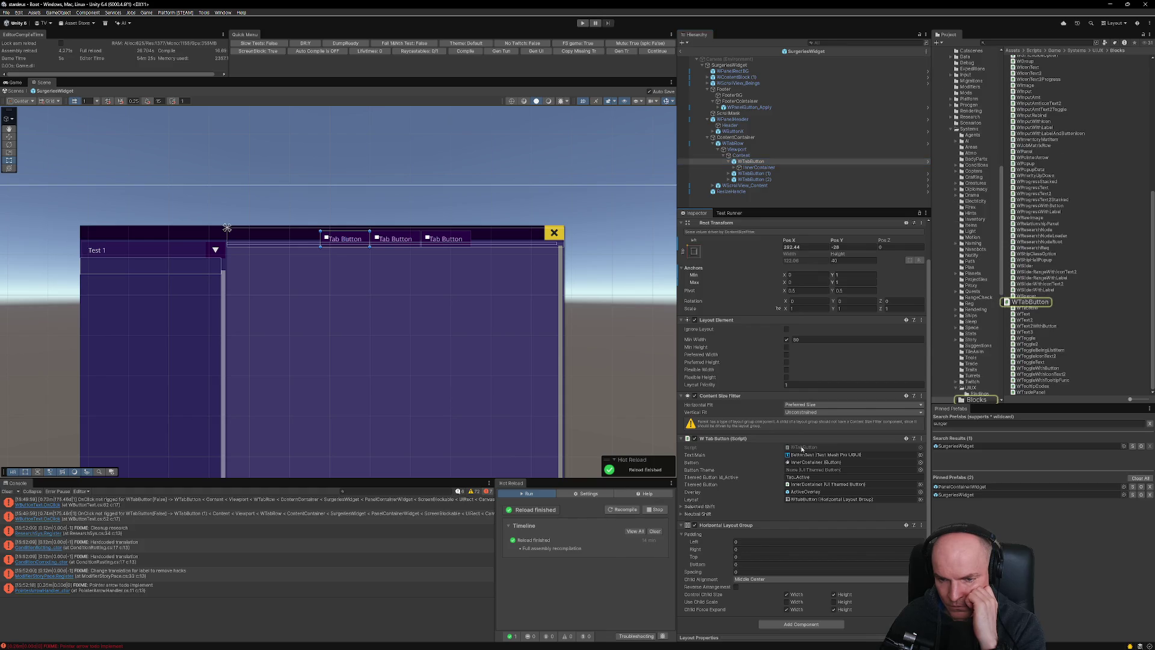
double_click(802, 449)
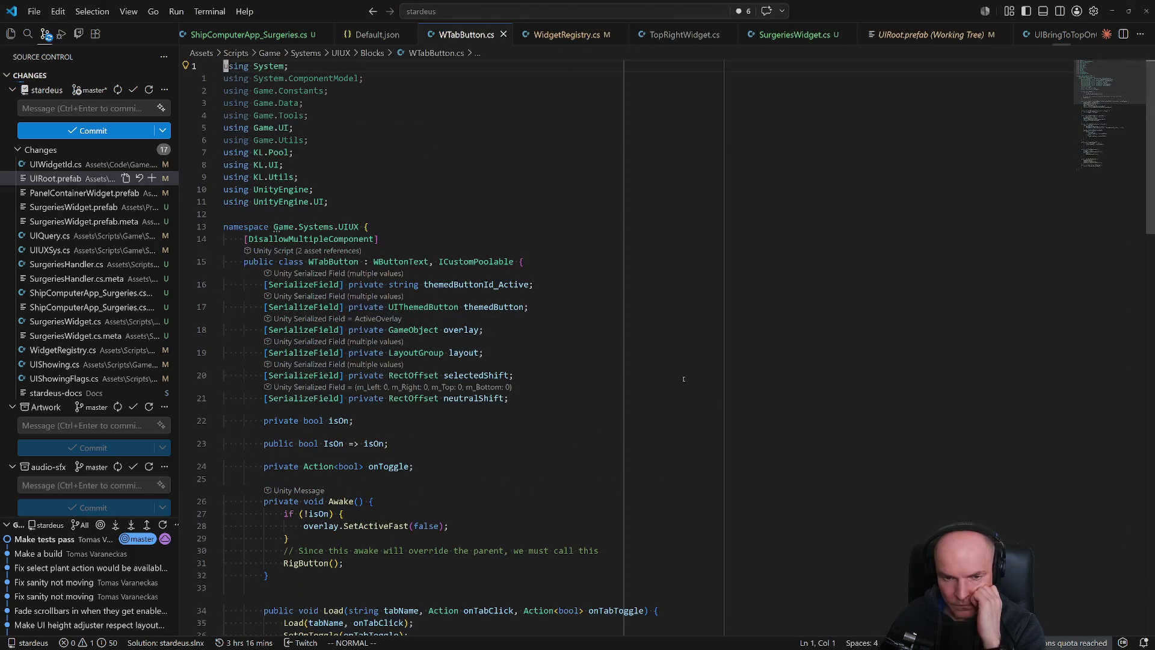
List the references to WTabButton's themedButton field and preview its Override call.
left_click(490, 308)
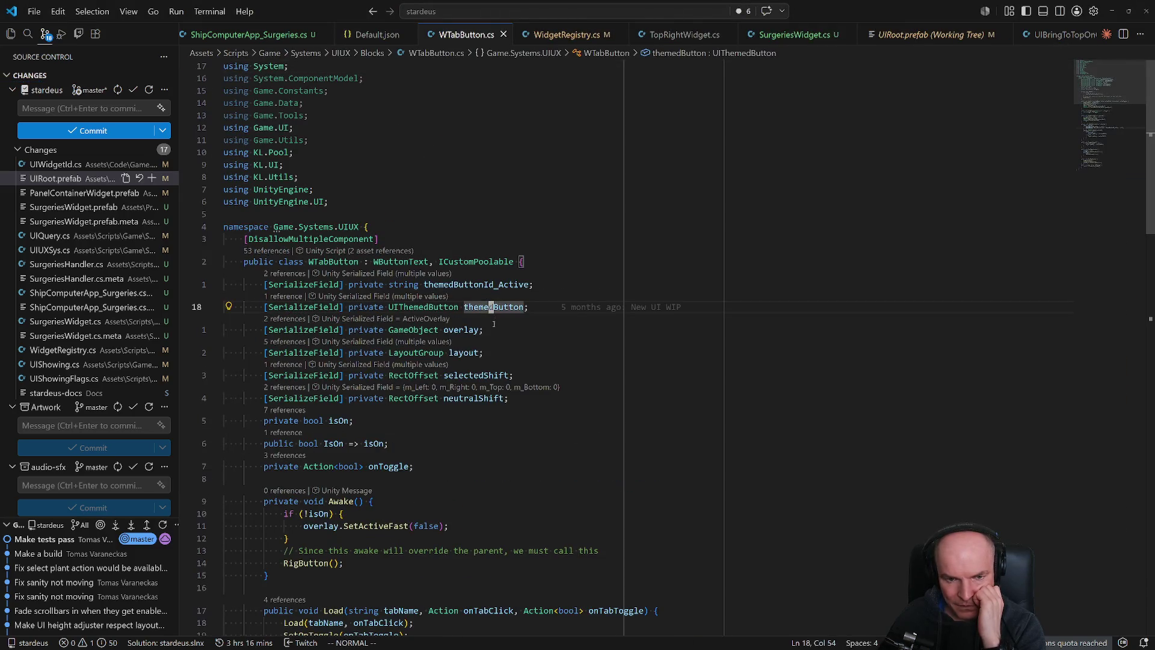
left_click(288, 296)
left_click(782, 356)
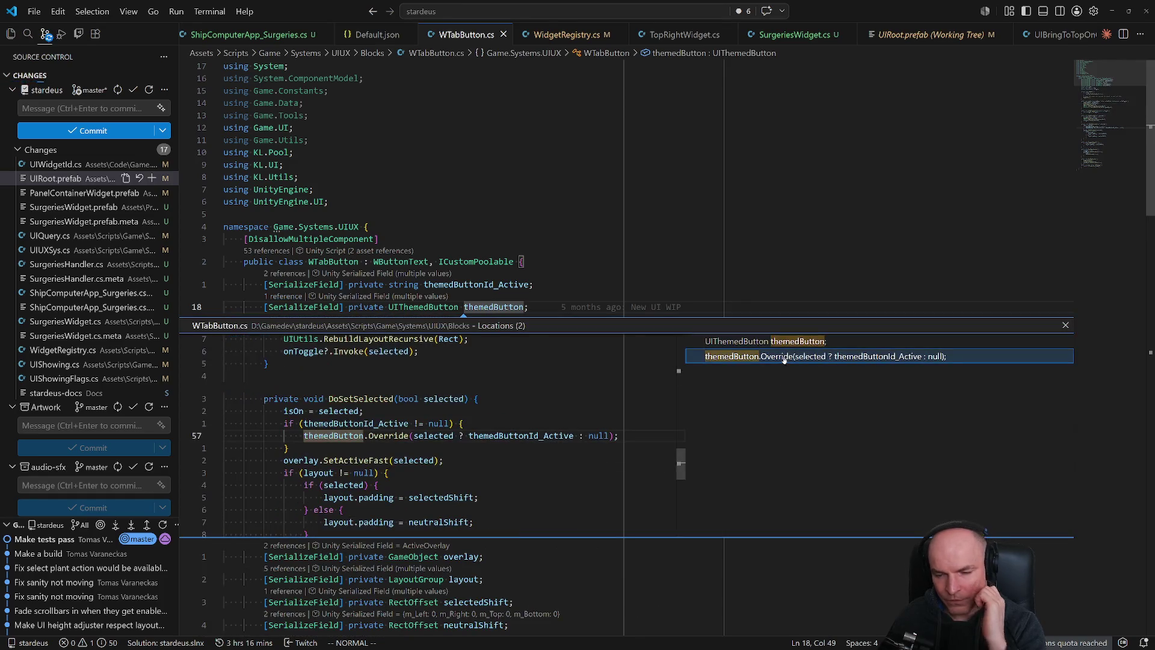
key("Escape")
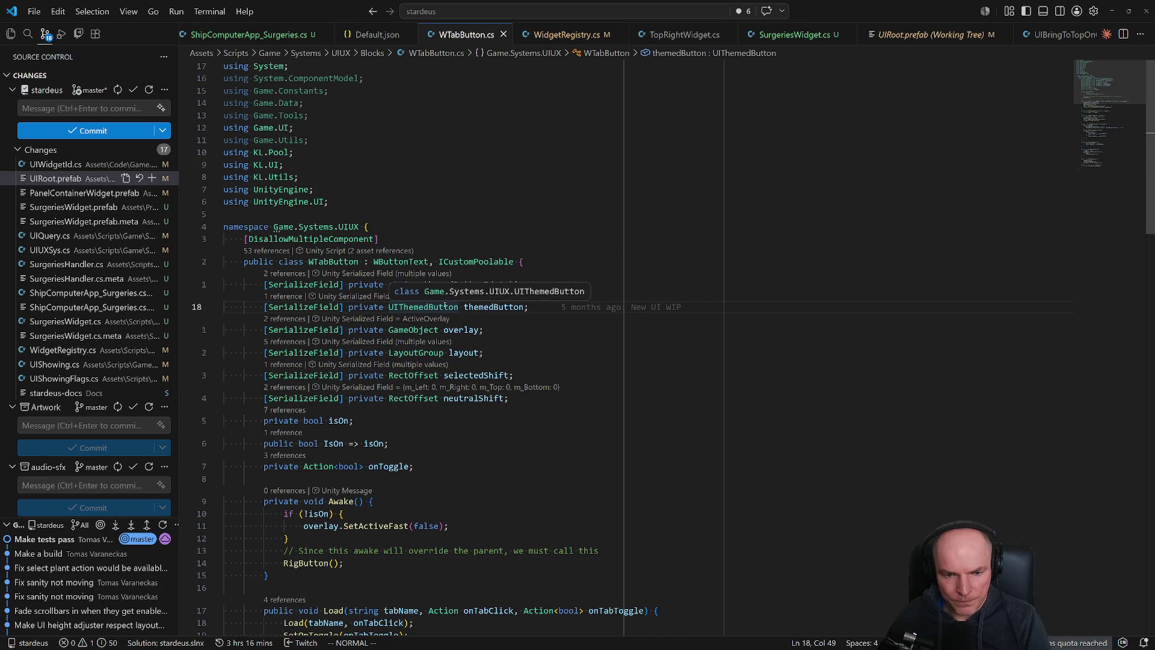
Look at the WButtonText base class and highlight every use of buttonTheme.
key("alt+Tab")
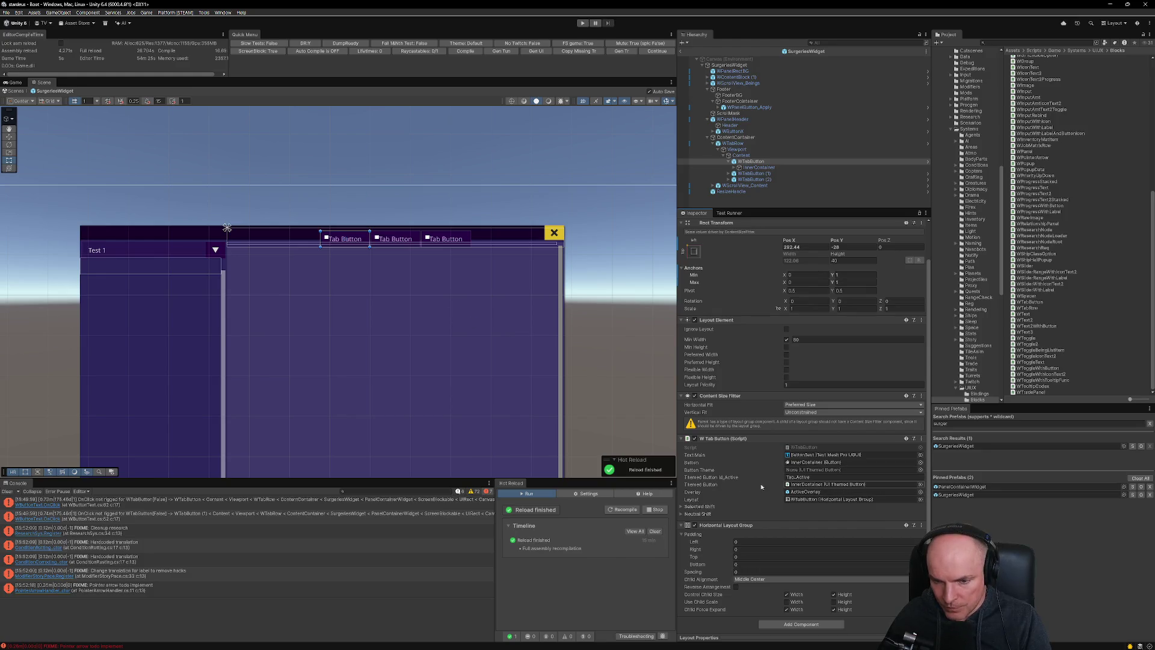
key("alt+Tab")
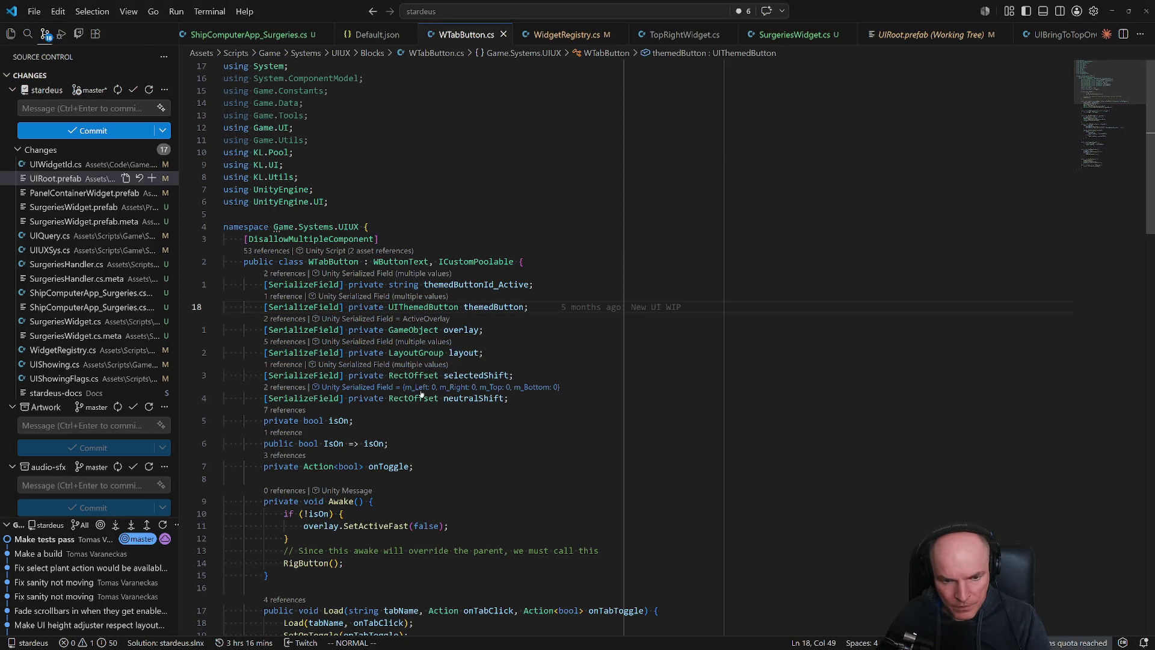
key("alt+Tab")
key("alt+Tab")
key("alt+Tab")
key("alt+Tab")
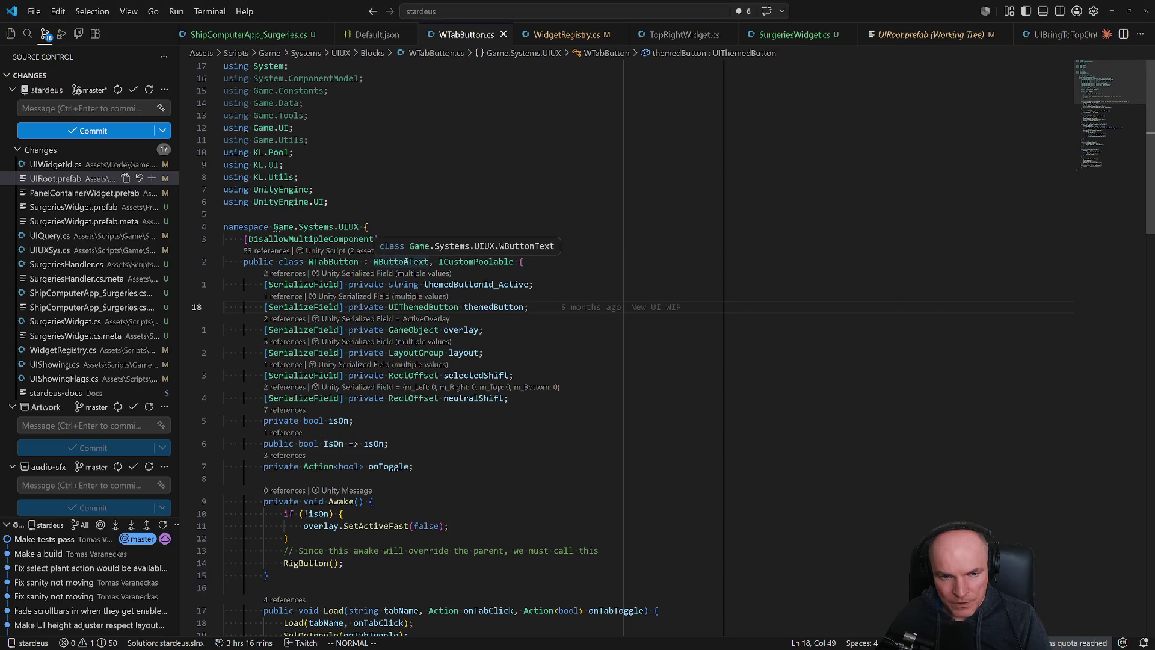
left_click(406, 261, "ctrl")
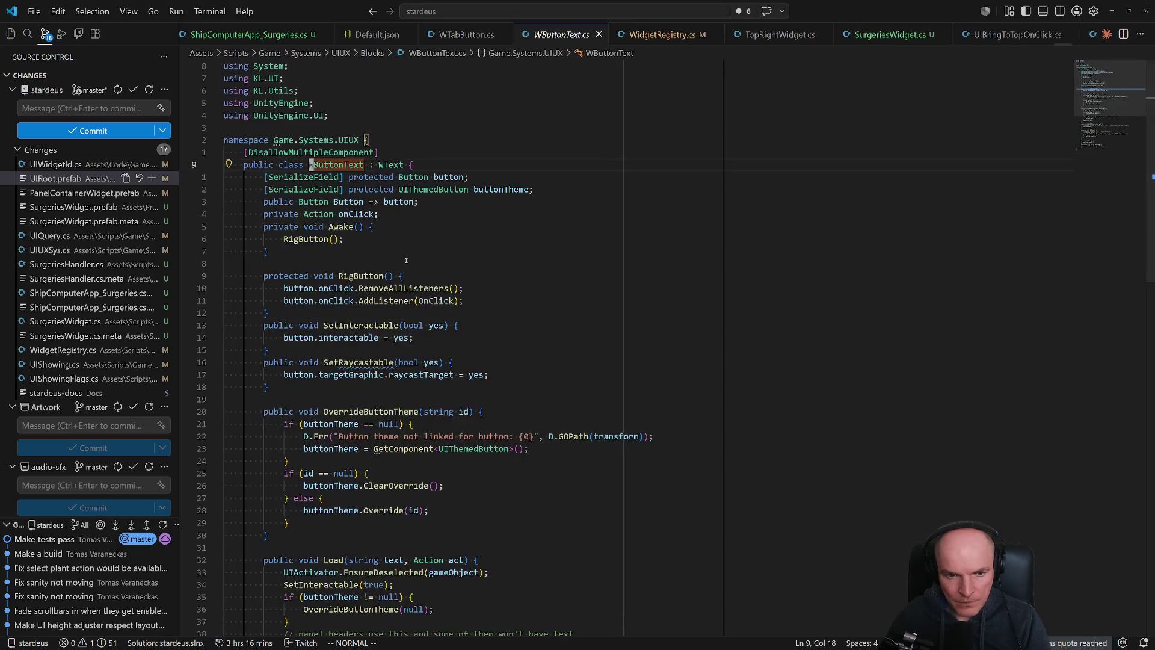
left_click(515, 221)
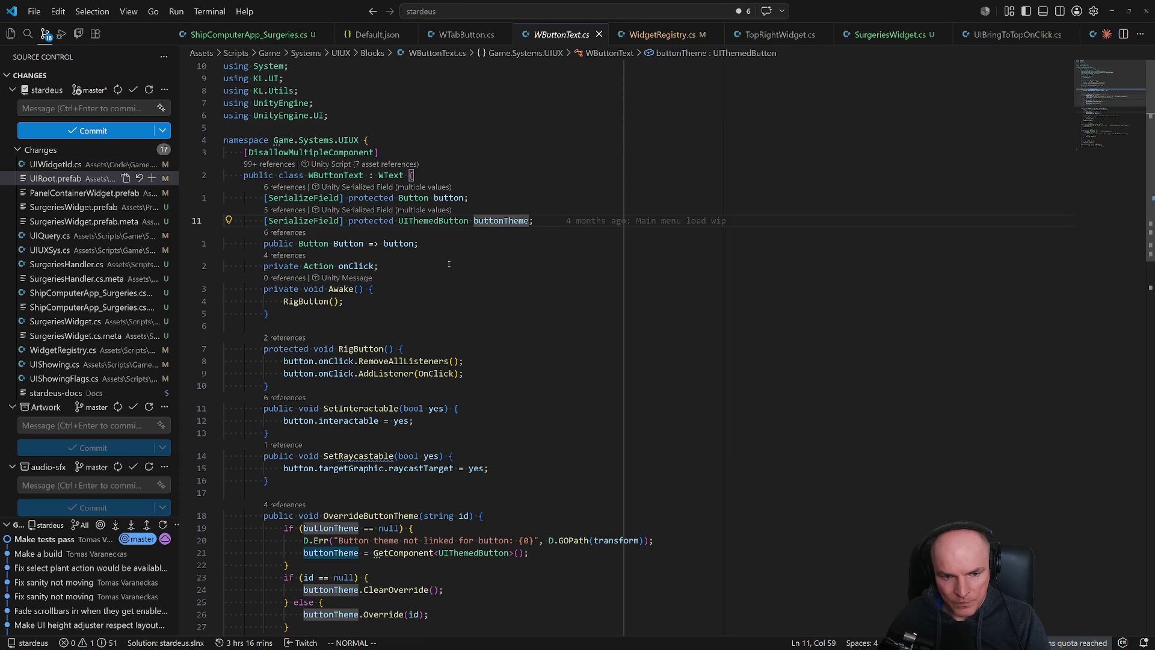
key("ctrl+o")
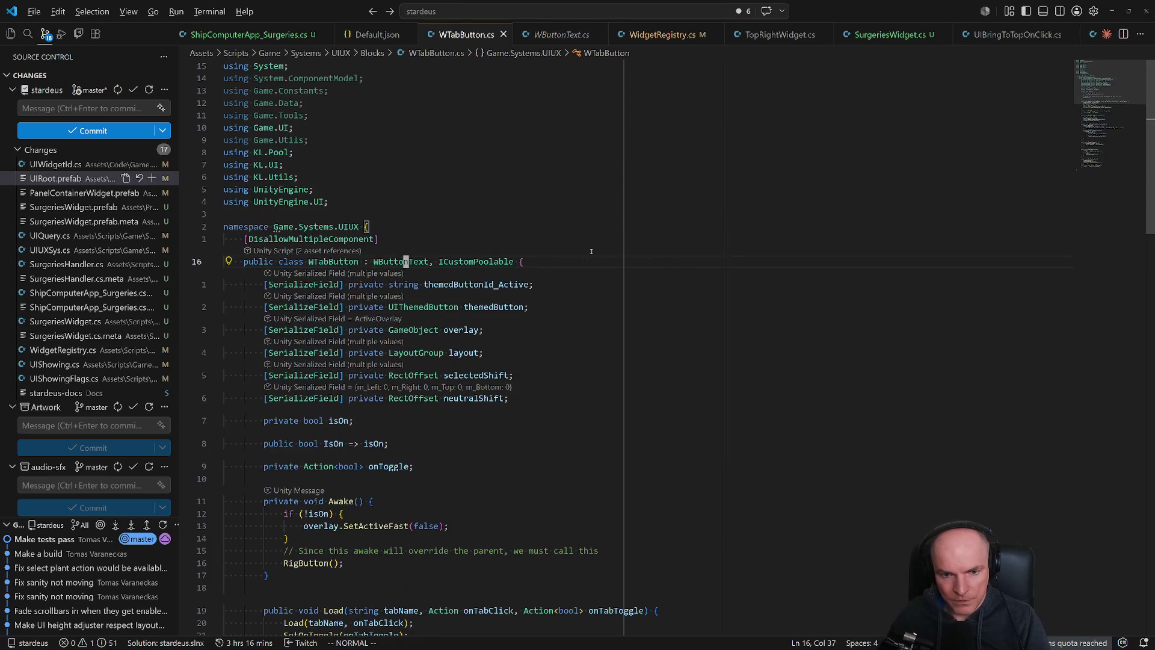
Select the themedButton field declaration in WTabButton.cs, then go back to Unity.
key("alt+Tab")
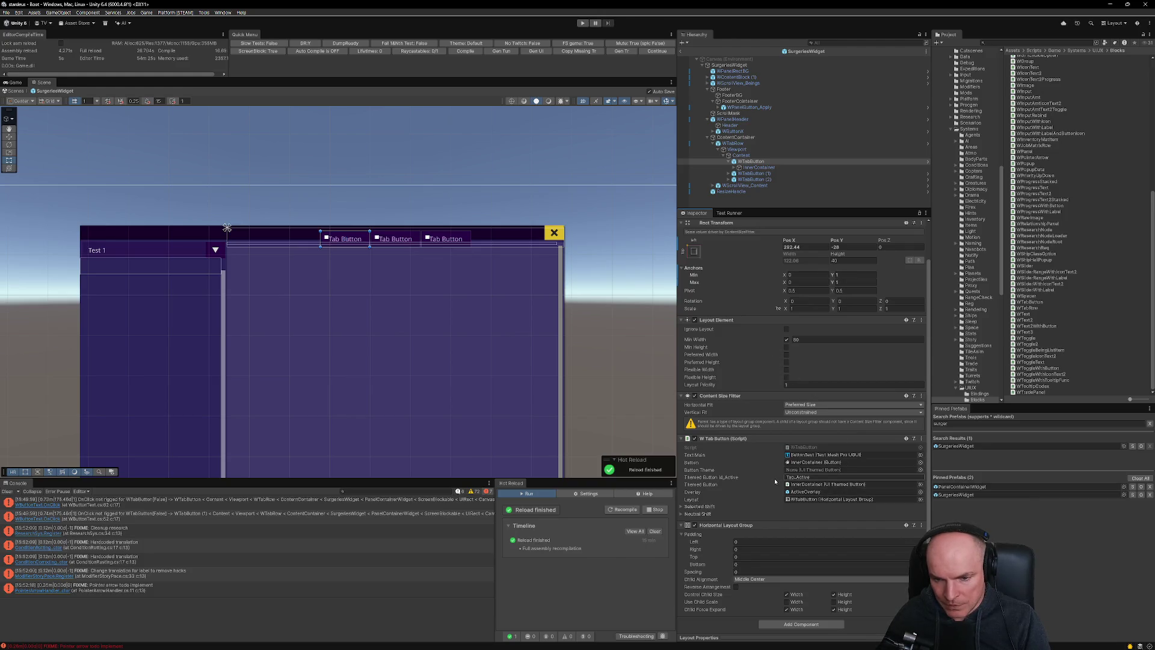
key("alt+Tab")
mouse_move(476, 307)
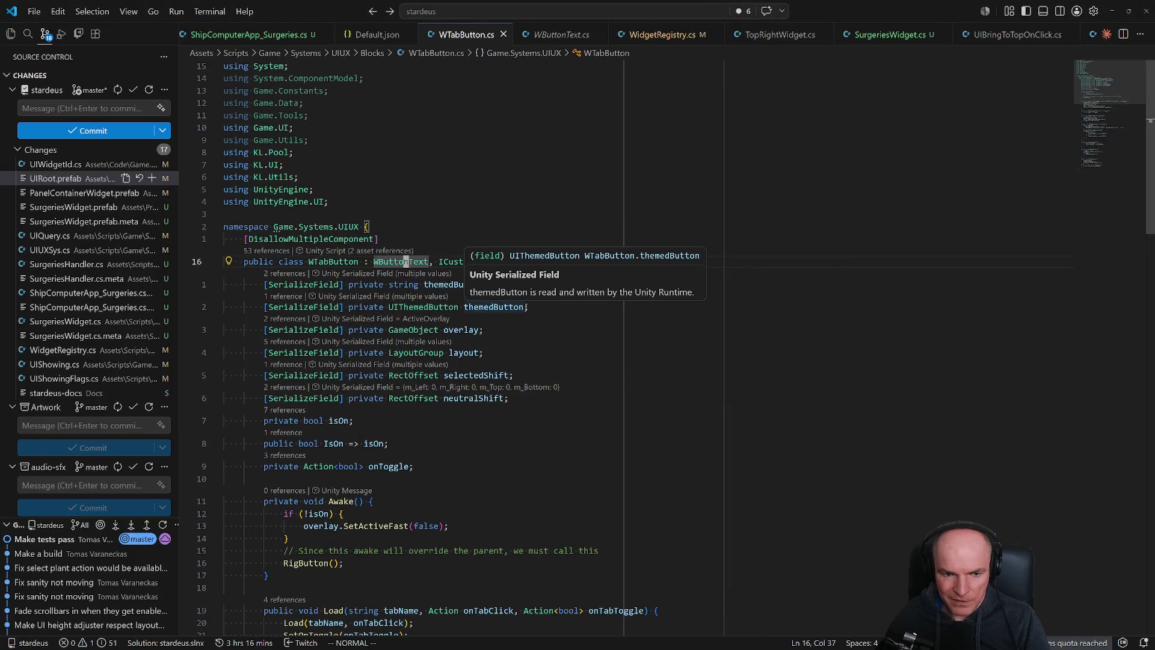
left_click_drag(524, 307, 265, 307)
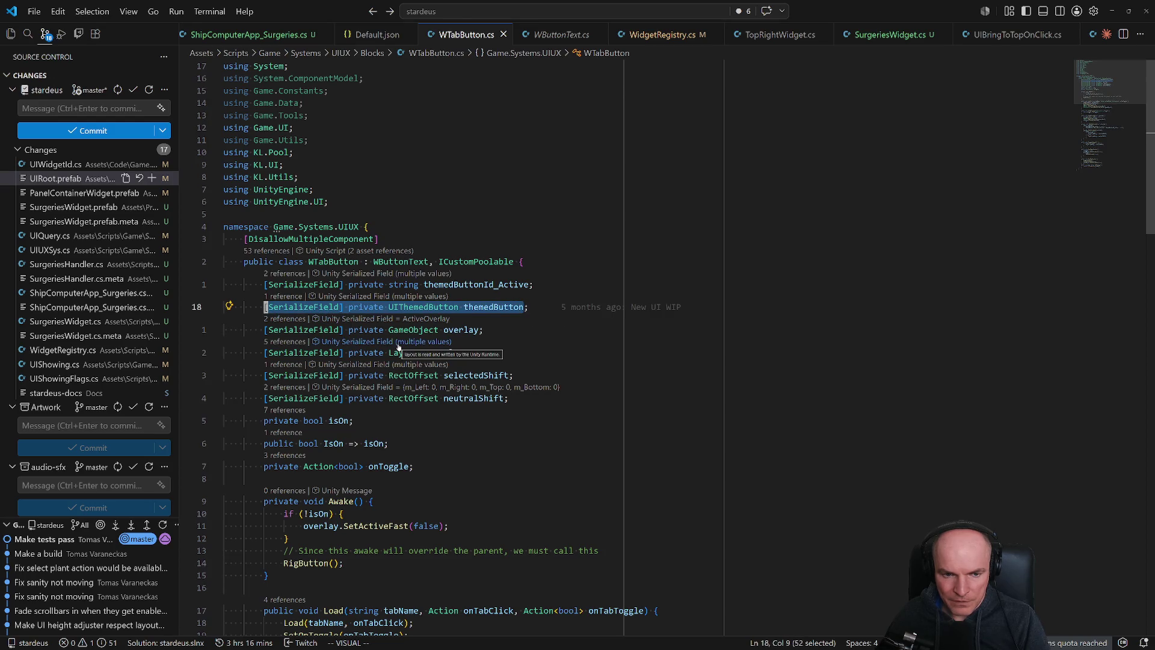
key("alt+Tab")
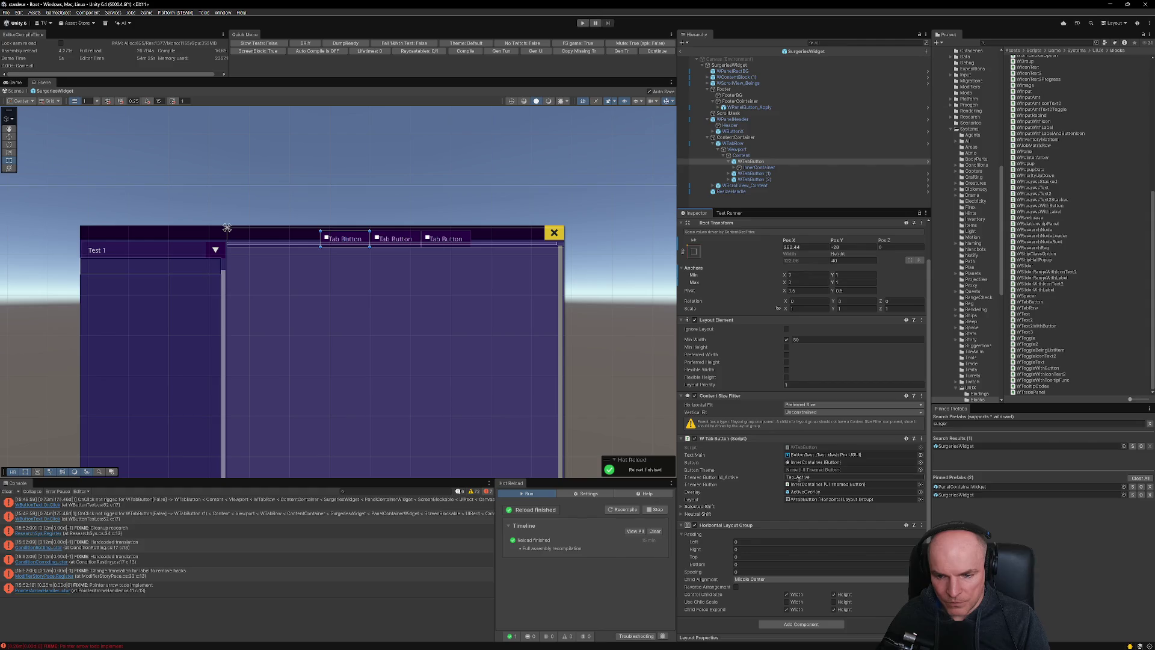
Ping InnerContainer from the Themed Button field and confirm its UI Themed Button config id is Tab.
left_click(809, 488)
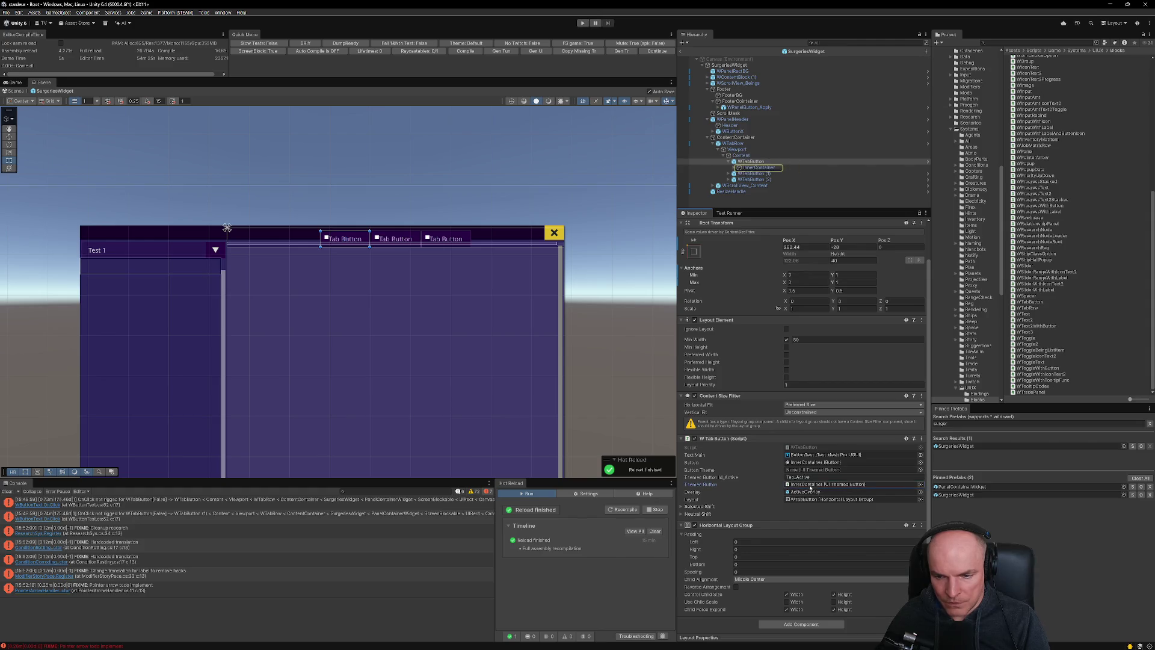
left_click(761, 168)
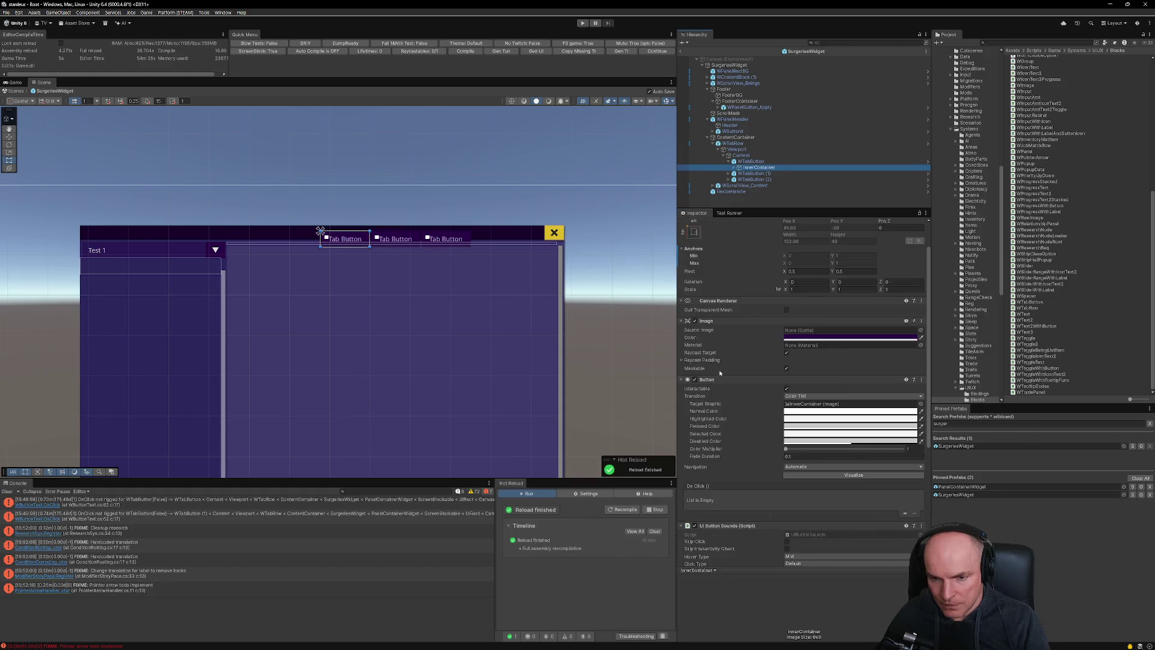
scroll(722, 532, "down", 5)
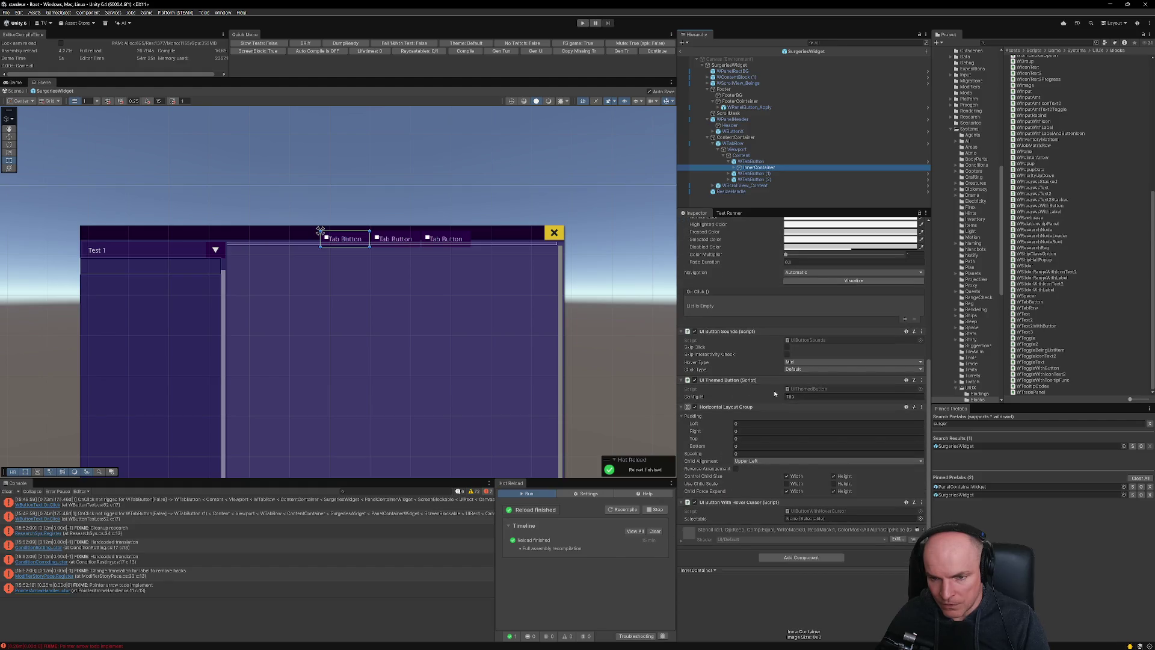
left_click(792, 397)
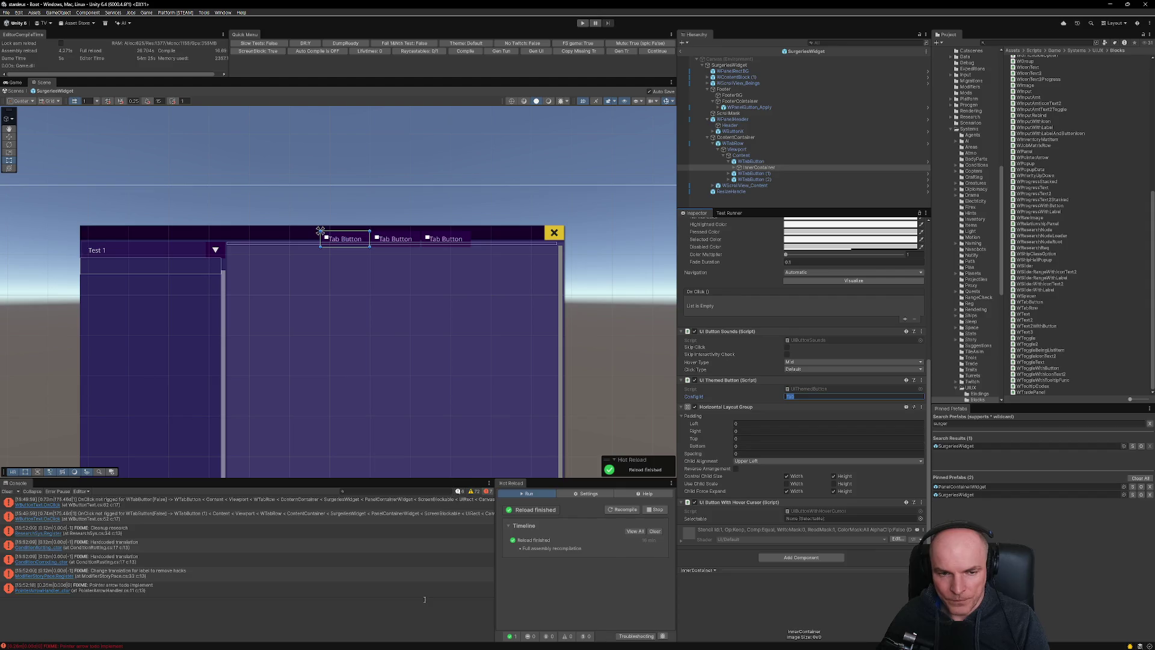
mouse_move(963, 649)
mouse_move(604, 642)
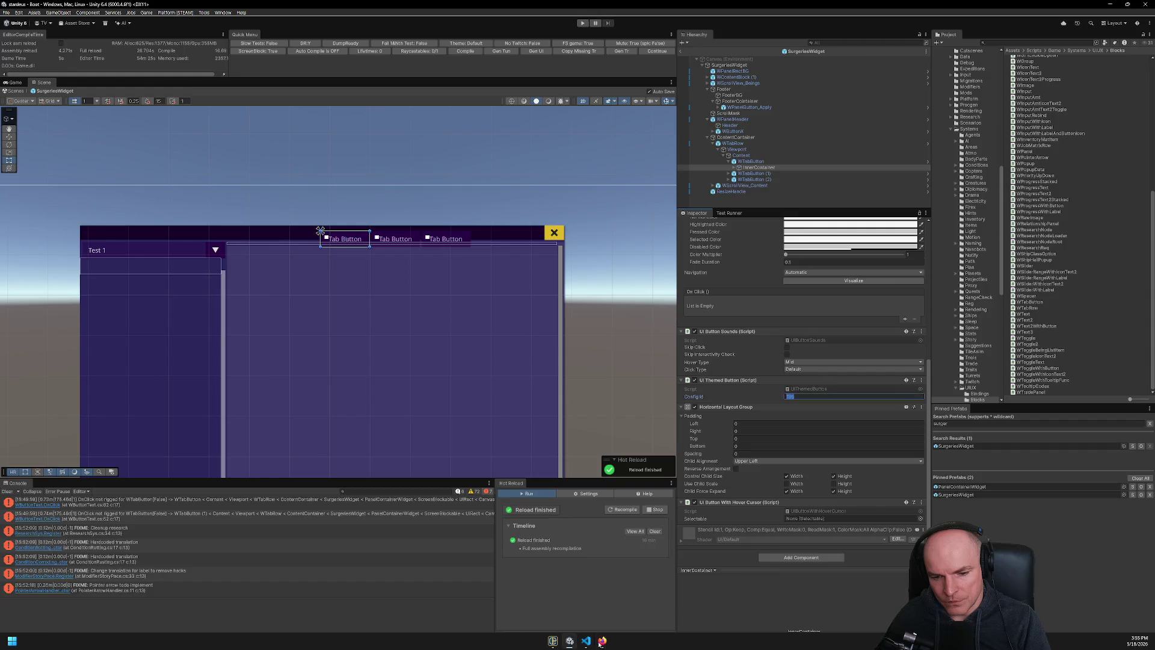
left_click(587, 641)
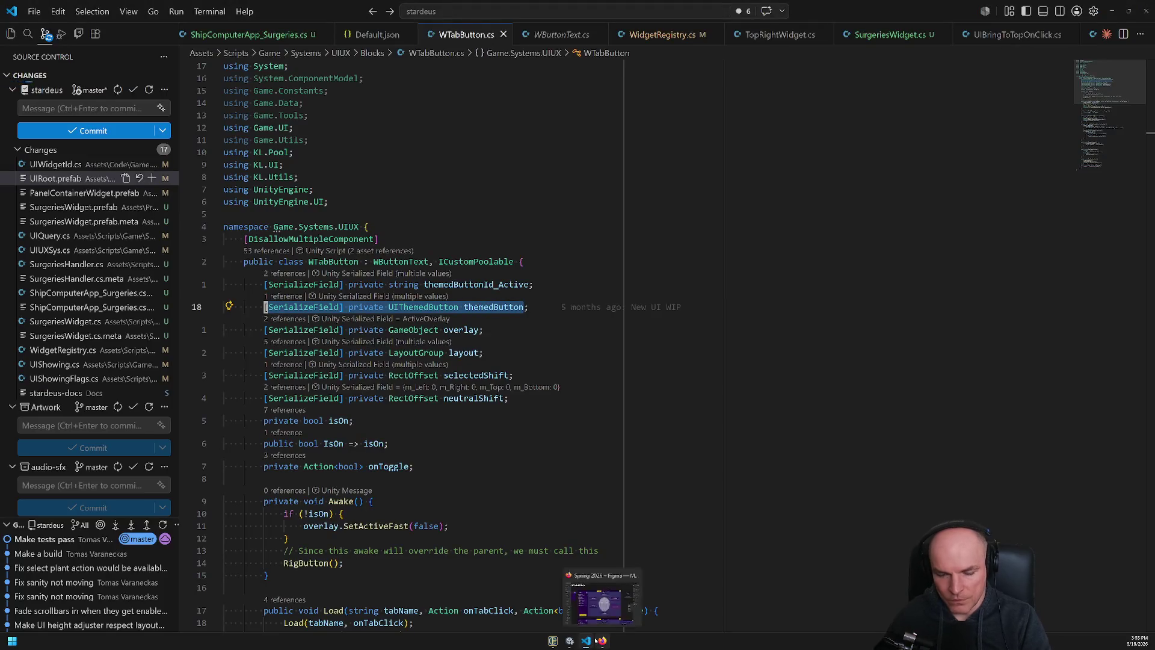
Open Default.json and jump to its Buttons section.
key("ctrl+p")
key("Down")
key("alt+Tab")
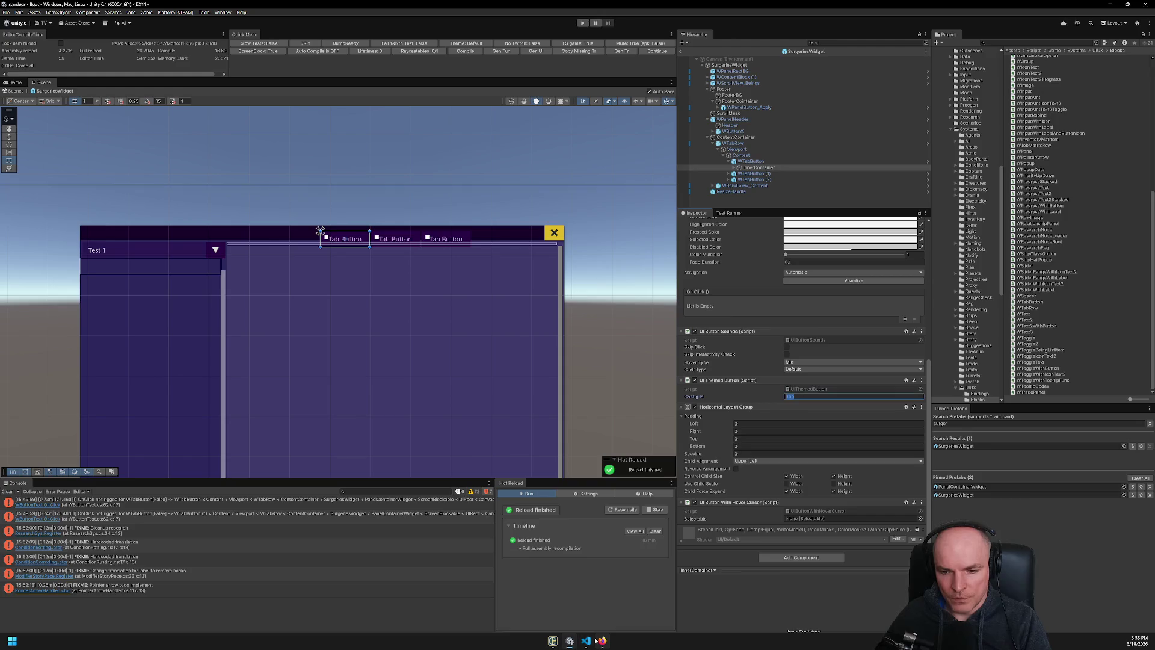
key("alt+Tab")
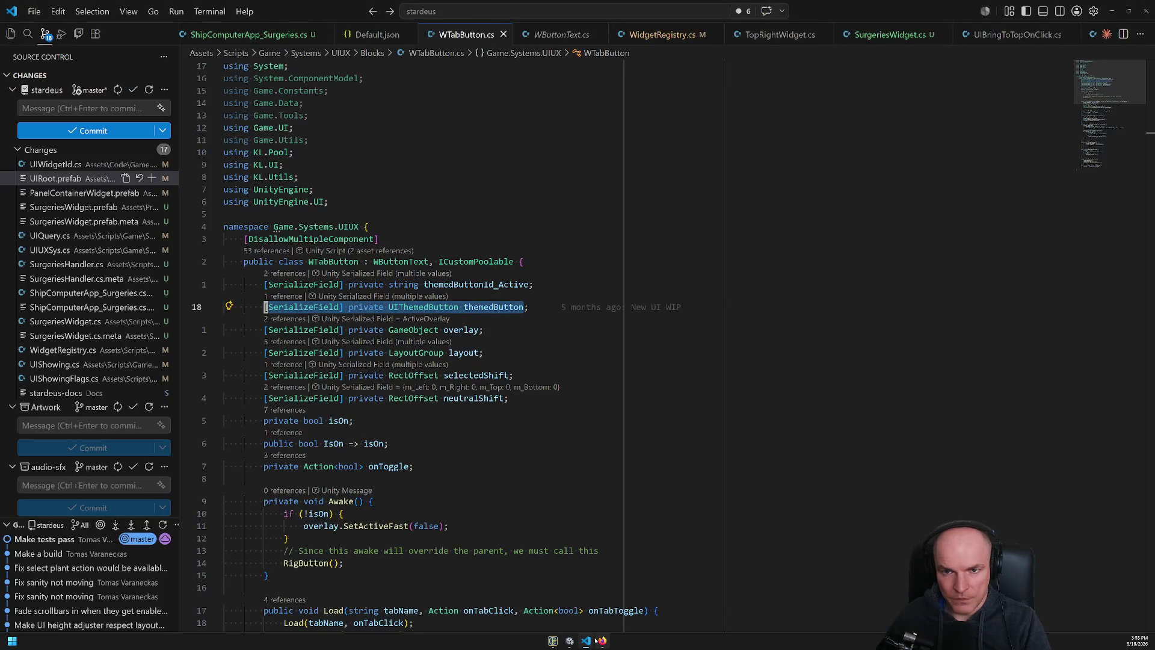
left_click(374, 36)
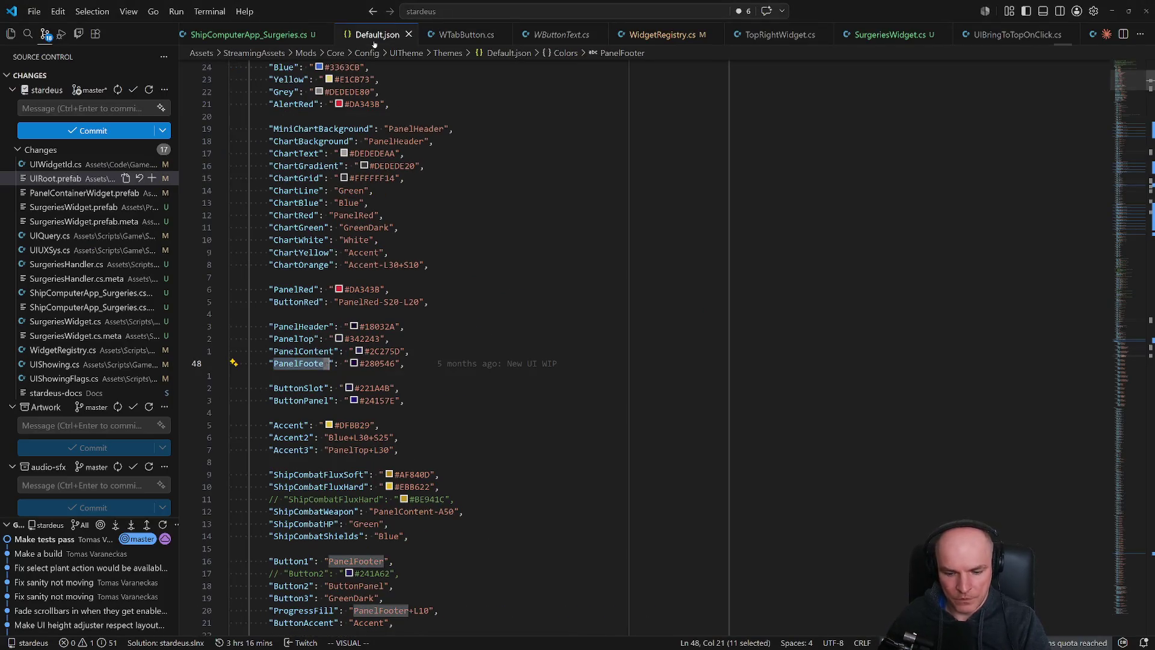
key("ctrl+shift+o")
type("buttons")
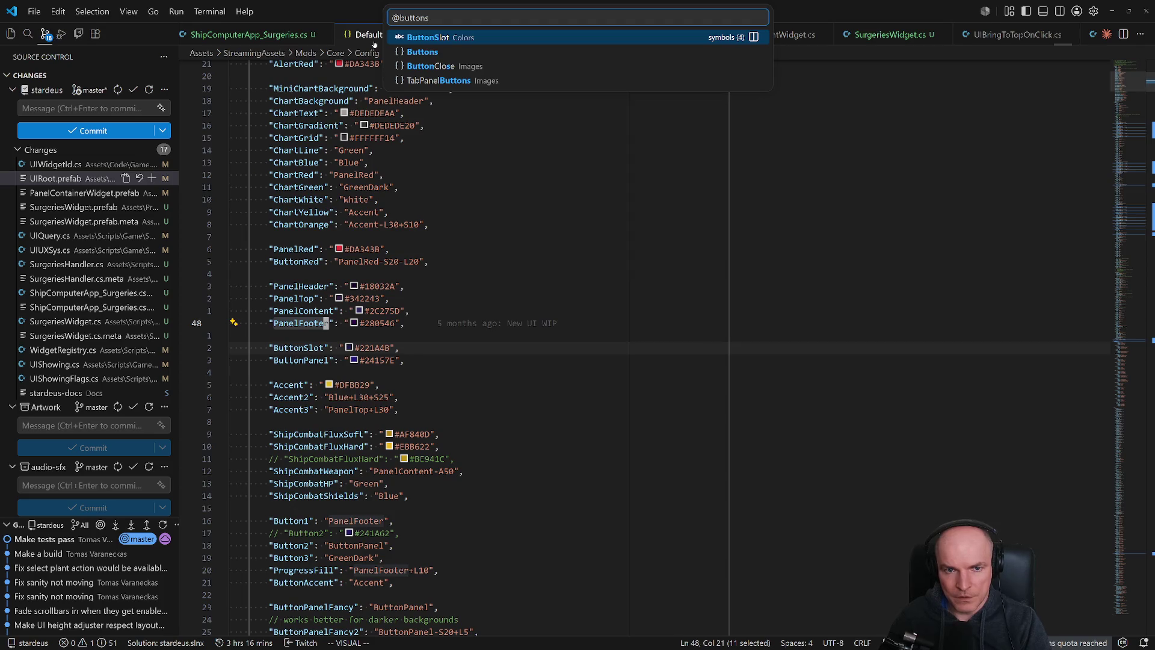
key("Down")
key("Return")
scroll(457, 527, "down", 13)
scroll(448, 519, "down", 15)
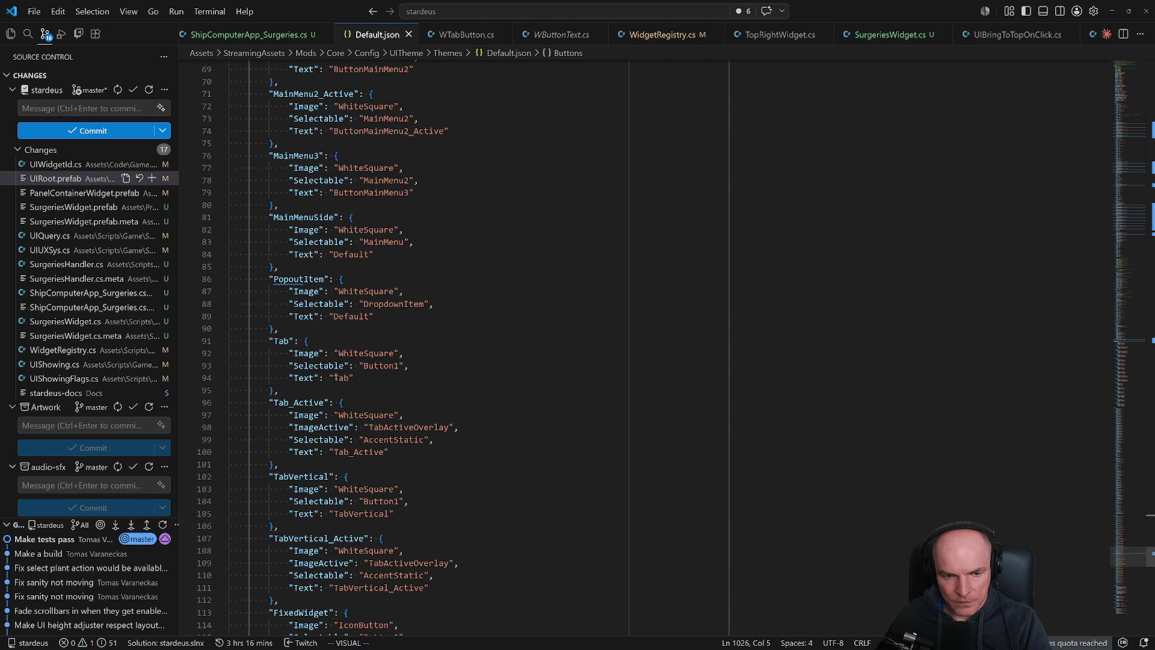
scroll(337, 378, "down", 2)
Duplicate the five-line Tab button block and rename the copy to Tab2.
left_click(290, 284)
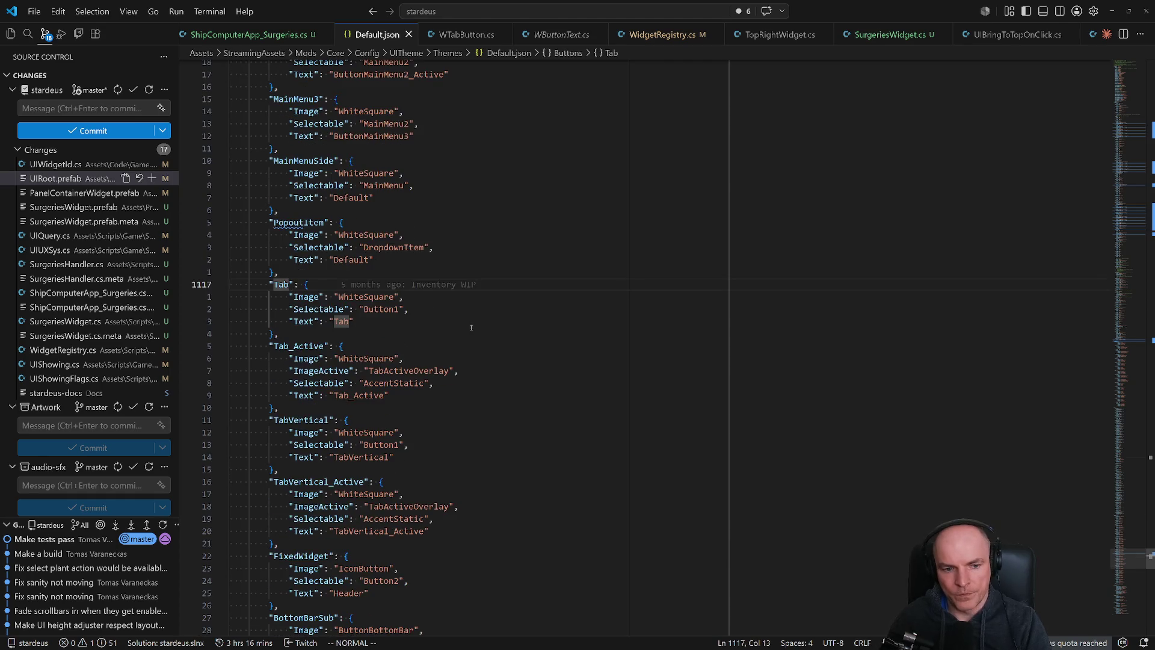
key("shift+v")
key("j")
key("j")
key("j")
key("y")
key("k")
key("j")
key("j")
key("j")
key("p")
key("l")
key("l")
key("l")
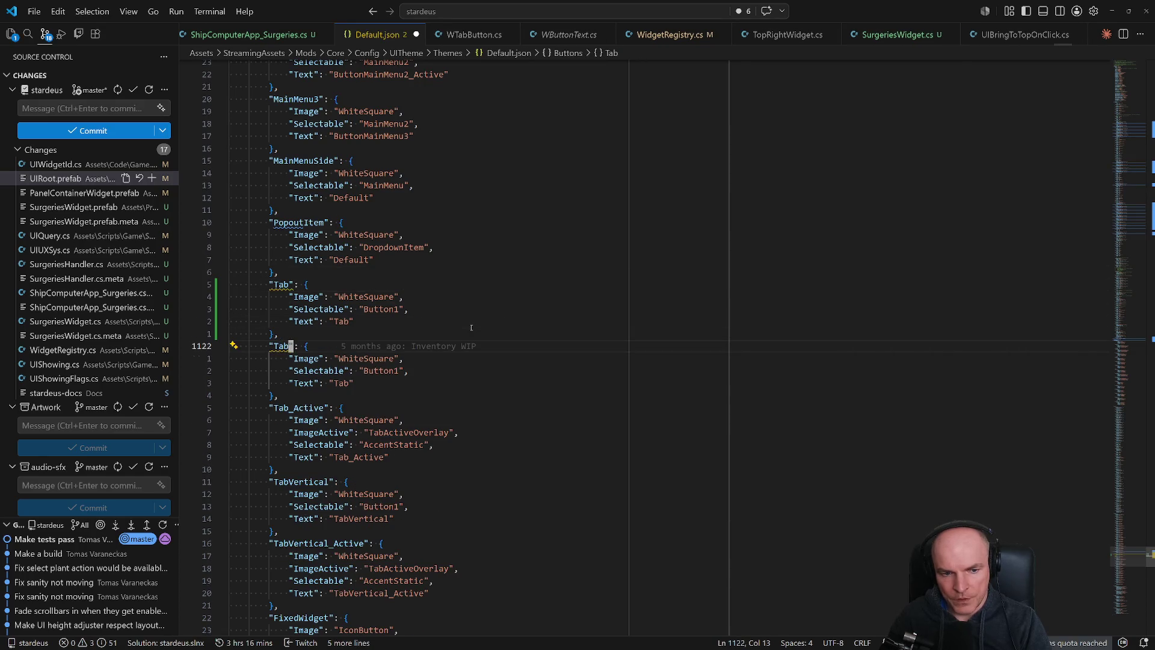
type("i2")
key("Escape")
key("j")
key("j")
key("j")
Change Tab2's selectable from Button1 to Button2.
key("k")
key("w")
key("w")
key("w")
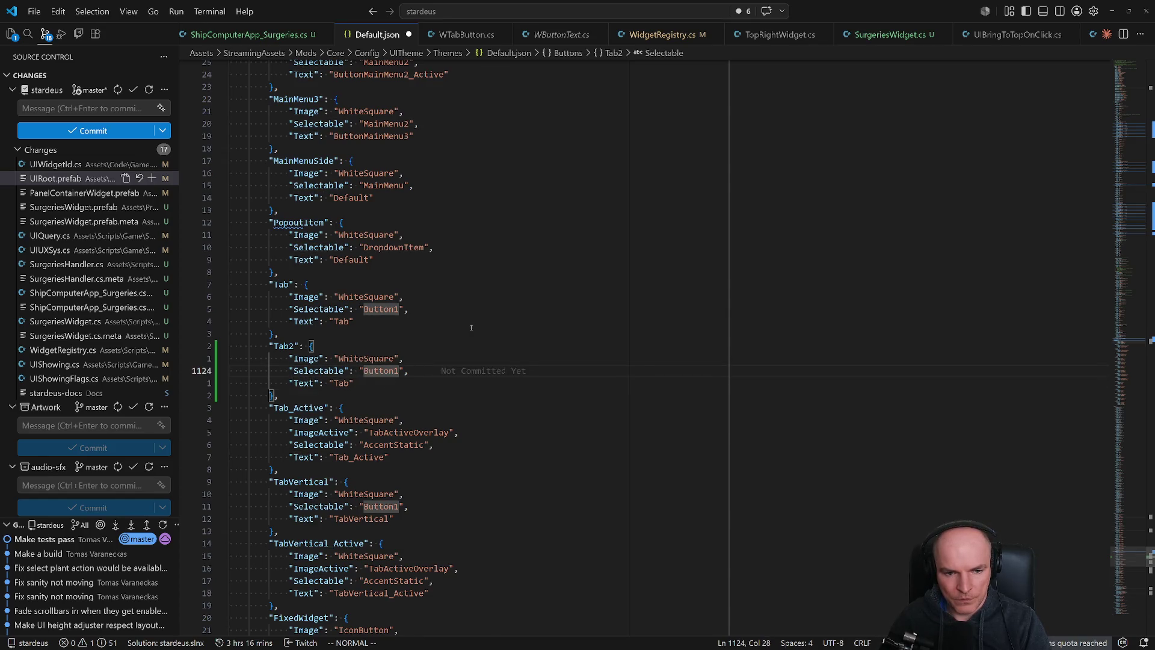
key("numbersign")
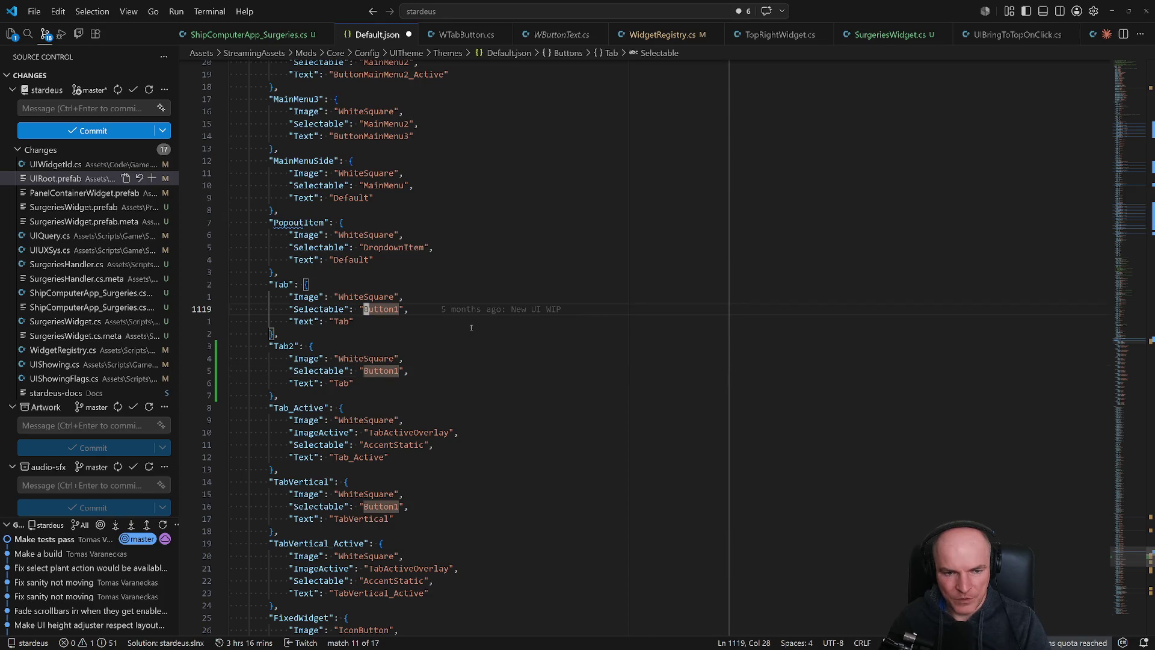
key("5")
key("j")
key("e")
key("r")
key("2")
key("ctrl+s")
key("ctrl+shift+o")
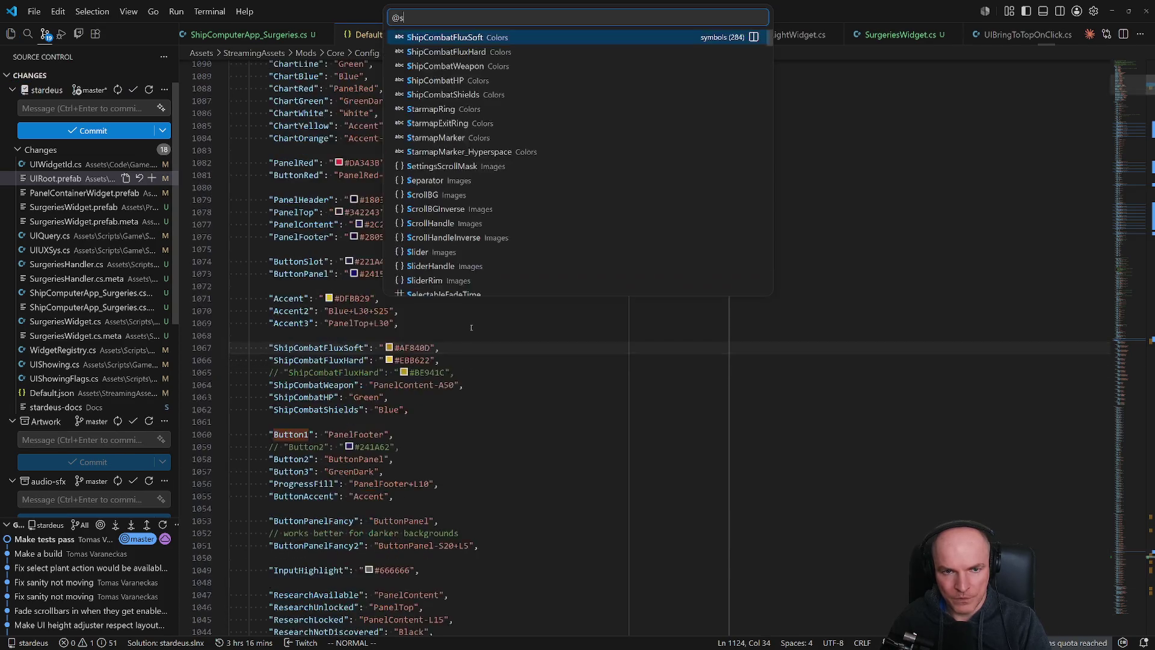
type("selecta")
key("Return")
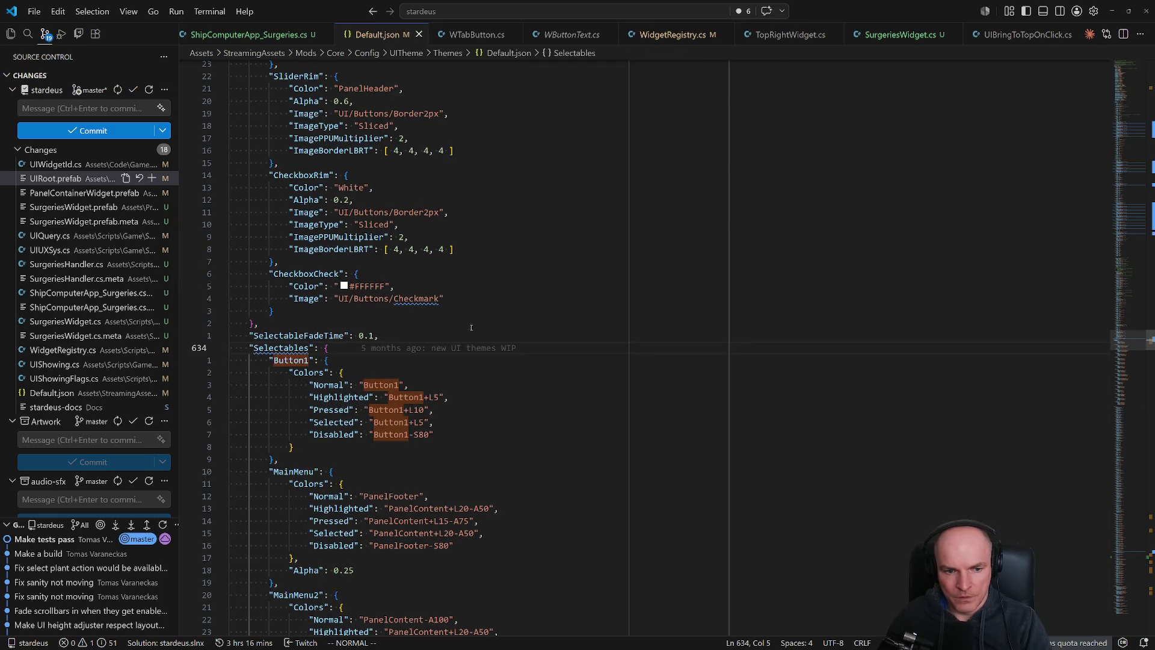
key("ctrl+shift+o")
type("button2")
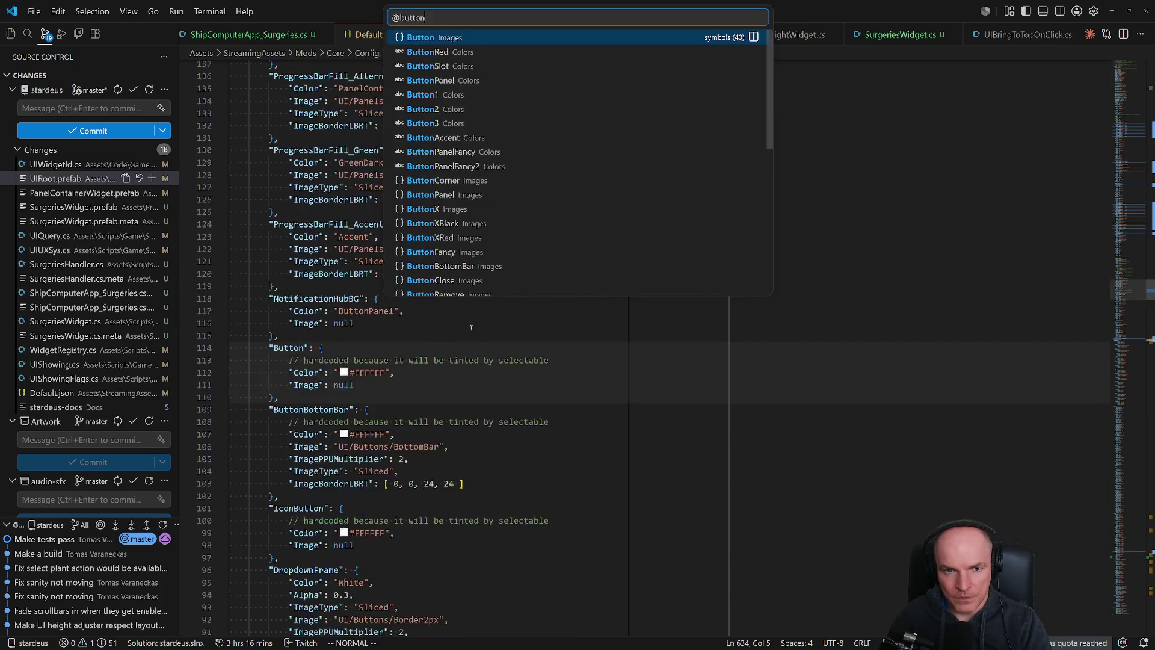
key("Return")
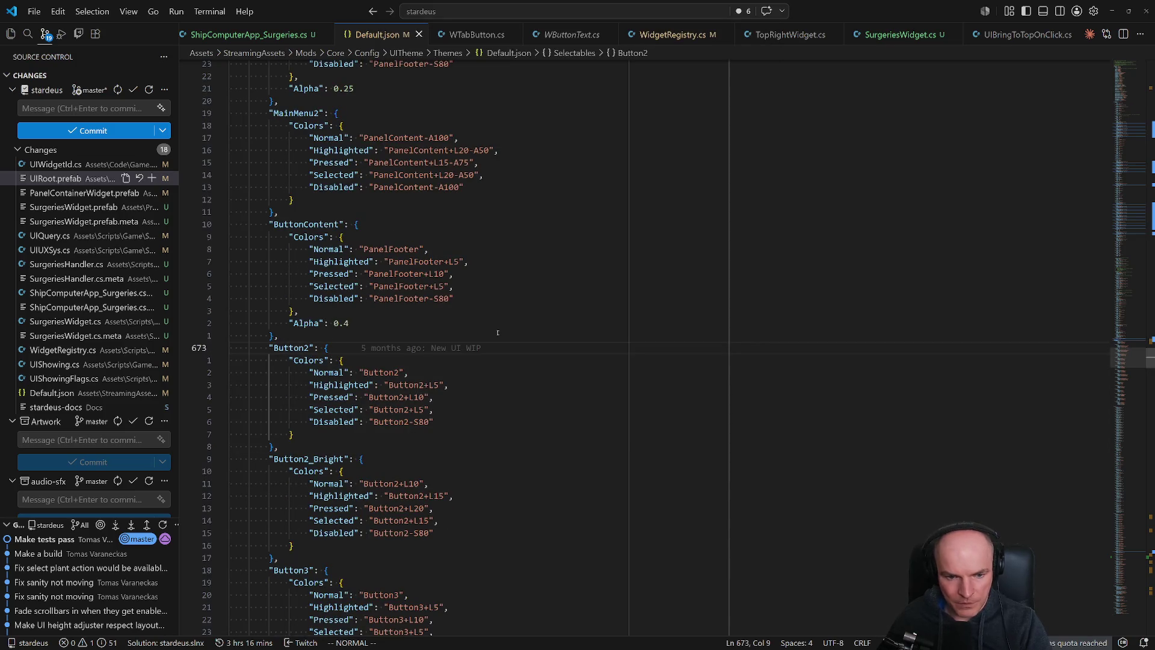
left_click(396, 376)
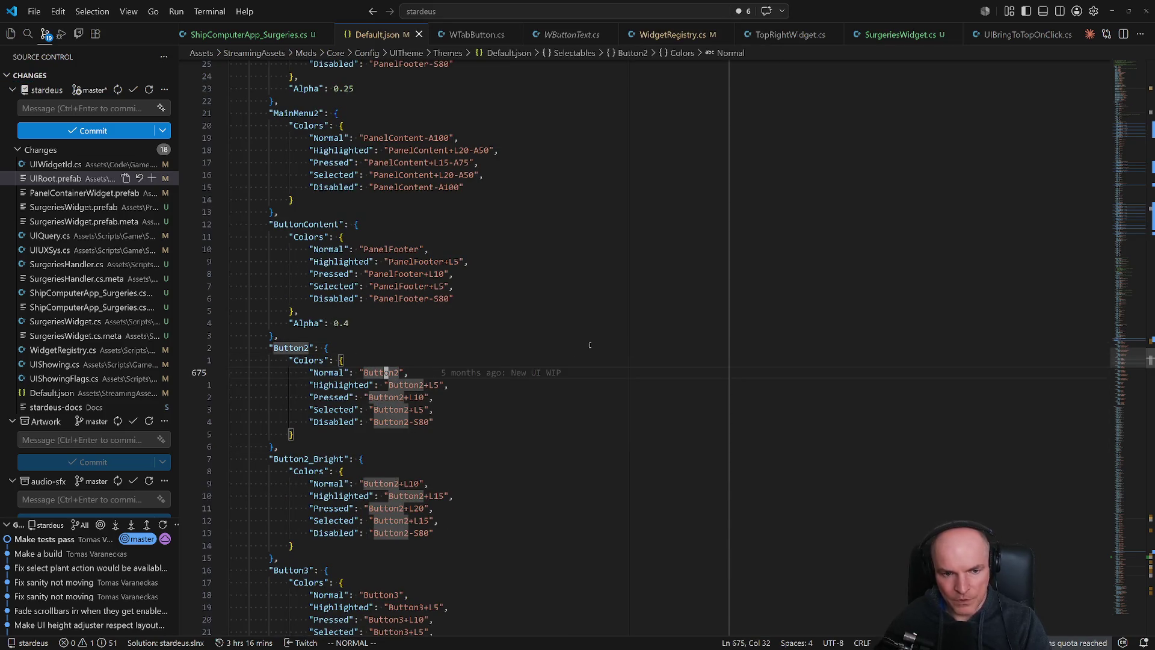
key("ctrl+shift+o")
type("color")
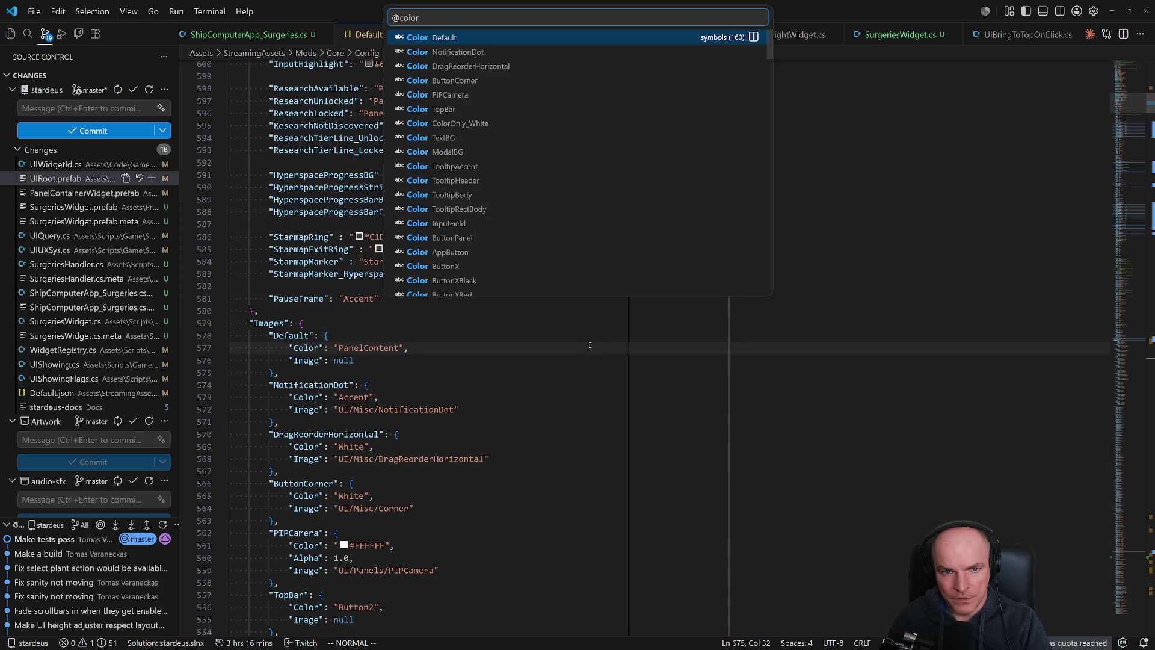
key("BackSpace")
type("s/b")
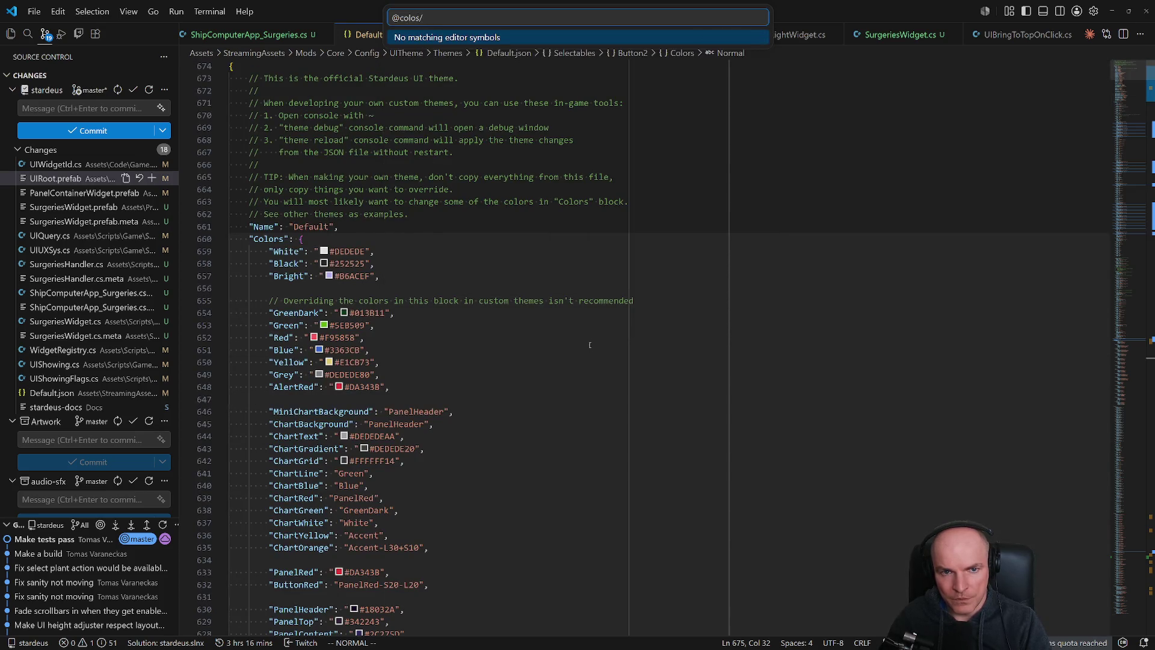
key("BackSpace")
key("Down")
key("Down")
key("Down")
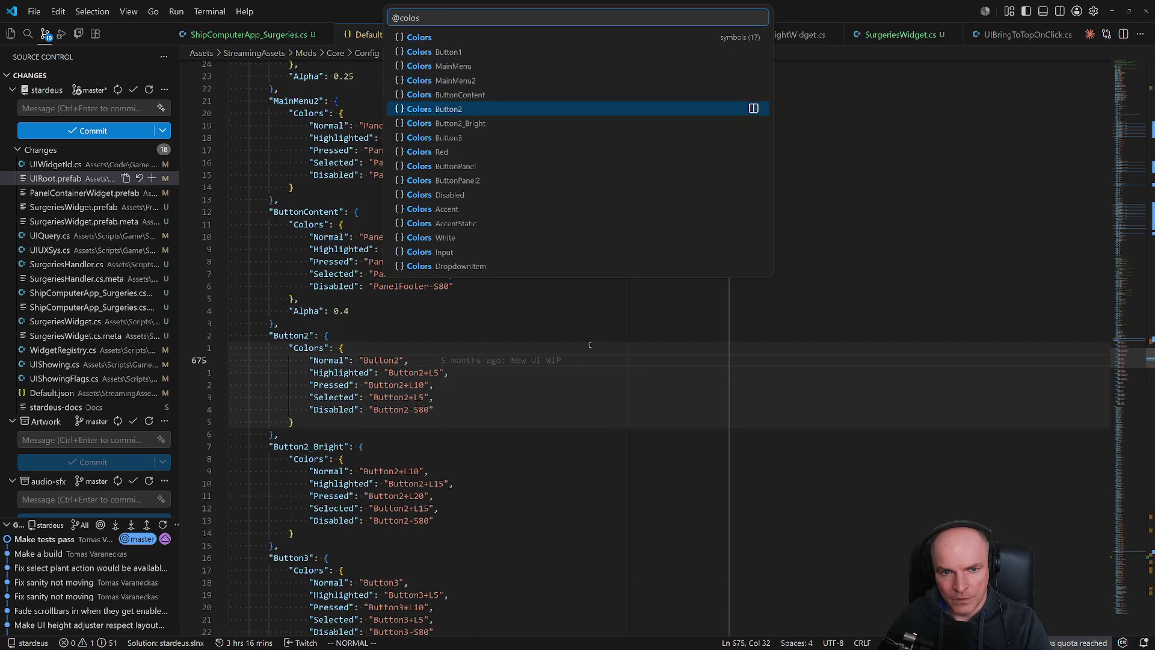
key("Return")
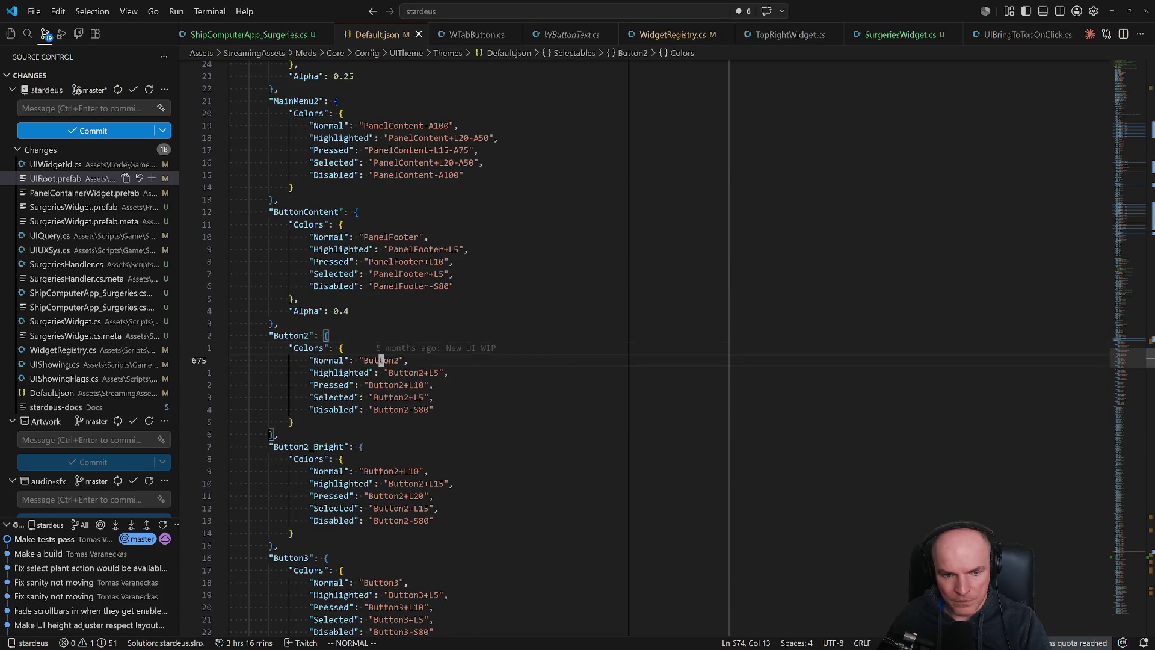
left_click(381, 360)
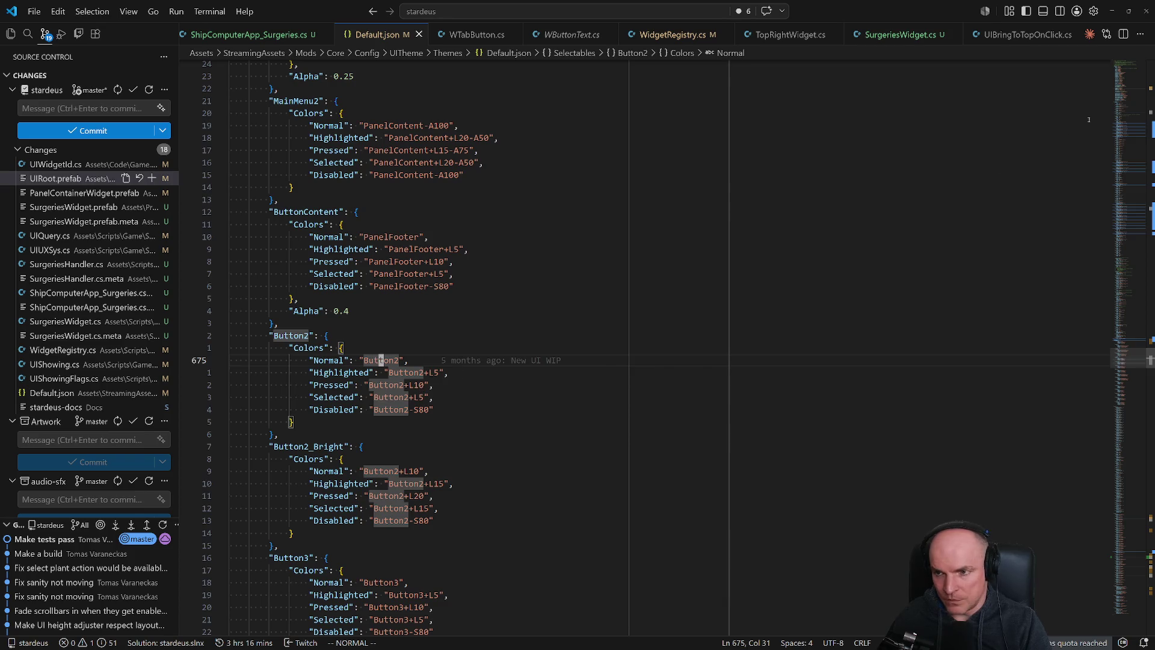
scroll(415, 337, "up", 10)
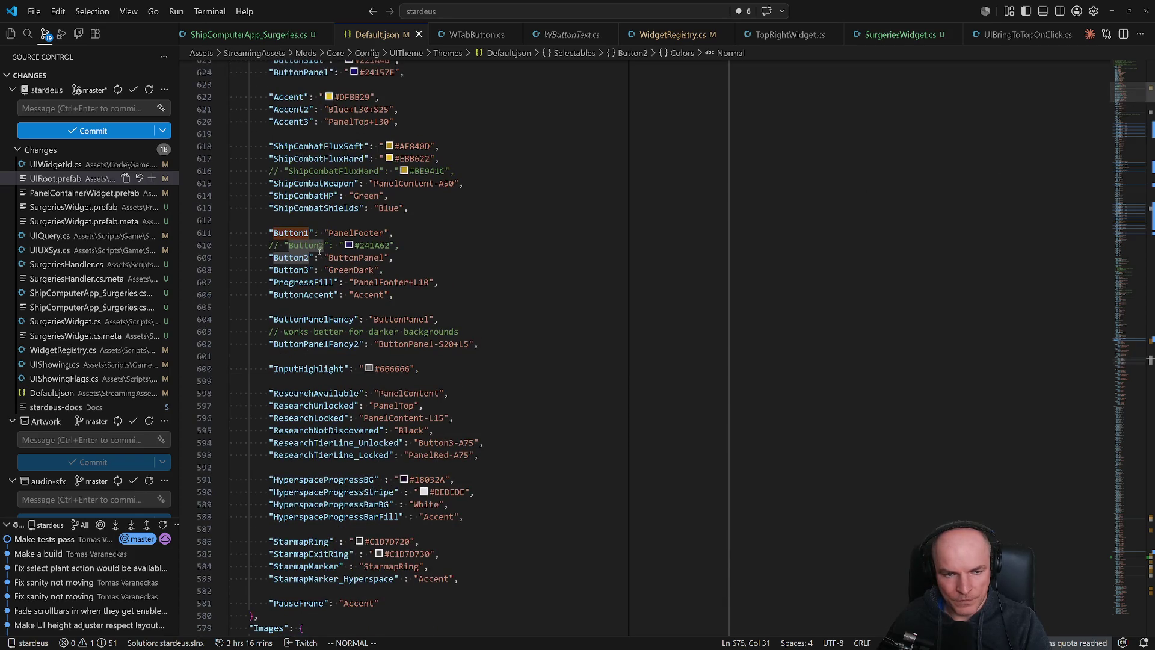
left_click(355, 258)
key("z")
key("z")
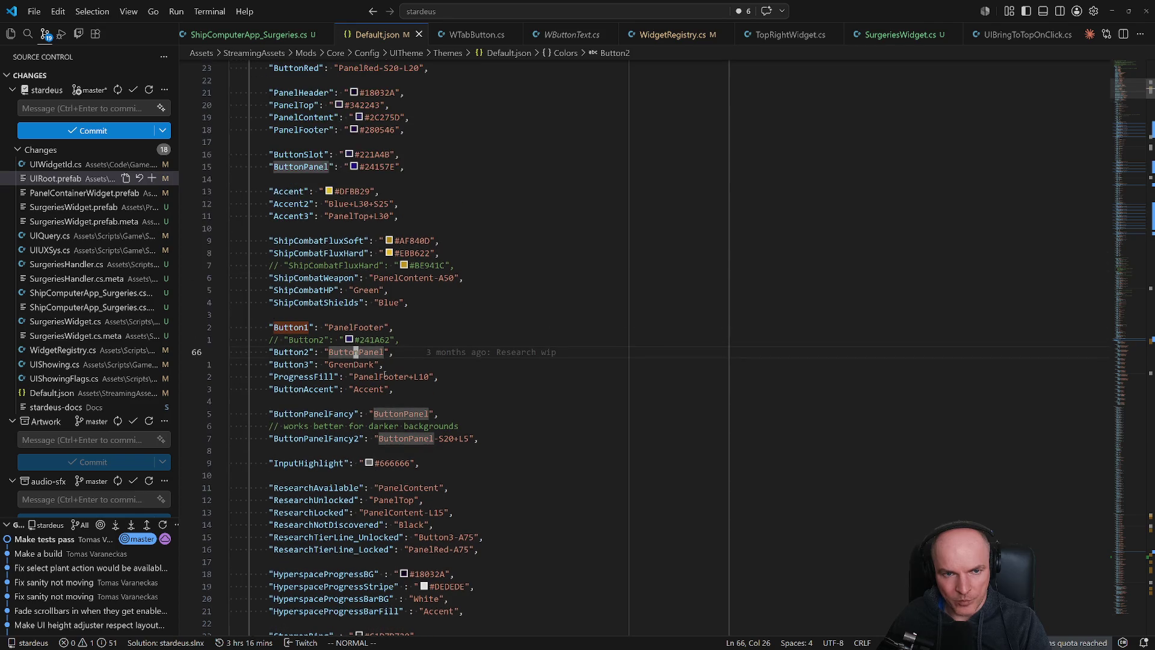
left_click(375, 166)
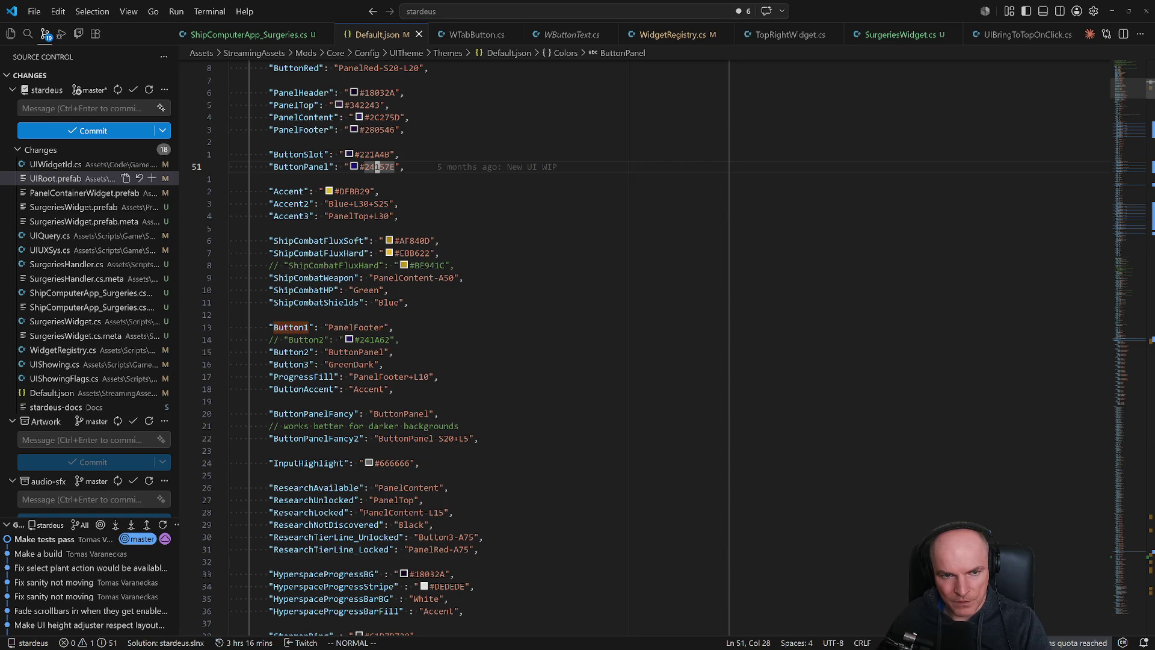
left_click(292, 129)
mouse_move(356, 134)
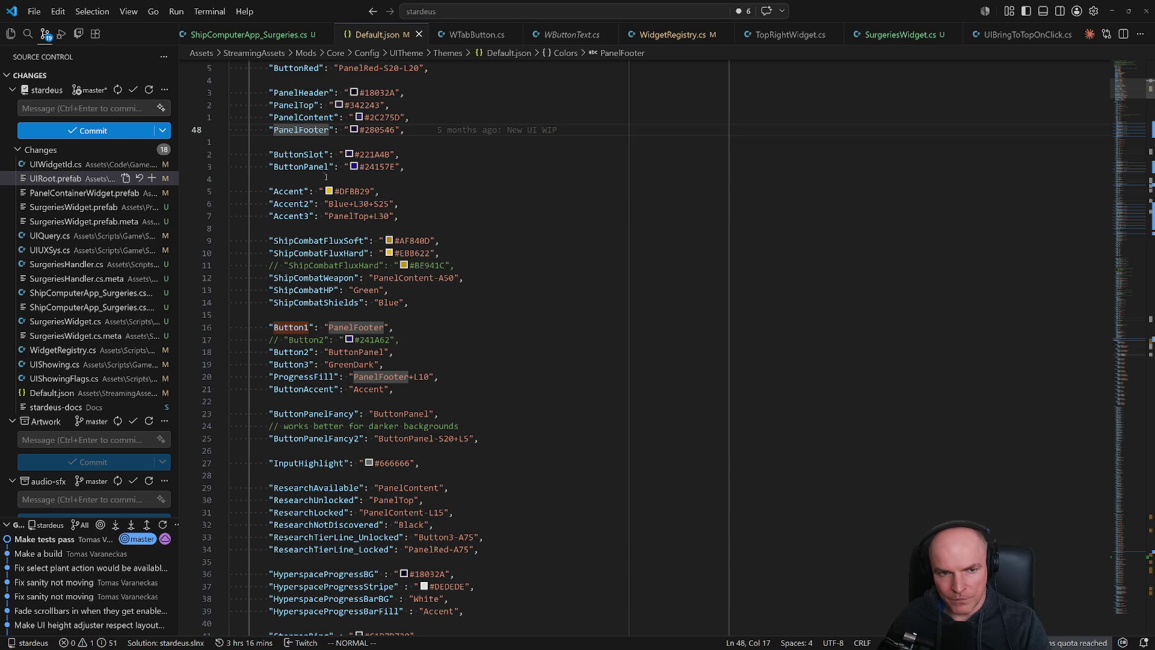
left_click(1149, 351)
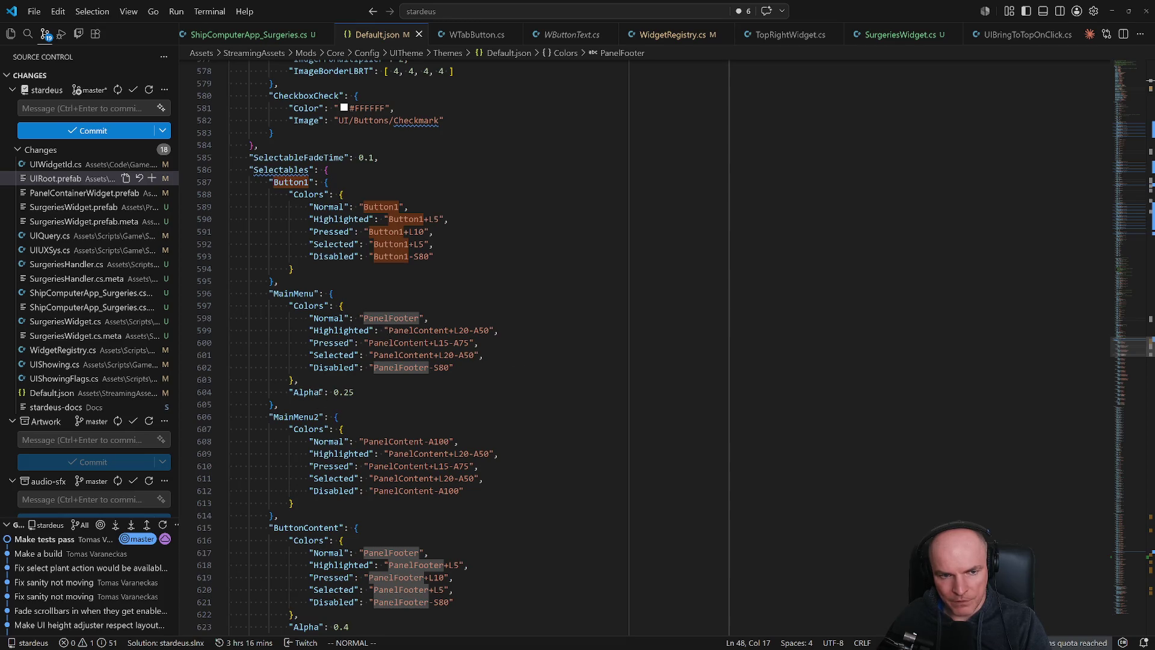
scroll(416, 538, "down", 3)
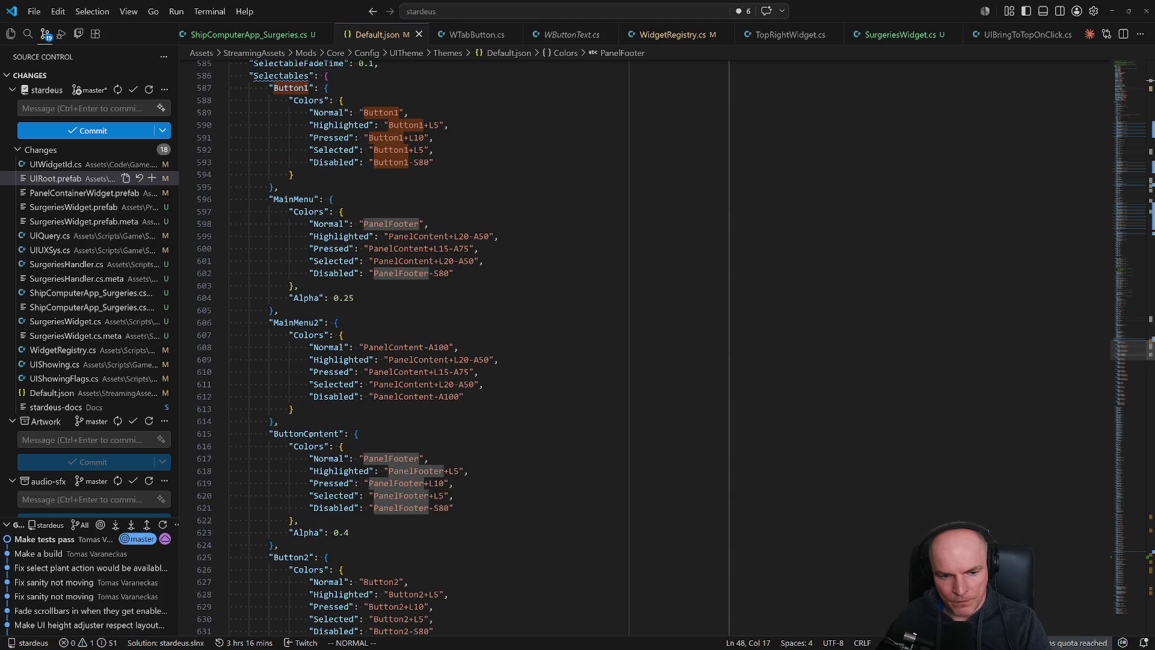
scroll(364, 544, "down", 9)
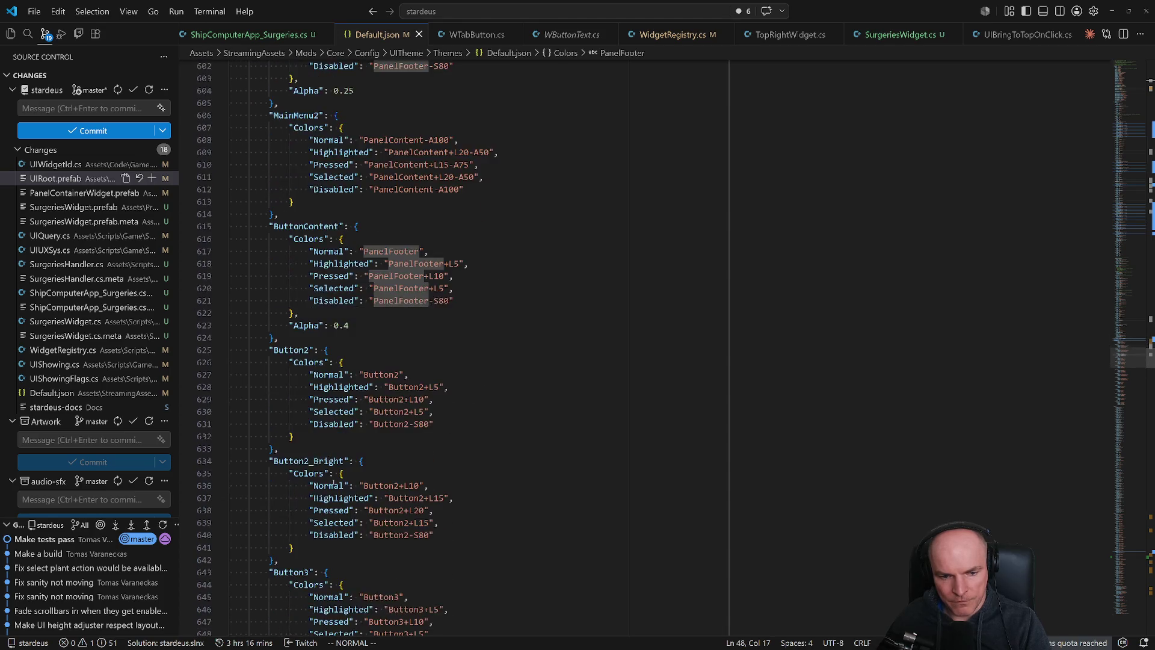
scroll(340, 493, "down", 4)
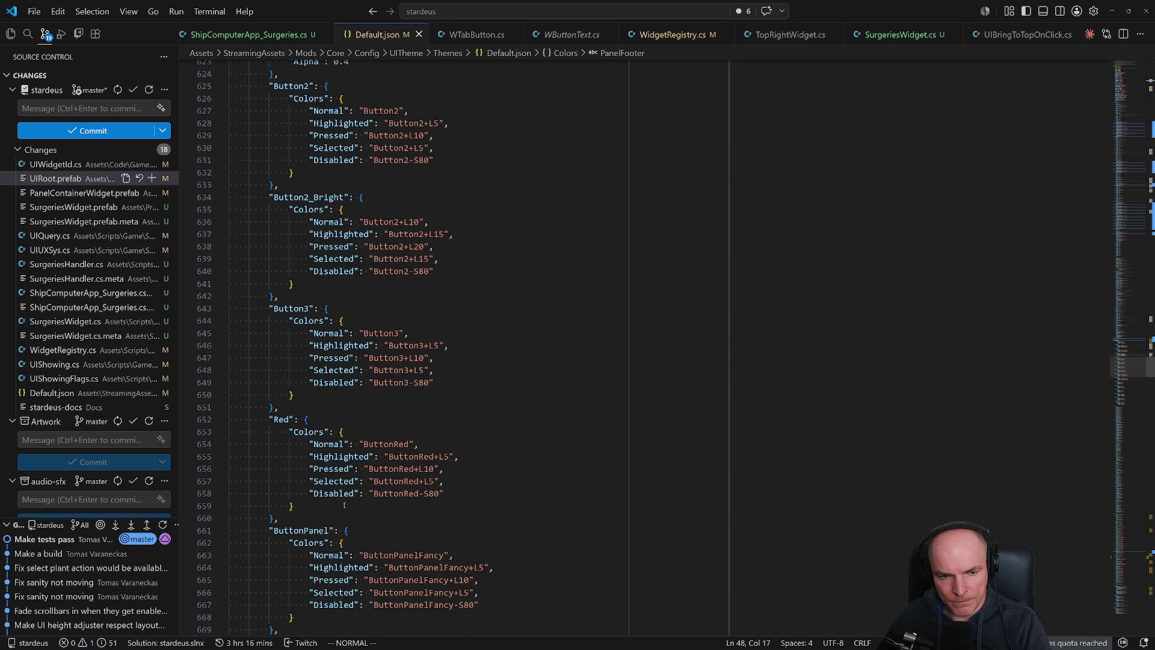
scroll(345, 505, "down", 2)
scroll(345, 504, "down", 7)
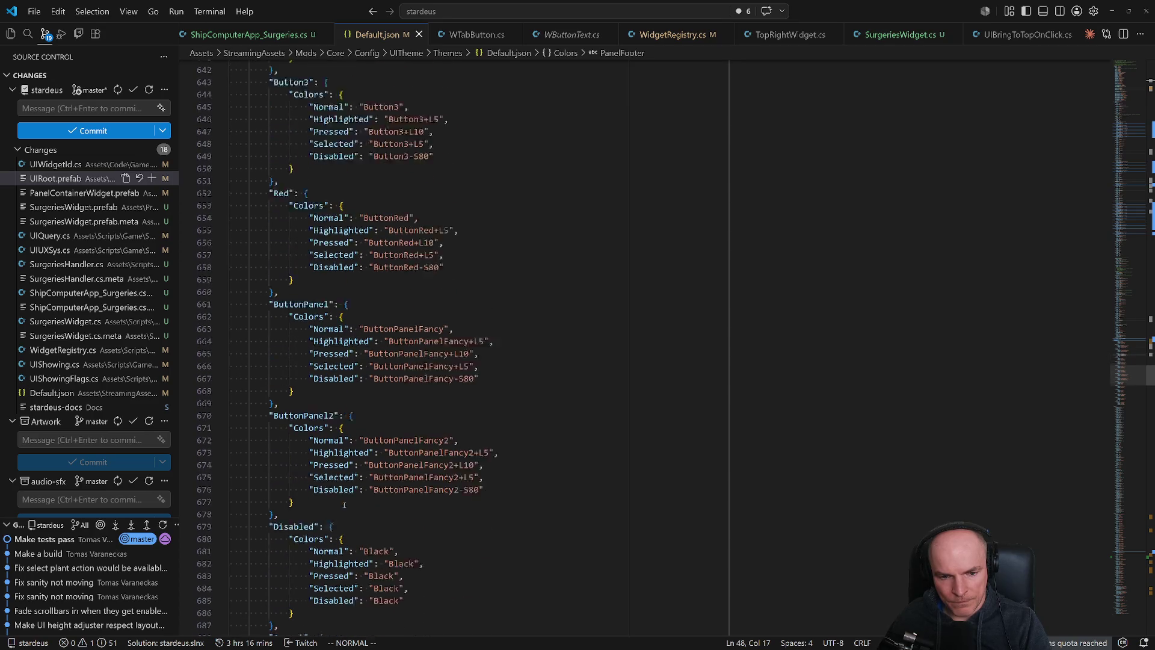
scroll(345, 505, "down", 3)
scroll(337, 481, "up", 18)
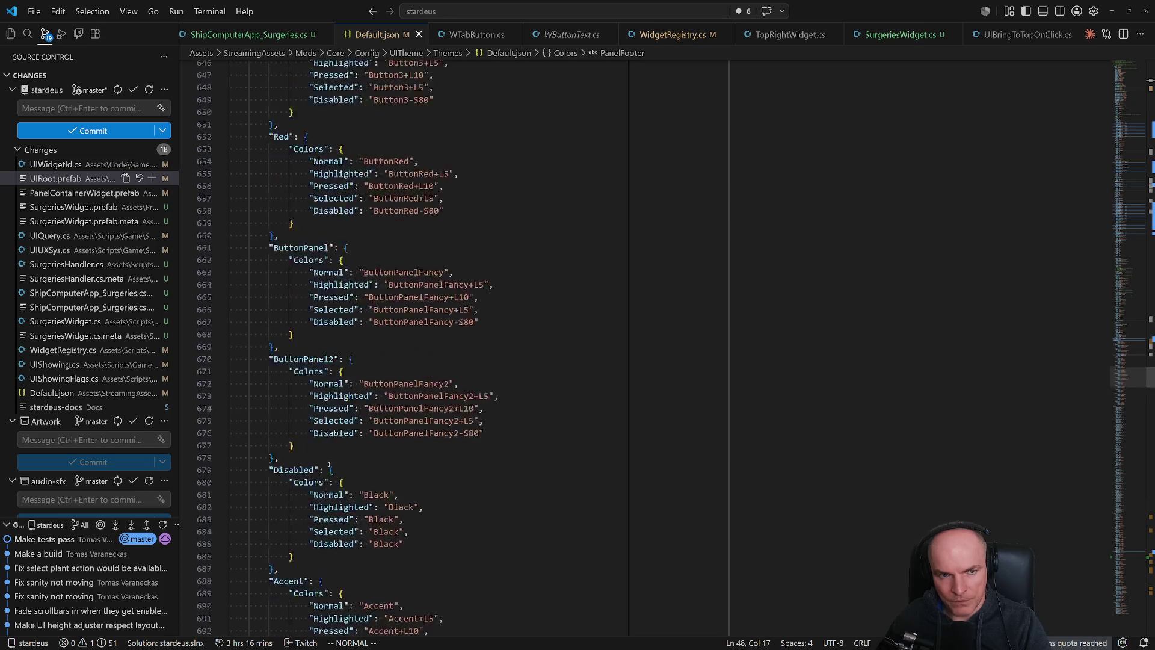
scroll(329, 450, "up", 7)
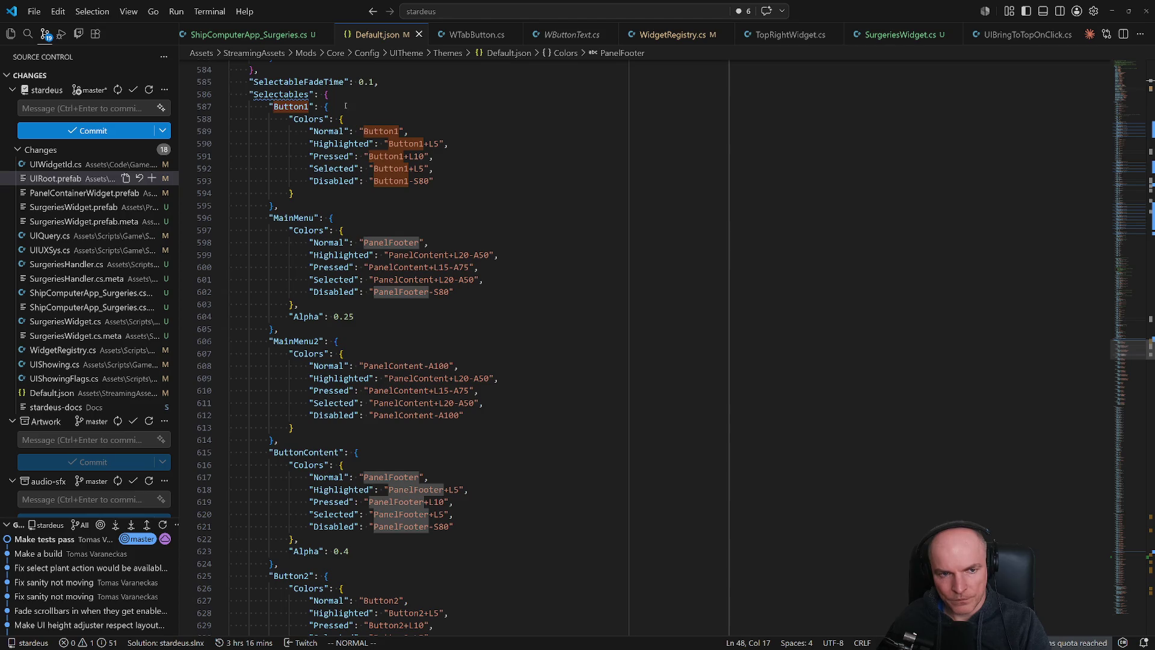
Duplicate the Button1 selectable style block below itself.
left_click(361, 106)
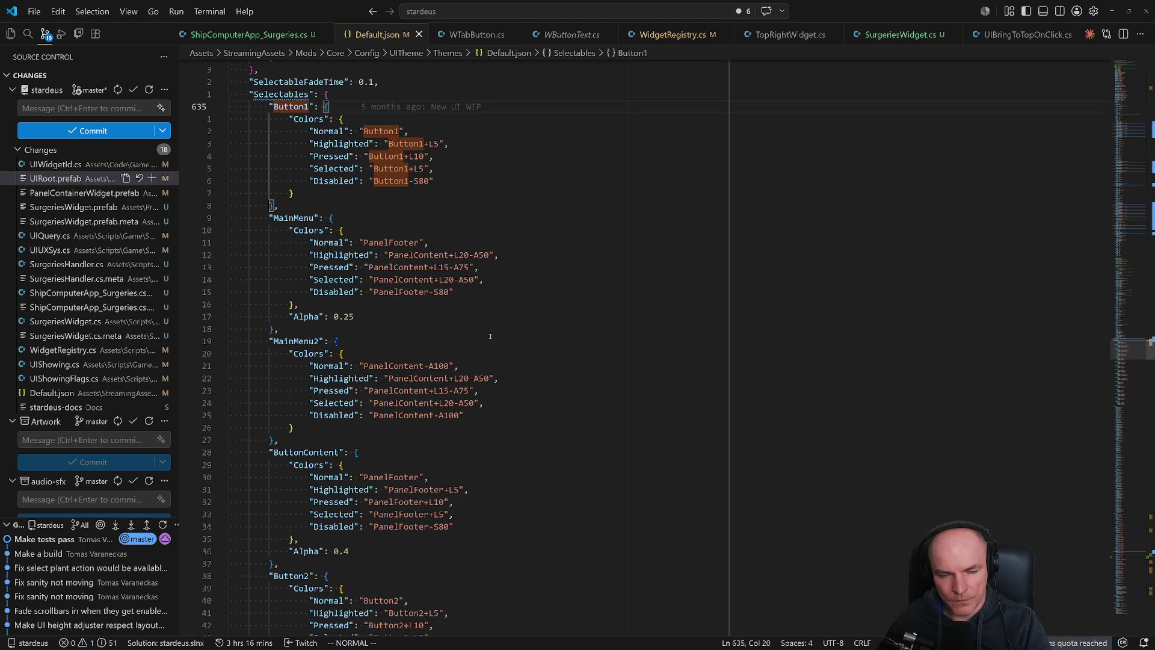
scroll(491, 337, "down", 3)
scroll(491, 341, "up", 2)
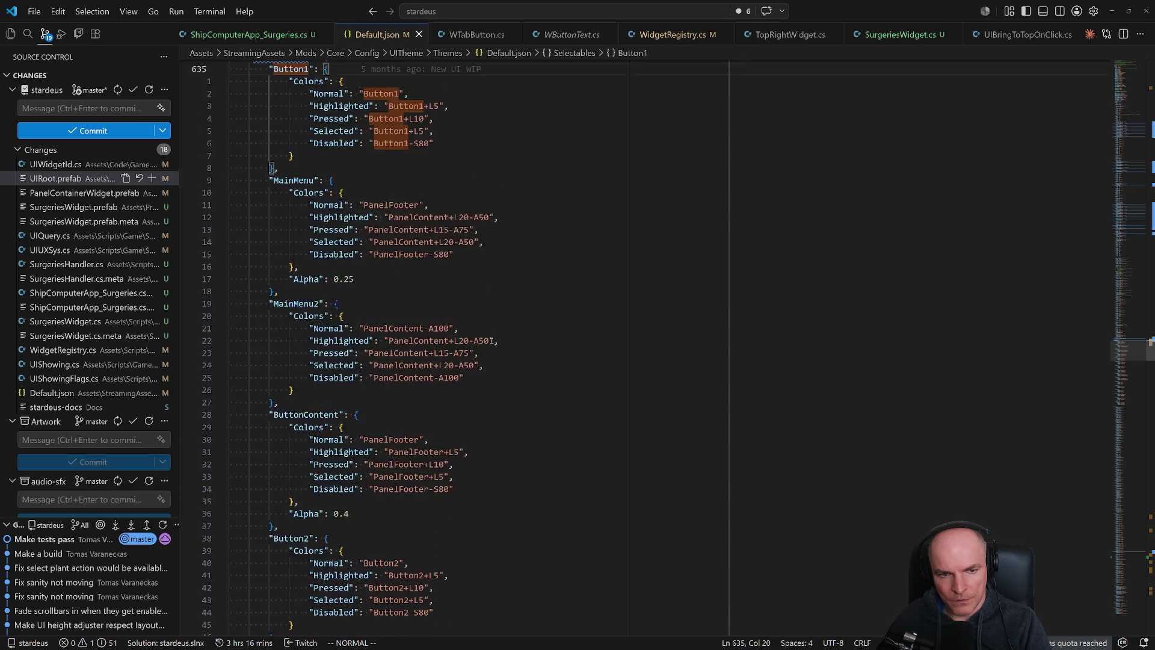
scroll(491, 341, "up", 2)
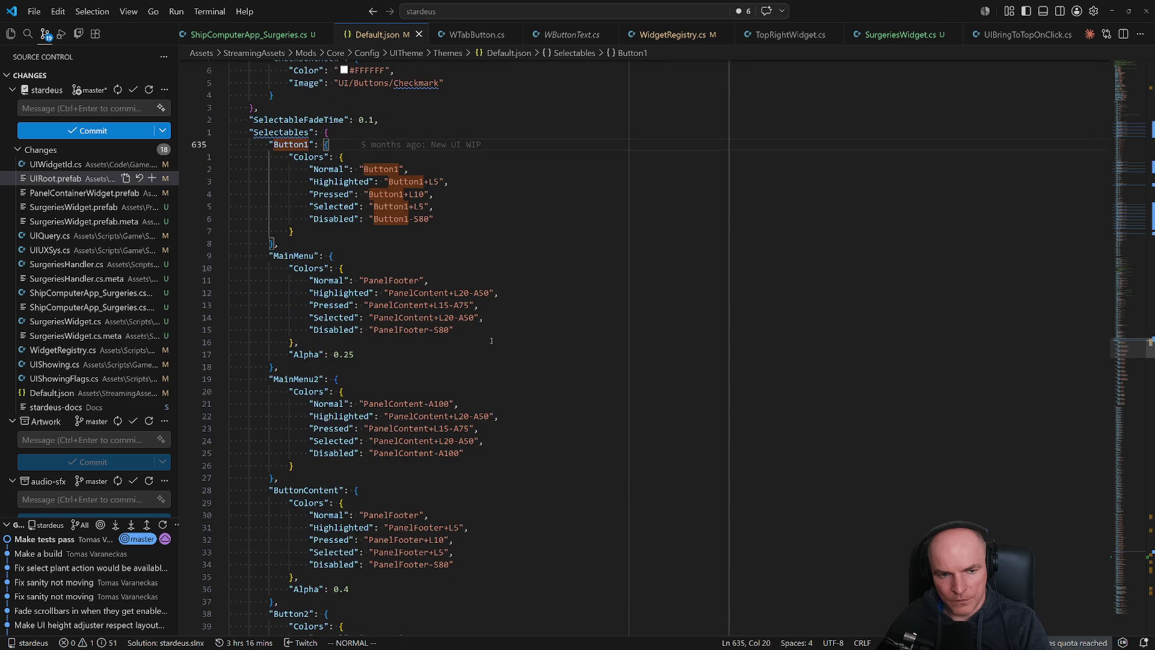
key("shift+v")
key("j")
key("j")
key("j")
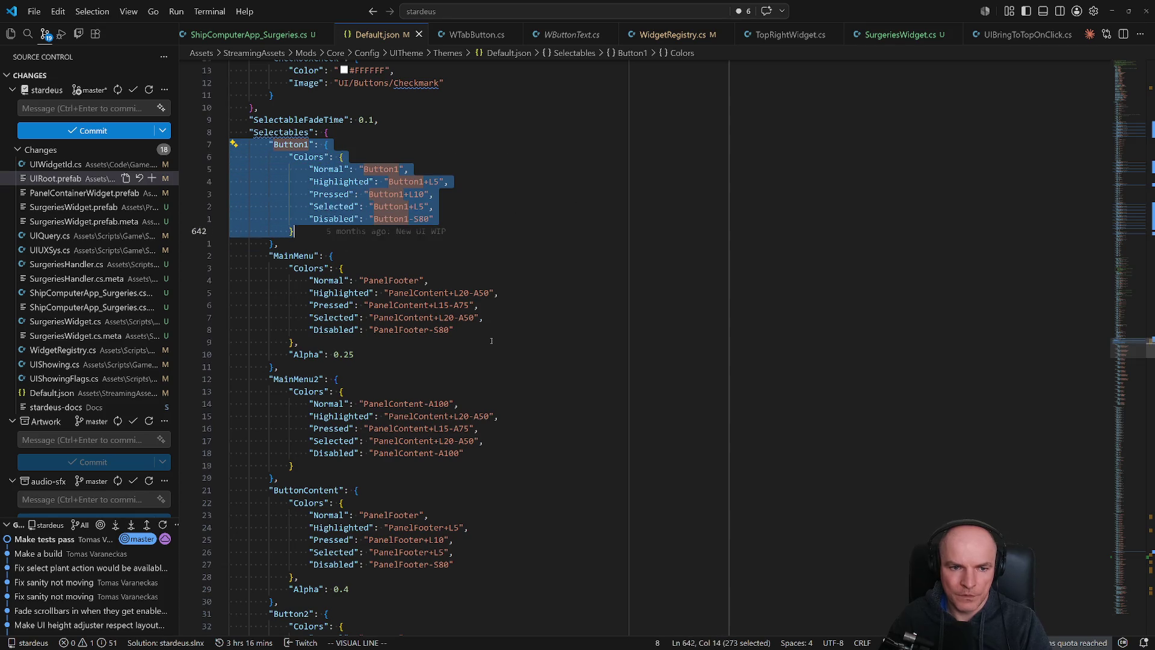
key("j")
key("y")
key("j")
key("j")
key("j")
key("p")
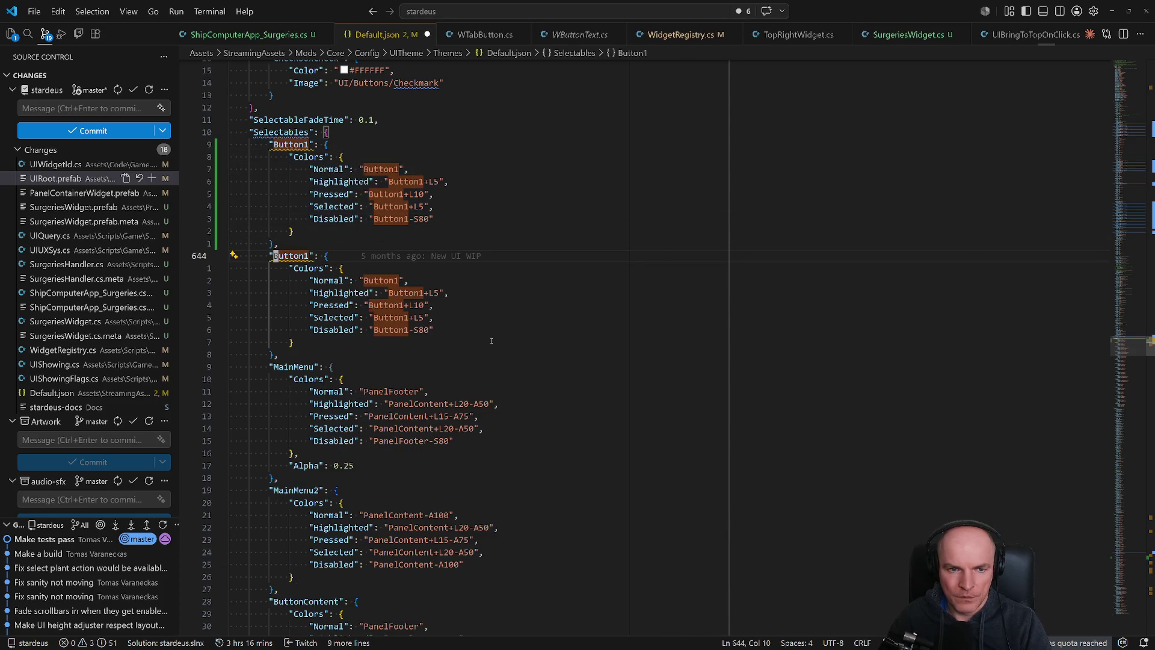
Rename the copied style to PanelFooter.
key("c")
key("i")
key("quotedbl")
type("Button")
key("BackSpace")
key("BackSpace")
key("BackSpace")
type("PanelFoot")
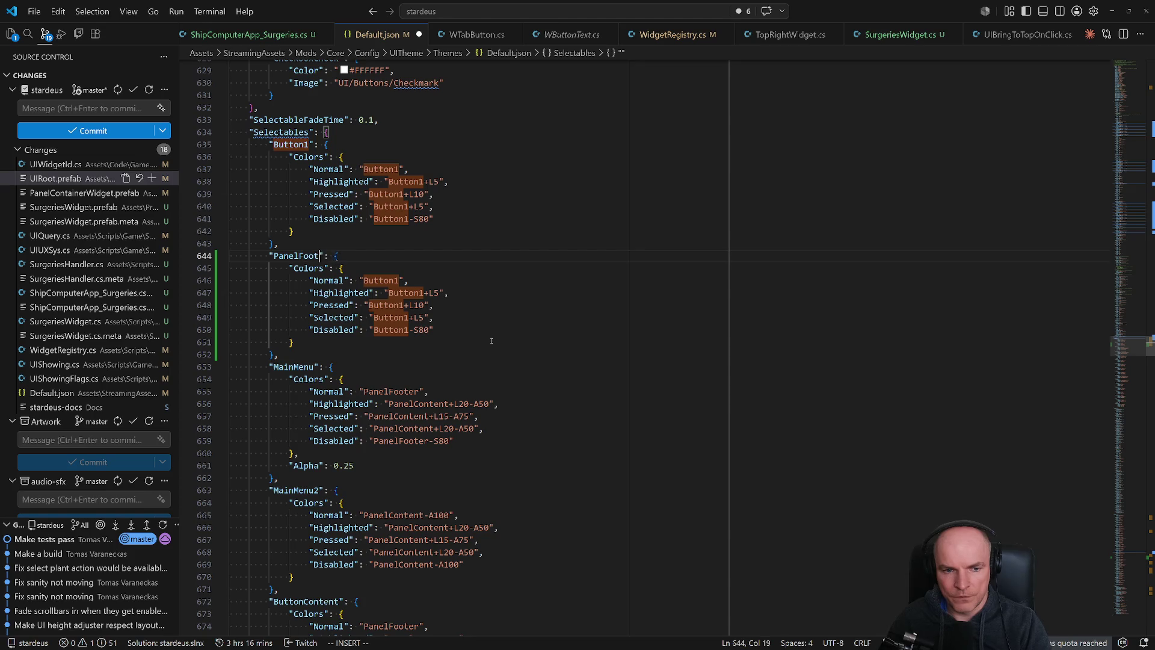
type("er")
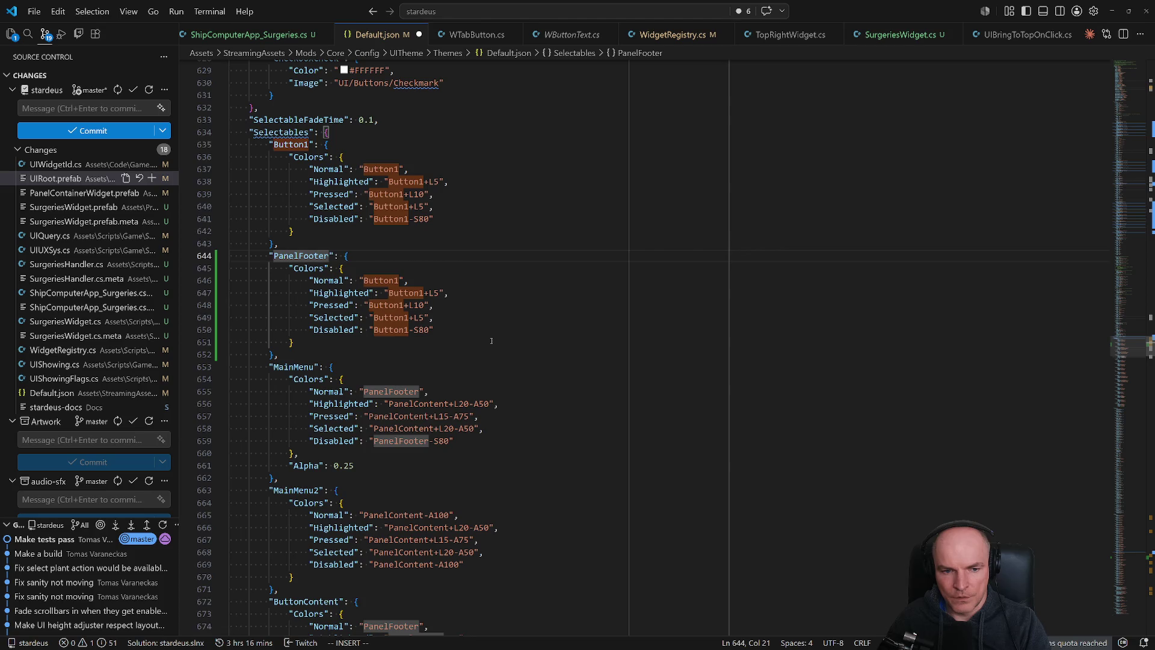
Set the PanelFooter style's Normal colour to PanelFooter.
key("Escape")
key("j")
key("j")
key("f")
key("1")
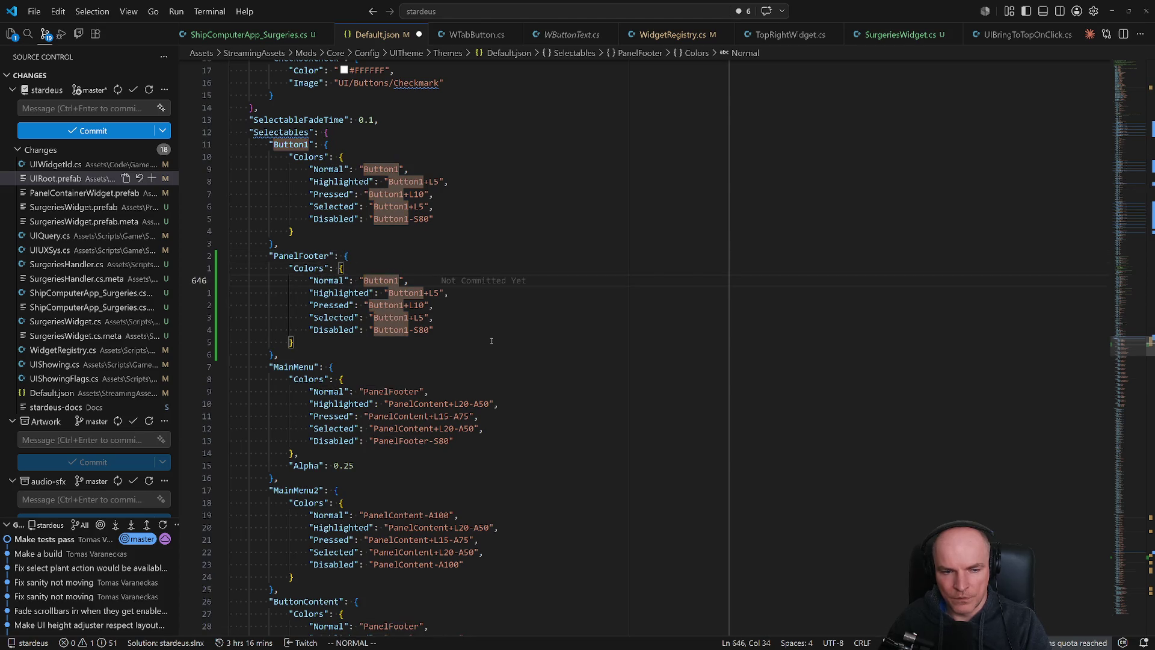
key("c")
key("i")
key("quotedbl")
type("PanelFo")
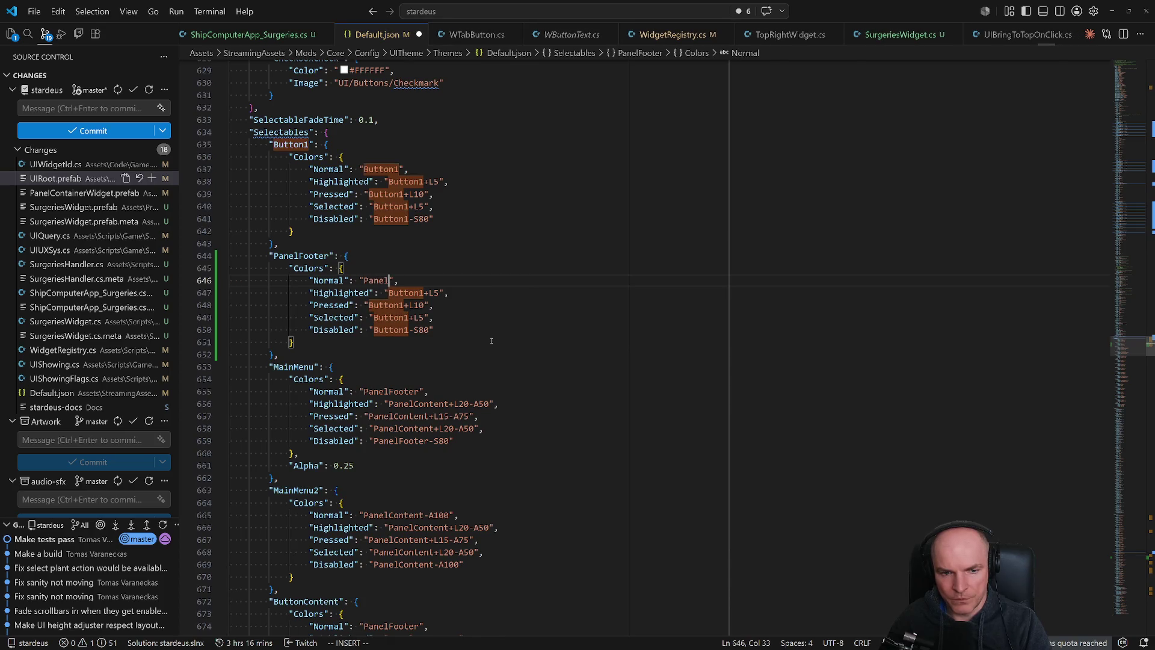
type("oter")
key("Escape")
key("j")
key("j")
key("j")
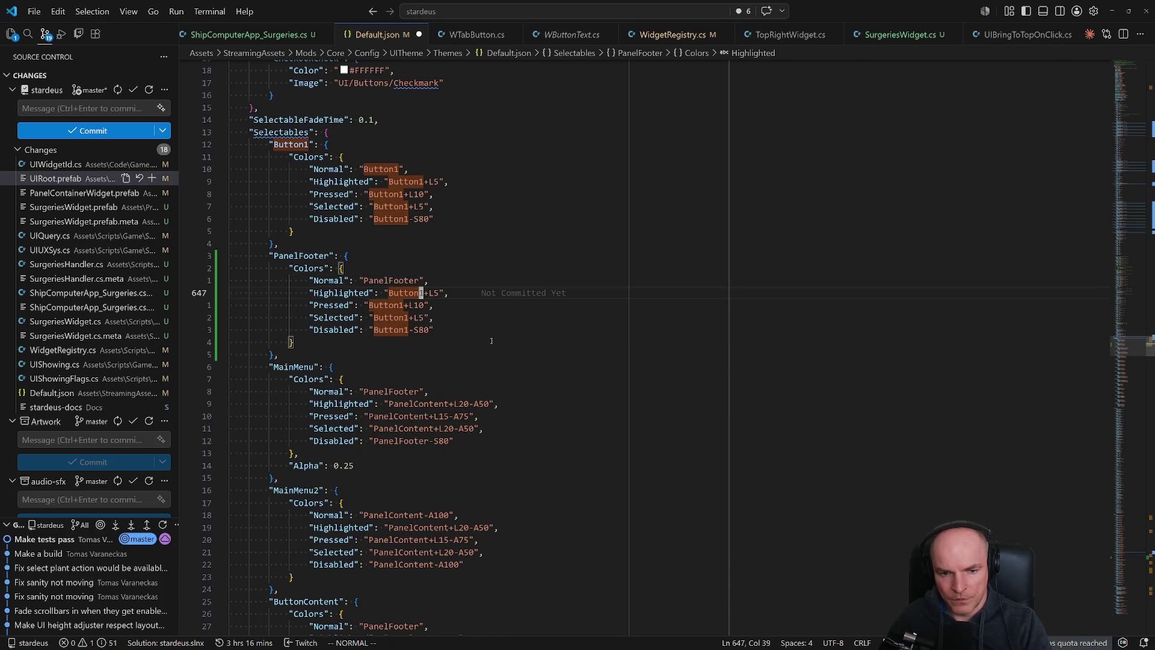
Copy ButtonContent's five state colour lines over PanelFooter's state colours.
key("dollar")
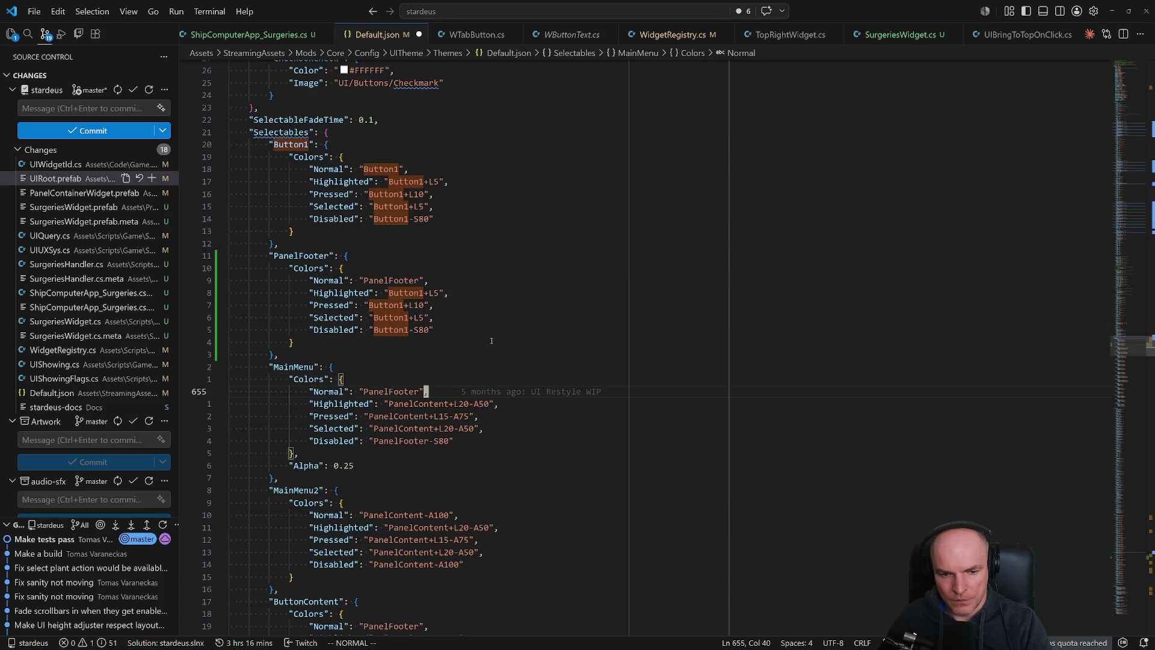
key("j")
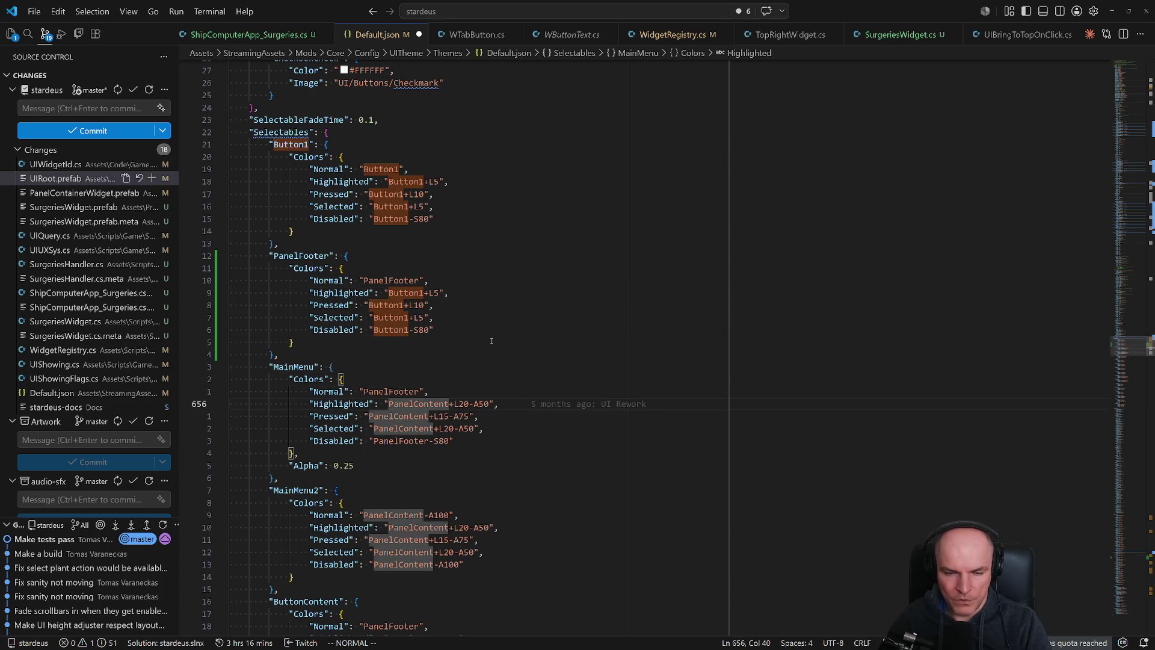
key("j")
key("j")
key("j")
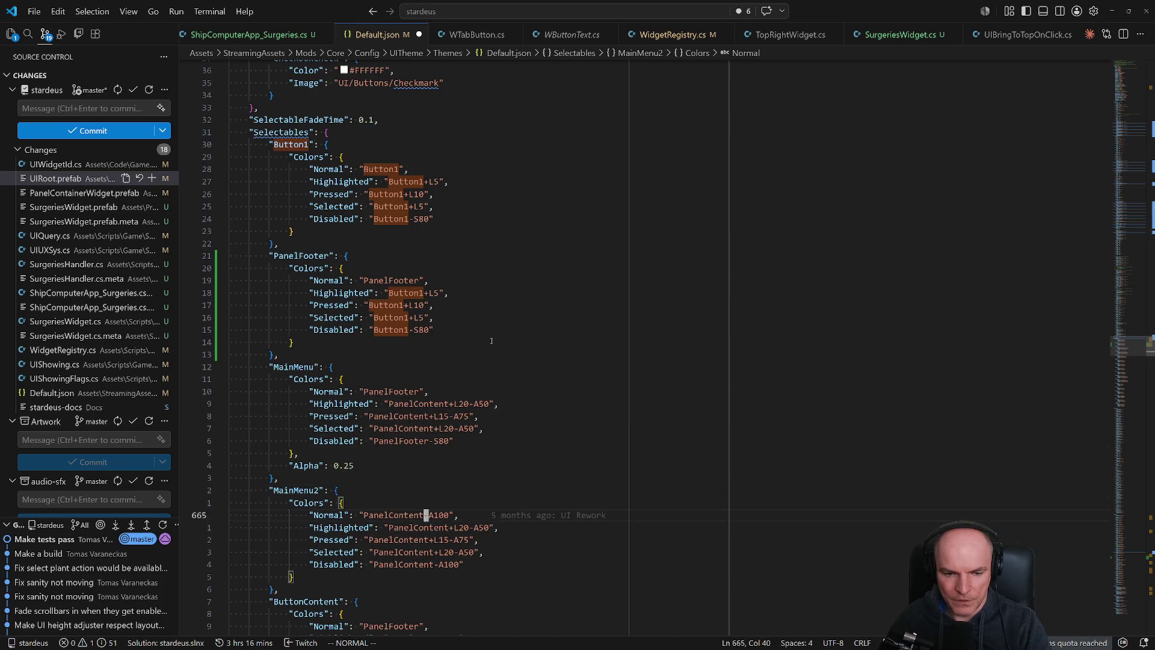
key("j")
key("j")
key("j")
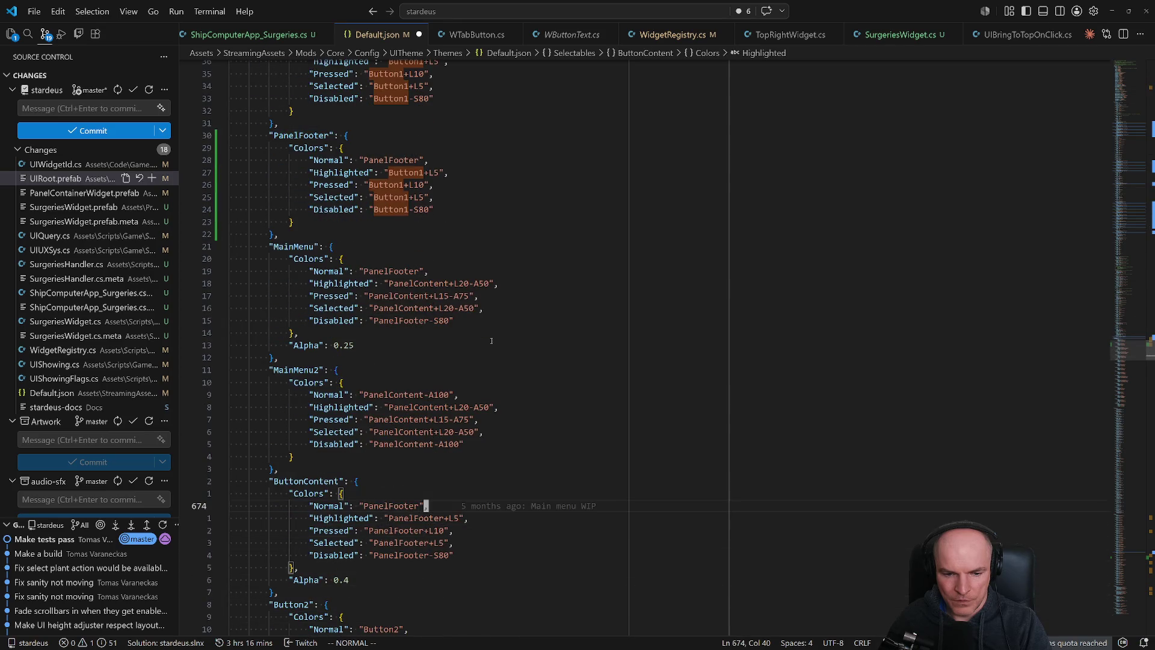
key("shift+v")
key("j")
key("j")
key("j")
key("y")
key("k")
key("k")
key("k")
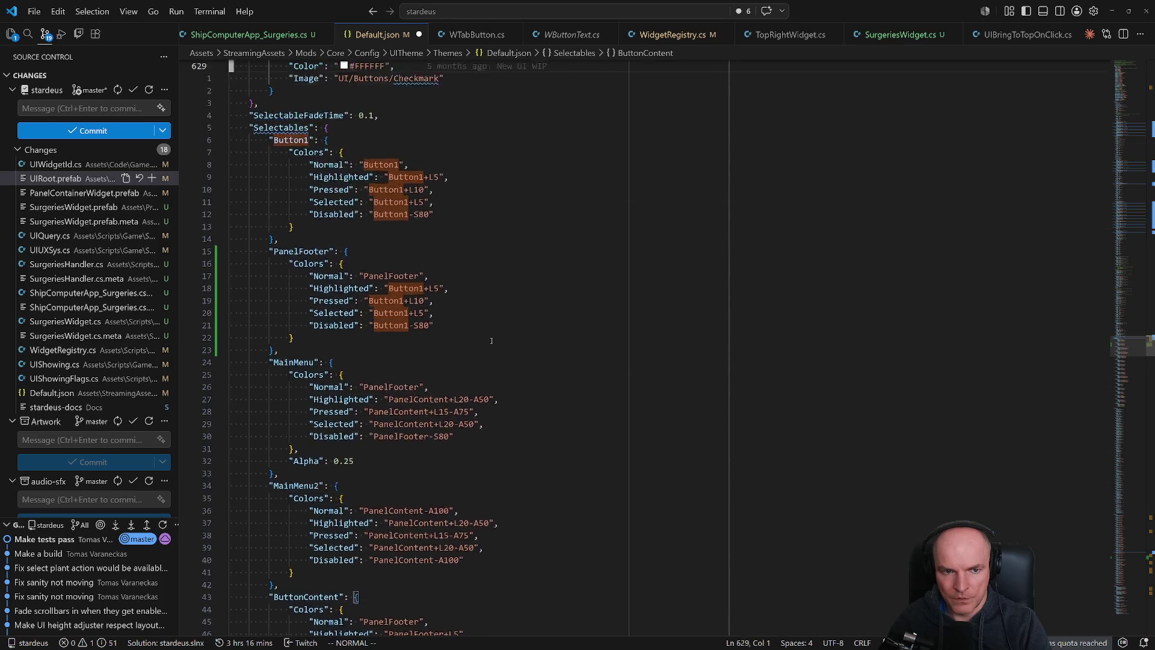
scroll(491, 340, "up", 1)
key("j")
key("j")
key("j")
key("shift+v")
key("j")
key("j")
key("j")
key("p")
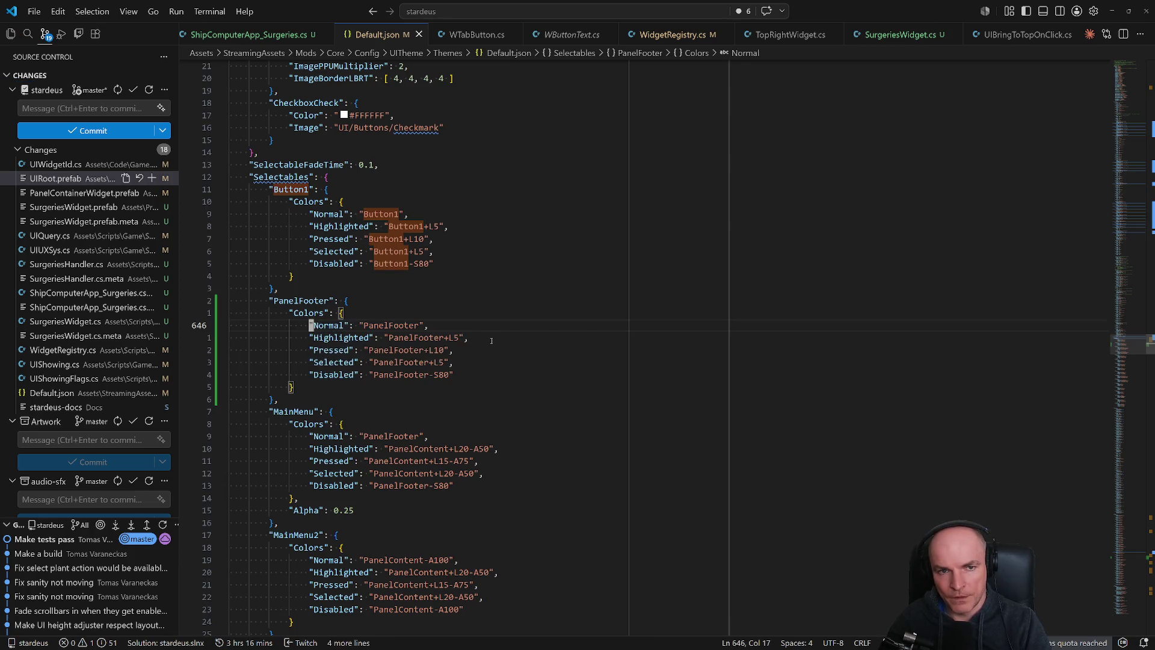
Restore the PanelFooter state colours and jump to the Tab2 style definition.
key("u")
key("shift+v")
key("j")
key("j")
key("j")
type("p/Tab2")
key("Return")
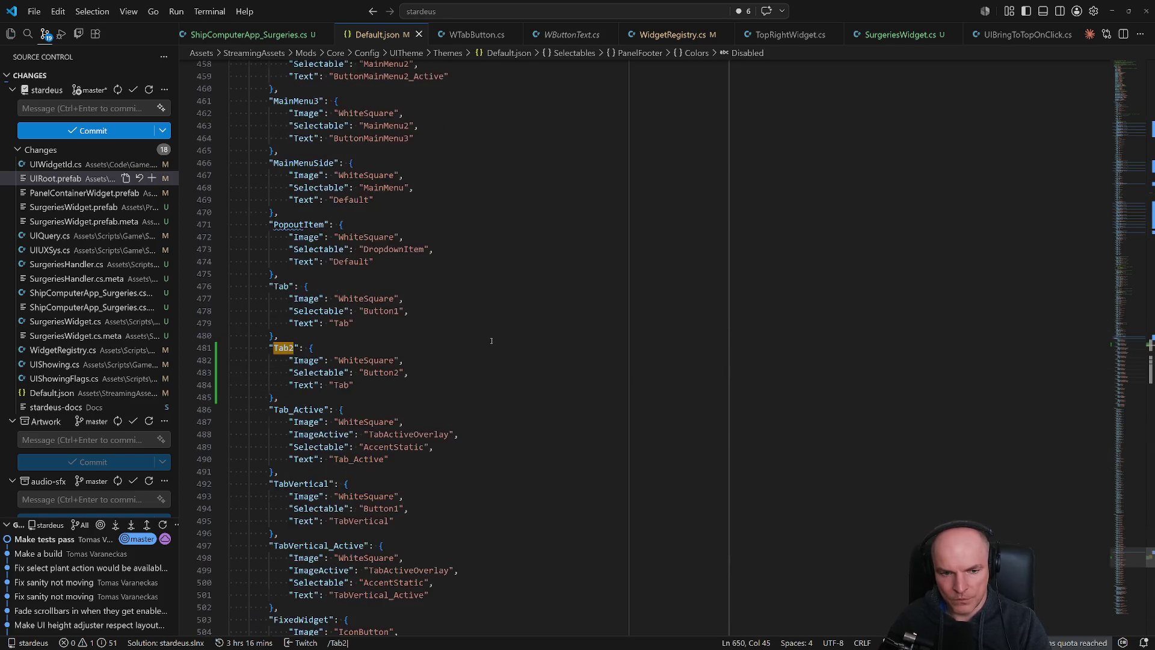
Change Tab2's Selectable from Button2 to PanelFooter and save Default.json.
key("j")
key("j")
key("w")
key("w")
key("w")
type("cwPanelfoo")
key("BackSpace")
key("BackSpace")
key("BackSpace")
type("Footer")
key("Escape")
key("ctrl+p")
key("alt+Tab")
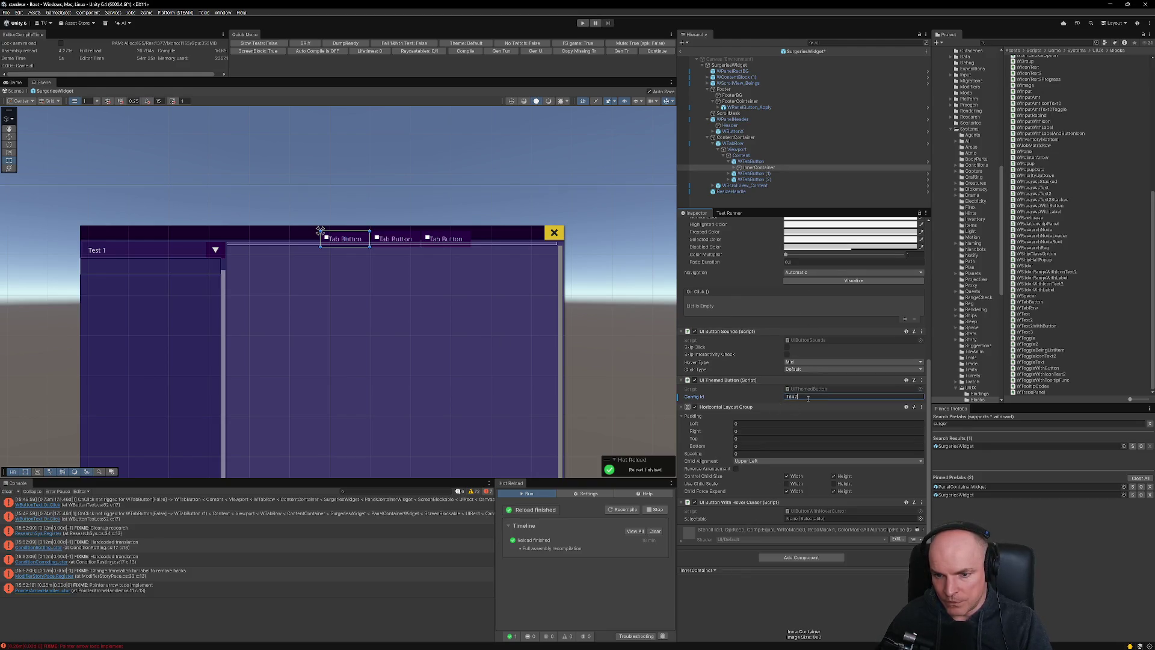
Rename the first tab button to WTabButton_Head.
left_click(751, 162)
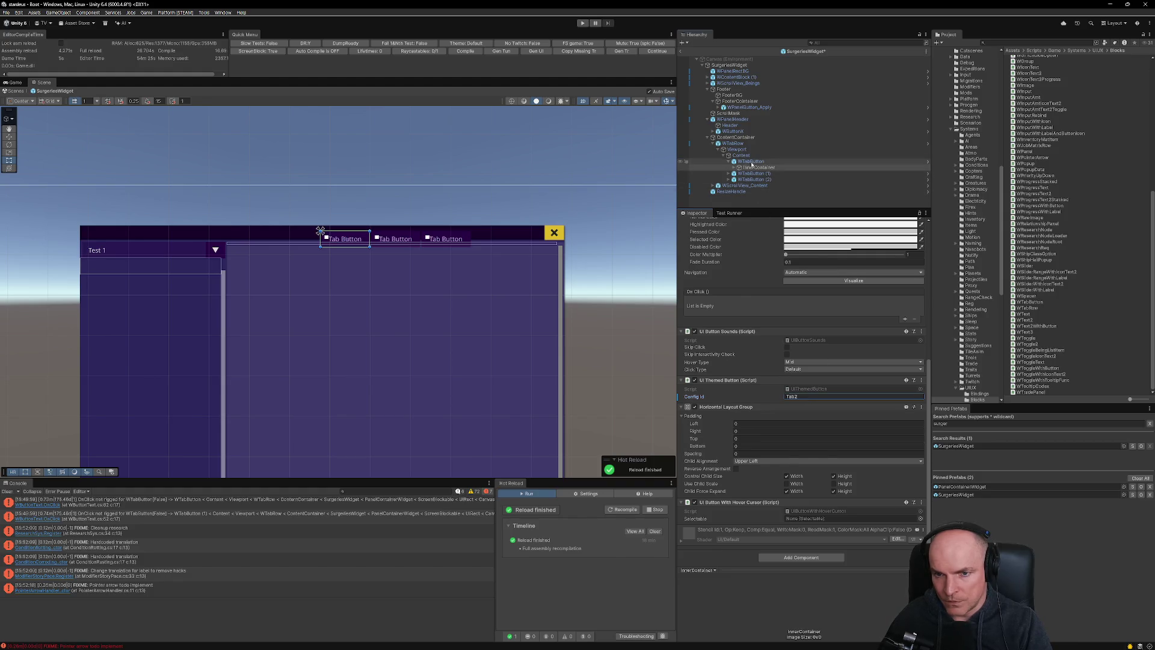
left_click(752, 161)
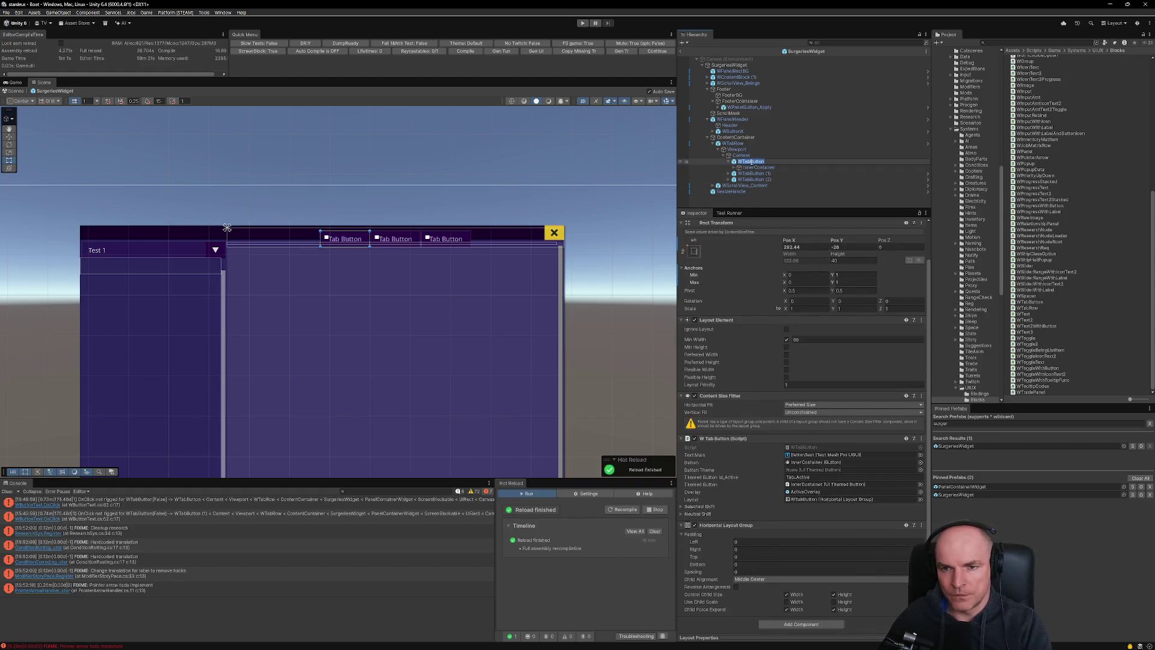
left_click(752, 162)
type("d")
key("Return")
Rename the second tab to WTabButton_Body and edit its InnerContainer's themed button Config Id.
left_click(754, 173)
left_click(731, 175)
left_click(753, 174)
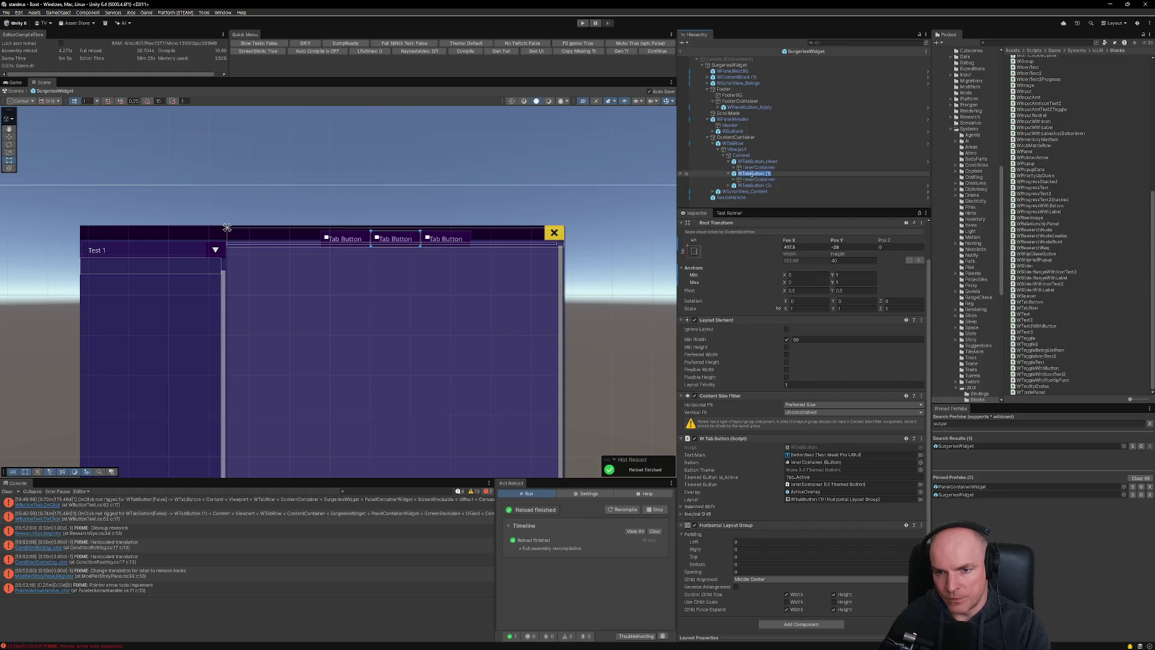
type("_Body")
key("Return")
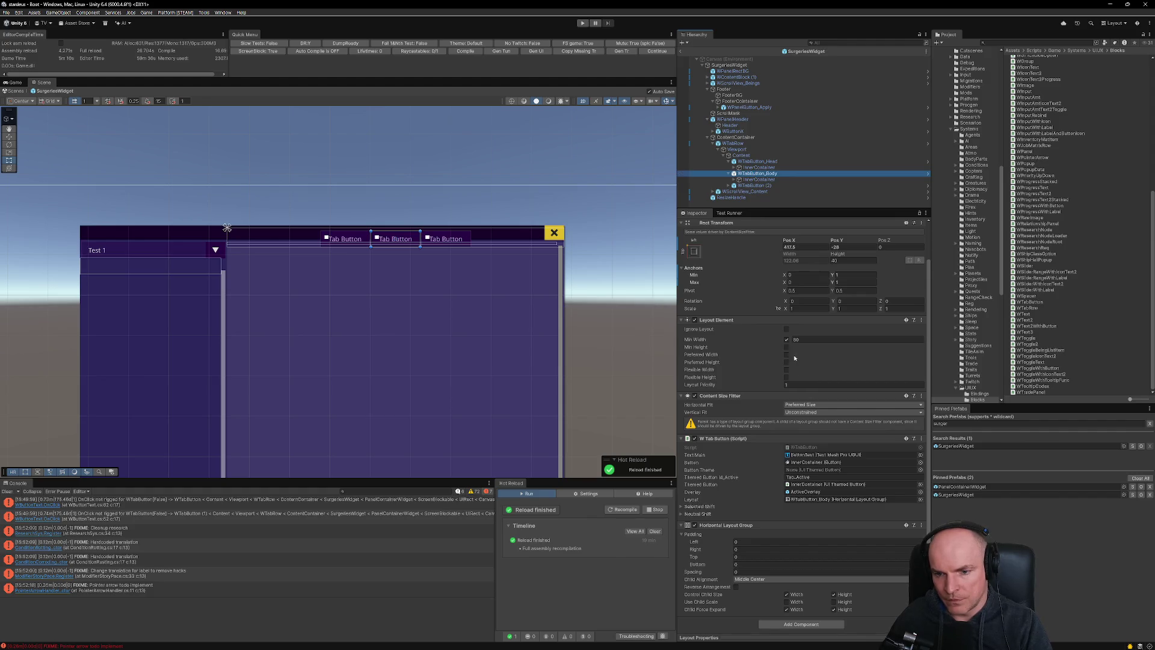
left_click(753, 179)
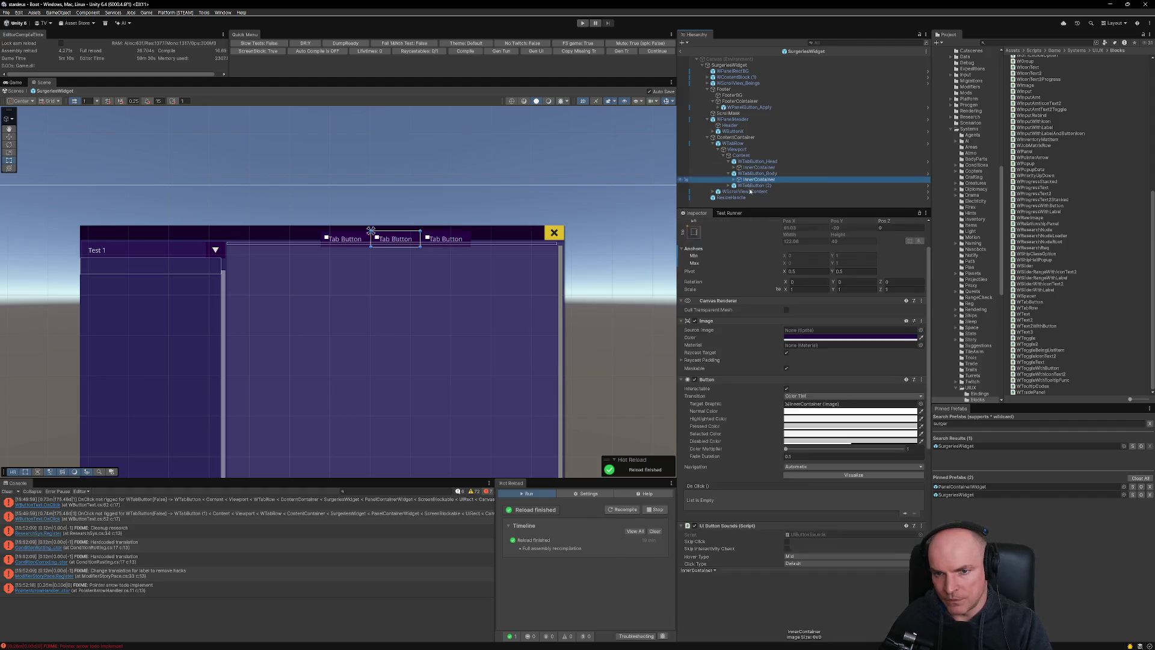
scroll(807, 471, "down", 4)
left_click(821, 468)
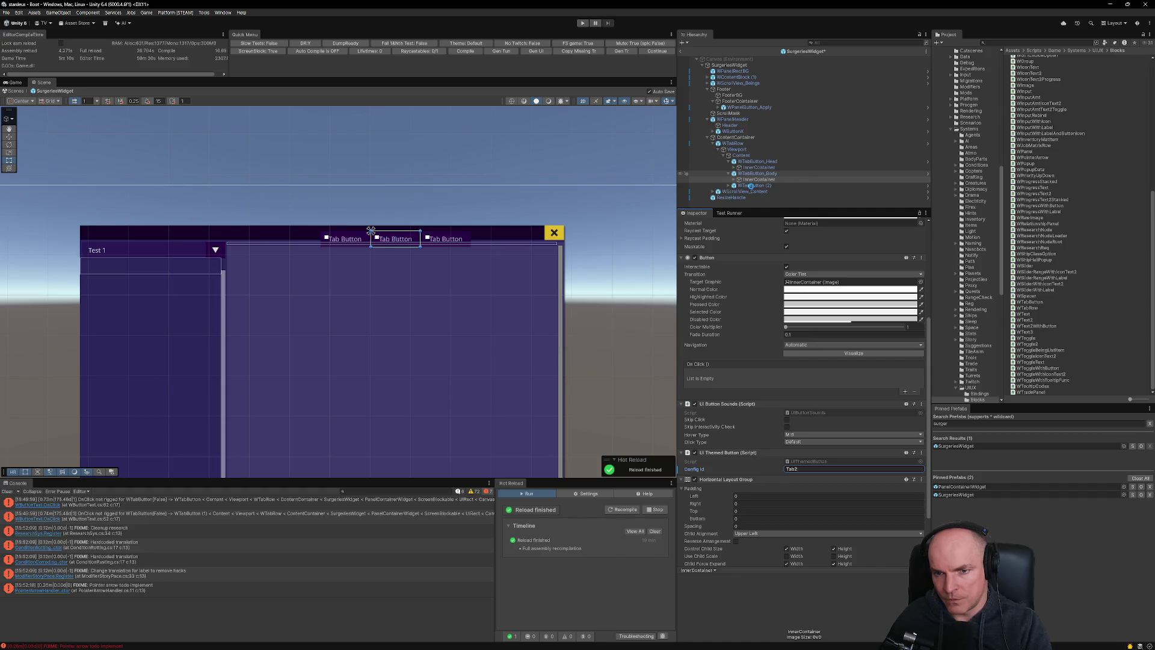
Rename the third tab to WTabButton_Organs, check its InnerContainer, and enter Play mode.
left_click(752, 186)
key("F2")
type("WTabButton_Organs")
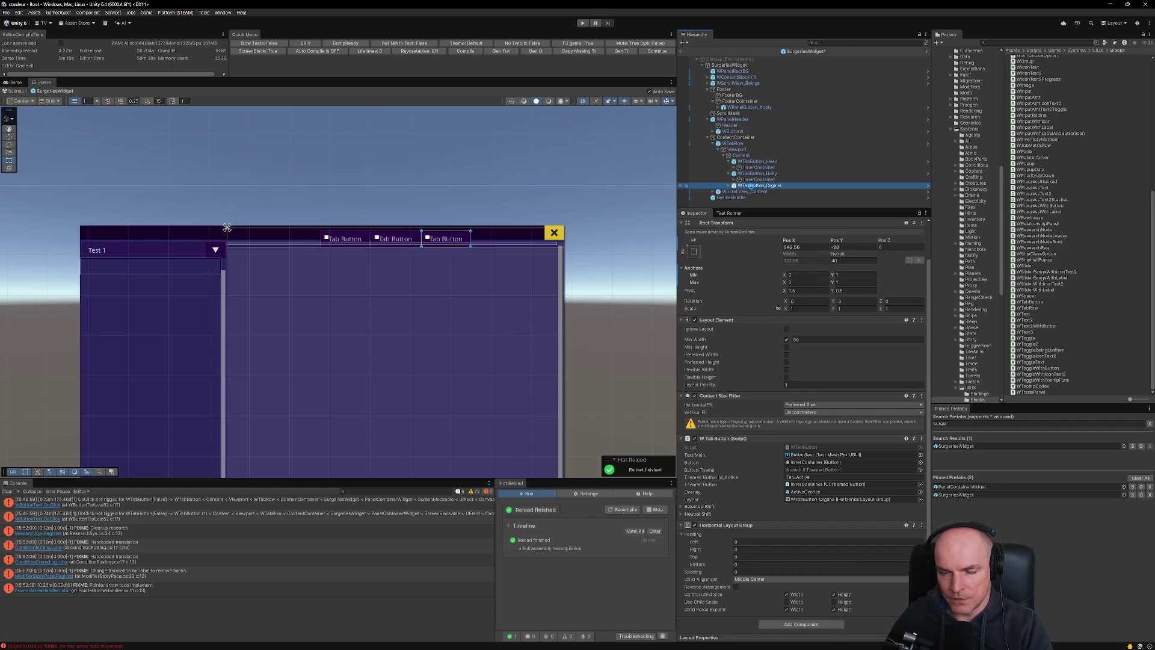
left_click(733, 186)
left_click(733, 190)
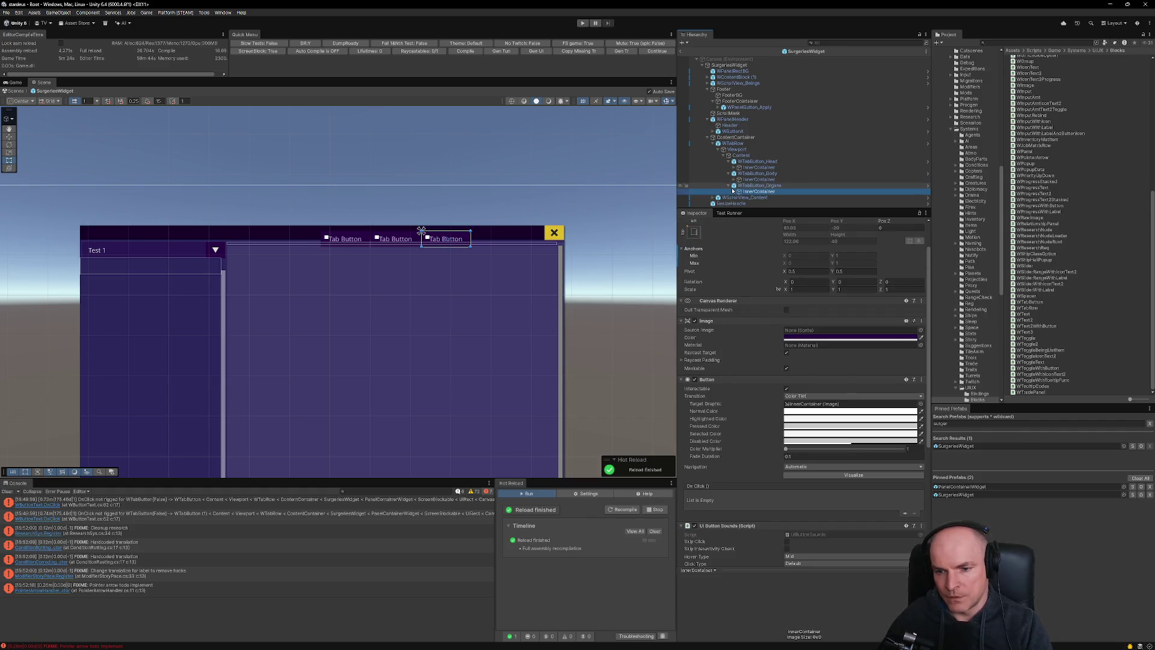
scroll(807, 400, "down", 10)
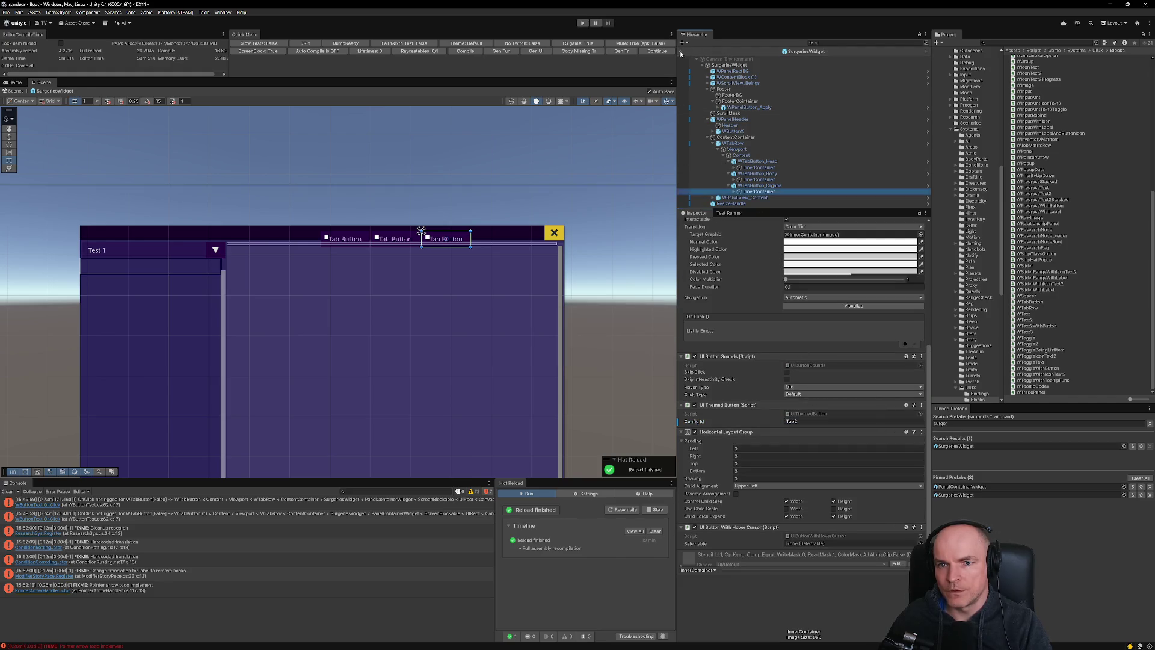
key("ctrl+p")
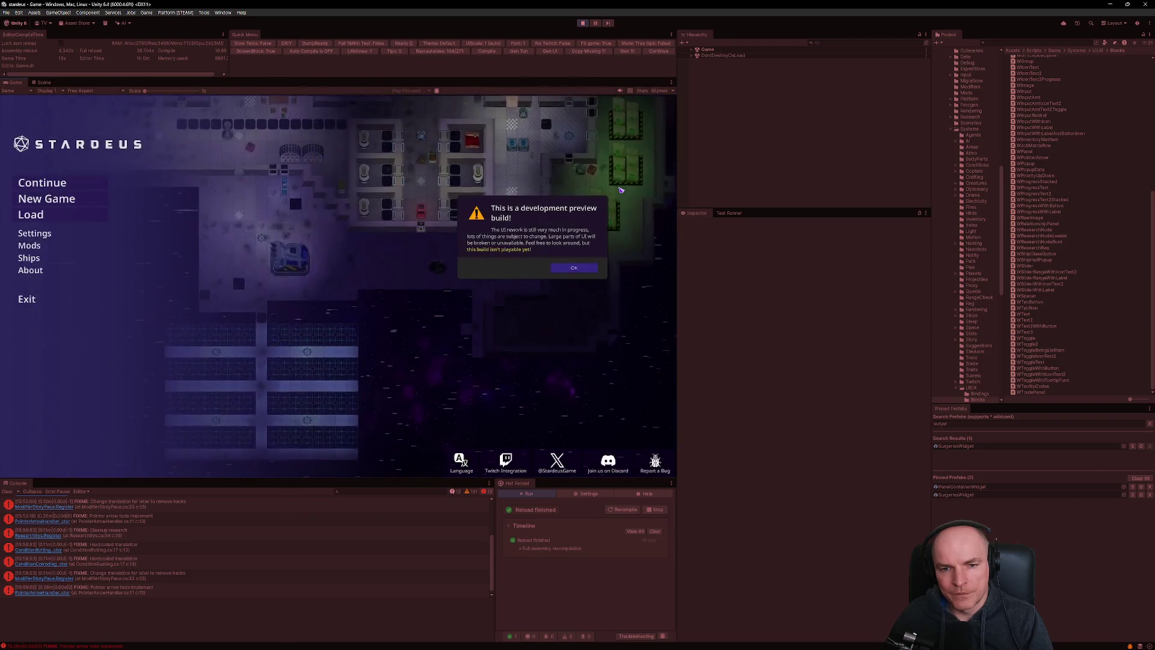
Dismiss the preview warning, open the Ship Computer test panel and click the middle tab.
left_click(576, 268)
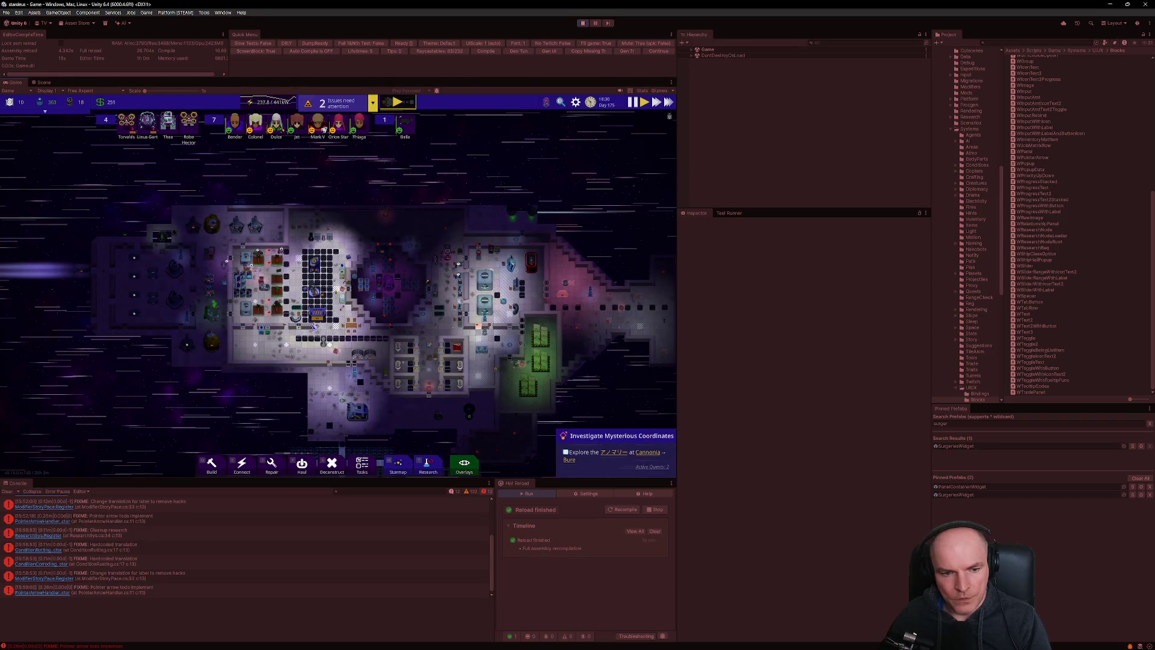
left_click(387, 286)
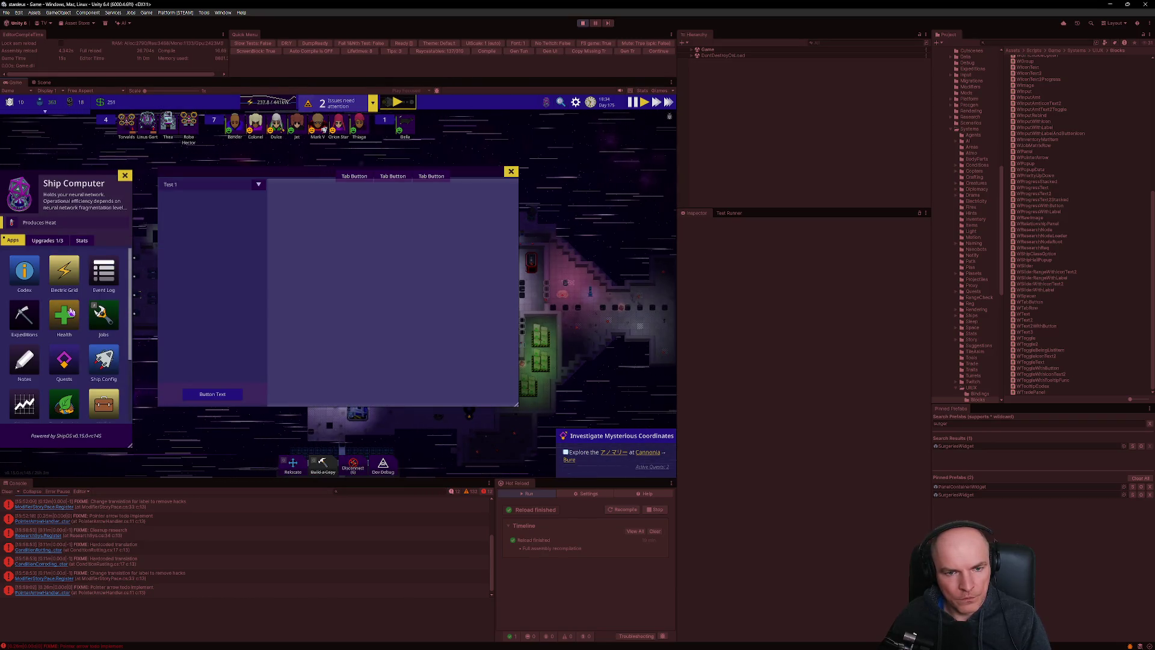
left_click(397, 177)
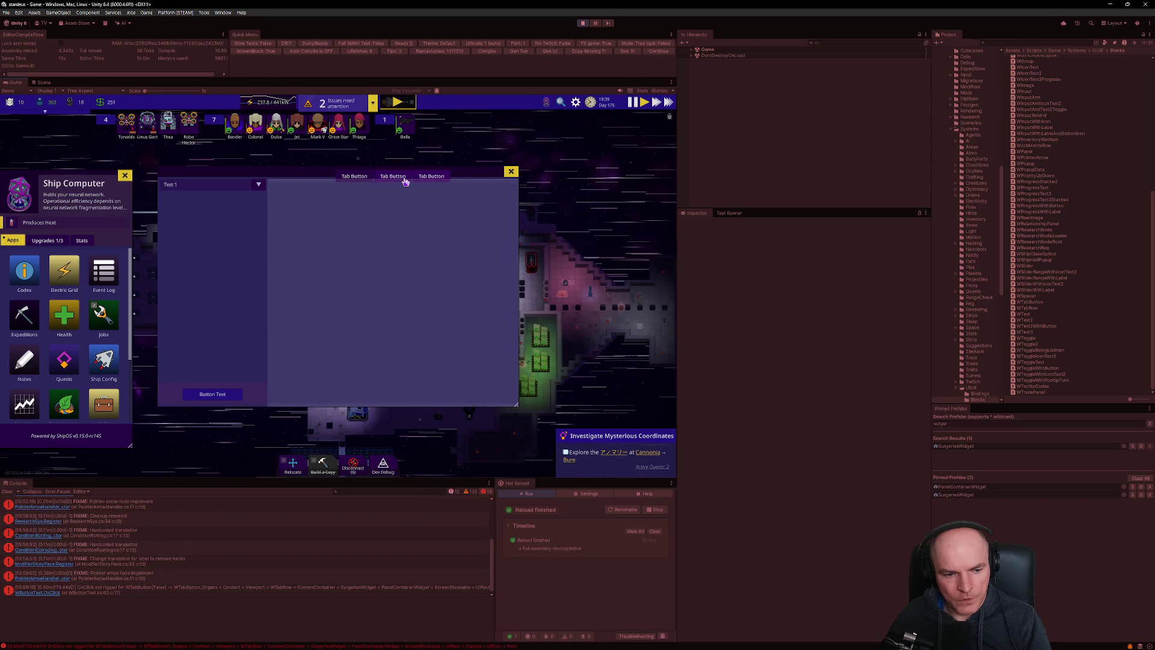
scroll(265, 545, "up", 3)
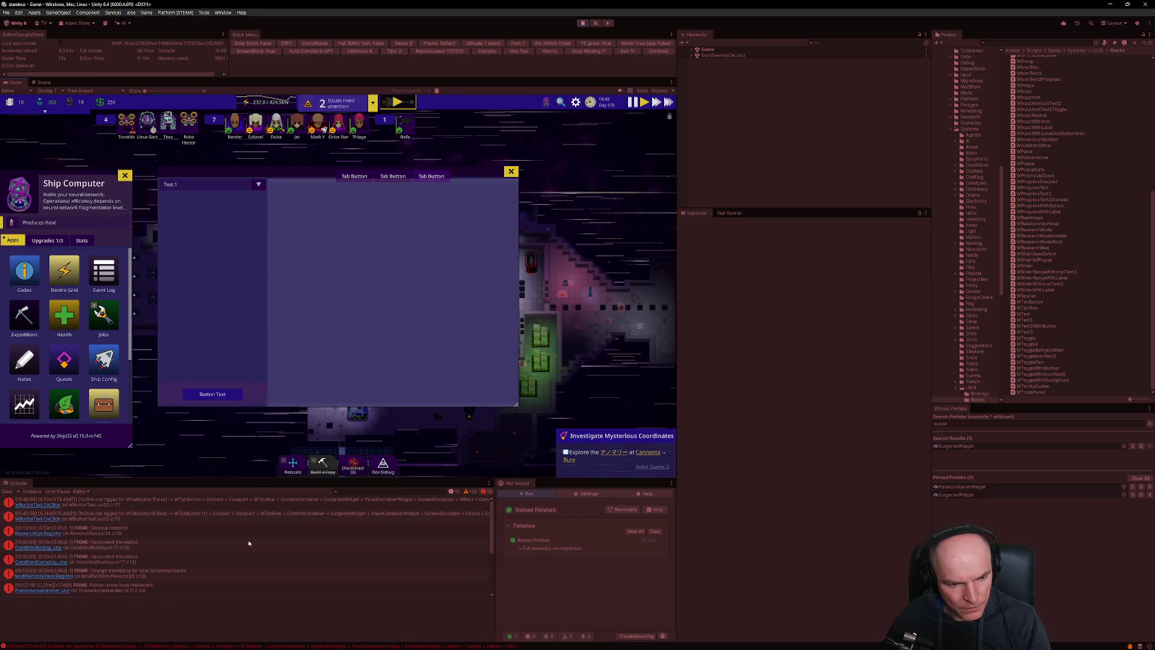
Read the OnClick-not-triggered warning's stack trace, retest the Body tab, and check VS Code.
left_click(139, 505)
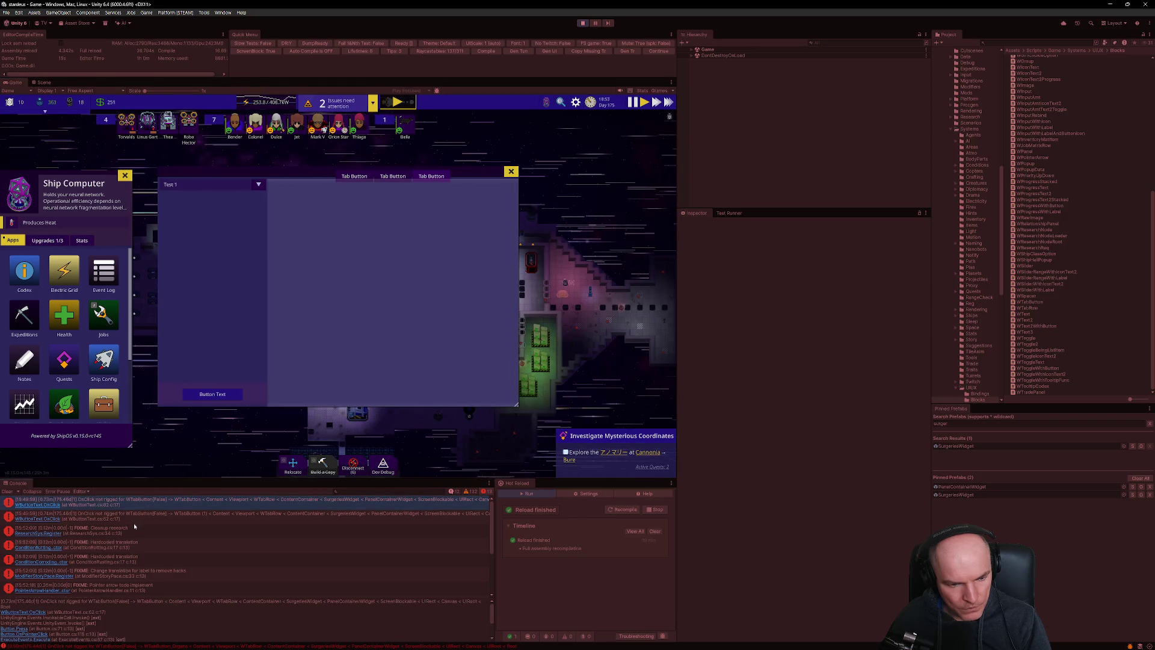
scroll(134, 526, "down", 4)
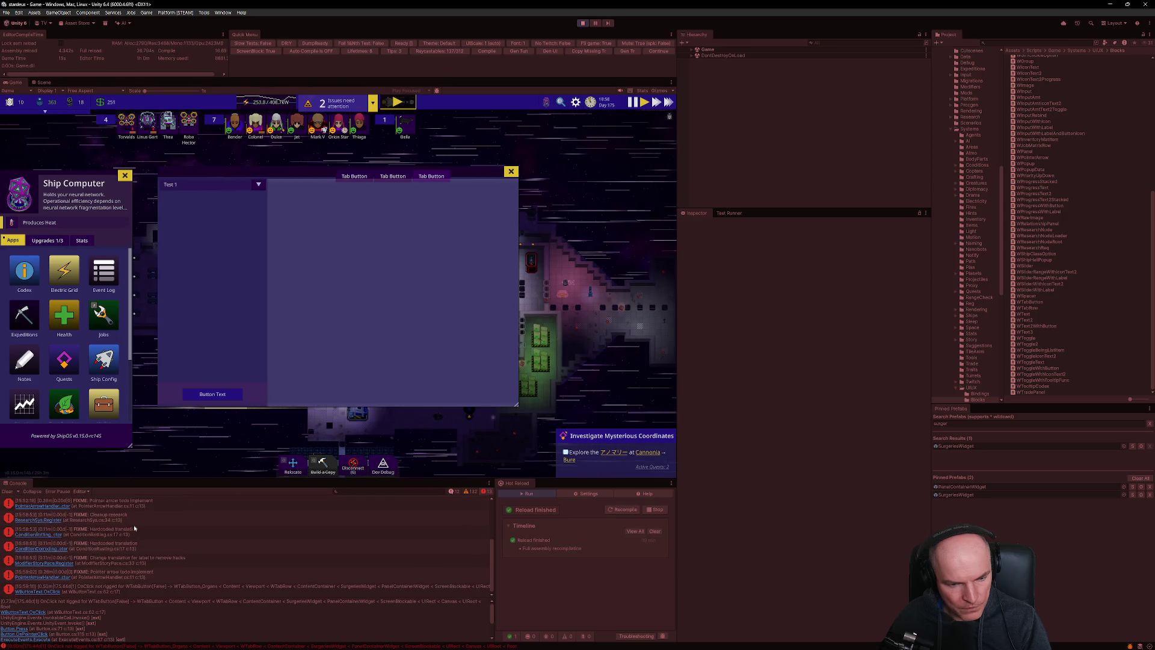
left_click(397, 178)
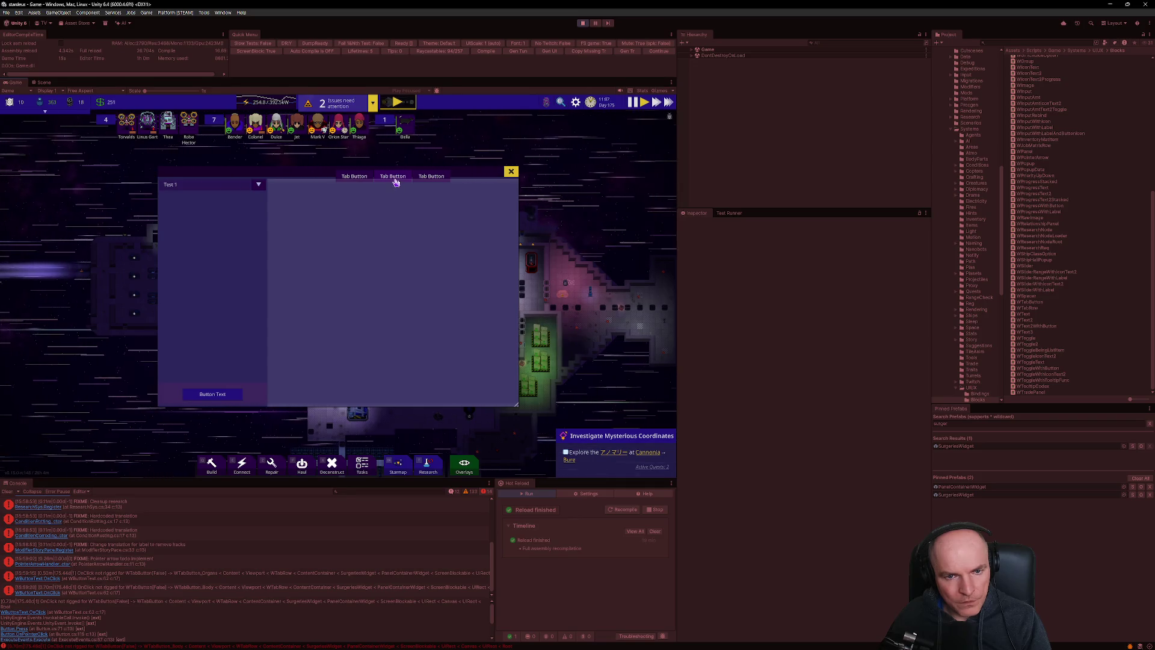
key("alt+Tab")
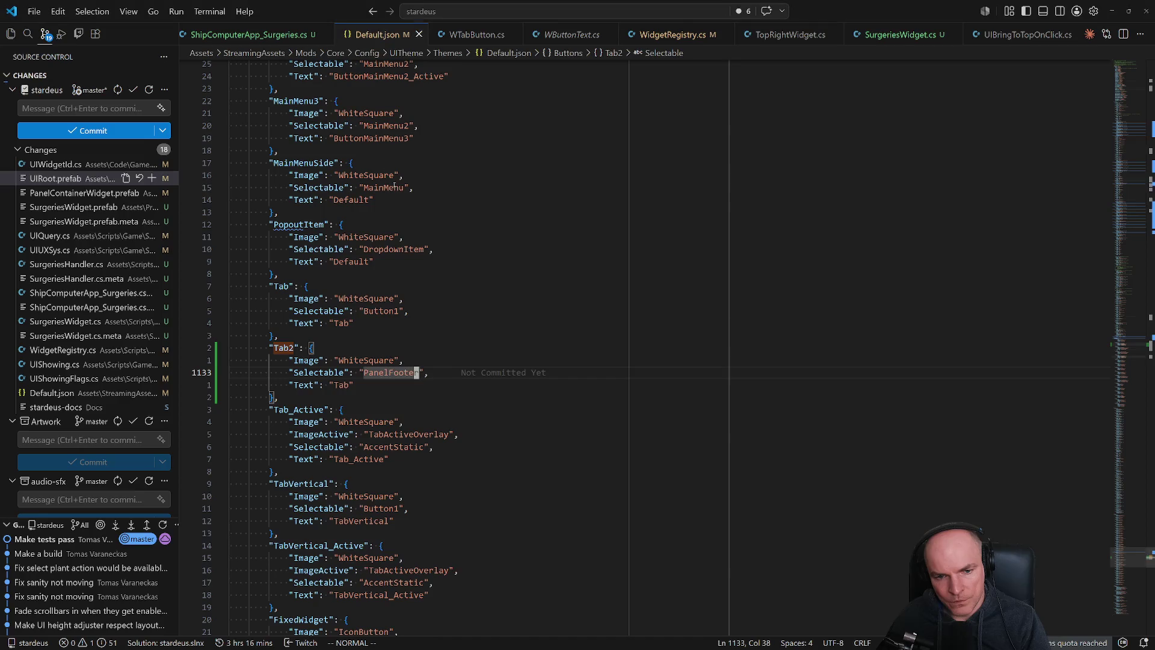
key("alt+Tab")
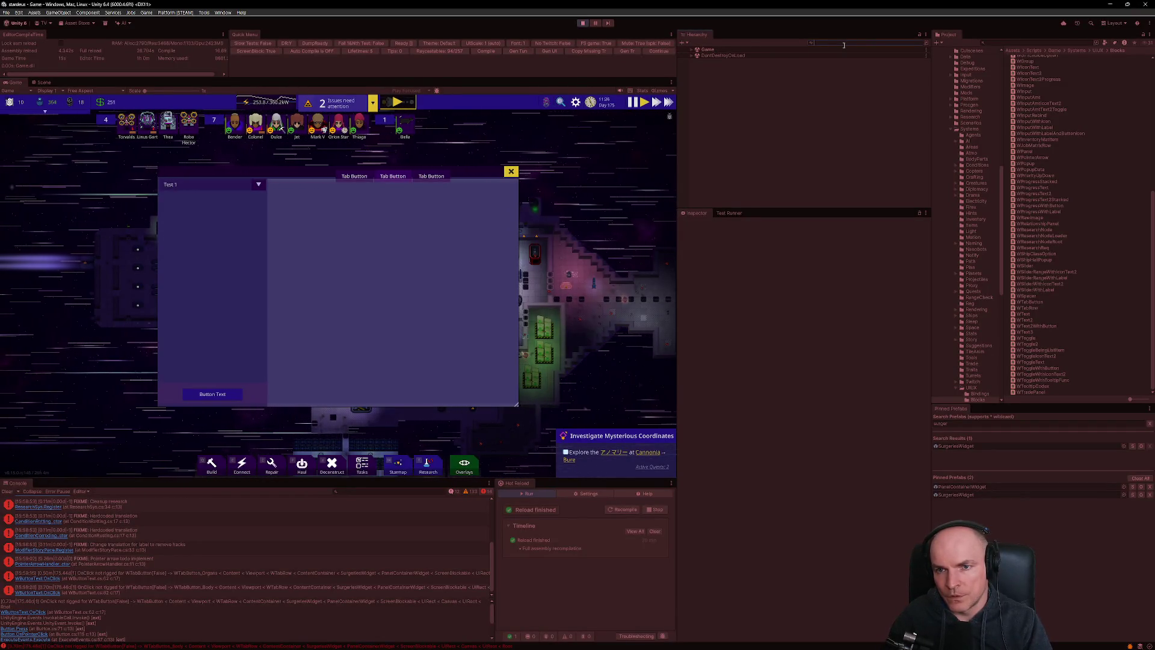
Find WTabButton_Organs via a Hierarchy search for 'Organ' and select its InnerContainer.
type("Organ")
key("Down")
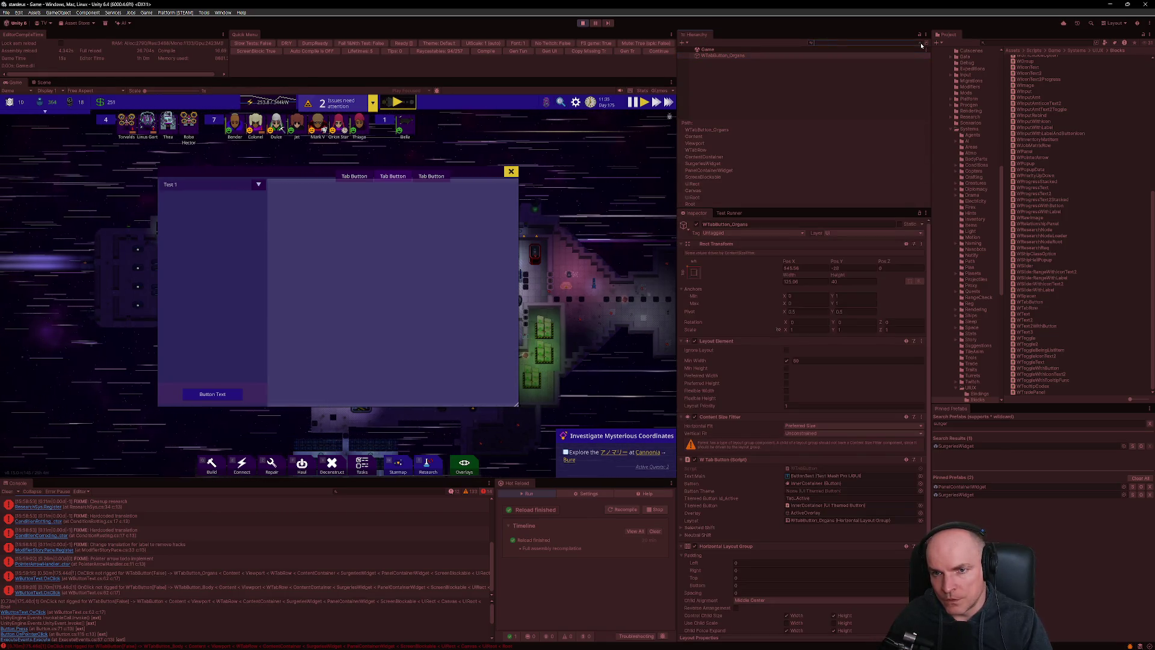
left_click(923, 44)
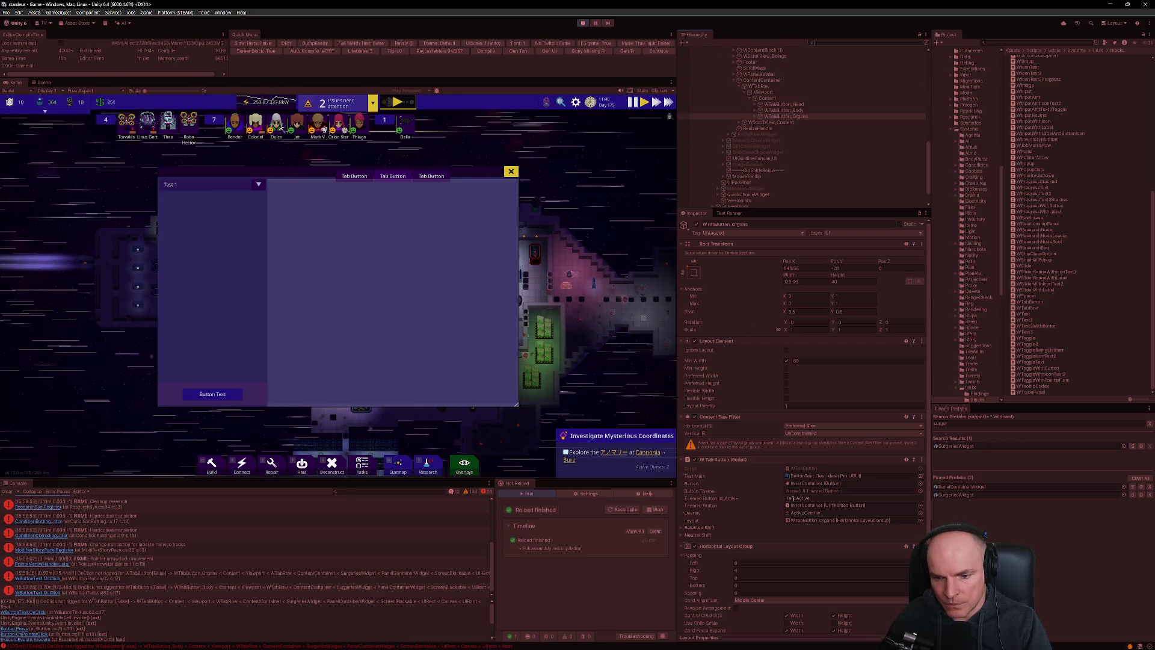
scroll(782, 518, "down", 1)
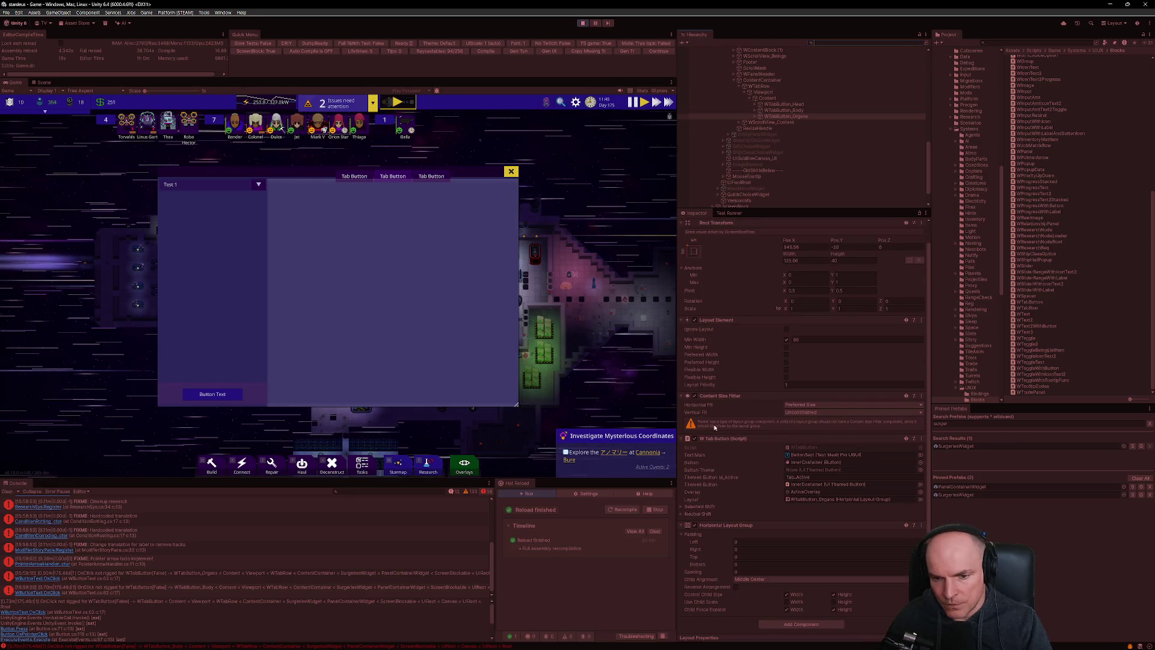
left_click(756, 116)
left_click(777, 122)
Click the three tabs in the running game to test their response.
left_click(426, 177)
left_click(393, 176)
left_click(355, 176)
left_click(431, 176)
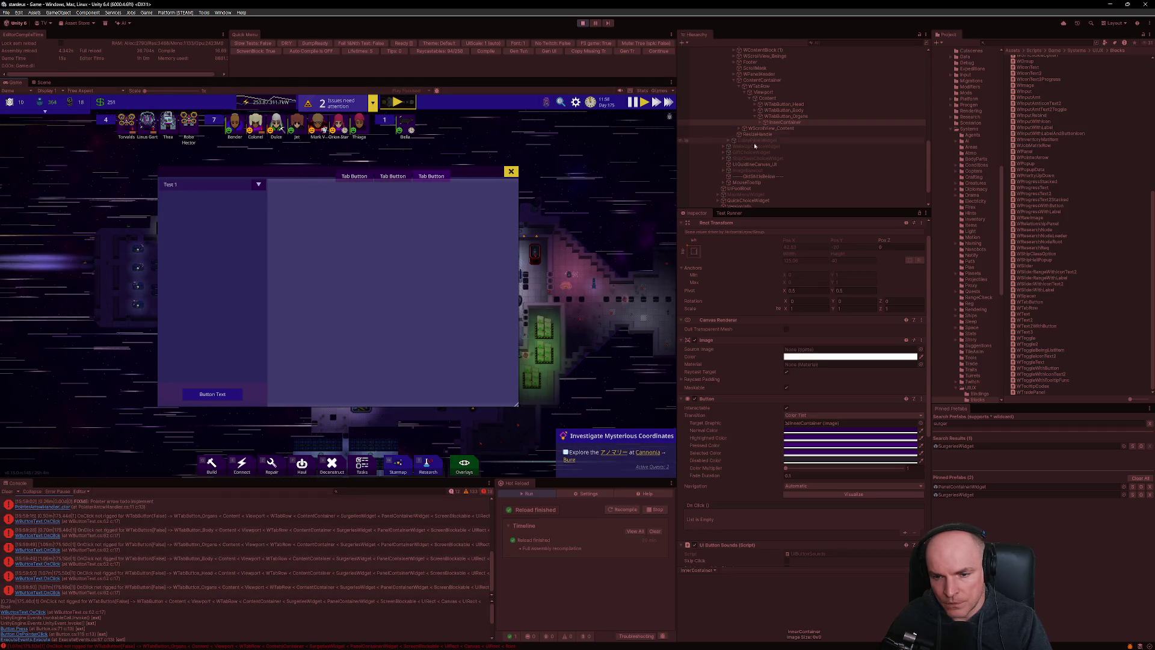
scroll(810, 376, "down", 5)
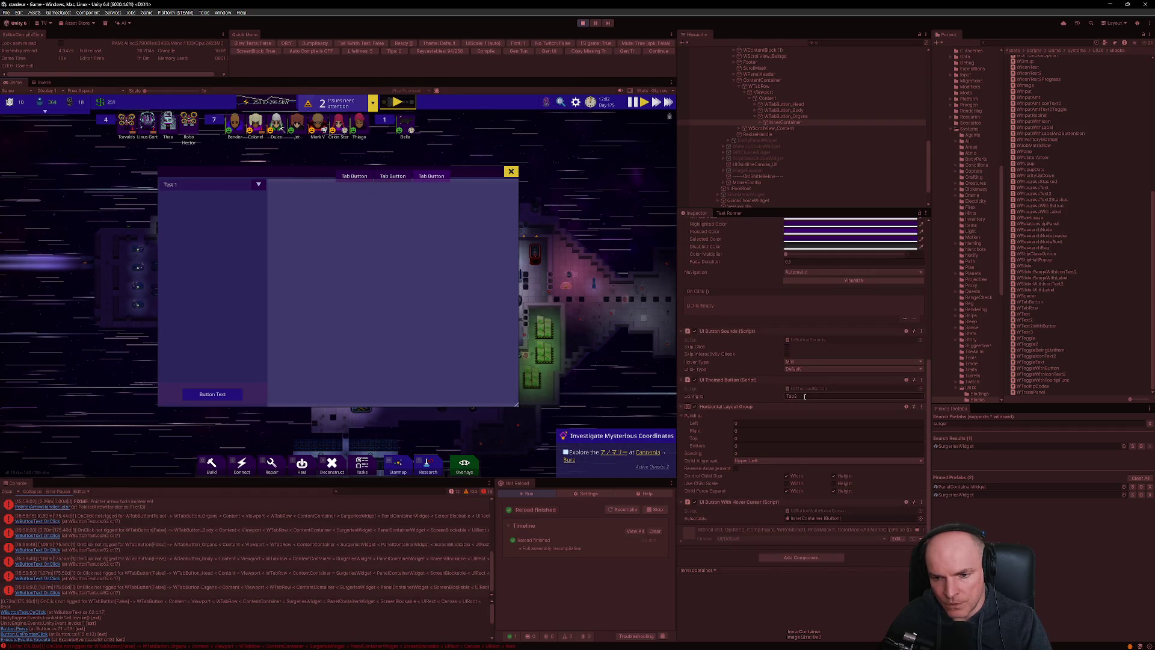
scroll(805, 399, "up", 2)
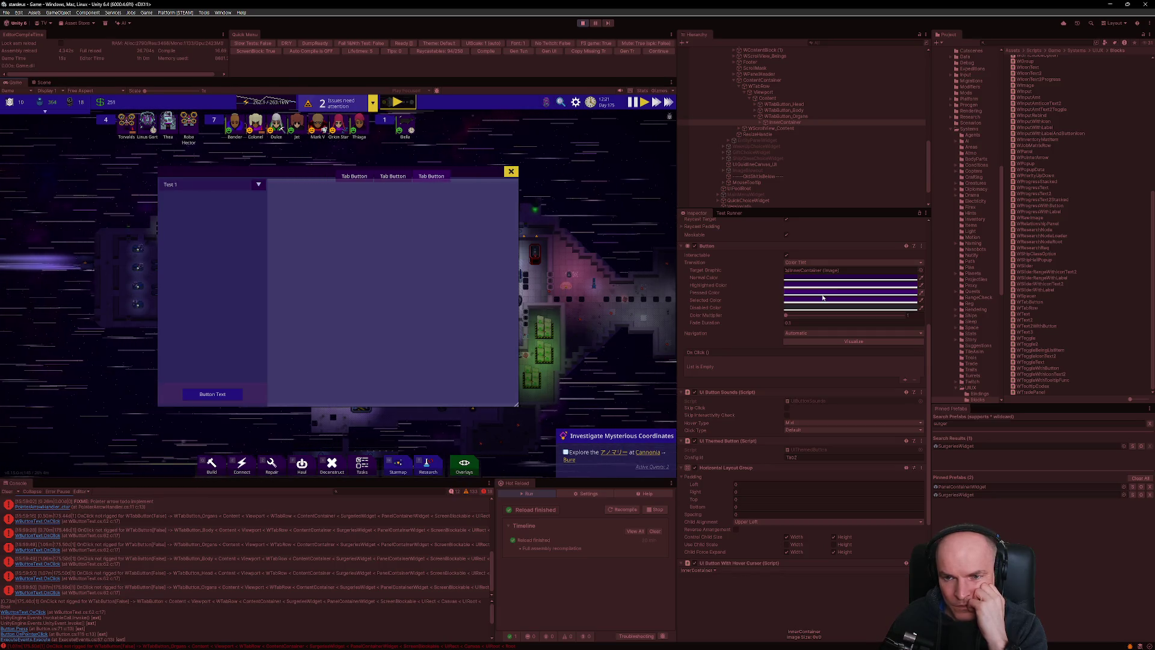
left_click(765, 123)
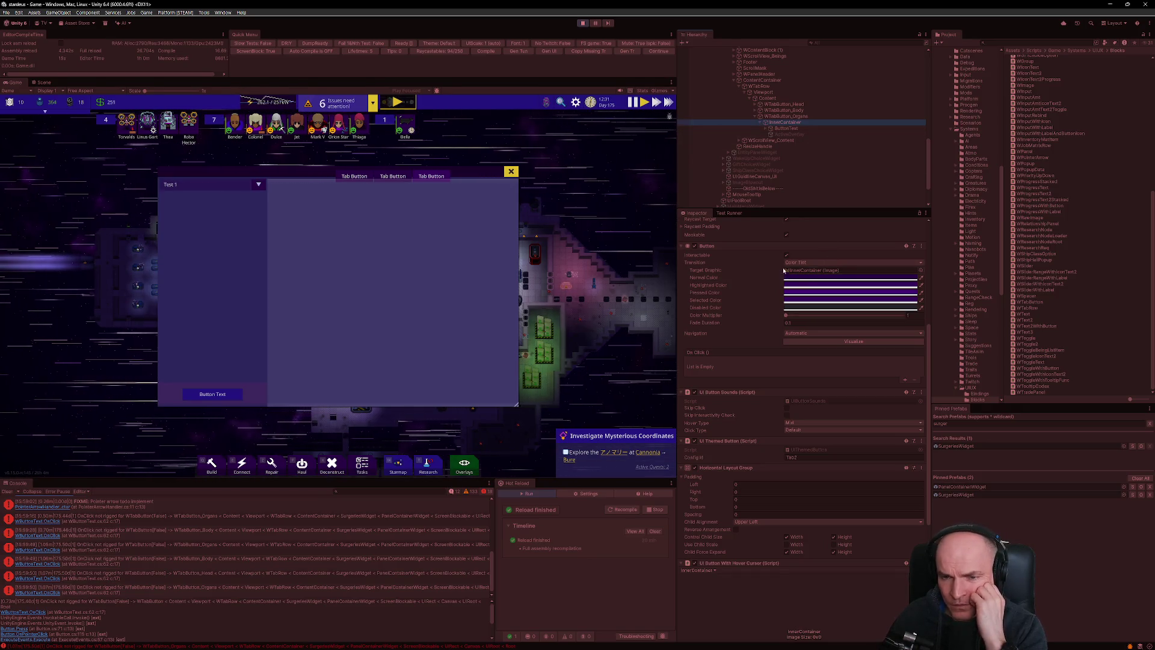
Inspect the Organs InnerContainer's Normal Color tint, then show the widget in the Scene view.
left_click(805, 117)
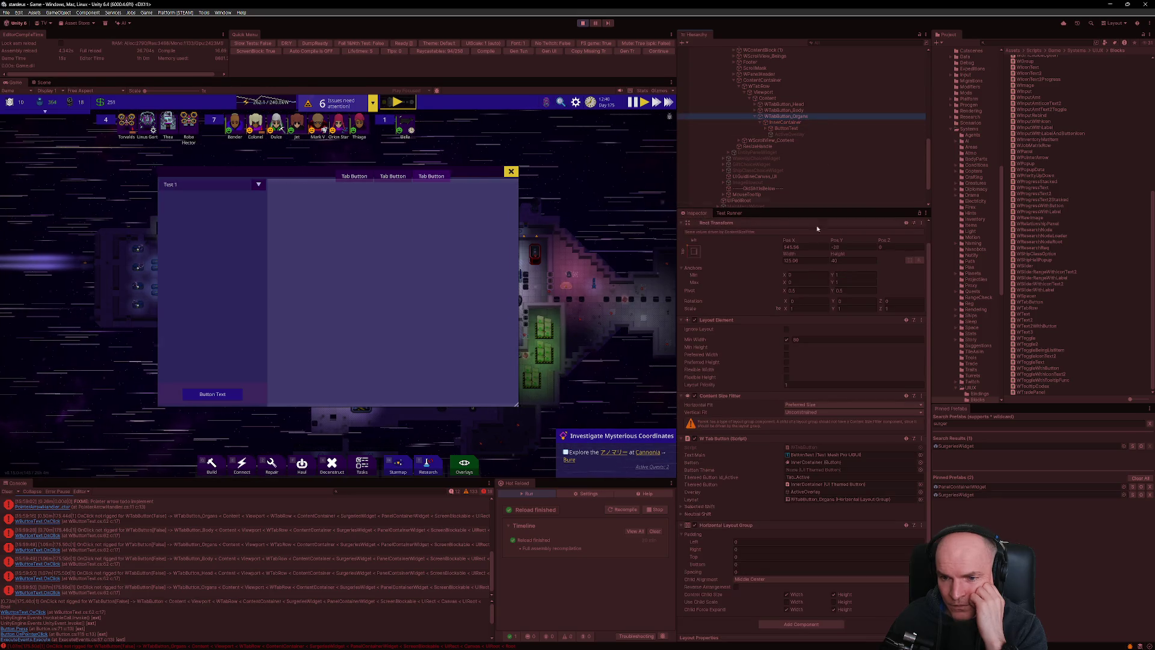
key("Down")
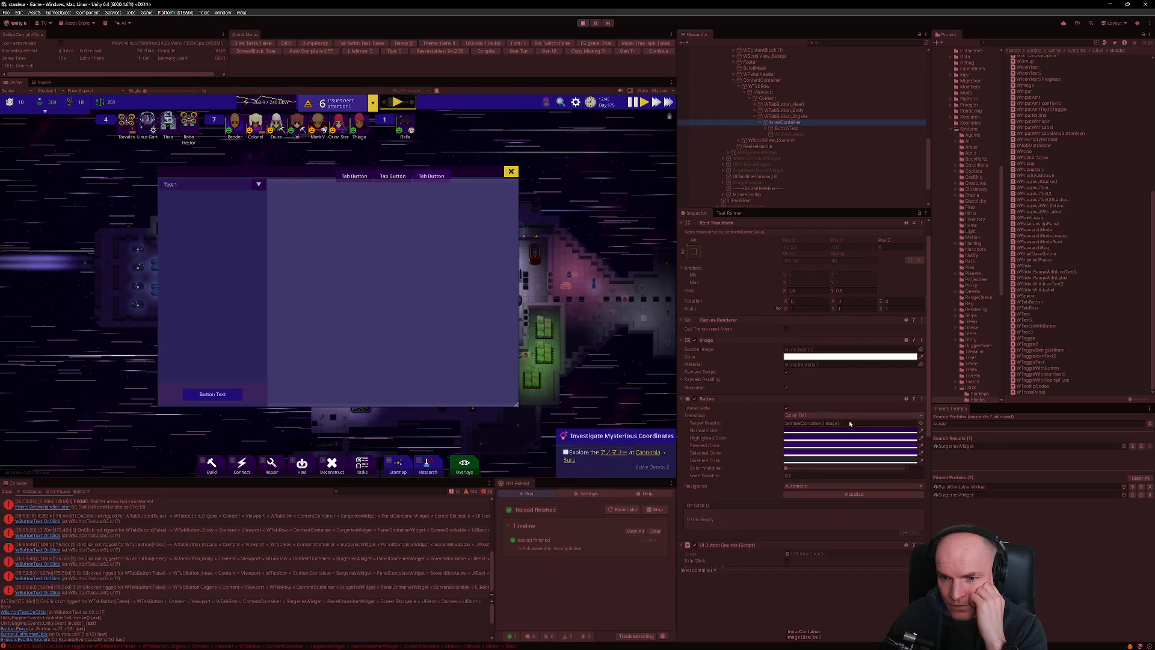
left_click(871, 432)
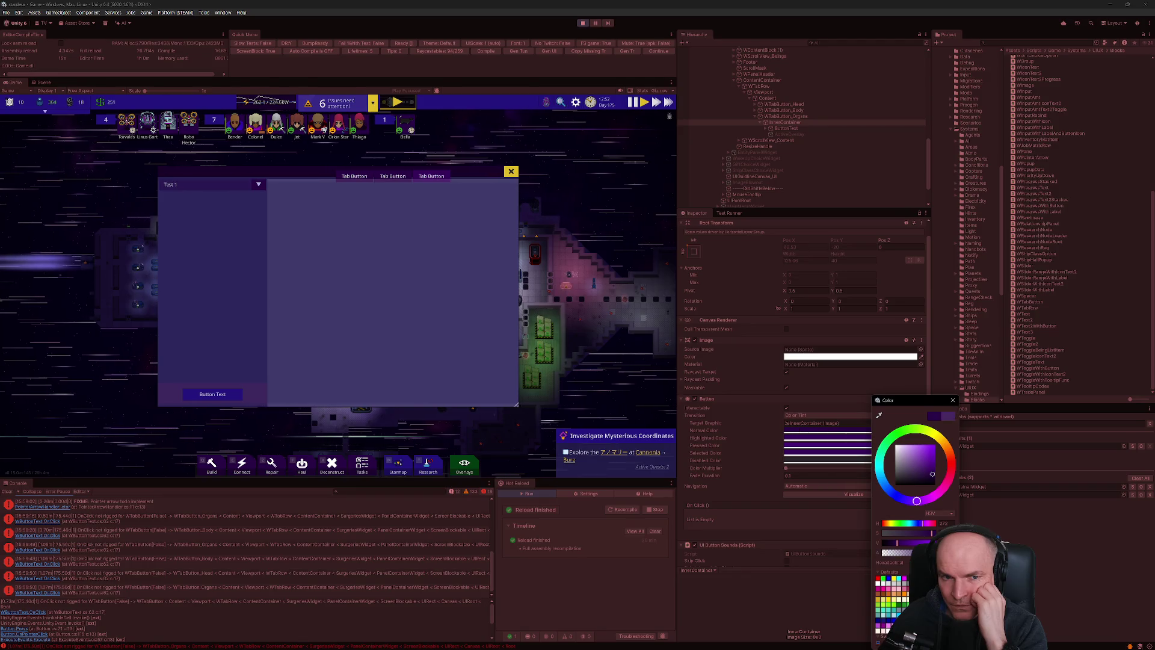
left_click(427, 180)
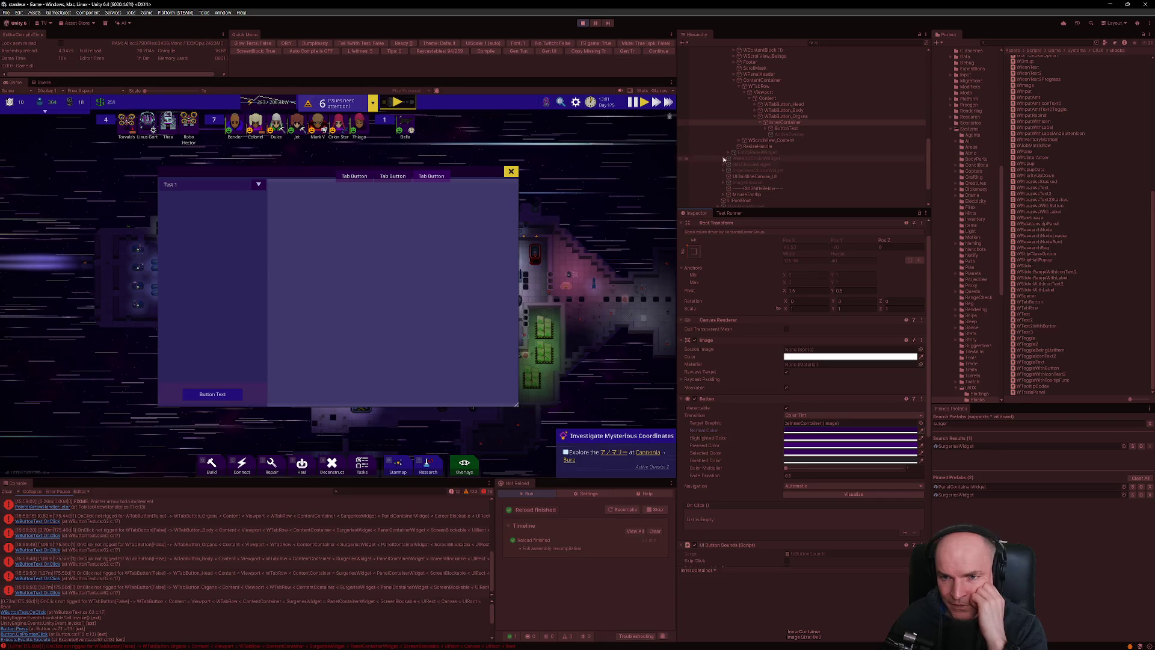
left_click(42, 83)
Select the third tab's InnerContainer in the Scene and lower its Image colour alpha slightly.
key("f")
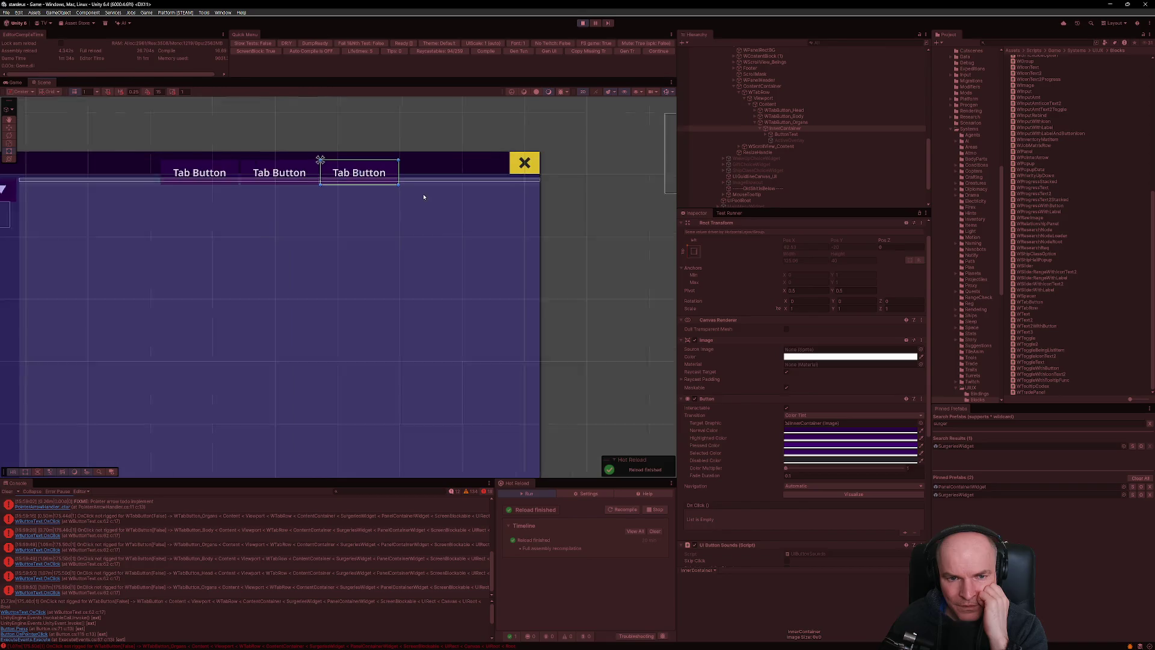
scroll(393, 192, "up", 3)
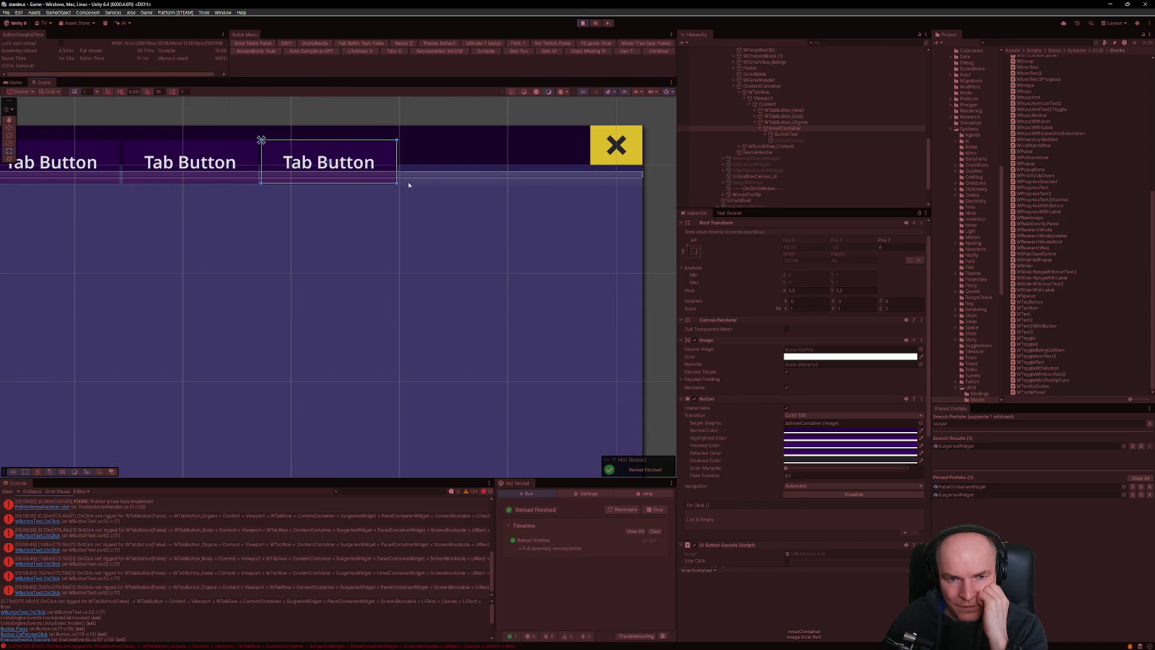
left_click(384, 166)
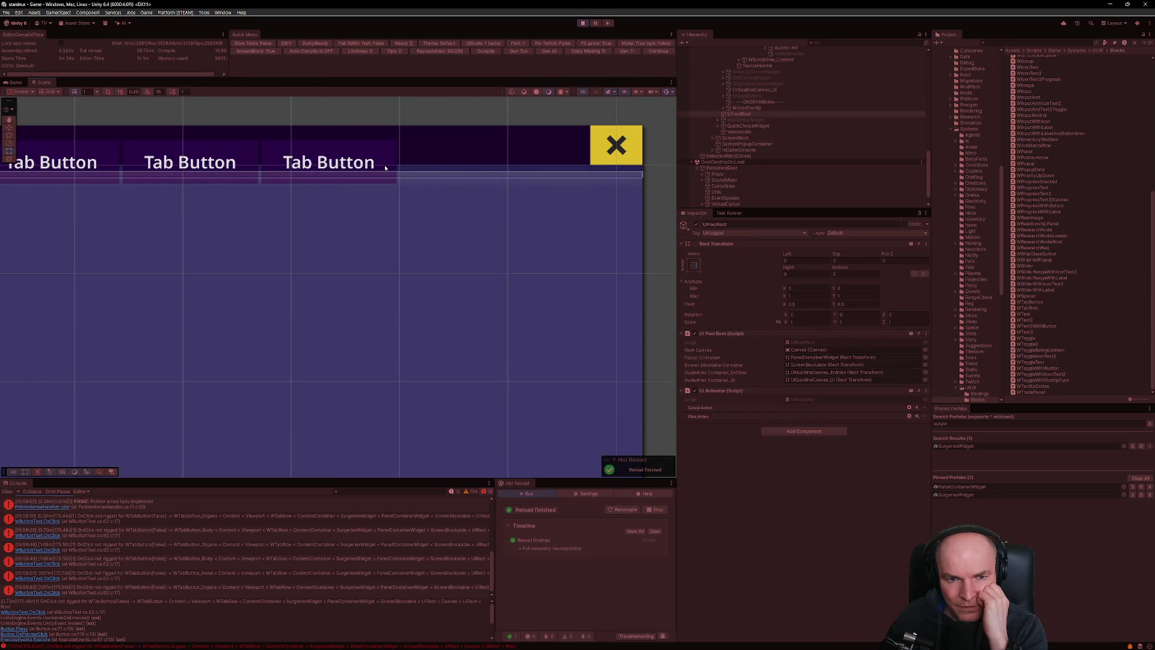
left_click(385, 167)
left_click(385, 167)
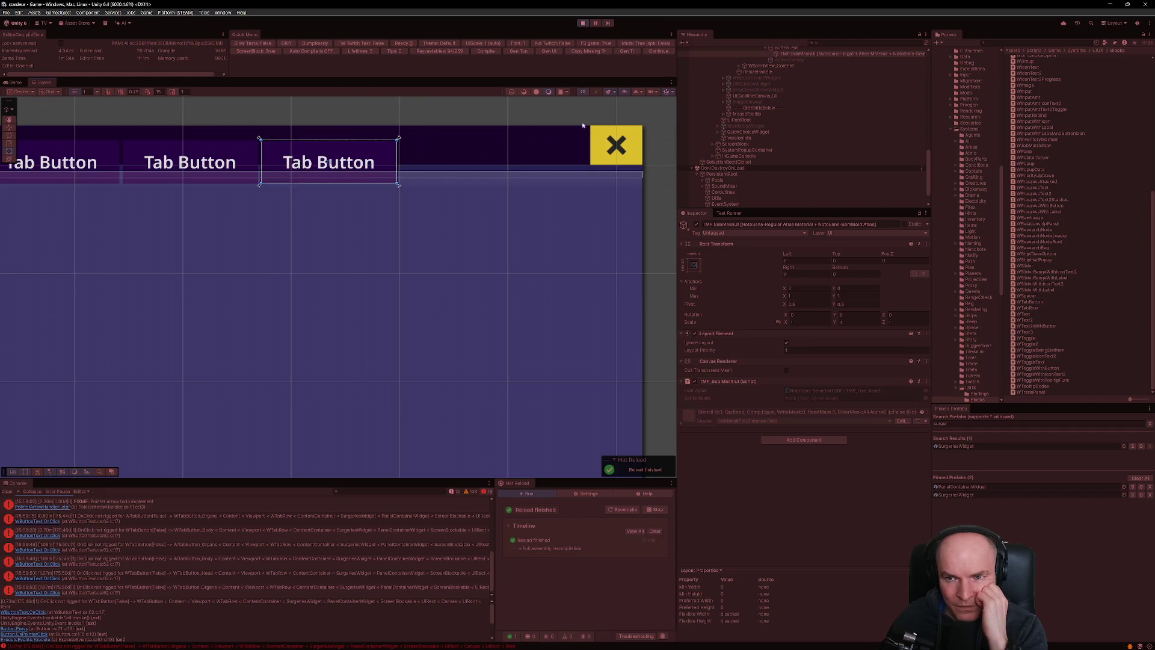
scroll(773, 112, "up", 5)
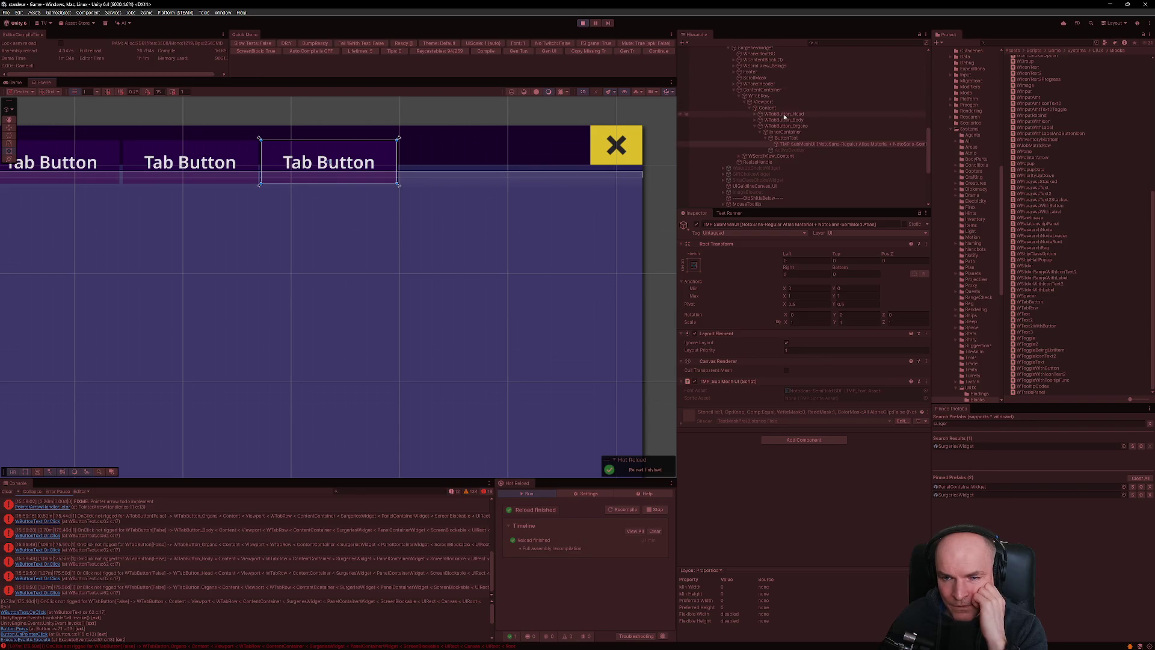
left_click(785, 133)
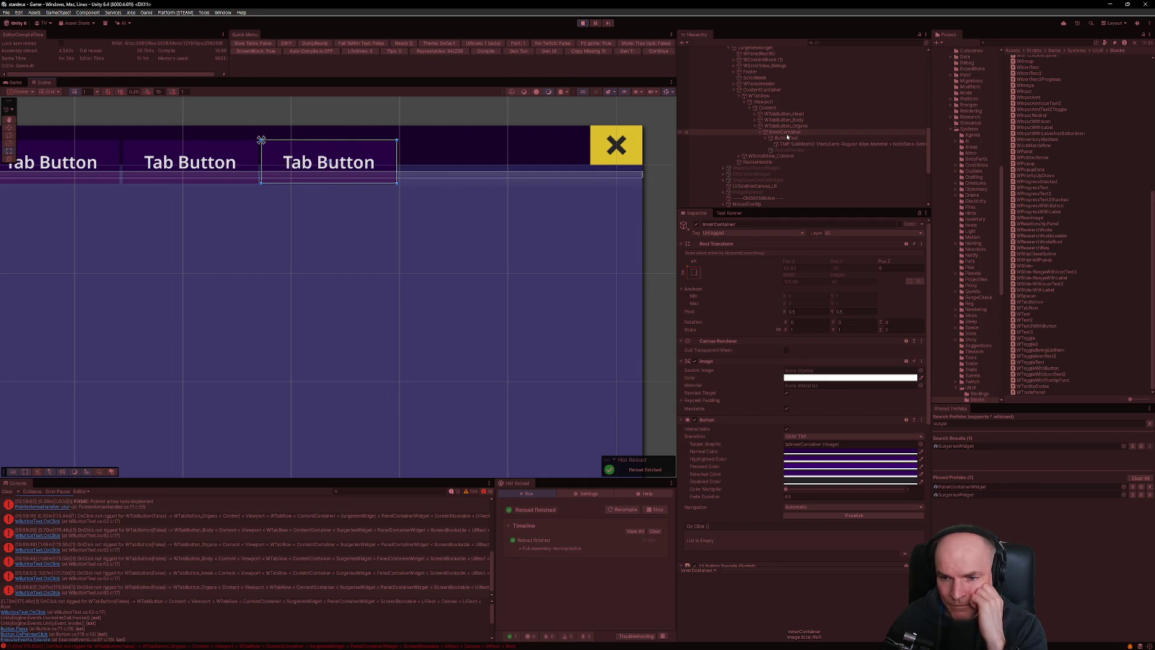
left_click(842, 378)
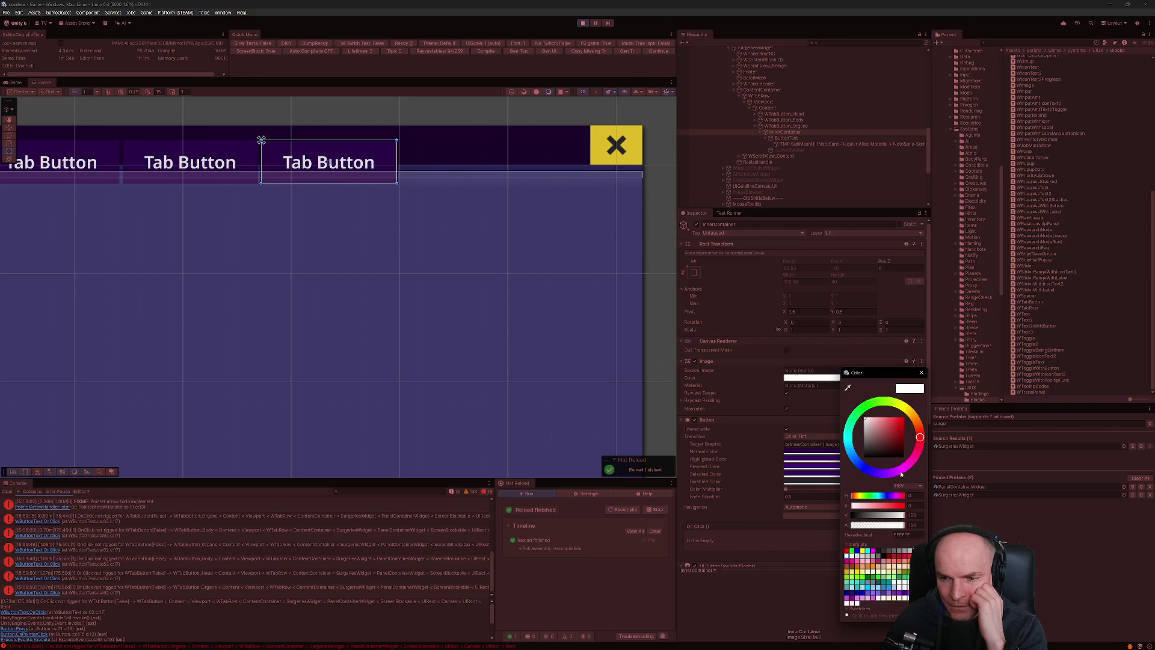
left_click_drag(904, 526, 836, 517)
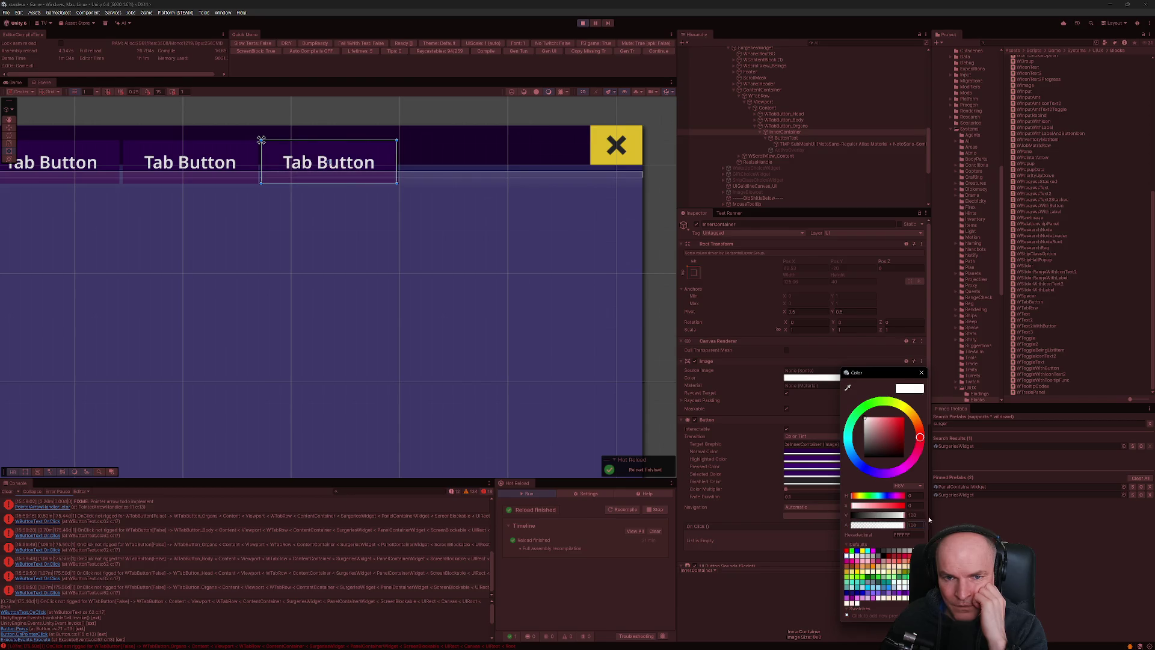
left_click(427, 186)
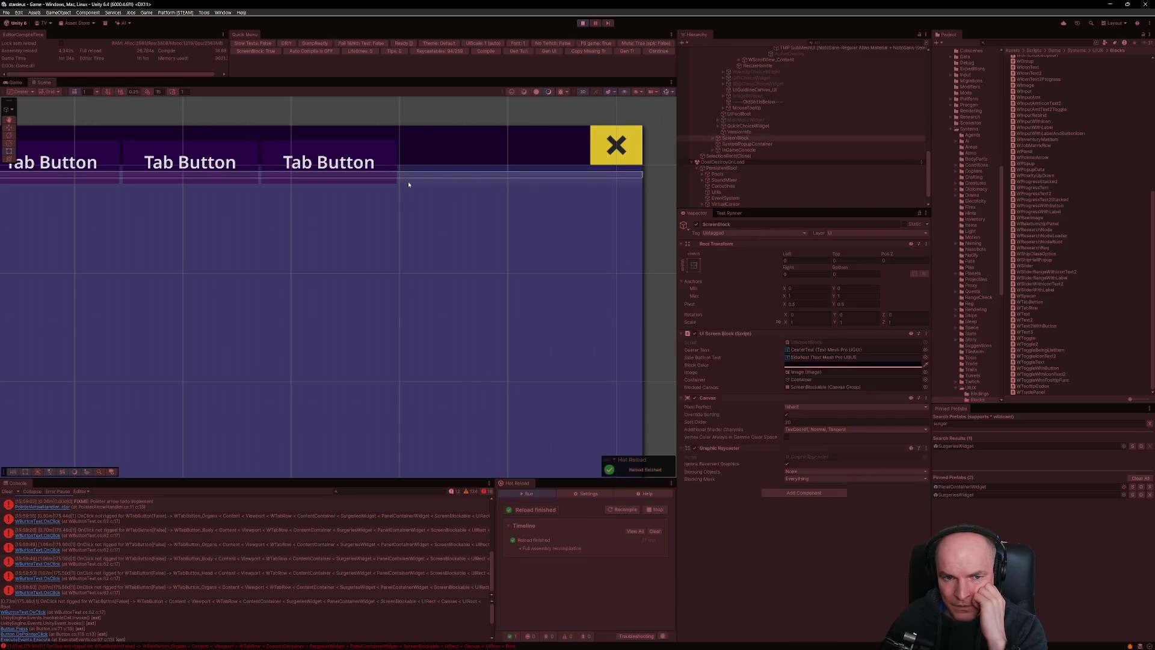
Toggle the Viewport's Image off and on, then deactivate the Background object.
left_click(408, 182)
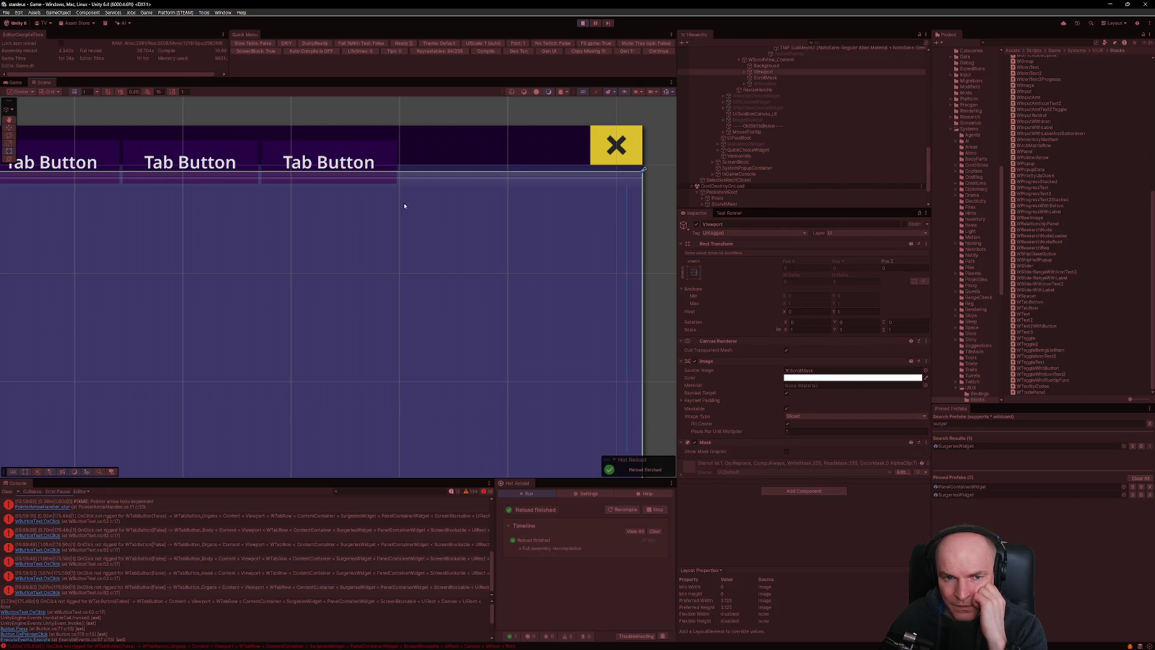
left_click(746, 72)
left_click(762, 78)
left_click(763, 72)
left_click(696, 361)
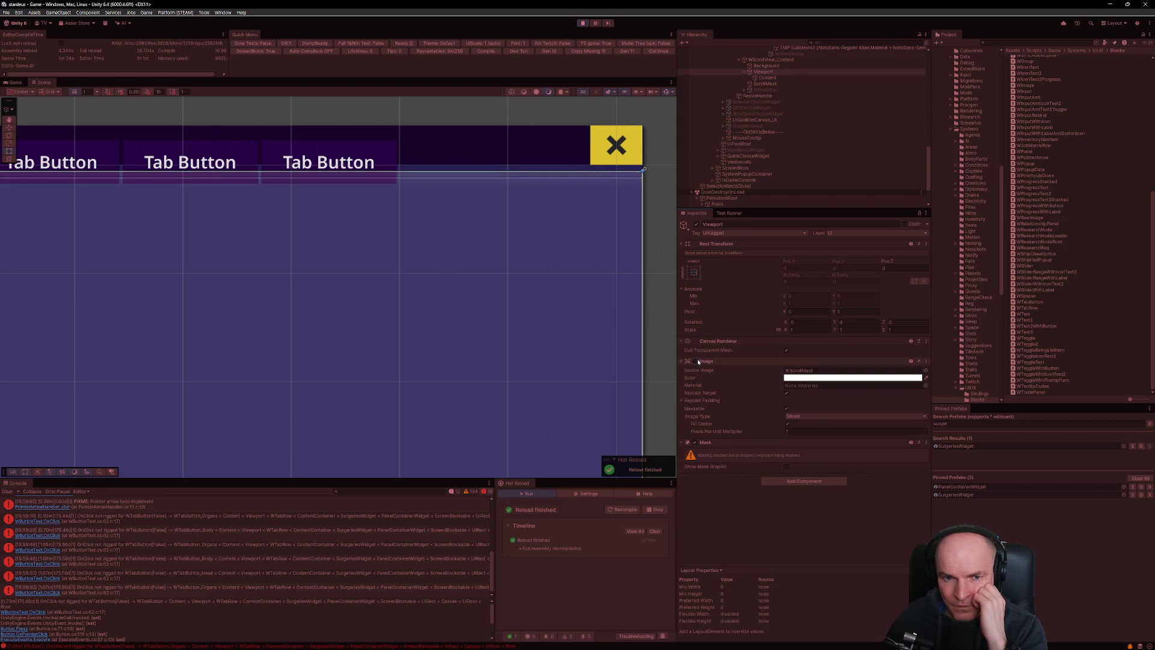
left_click(696, 362)
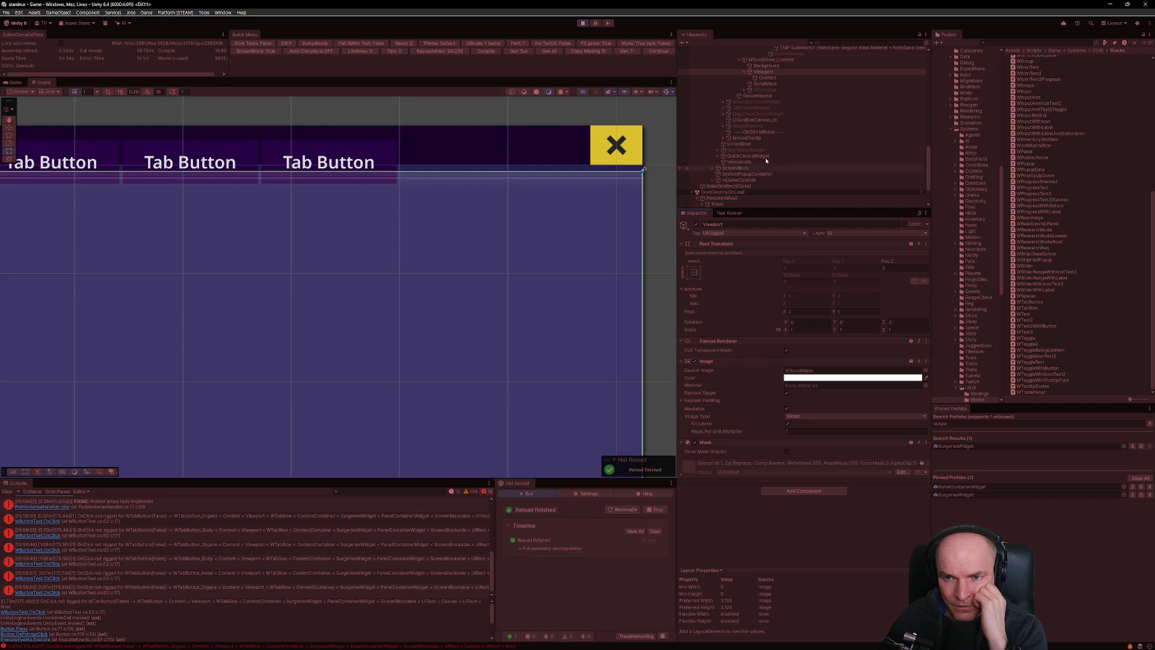
left_click(768, 65)
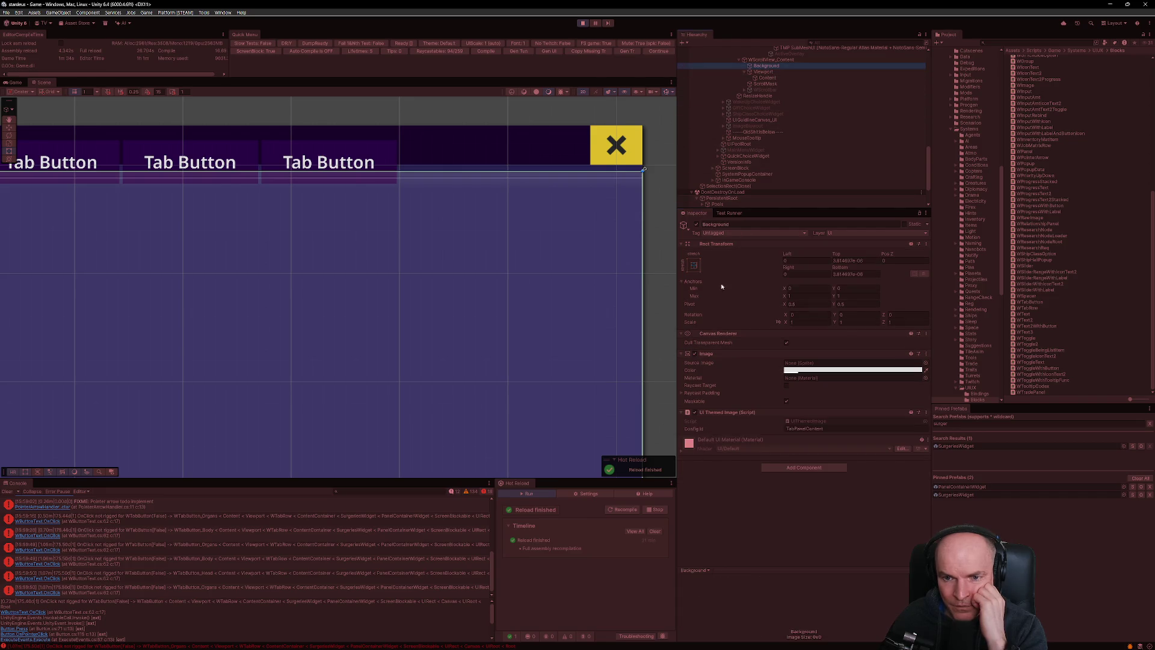
left_click(696, 225)
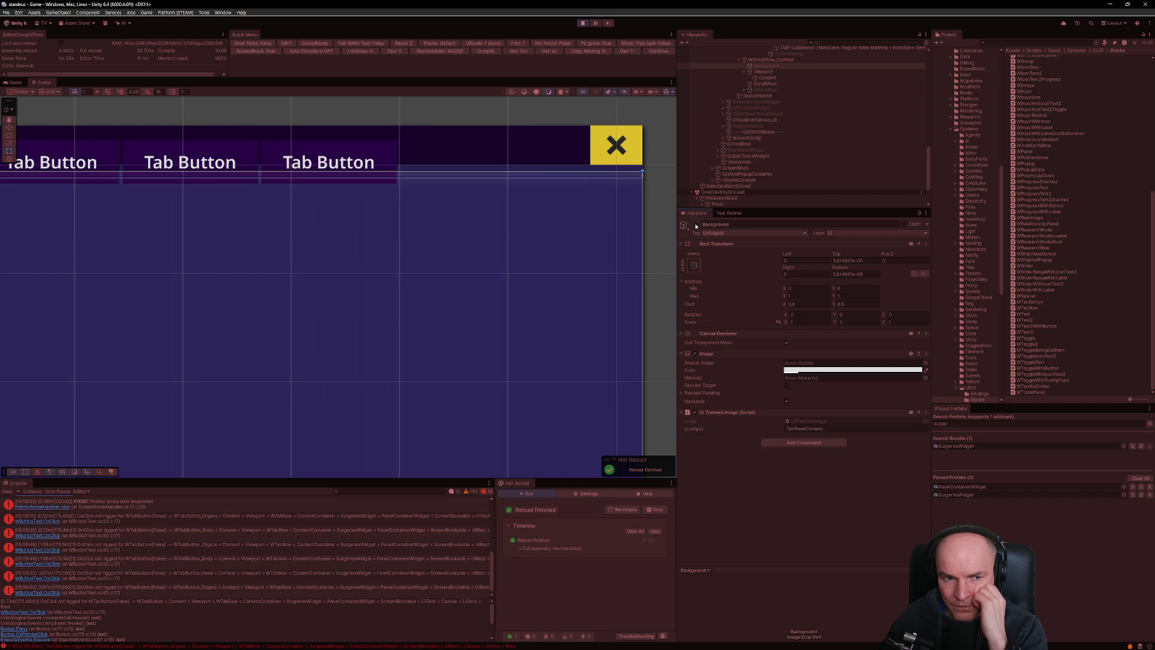
left_click(14, 83)
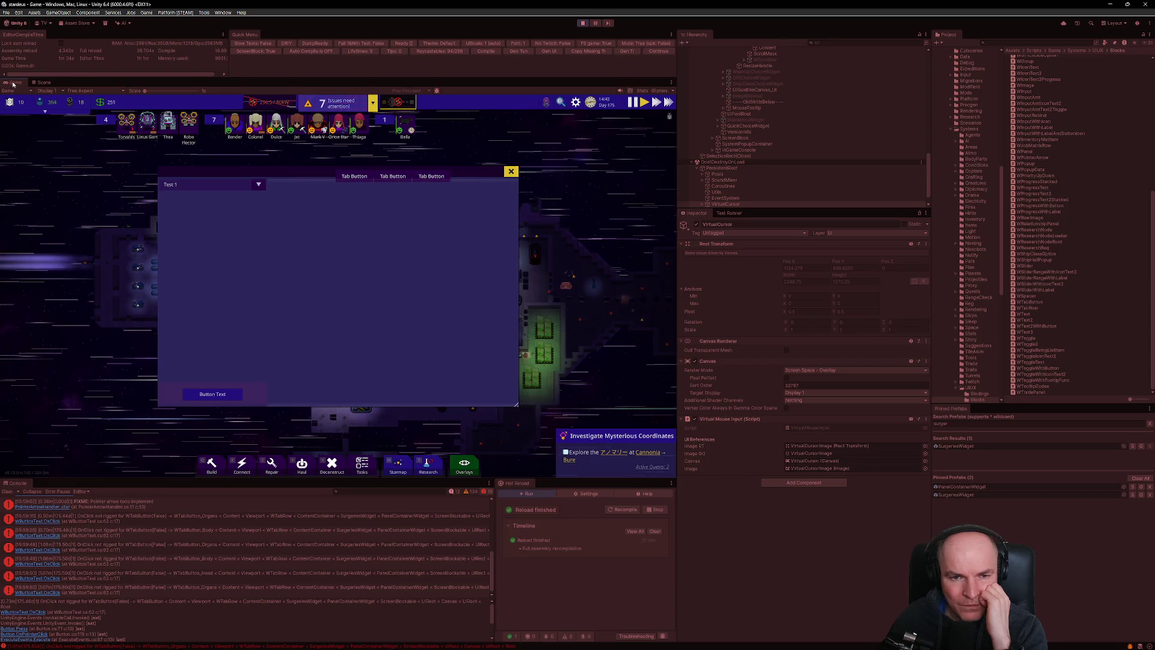
Reactivate the Background object under WScrollView_Content.
scroll(755, 139, "up", 5)
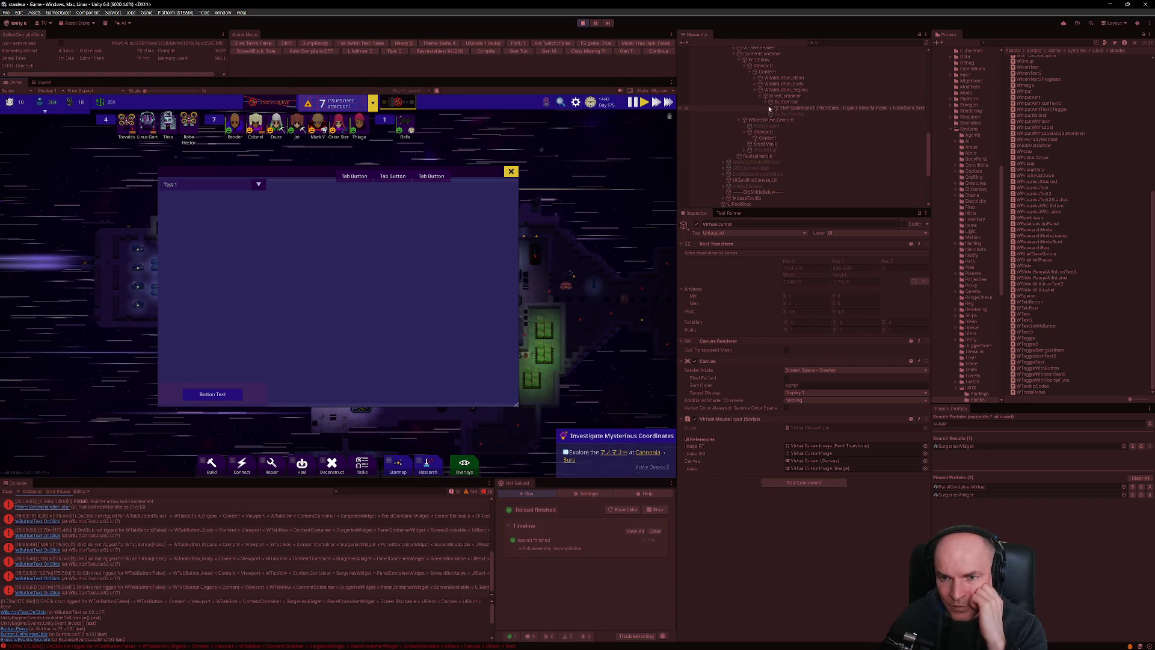
scroll(769, 109, "up", 3)
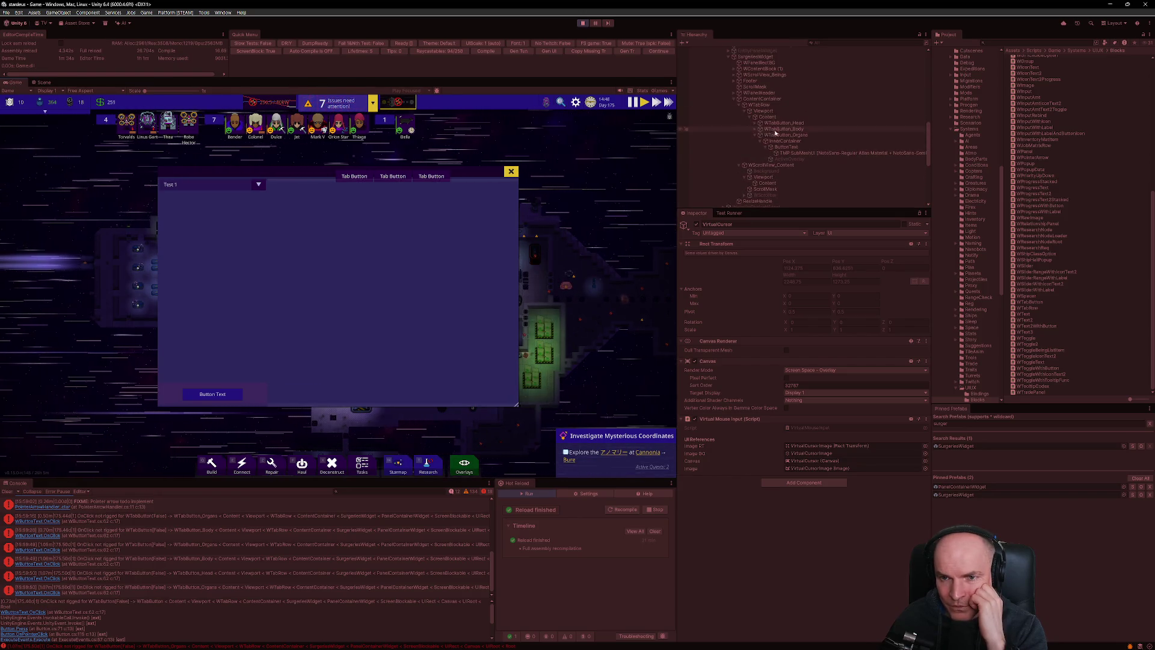
left_click(767, 166)
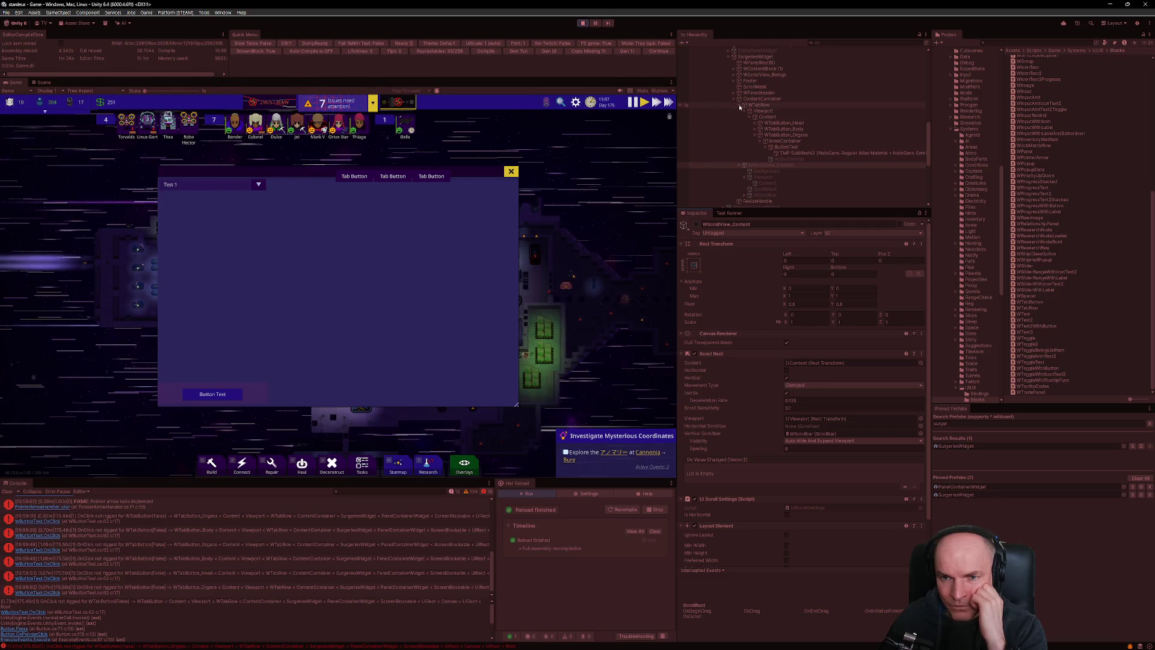
left_click(759, 172)
left_click(697, 224)
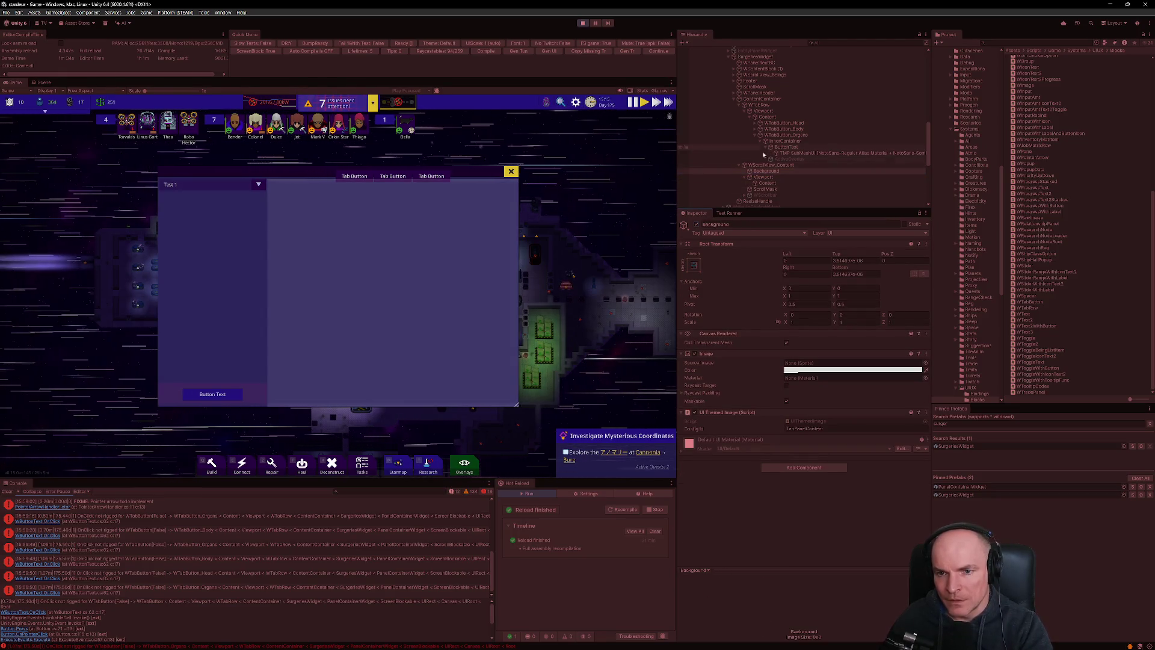
Collapse the WScrollView_Content and WTabRow foldouts, inspect WTabRow, and exit Play mode.
left_click(739, 165)
left_click(740, 106)
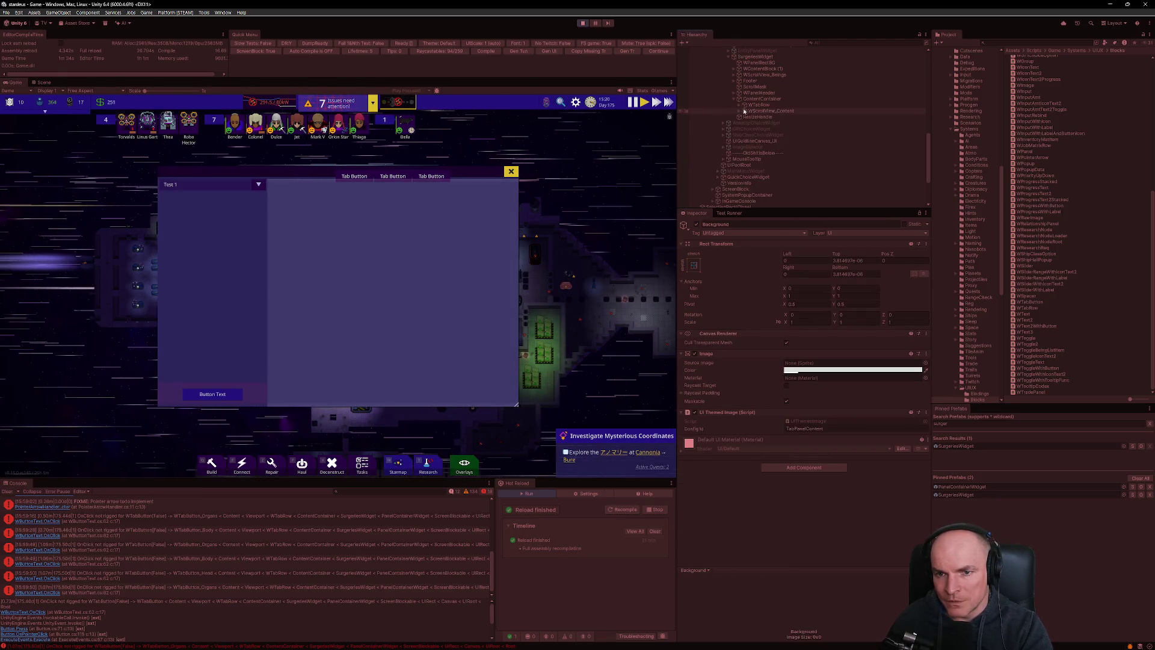
left_click(753, 107)
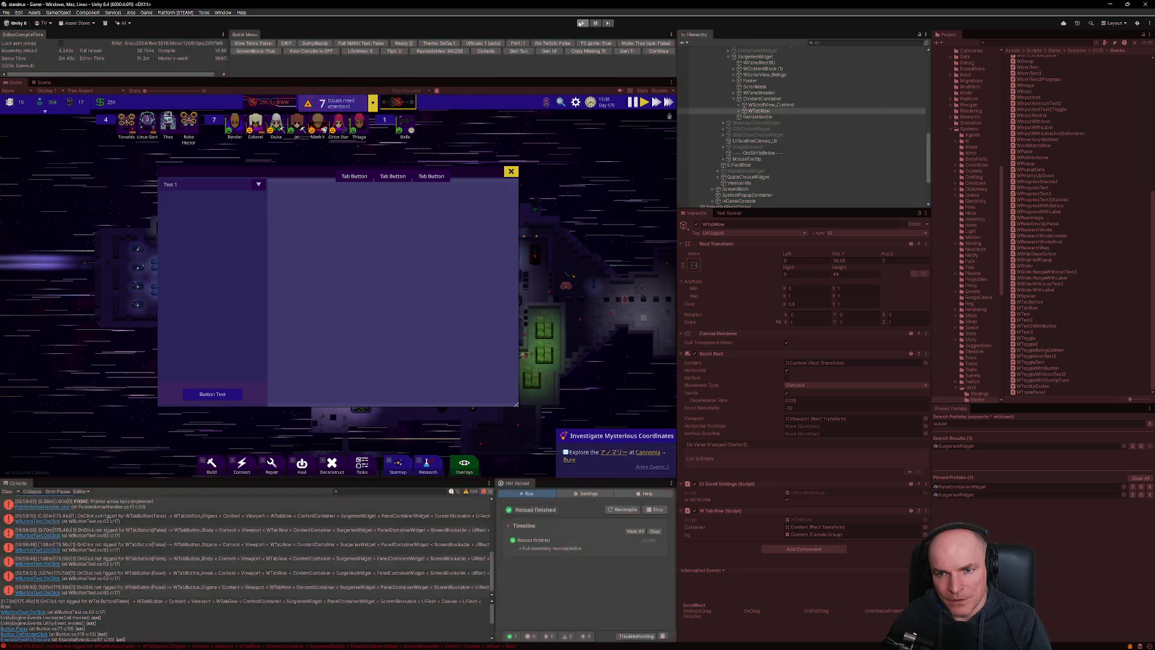
key("ctrl+p")
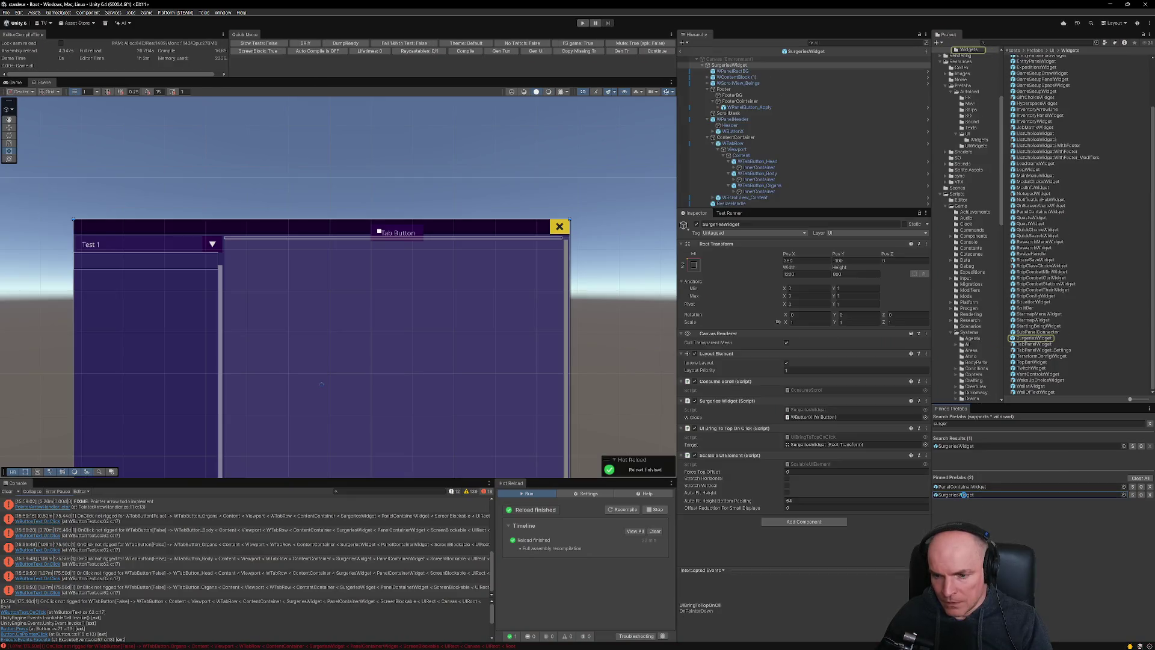
Collapse WTabRow and drag it below WScrollView_Content in the SurgeriesWidget prefab hierarchy.
left_click(713, 144)
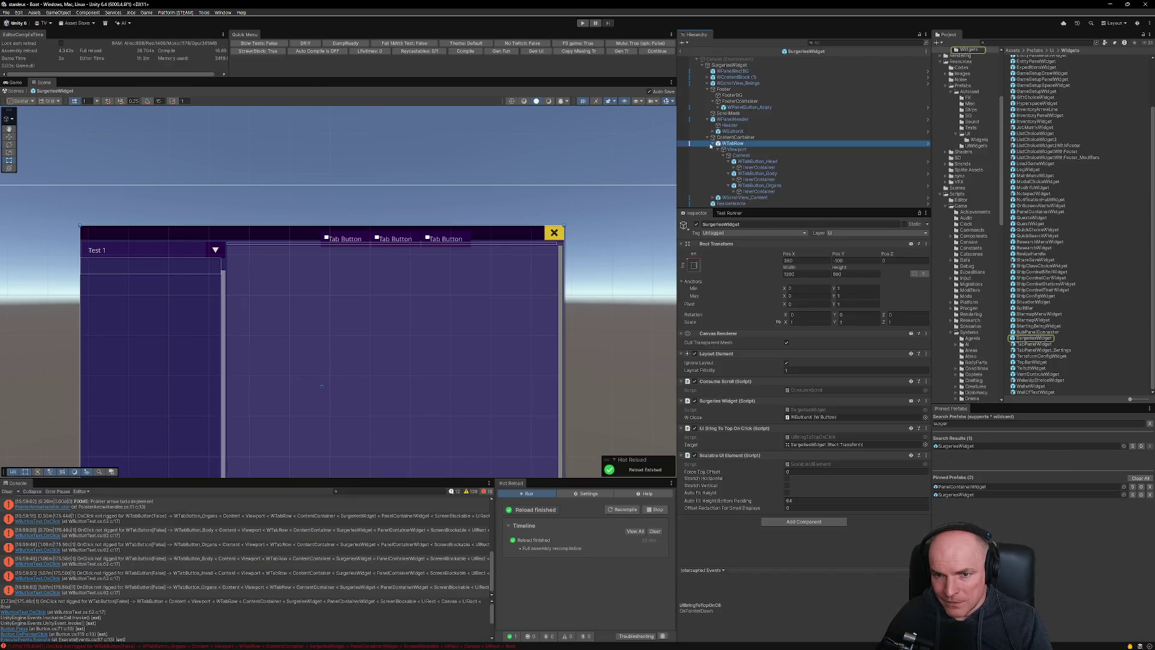
left_click(714, 145)
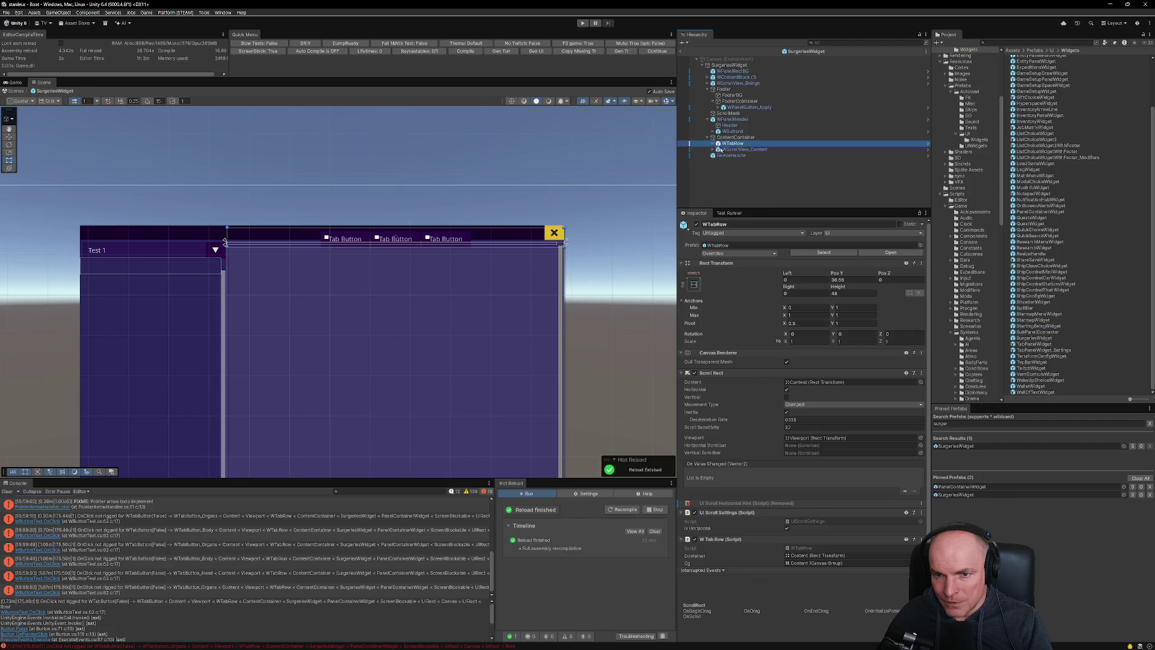
left_click_drag(719, 155, 720, 155)
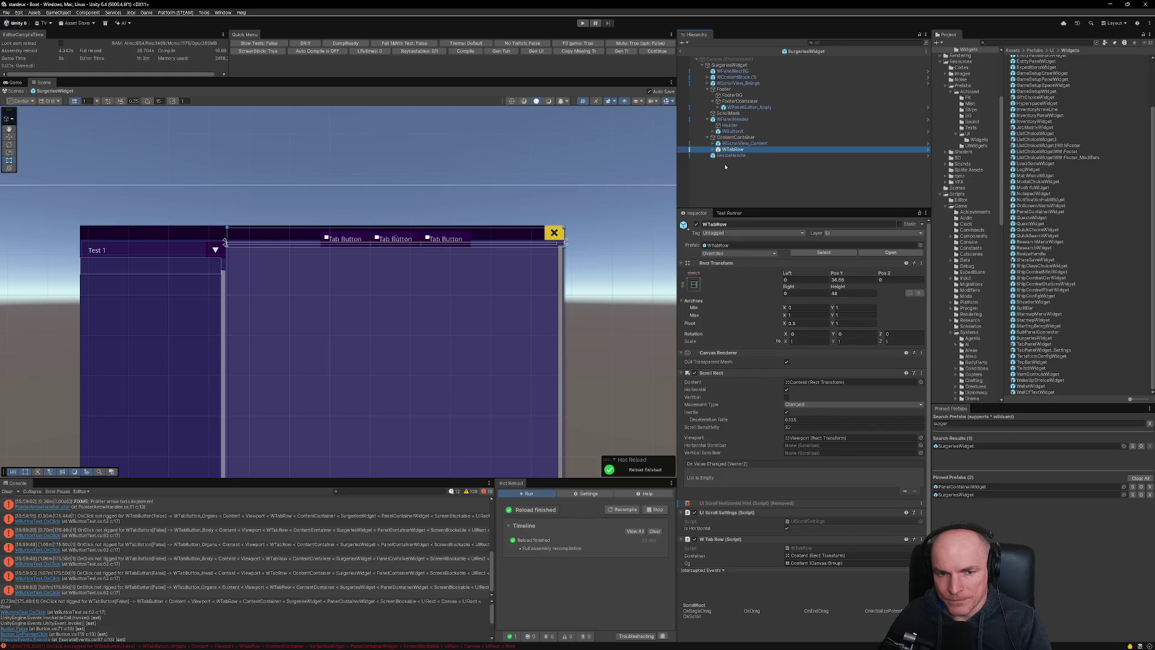
scroll(495, 256, "up", 3)
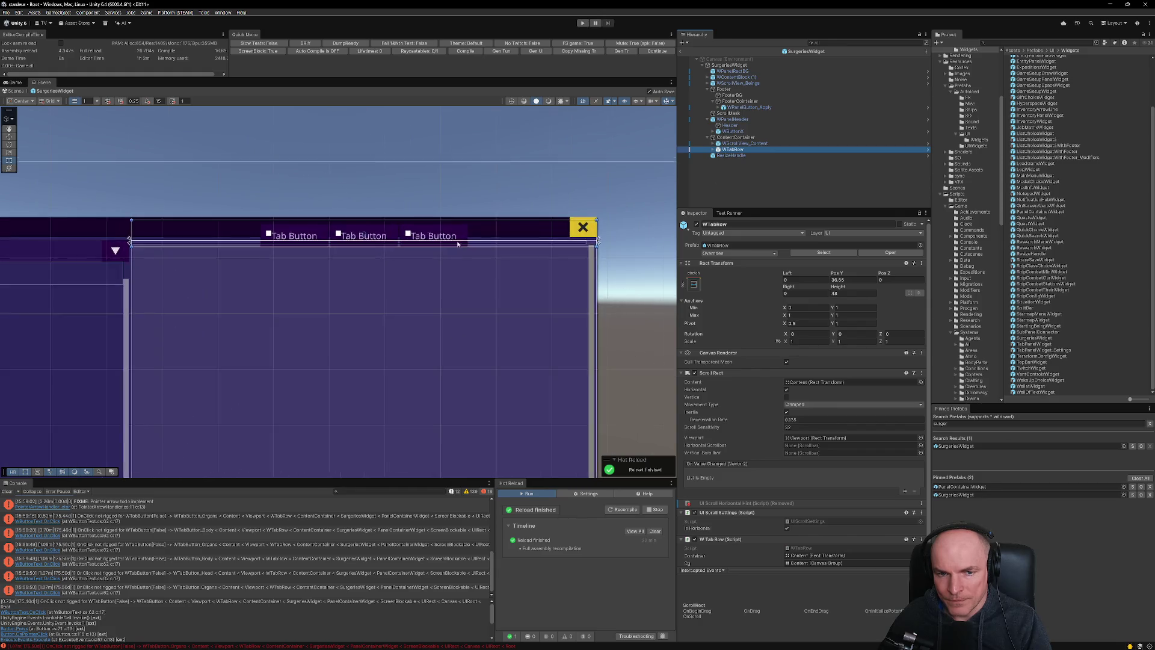
left_click(493, 269)
scroll(481, 292, "down", 5)
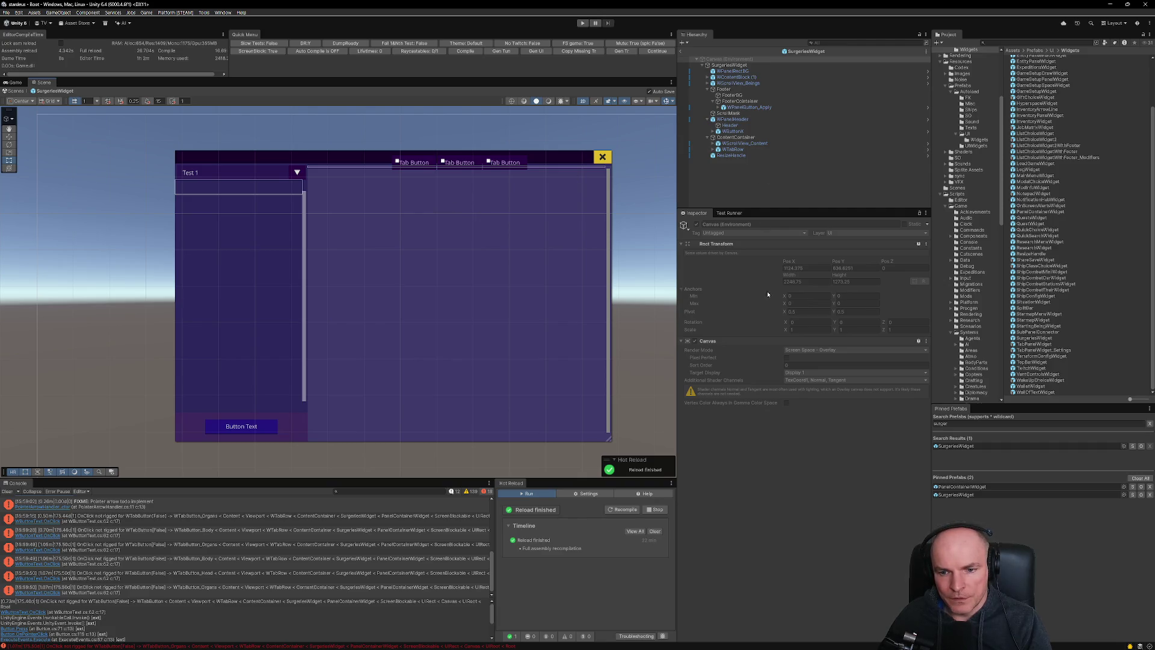
left_click(587, 641)
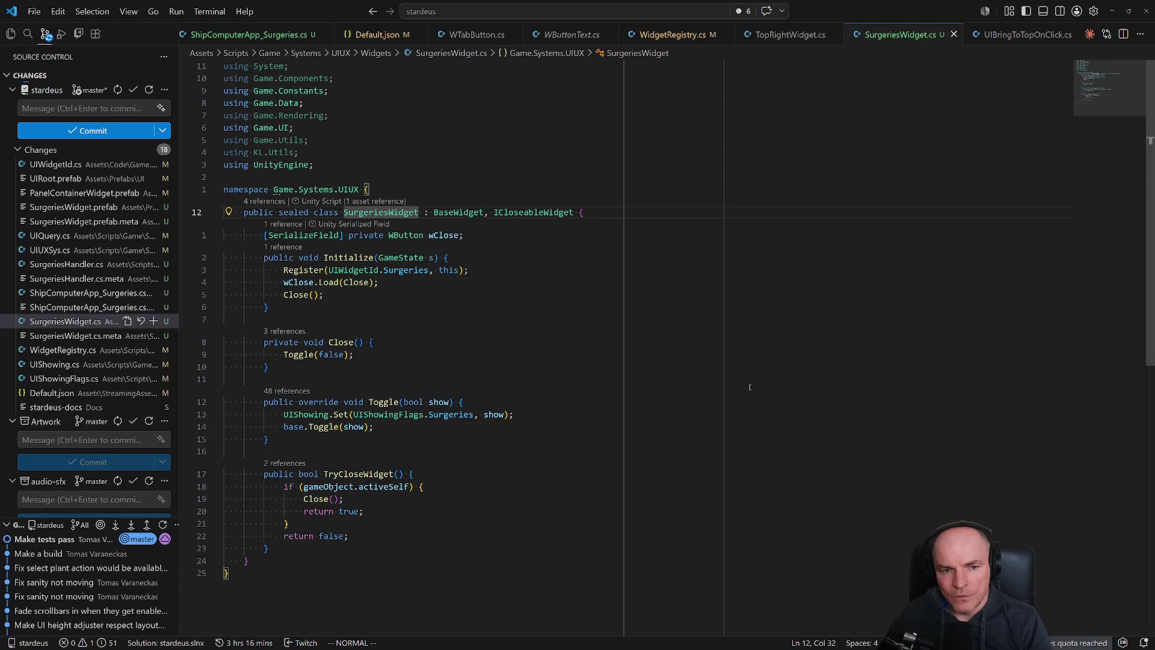
Duplicate the wClose field line and turn it into a WGroup wListContainer field.
key("j")
key("y")
key("y")
key("p")
key("w")
key("w")
key("w")
type("cwWGro")
key("Tab")
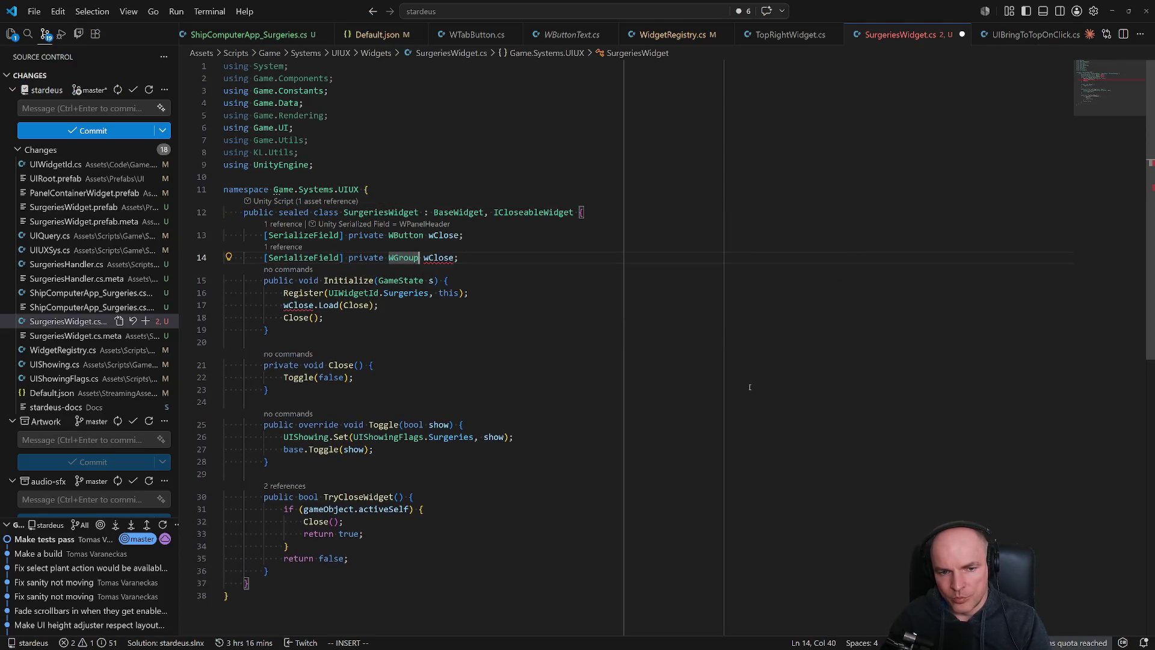
key("ctrl+Delete")
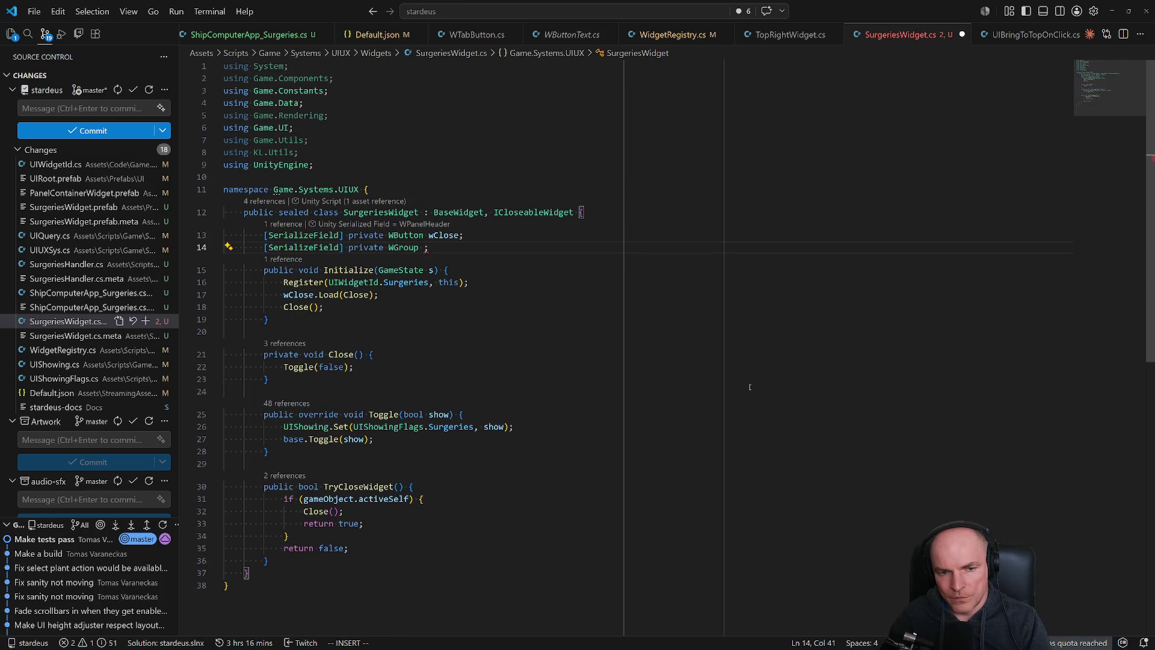
type("w")
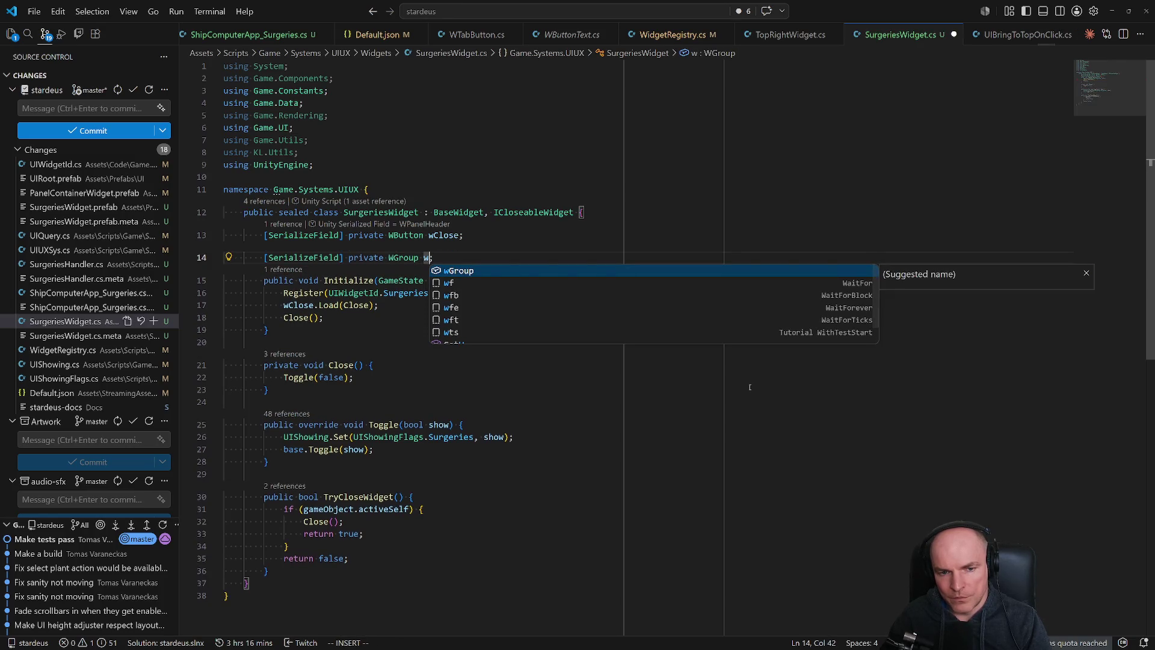
type("BeingsList")
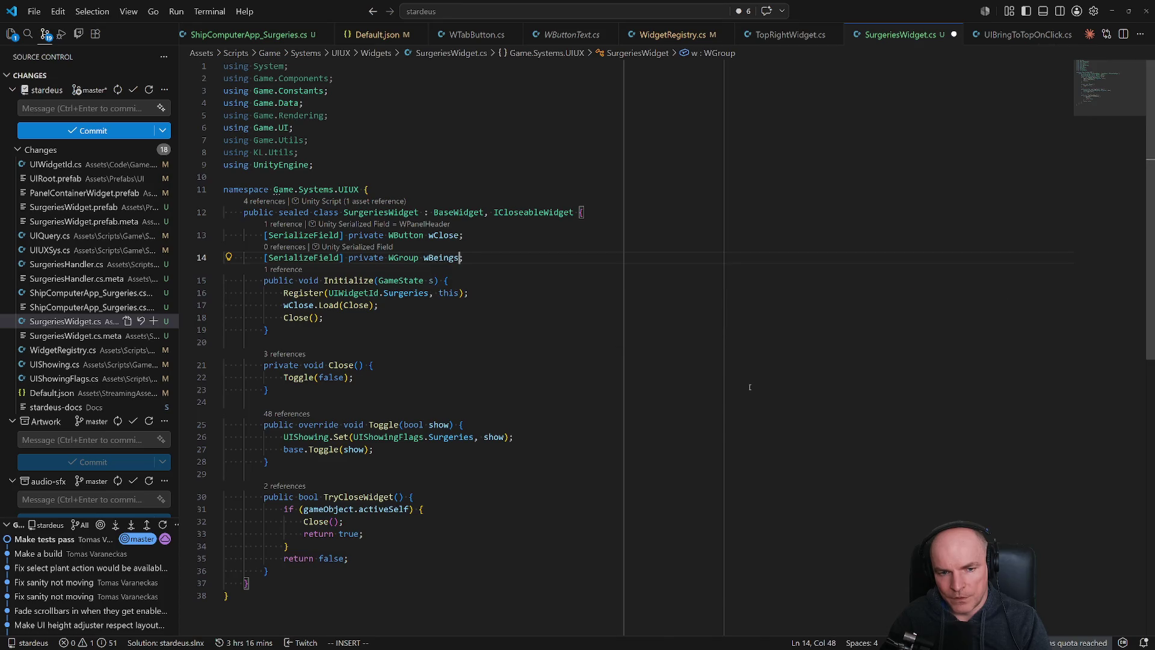
type("t")
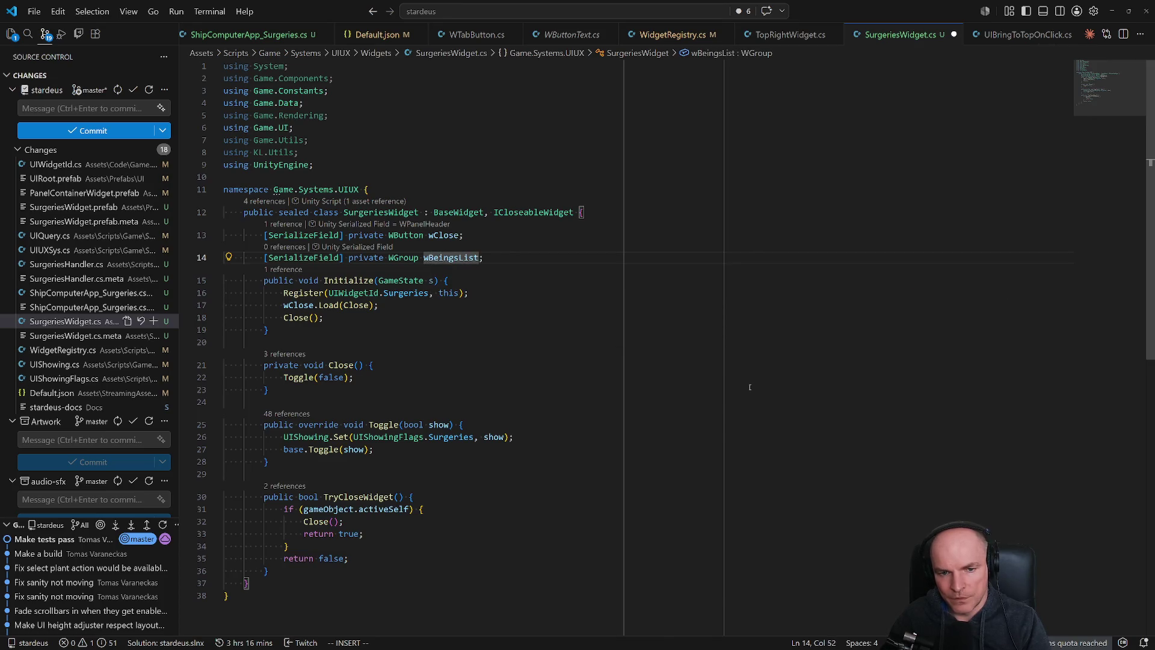
key("BackSpace")
key("BackSpace")
key("BackSpace")
type("Contai")
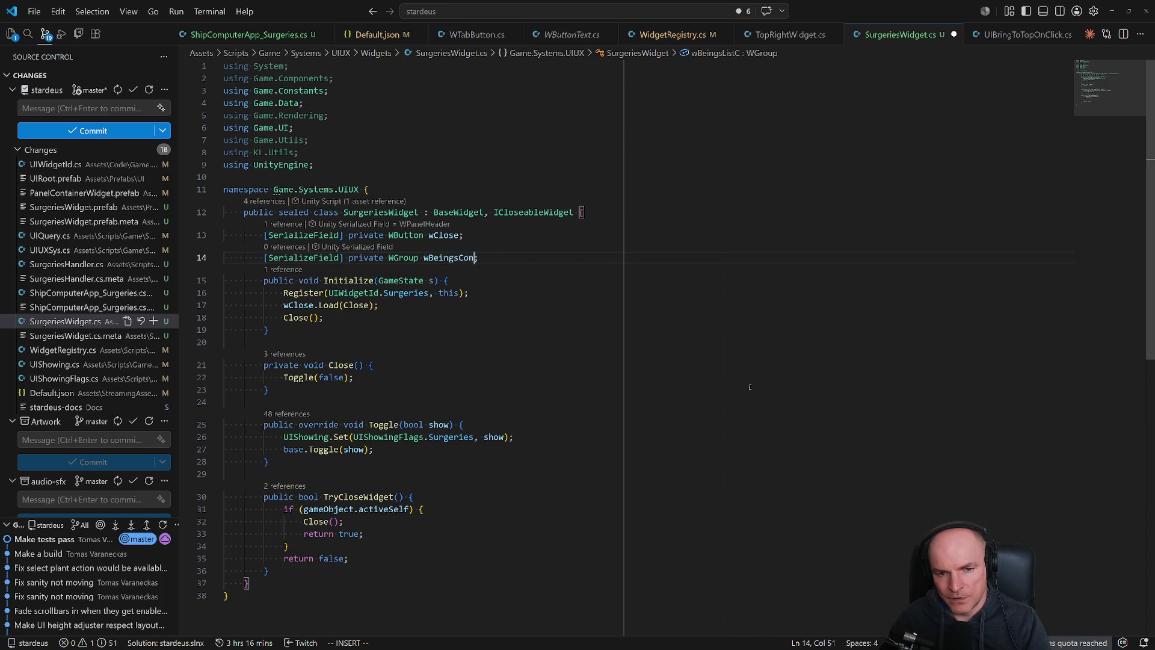
type("ner")
key("BackSpace")
key("BackSpace")
key("BackSpace")
type("ListContainer")
key("Escape")
Add a duplicate field named wBodyContainer.
key("y")
key("y")
key("p")
key("w")
key("w")
key("w")
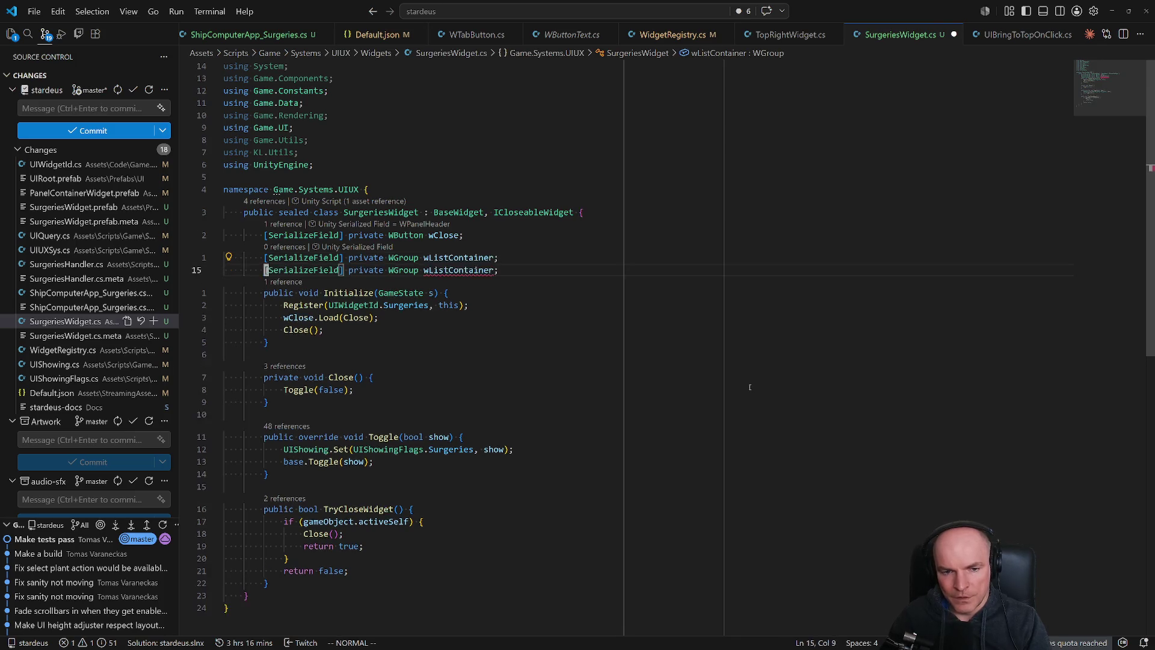
key("w")
key("w")
type("cww")
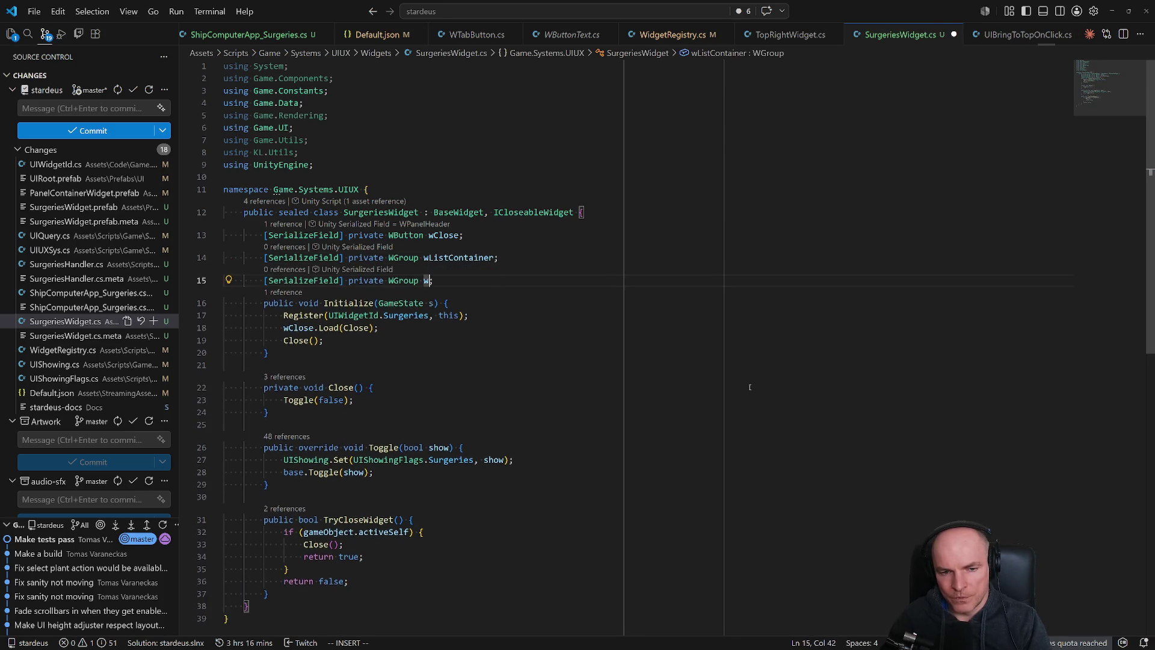
type("BodyContai")
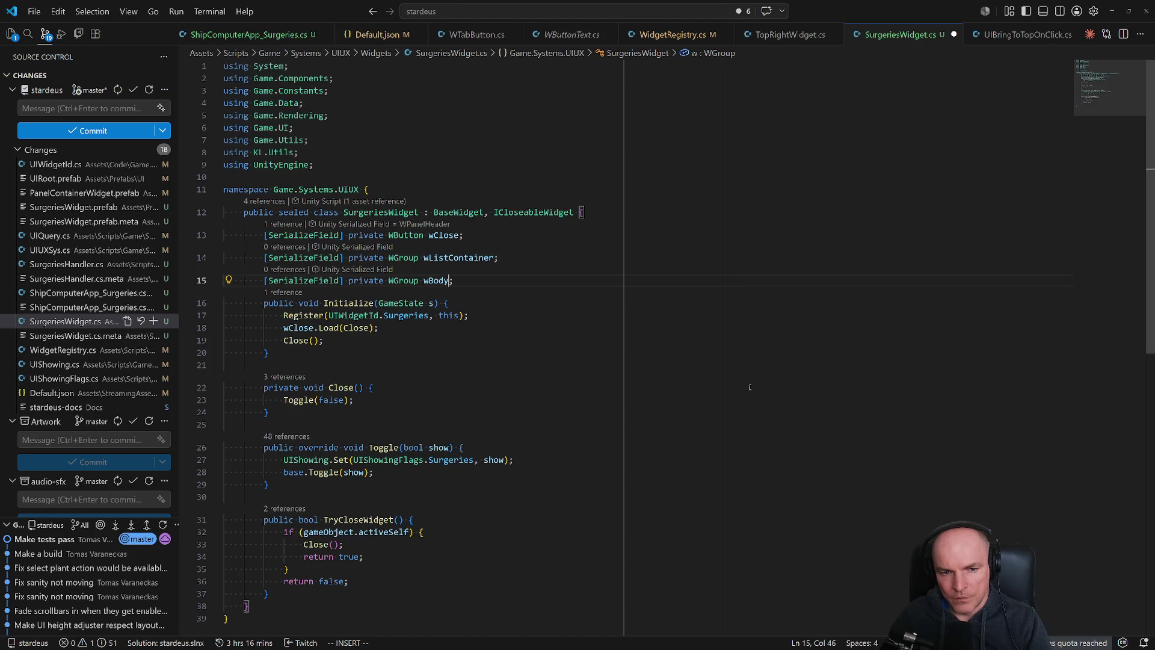
type("ner")
key("Escape")
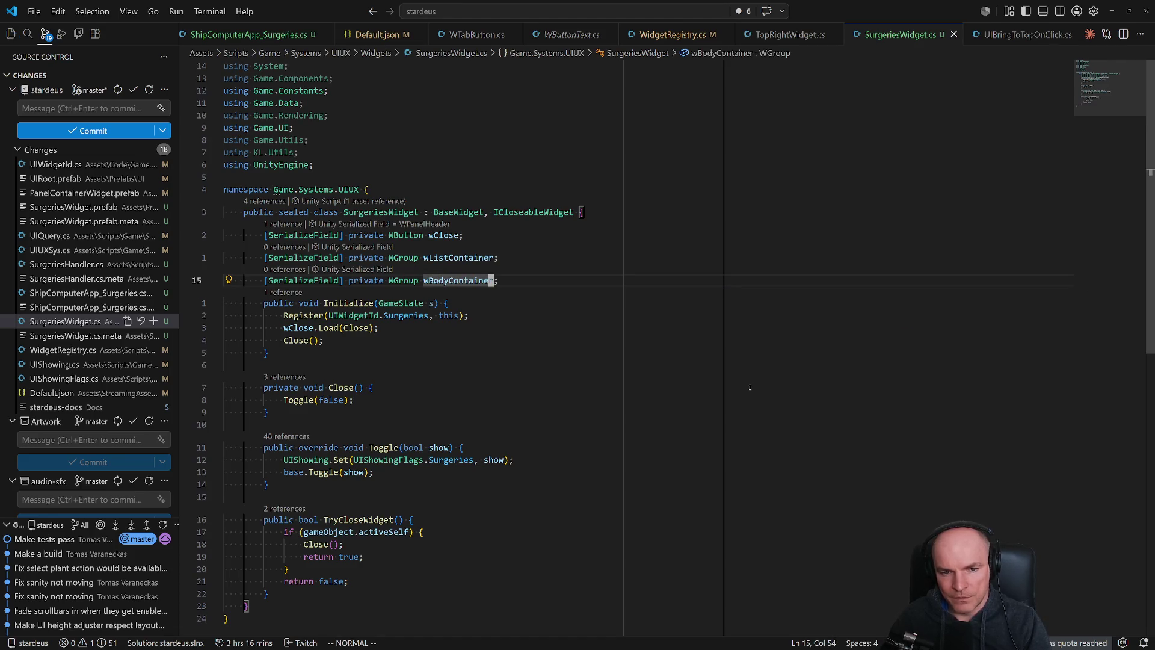
Add a WTabRow wBodyTabs serialized field.
key("y")
key("y")
key("p")
key("W")
key("W")
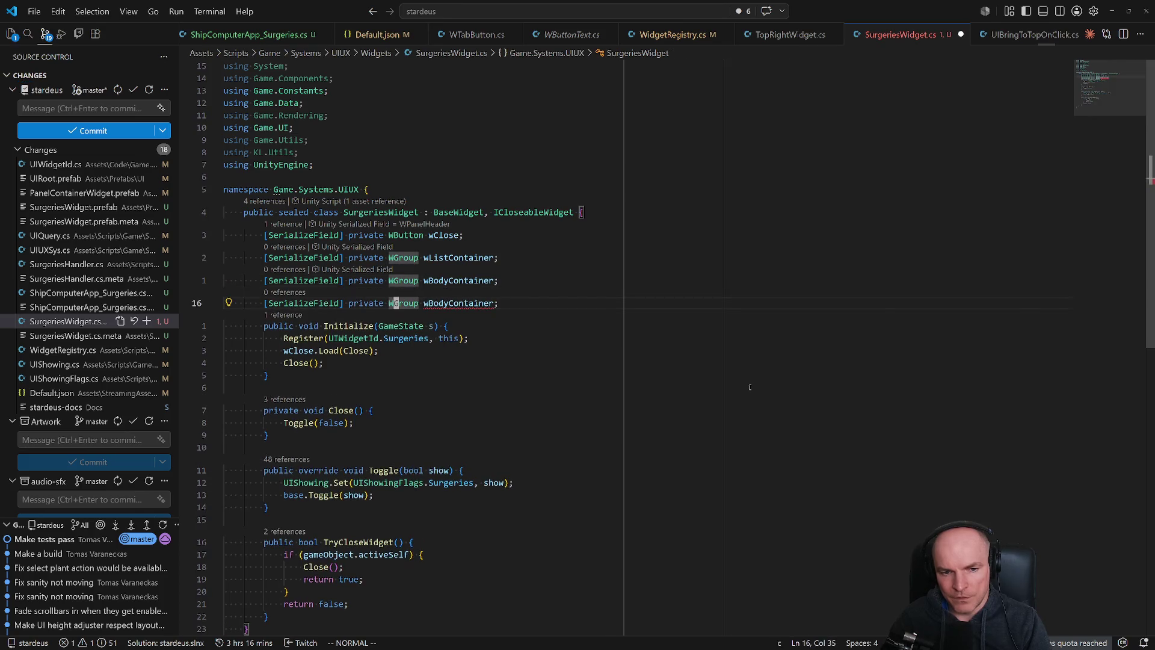
type("cwWtabro")
key("Tab")
key("Escape")
type("w")
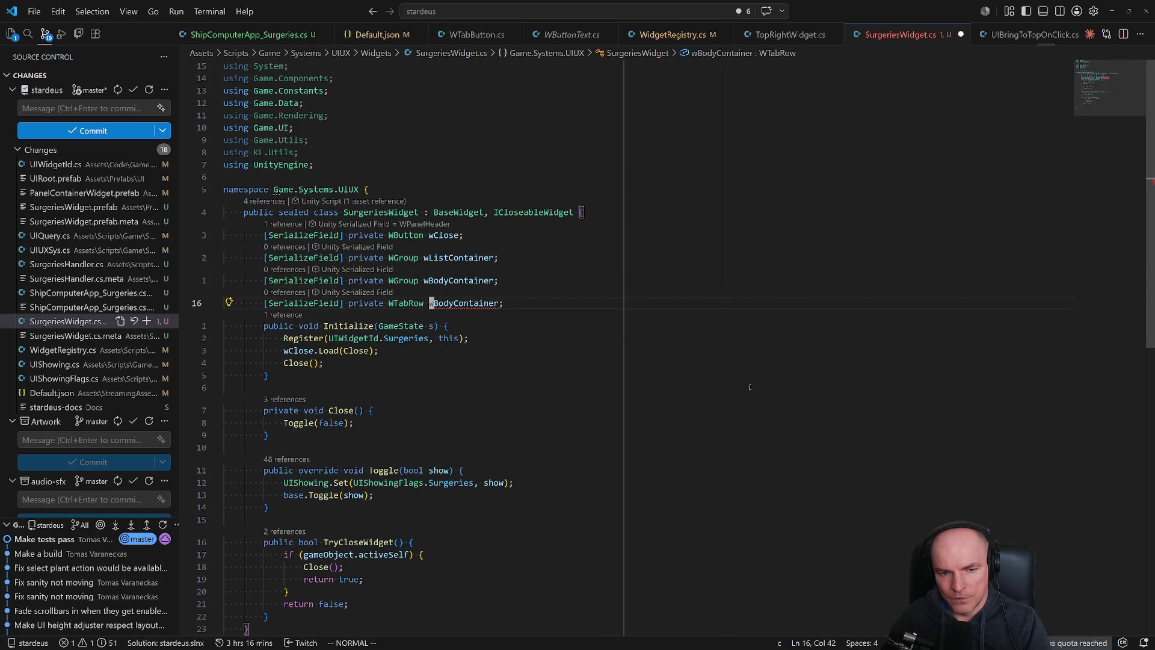
type("cwwBodyTabs")
key("Escape")
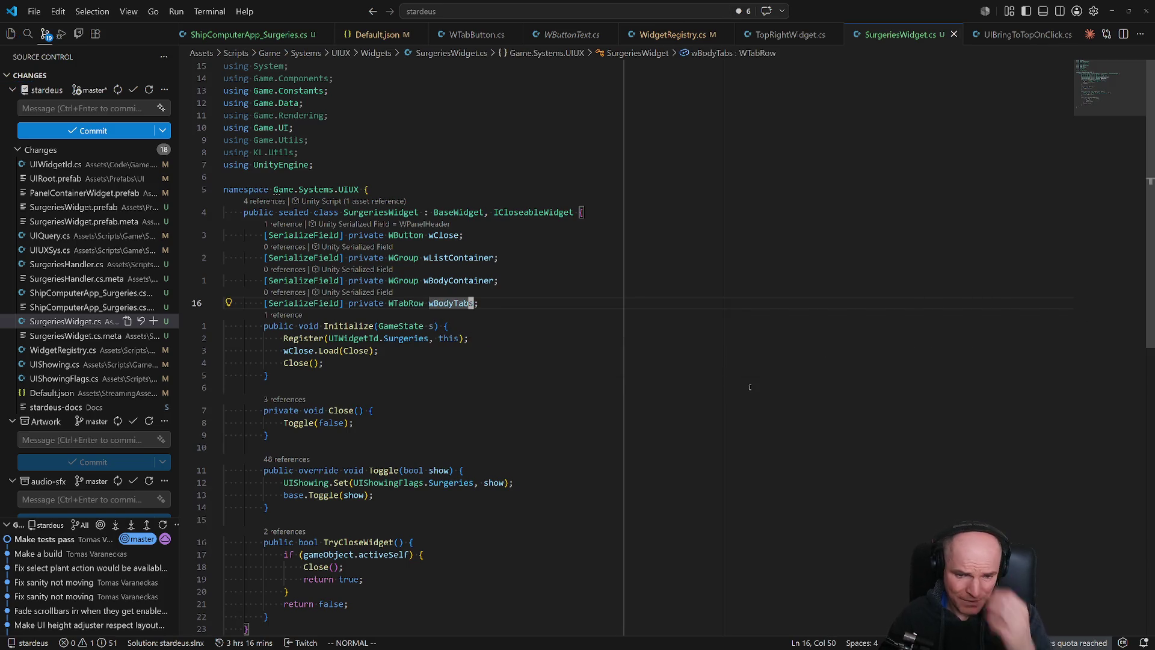
Add a WDropdown wListDropdown serialized field.
key("y")
key("y")
key("p")
key("w")
key("w")
type("cwBodyTabs")
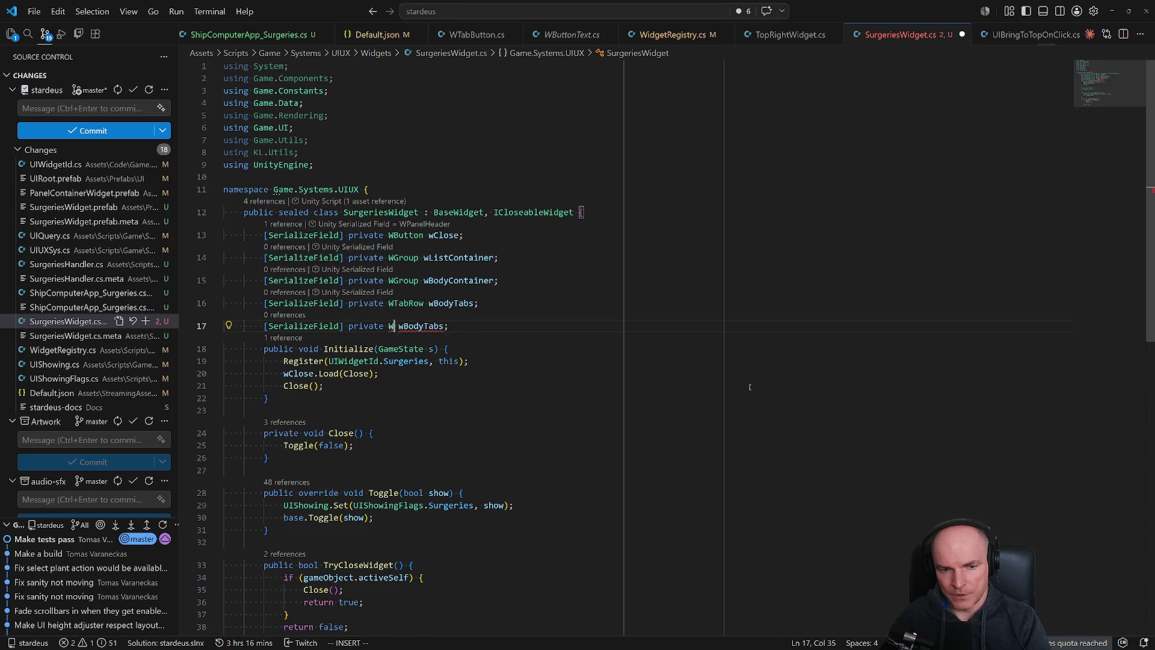
type("WDrop")
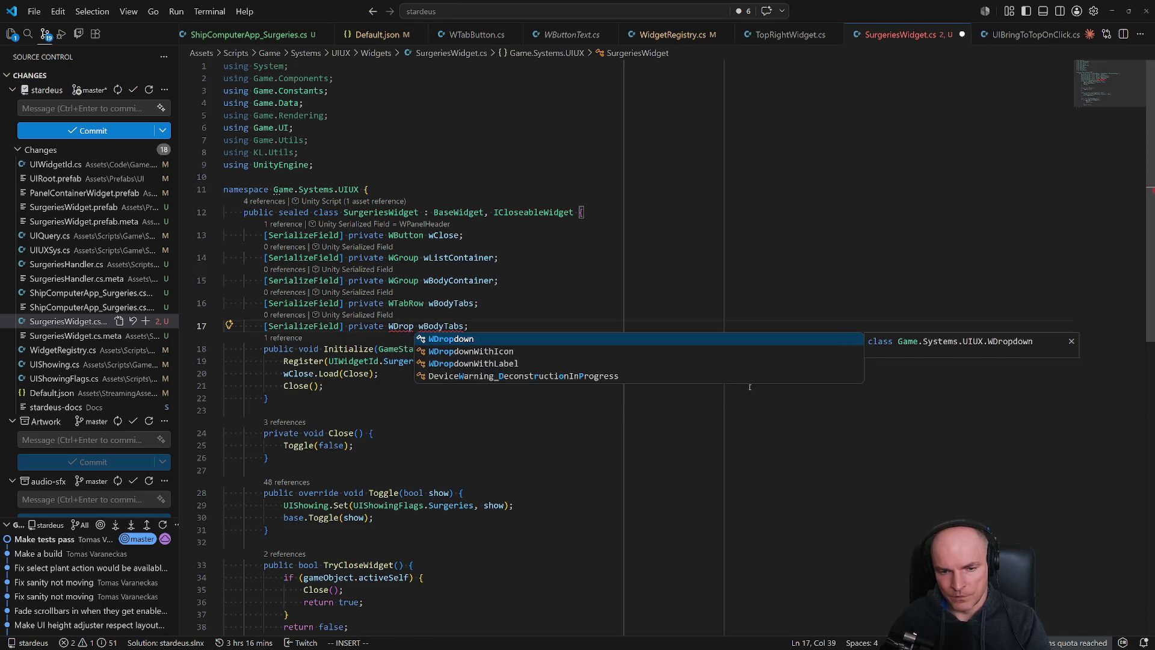
key("Tab")
key("Escape")
type("wcww")
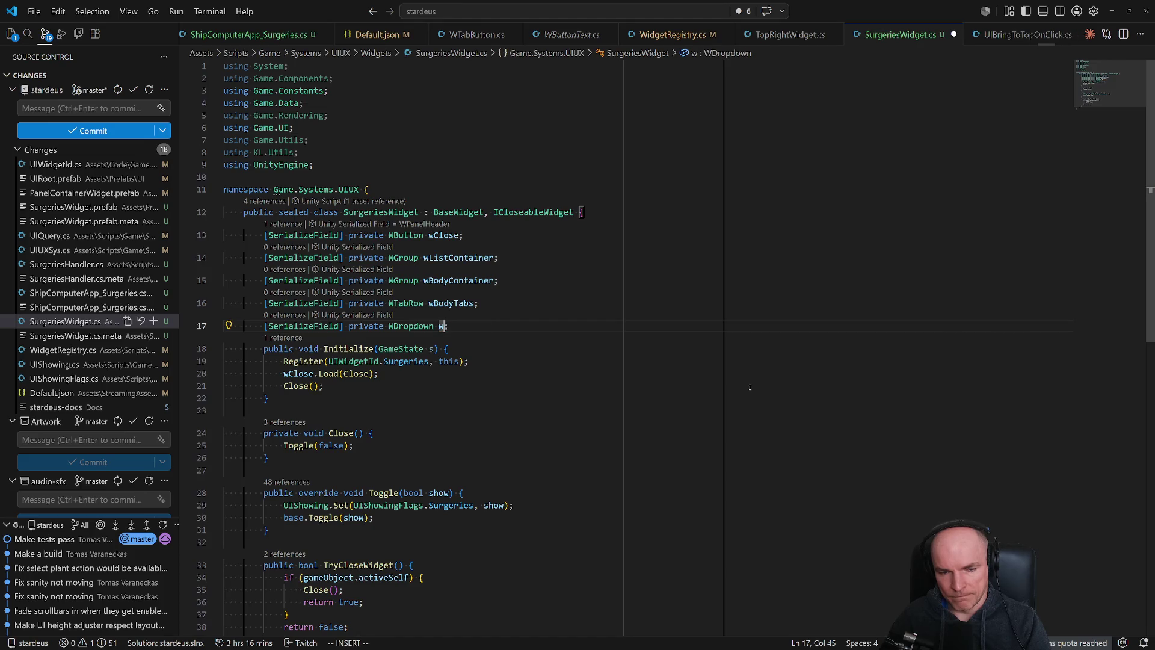
type("ListDropdown")
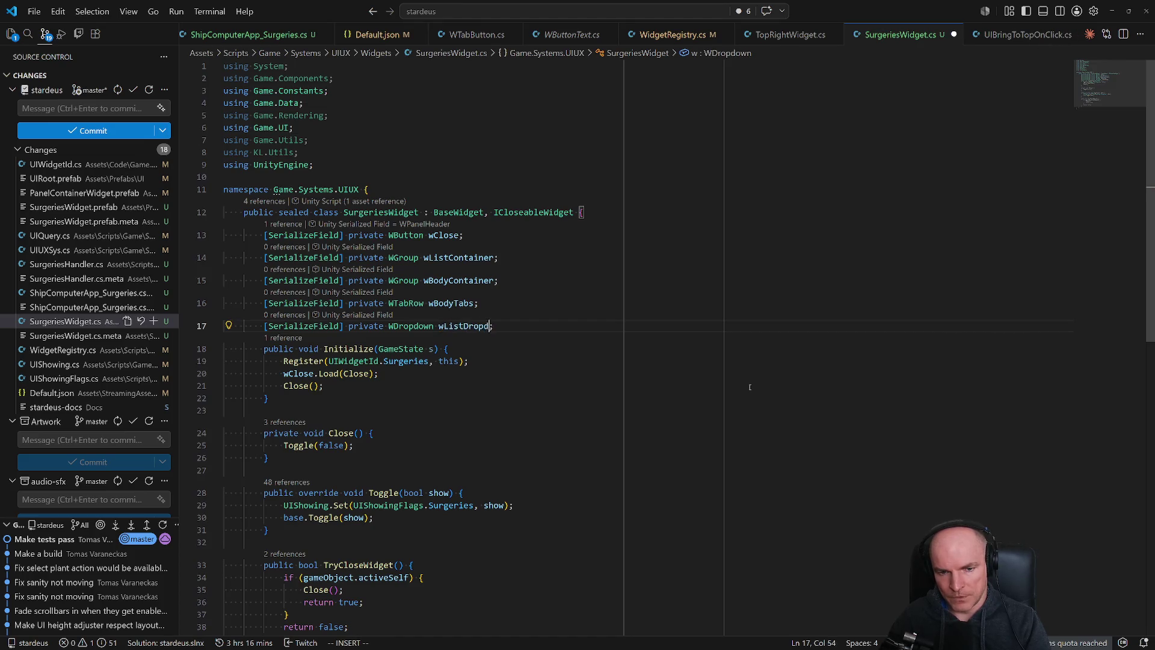
key("Escape")
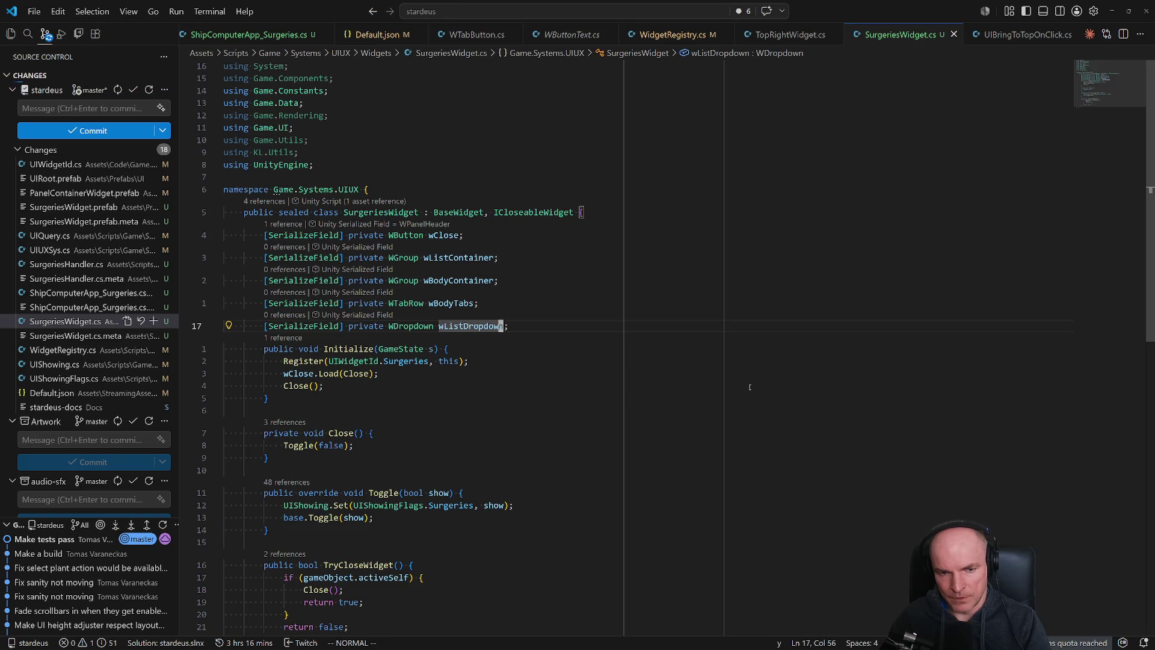
Duplicate the wBodyContainer line and rename it to a WGroup wListFooter field.
key("k")
key("k")
key("y")
key("y")
key("p")
key("w")
key("w")
key("w")
key("l")
type("cerializeField] private WGroup w")
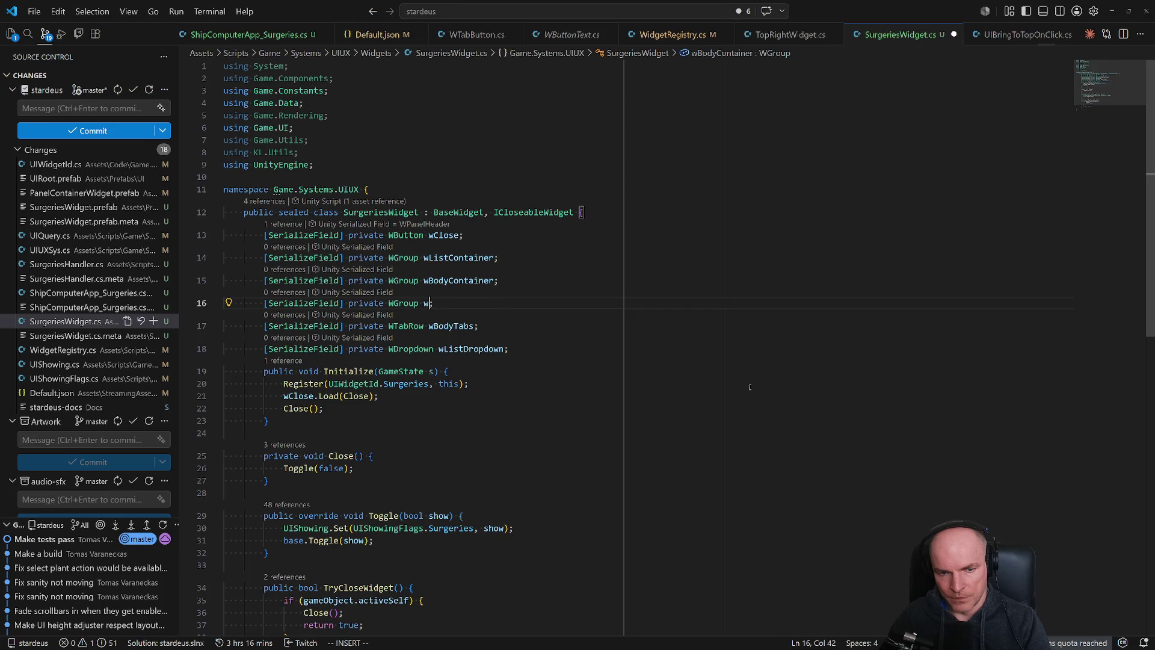
type("ListFooter")
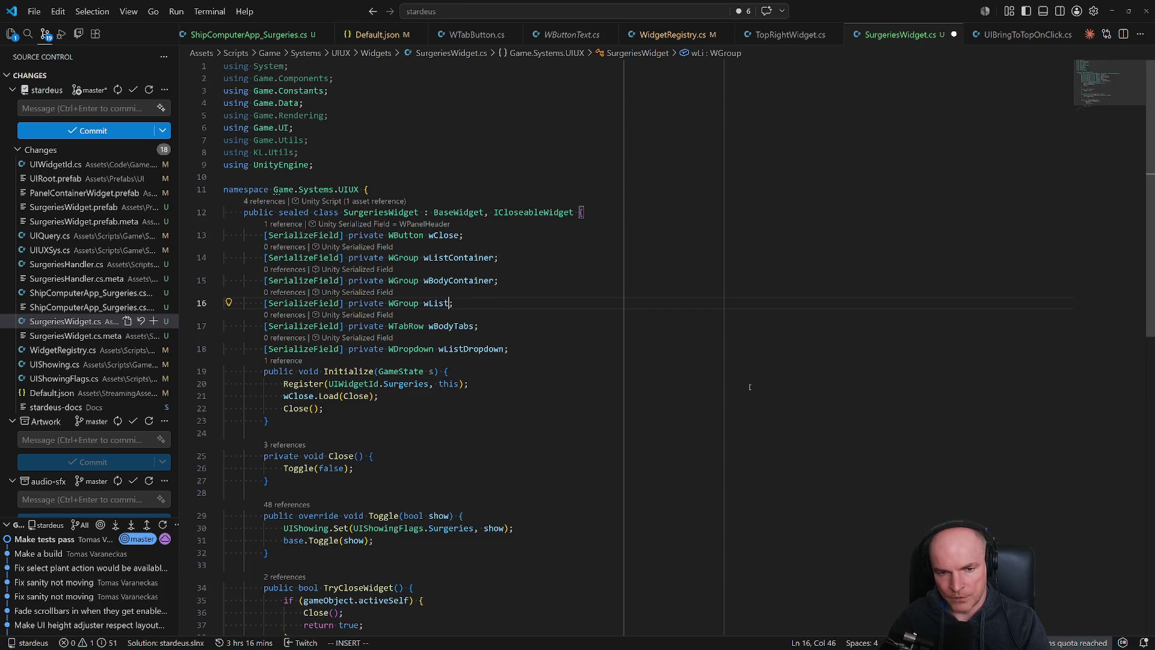
key("Escape")
Add a WButtonText wFooterButton field below wListFooter.
key("y")
key("y")
key("p")
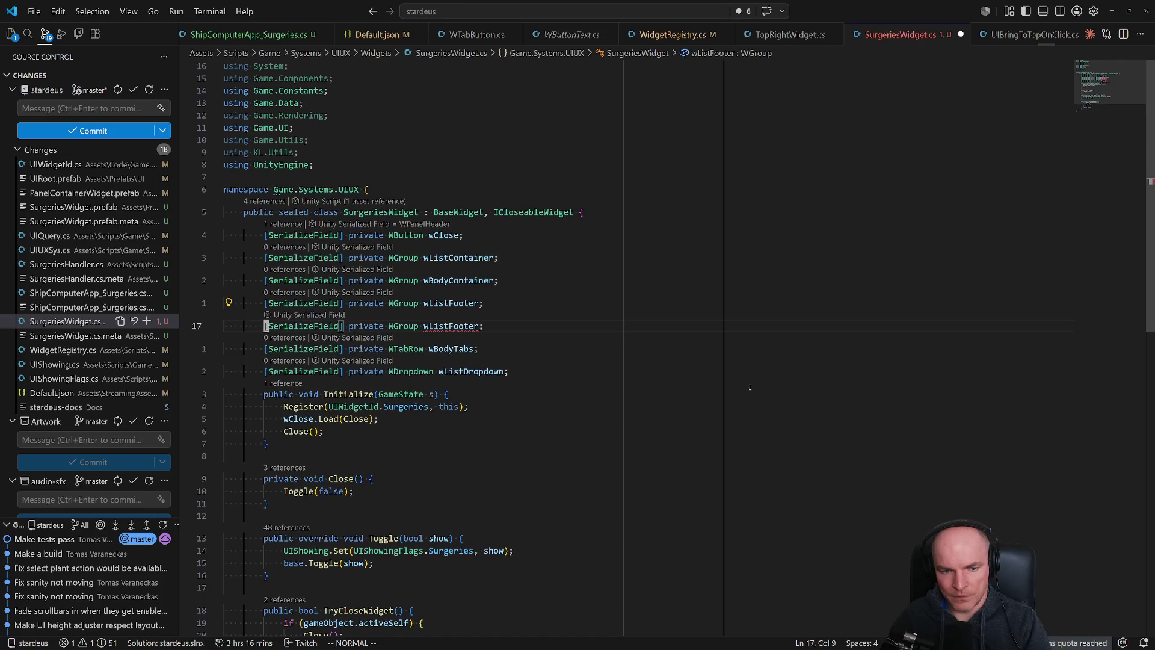
key("w")
key("w")
key("w")
type("bcw")
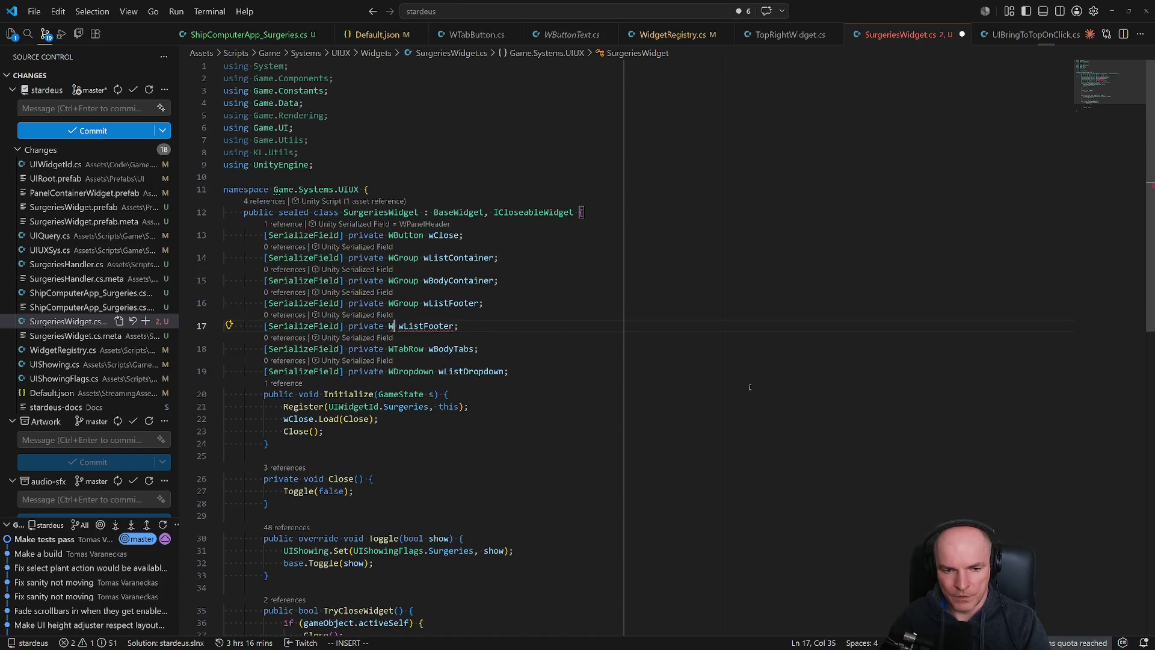
type("WButton")
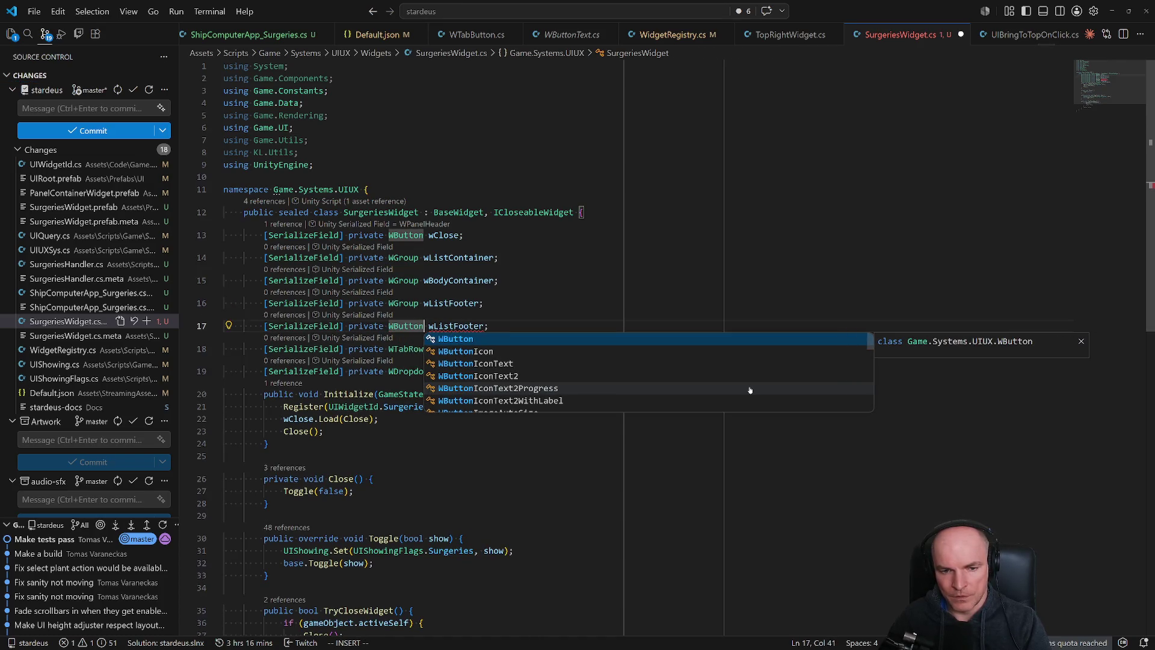
type("Text")
key("Escape")
type("wcww")
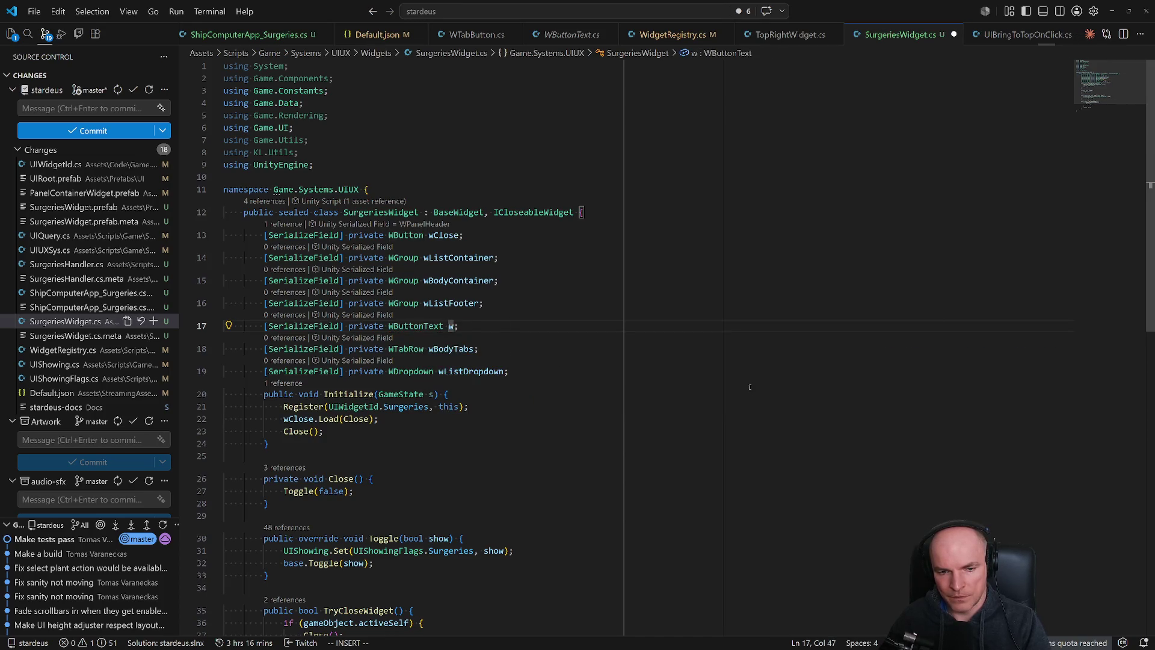
type("Li")
key("BackSpace")
key("BackSpace")
type("FooterButton")
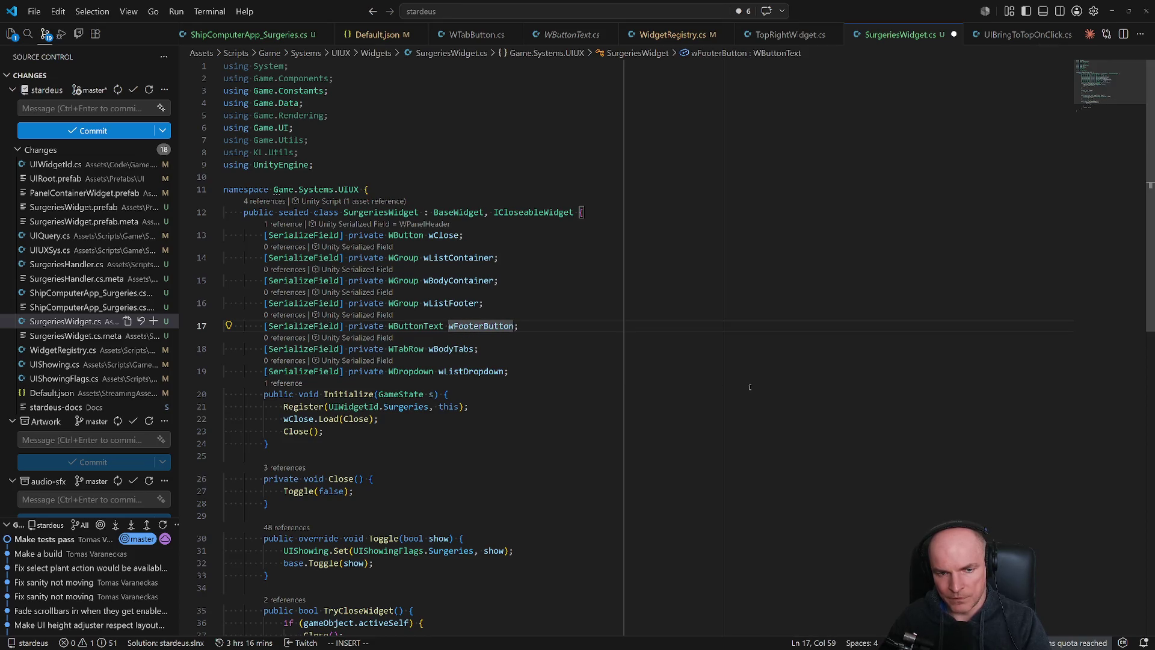
key("BackSpace")
key("BackSpace")
key("BackSpace")
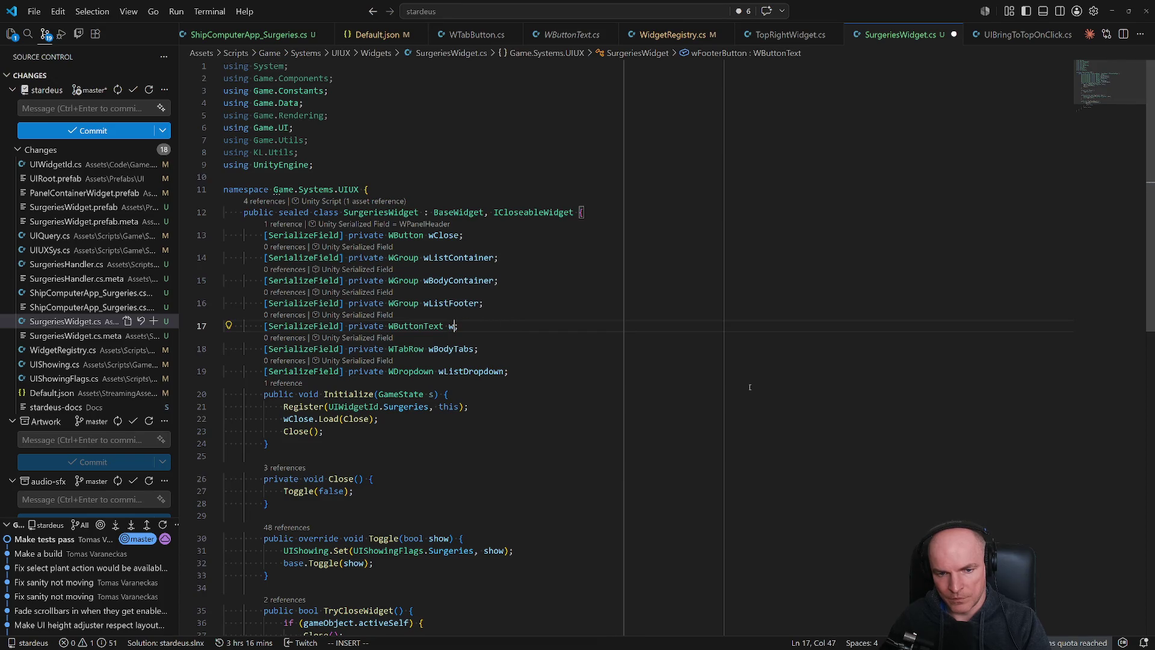
type("FooterB")
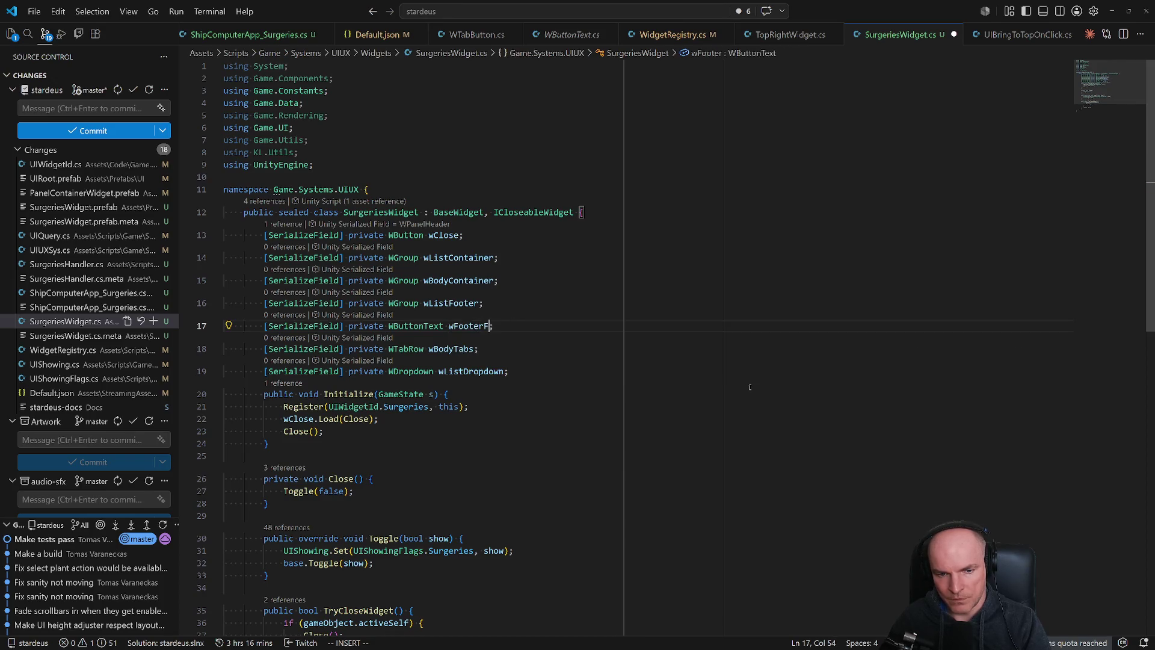
type("utton")
key("Escape")
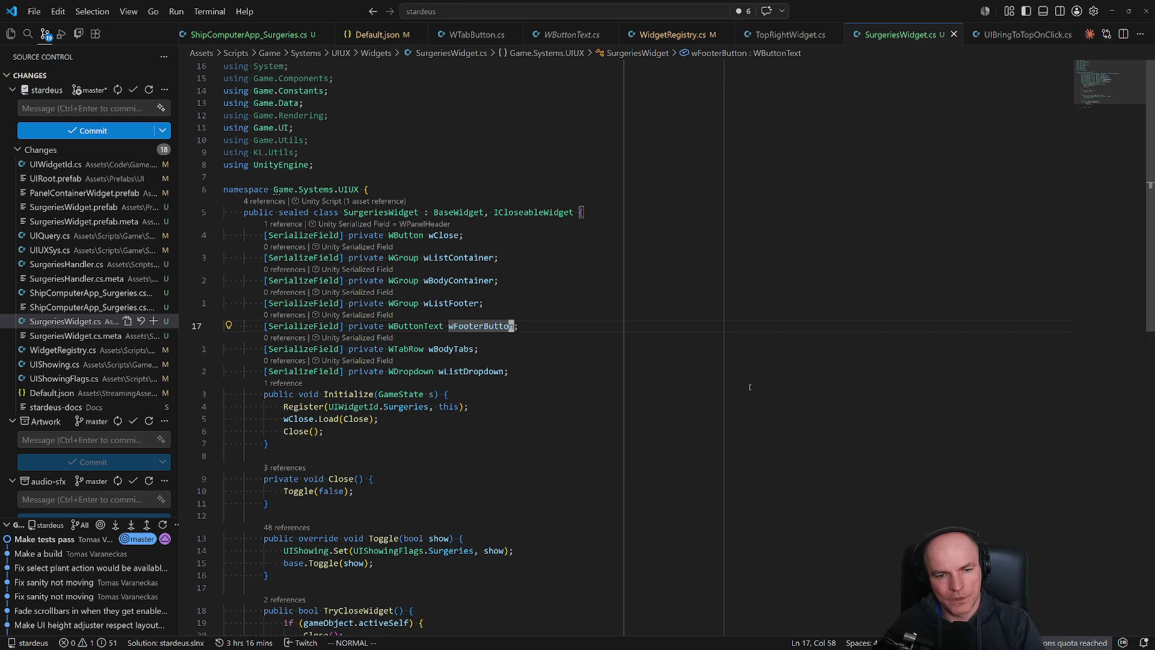
Add a ScrollRect field named wListScroll, importing UnityEngine.UI.
key("k")
key("k")
key("y")
key("y")
key("p")
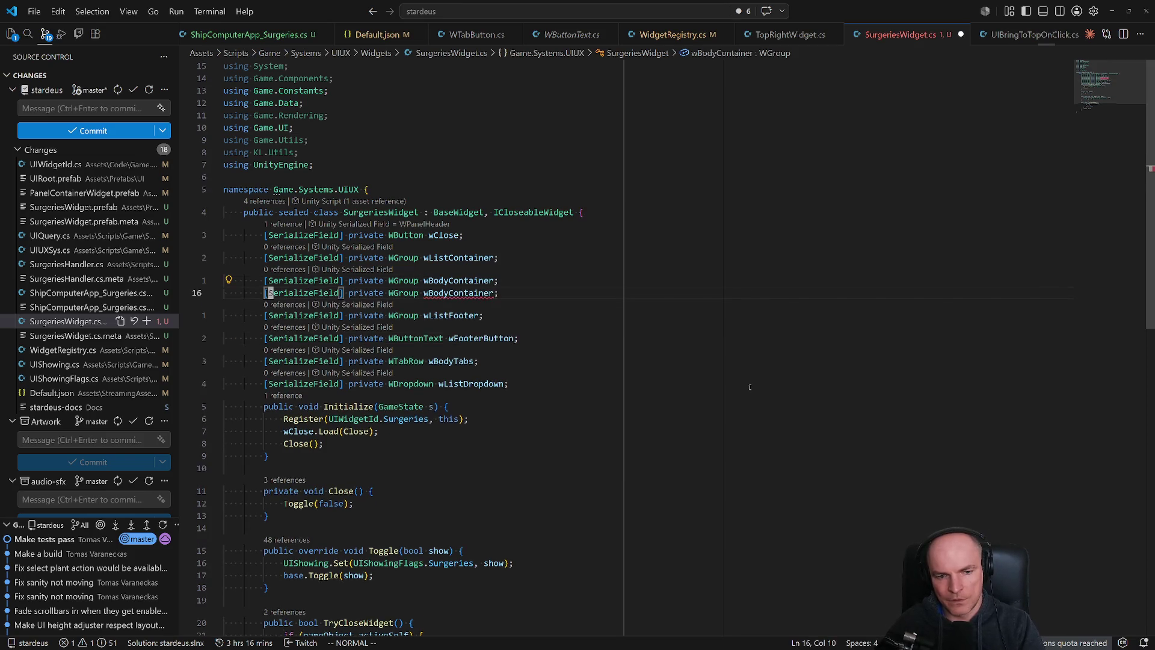
key("w")
key("w")
key("w")
type("cwScroll")
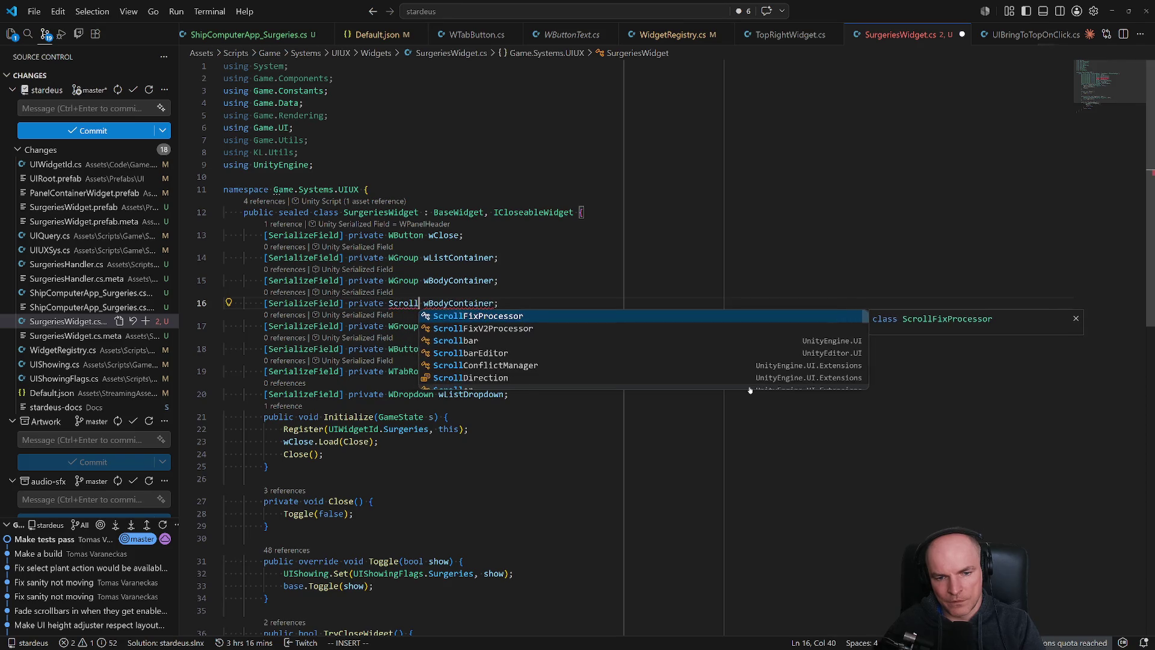
type("Rect")
key("Return")
key("Escape")
type("wl")
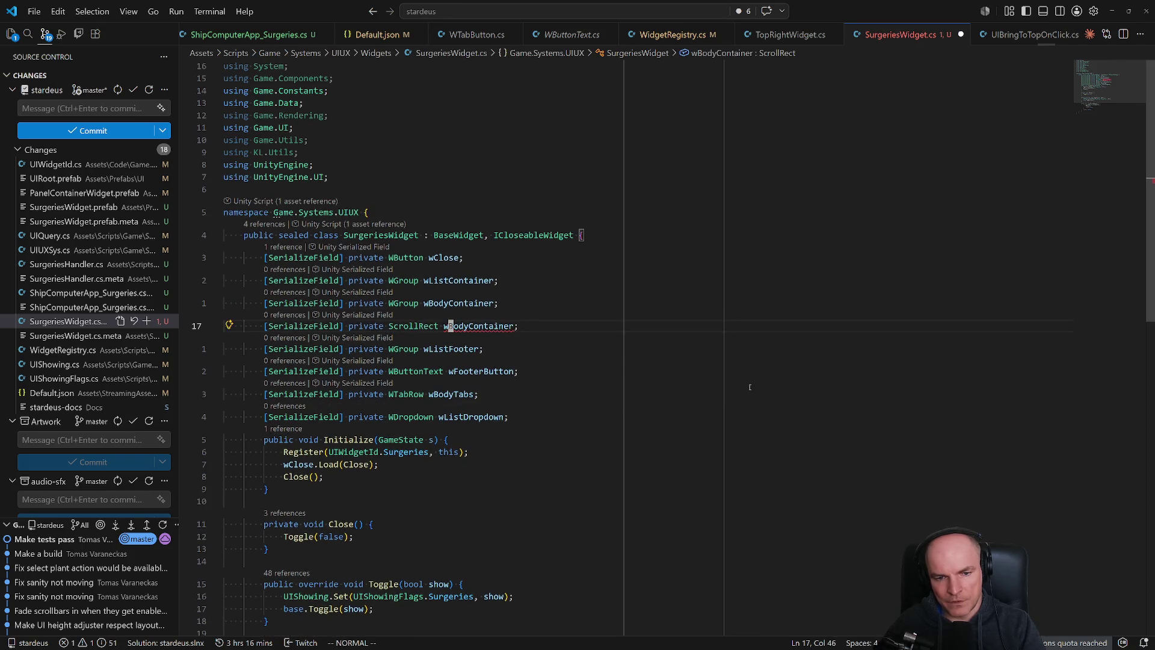
type("cwListScroll")
key("Escape")
Add a second ScrollRect field wBodyScroll, then recompile the scripts in Unity.
key("y")
key("y")
key("p")
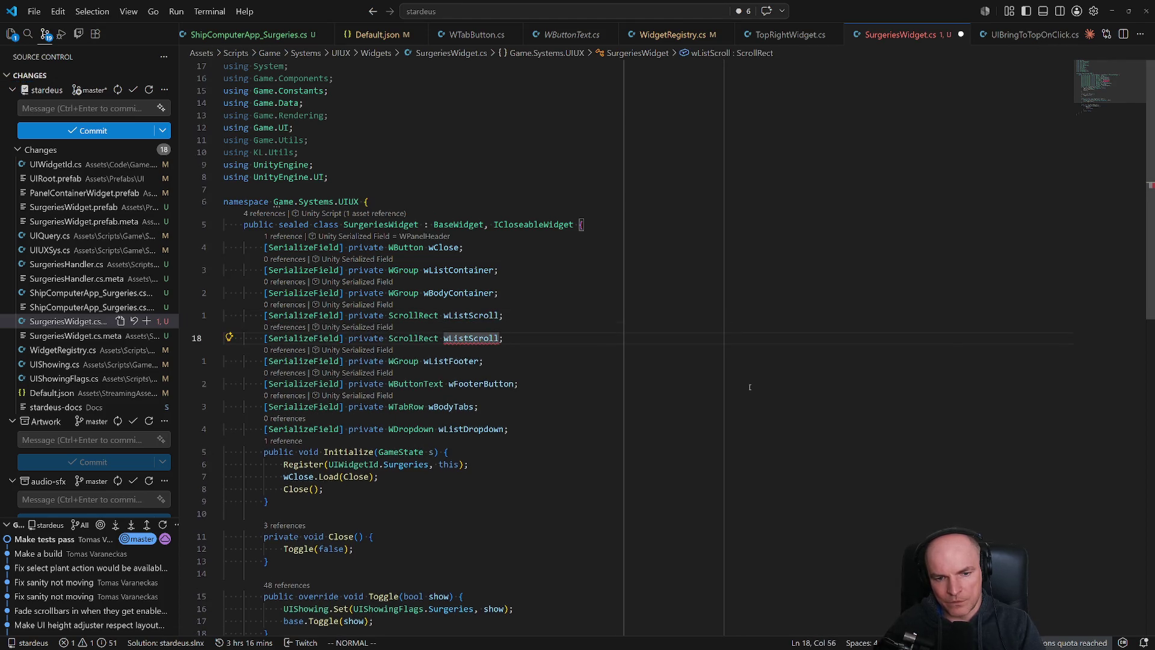
type("ciwwB")
type("odyScroll")
key("Escape")
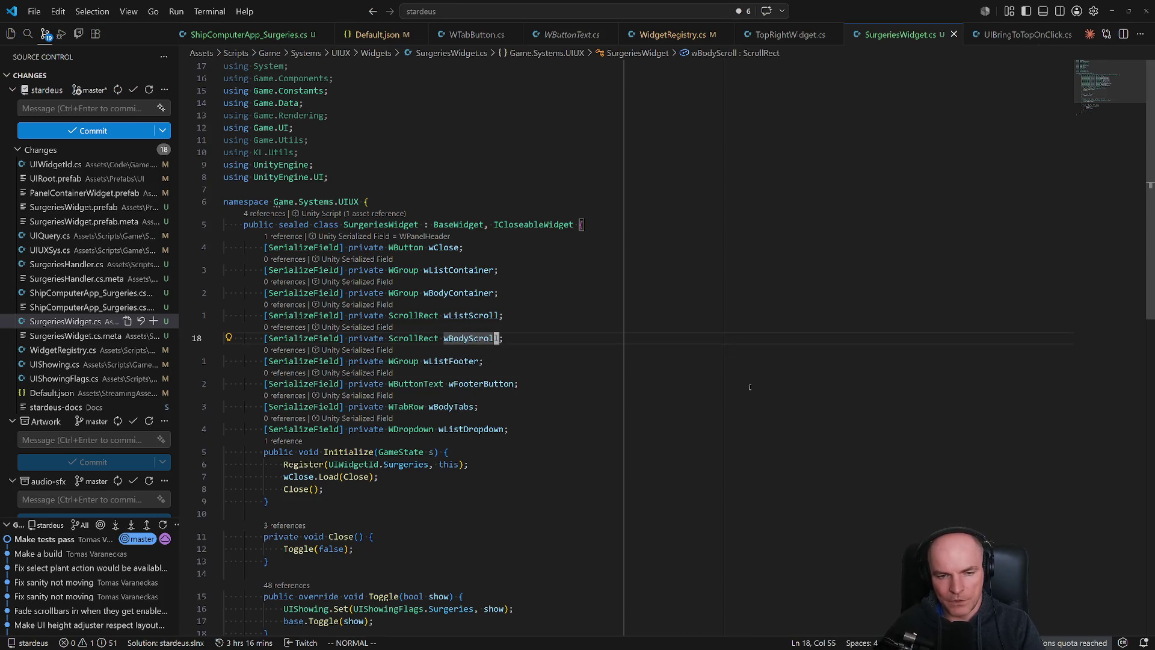
key("alt+Tab")
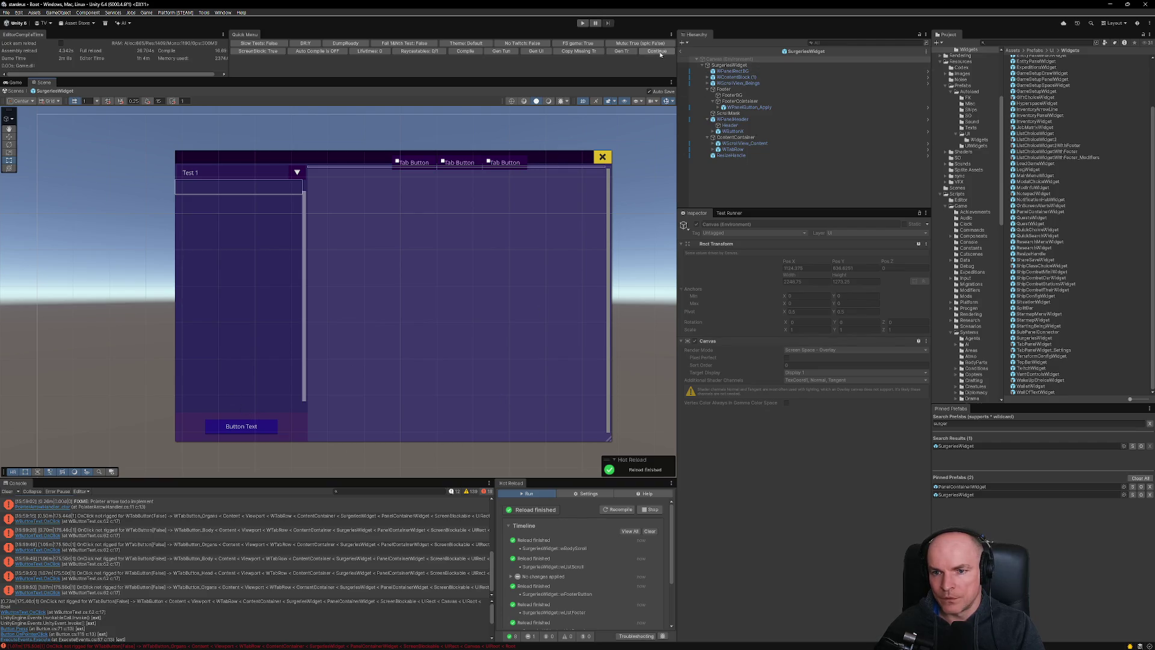
left_click(618, 510)
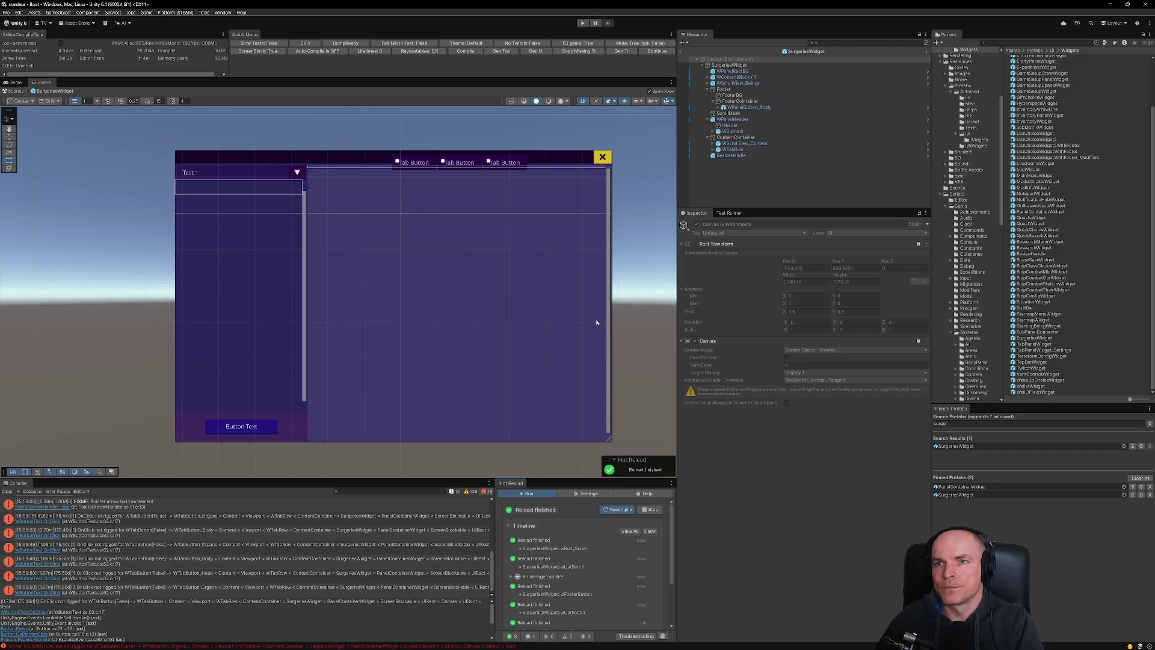
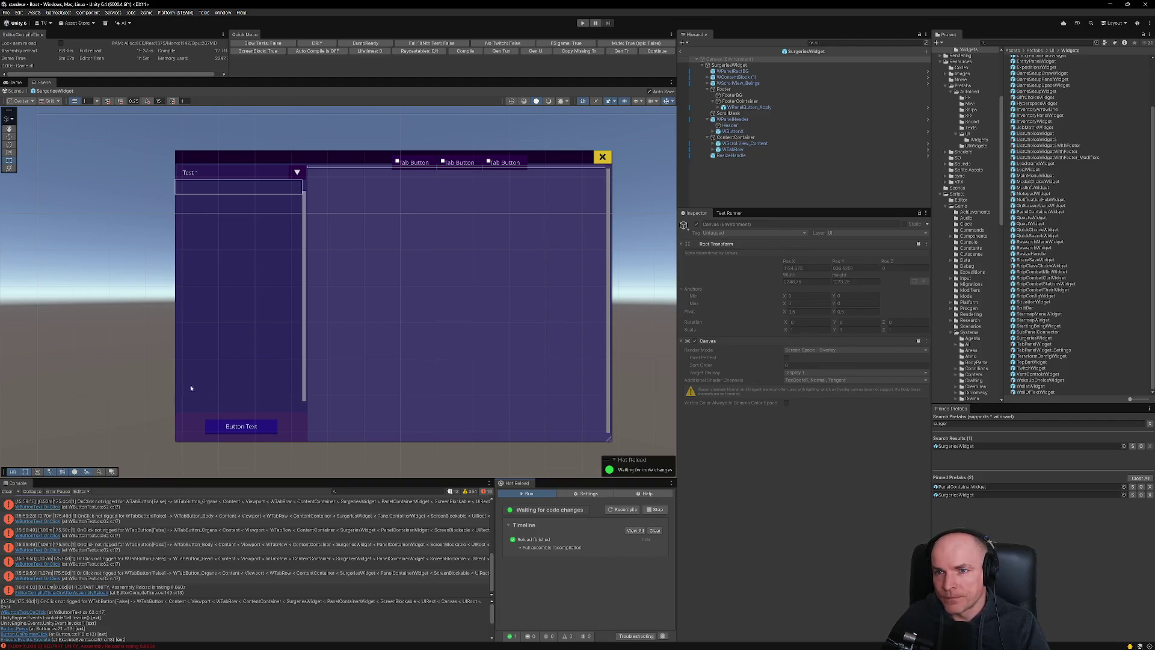
Clear the Unity Console errors and bring up the Test Runner results.
left_click(8, 491)
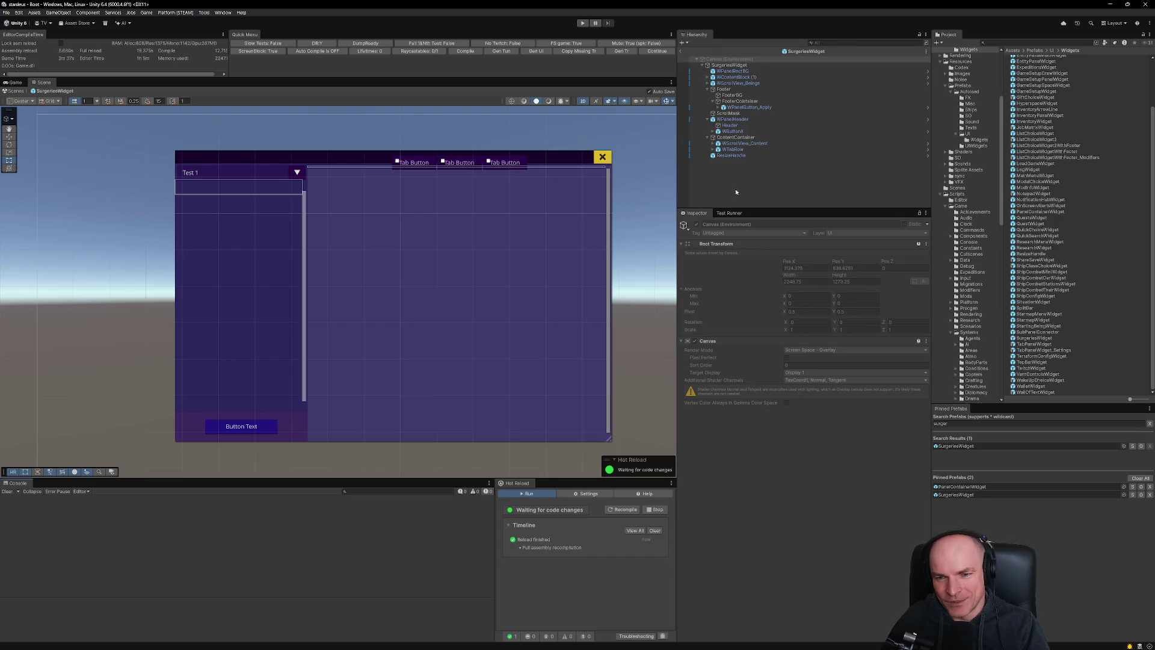
left_click(729, 213)
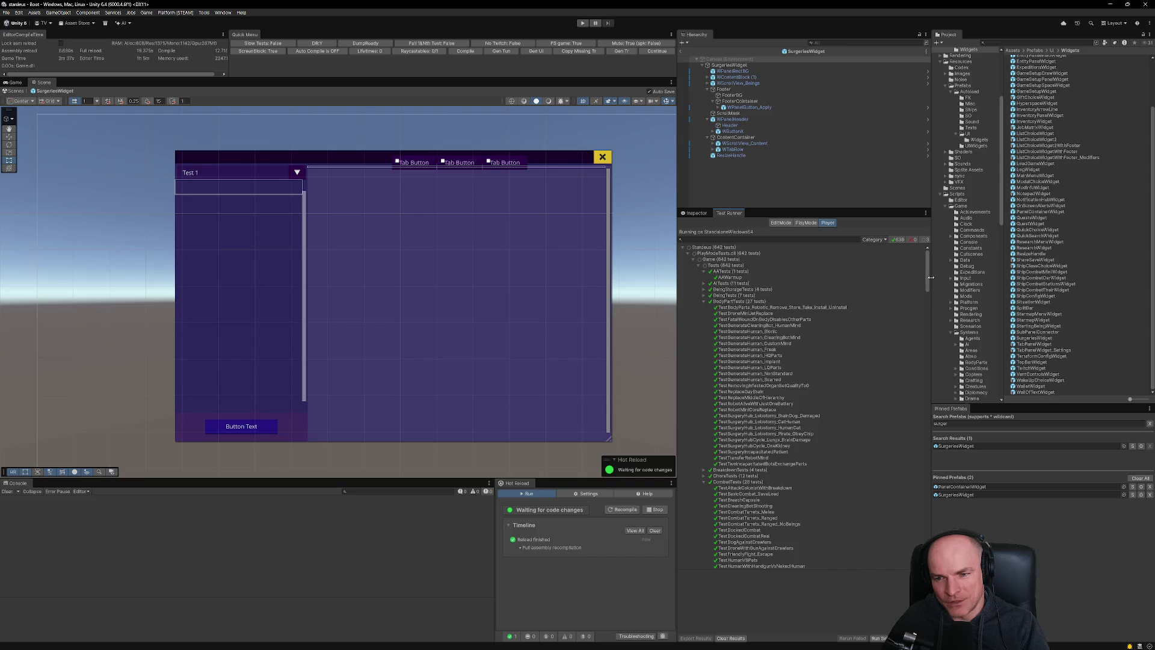
mouse_move(927, 269)
left_mouse_down()
mouse_move(927, 536)
mouse_move(928, 277)
mouse_move(928, 534)
mouse_move(691, 161)
left_mouse_up()
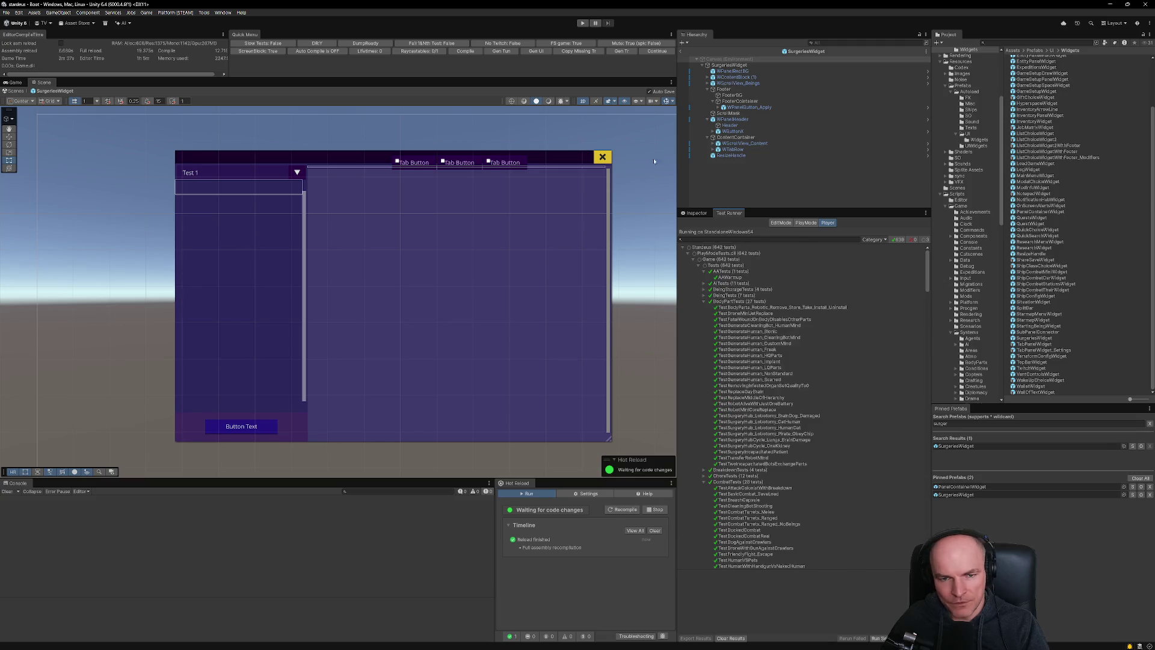
Leave SurgeriesWidget prefab mode for the Boot scene, reload scripts, and switch to VS Code.
left_click(686, 52)
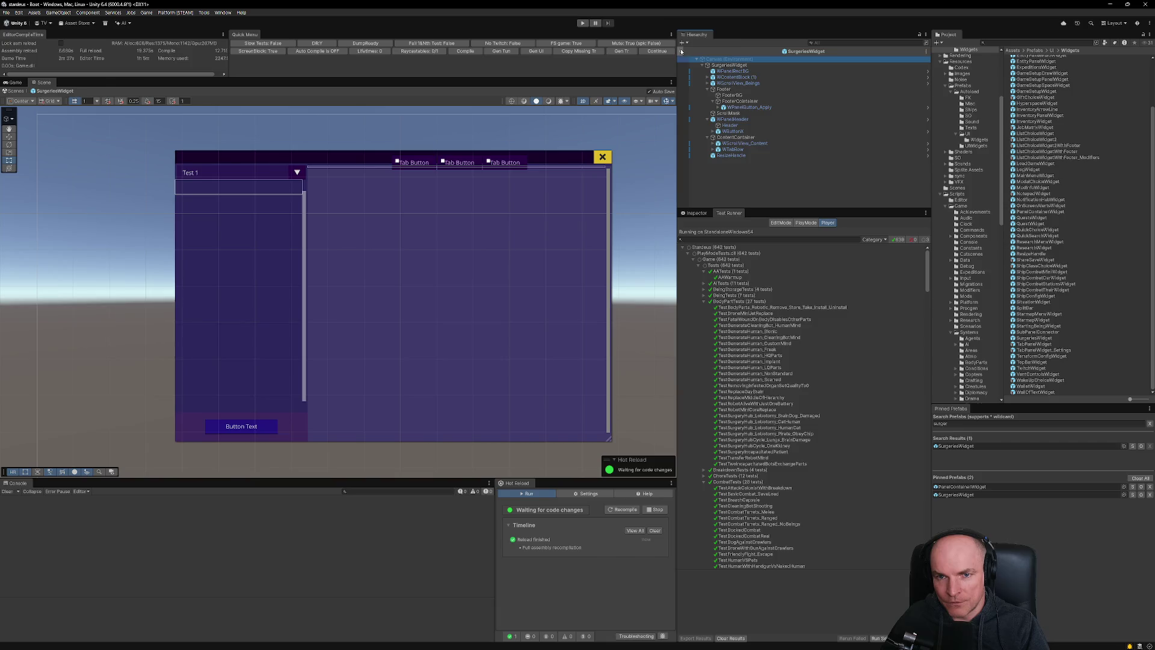
left_click(659, 52)
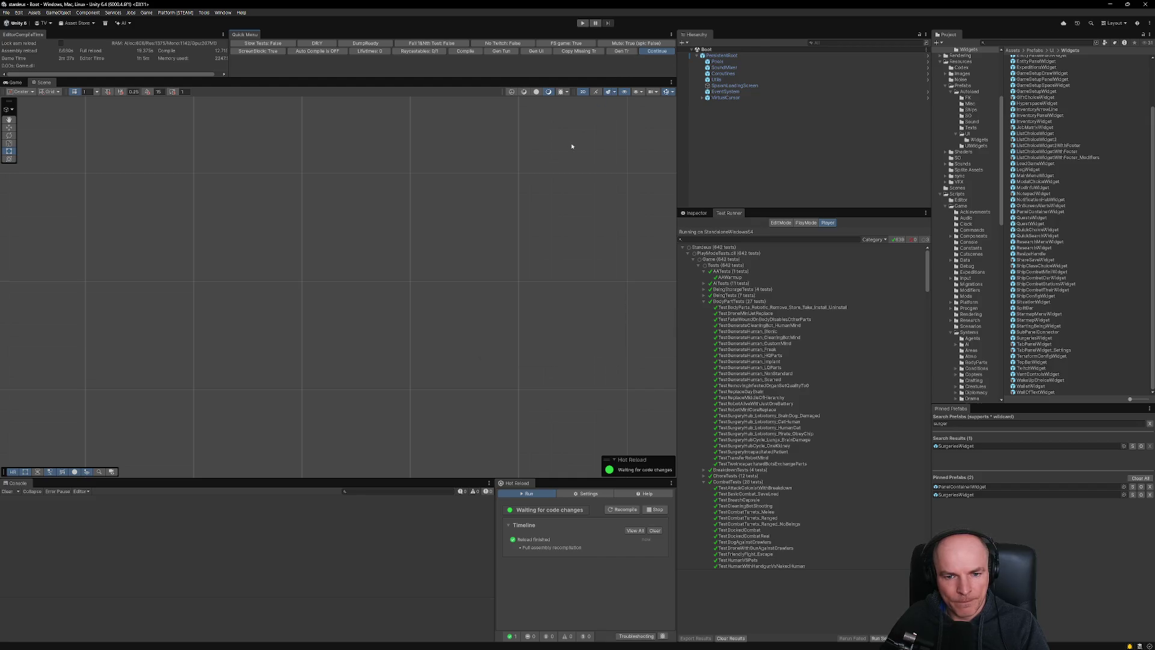
left_click(585, 642)
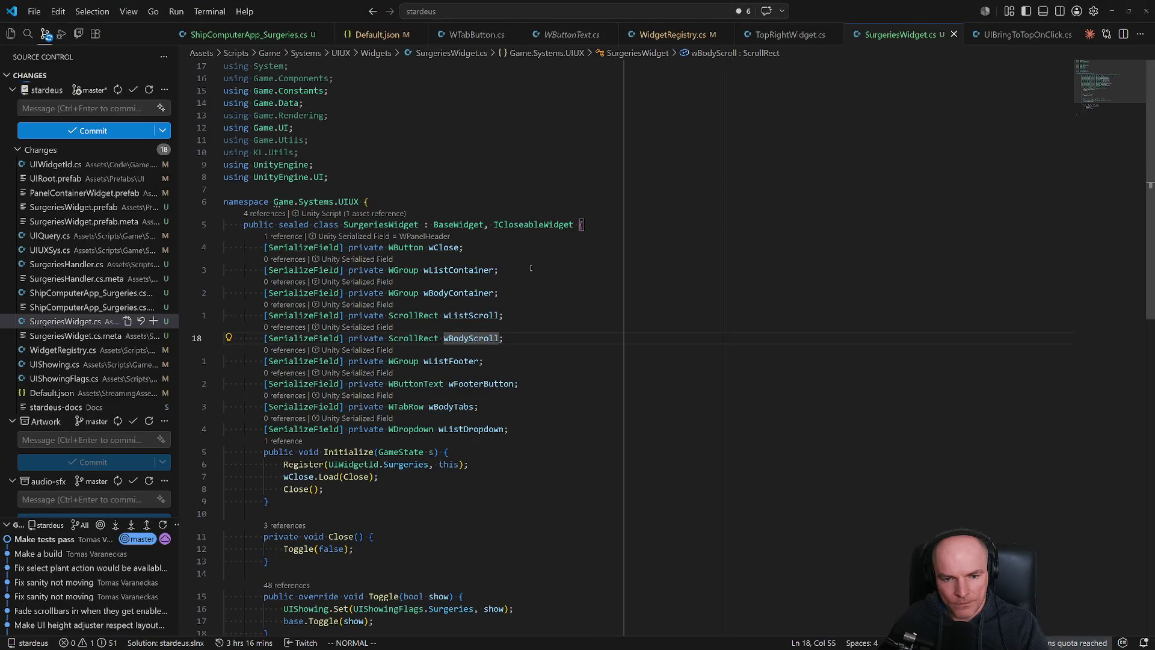
Search the project for 'FIXME(' and review the post game over reset, SOUtils.cs and Identify resource matches.
key("ctrl+shift+f")
type("FIXME(")
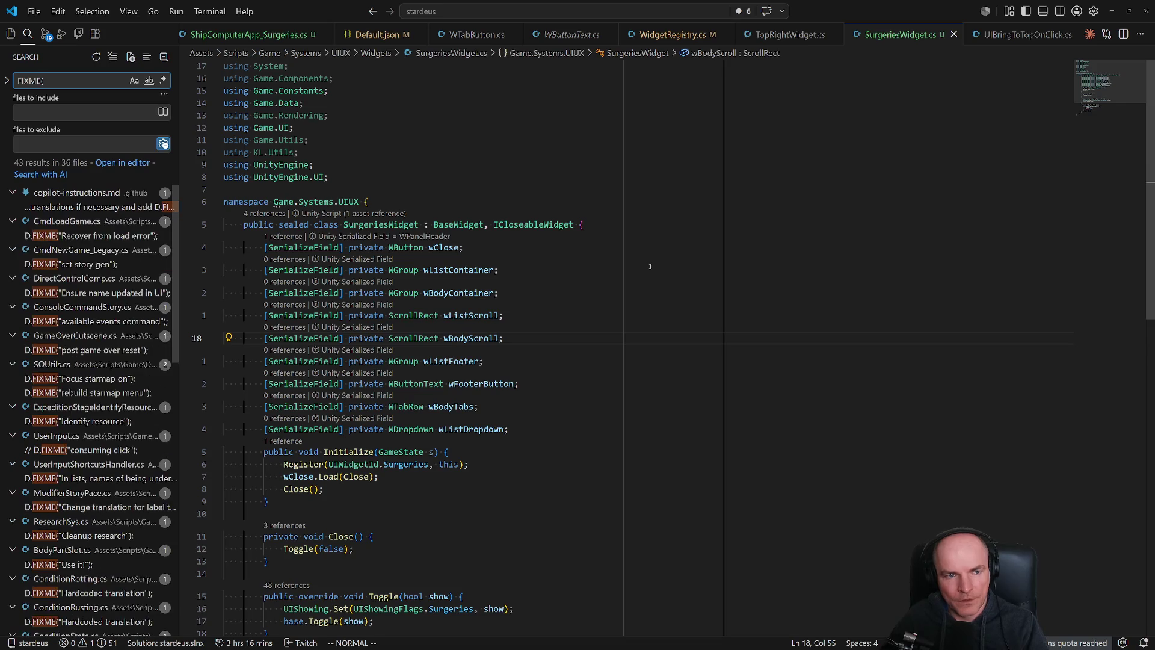
scroll(147, 283, "down", 15)
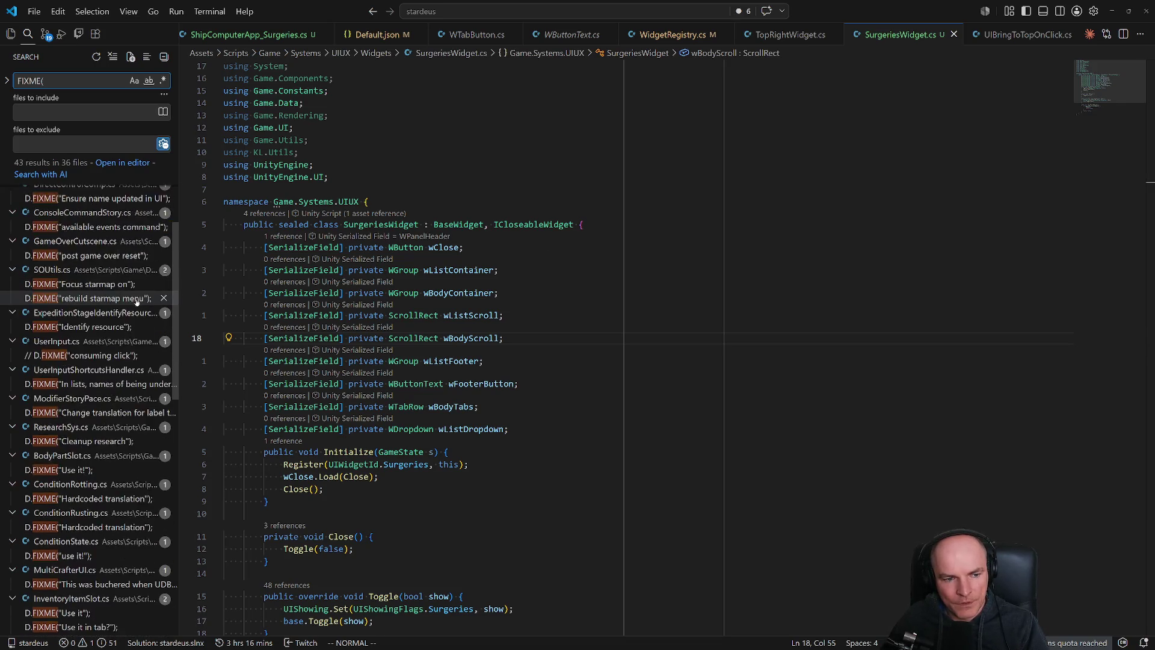
scroll(118, 335, "down", 15)
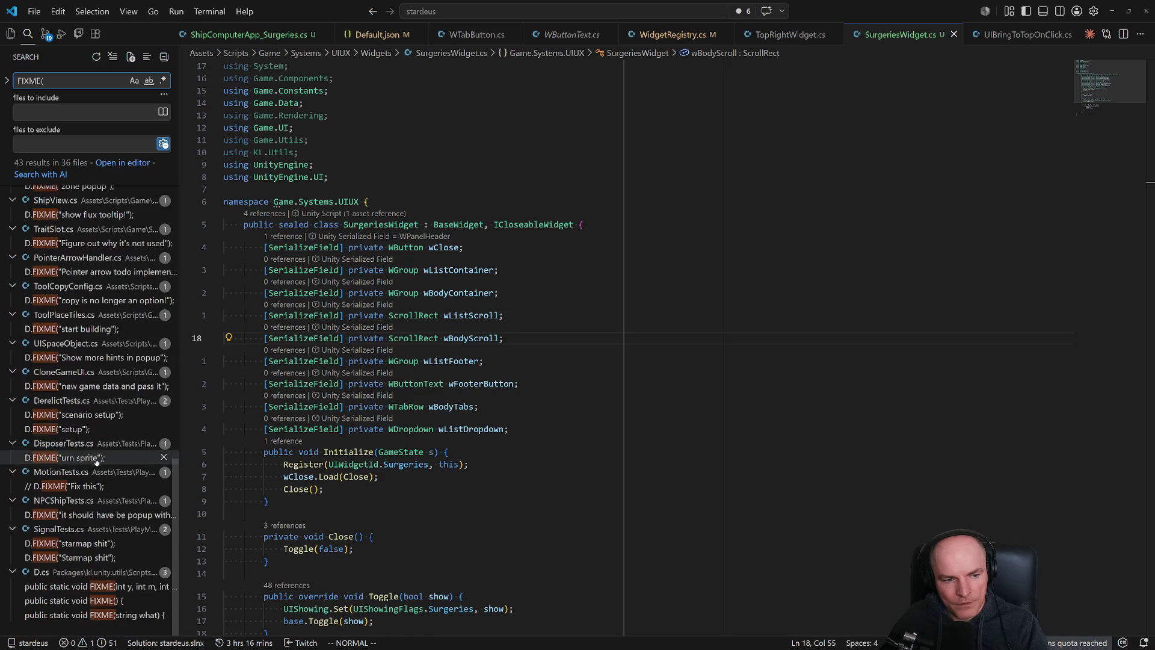
scroll(90, 421, "up", 3)
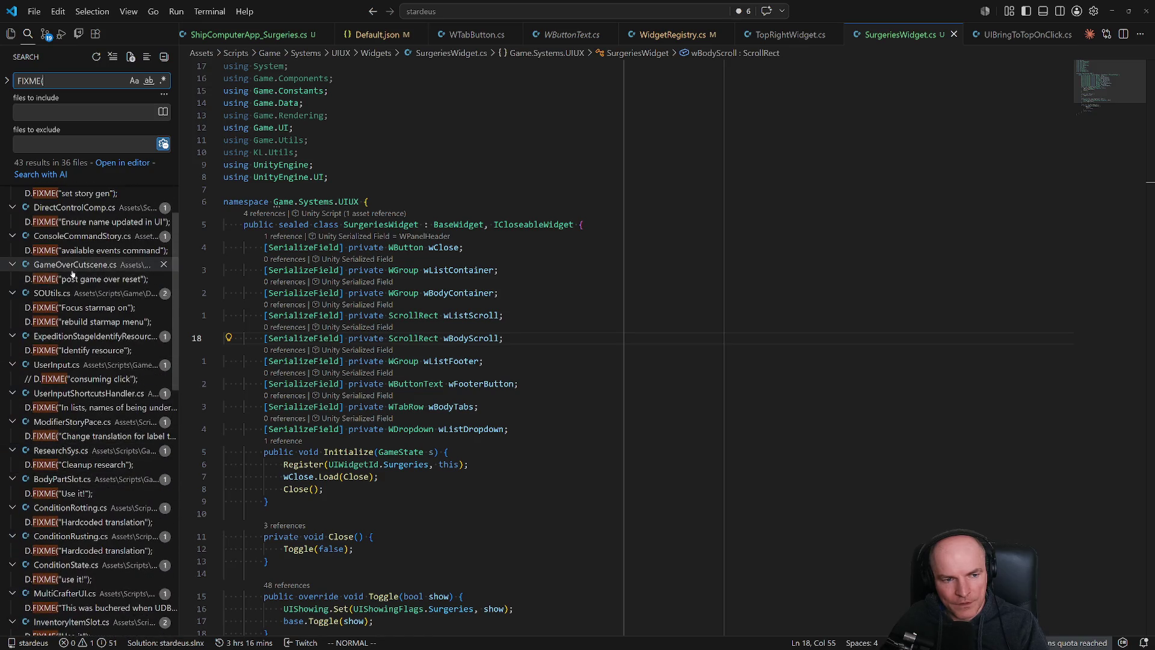
left_click(87, 279)
left_click(88, 323)
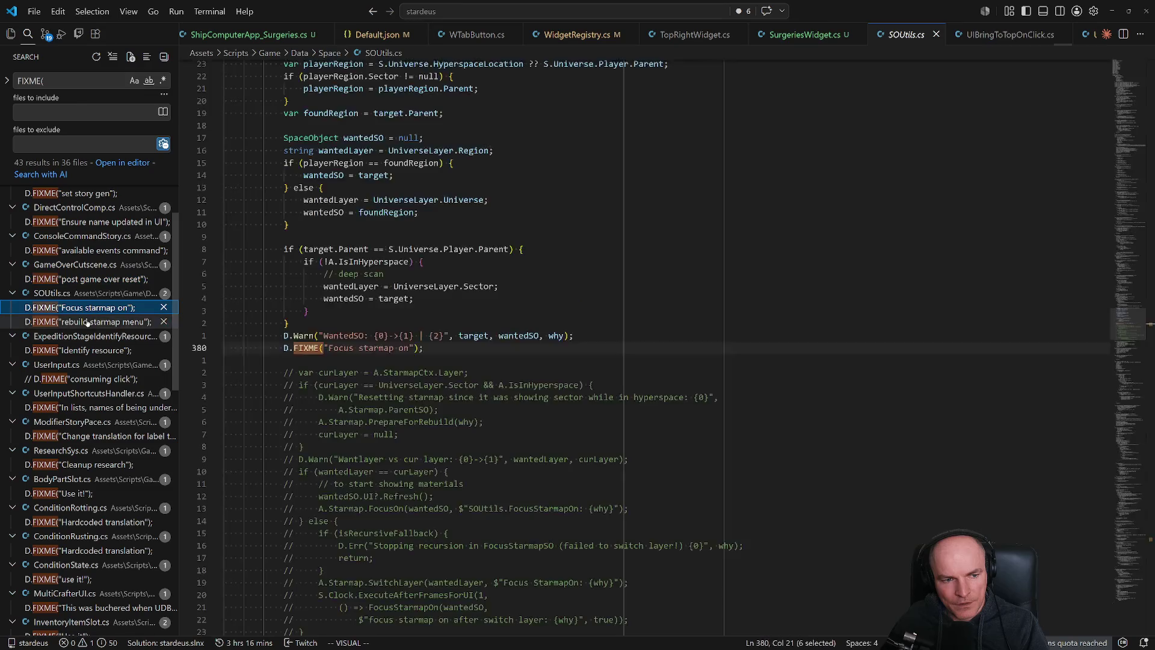
left_click(94, 351)
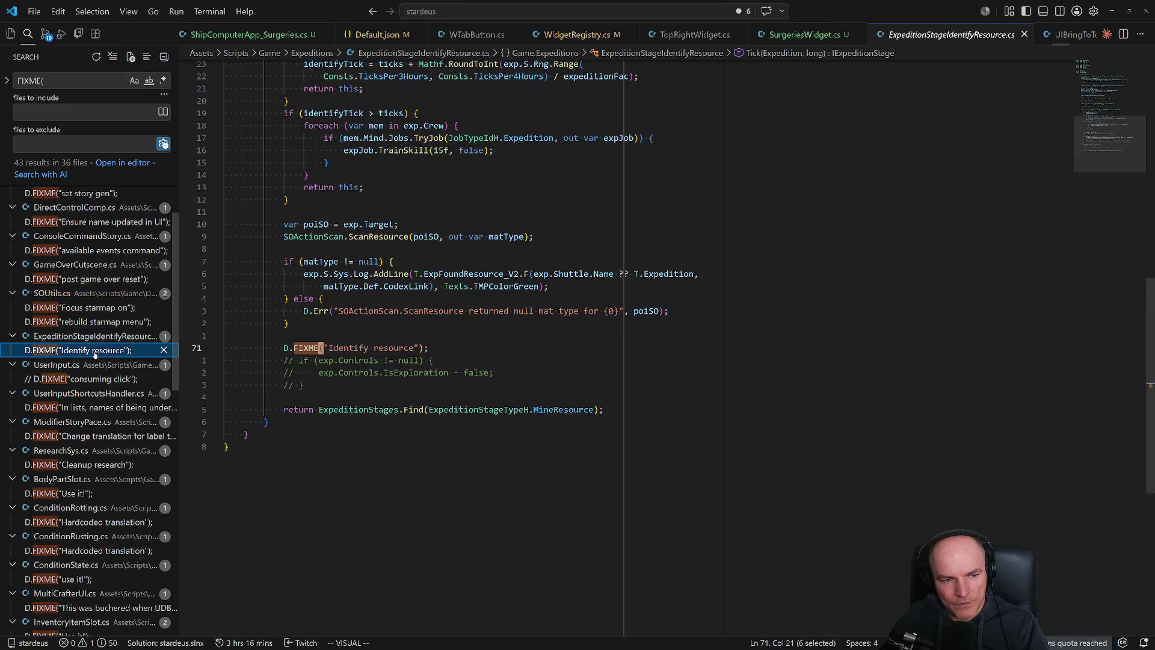
key("alt+Tab")
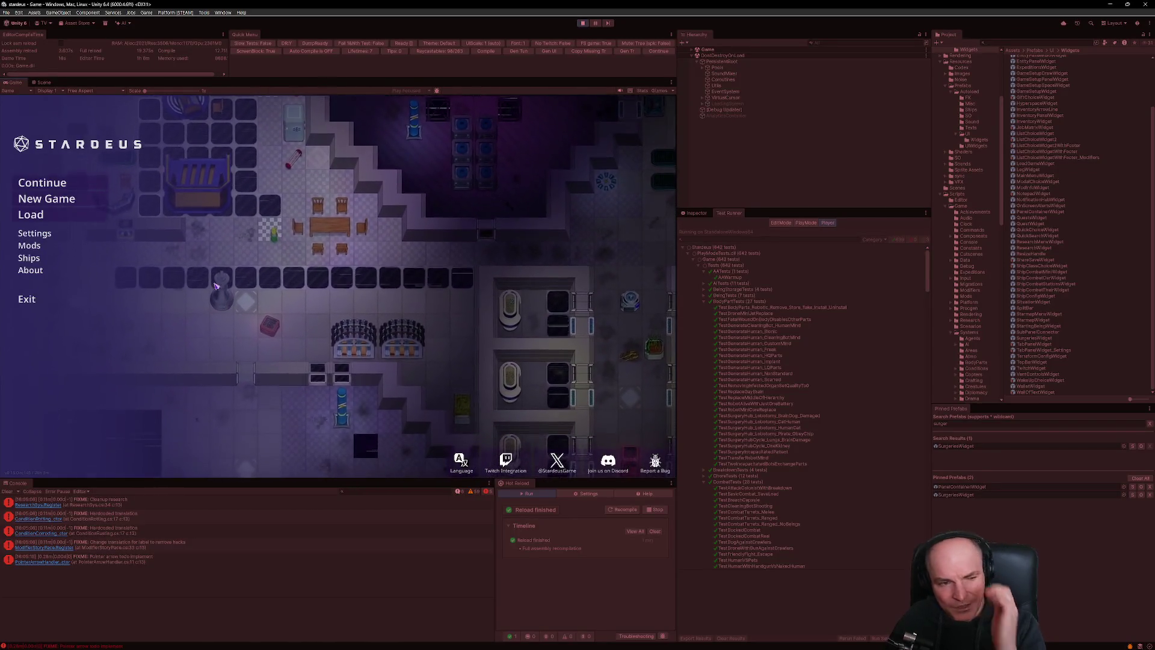
Continue the Stardeus save and open the Quests window from the quest tracker.
left_click(63, 184)
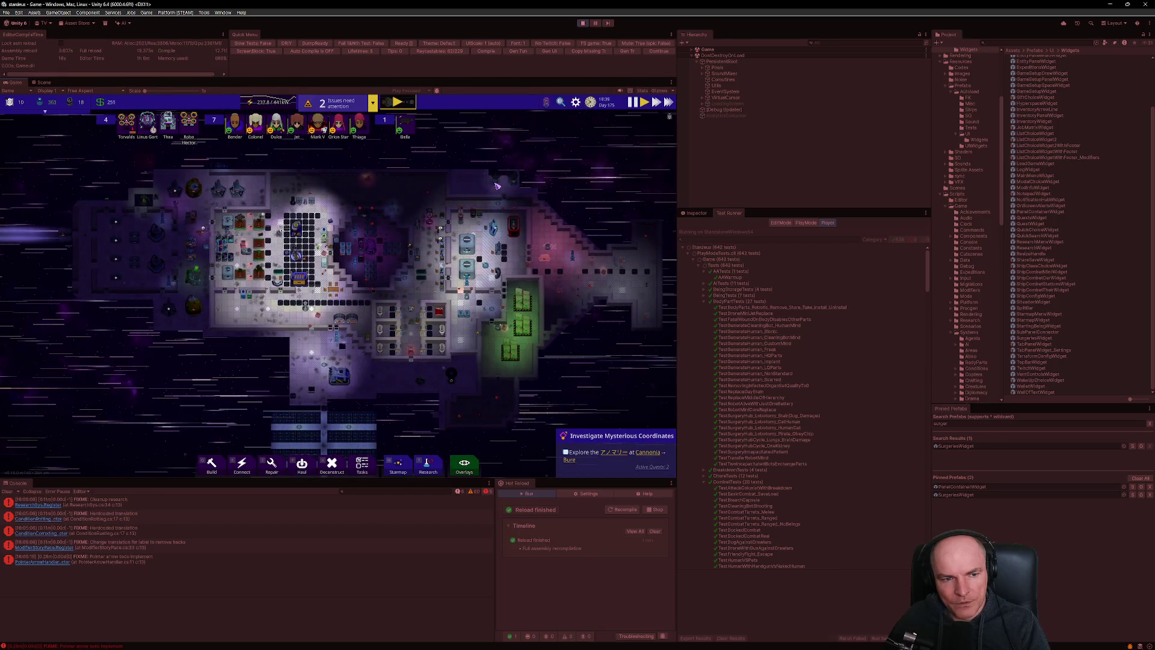
scroll(421, 283, "up", 5)
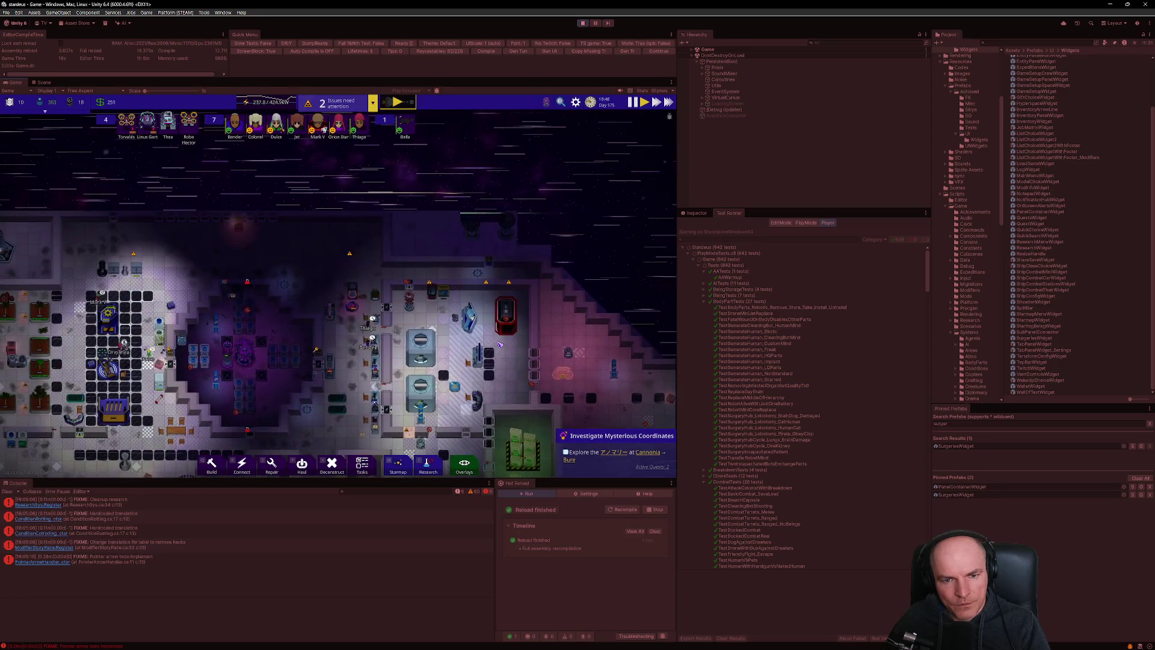
left_click(623, 438)
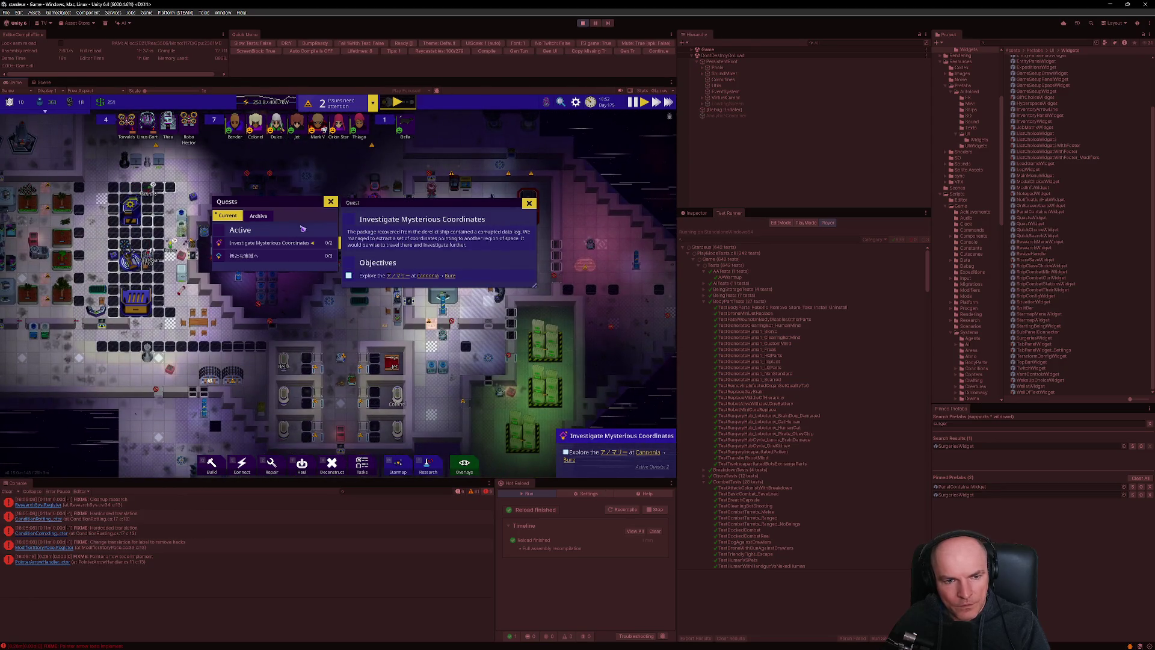
Check the Archive and Current quest tabs, close the window, and reopen it from the tracker.
left_click(259, 216)
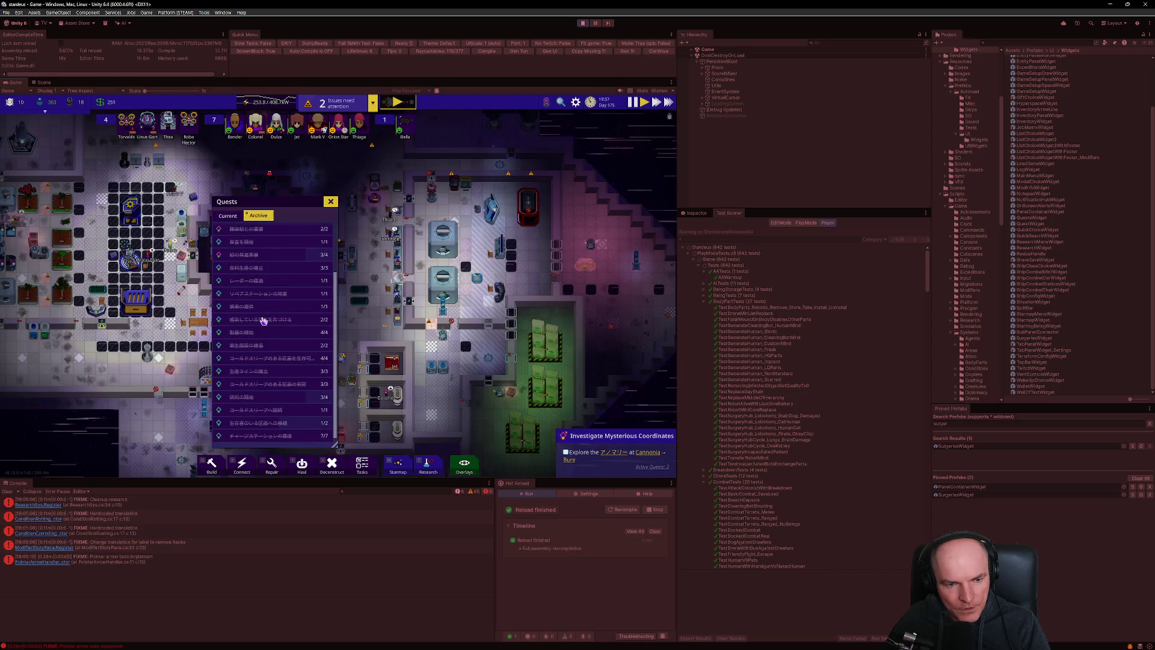
scroll(246, 350, "up", 2)
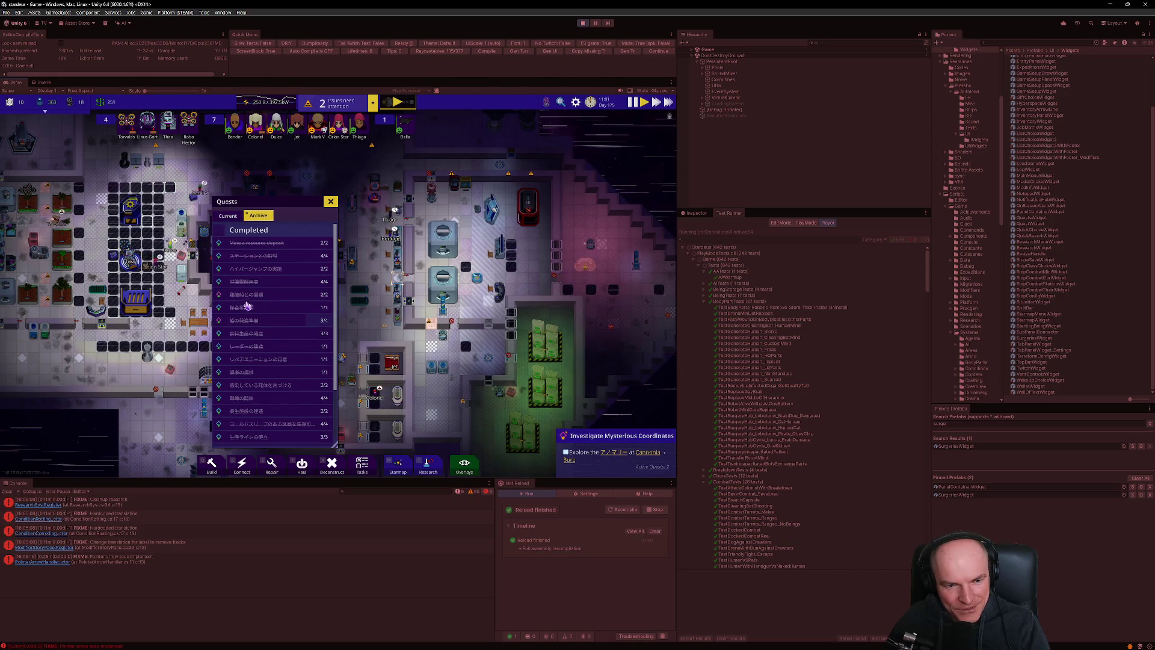
scroll(261, 341, "down", 3)
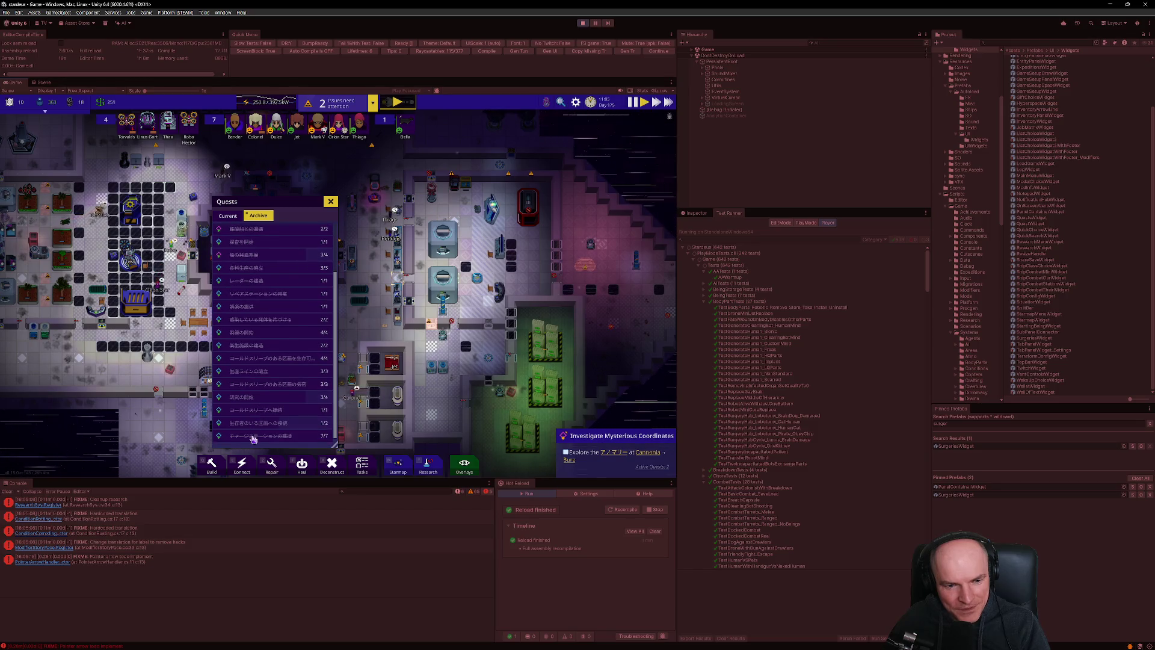
left_click(233, 217)
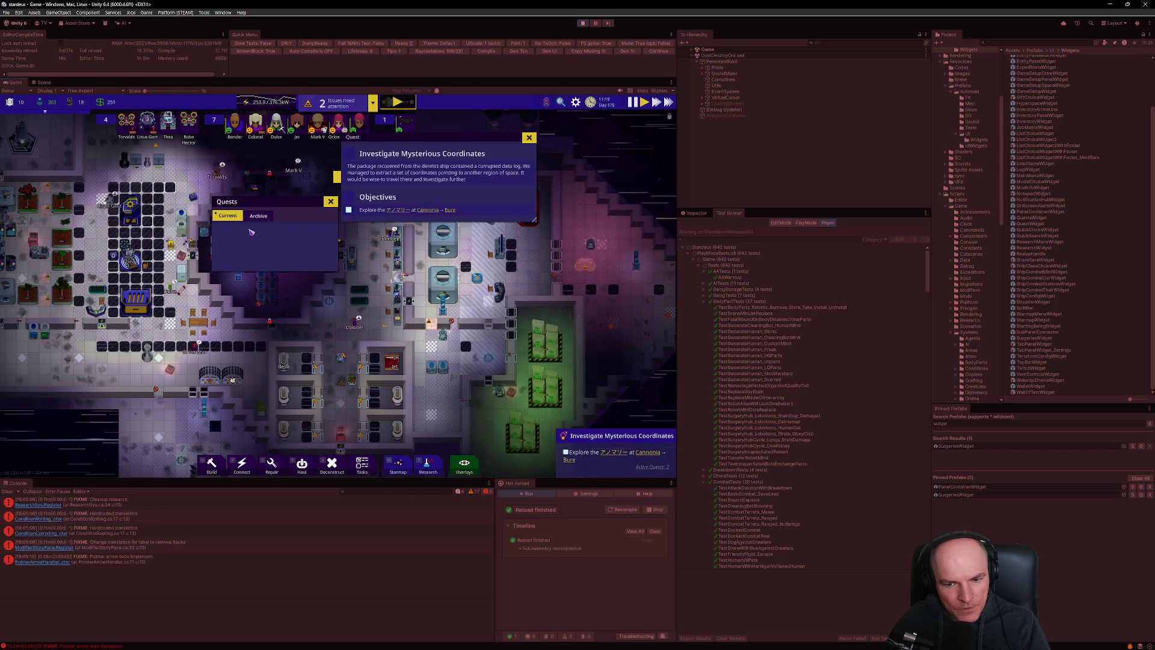
key("Escape")
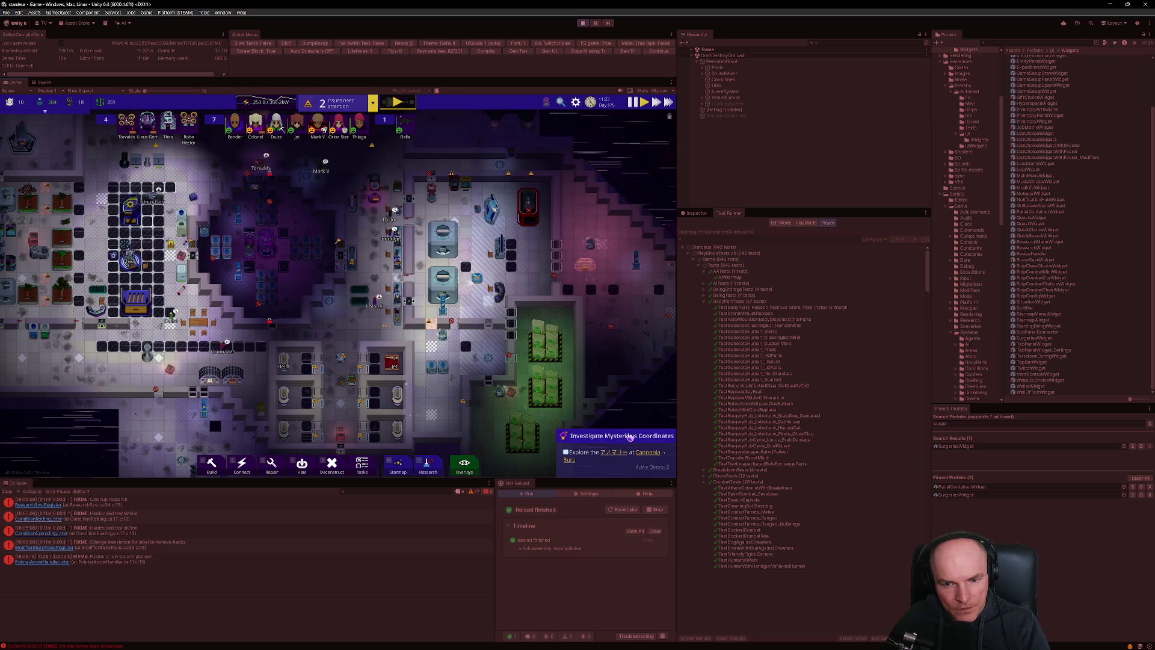
left_click(631, 437)
Move the Quests panels lower and open archived quest details before returning to Current quests.
left_click_drag(368, 141, 392, 196)
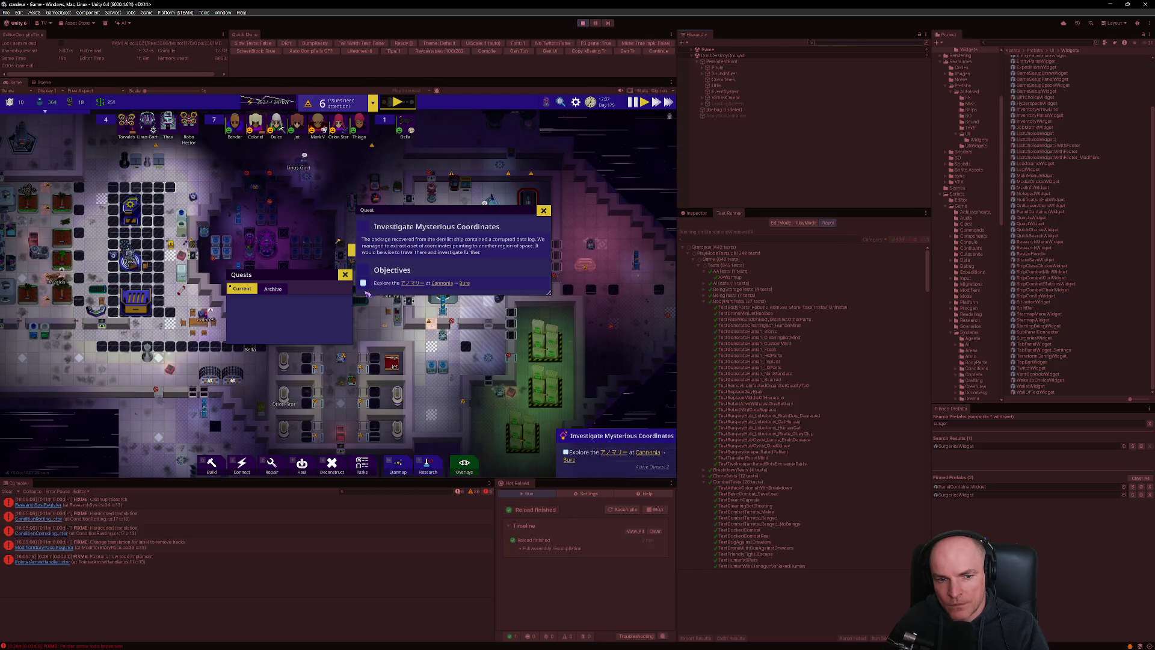
left_click(272, 288)
left_click(265, 314)
left_click(265, 353)
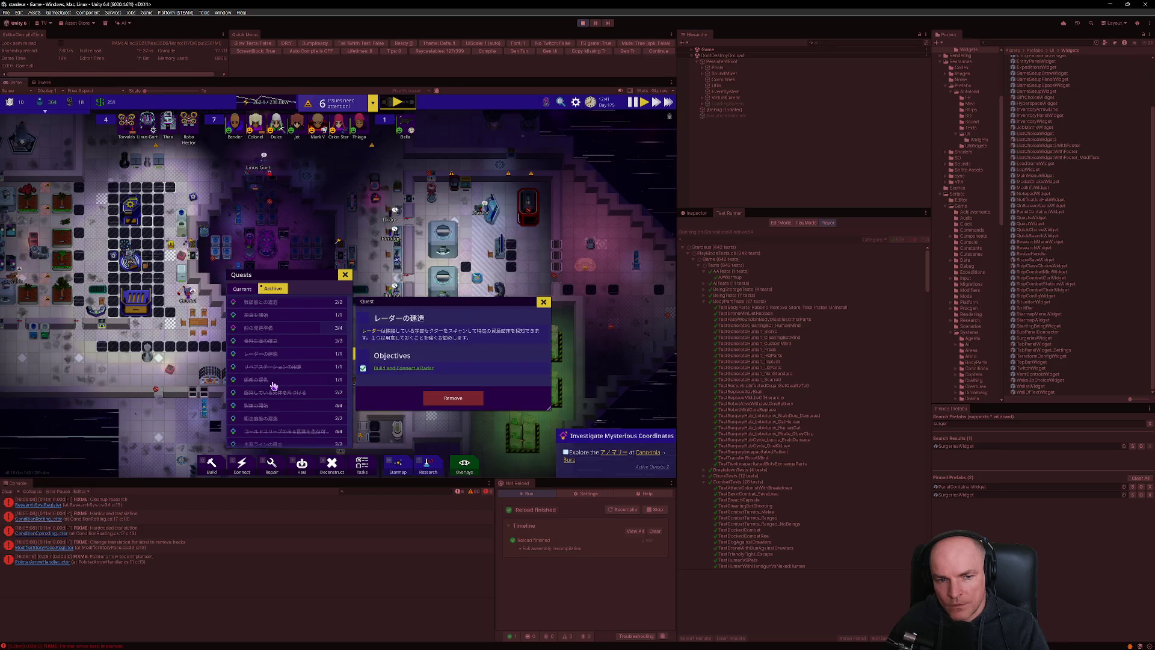
left_click(274, 381)
left_click(243, 290)
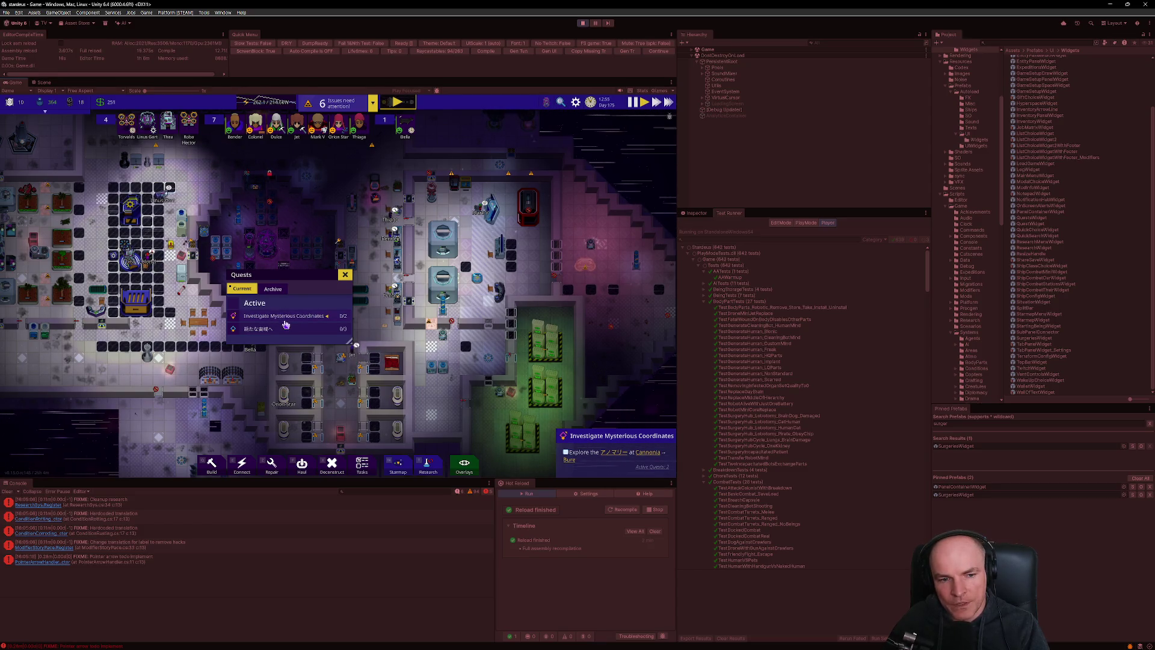
Open Investigate Mysterious Coordinates details, toggle the window and tabs, then stop play mode.
left_click(607, 437)
left_click(607, 438)
left_click(606, 437)
left_click(273, 289)
left_click(241, 290)
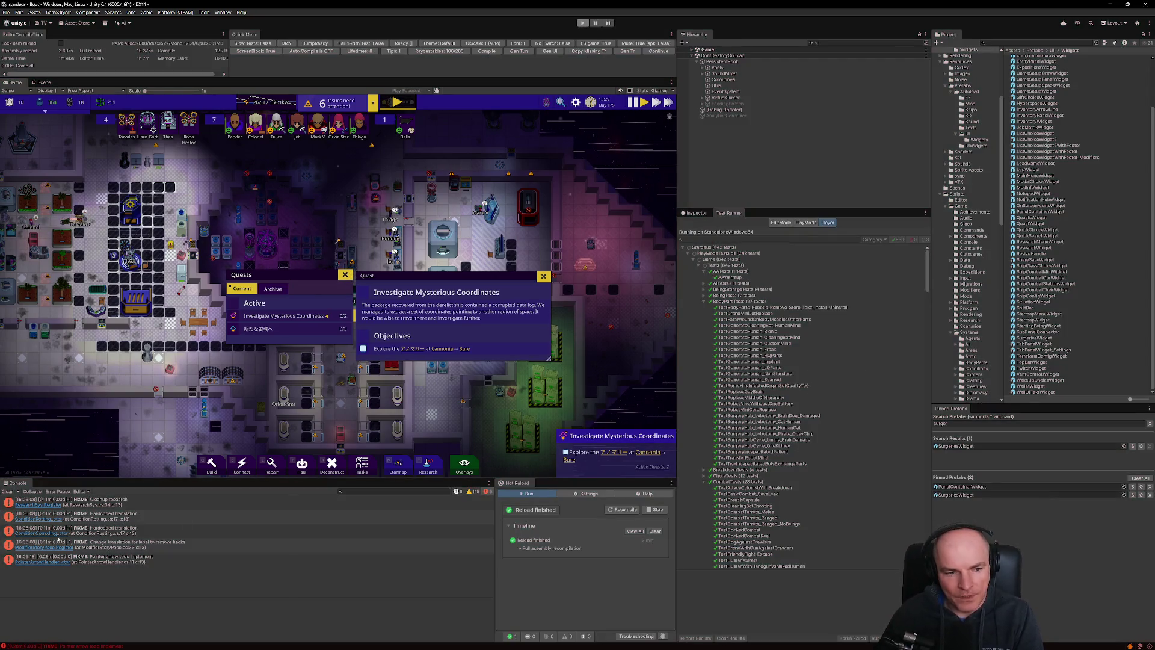
left_click(659, 51)
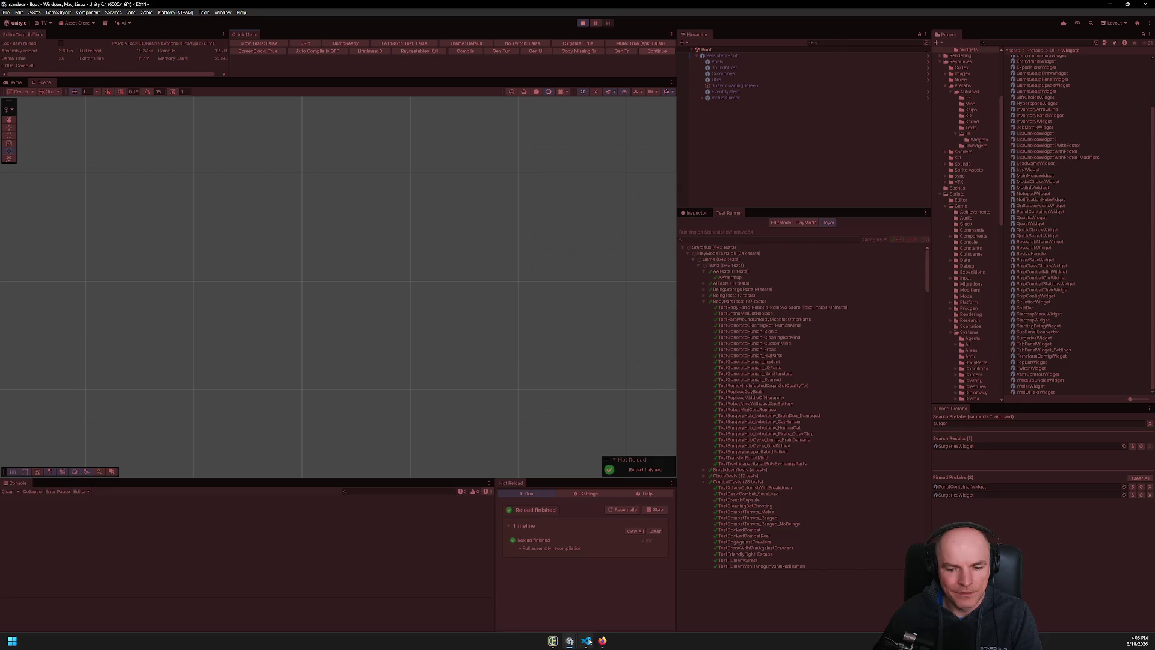
Open QuestsWidget.cs via Quick Open with the query 'questswidget'.
key("alt+Tab")
key("ctrl+p")
type("widgets")
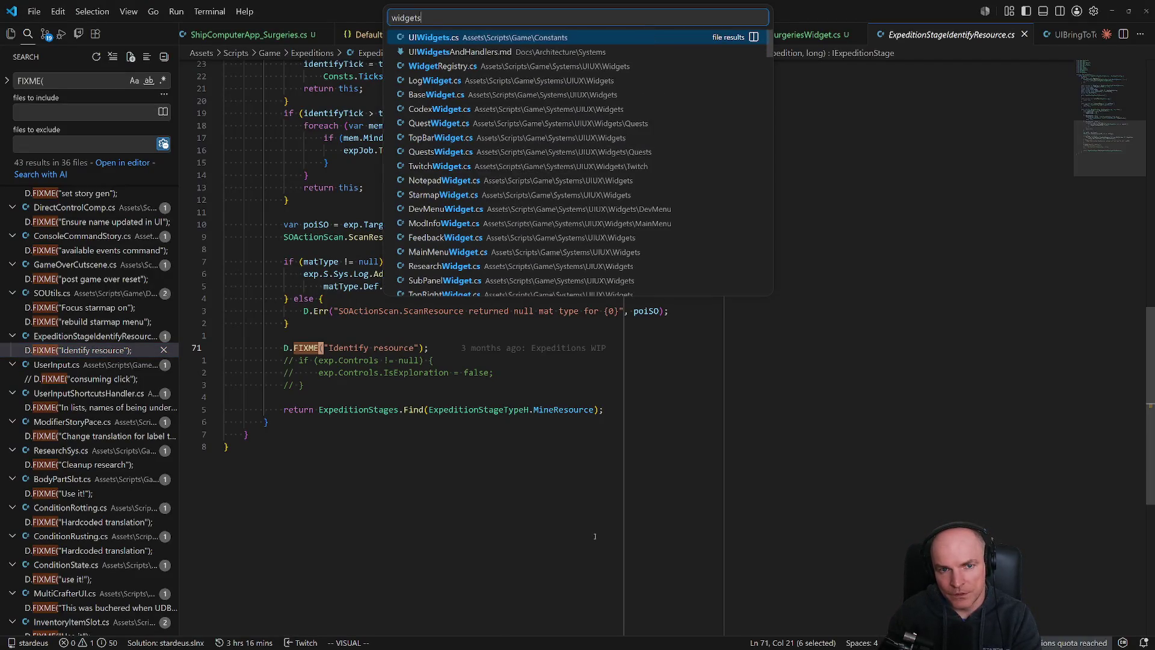
key("ctrl+BackSpace")
type("questswidget")
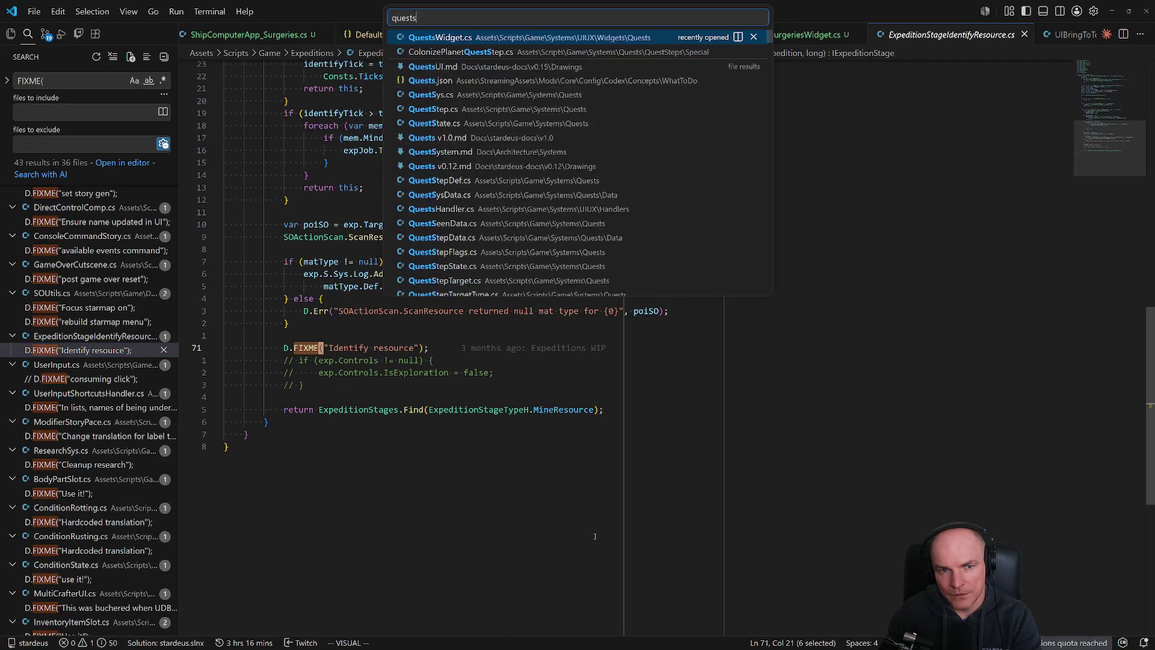
key("Return")
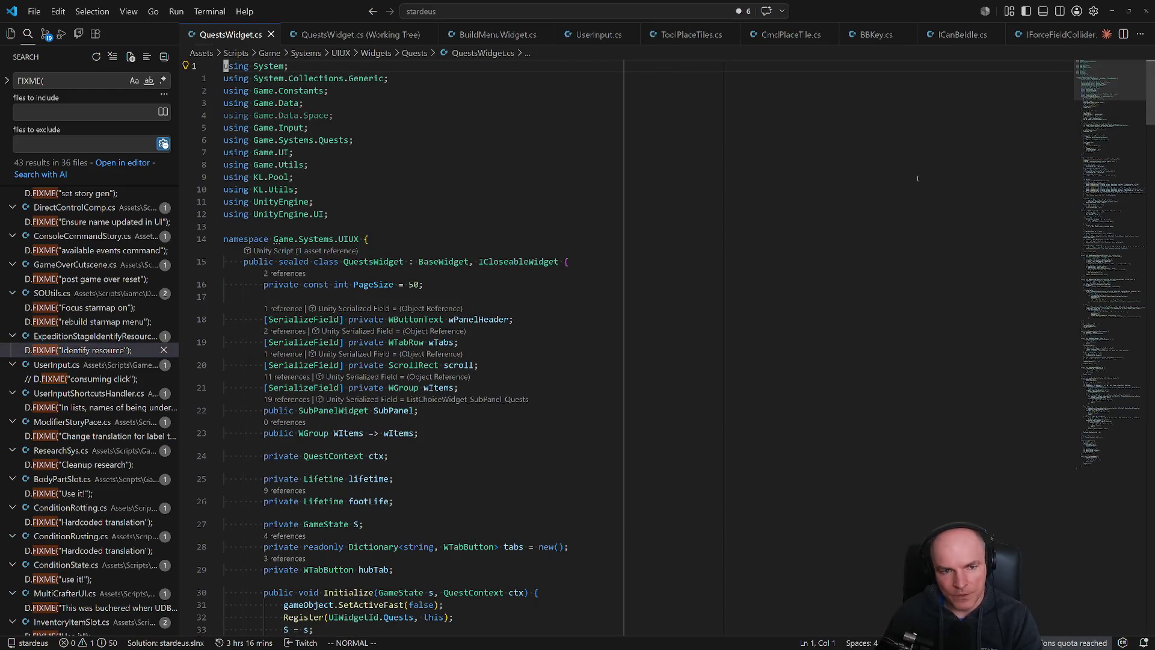
Review the ShowQuest method and its closing SubPanel.Show call.
scroll(1152, 159, "down", 10)
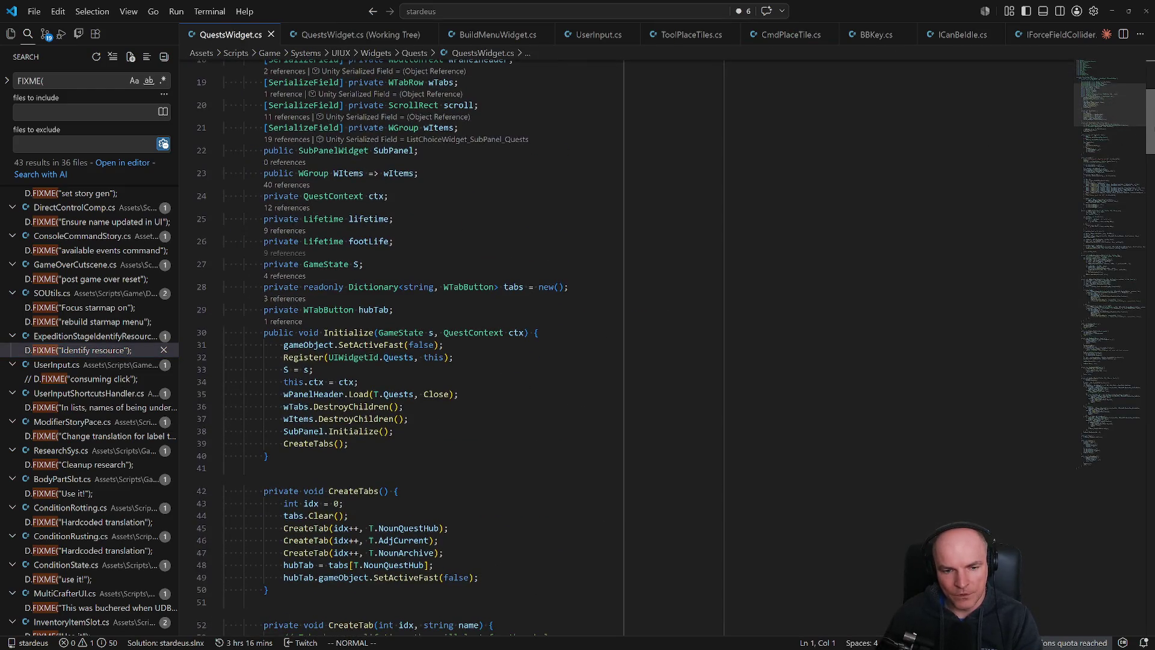
left_click_drag(1151, 159, 1151, 424)
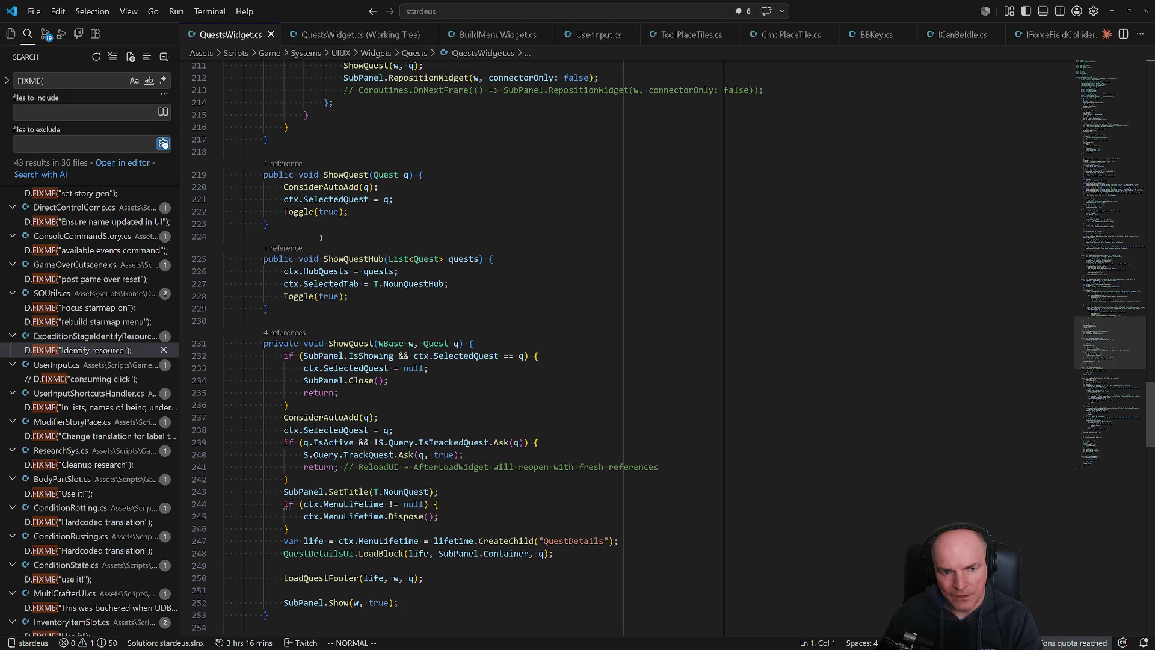
scroll(427, 340, "down", 5)
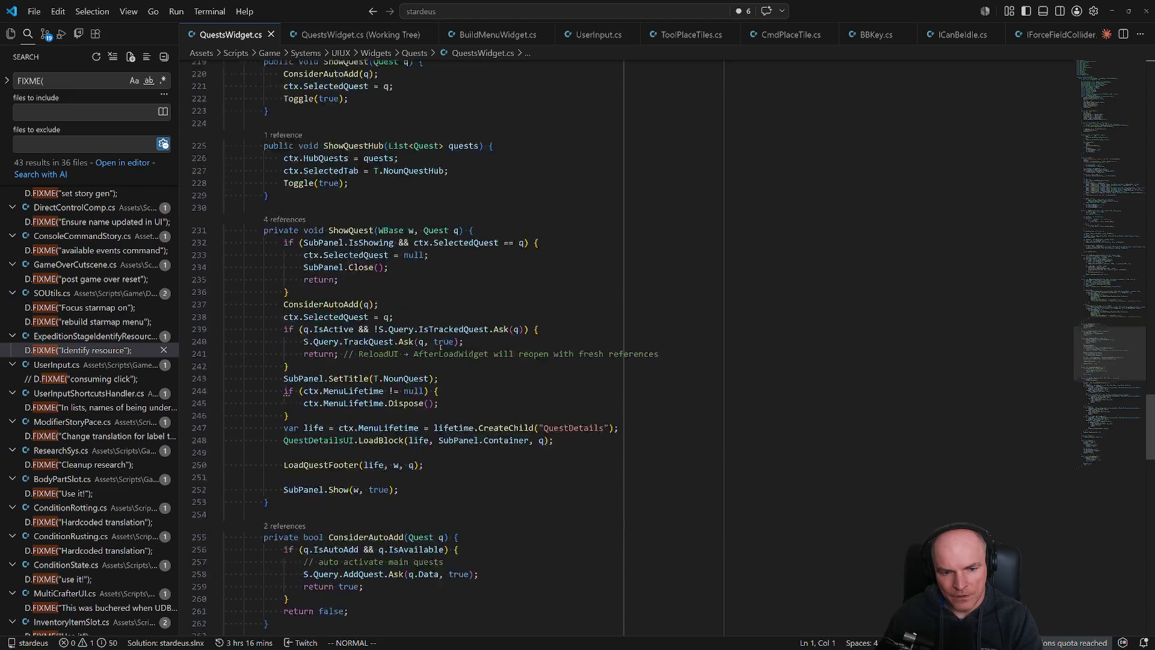
left_click(352, 414)
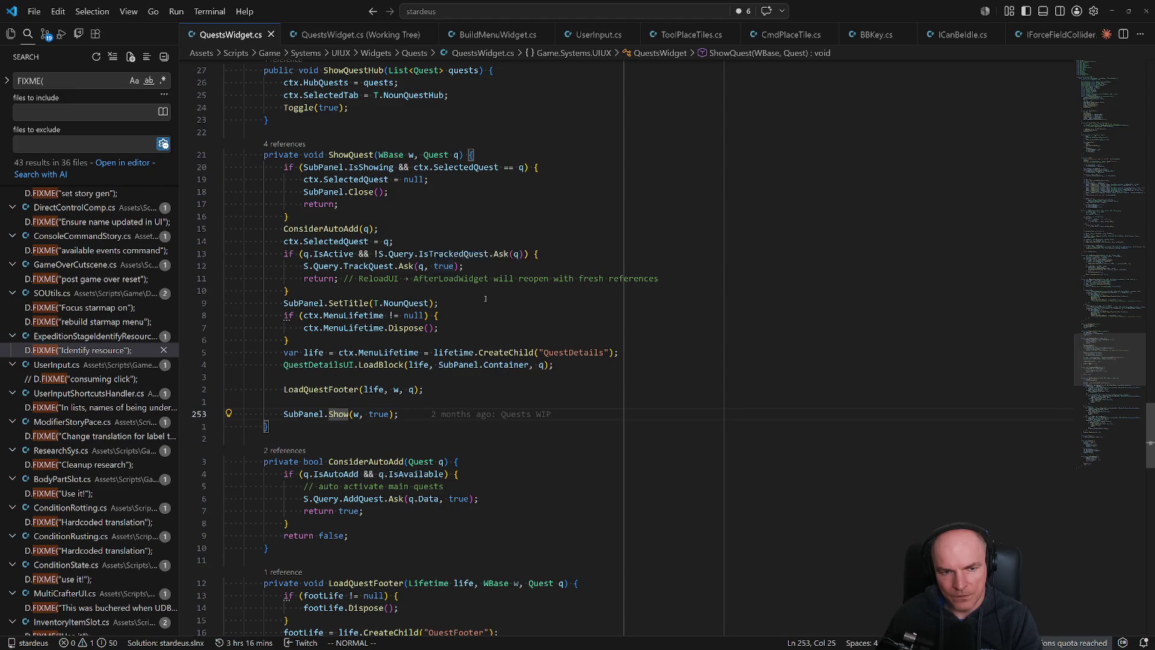
scroll(488, 305, "down", 7)
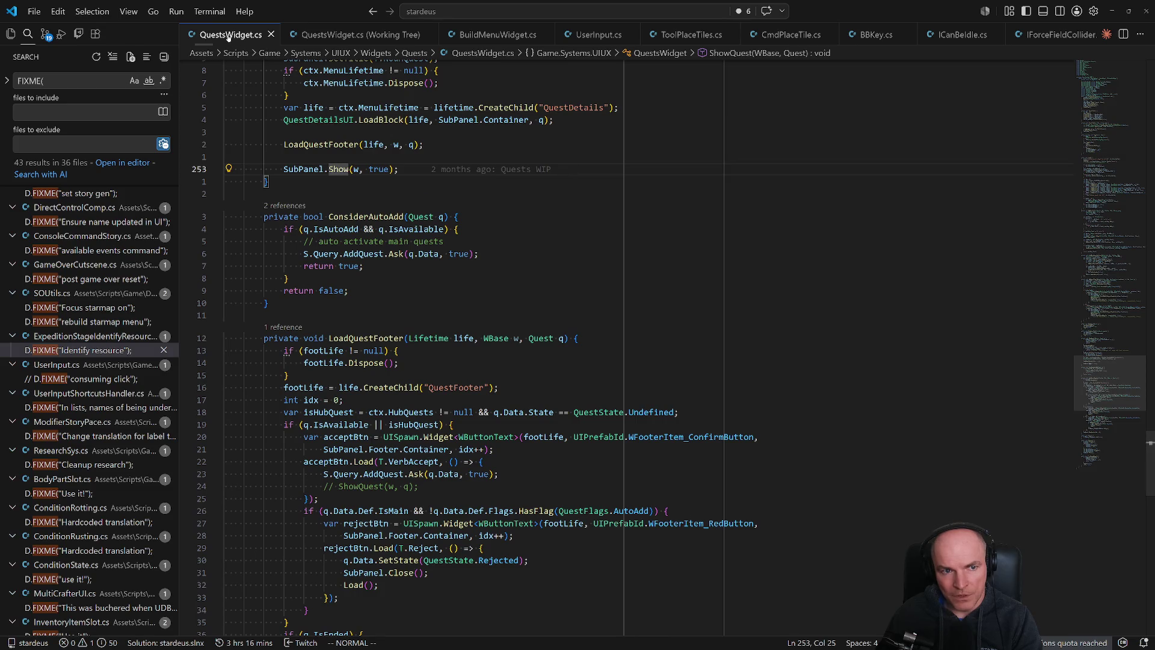
scroll(383, 252, "down", 3)
scroll(361, 226, "down", 16)
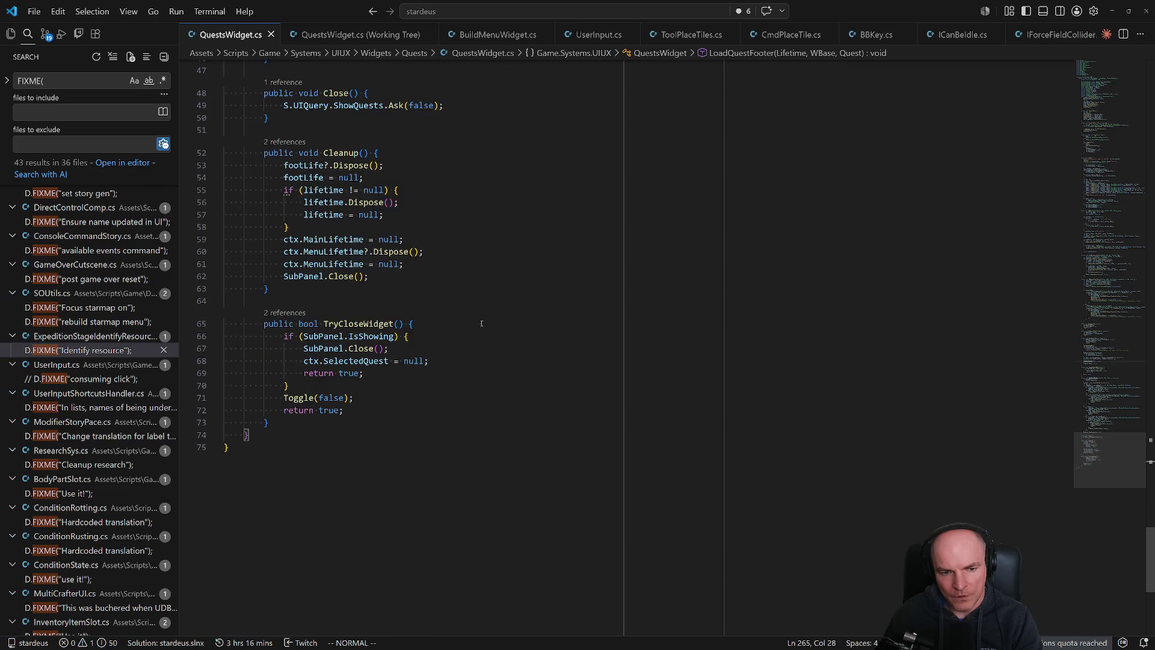
left_click_drag(1124, 439, 1127, 124)
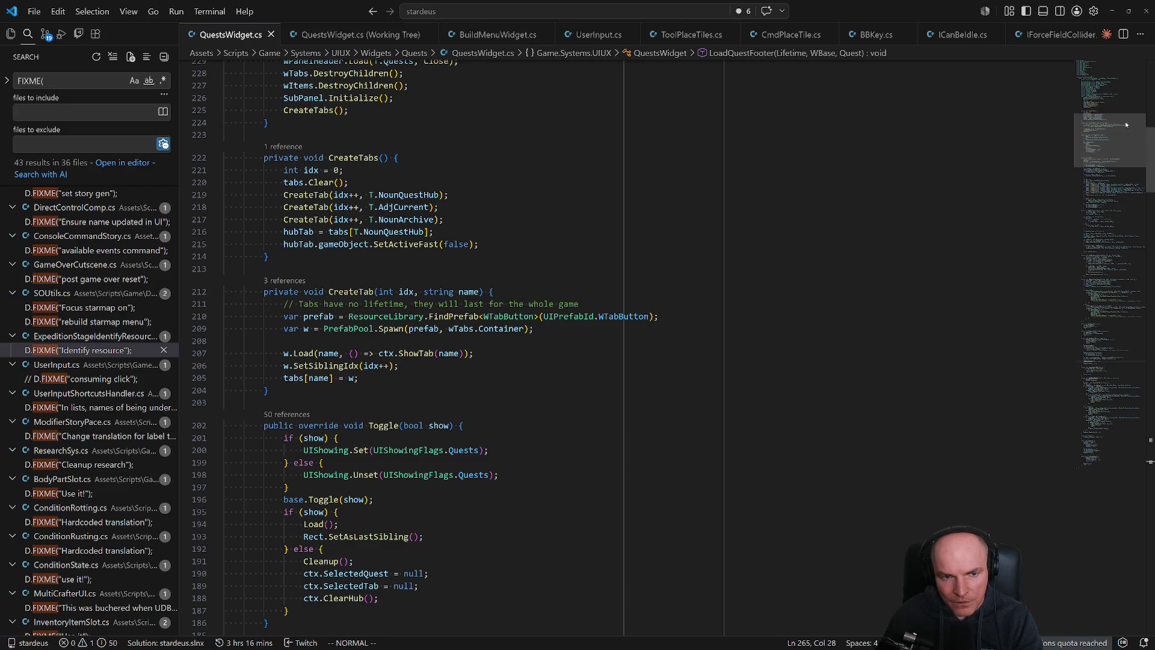
Jump to the Load method's definition and review it through its end.
left_click(317, 525, "ctrl")
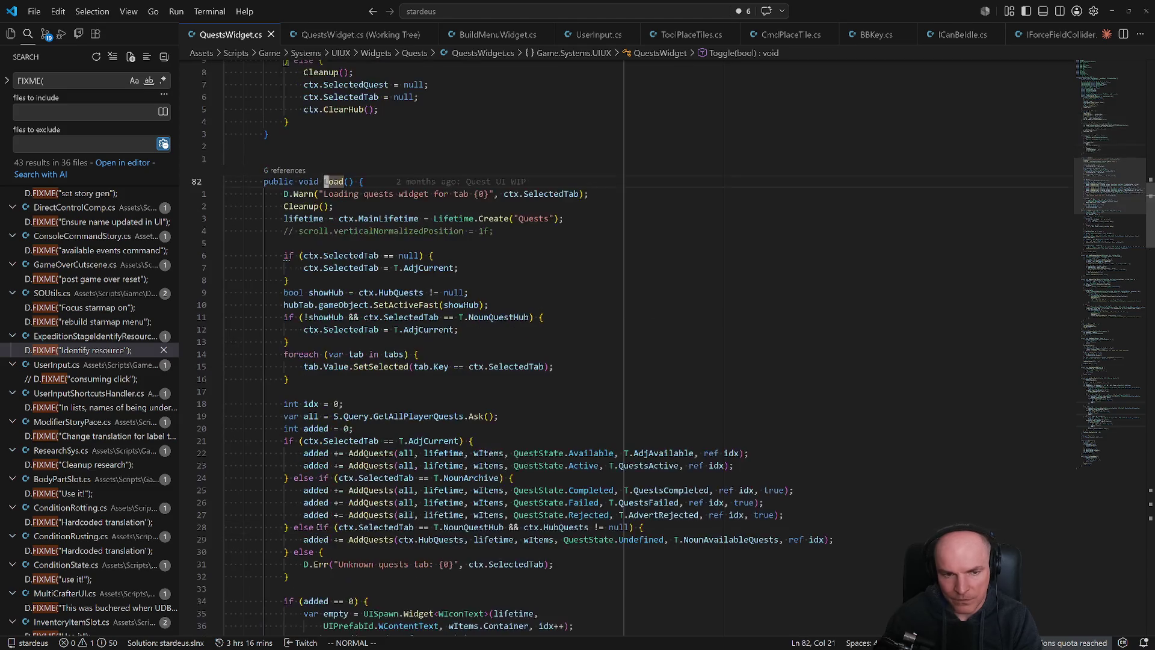
scroll(337, 429, "down", 5)
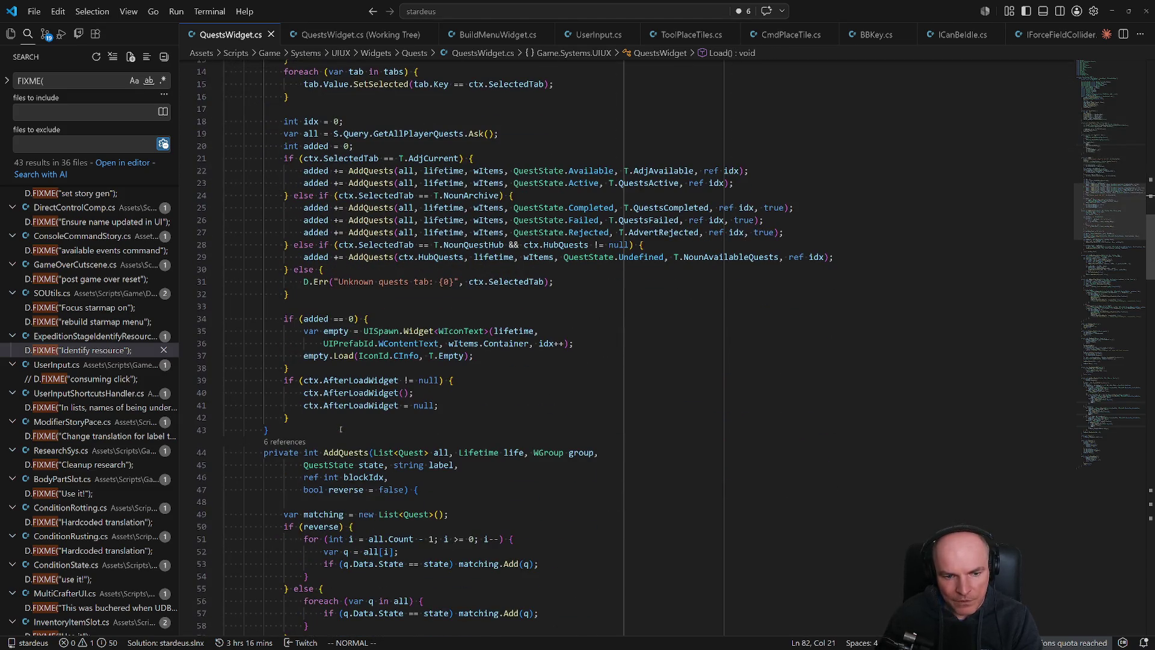
scroll(358, 423, "up", 2)
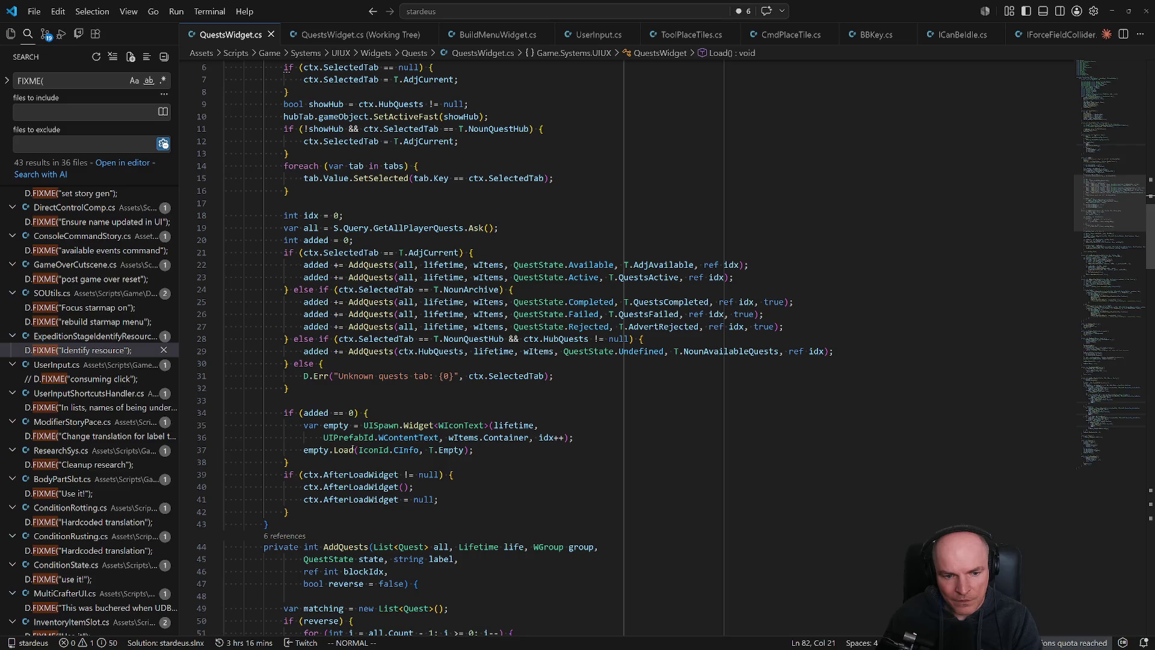
left_click(317, 514)
scroll(325, 522, "up", 2)
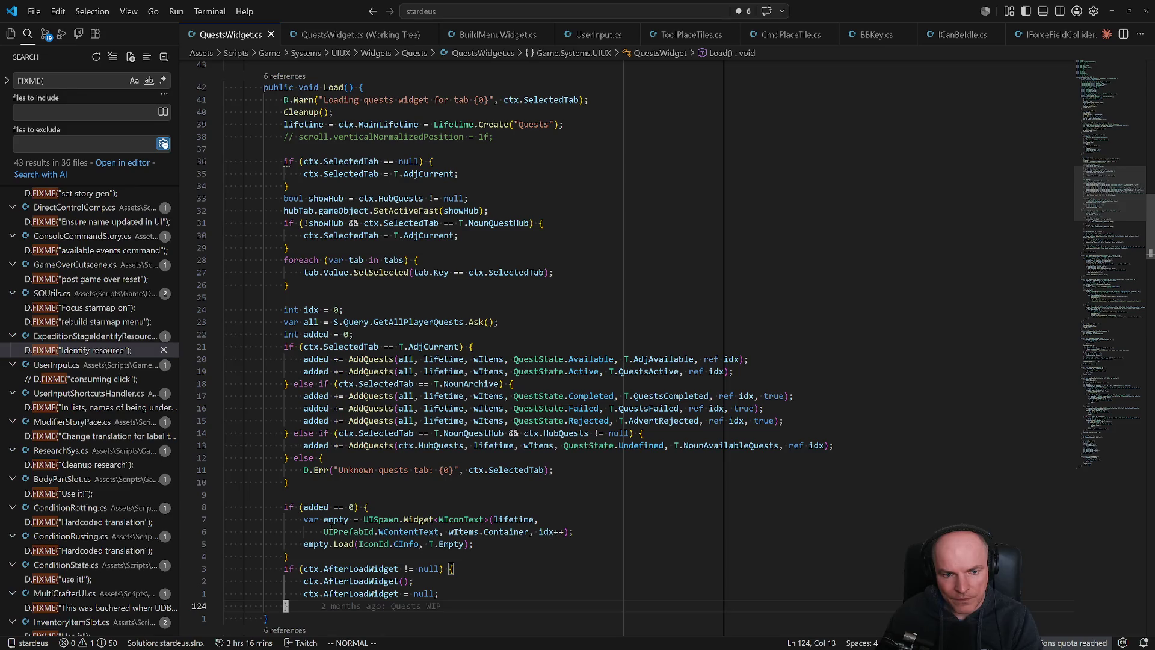
scroll(331, 528, "down", 2)
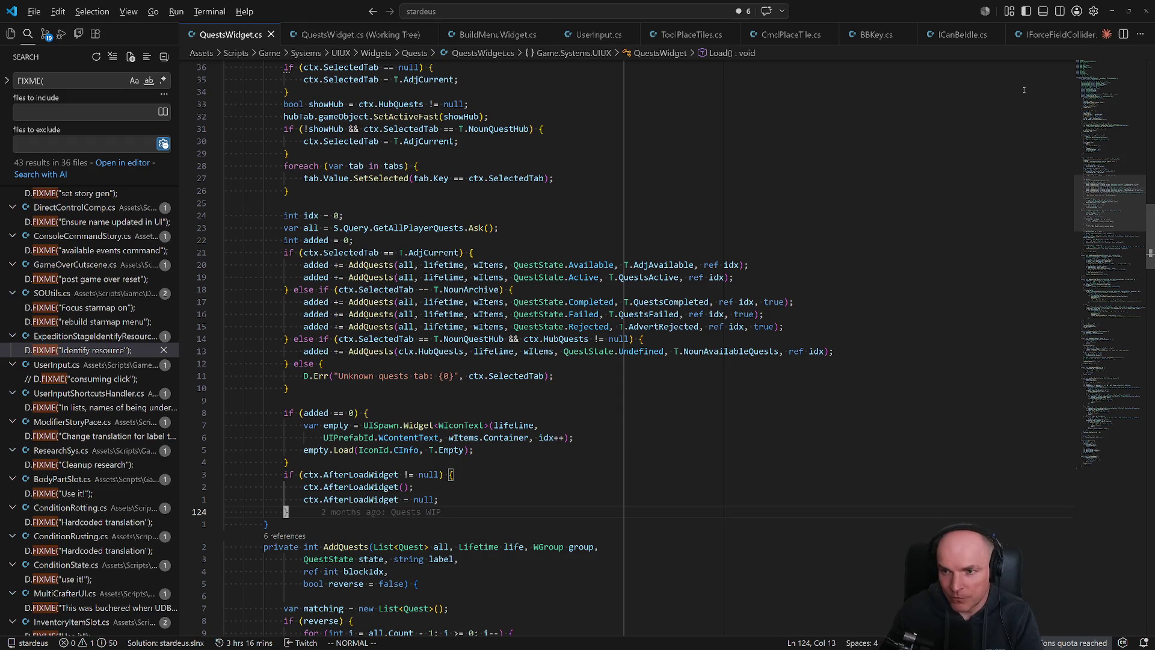
Open Claude Code's past session history and search it for 'q'.
key("ctrl+alt+b")
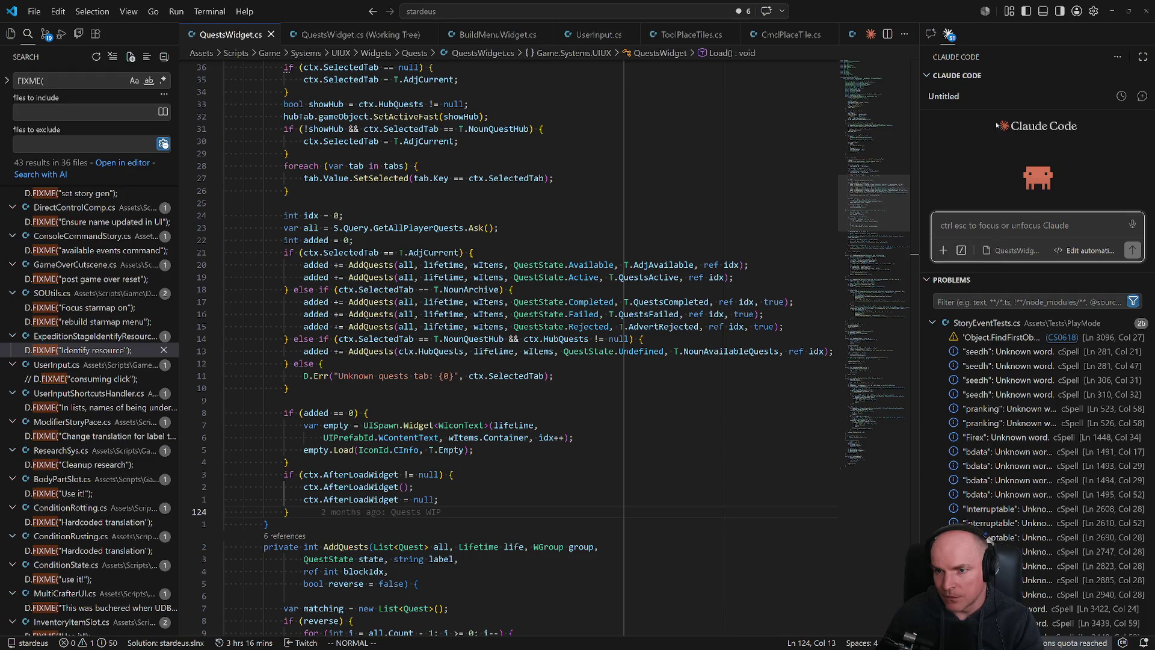
left_click(1121, 96)
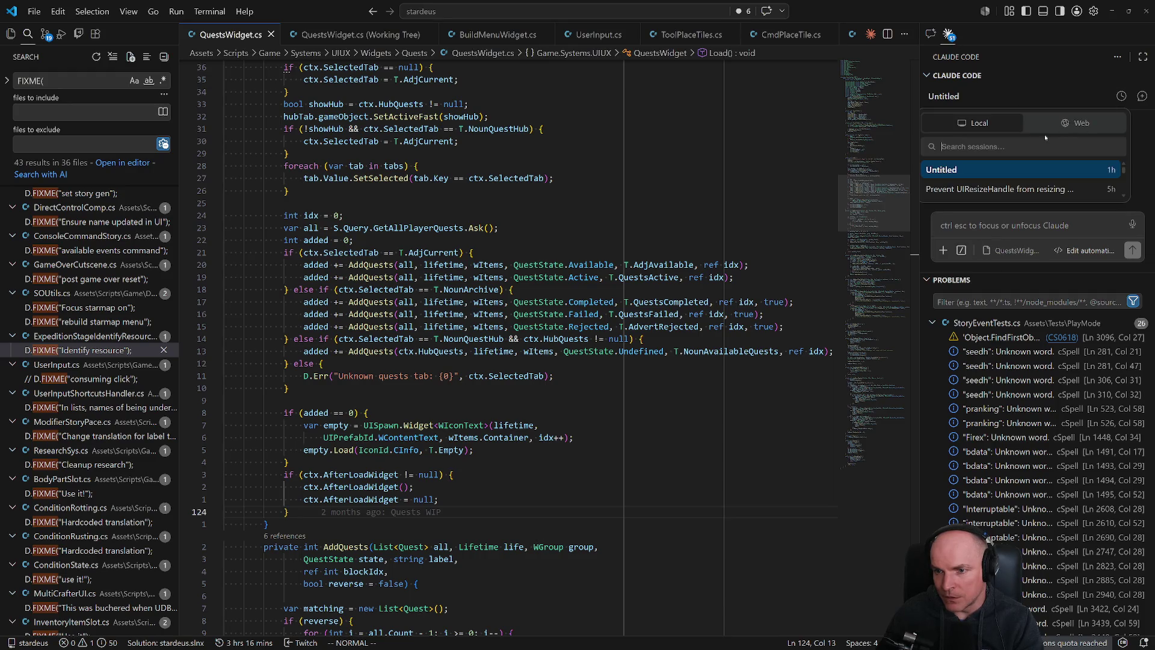
type("q")
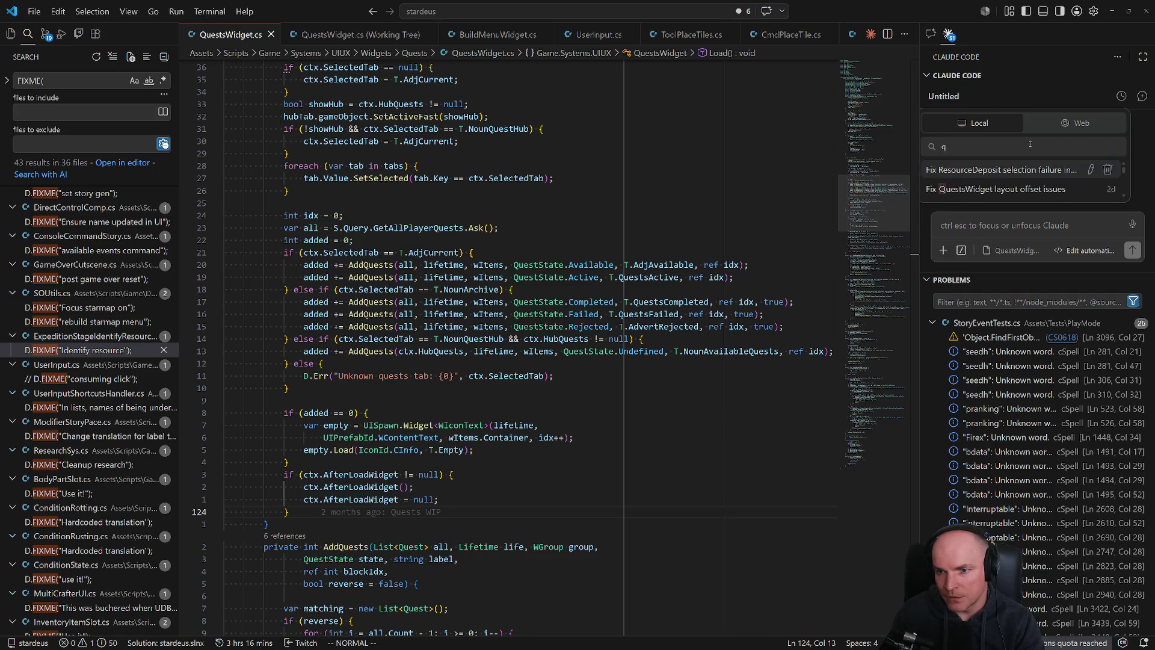
Reopen the 'Fix QuestsWidget layout offset issues' session and enlarge the conversation area.
left_click(1023, 189)
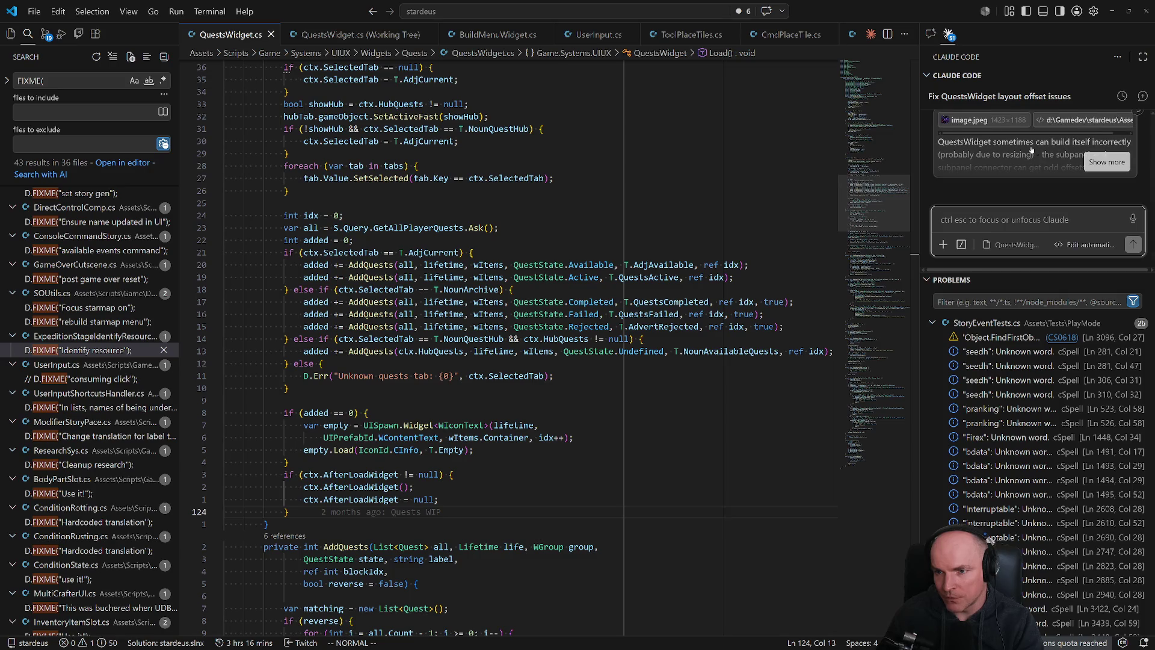
left_click(1107, 162)
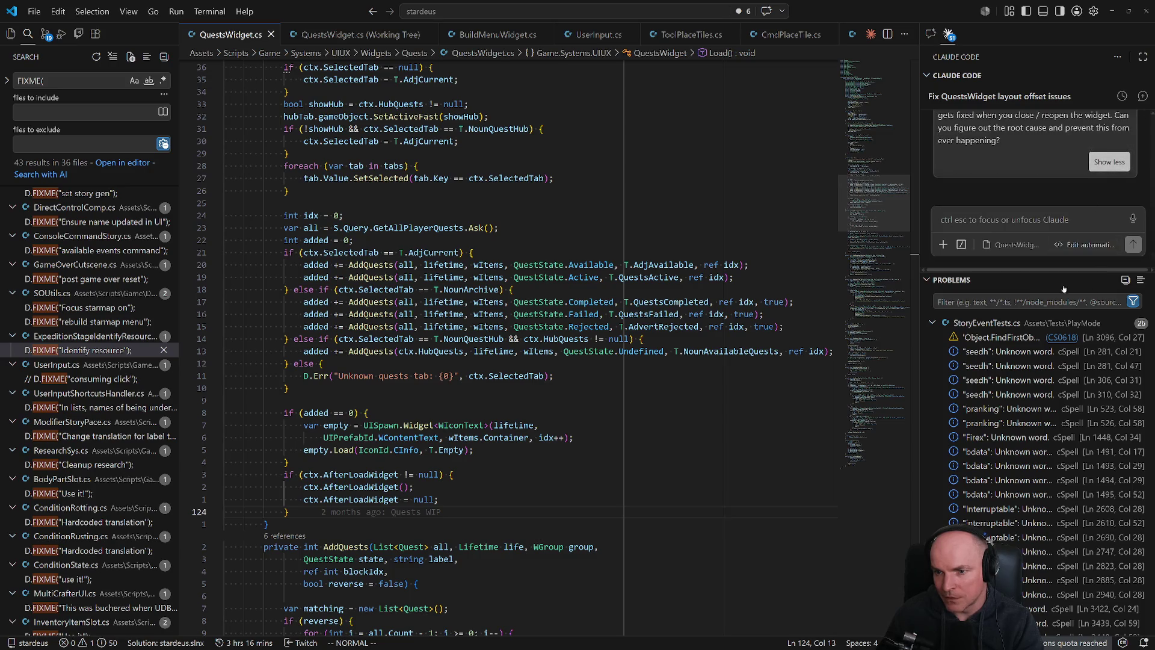
left_click(987, 323)
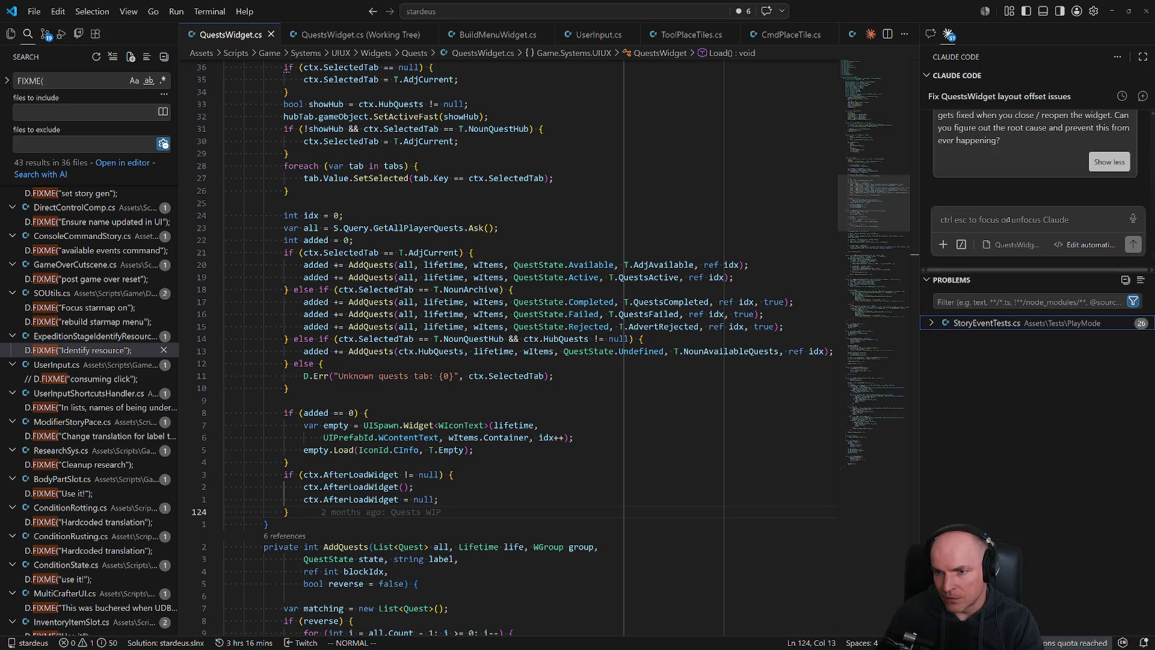
scroll(1035, 163, "up", 3)
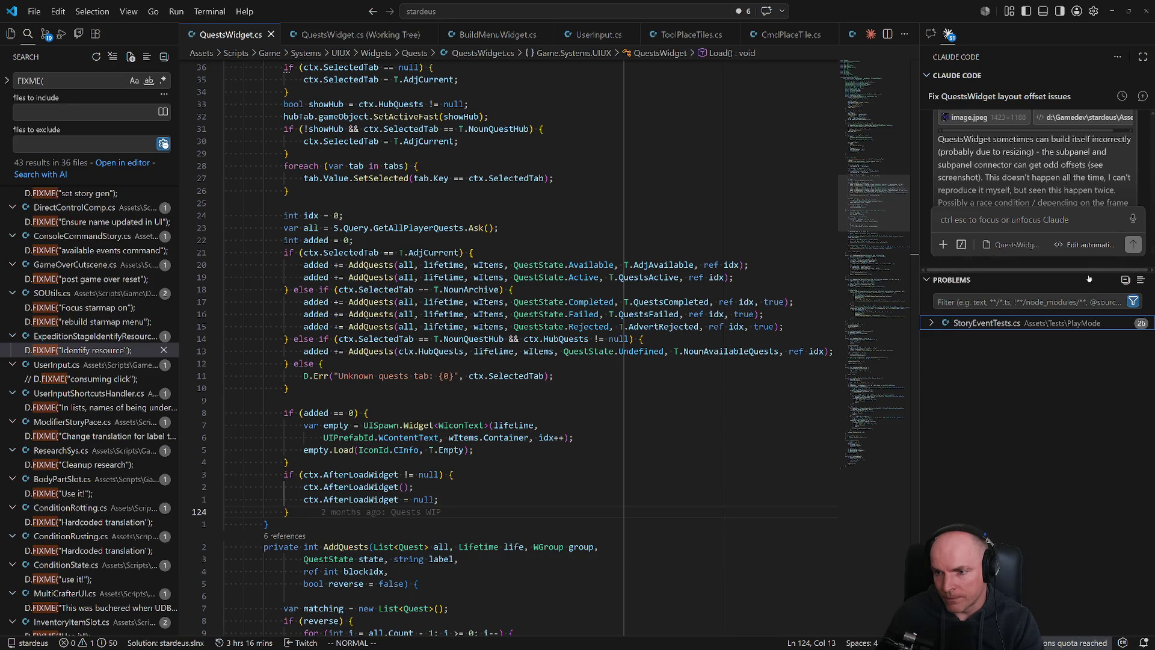
mouse_move(1088, 273)
left_mouse_down()
mouse_move(1083, 471)
mouse_move(1077, 428)
mouse_move(1032, 431)
mouse_move(1024, 488)
left_mouse_up()
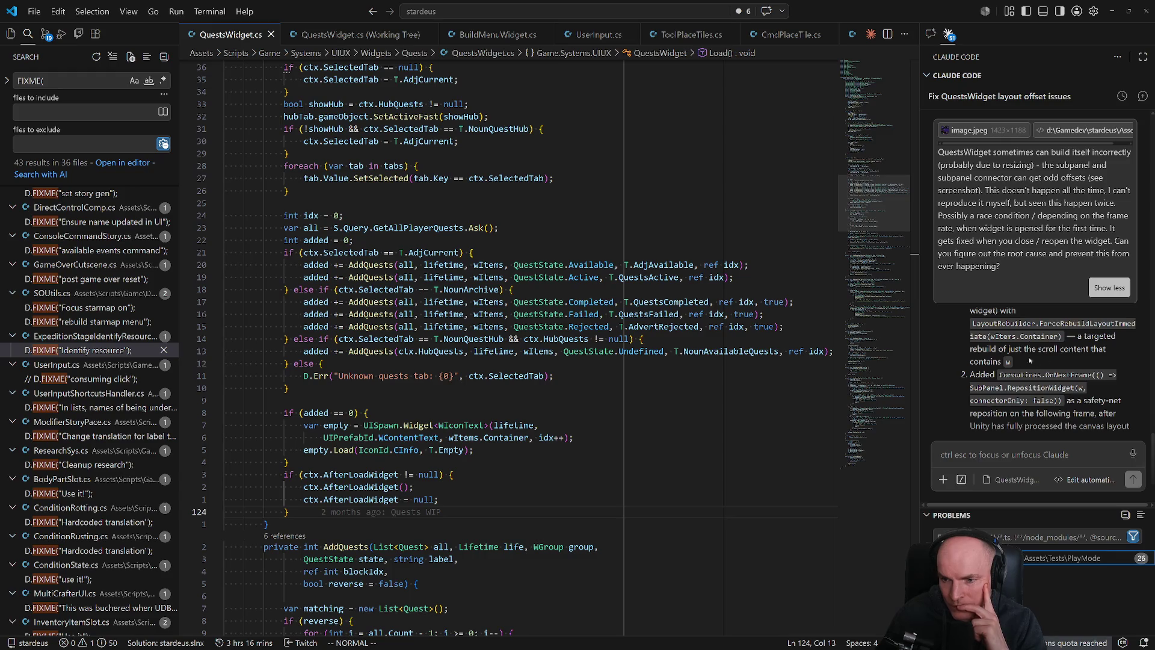
Read through the assistant's described RepositionWidget fix in the session.
scroll(1025, 324, "up", 3)
scroll(1041, 378, "down", 5)
scroll(1041, 381, "up", 10)
scroll(1011, 396, "down", 10)
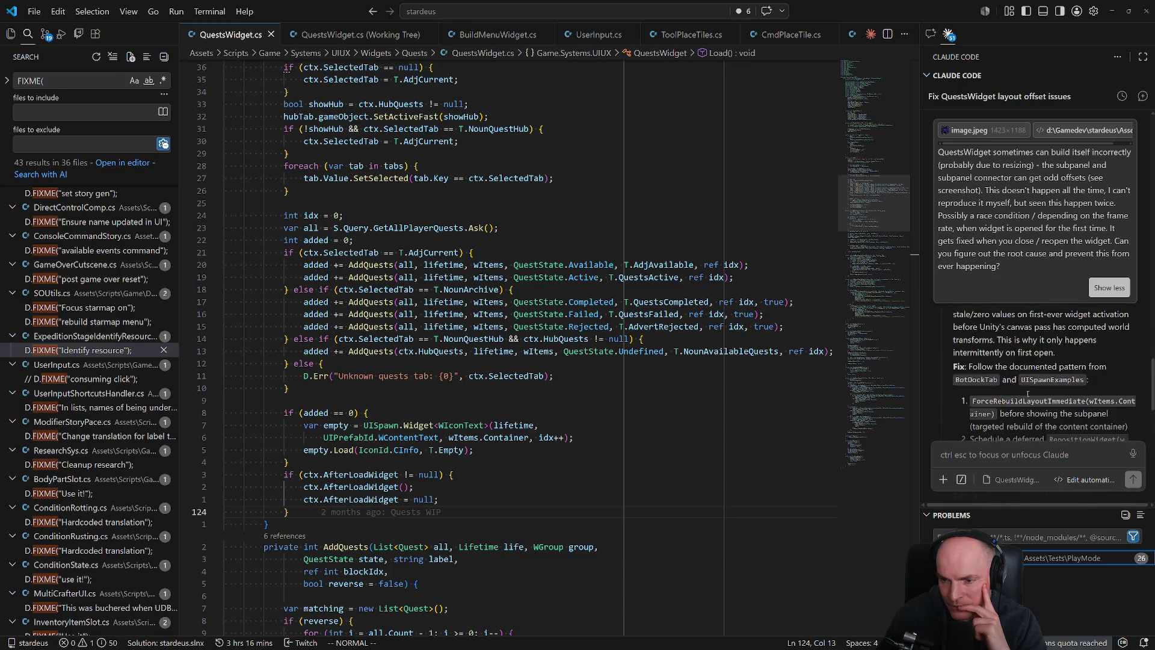
left_click(1020, 461)
Tell Claude Code the fix isn't working, ask if it's still applied, and expand its reasoning.
type("Ca")
type(" check if this fix is still applied, bu")
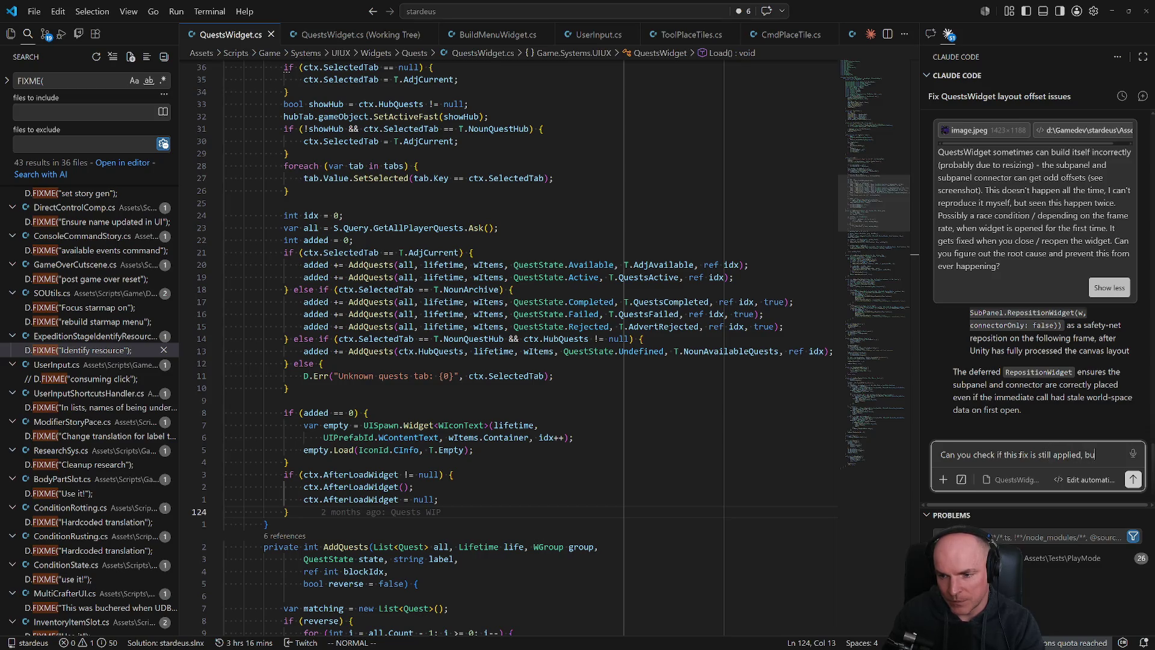
type("se i")
type("ing?")
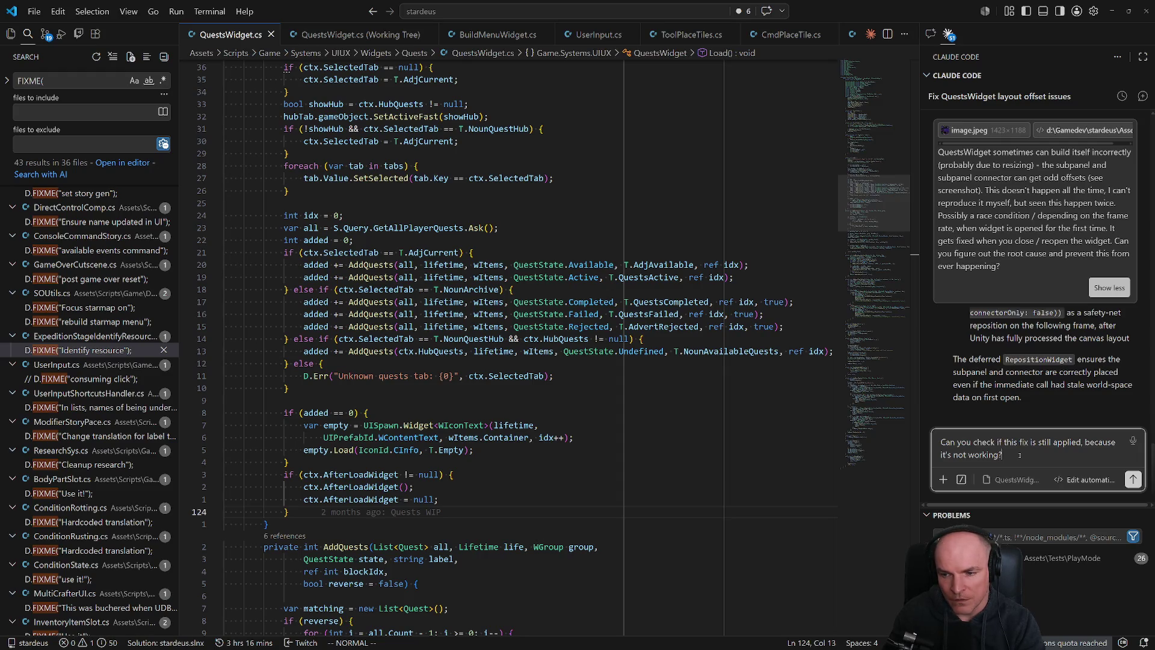
key("Return")
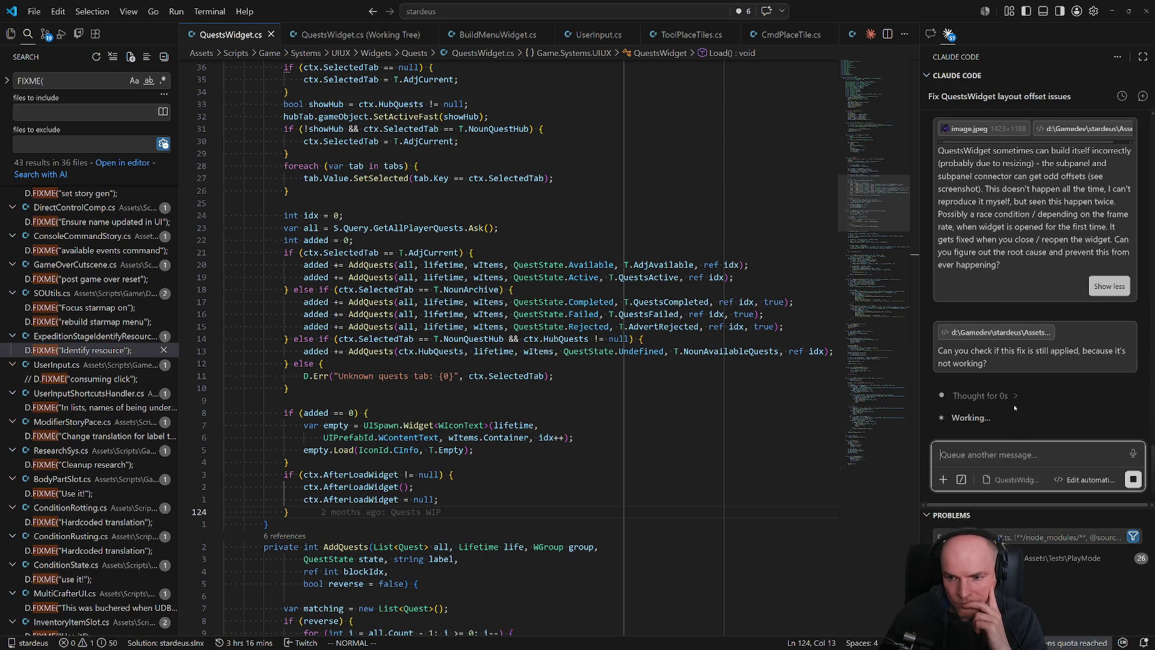
left_click(1013, 360)
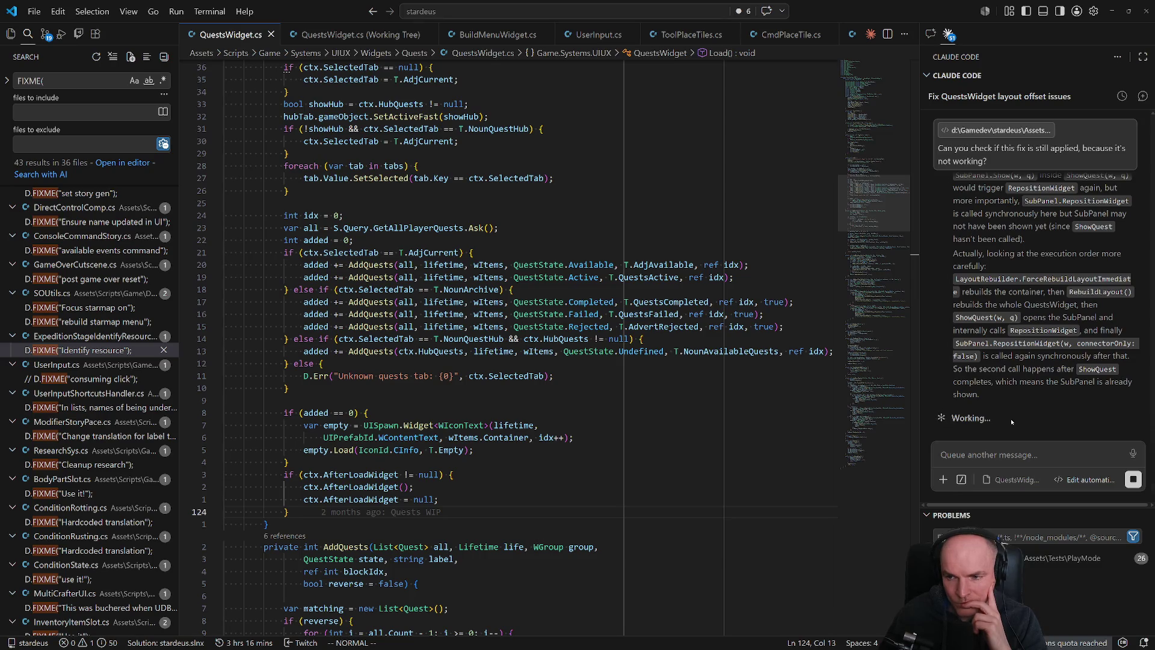
left_click(753, 411)
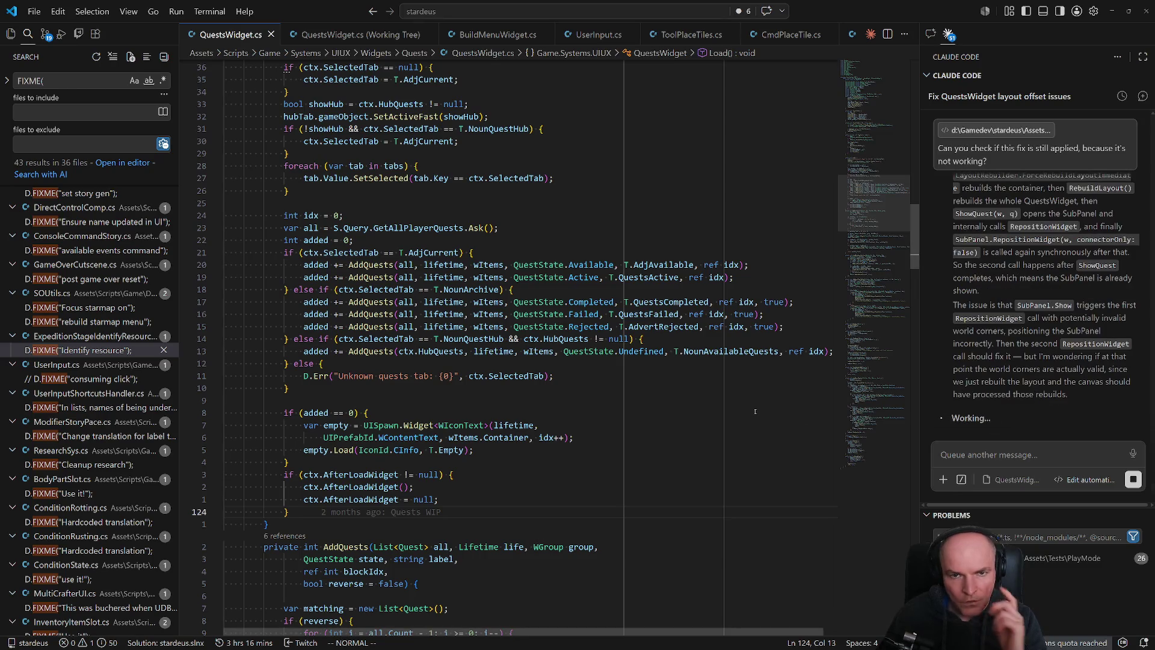
key("ctrl+p")
Open QuestsHandler.cs, select its class header and context field, then return to QuestsWidget.cs.
type("questshand")
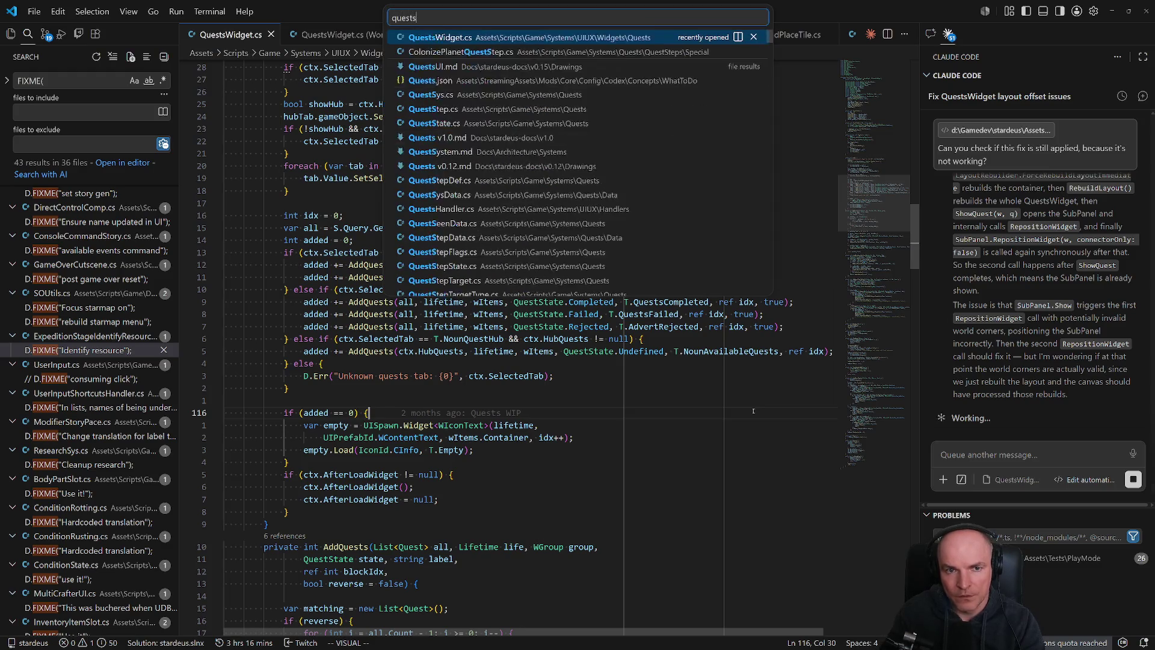
key("Return")
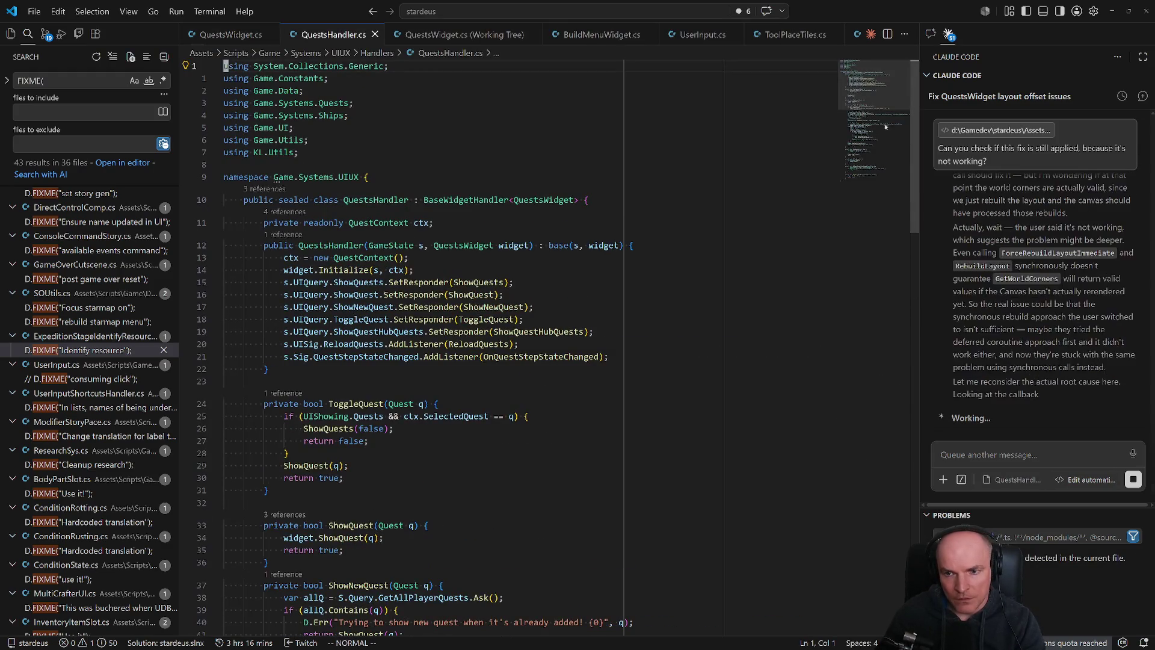
left_click(882, 148)
mouse_move(882, 148)
left_mouse_down()
mouse_move(883, 164)
mouse_move(884, 96)
left_mouse_up()
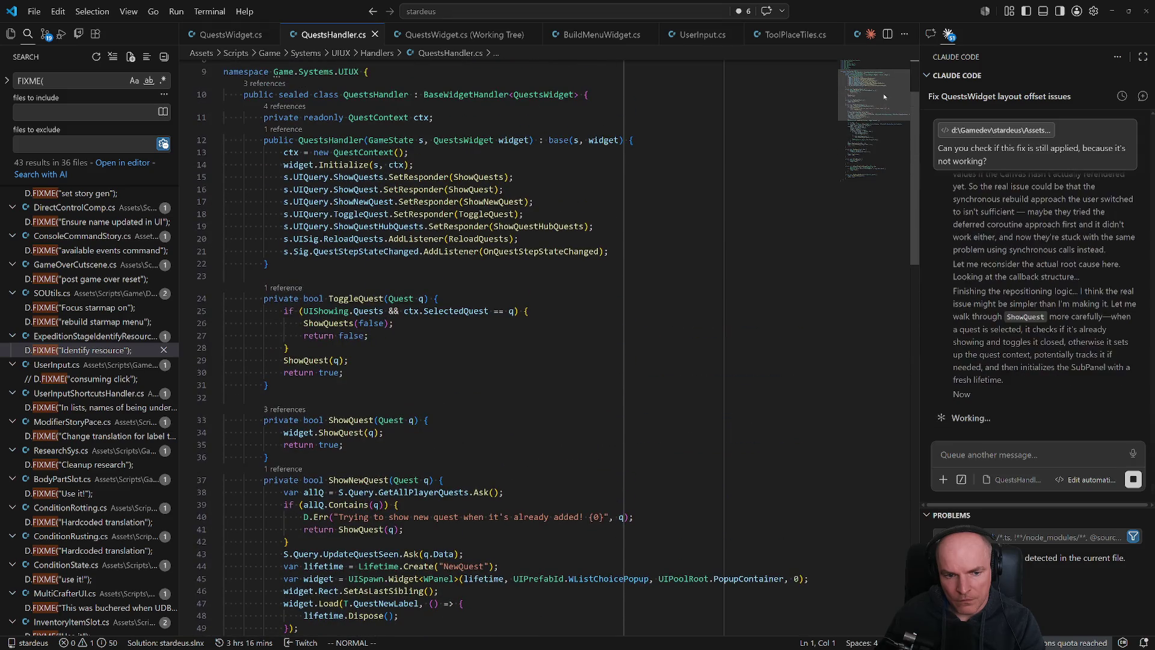
left_click_drag(224, 95, 433, 117)
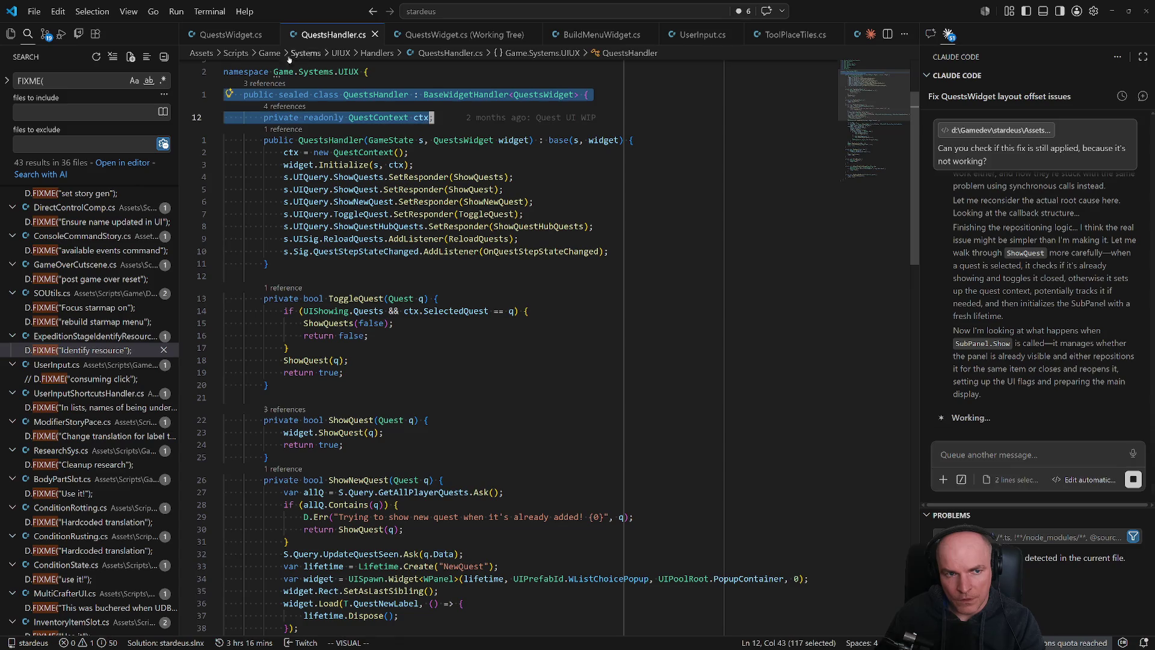
left_click(233, 35)
mouse_move(881, 205)
left_mouse_down()
mouse_move(881, 220)
mouse_move(886, 191)
mouse_move(886, 203)
left_mouse_up()
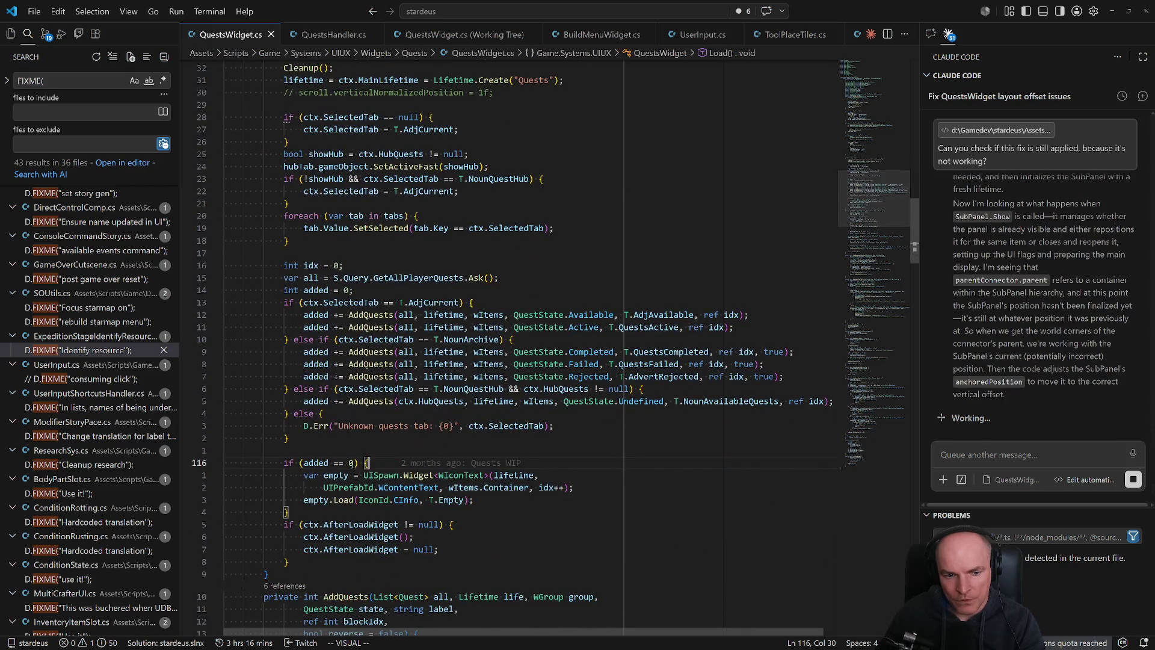
Scroll through QuestsWidget.cs from ShowQuest down toward the Load method.
scroll(365, 450, "down", 7)
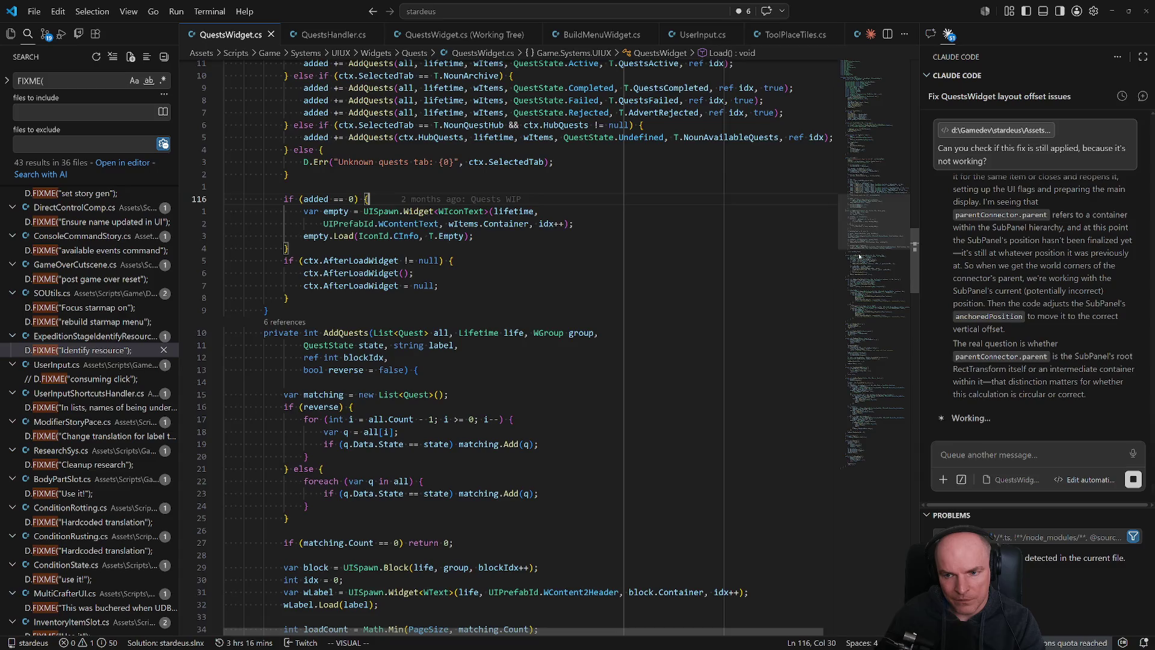
scroll(857, 263, "down", 13)
left_click_drag(872, 283, 867, 380)
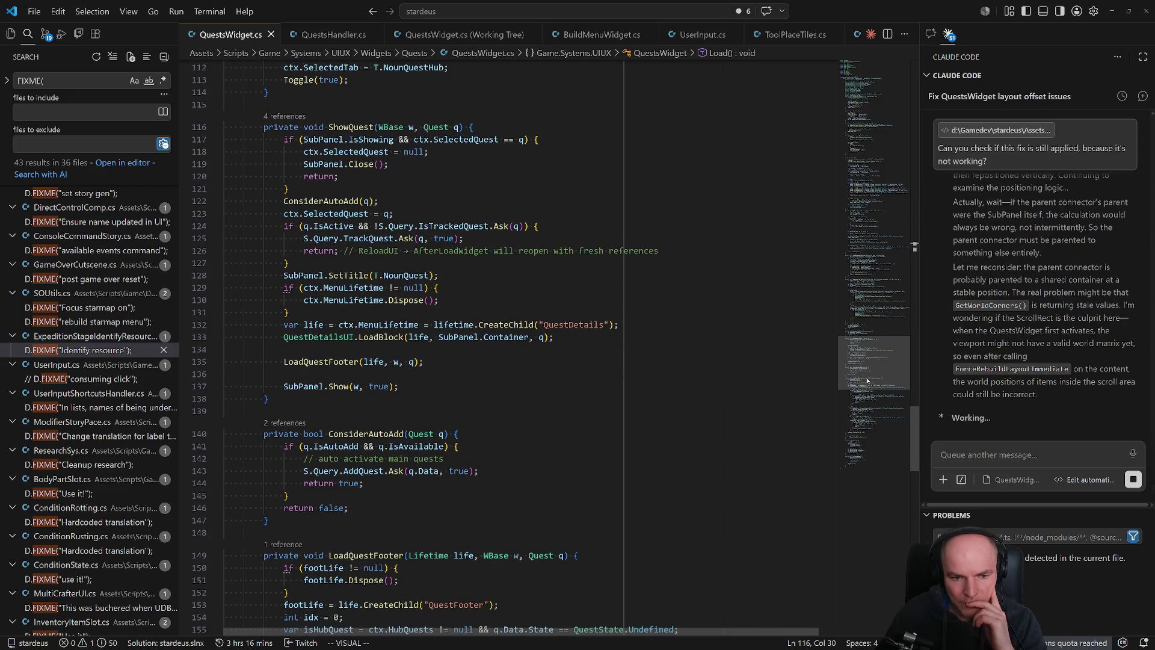
scroll(549, 391, "down", 1)
scroll(548, 391, "down", 10)
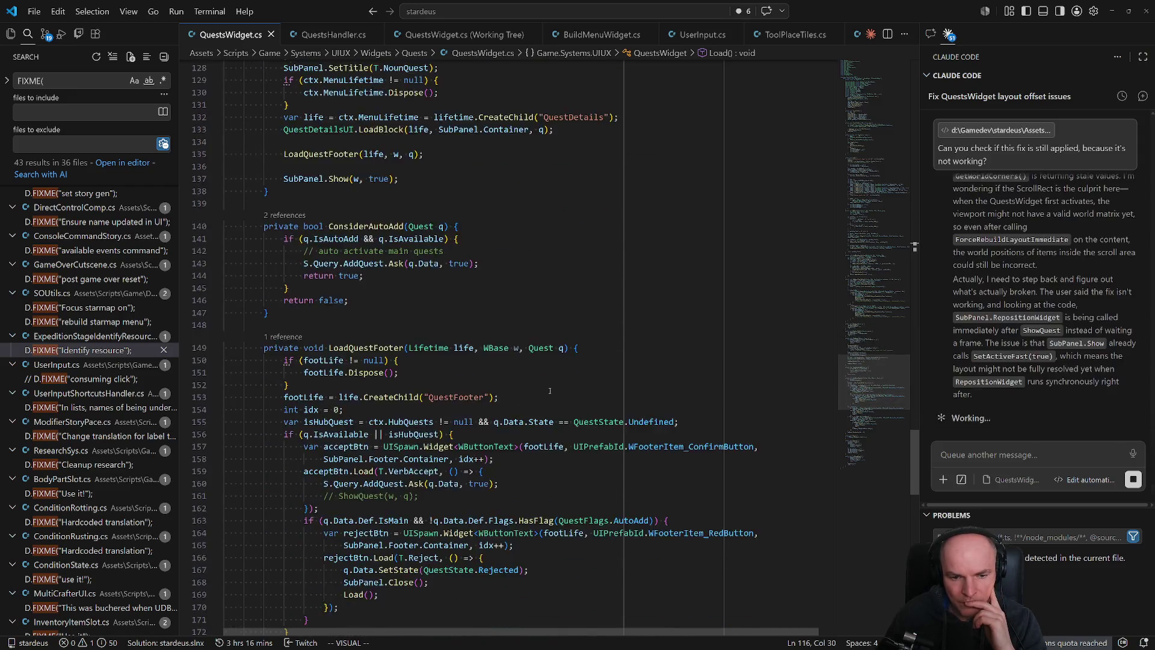
scroll(553, 391, "down", 1)
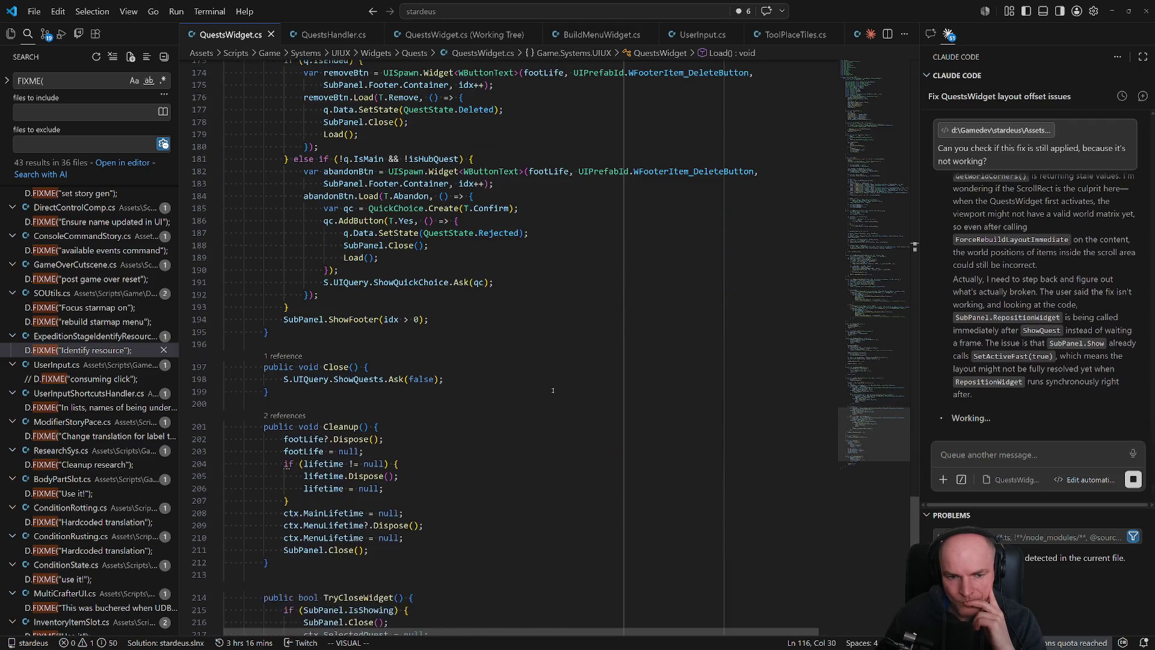
scroll(553, 390, "down", 1)
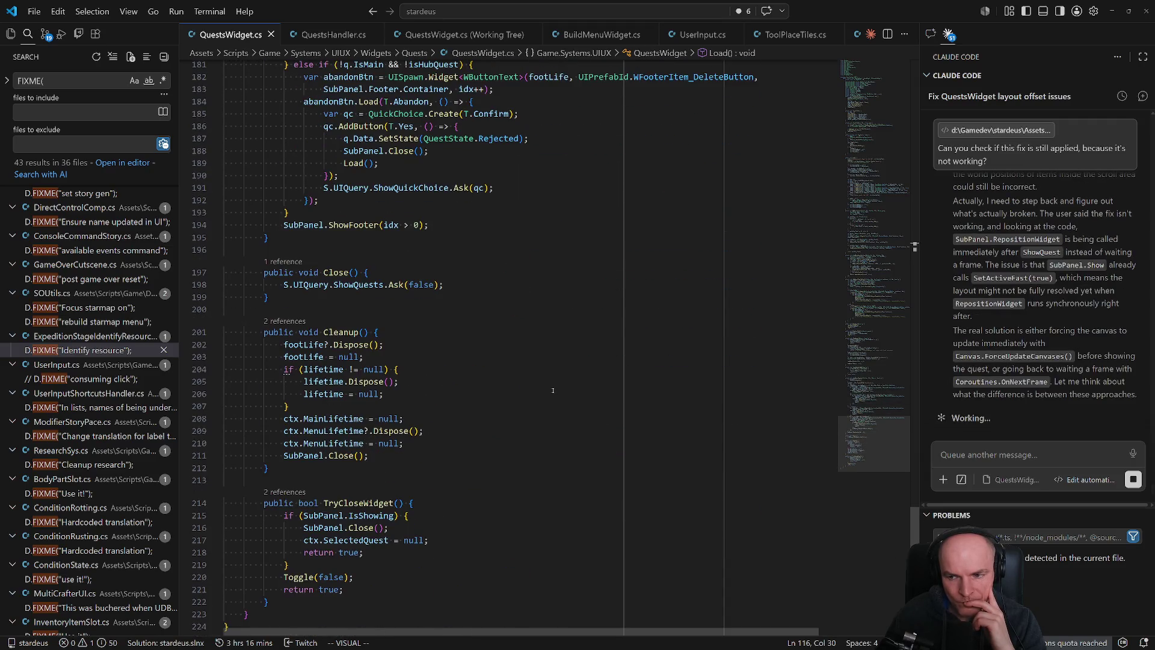
scroll(553, 390, "down", 2)
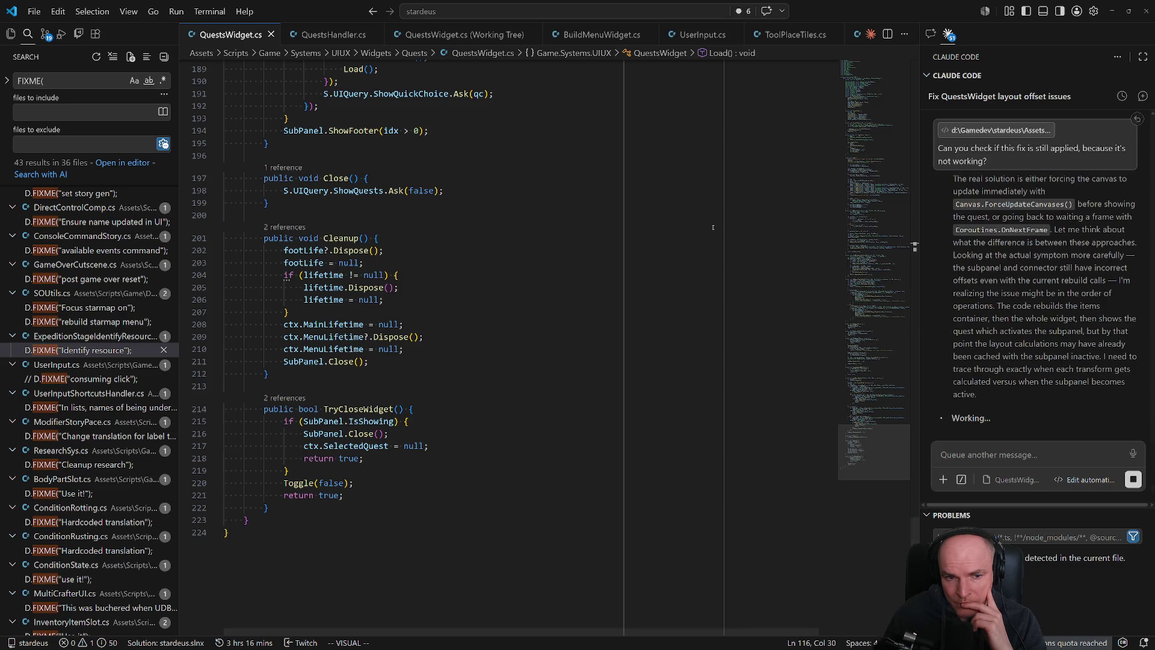
Bring Load back into view, then switch to the running game and dismiss the dev preview notice.
left_click(896, 189)
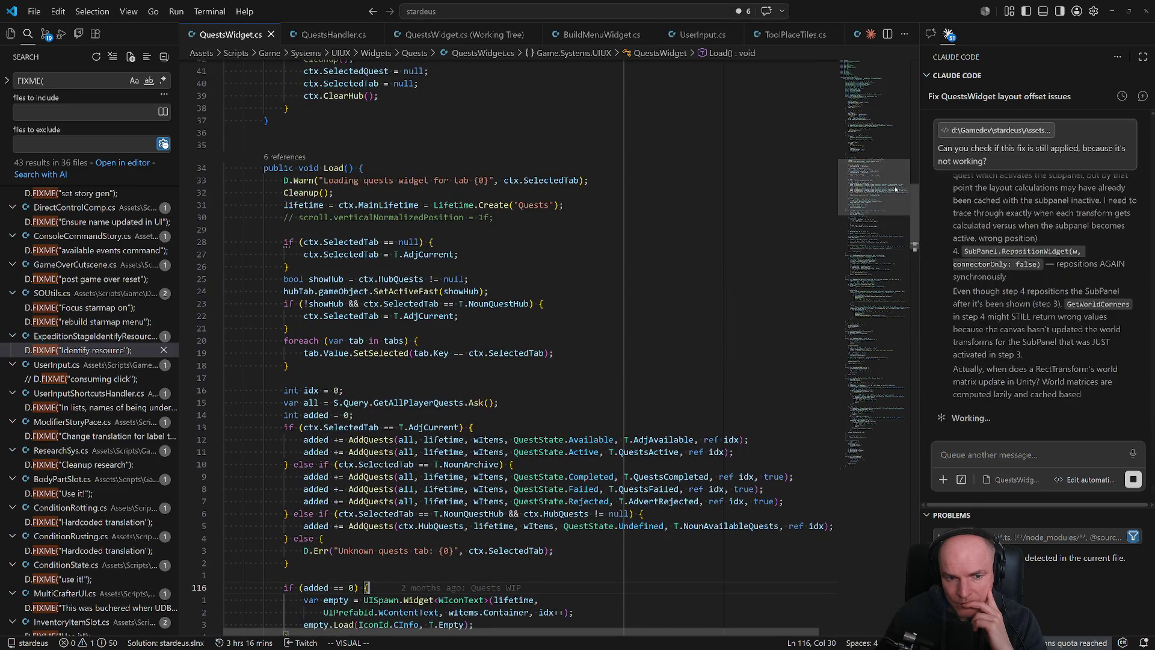
left_click_drag(895, 189, 897, 206)
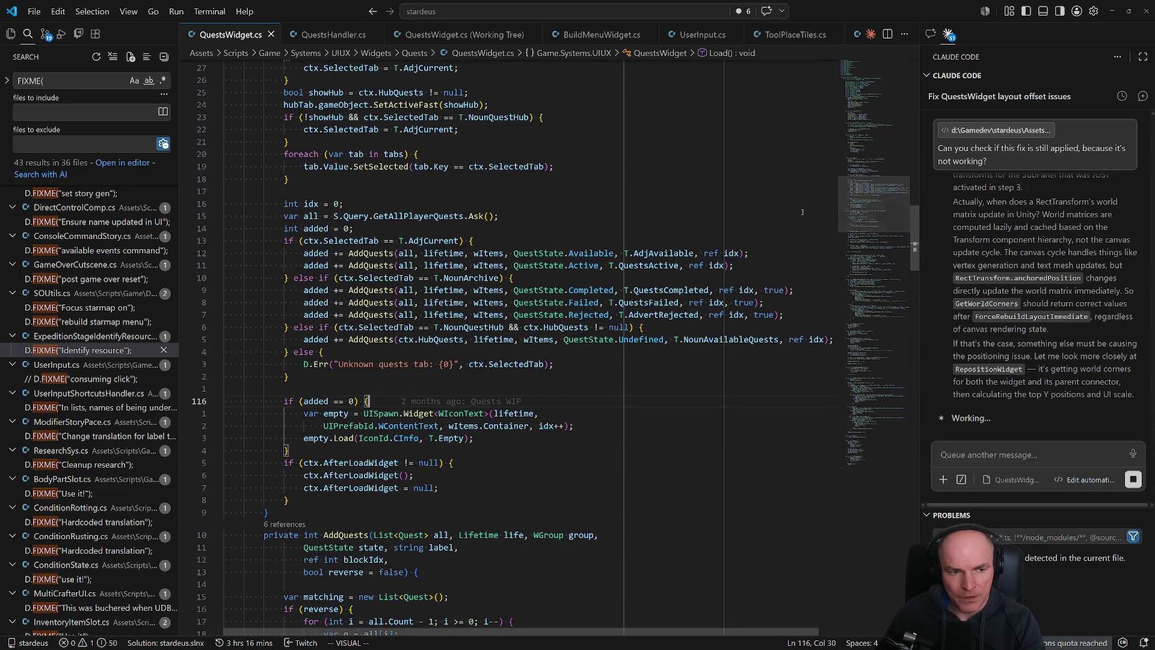
key("alt+Tab")
left_click(126, 460)
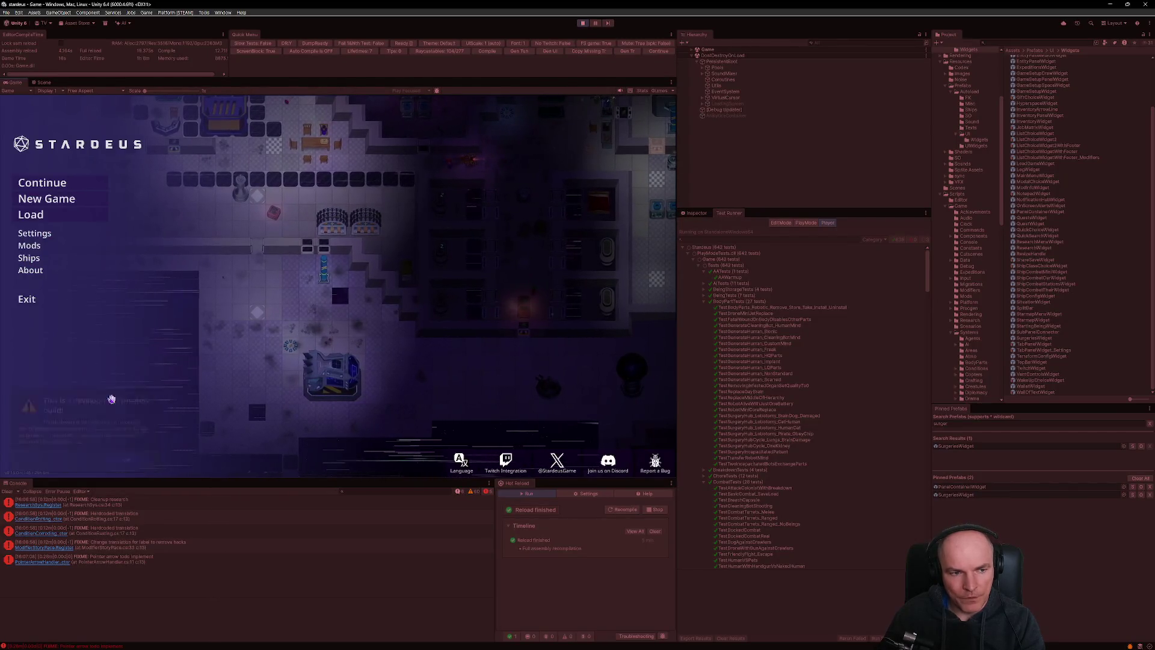
Load the colony, toggle quest tabs, and view 新たな宇宙へ and Investigate Mysterious Coordinates details.
left_click(42, 182)
left_click(606, 438)
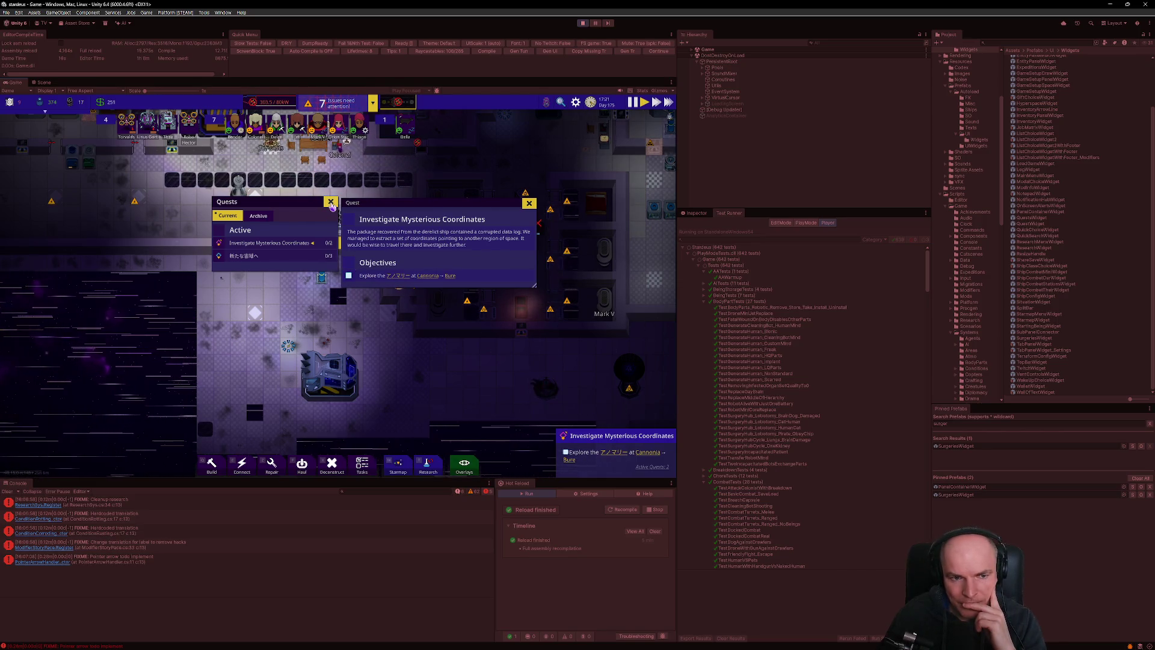
left_click(259, 216)
left_click(228, 216)
left_click(271, 256)
left_click(288, 242)
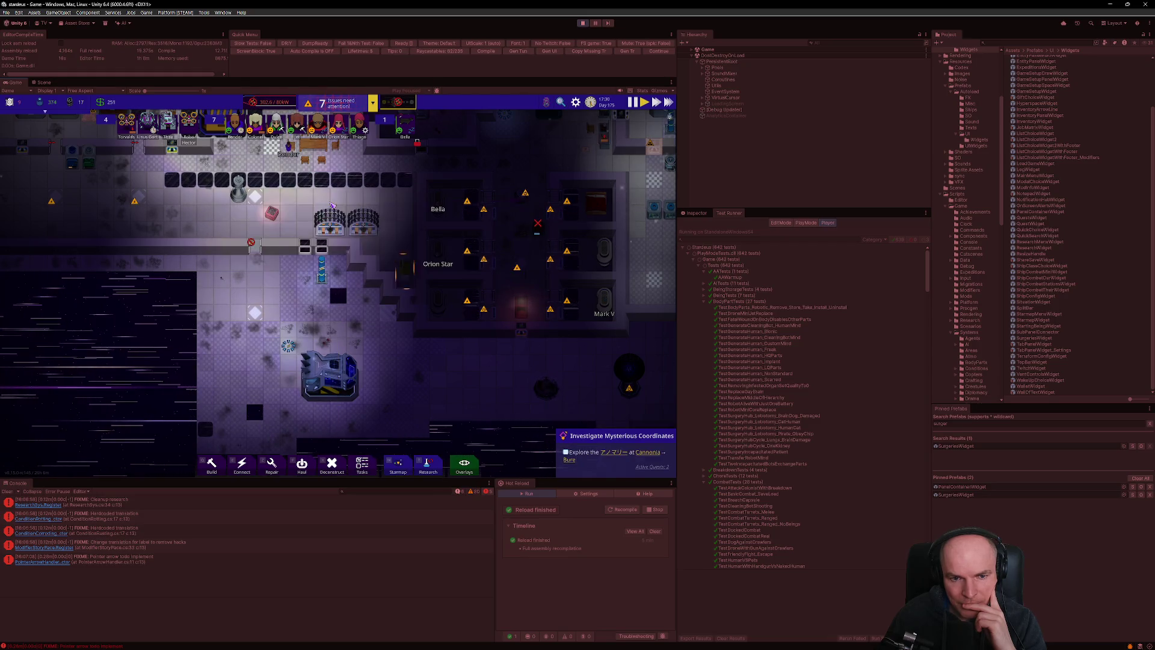
Close and reopen the quest panels from the tracker, then return to VS Code.
left_click(330, 204)
left_click(601, 442)
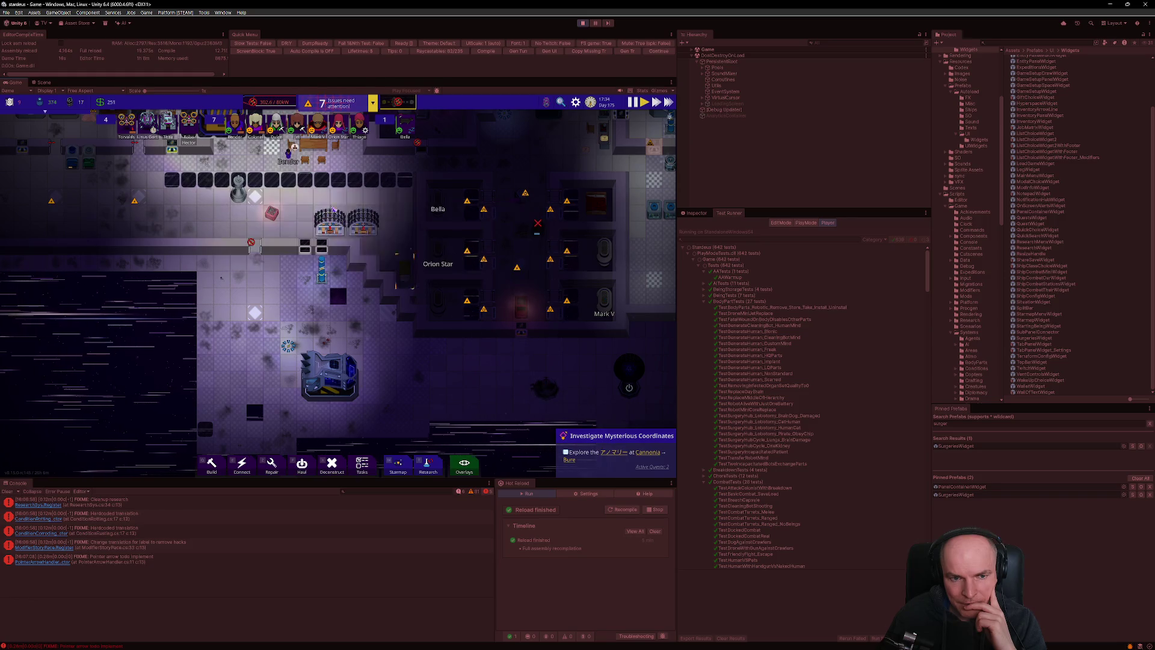
left_click(331, 203)
left_click(586, 435)
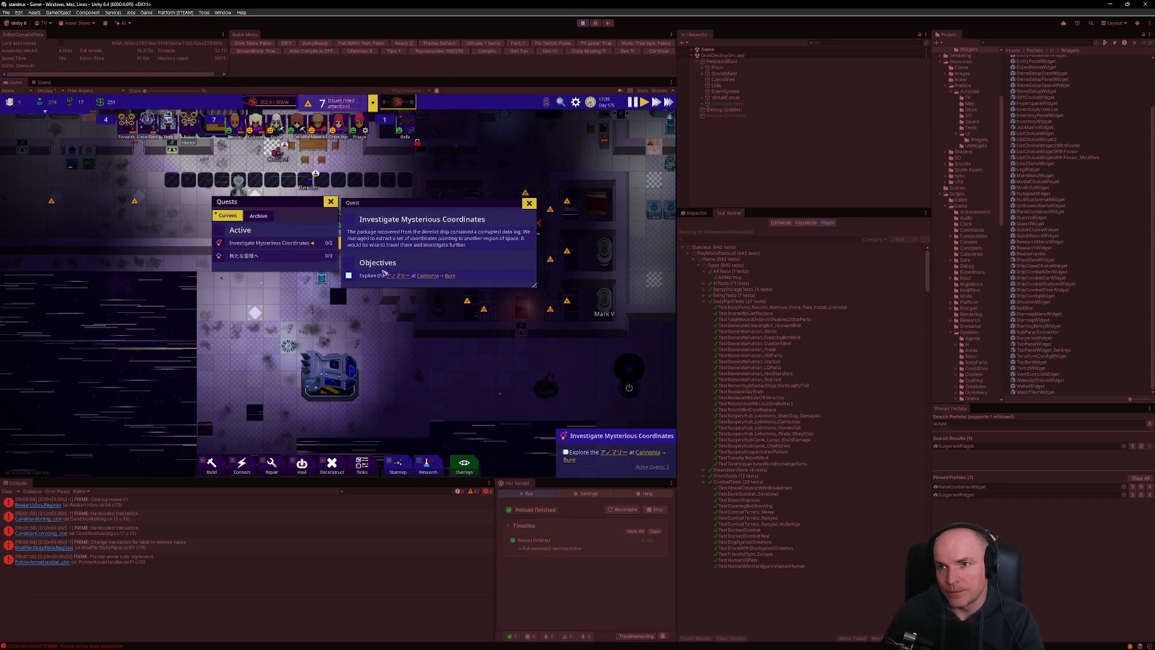
key("alt+Tab")
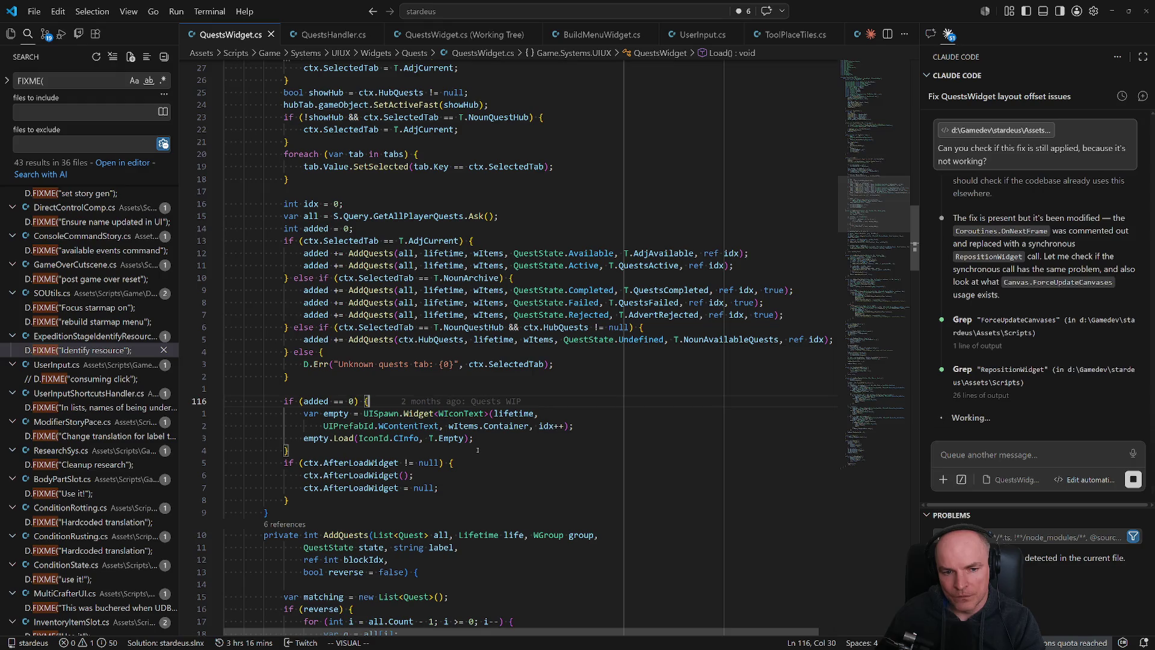
Jump to ShowQuest, follow SubPanel.Show to its definition and its closing RebuildLayout call, then come back.
scroll(477, 450, "up", 5)
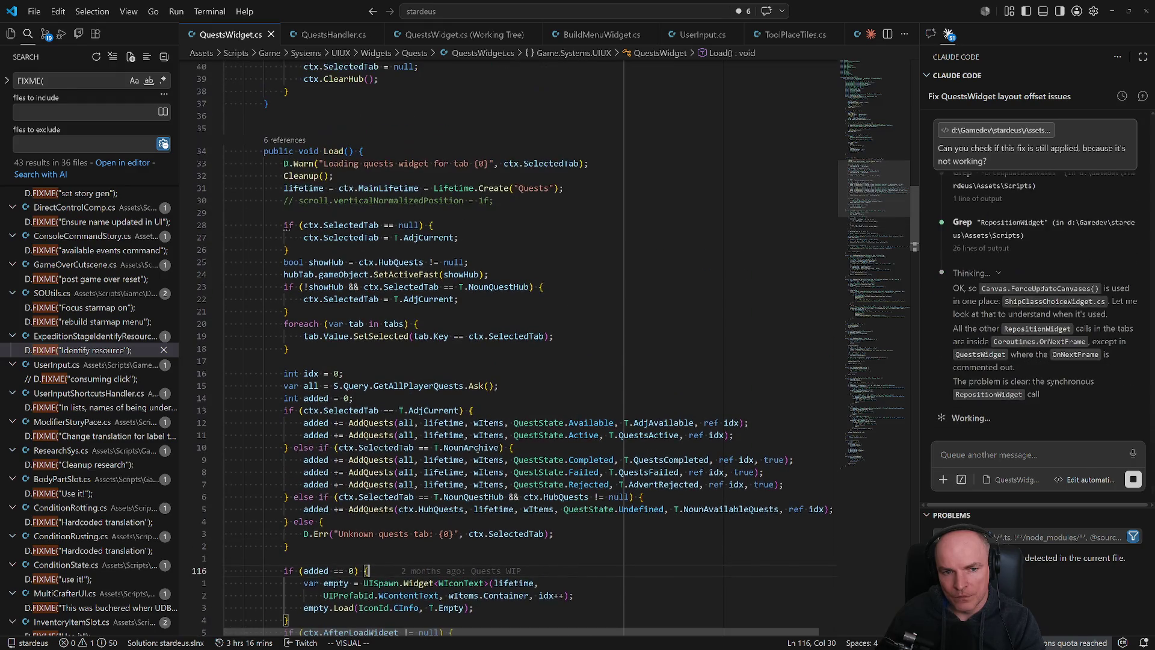
scroll(472, 449, "up", 5)
scroll(477, 446, "up", 15)
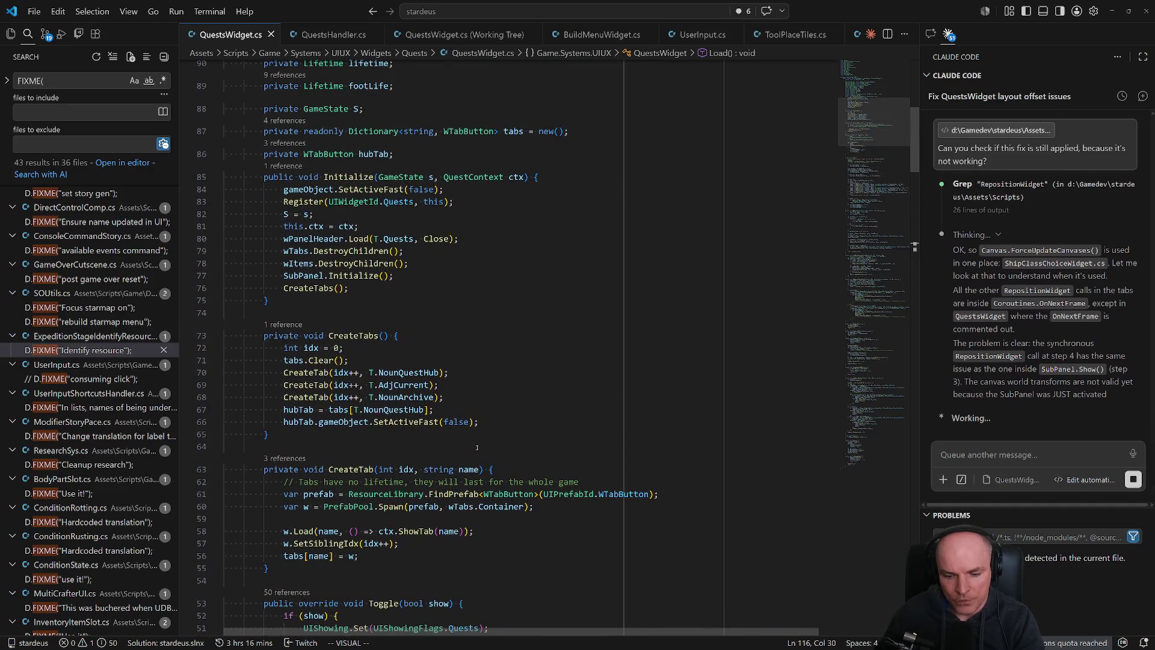
key("ctrl+shift+o")
type("showquest")
key("Return")
scroll(406, 430, "down", 5)
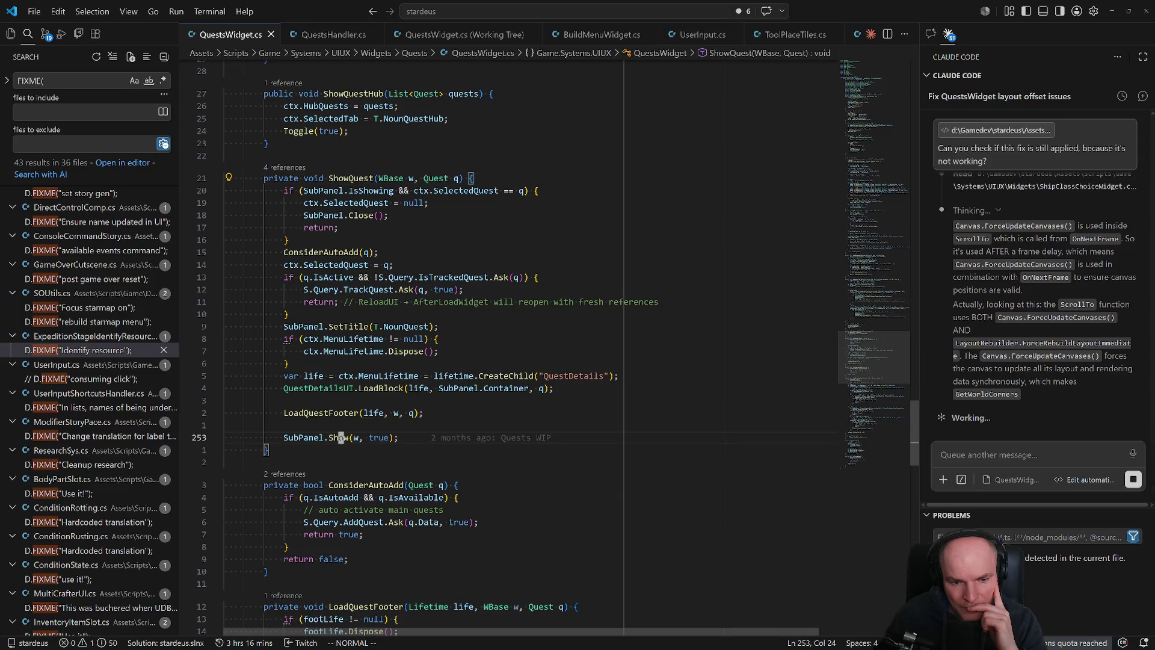
left_click(343, 438, "ctrl")
scroll(386, 405, "down", 3)
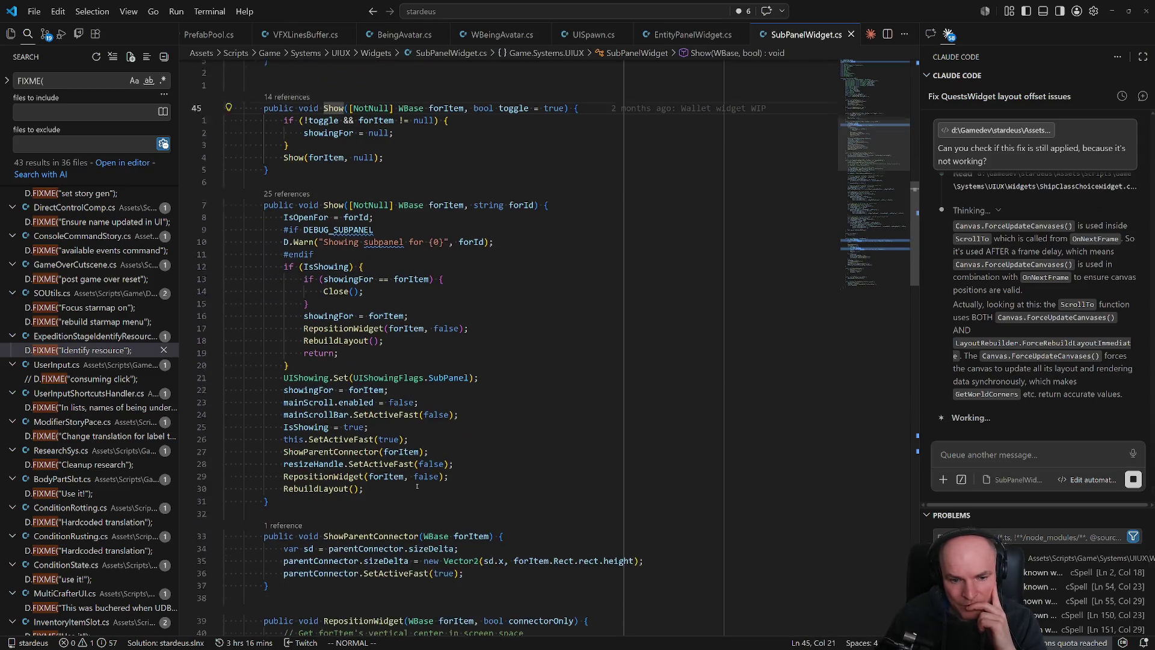
left_click(338, 470)
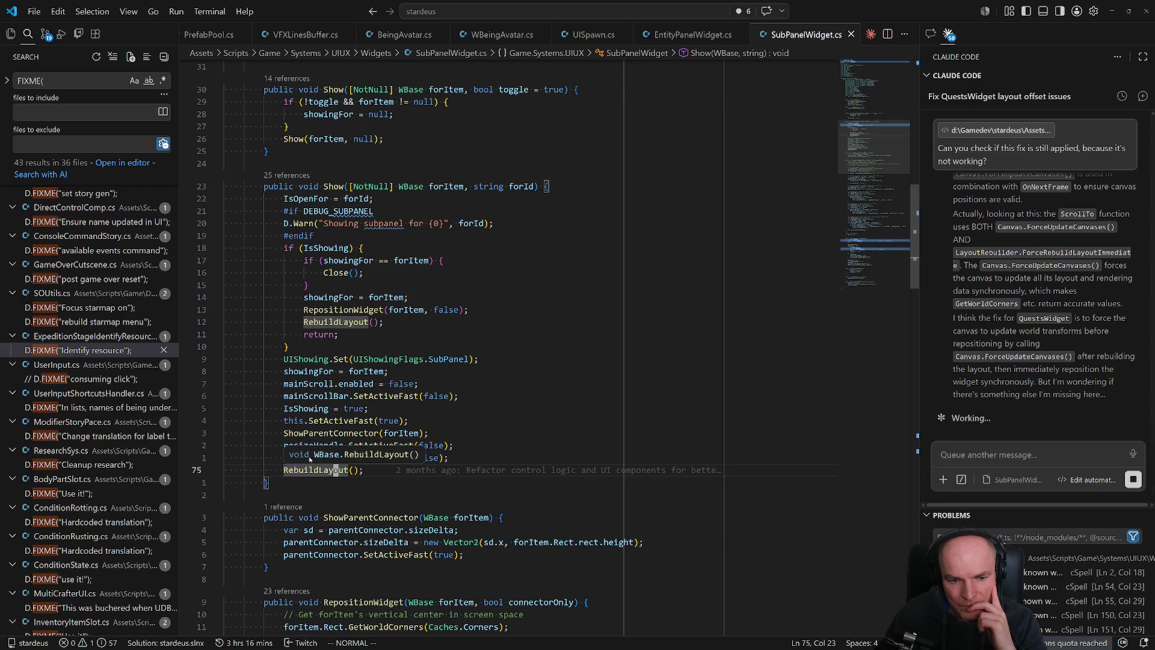
key("ctrl+o")
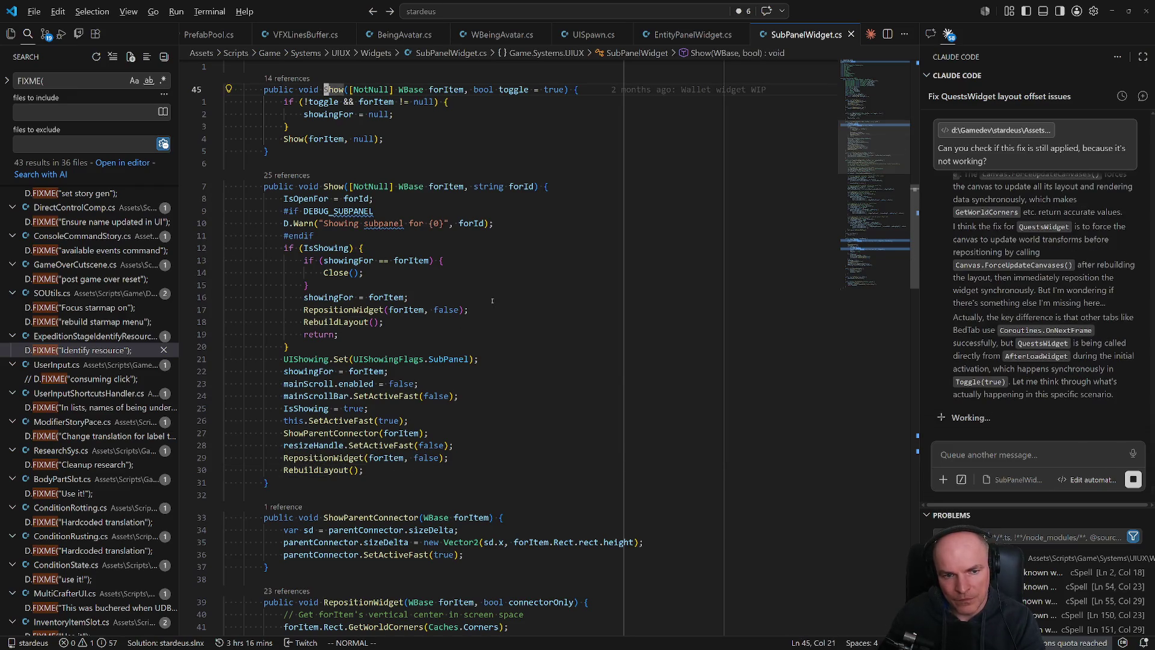
key("ctrl+o")
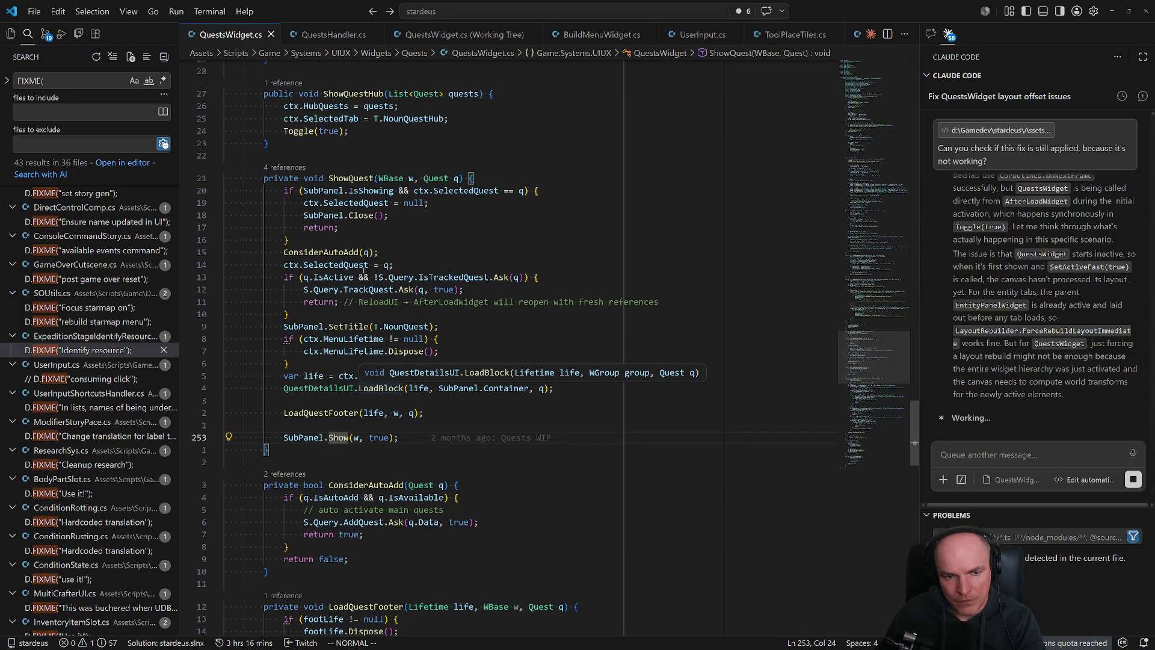
Glance at the quest window in the running game and return to the editor.
scroll(405, 451, "down", 10)
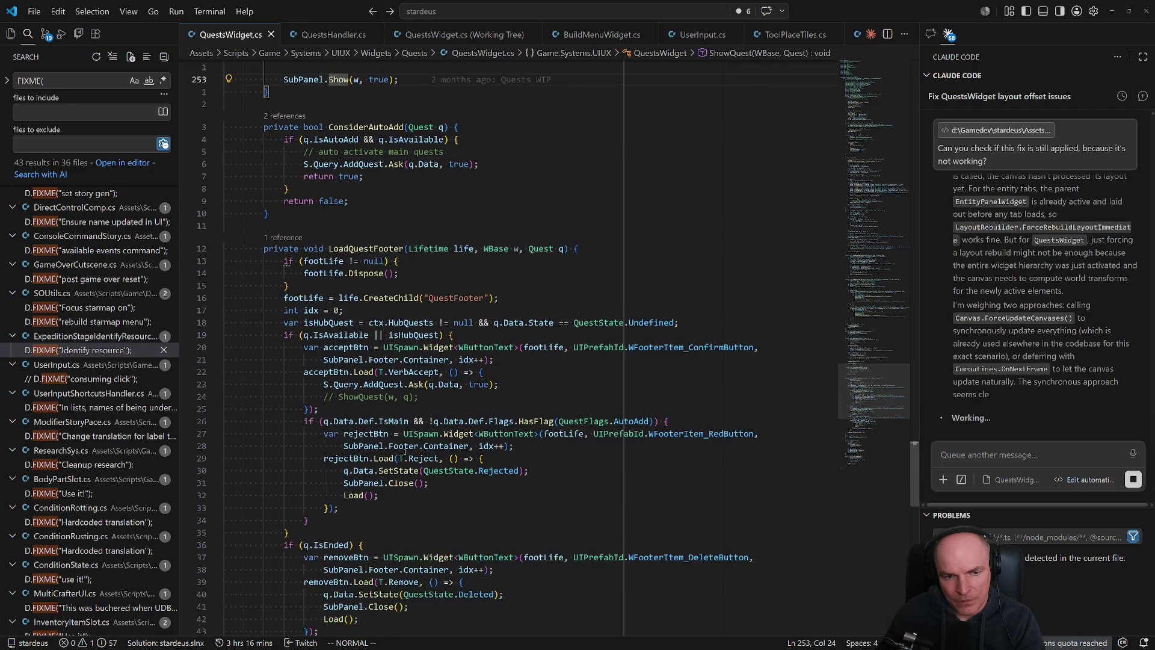
scroll(405, 450, "down", 19)
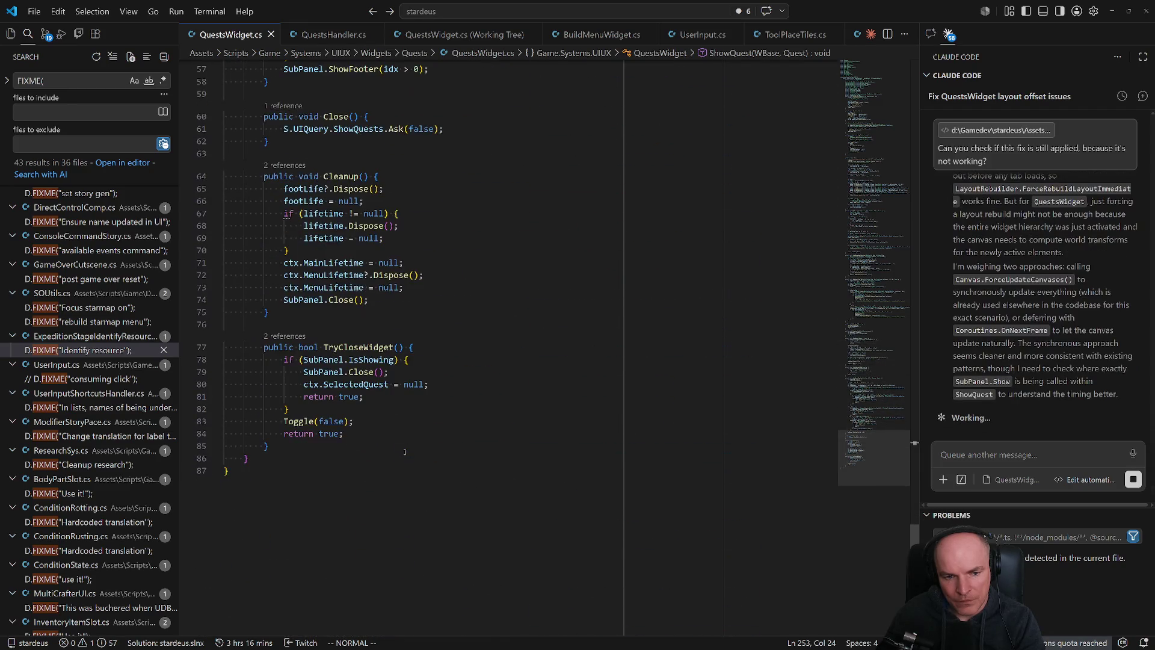
key("alt+Tab")
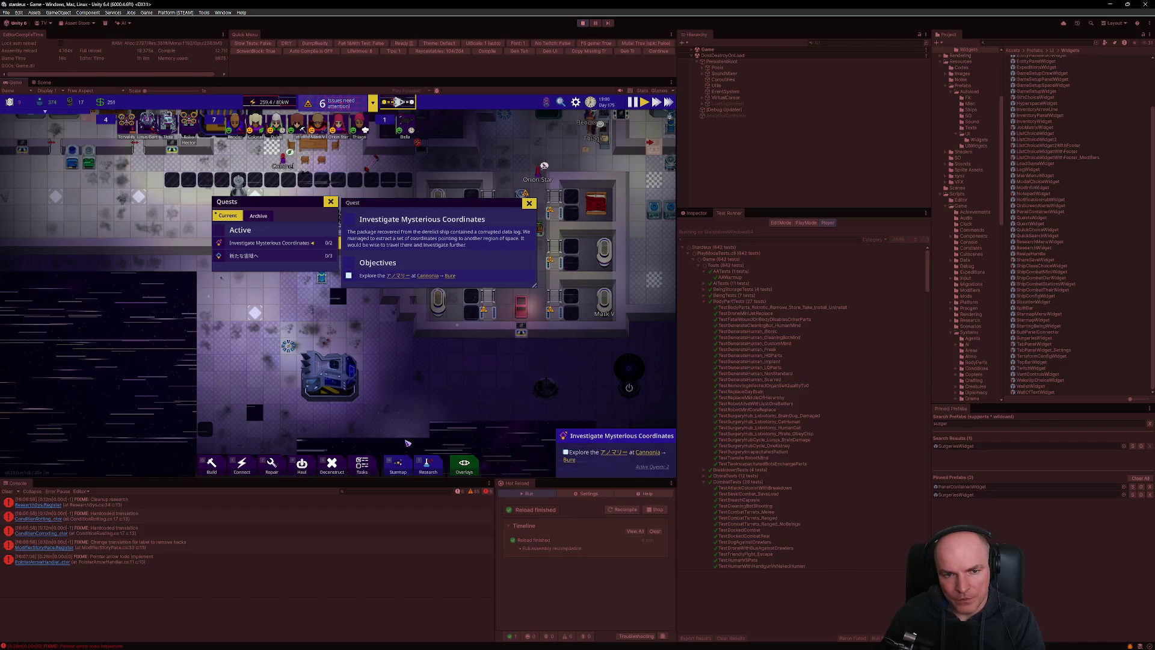
key("alt+Tab")
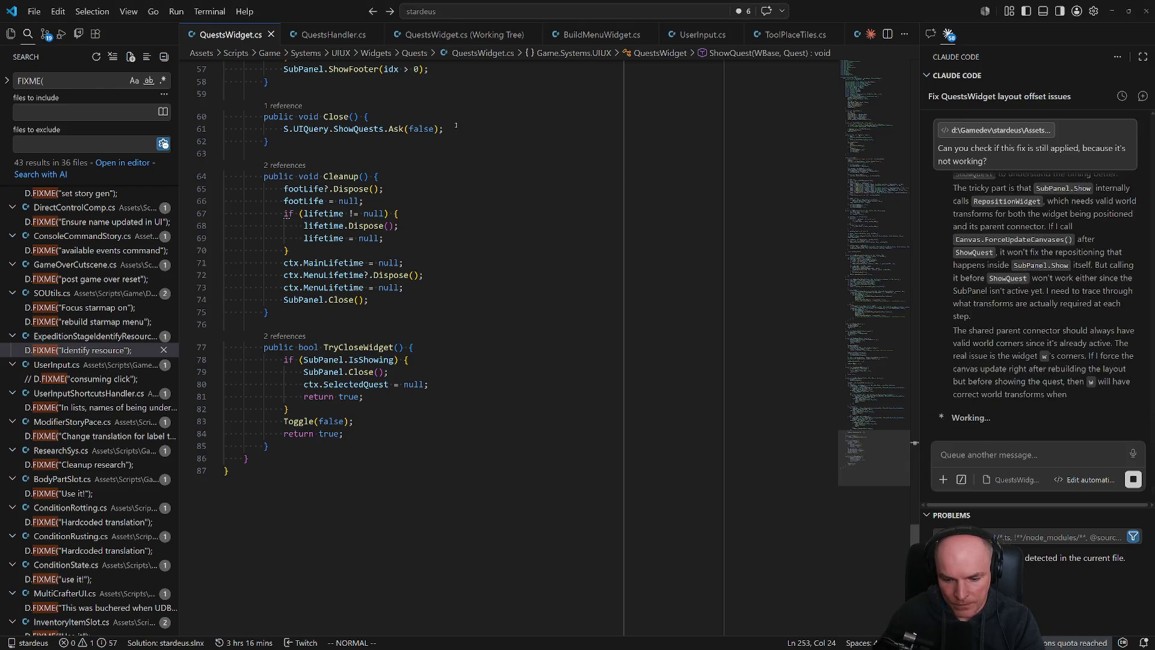
In QuestsHandler.cs, trace ShowNewQuest's AfterShowPopup to its definition, then return to Unity.
left_click(325, 35)
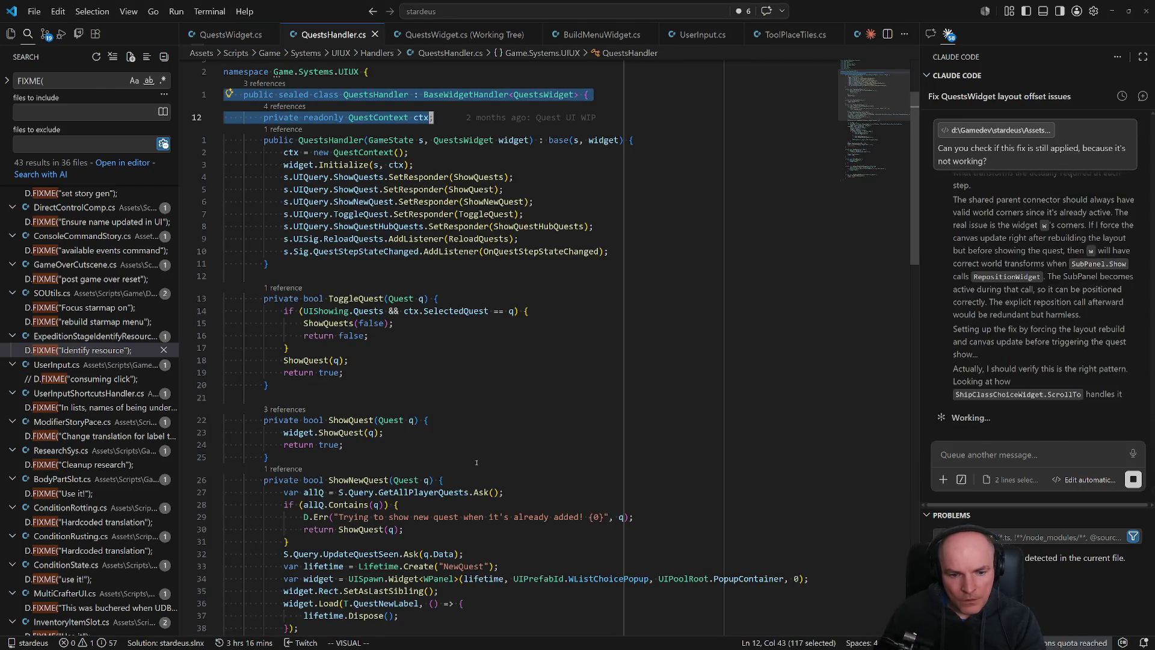
scroll(474, 464, "down", 5)
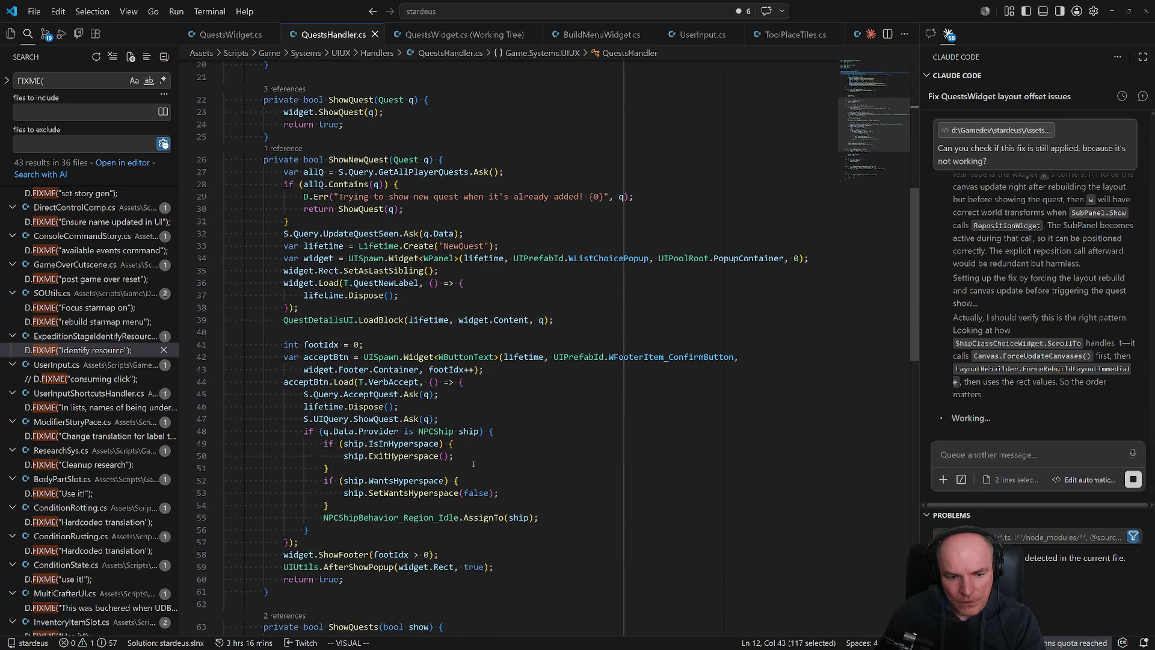
left_click(361, 160)
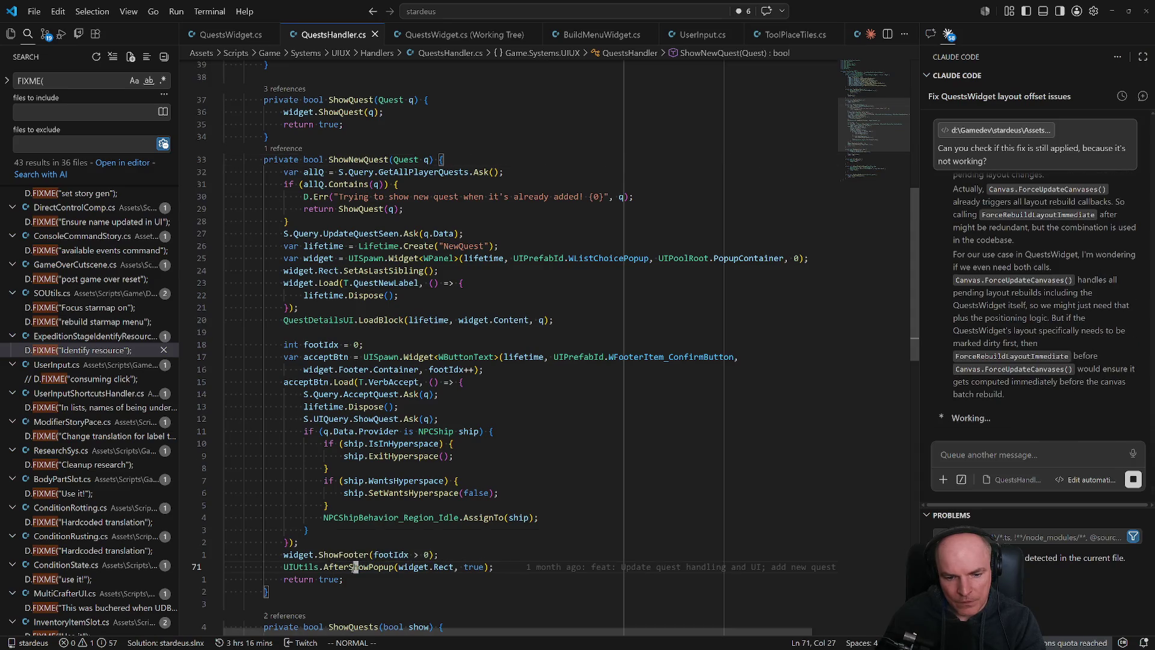
left_click(355, 567, "ctrl")
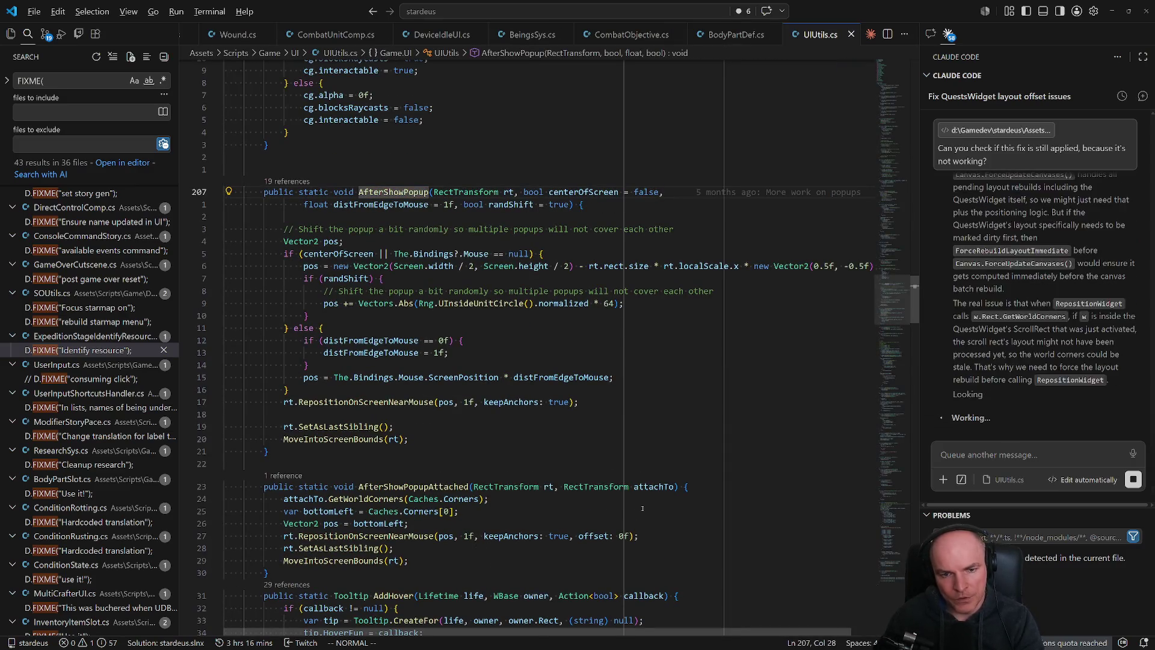
key("alt+Left")
key("alt+Tab")
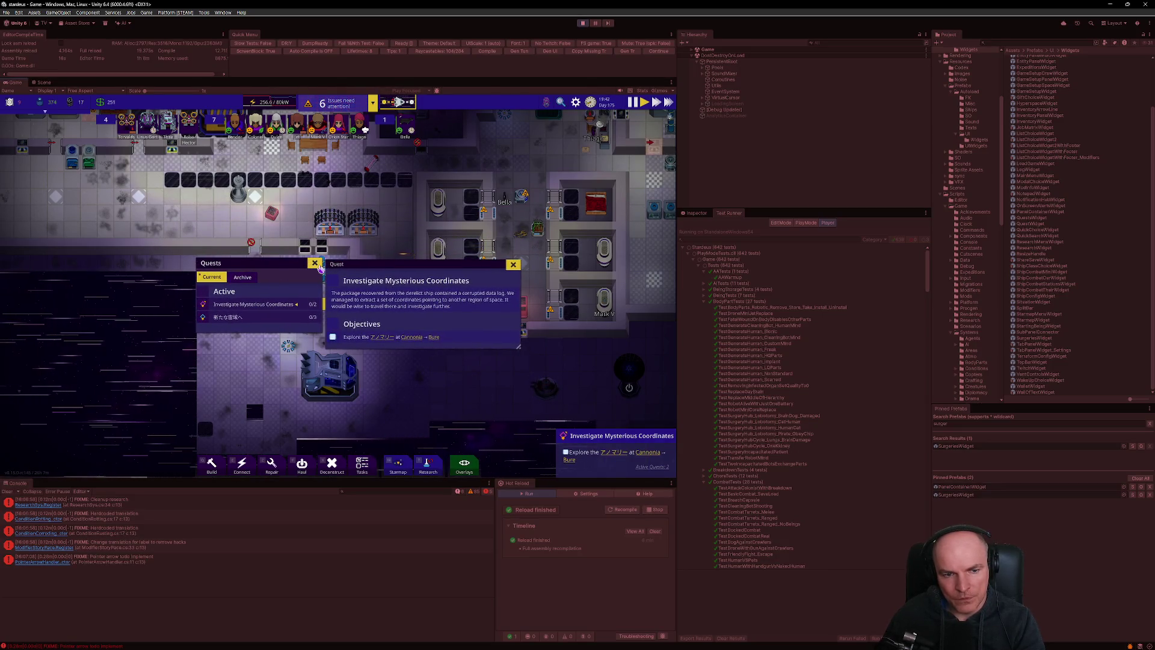
Check archived and active quests, the Converter info, and Investigate Mysterious Coordinates details.
left_click(242, 277)
left_click(215, 279)
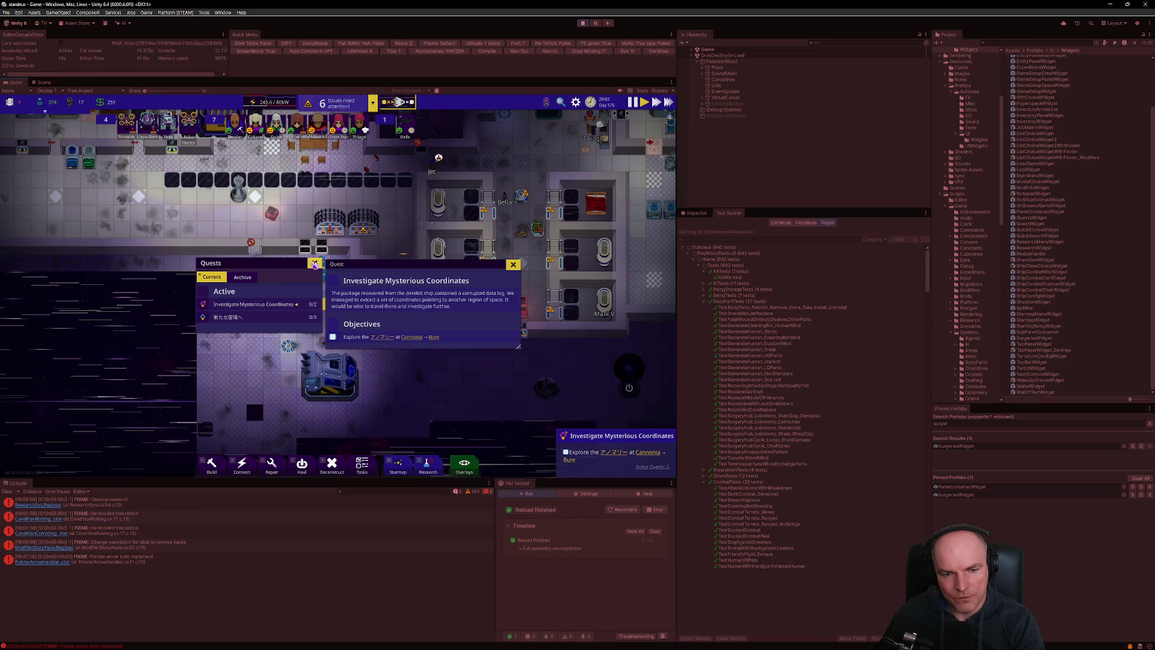
left_click(315, 265)
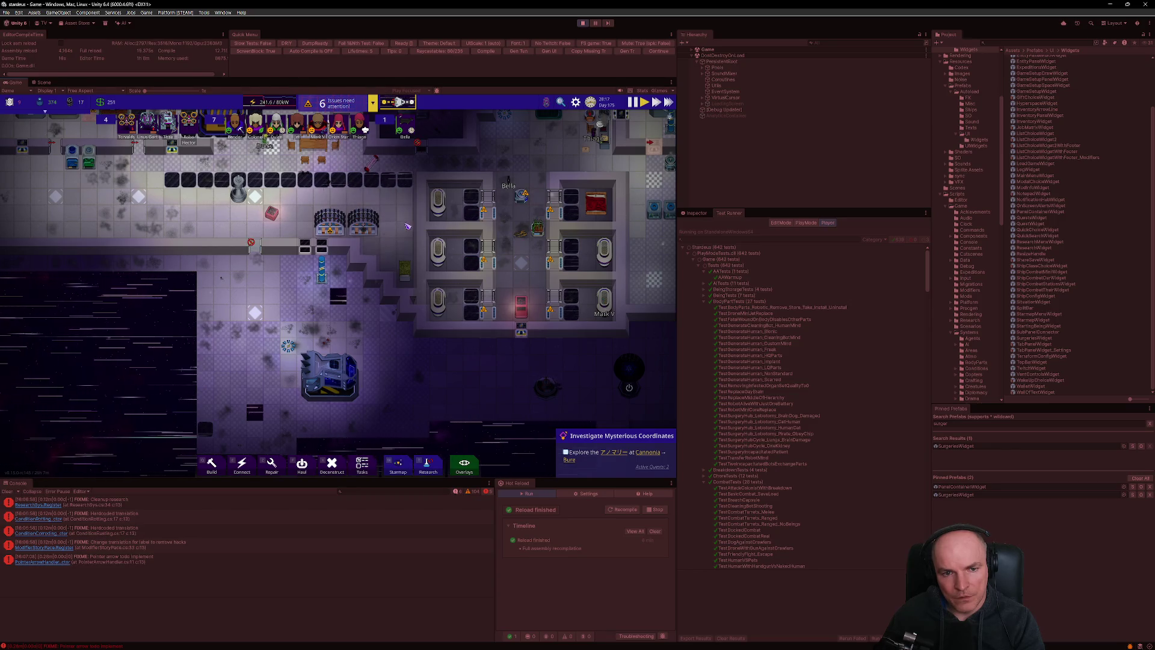
left_click(376, 230)
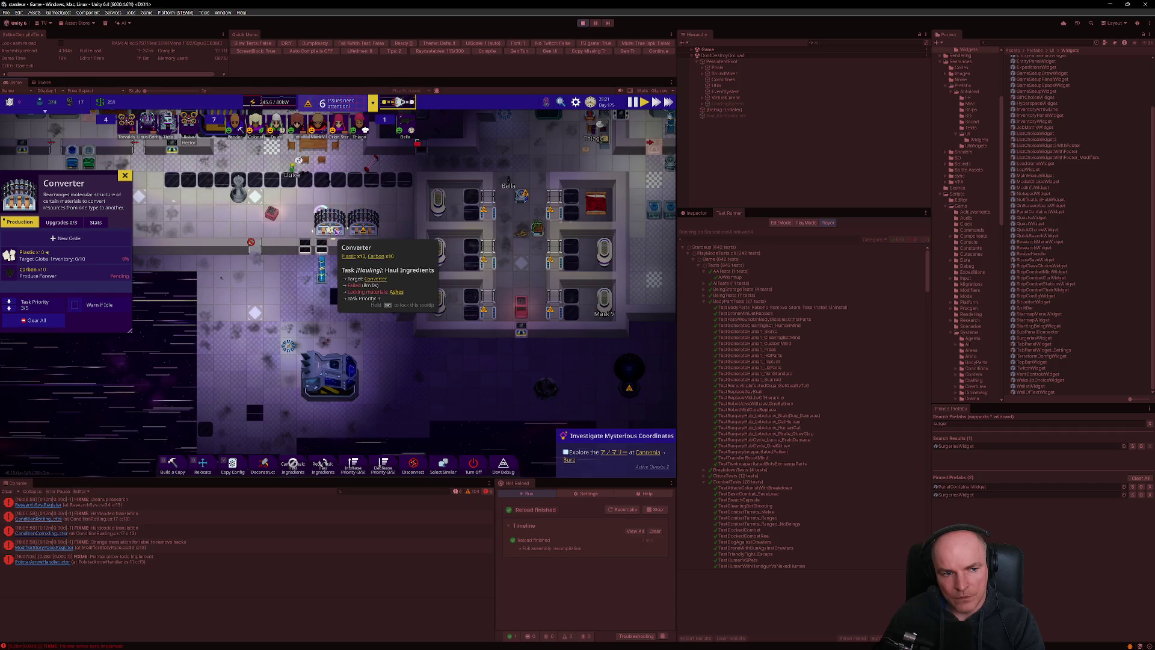
left_click(604, 439)
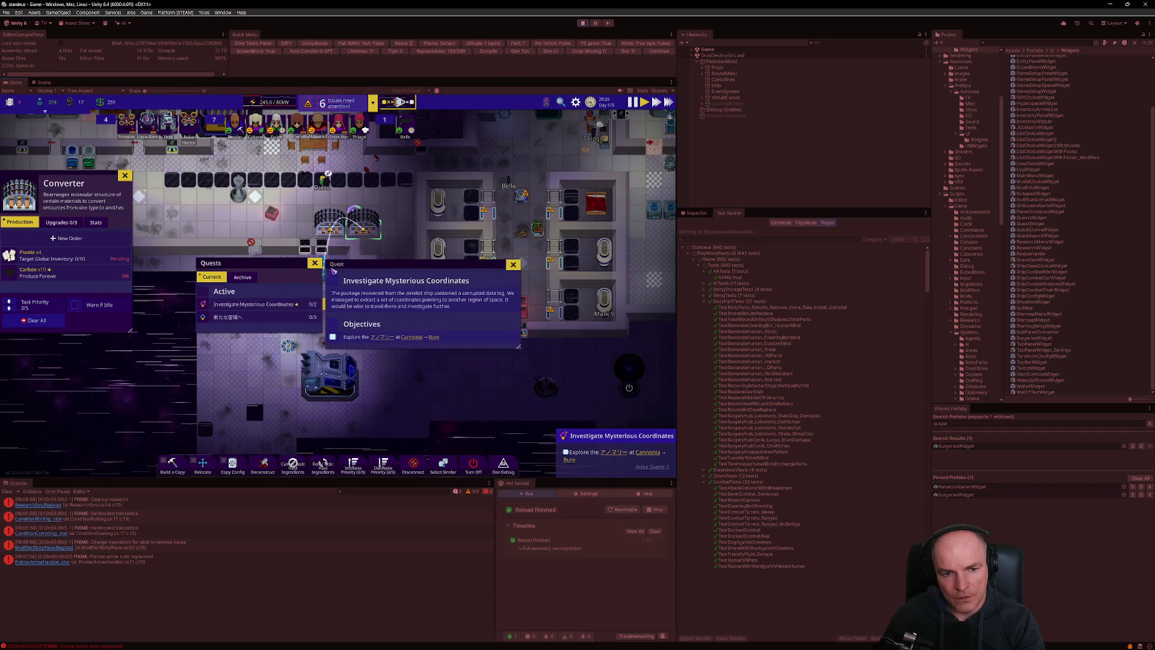
left_click(316, 265)
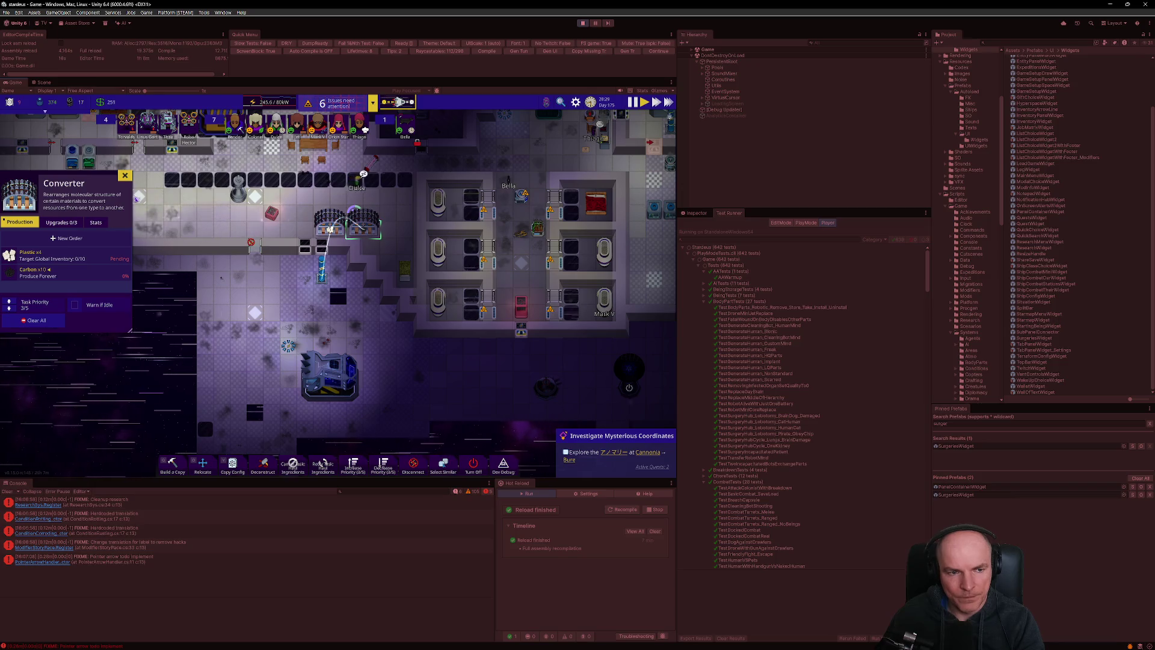
left_click(357, 288)
Open the Ship Computer test window, then stop play and open the SurgeriesWidget prefab.
key("c")
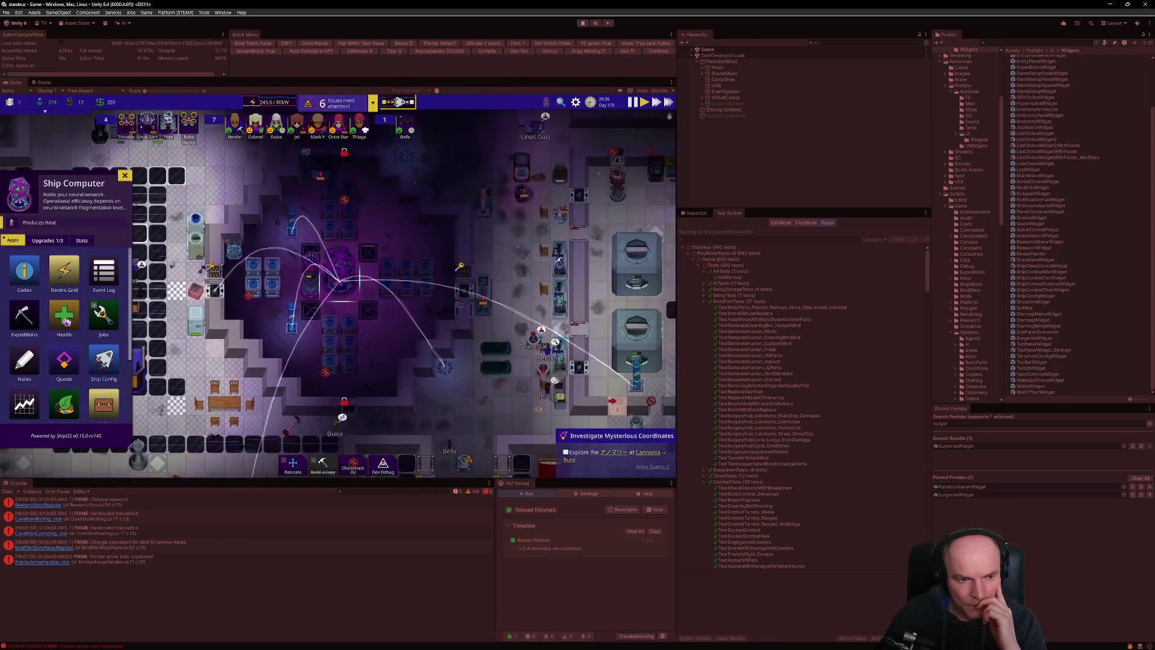
key("F1")
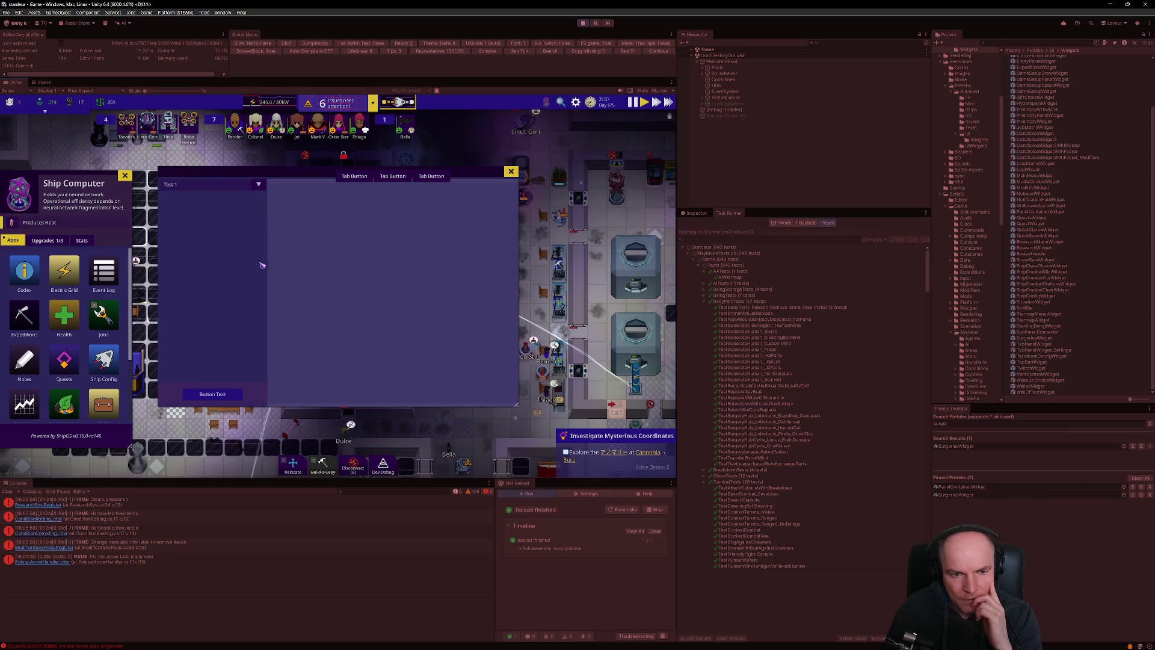
left_click_drag(315, 187, 330, 170)
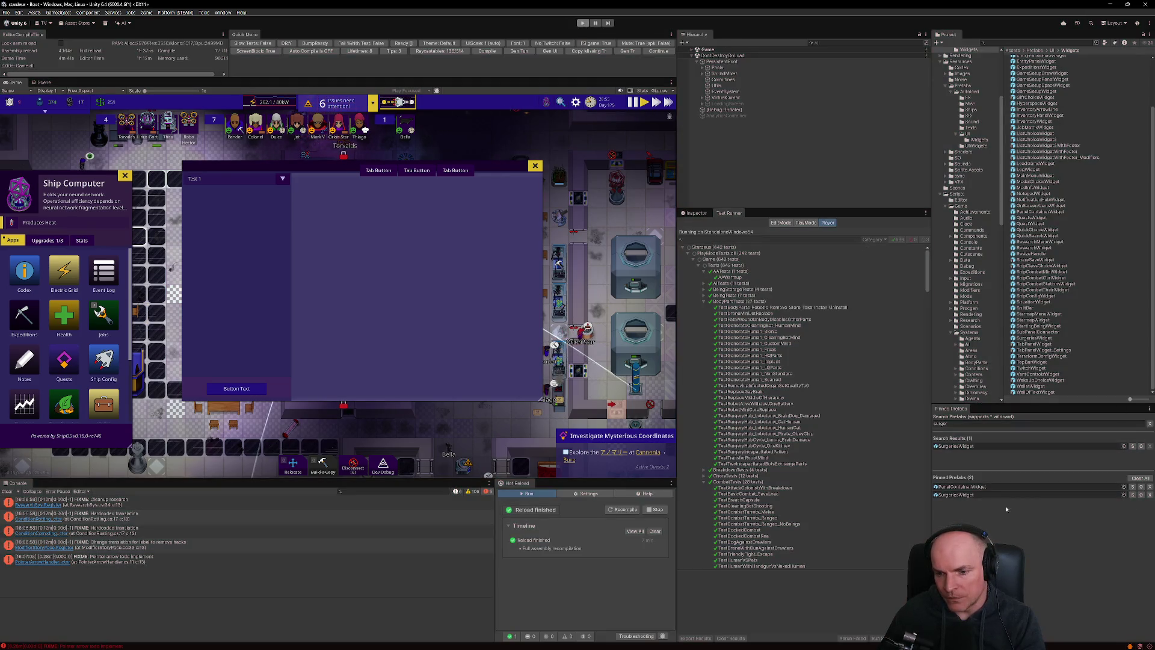
left_click(966, 495)
double_click(966, 495)
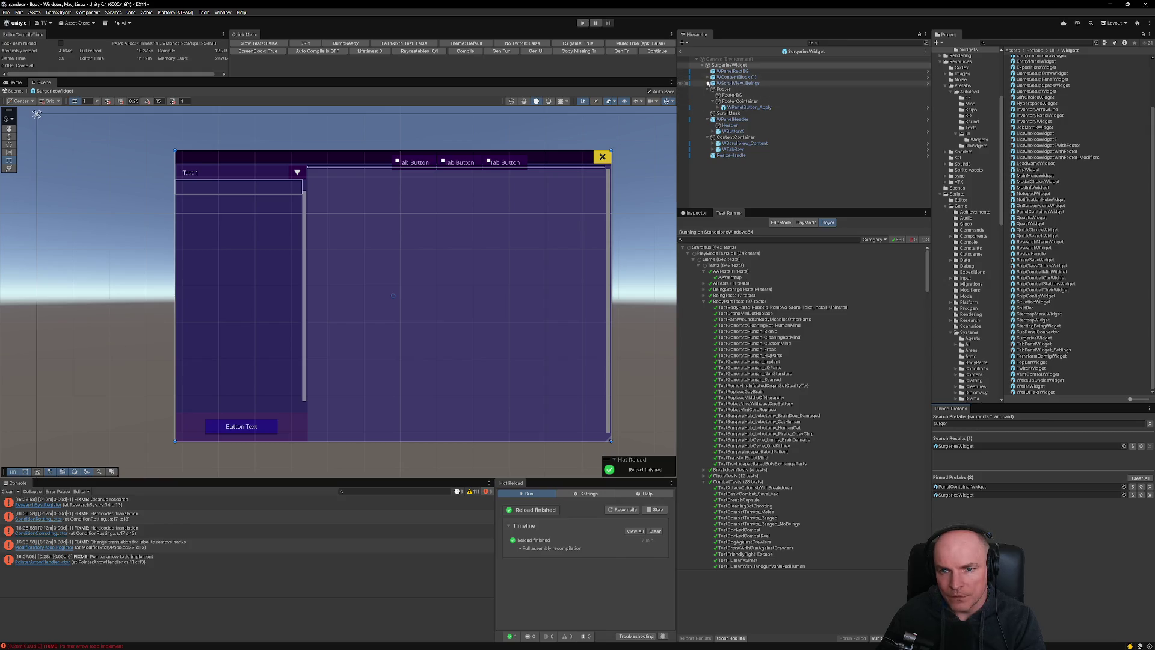
Duplicate ScrollMask, naming the copy ScrollMask_Content and the original ScrollMask_Beings.
left_click(720, 113)
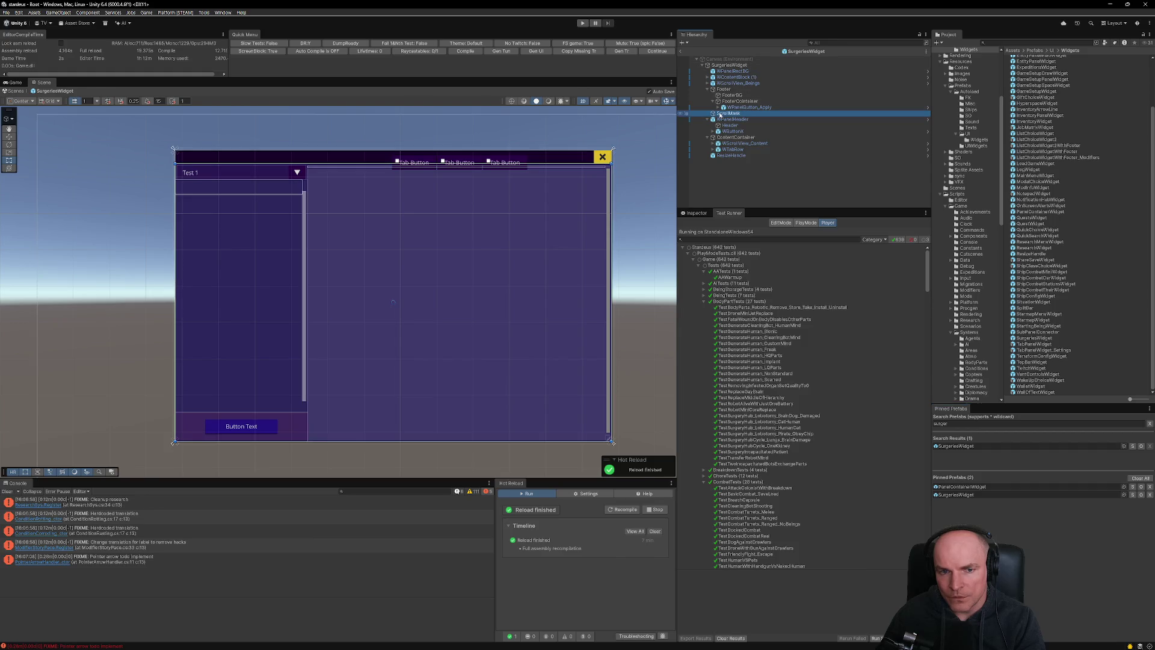
key("ctrl+d")
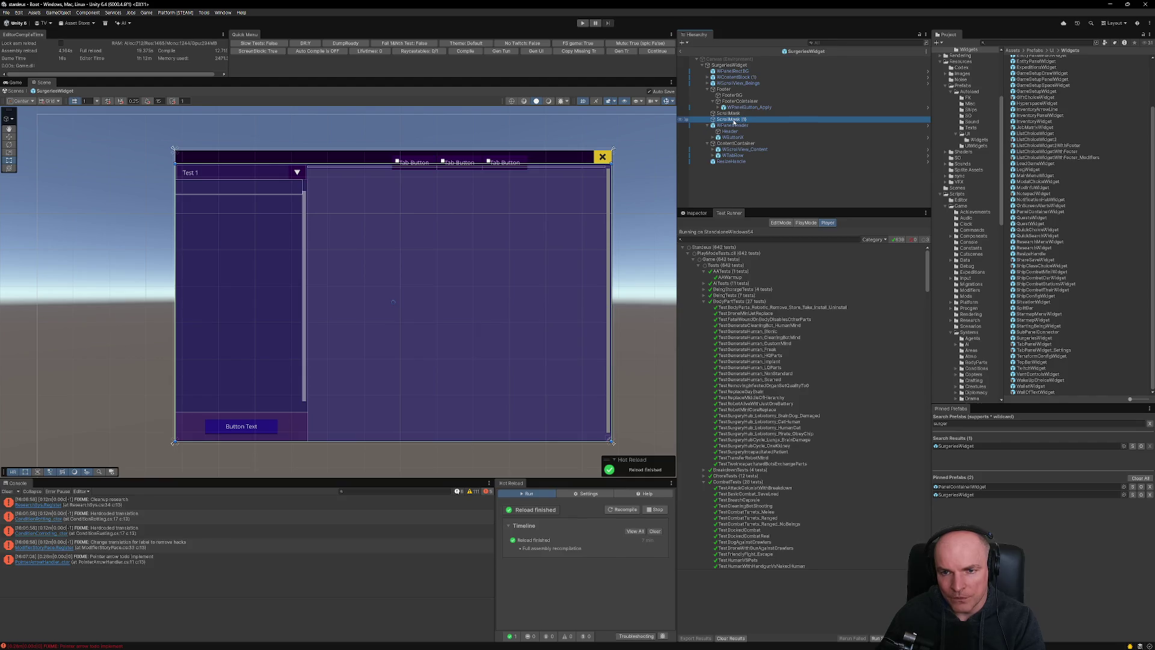
left_click(737, 120)
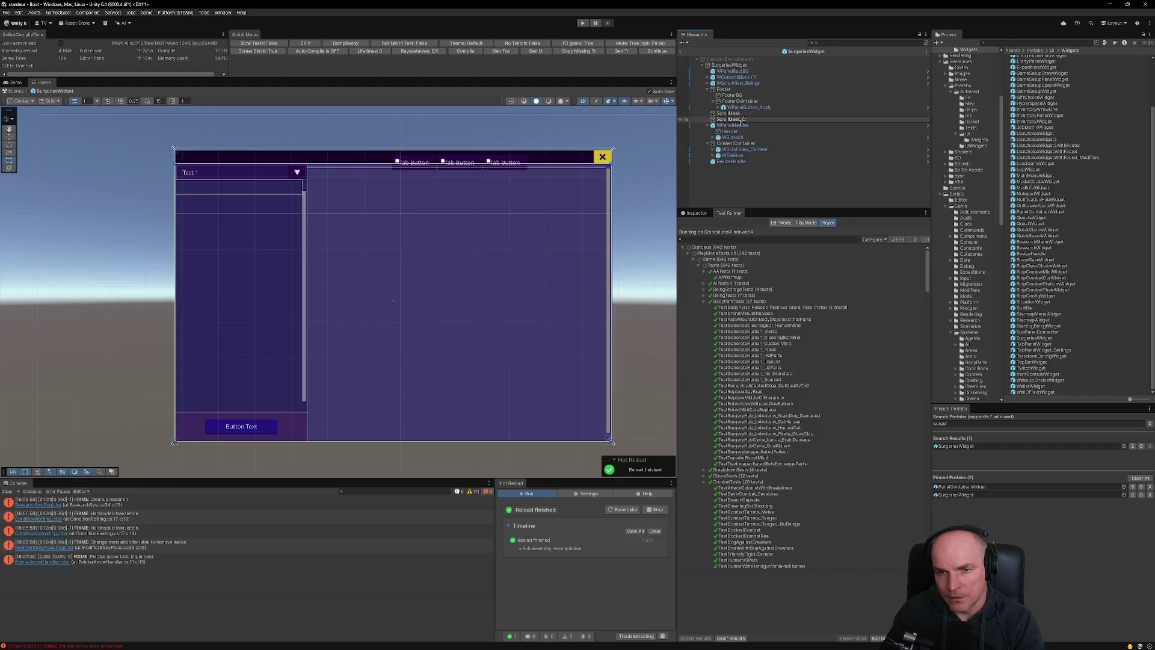
key("Return")
left_click(739, 113)
left_click(740, 114)
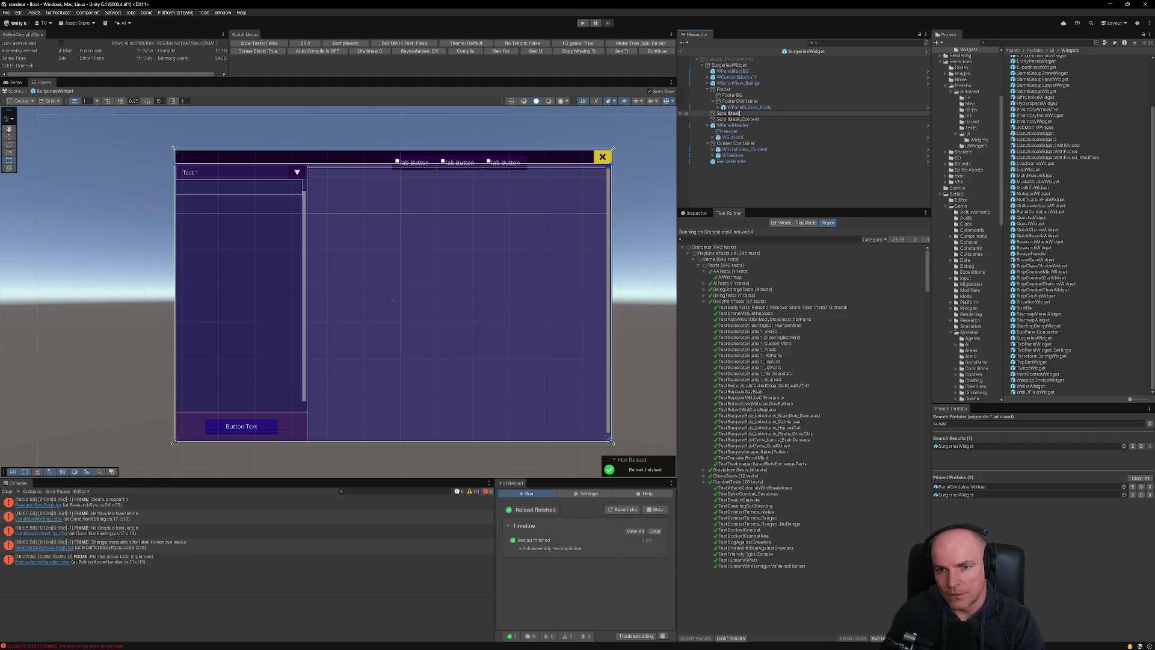
left_click(736, 113)
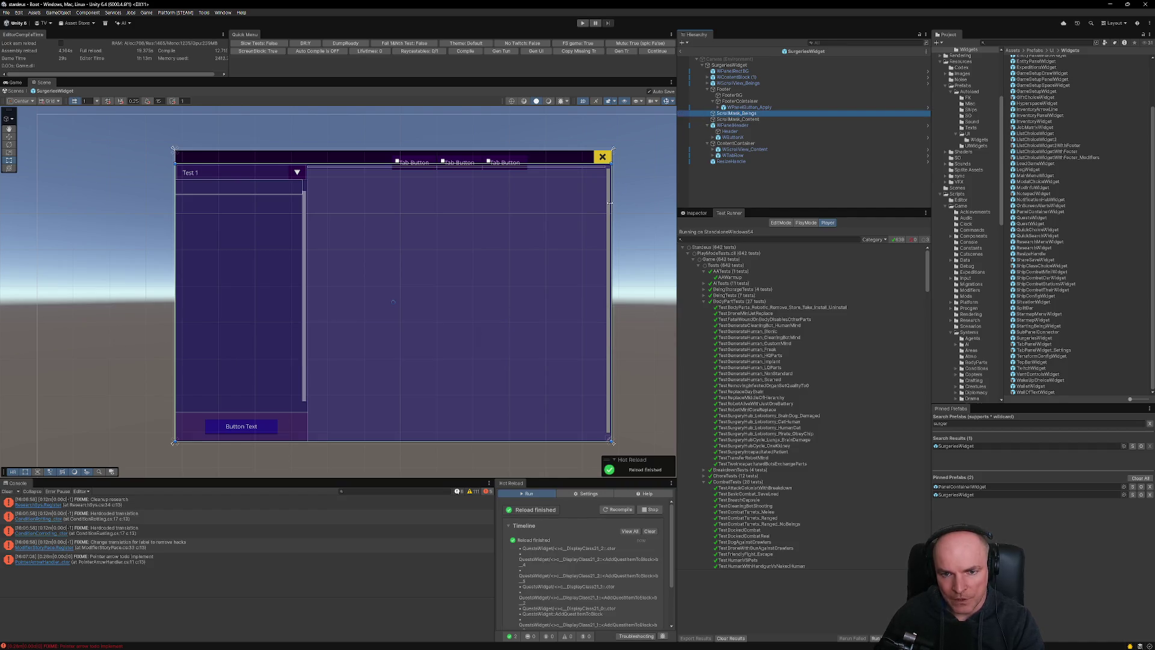
left_click(733, 119)
left_click(742, 114)
key("alt+Tab")
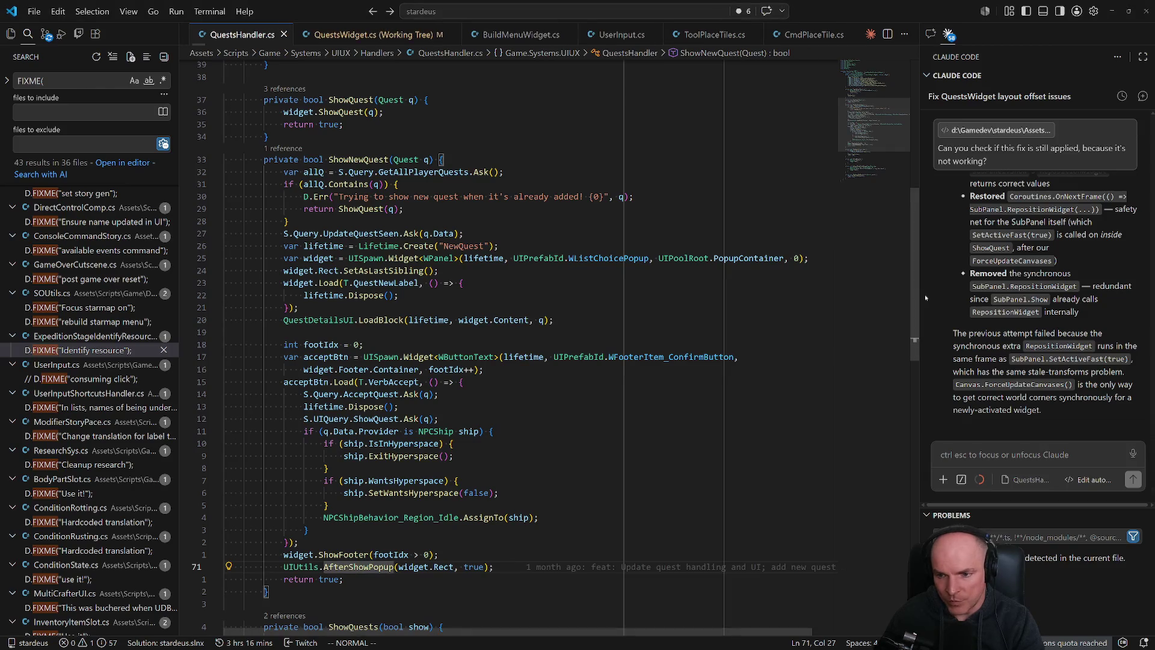
Read and highlight the explanation in Claude's reply.
key("ctrl+Escape")
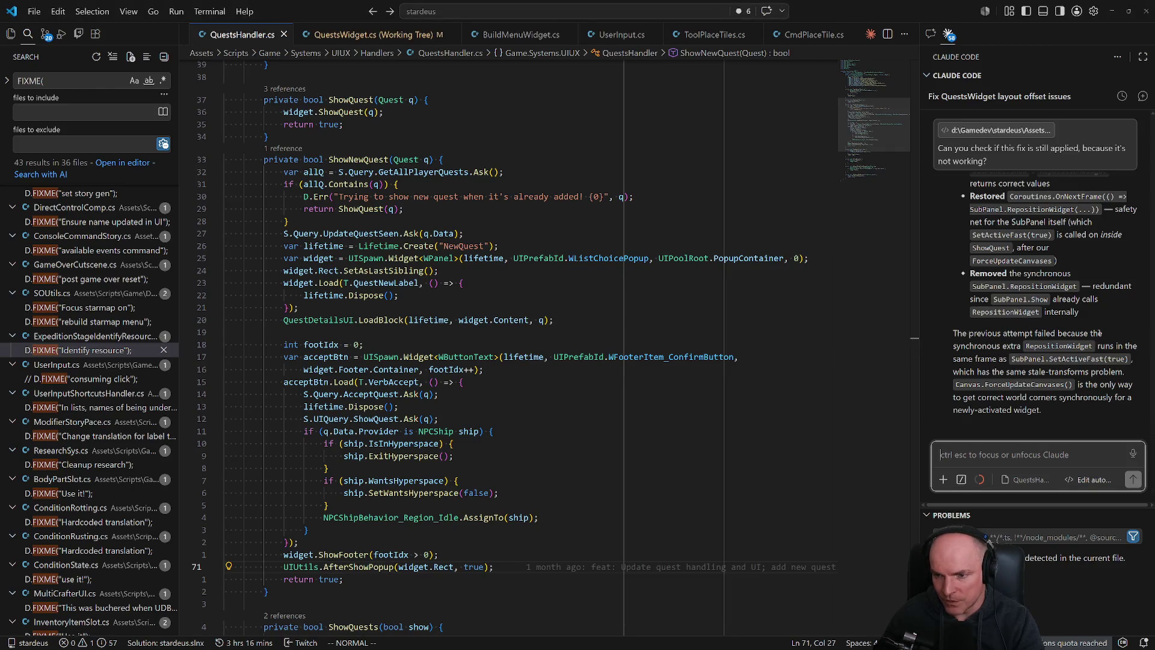
left_click_drag(969, 347, 1021, 346)
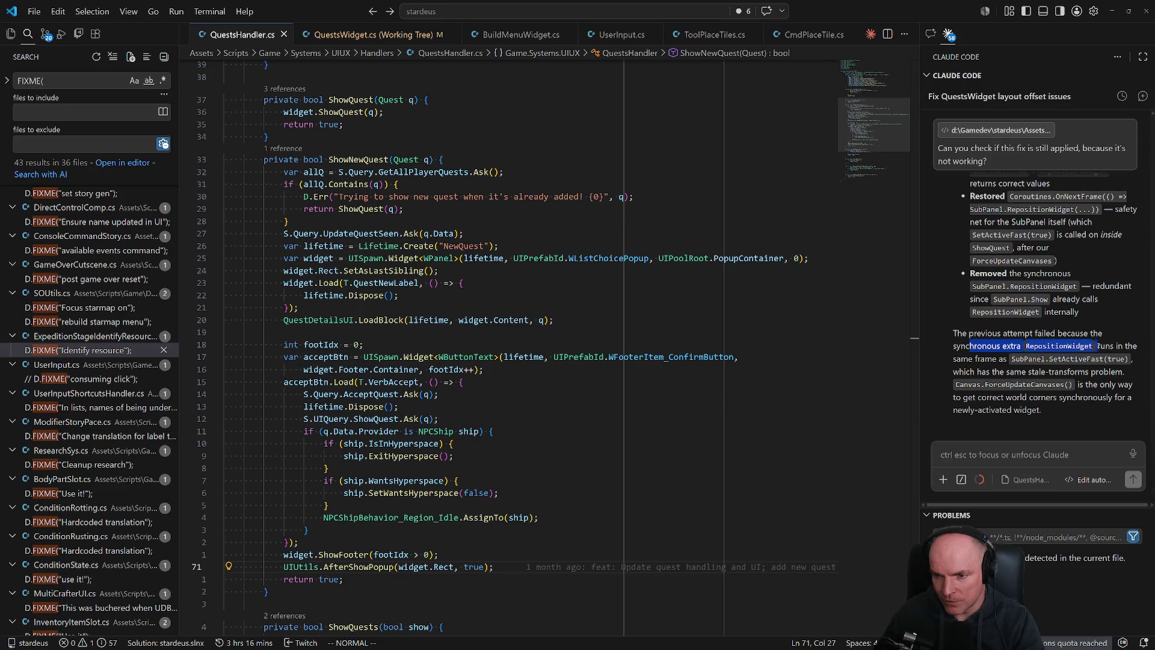
left_click_drag(1141, 347, 999, 358)
mouse_move(1116, 359)
left_mouse_down()
mouse_move(1090, 371)
mouse_move(1016, 371)
mouse_move(1083, 385)
mouse_move(1022, 397)
left_mouse_up()
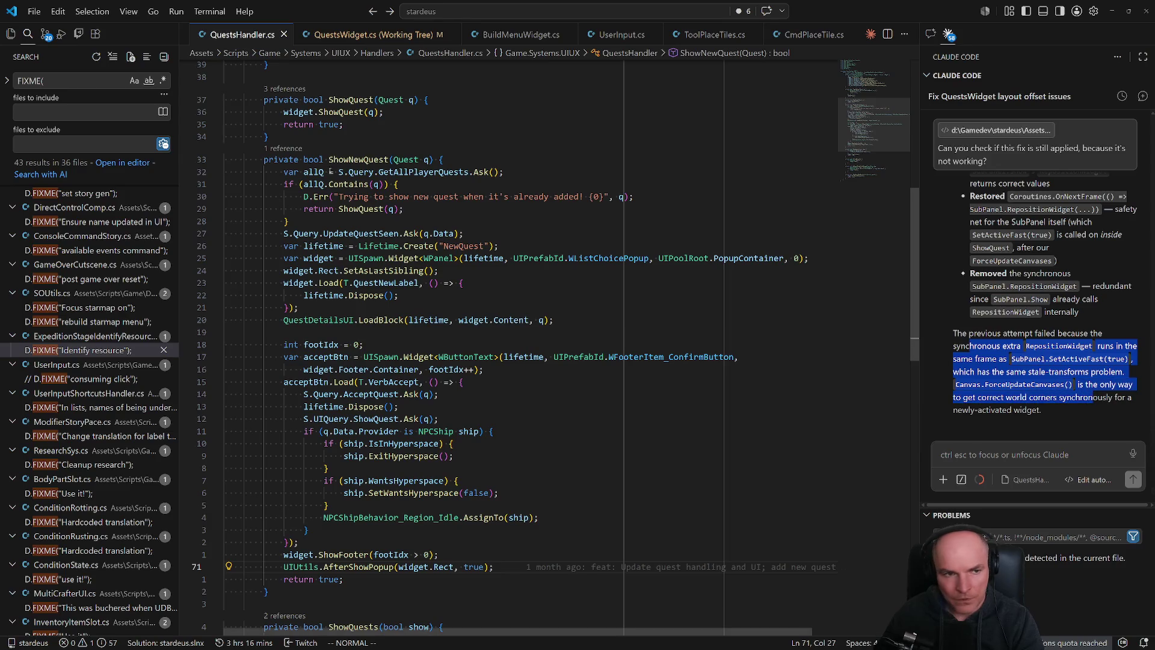
Review the QuestsWidget.cs diff in Source Control, close it, and return to Unity.
left_click(46, 33)
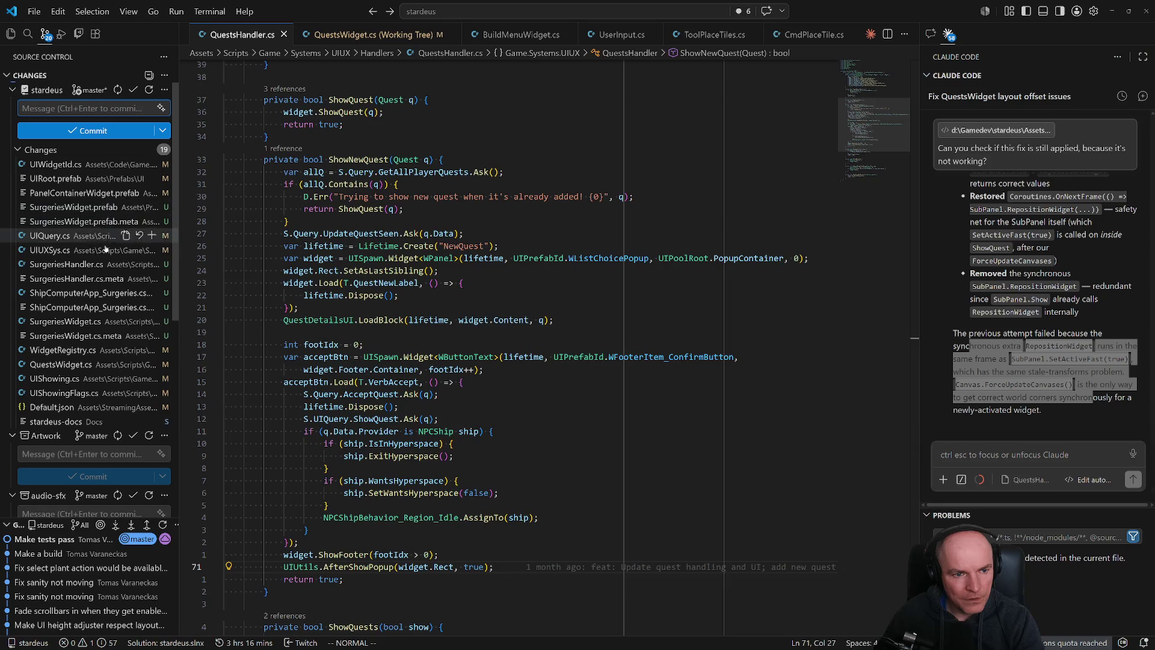
left_click(60, 364)
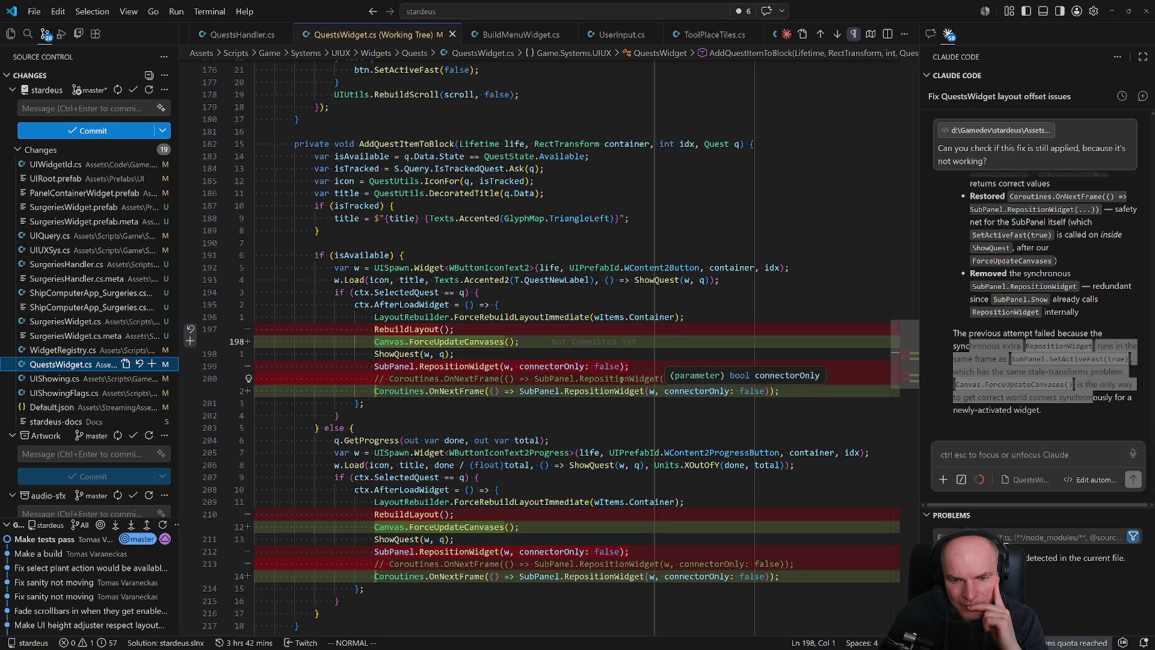
left_click(411, 144)
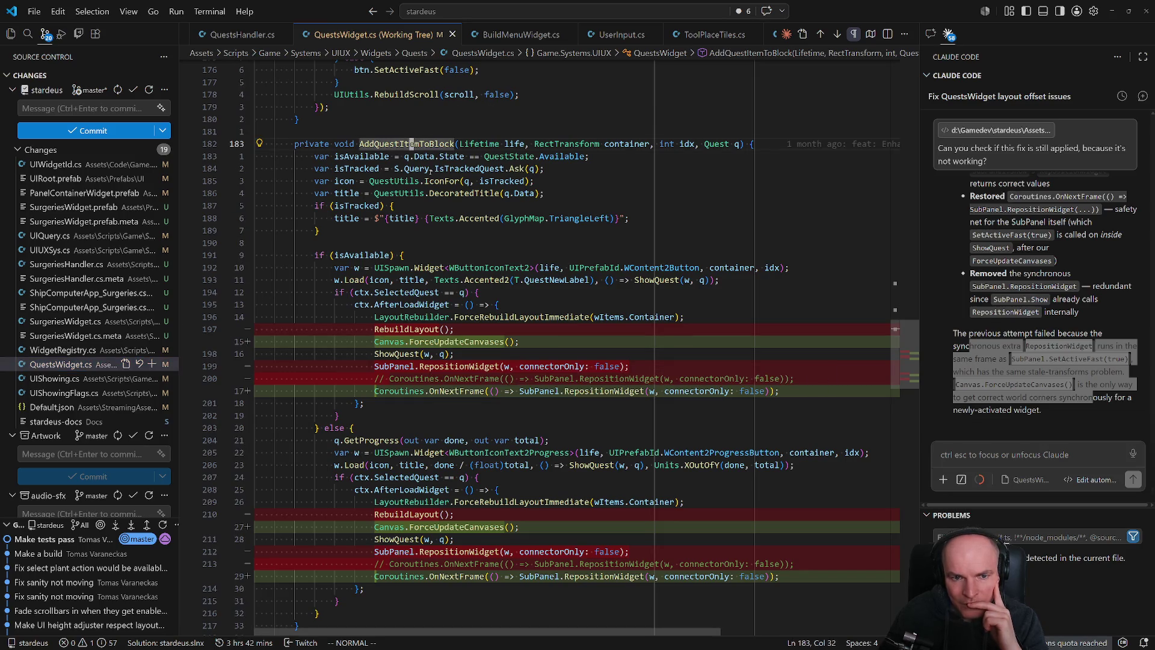
scroll(431, 407, "down", 2)
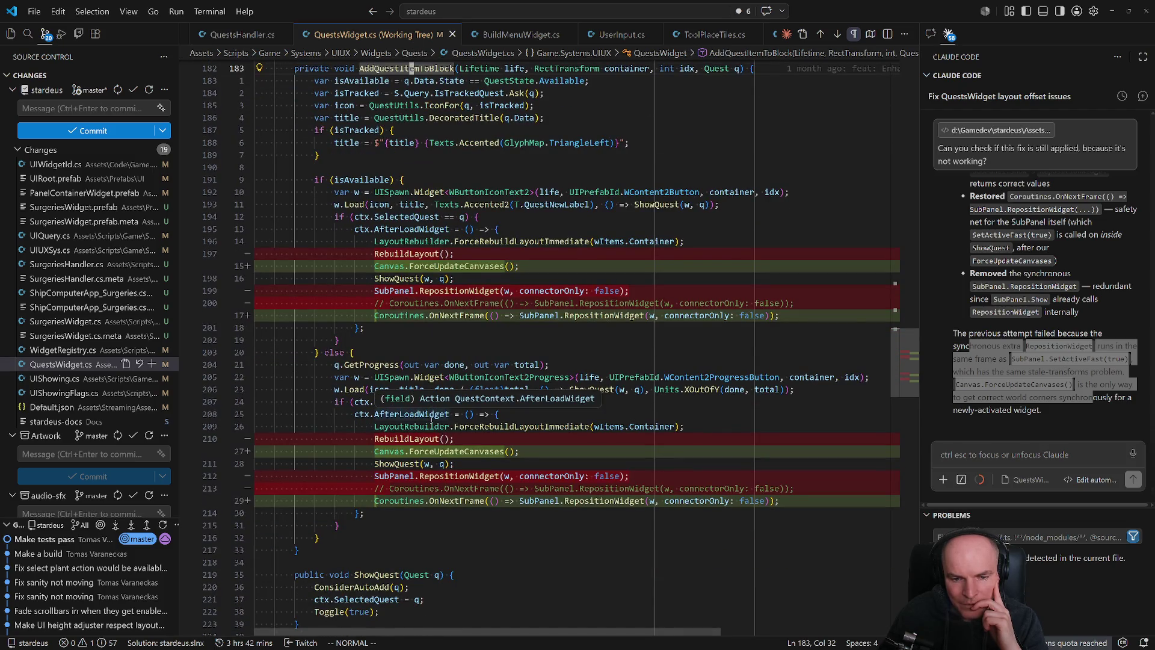
scroll(431, 421, "down", 3)
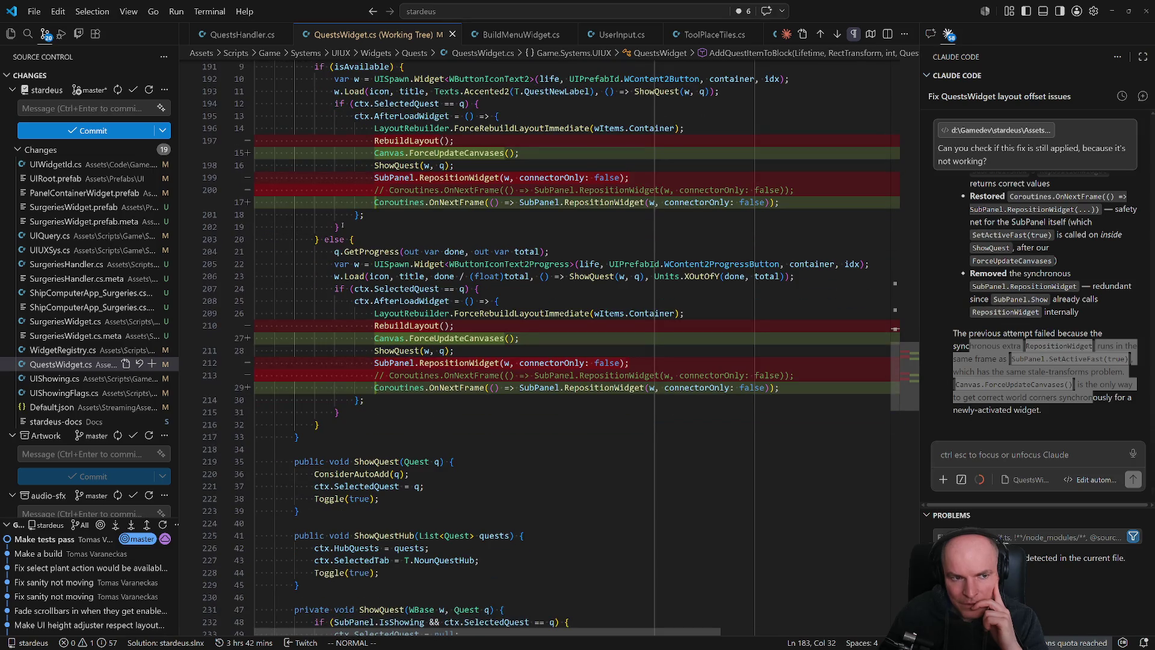
left_click(453, 34)
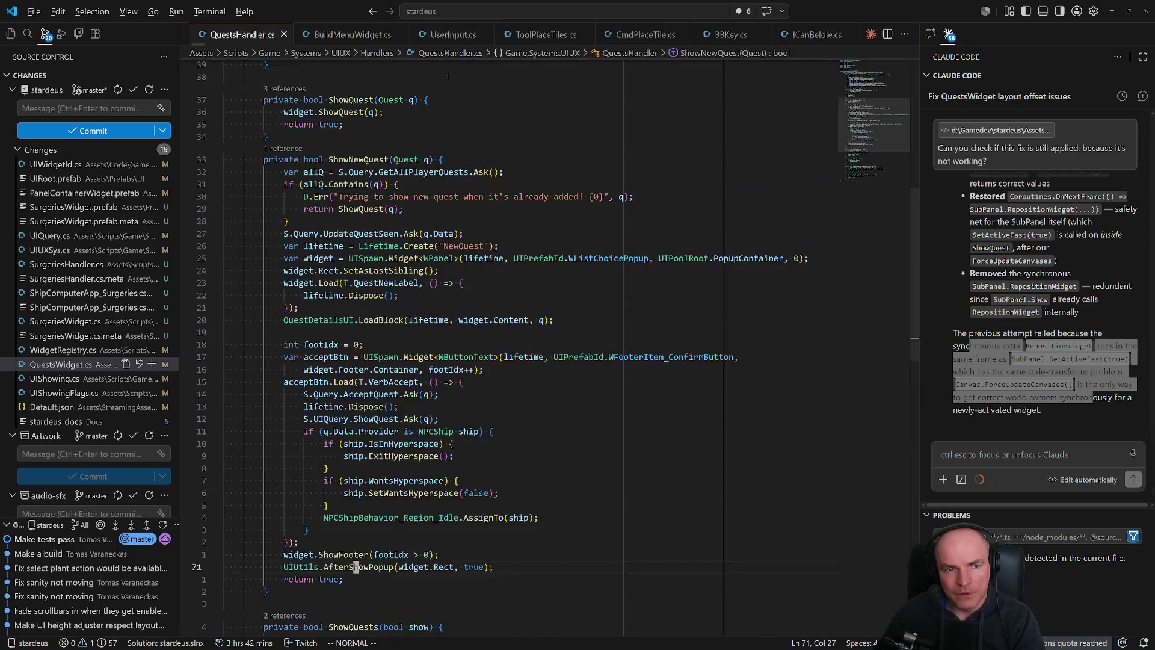
key("alt+Tab")
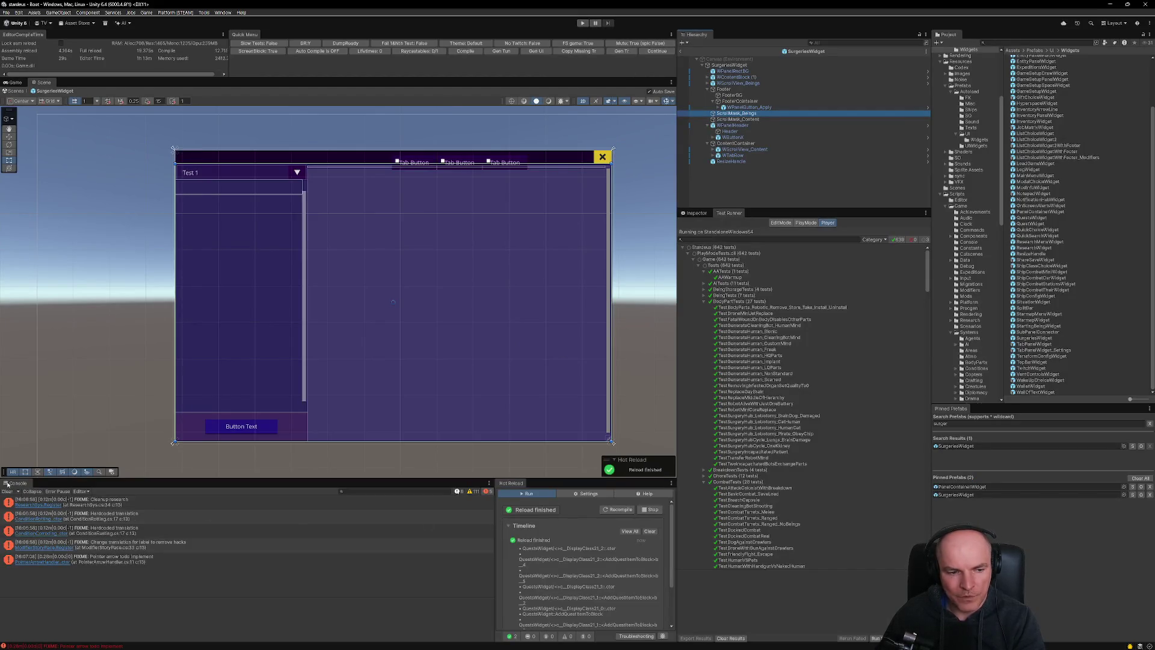
Clear the Console, enter play mode, and recompile scripts until the colony loads.
left_click(7, 491)
left_click(584, 23)
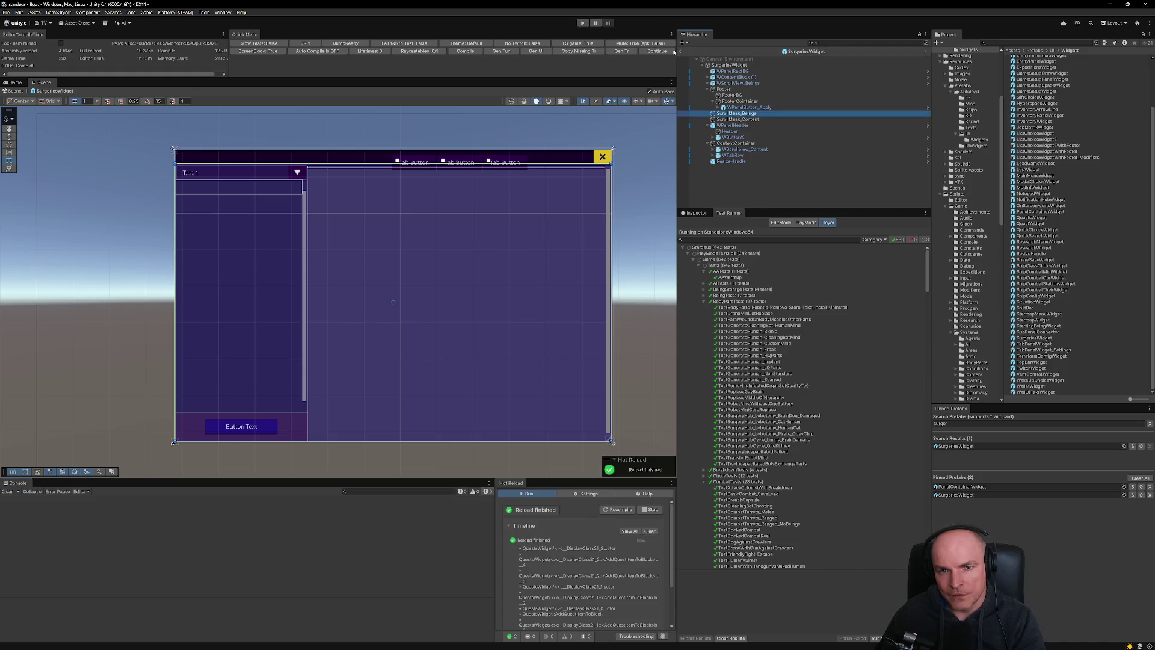
left_click(620, 510)
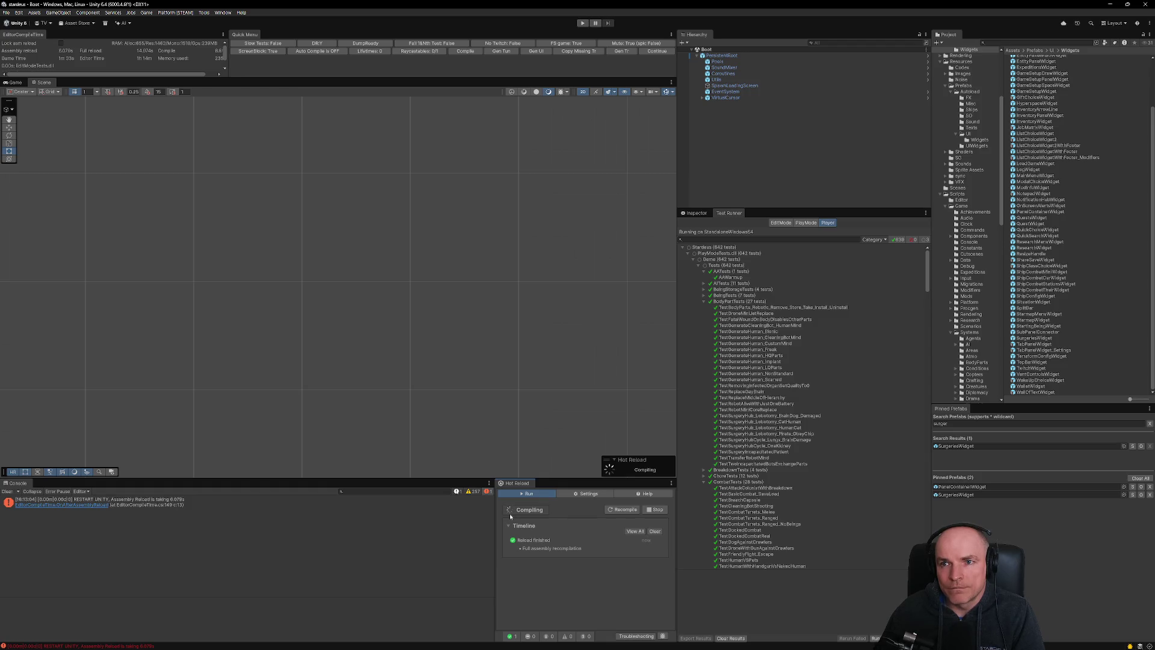
left_click(657, 50)
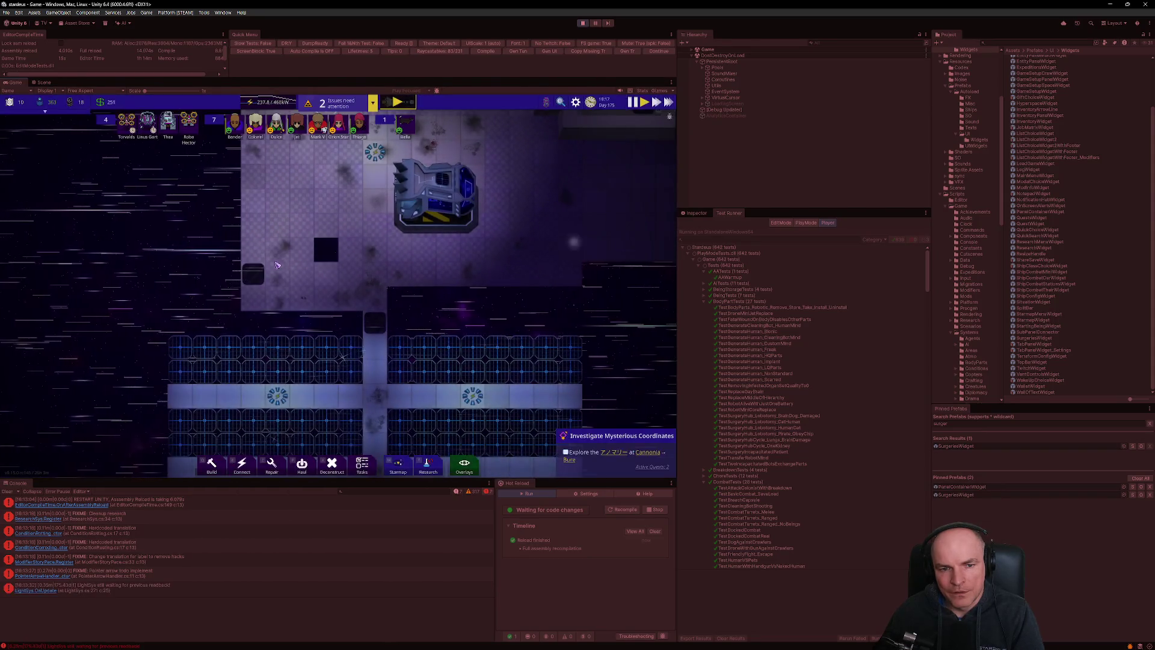
left_click(397, 217)
key("Escape")
left_click(608, 438)
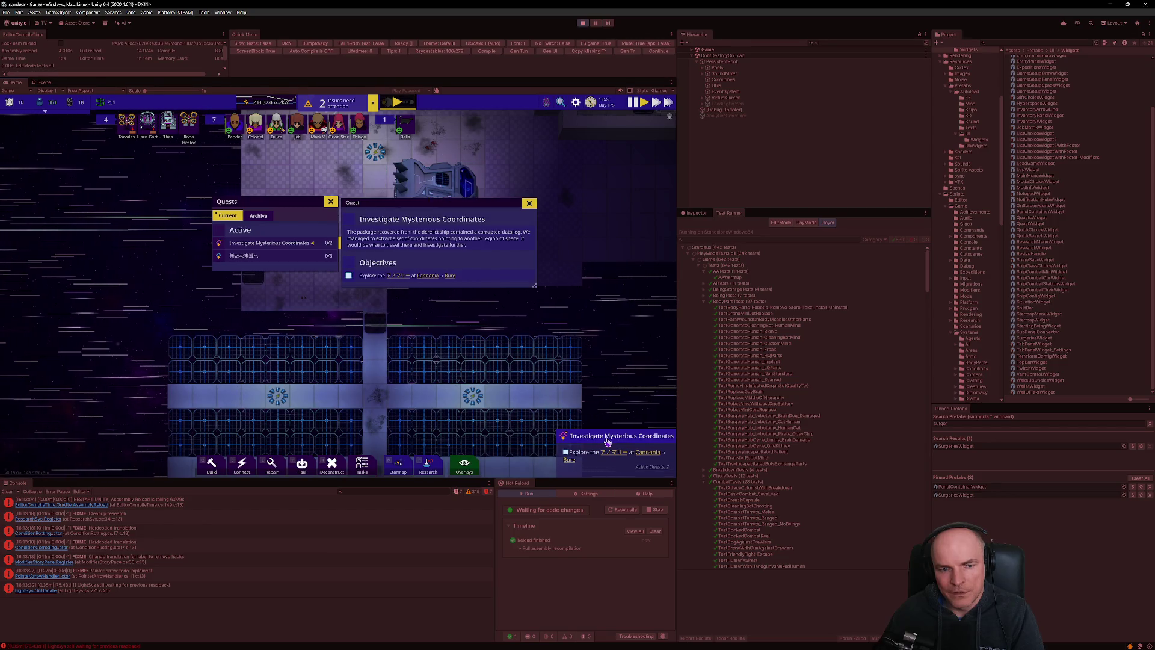
left_click(608, 438)
left_click(608, 438)
left_click(605, 436)
left_click(600, 434)
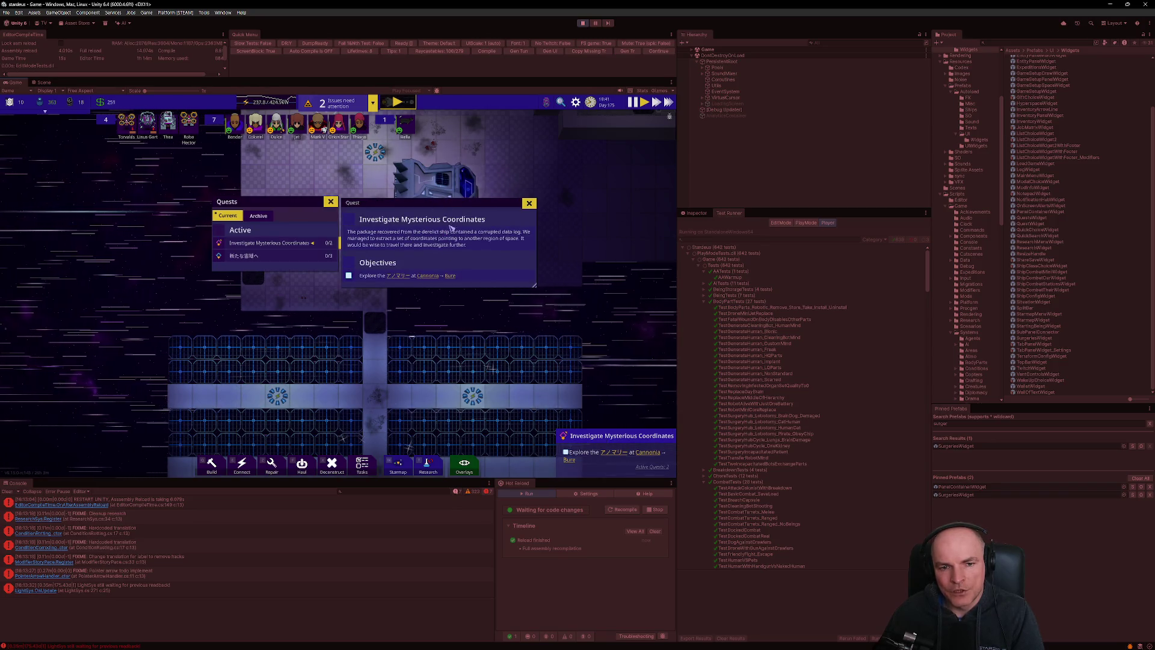
left_click(603, 441)
left_click(606, 441)
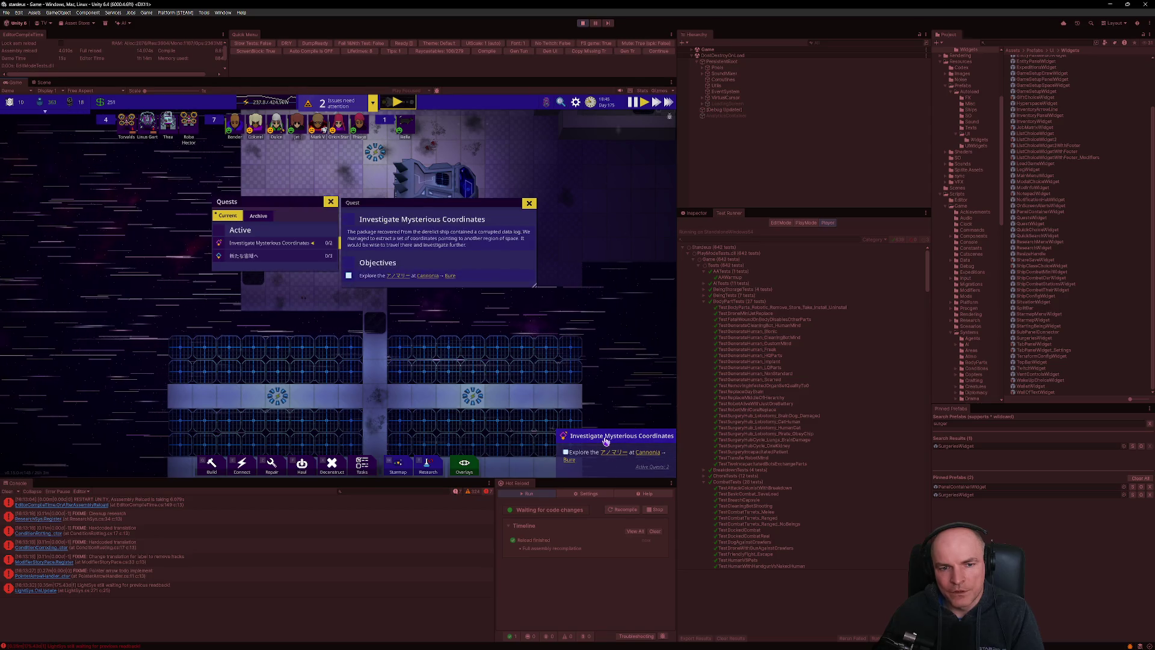
left_click(605, 441)
left_click(605, 441)
left_click(605, 441)
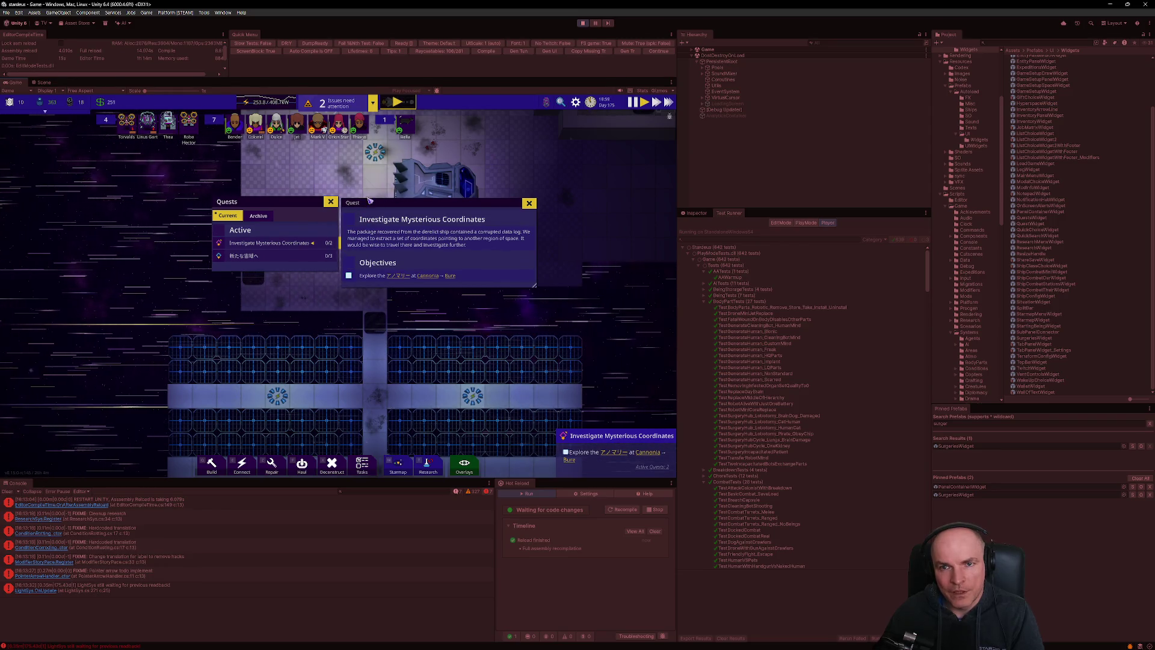
left_click(593, 438)
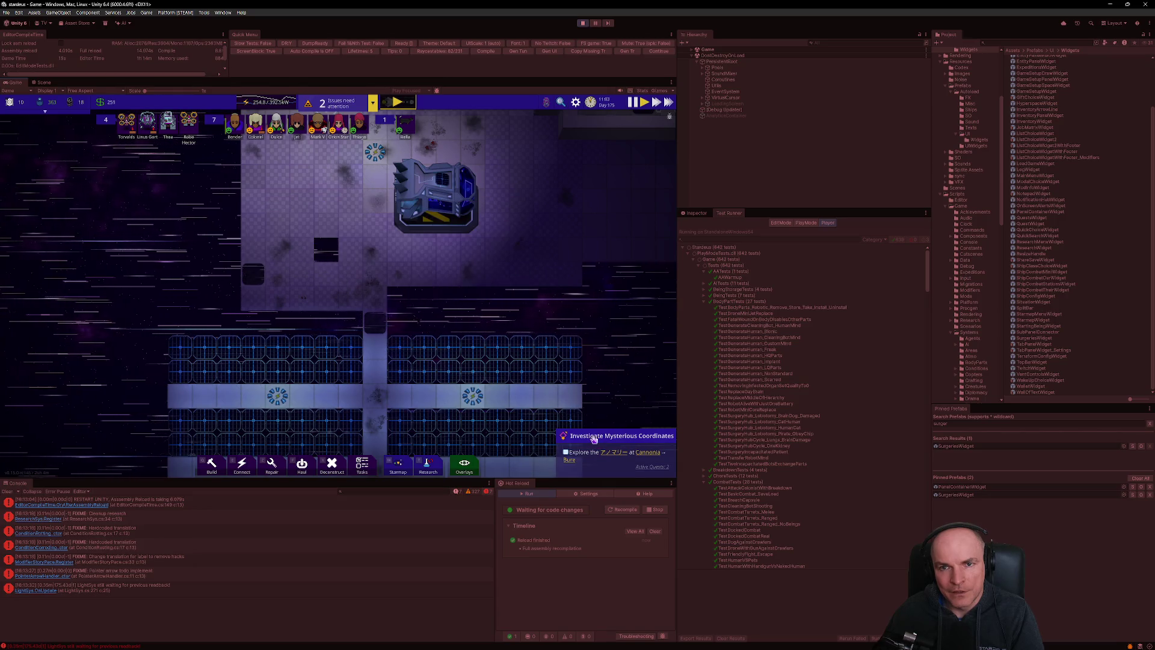
left_click(593, 437)
key("alt+Tab")
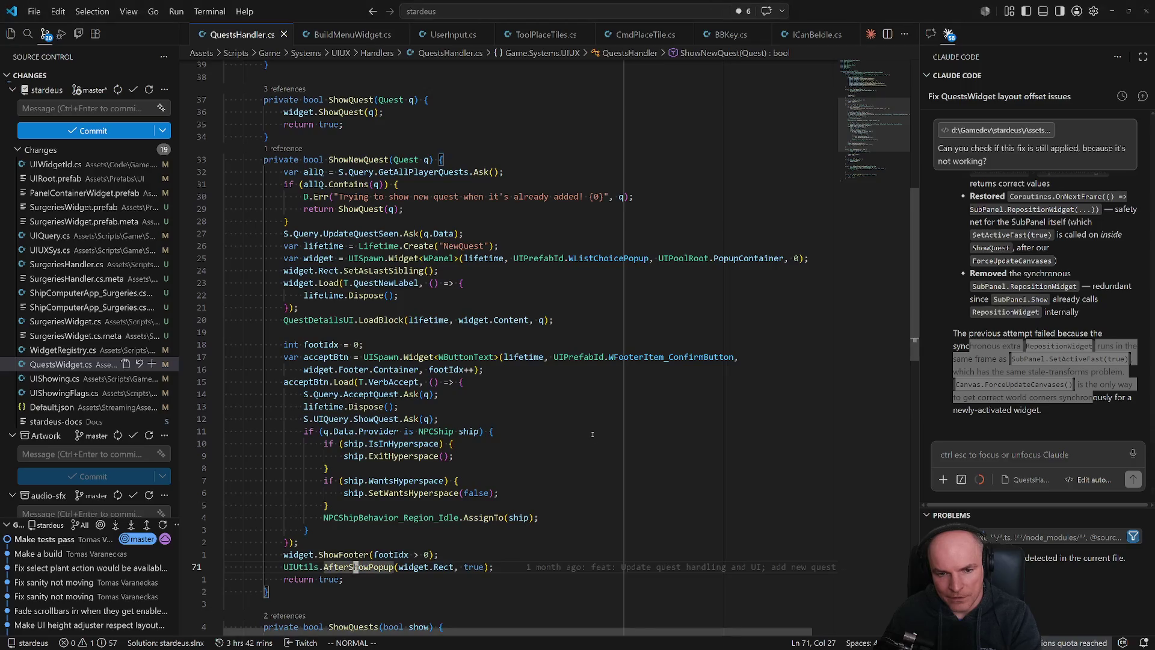
In block one, paste the reposition line below ShowQuest and strip its OnNextFrame wrapper.
left_click(56, 371)
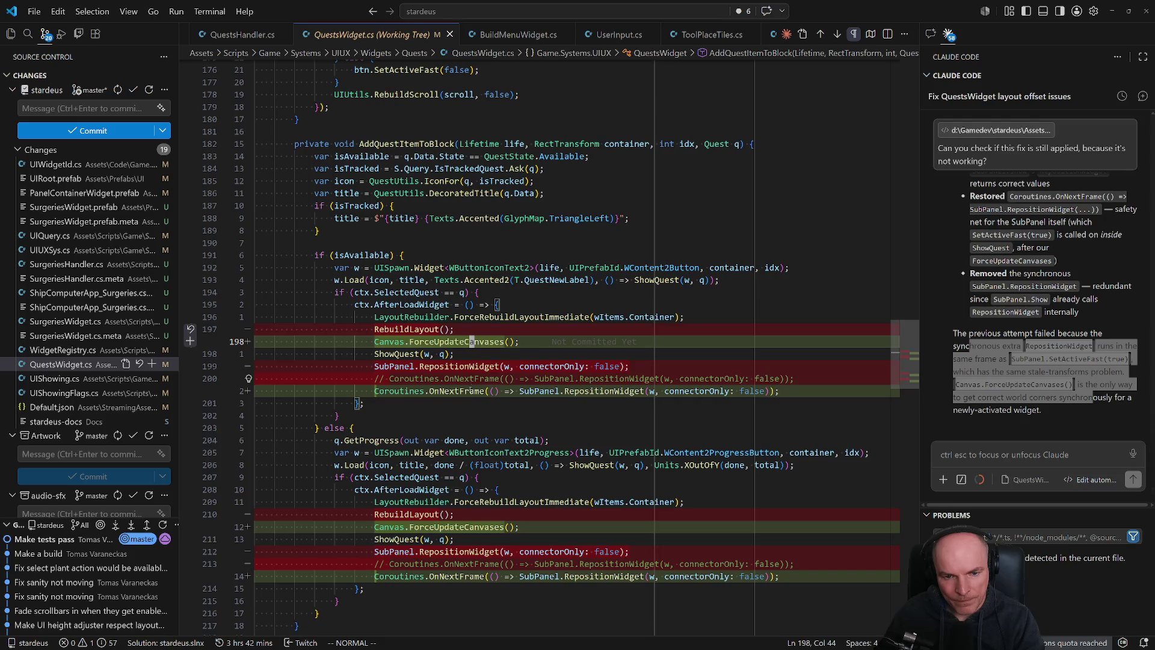
key("j")
key("j")
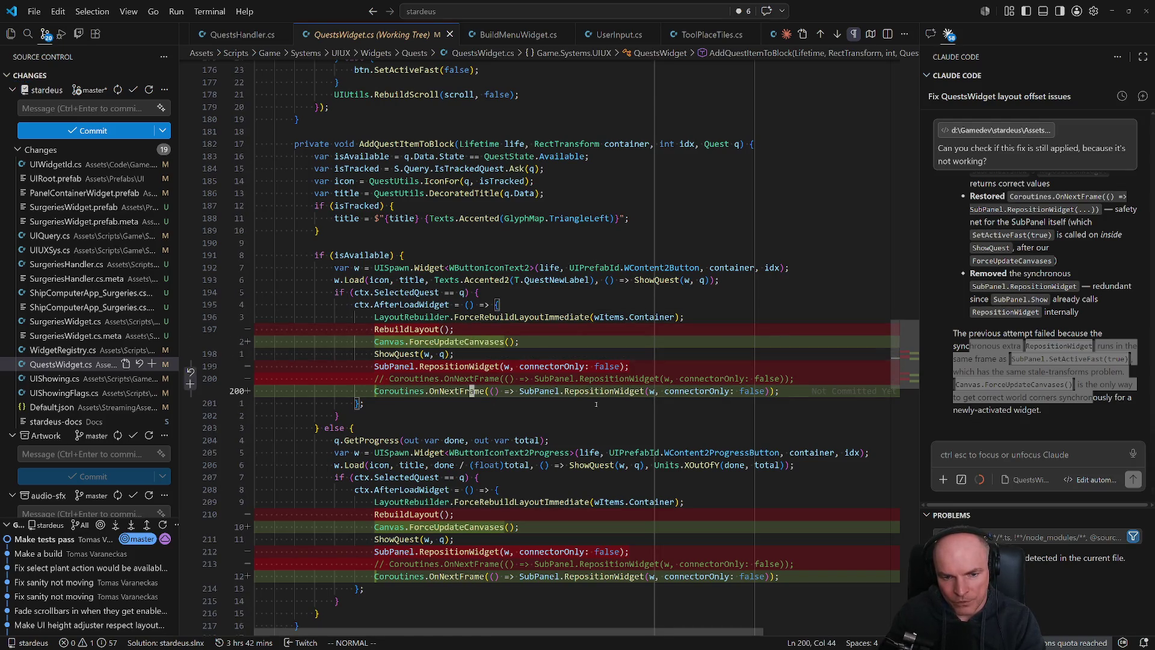
key("k")
key("j")
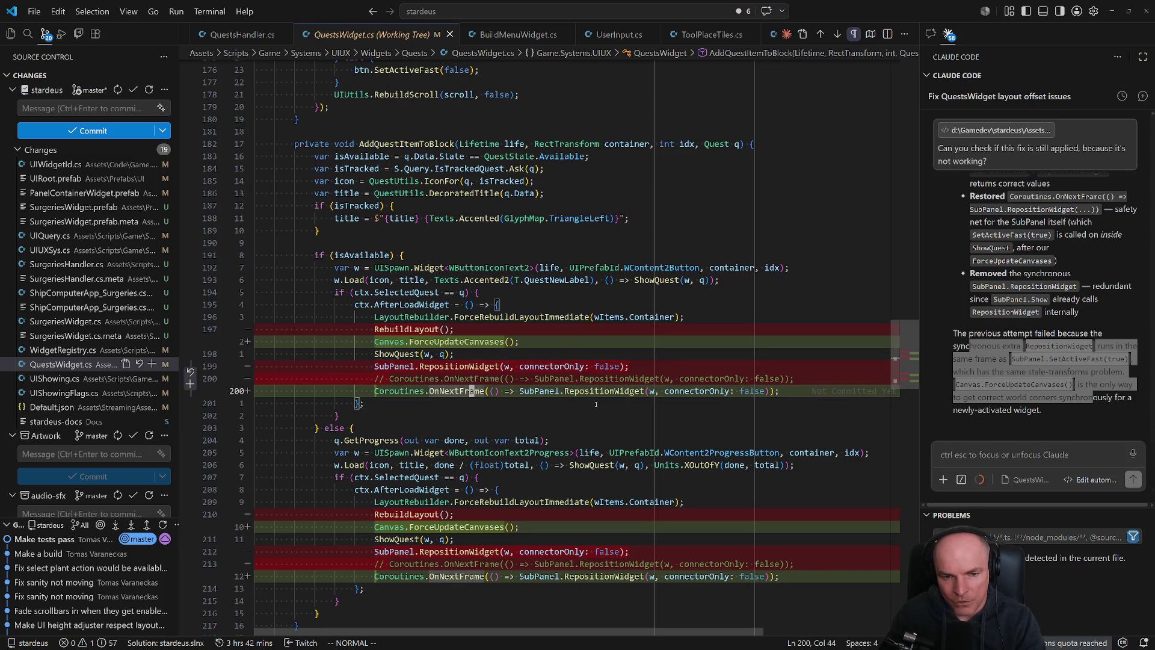
key("k")
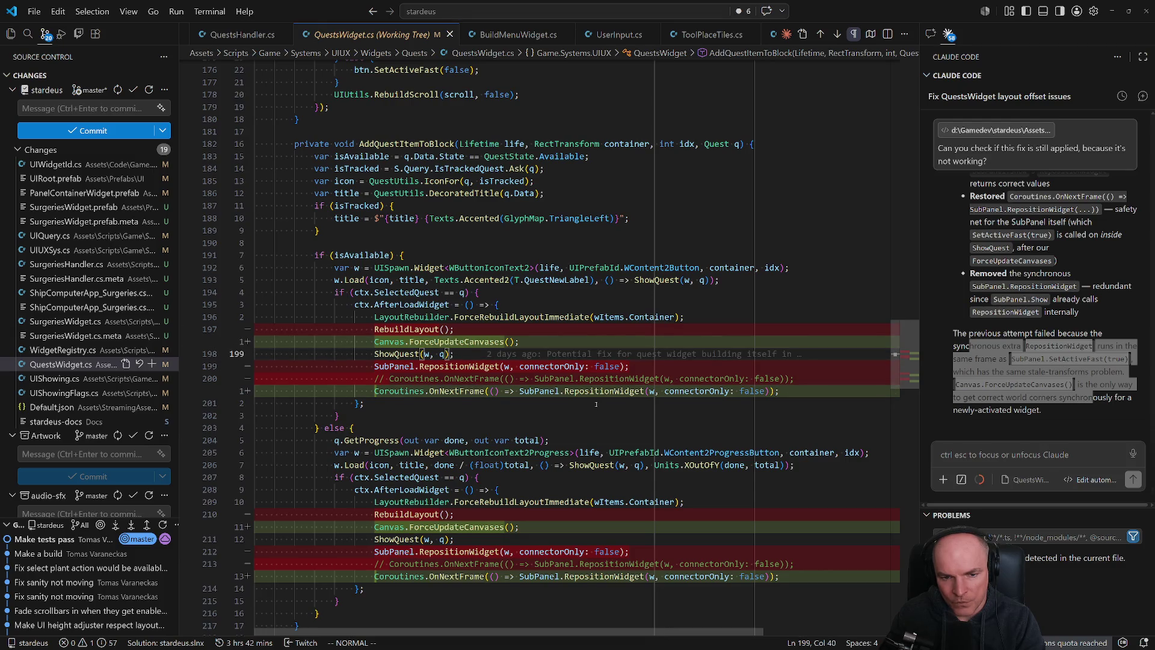
key("p")
key("dollar")
key("h")
key("x")
key("asciicircum")
key("c")
key("t")
key("shift+s")
key("Escape")
key("shift+a")
key("Escape")
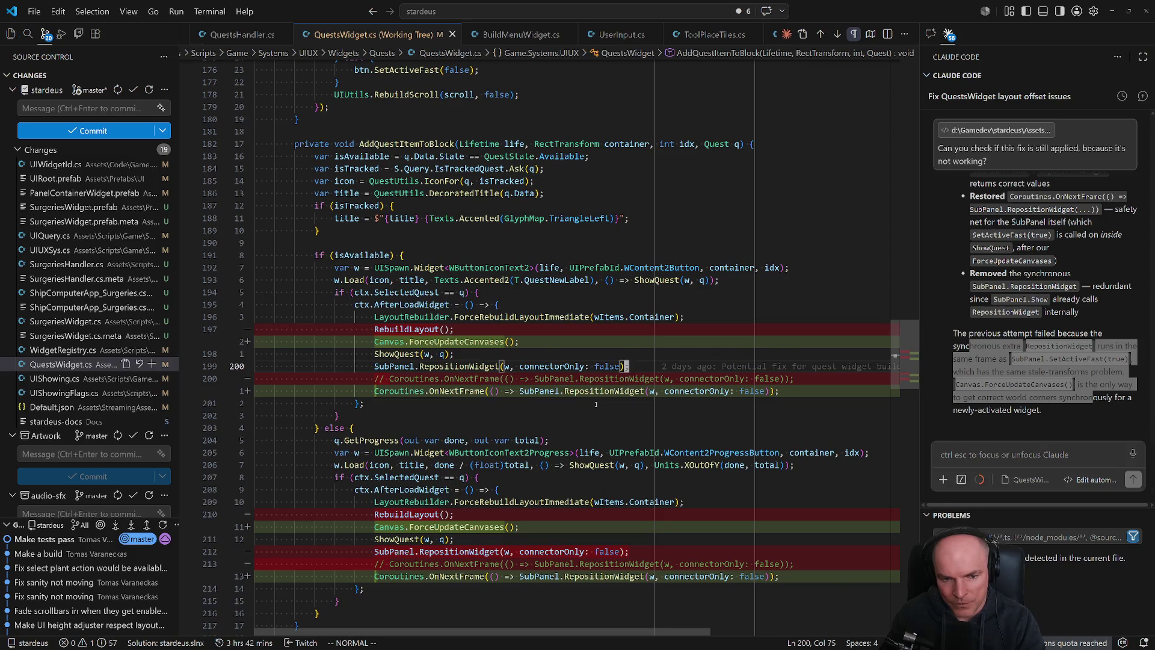
Add the same immediate RepositionWidget call to the second quest block.
key("y")
key("y")
key("1")
key("2")
key("j")
key("p")
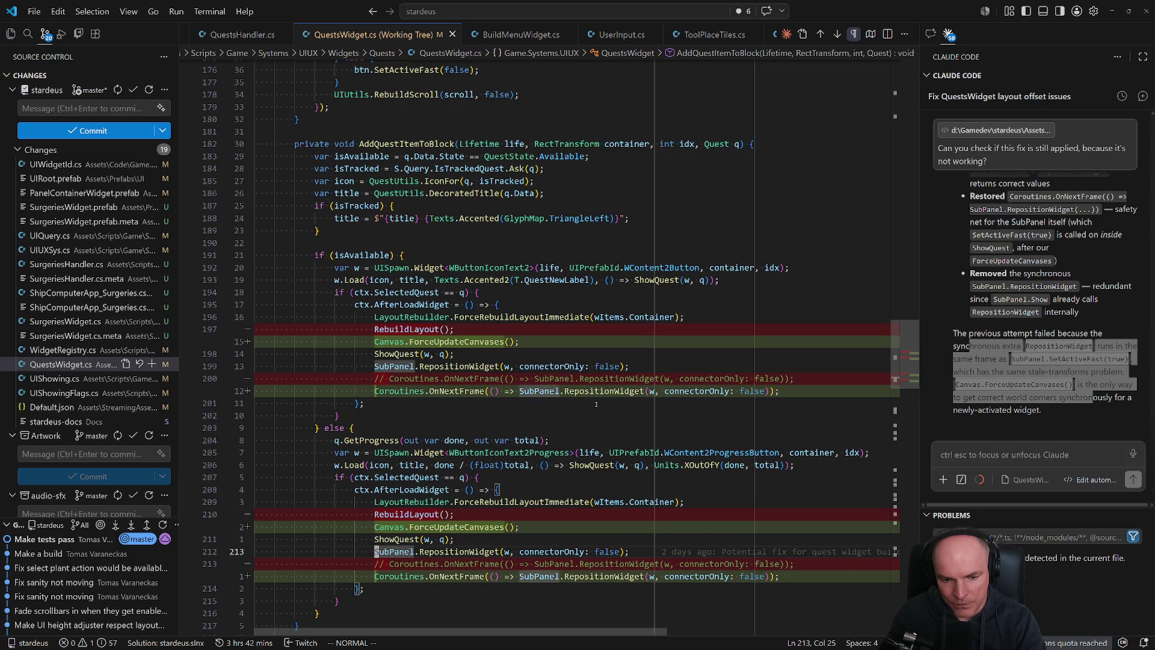
key("j")
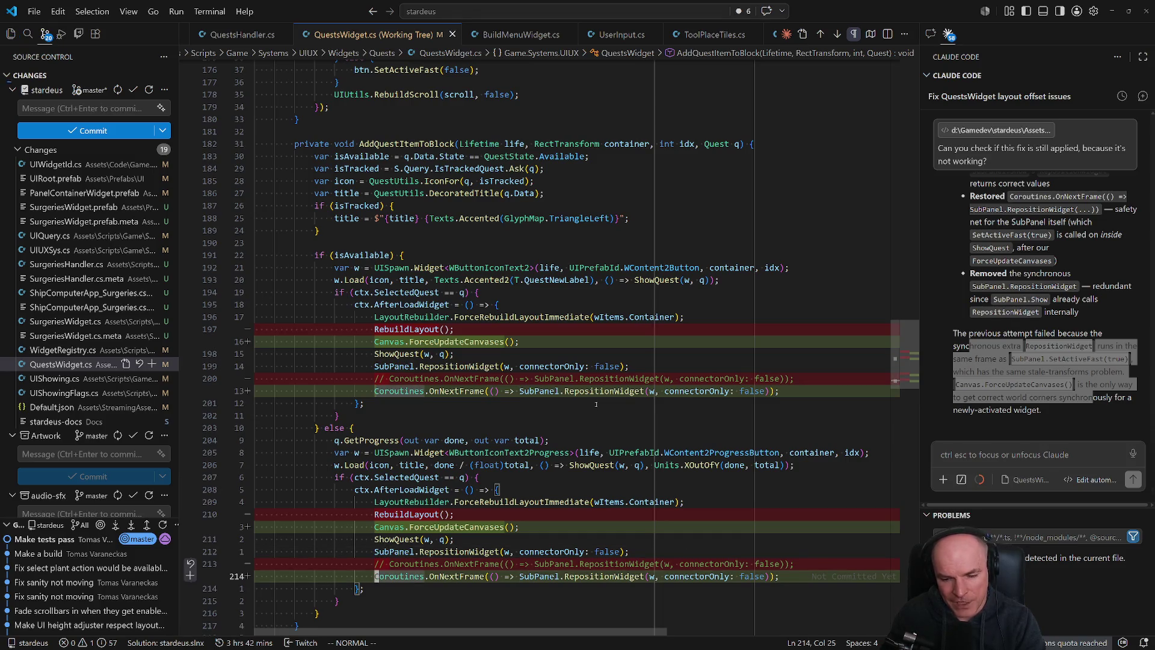
Place RebuildLayout() before Canvas.ForceUpdateCanvases() in block two and save QuestsWidget.cs.
key("alt+Tab")
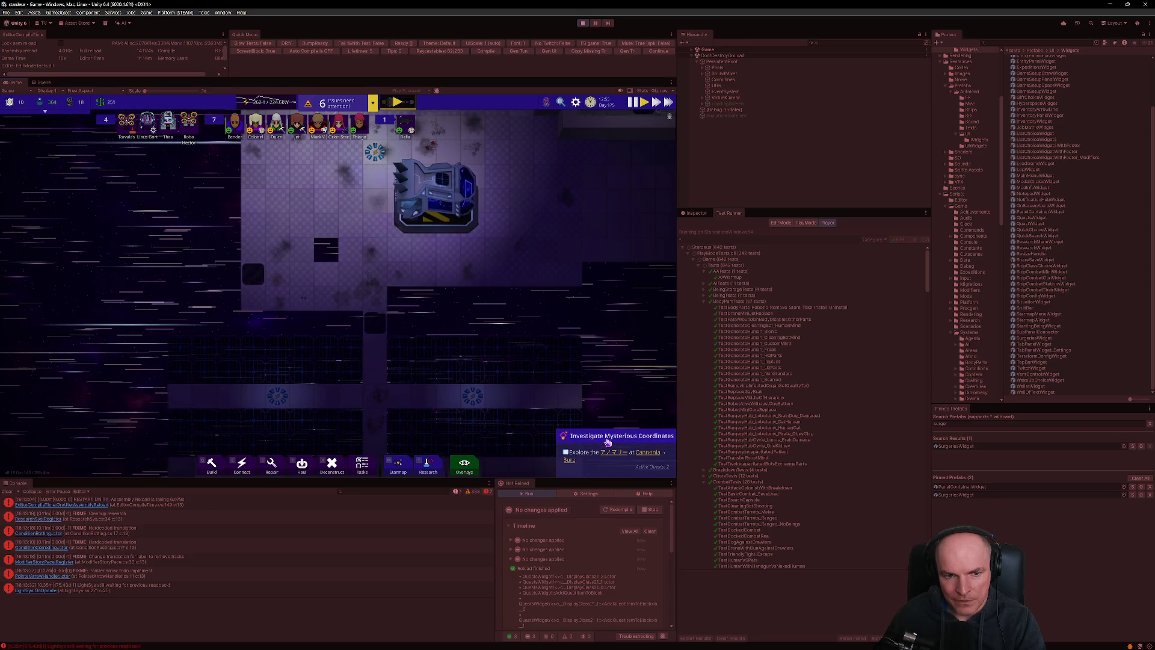
key("alt+Tab")
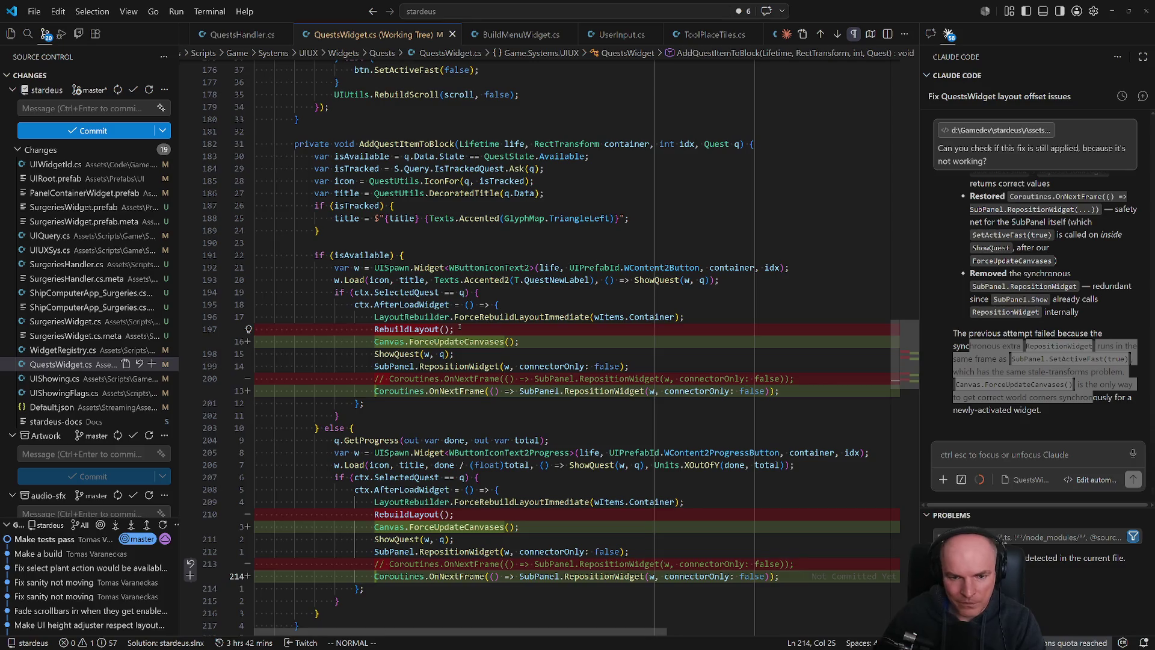
left_click(575, 317)
type("o")
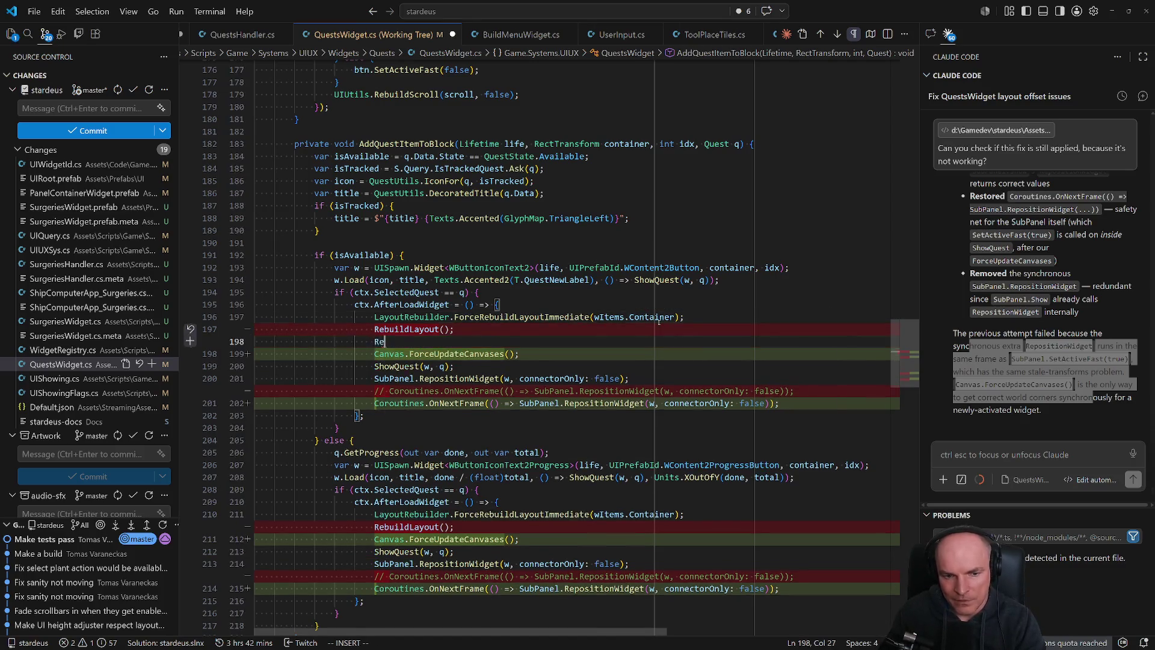
type("RebuildLayout()")
key("Escape")
key("u")
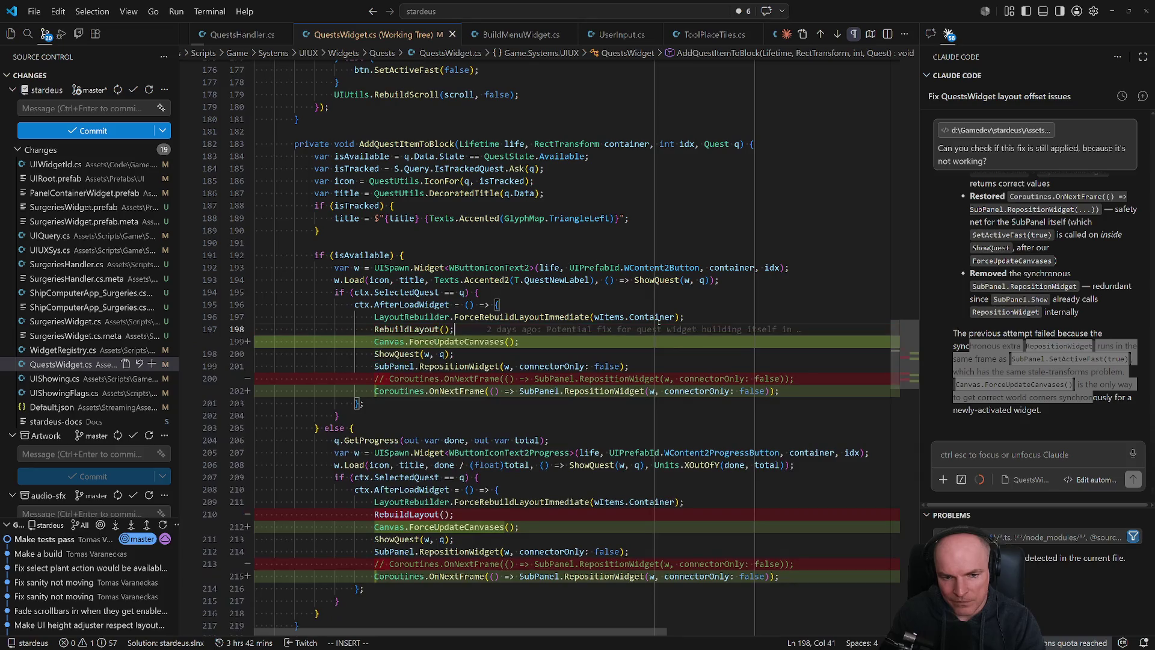
key("j")
key("j")
key("j")
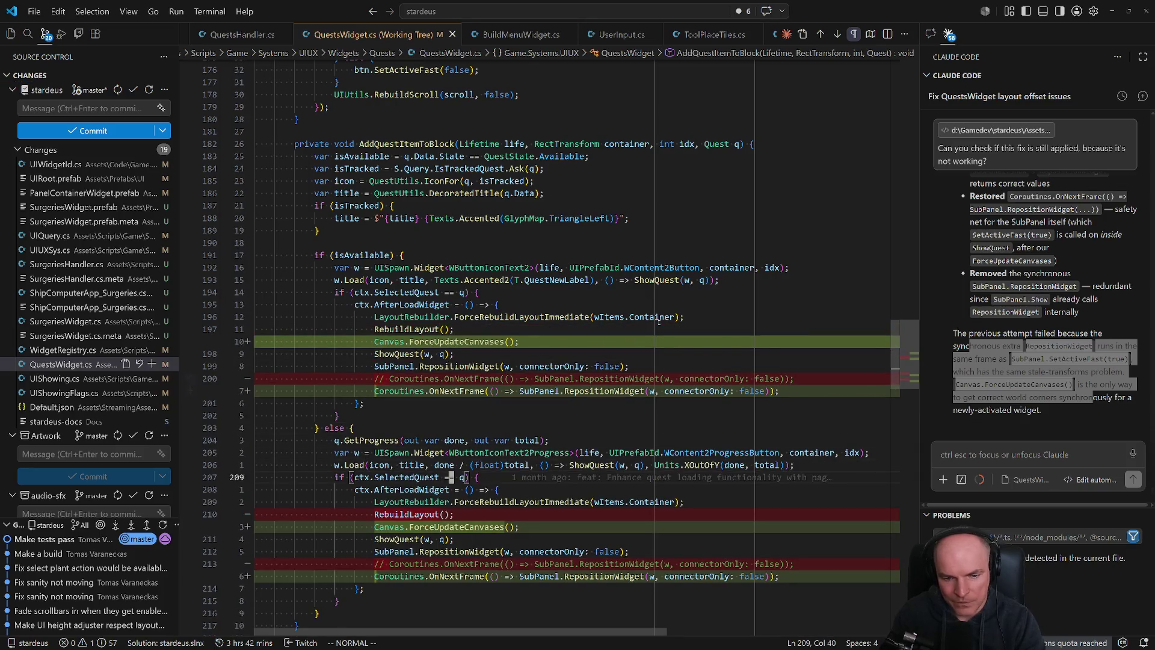
key("p")
key("k")
key("d")
key("d")
key("p")
key("ctrl+s")
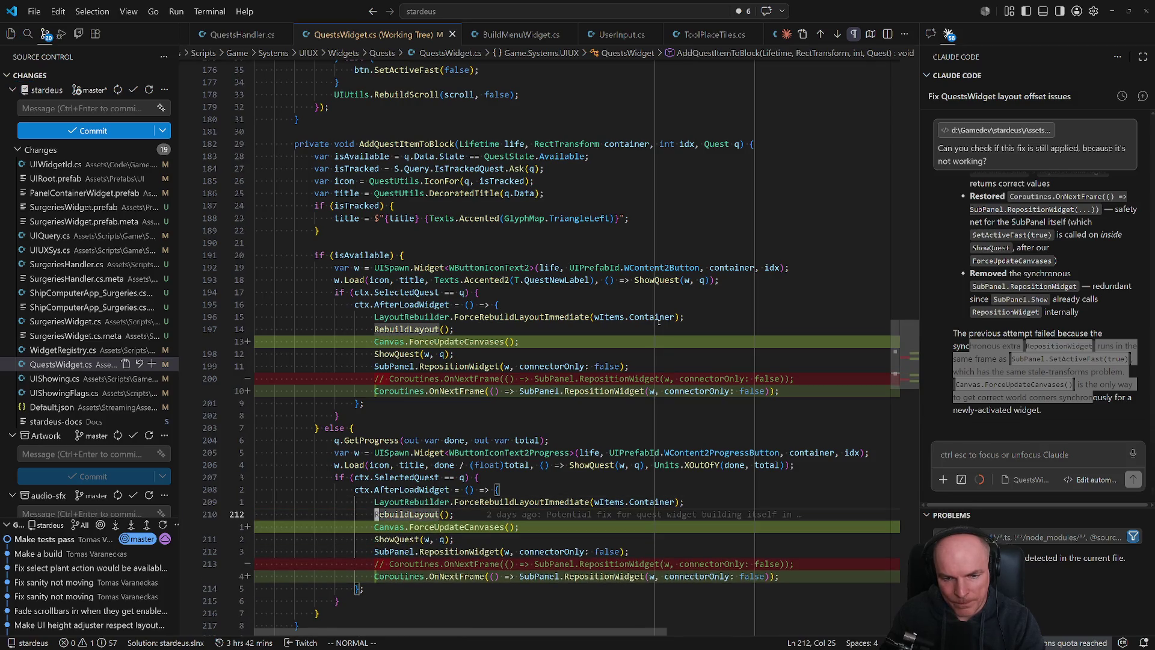
key("alt+Tab")
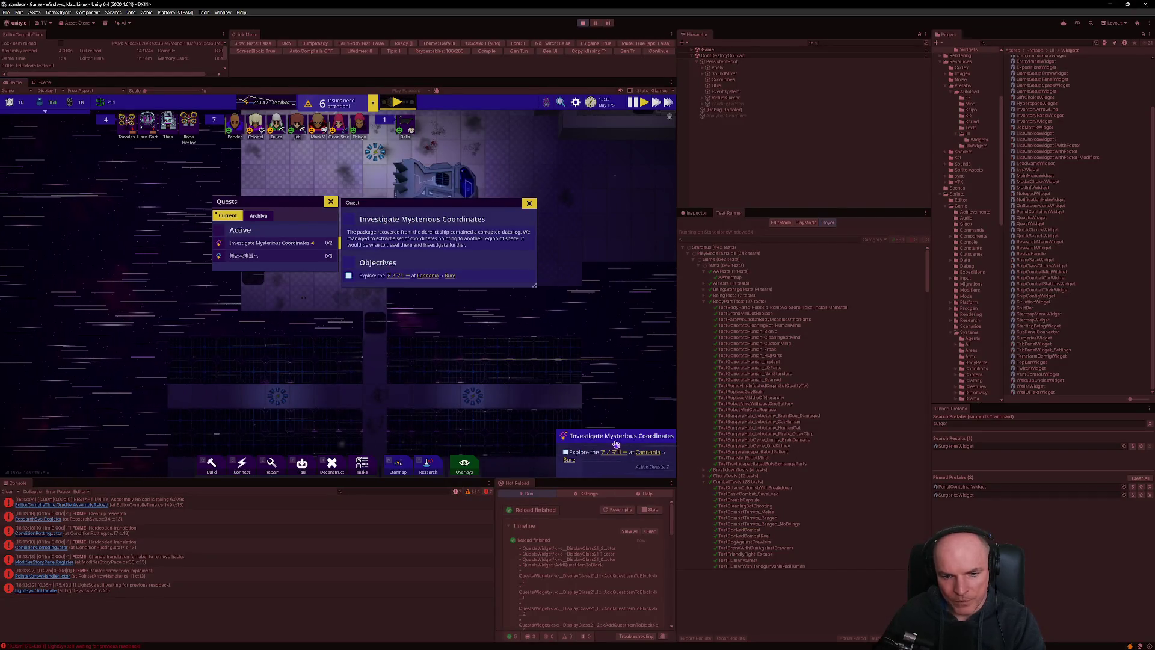
Toggle the Quests panels and switch between 新たな宙域へ and Investigate Mysterious Coordinates.
left_click(614, 438)
left_click(612, 437)
left_click(611, 437)
left_click(610, 437)
left_click(609, 436)
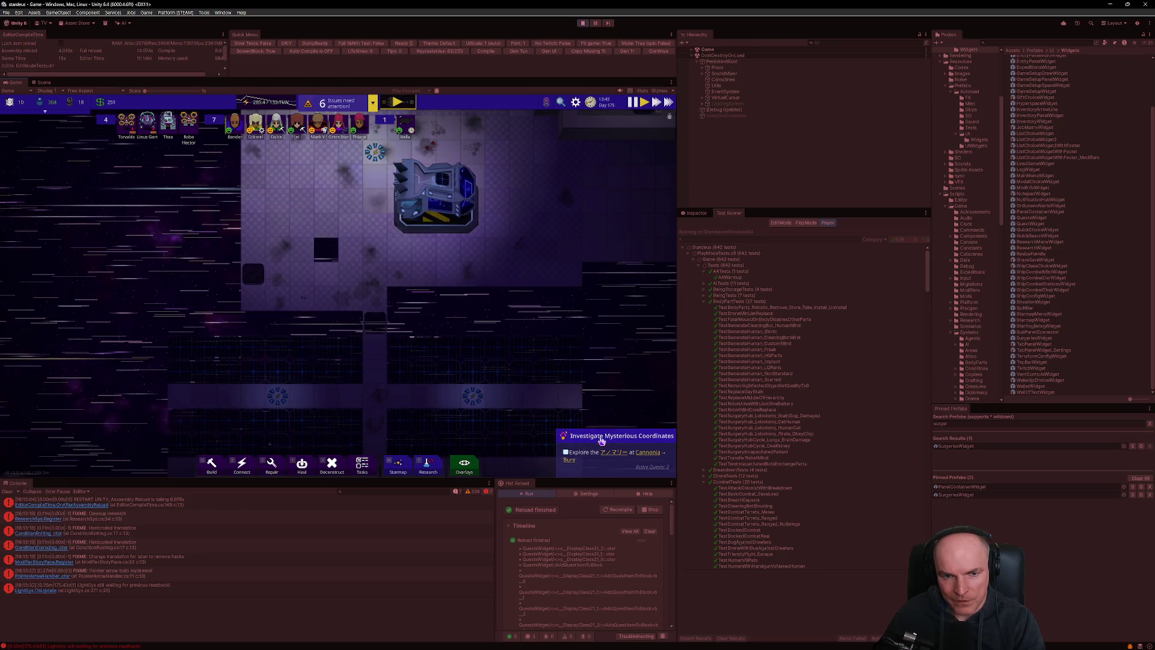
left_click(610, 436)
left_click(253, 256)
left_click(271, 243)
left_click(253, 256)
left_click(274, 243)
left_click(618, 438)
left_click(617, 439)
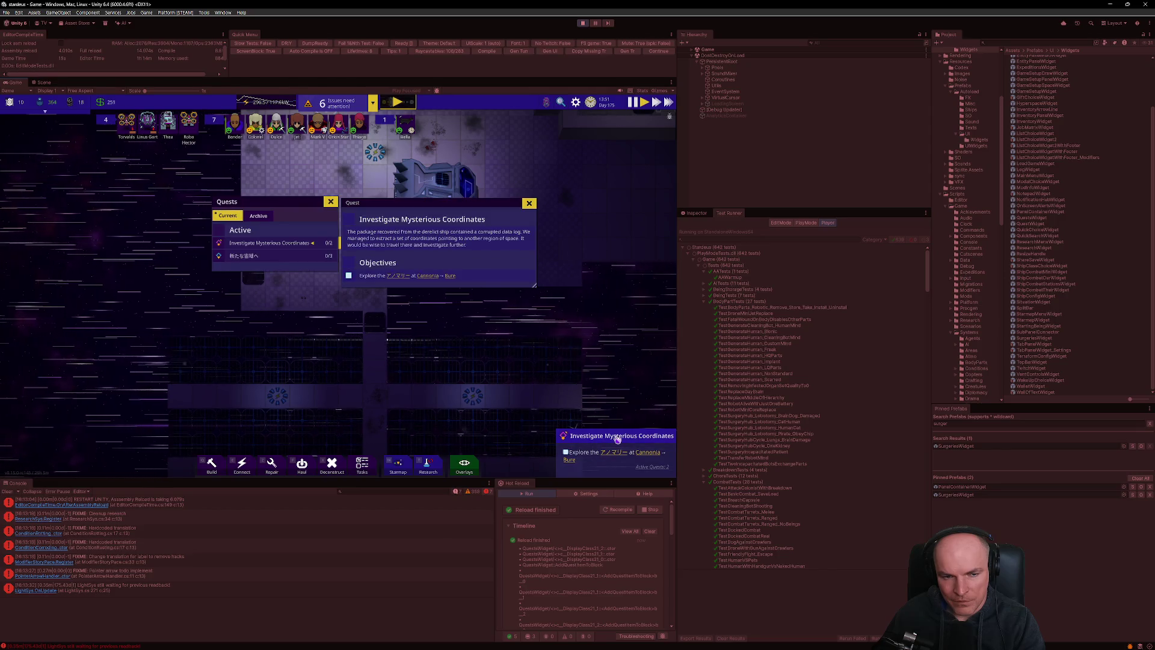
Repeatedly close and reopen the Quests panels from the quest tracker title.
left_click(617, 439)
left_click(617, 439)
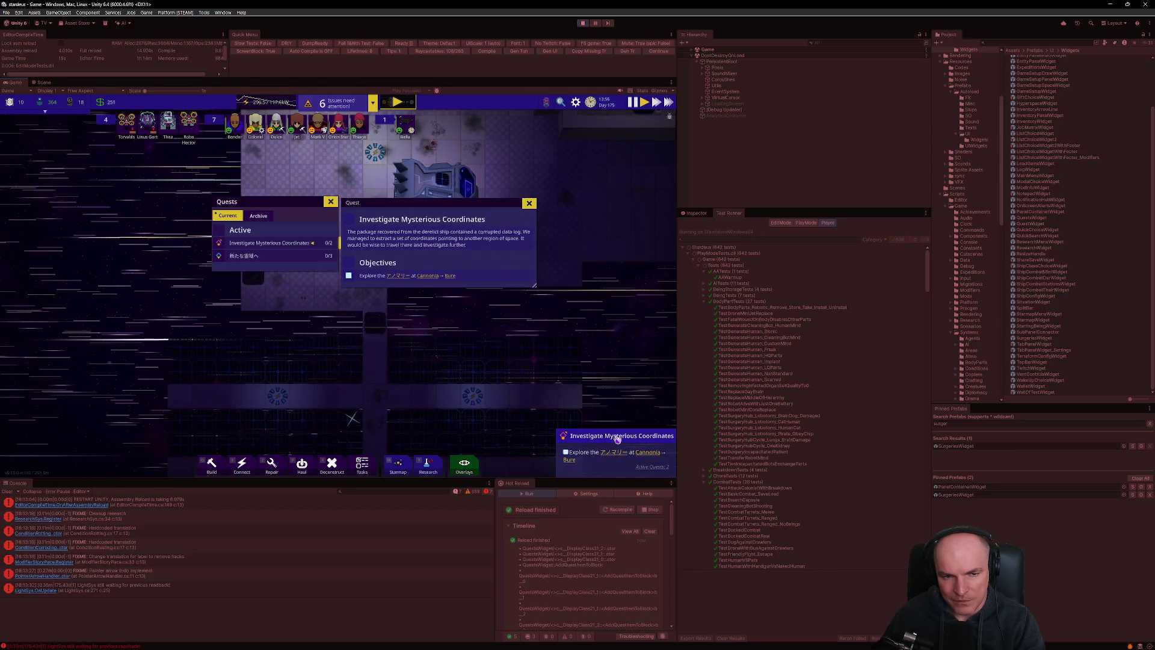
left_click(618, 439)
left_click(618, 438)
left_click(617, 439)
left_click(618, 439)
left_click(618, 439)
left_click(617, 438)
left_click(618, 439)
left_click(617, 438)
left_click(618, 439)
left_click(618, 439)
left_click(617, 438)
left_click(618, 439)
key("alt+Tab")
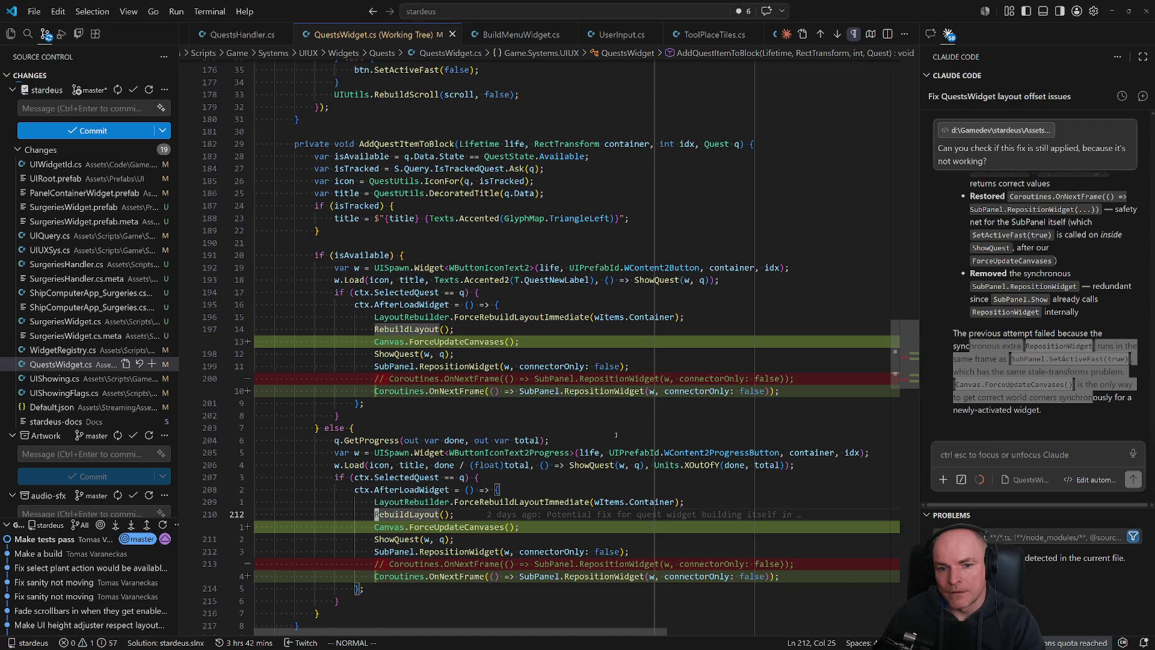
key("alt+Tab")
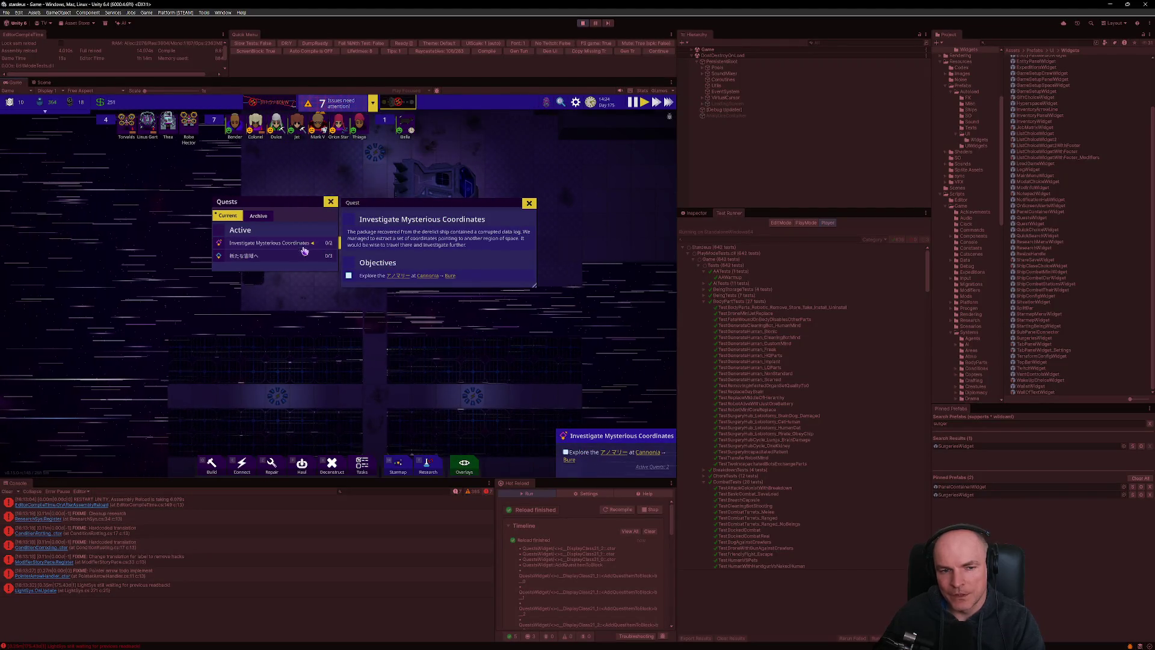
left_click(611, 439)
left_click(612, 439)
left_click(613, 440)
left_click(613, 440)
left_click(612, 440)
left_click(613, 440)
Check the ShowQuest call in block one, then stop the running game.
key("alt+Tab")
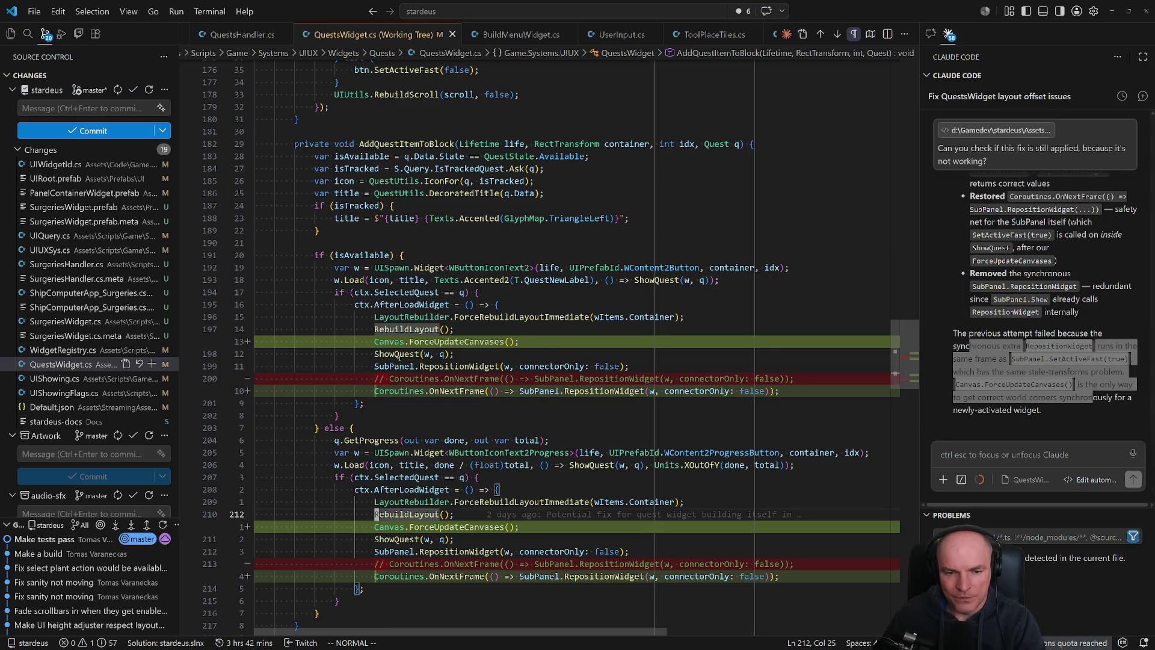
left_click(400, 355)
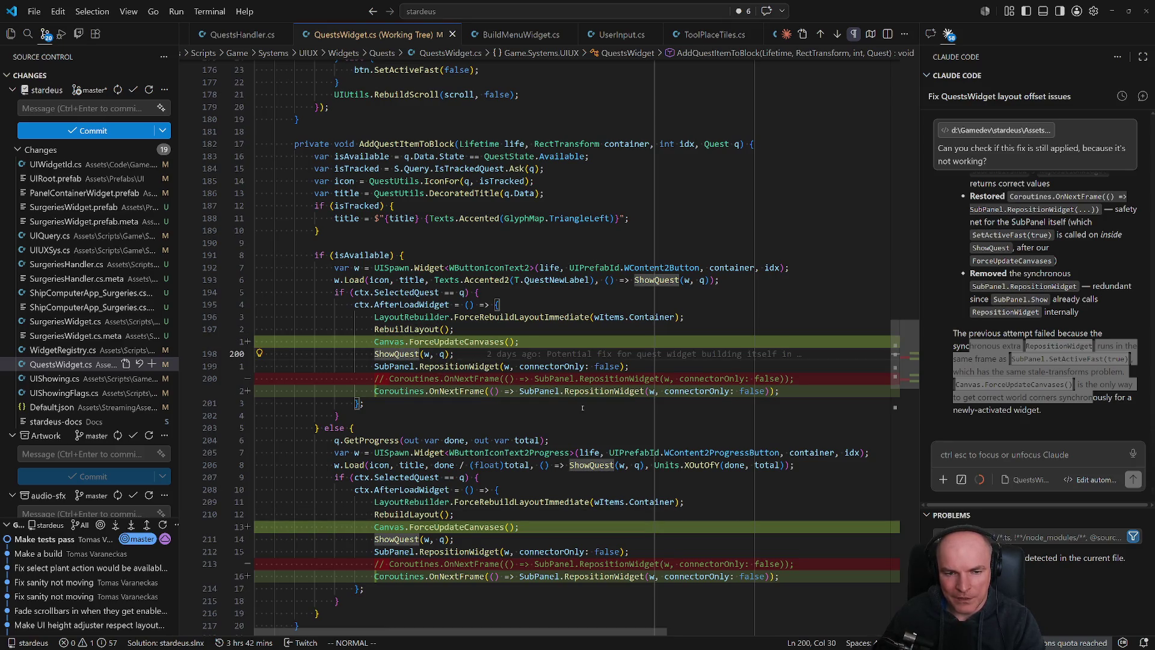
key("alt+Tab")
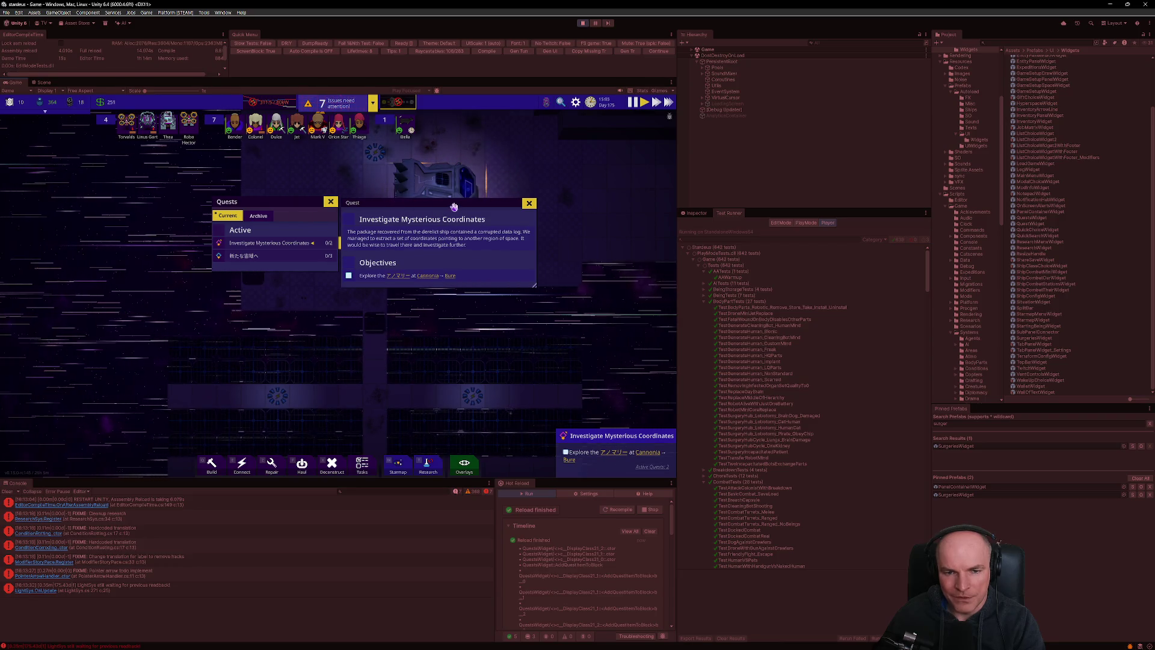
left_click(582, 23)
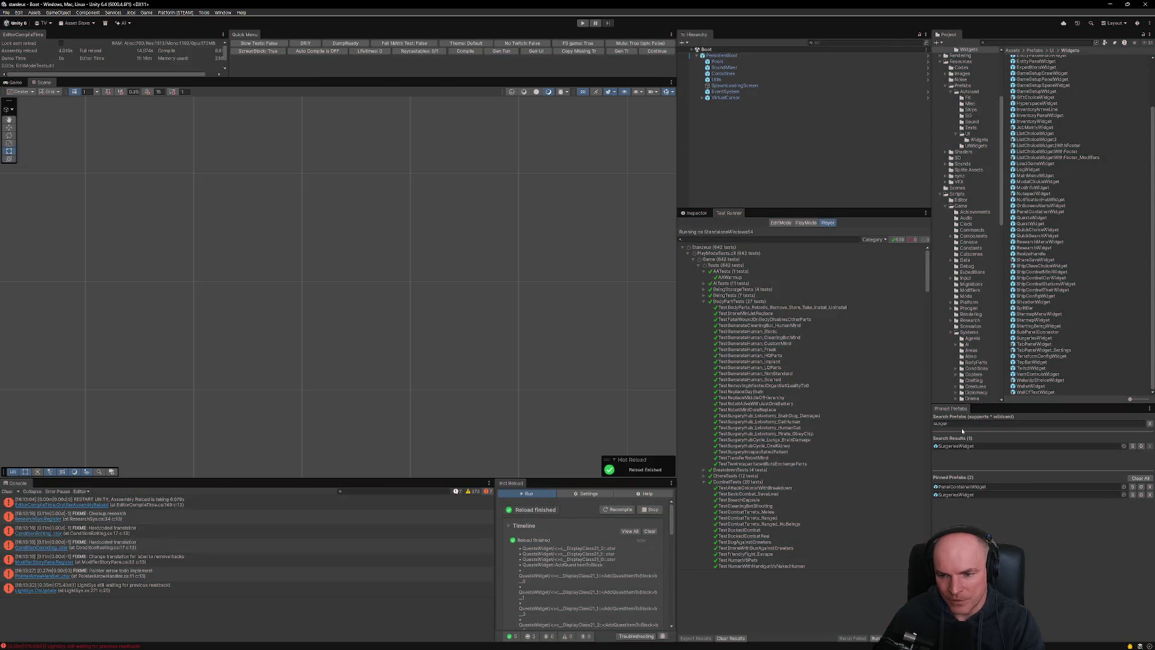
Search Prefabs for 'questswi' and open the QuestsWidget prefab.
double_click(967, 424)
type("quests")
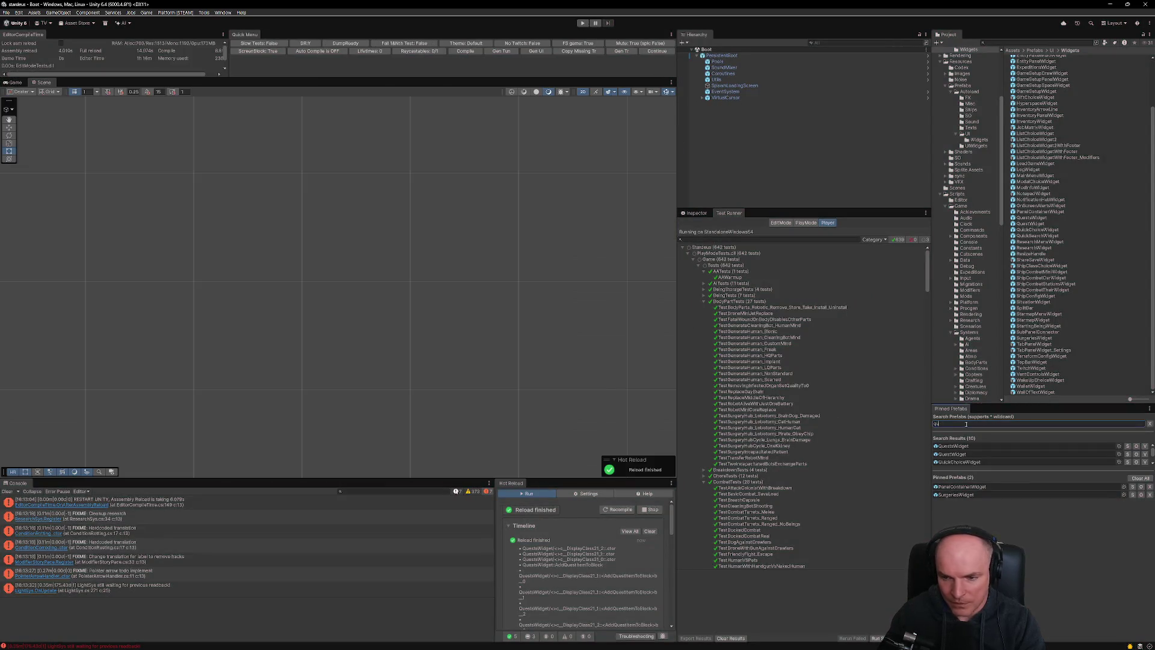
type("wi")
double_click(954, 446)
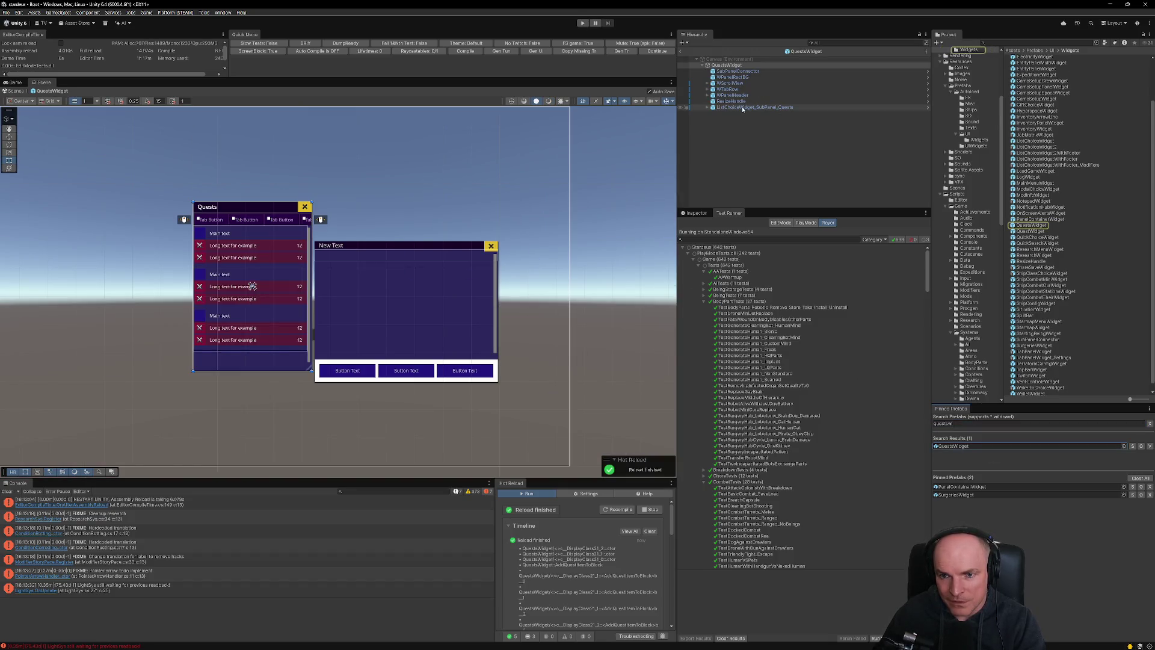
Add a Canvas Group component to the ListChoiceWidget_SubPanel_Quests object.
left_click(746, 108)
left_click(697, 213)
scroll(796, 456, "down", 5)
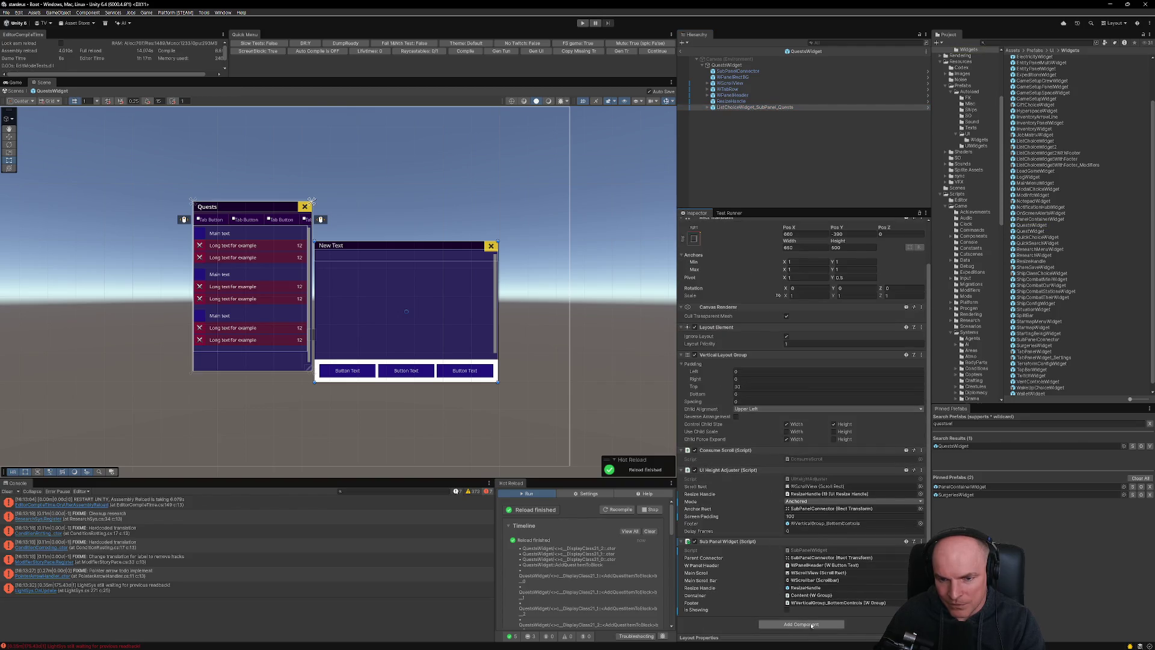
left_click(813, 636)
type("scala")
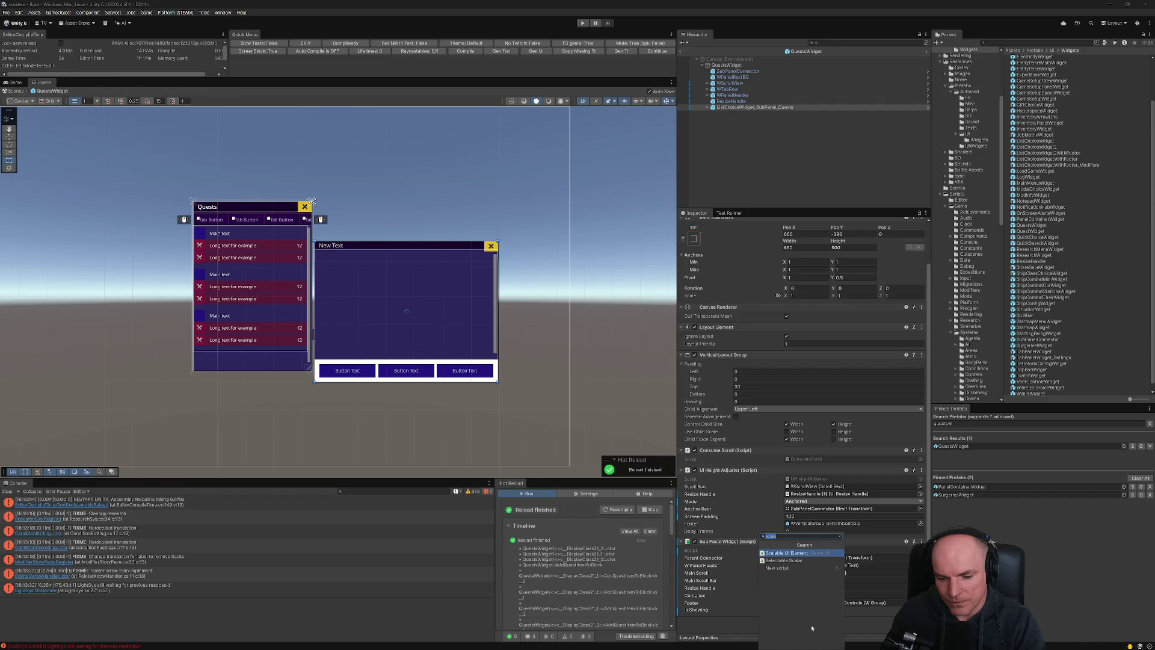
type("canvasg")
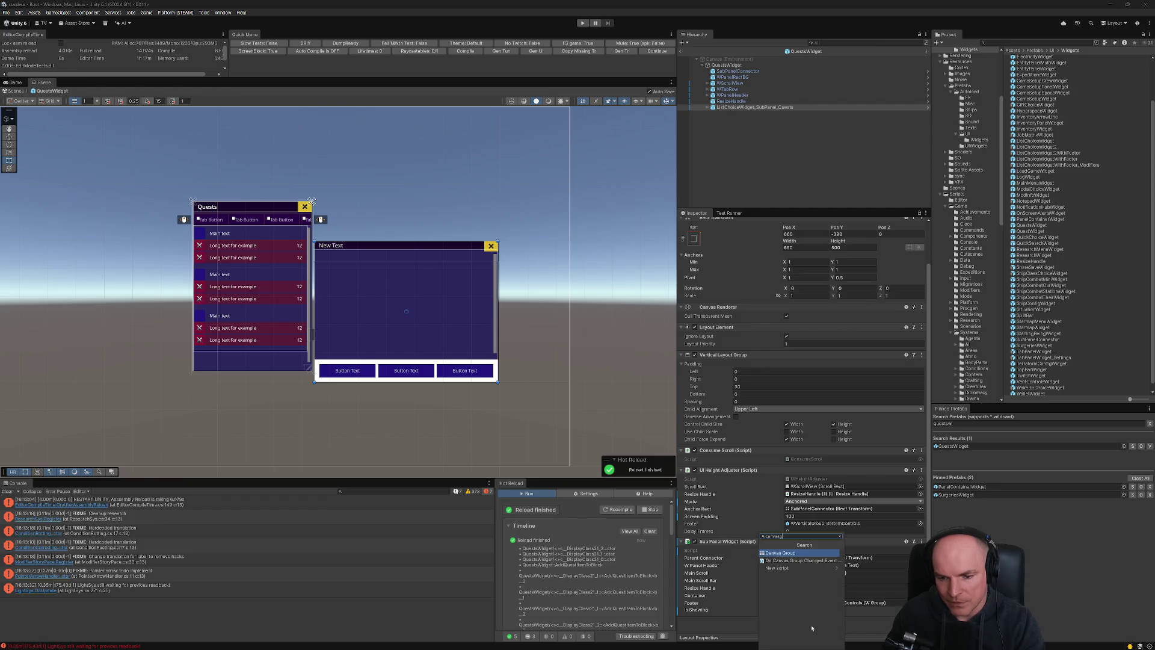
left_click(780, 560)
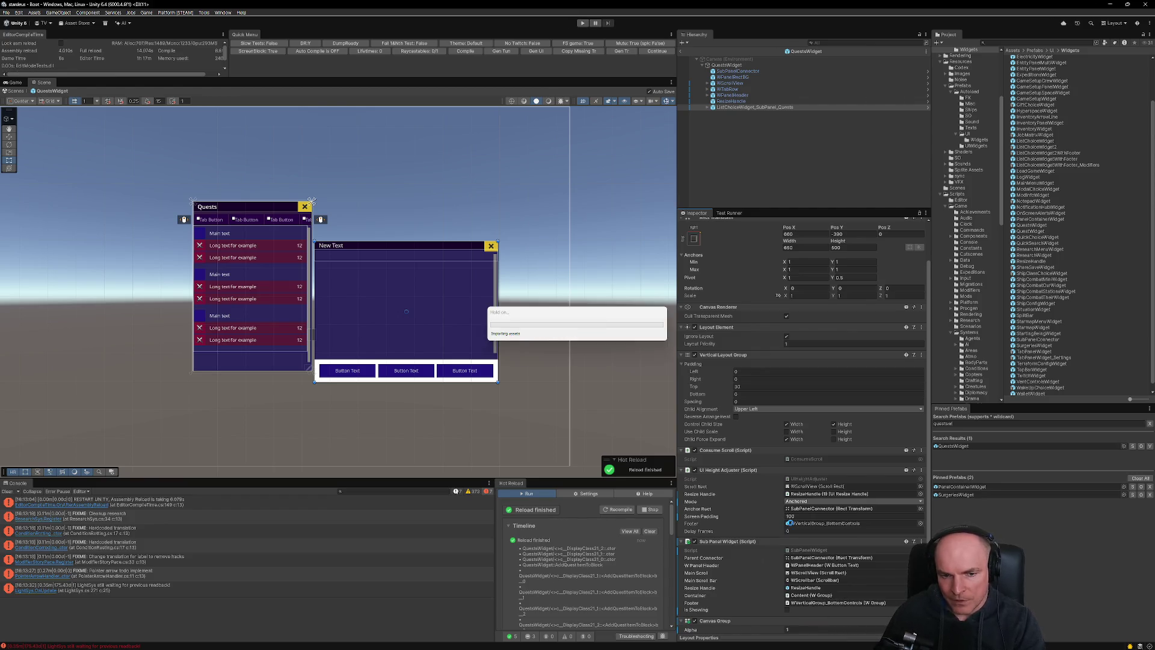
scroll(799, 539, "down", 2)
left_click_drag(707, 590, 738, 584)
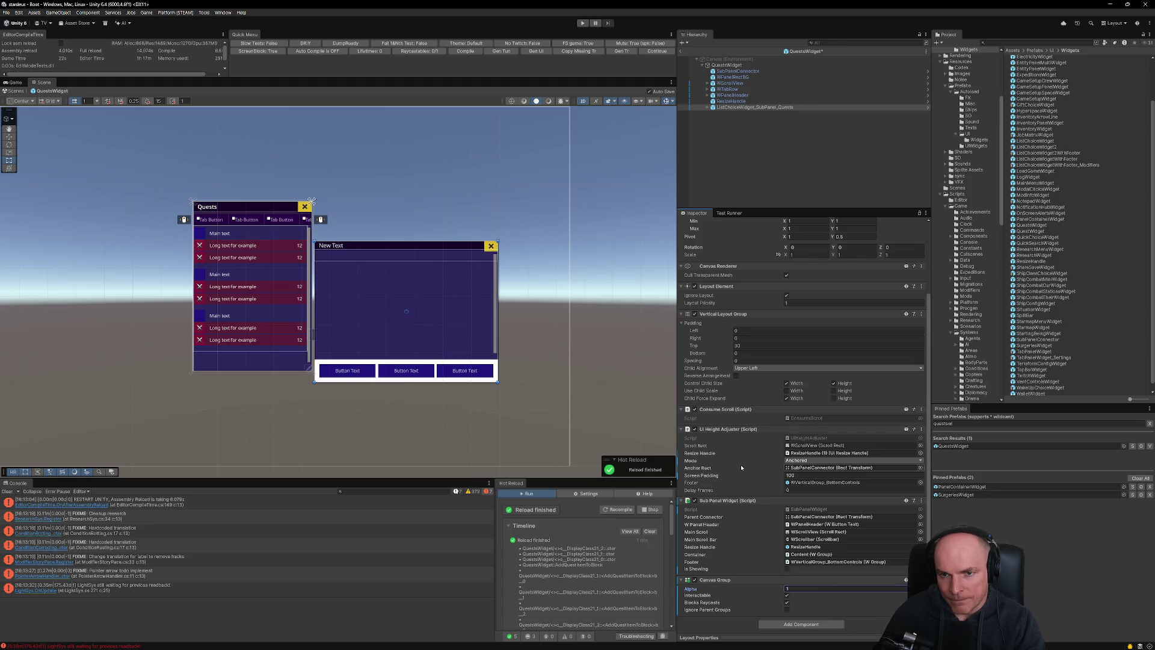
key("alt+Tab")
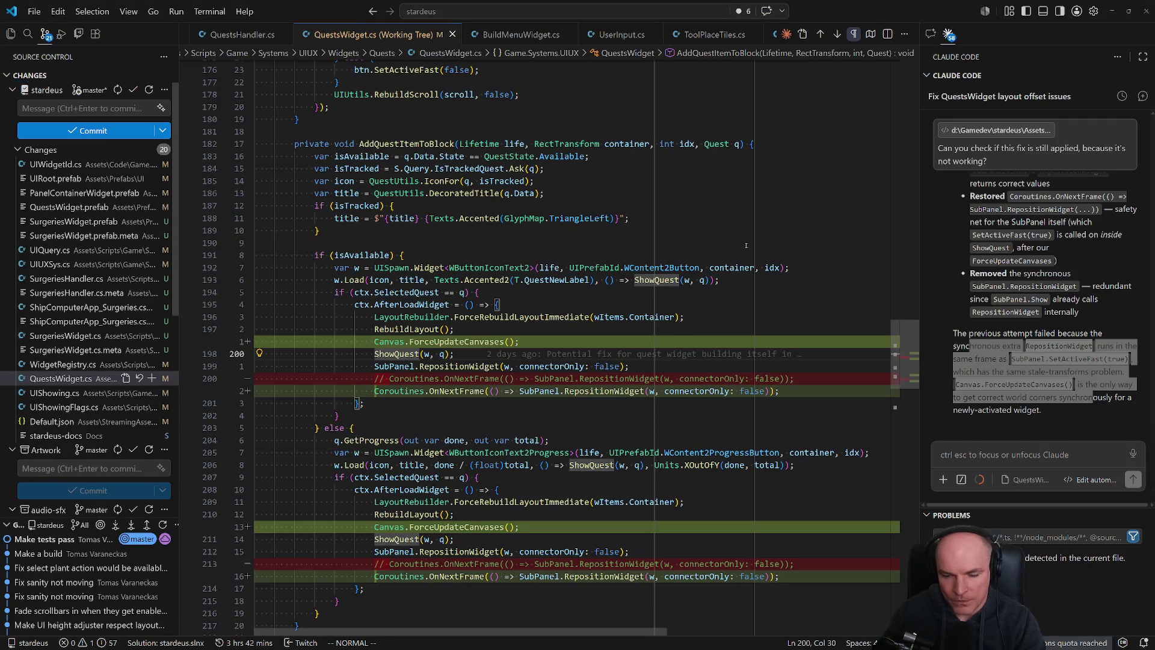
Open QuestsWidget.cs through a quick file search for 'questswidget'.
key("ctrl+p")
type("questswidget")
key("Return")
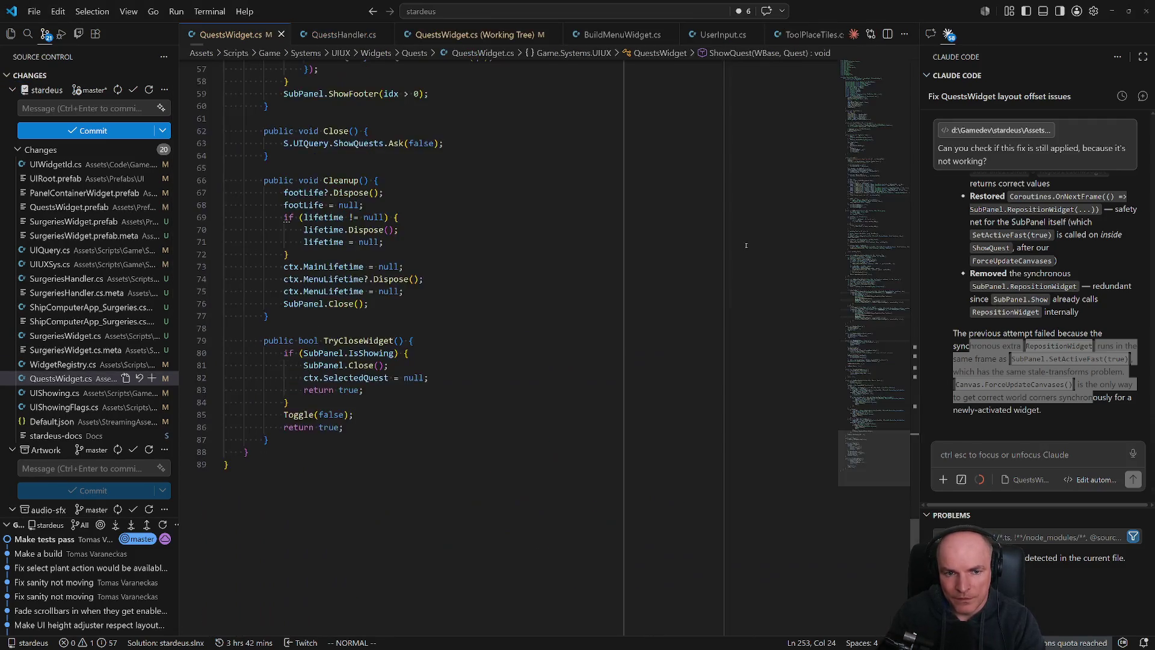
scroll(449, 249, "up", 20)
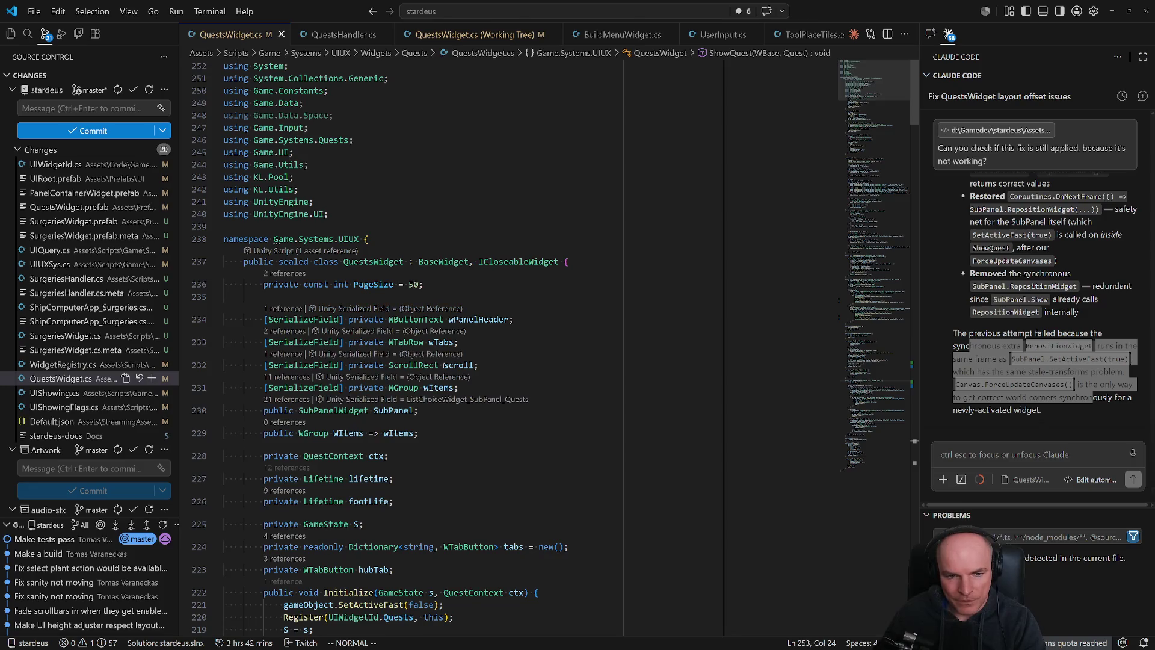
scroll(444, 364, "down", 3)
Duplicate the wItems field line and turn the copy into a CanvasGroup field named subPanelCG.
left_click(529, 294)
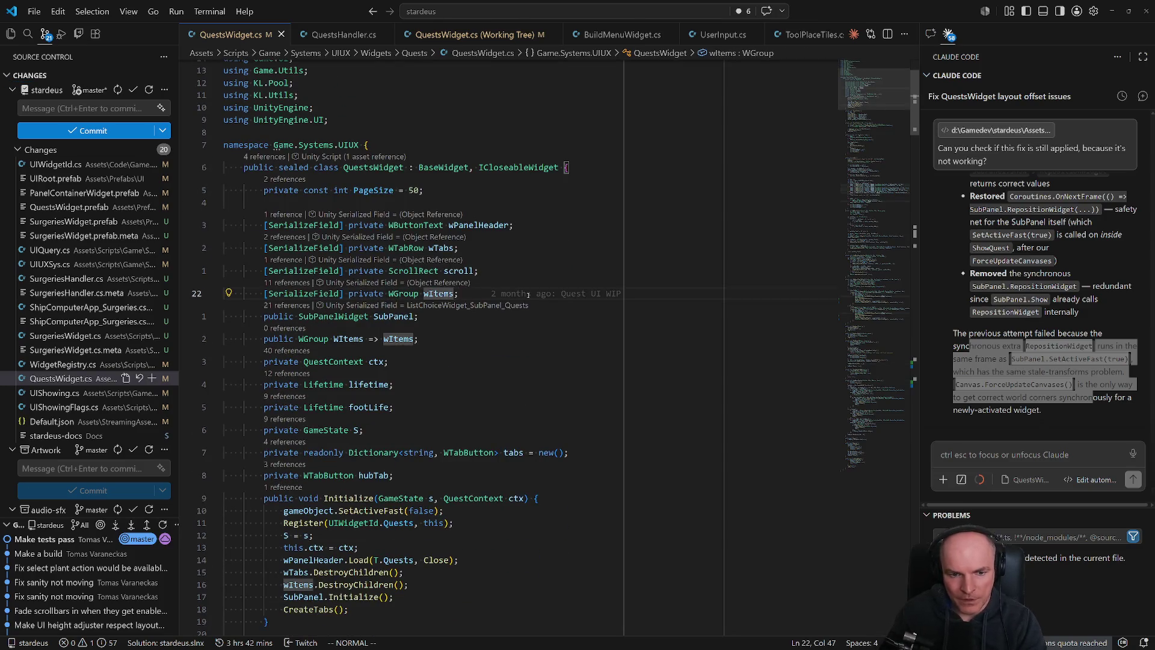
key("y")
key("y")
key("p")
key("w")
key("w")
key("w")
type("ciw")
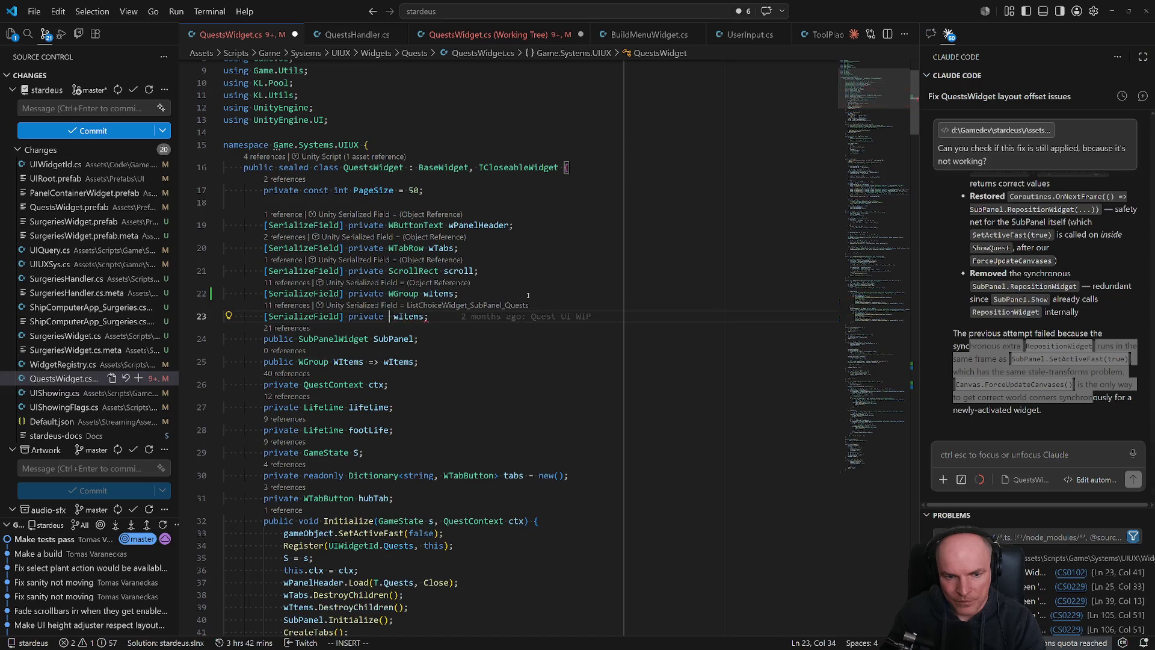
type("Canvafg")
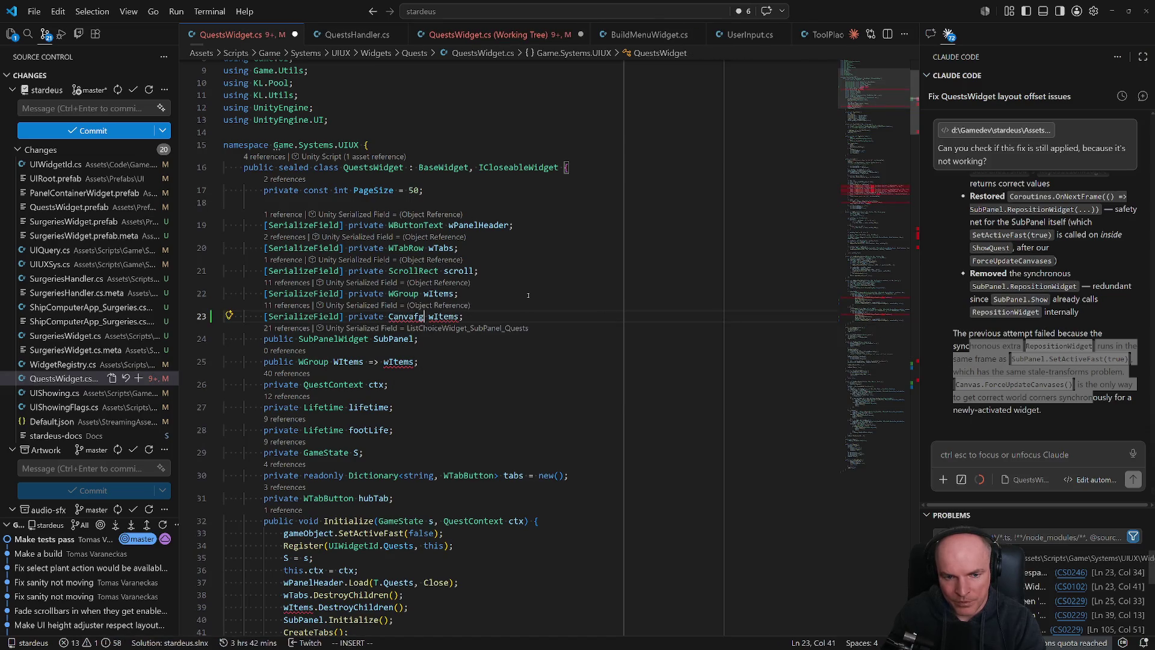
key("BackSpace")
key("BackSpace")
type("sG")
key("Tab")
key("ctrl+Delete")
type("subPanelCG")
key("Escape")
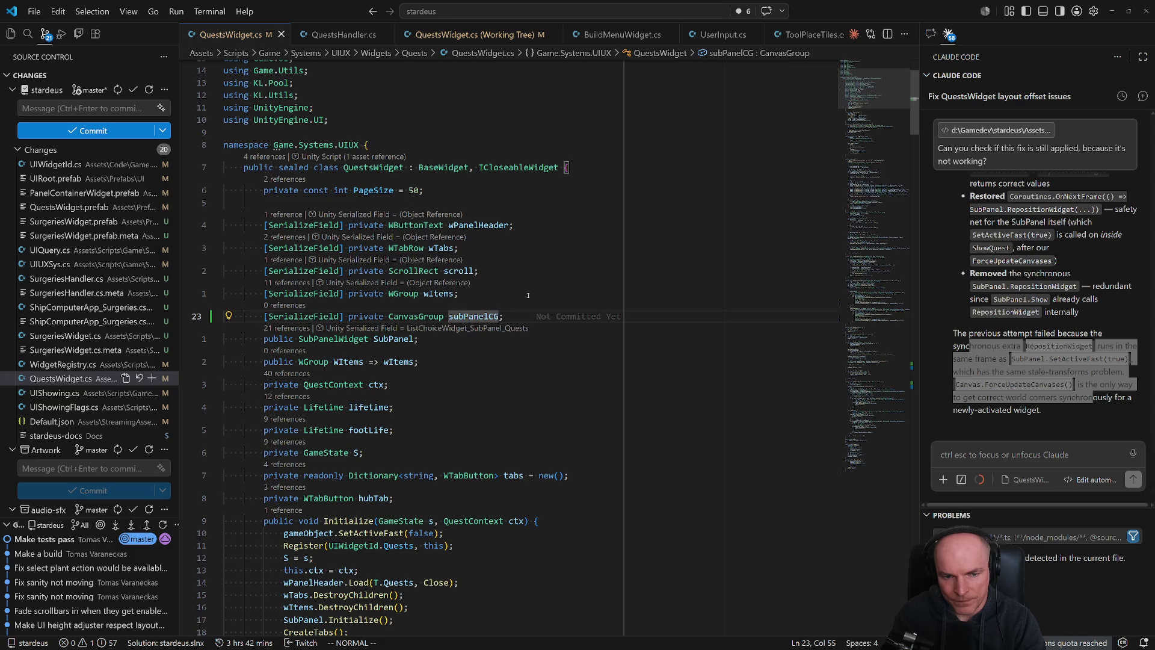
Recompile the scripts in Unity, then return to the first RebuildLayout call in the code.
key("alt+Tab")
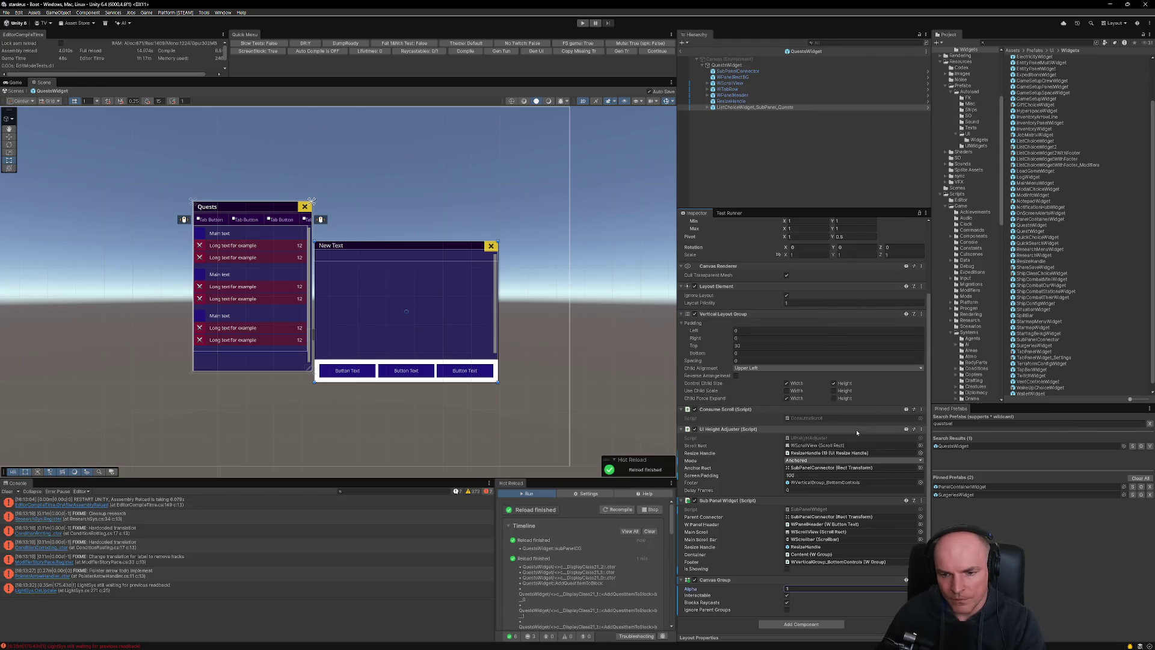
left_click(620, 511)
key("alt+Tab")
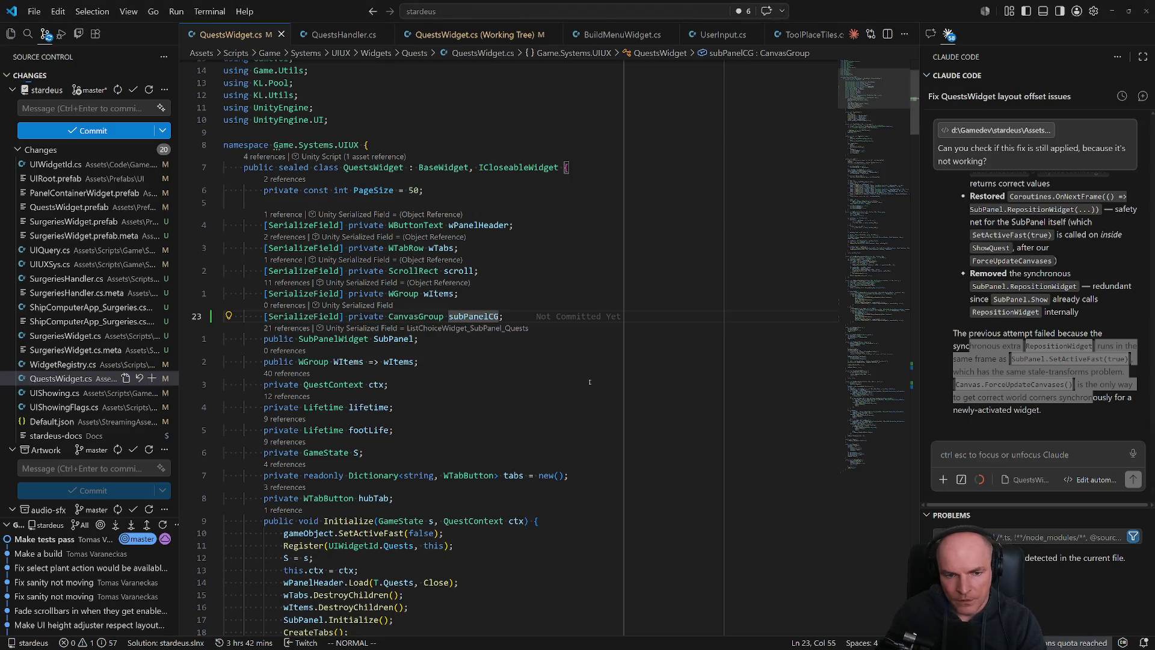
scroll(539, 458, "down", 2)
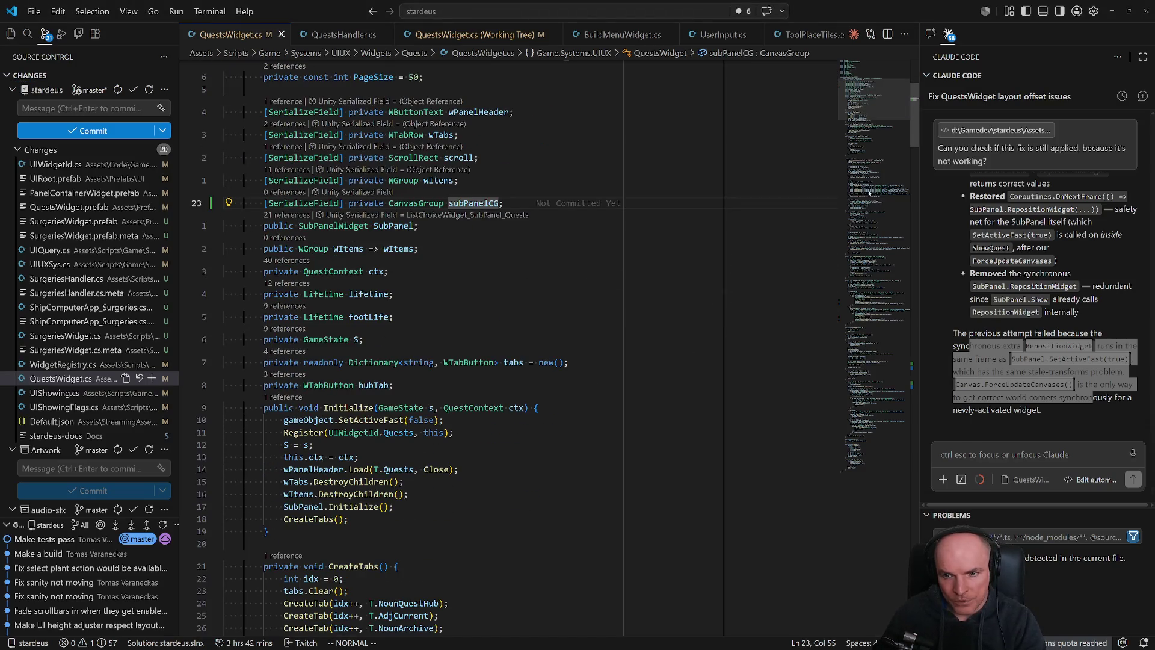
left_click_drag(869, 288, 889, 306)
left_click(397, 270)
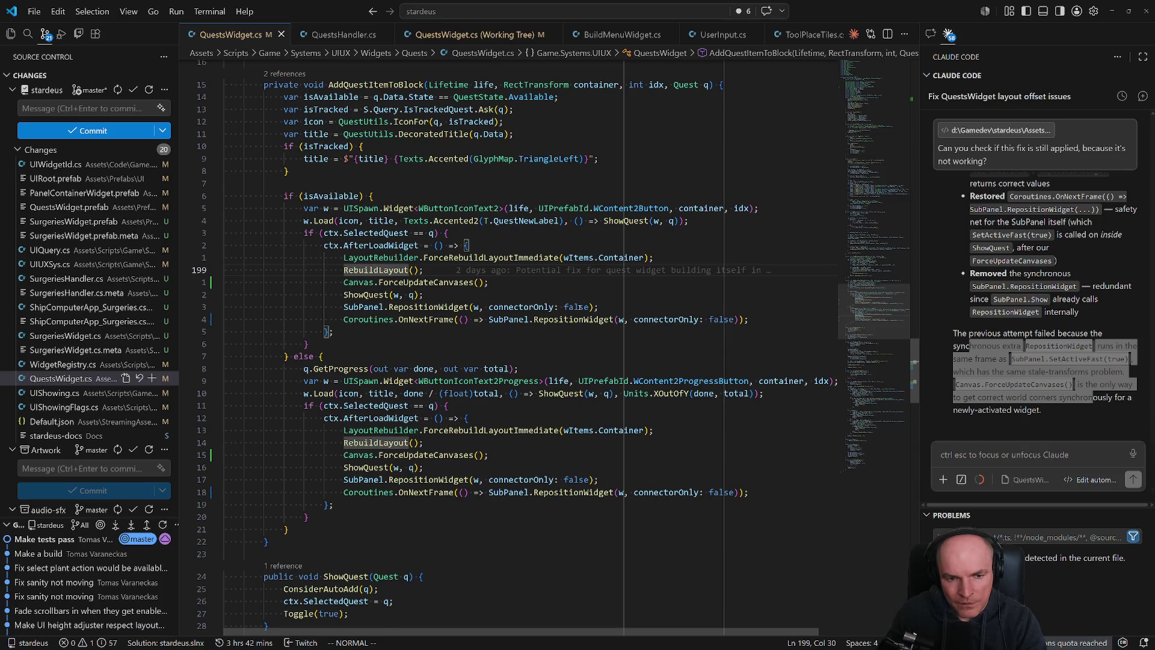
Delete the RebuildLayout and immediate RepositionWidget calls from both AfterLoadWidget callbacks.
left_click(372, 282)
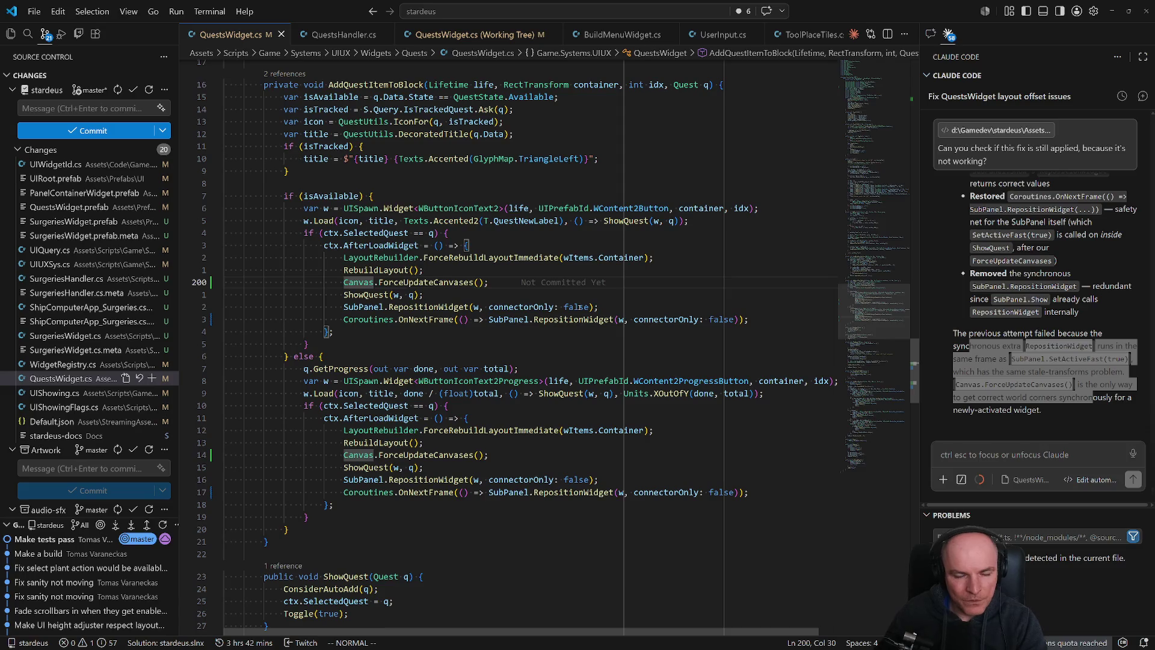
key("k")
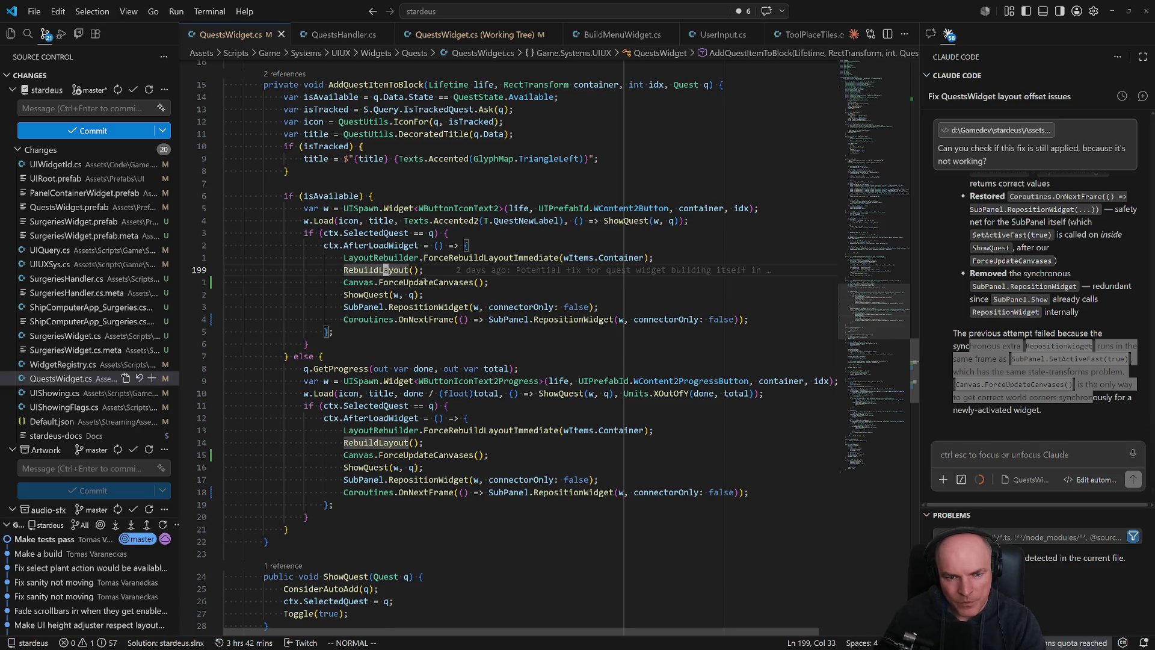
key("d")
key("d")
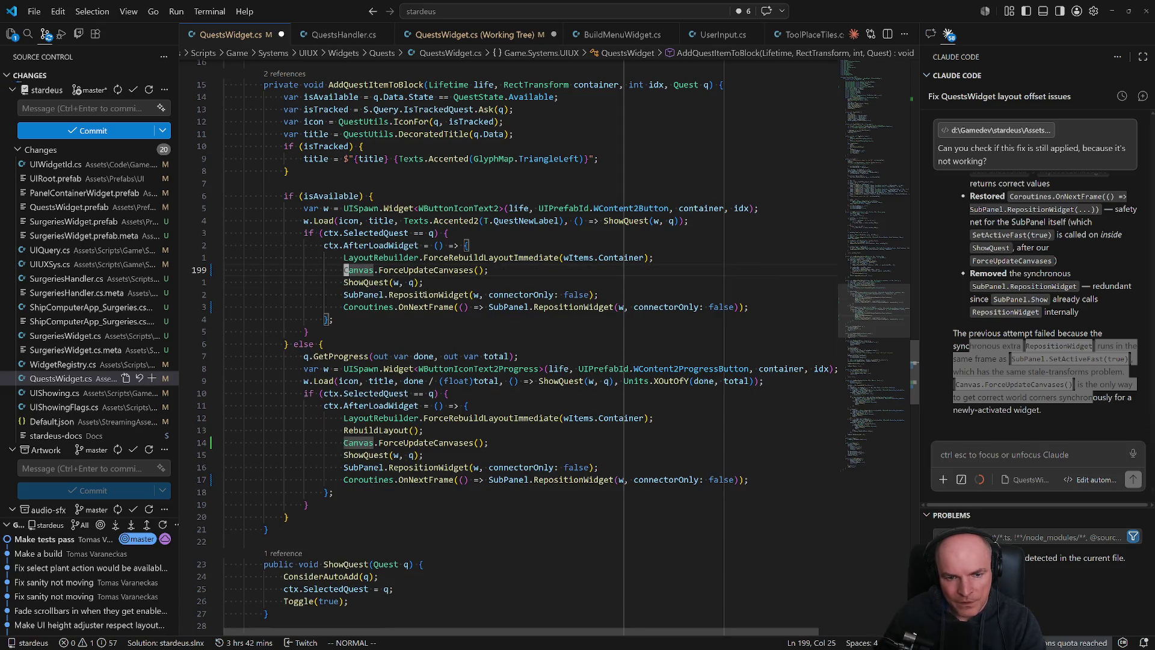
left_click(411, 294)
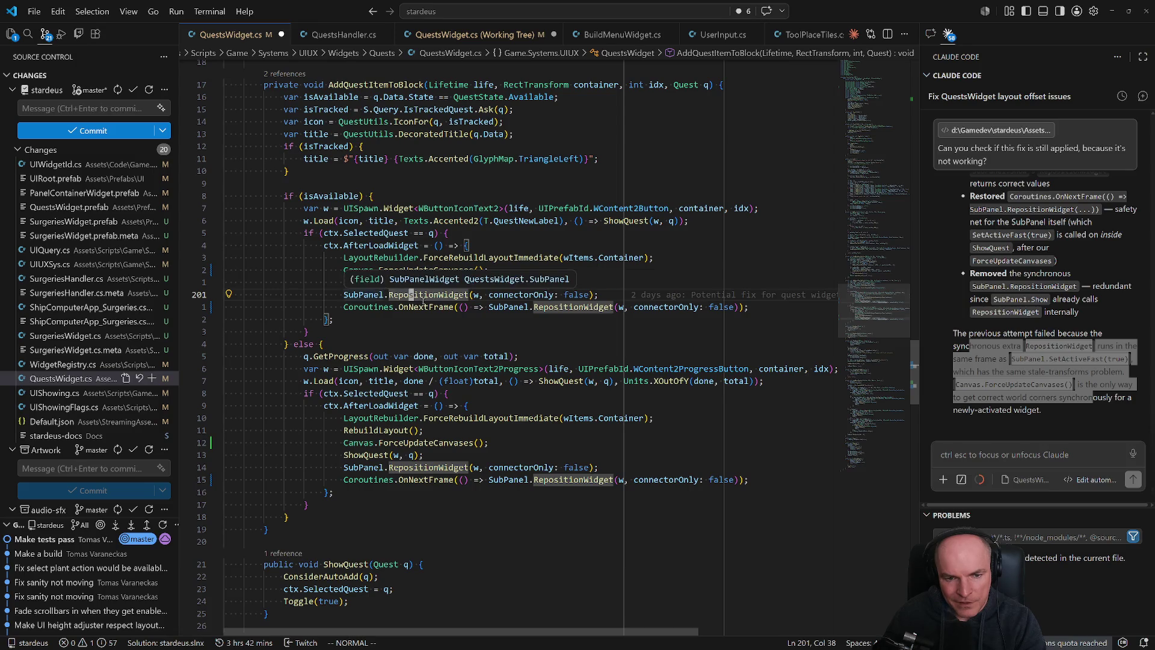
key("d")
key("d")
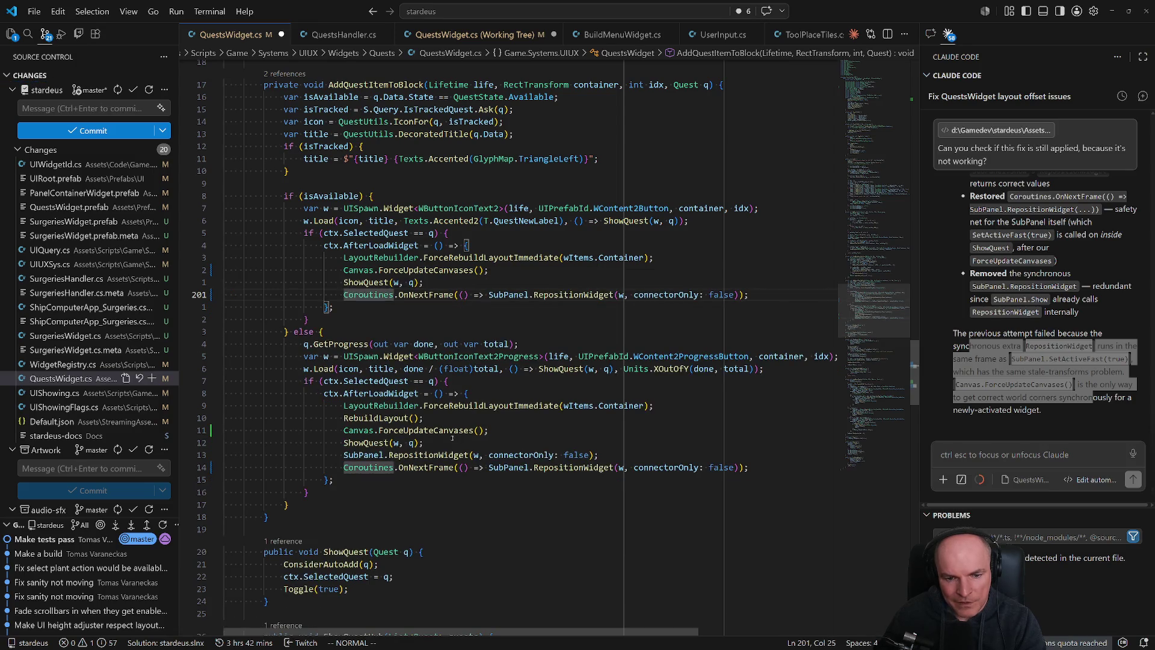
key("1")
key("3")
key("j")
key("d")
key("d")
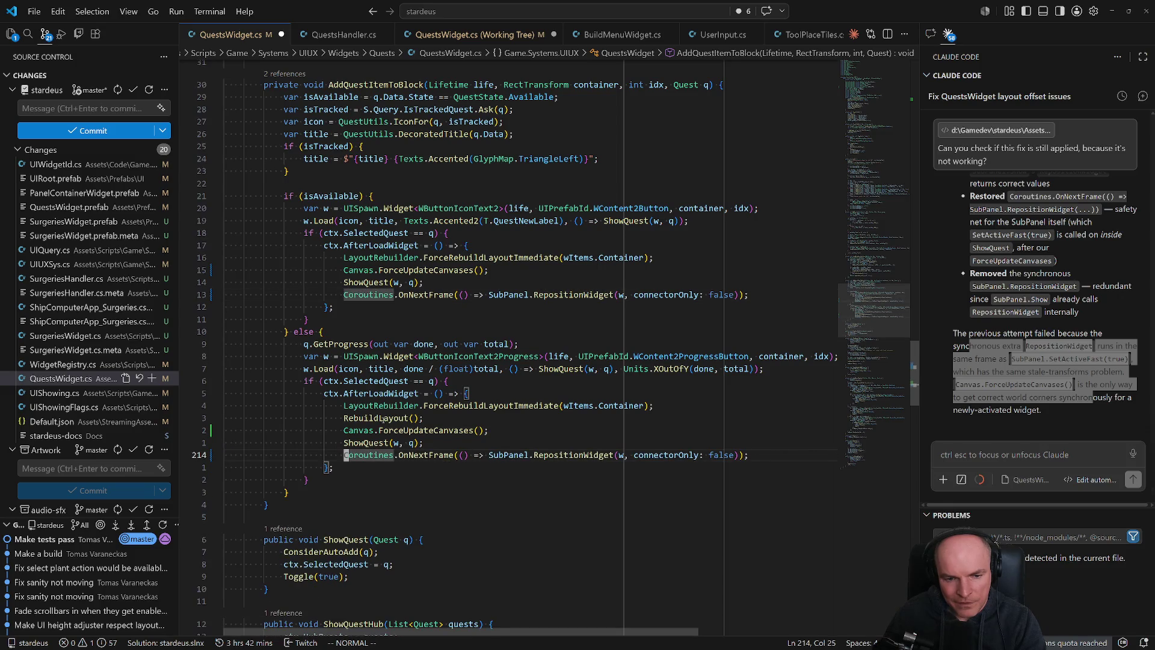
key("3")
key("k")
key("d")
key("d")
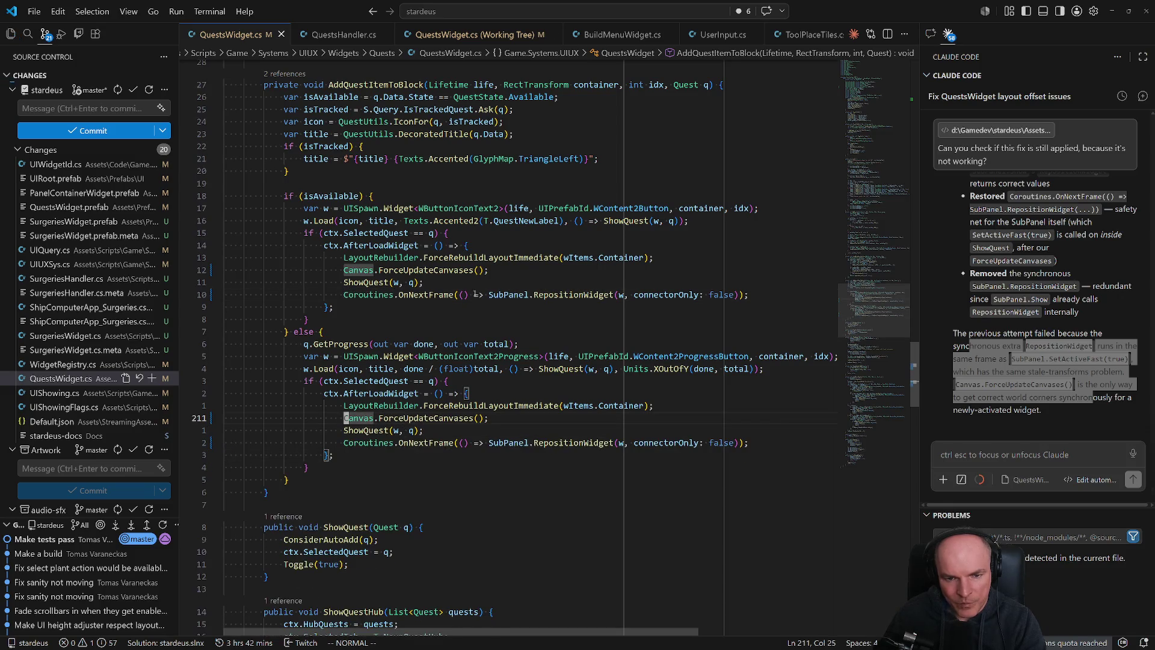
Add subPanelCG.alpha = 0f; at the top of both callbacks and save the file.
left_click(431, 283)
key("3")
key("k")
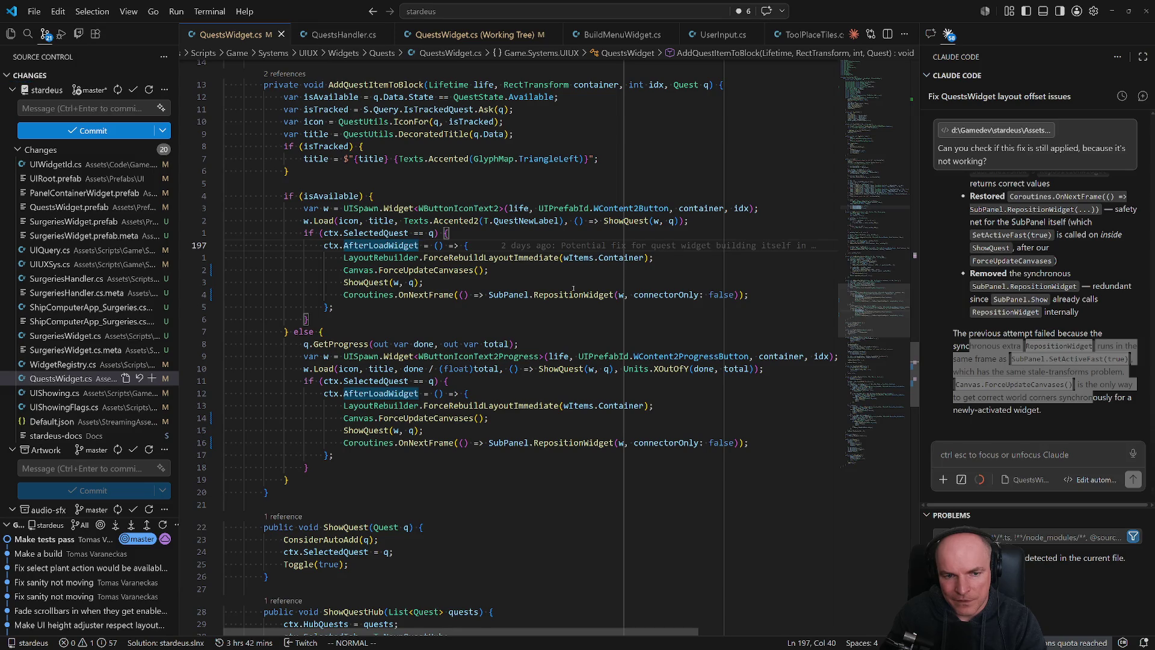
type("osubPanelCG.alpha")
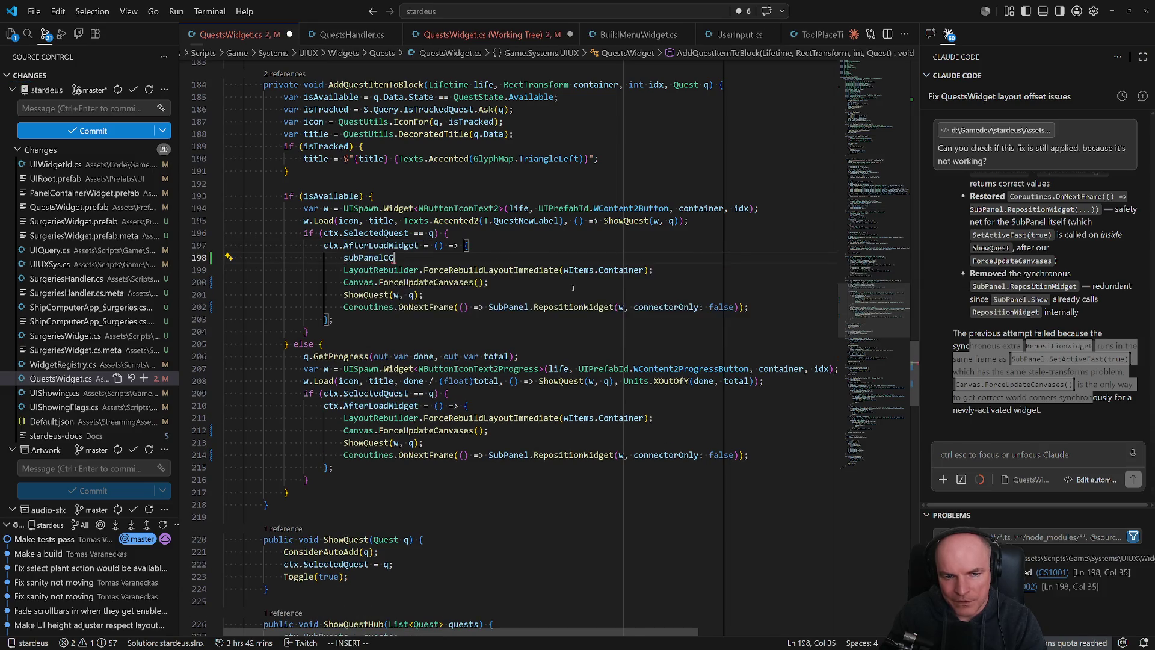
type(" = 0f")
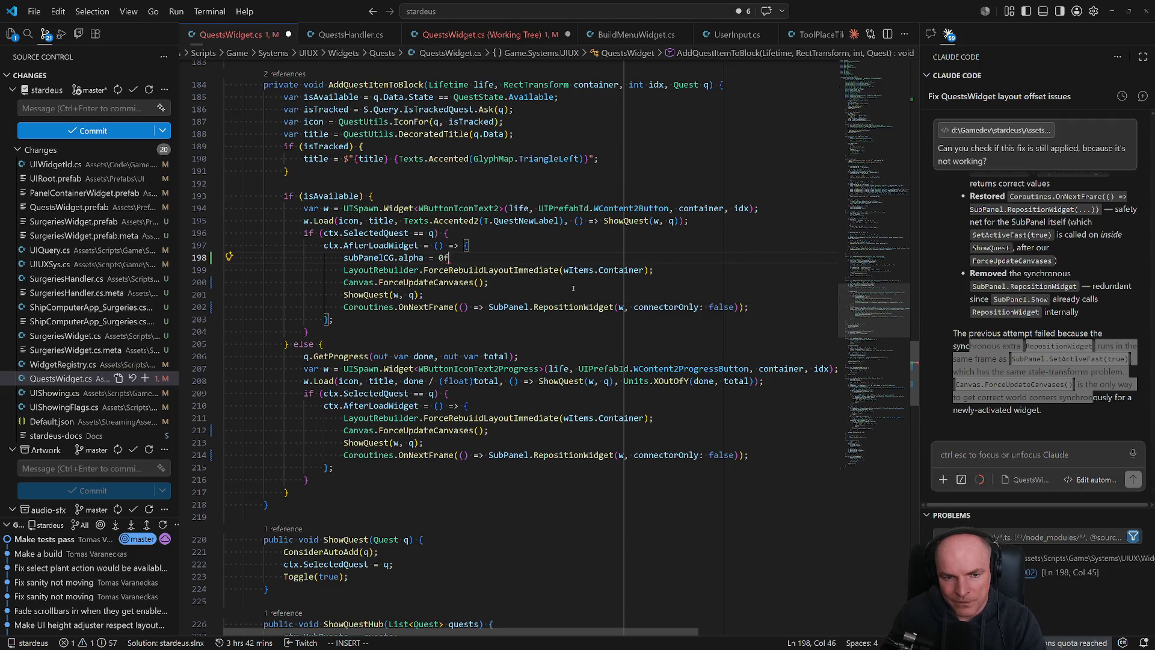
type(";")
key("ctrl+s")
key("Escape")
key("j")
key("j")
key("j")
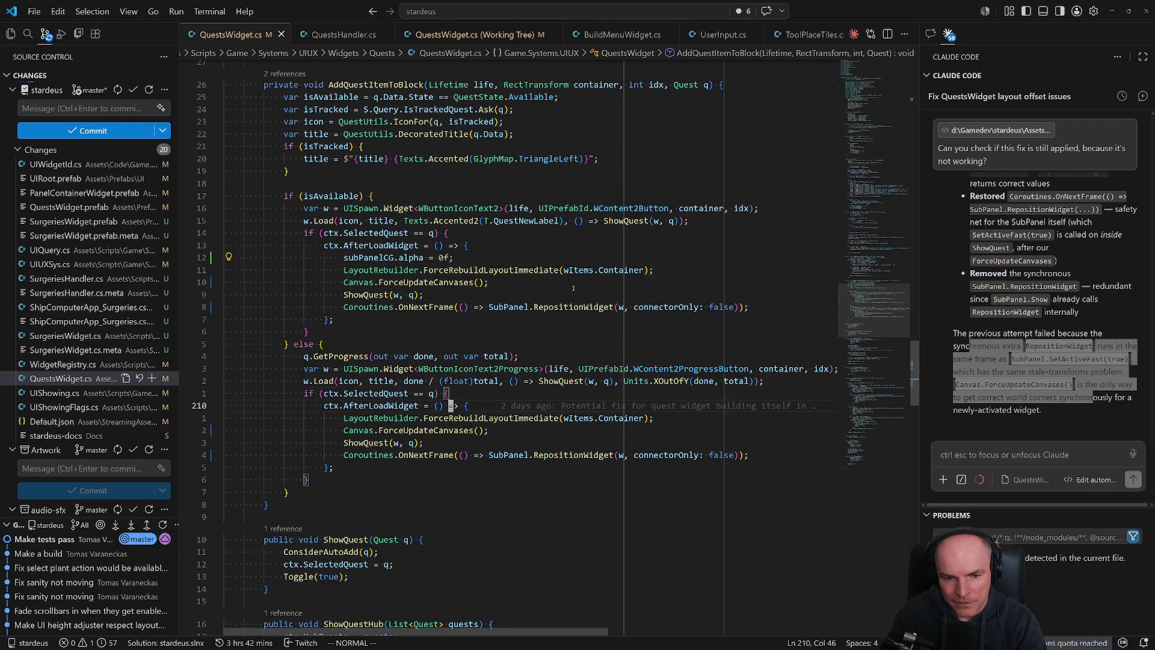
key("p")
Begin a line selection of the first callback's body from its alpha line.
key("k")
key("1")
key("2")
key("k")
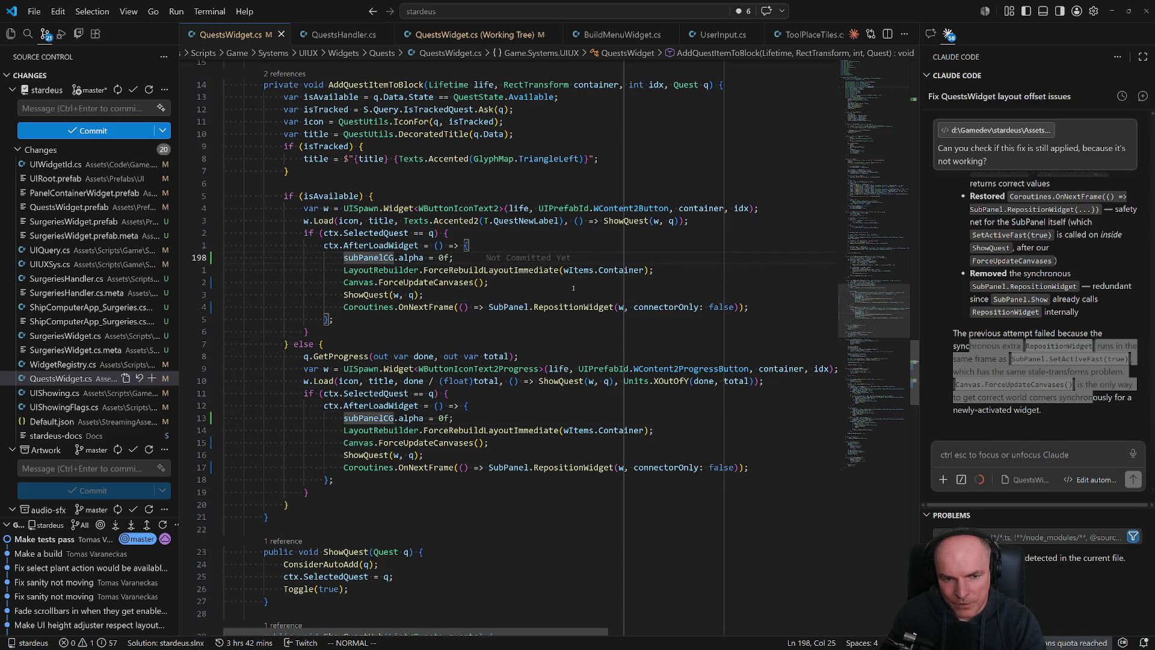
key("shift+v")
Extract the first callback's body into a new method named ShowSelectedQuest.
key("j")
key("j")
key("j")
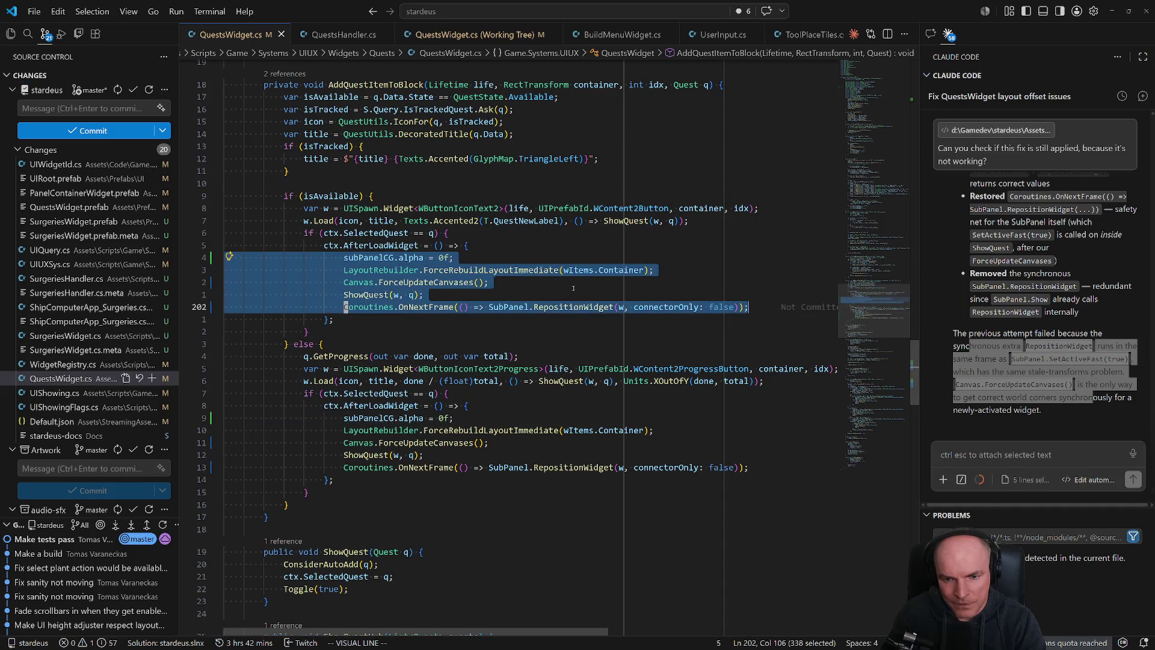
key("ctrl+period")
key("Up")
key("Up")
key("Down")
key("Down")
key("Return")
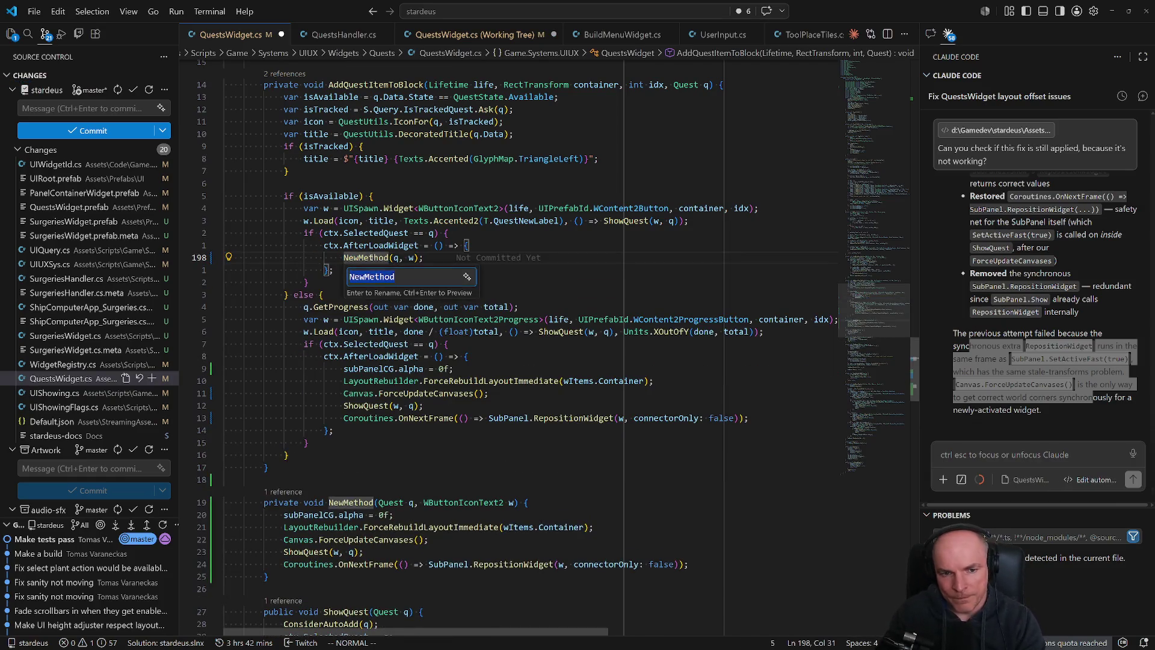
type("ShowSelectedQuests")
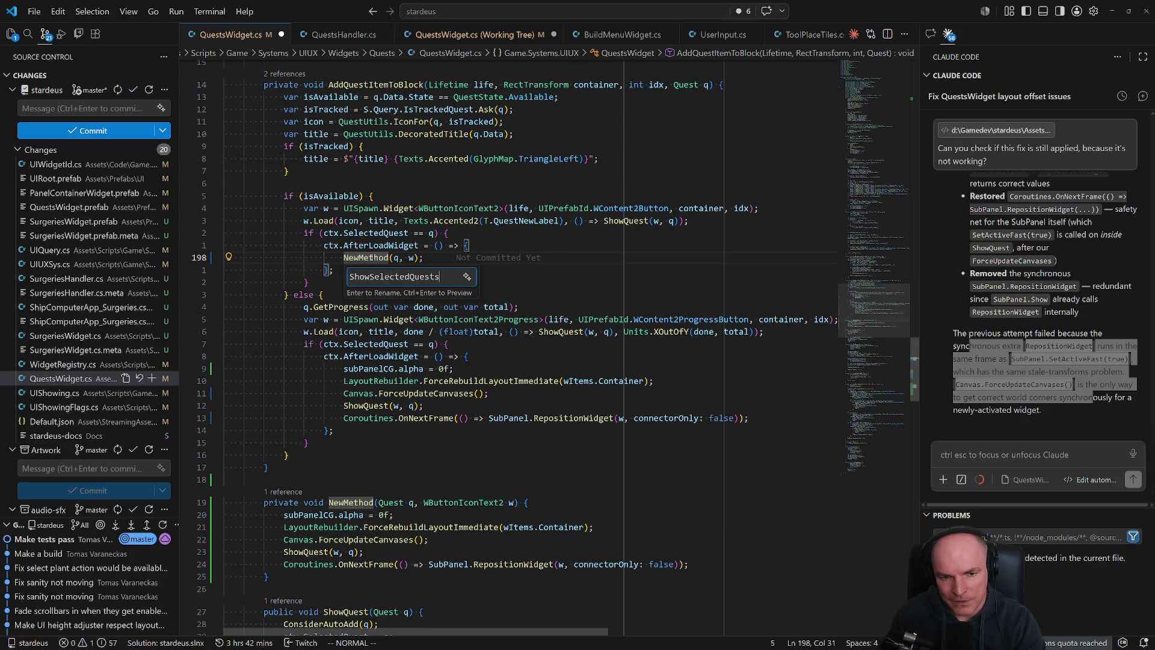
key("Return")
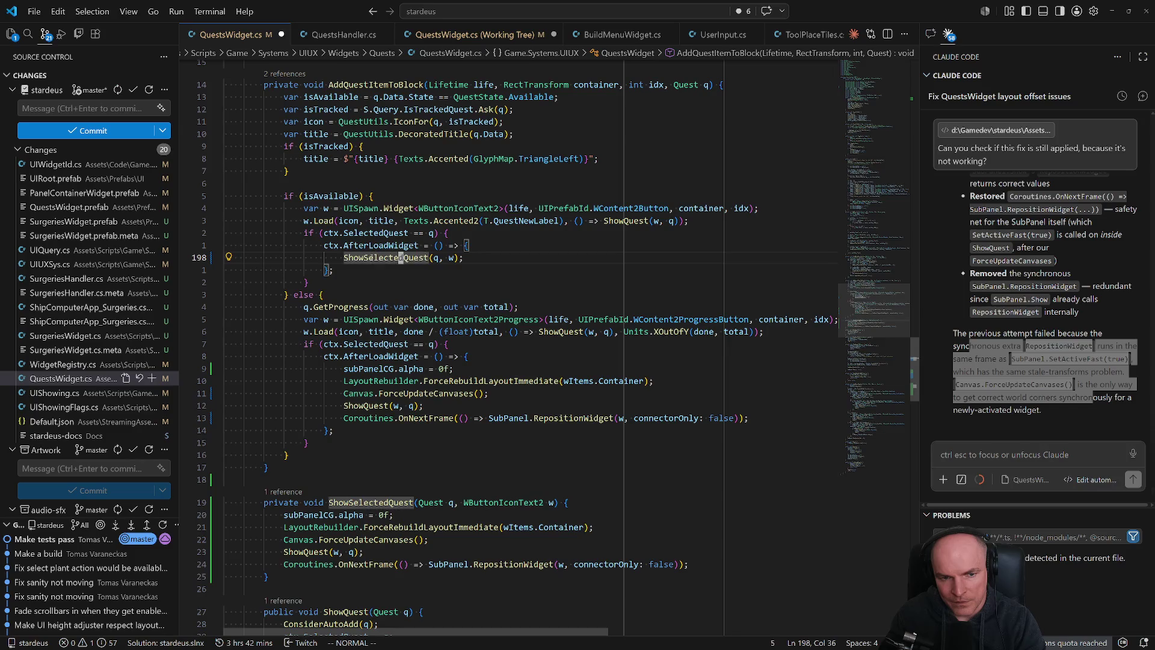
Replace the second callback's body with a ShowSelectedQuest(q, w); call.
left_click(390, 368)
key("shift+v")
key("j")
key("j")
key("j")
type("d")
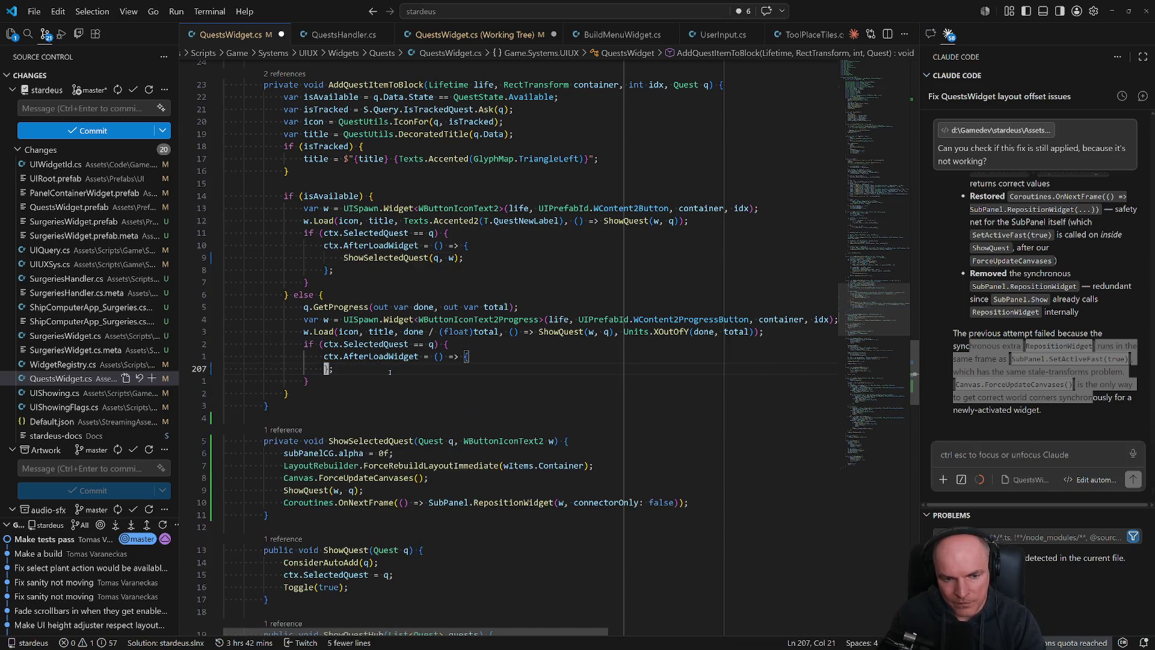
type("OShowSel")
key("Tab")
type("(q, w);")
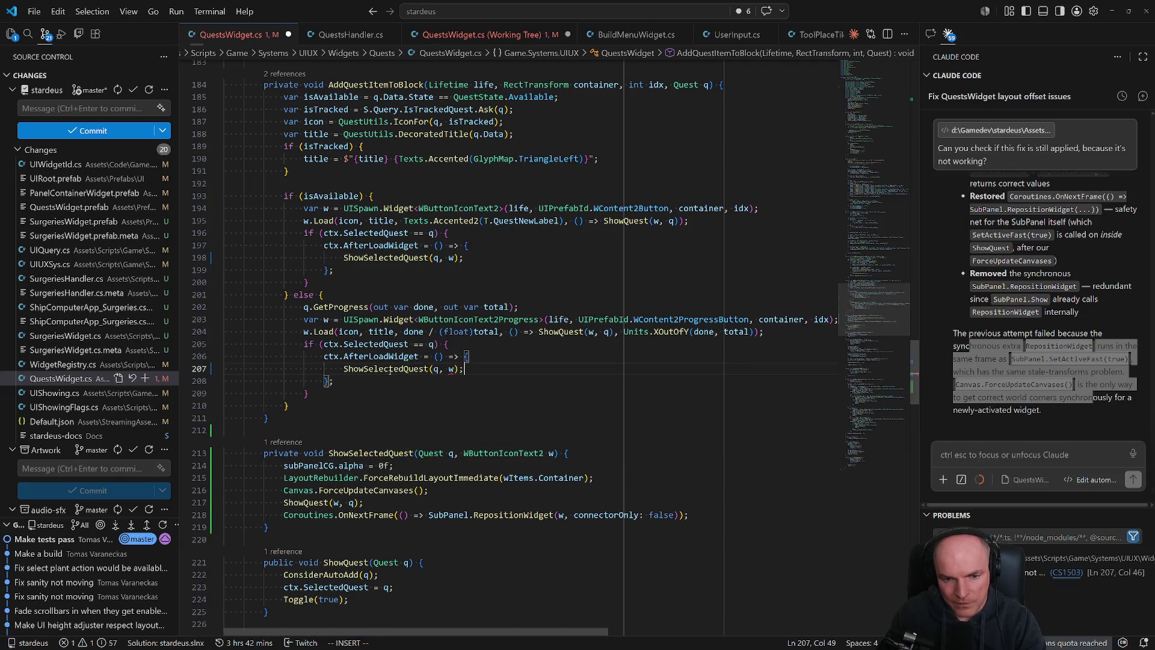
key("Escape")
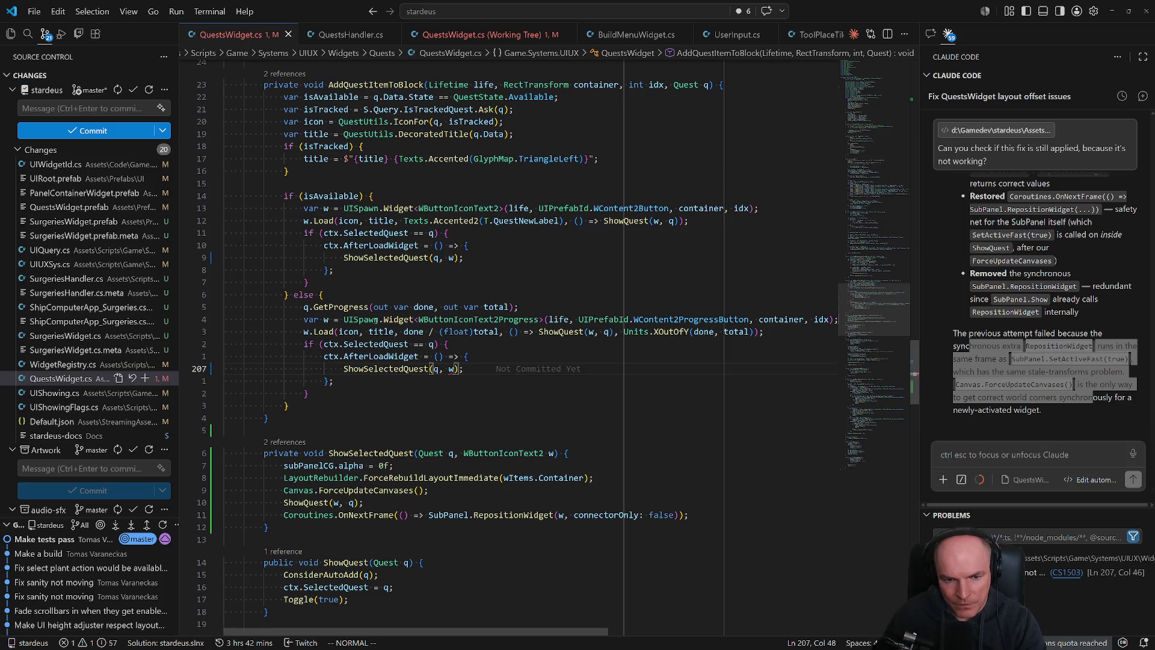
Change ShowSelectedQuest's parameter type to WBase and review the subPanelCG and SubPanel references.
left_click(551, 453)
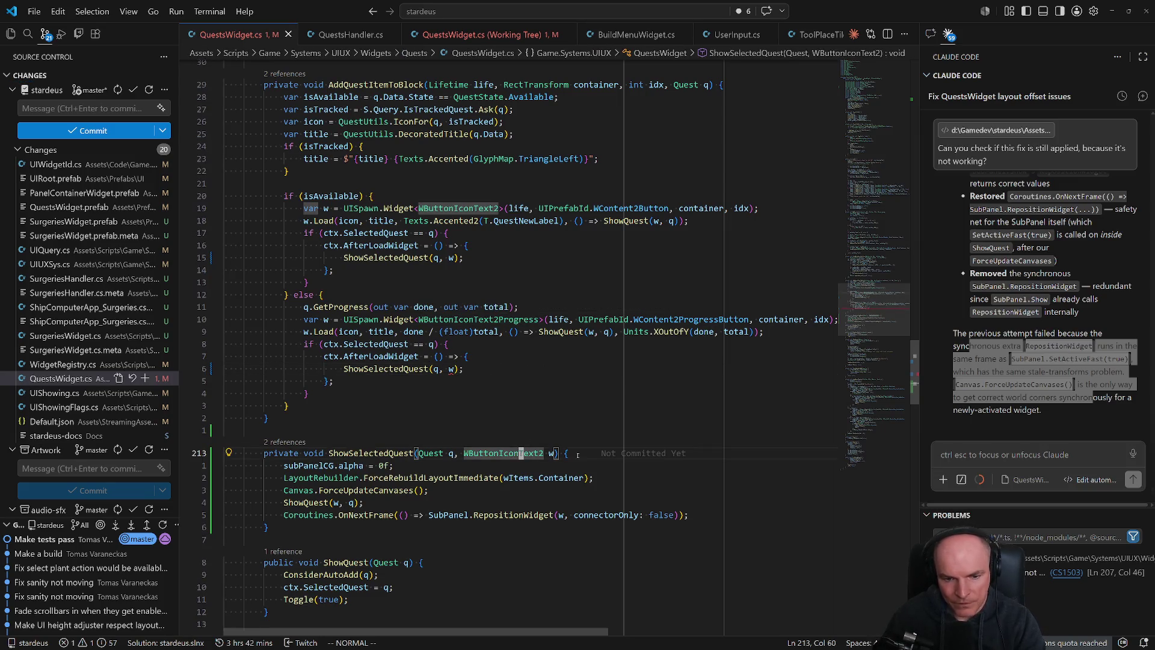
type("ciwWBase")
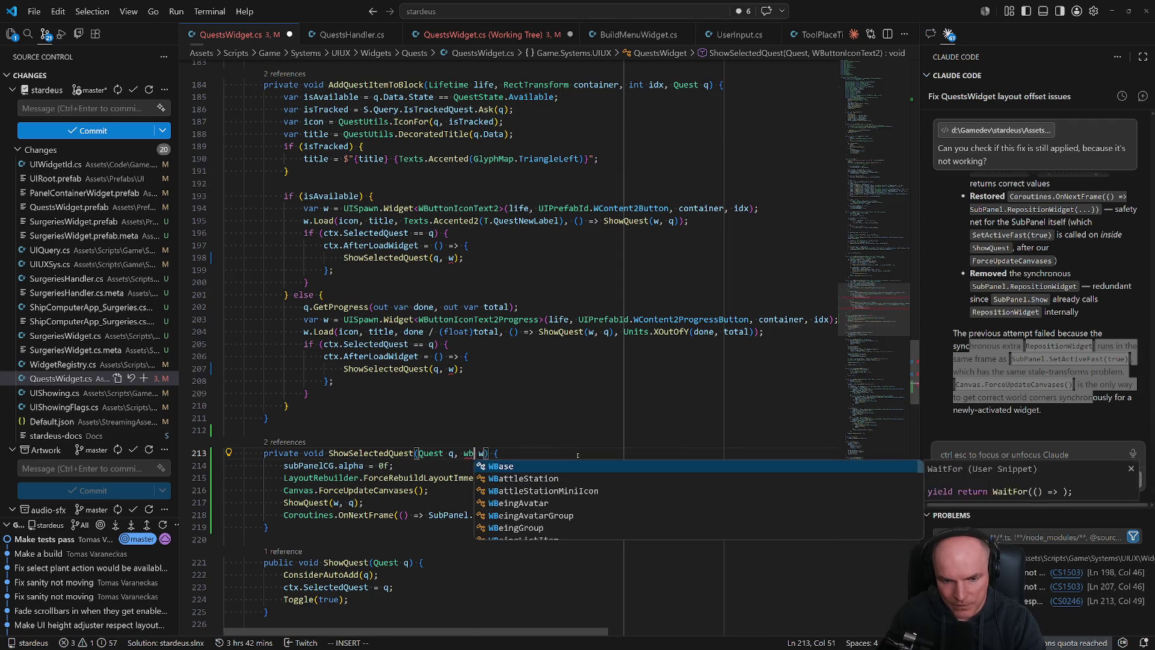
key("Escape")
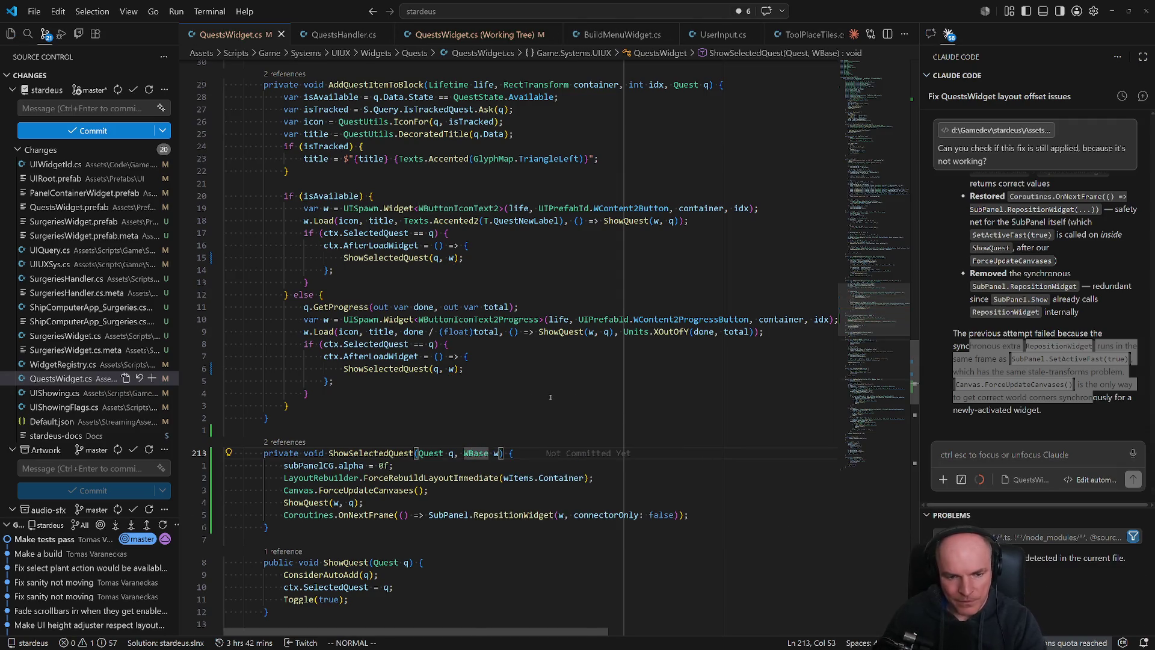
scroll(438, 414, "down", 3)
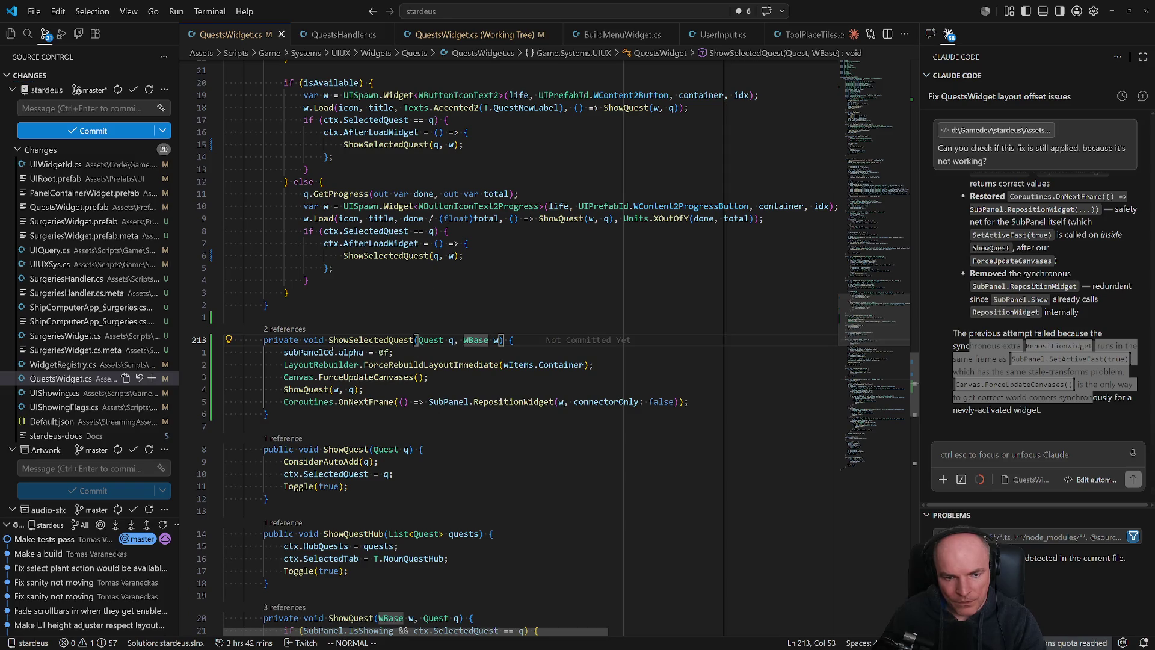
left_click(333, 352)
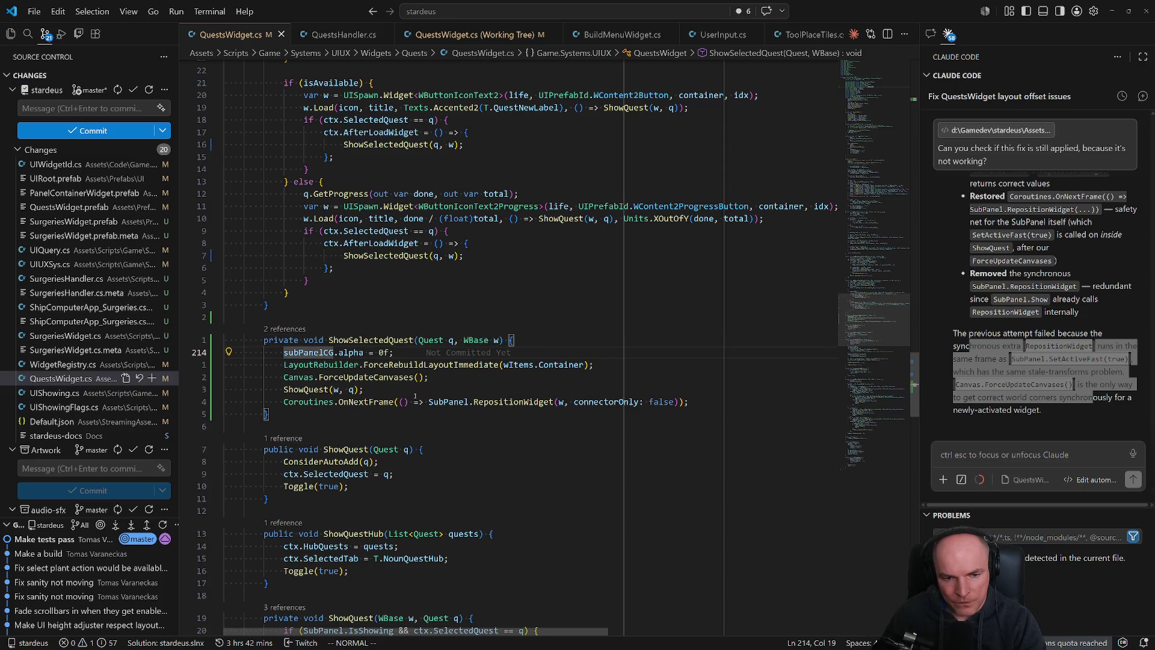
left_click(444, 402)
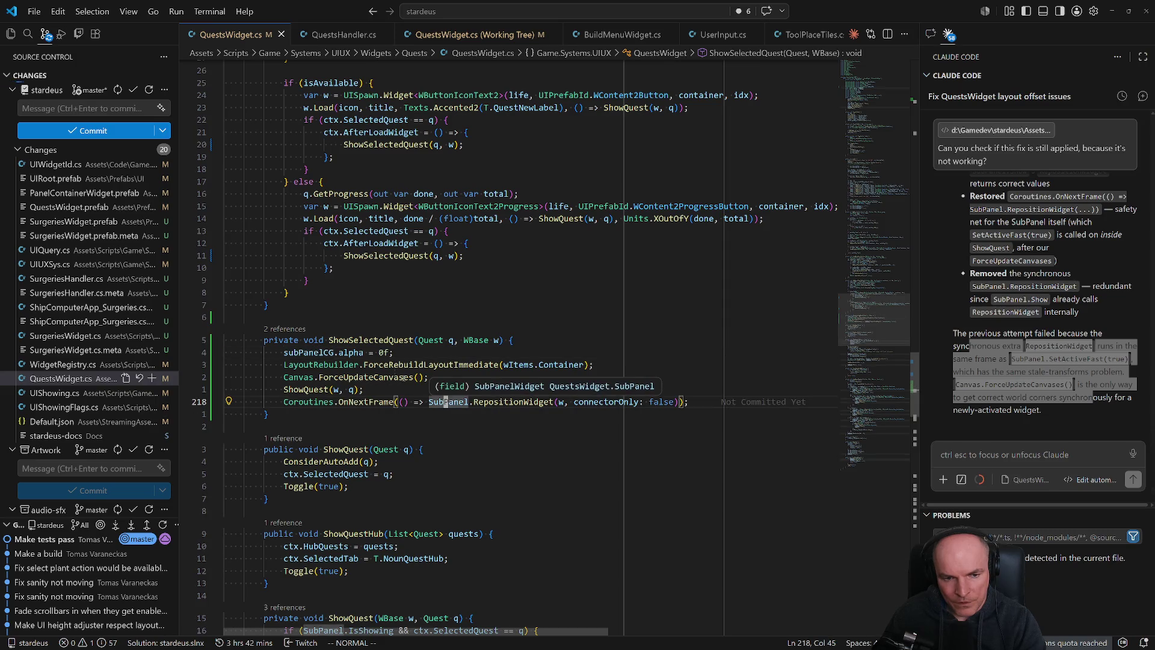
left_click(351, 352)
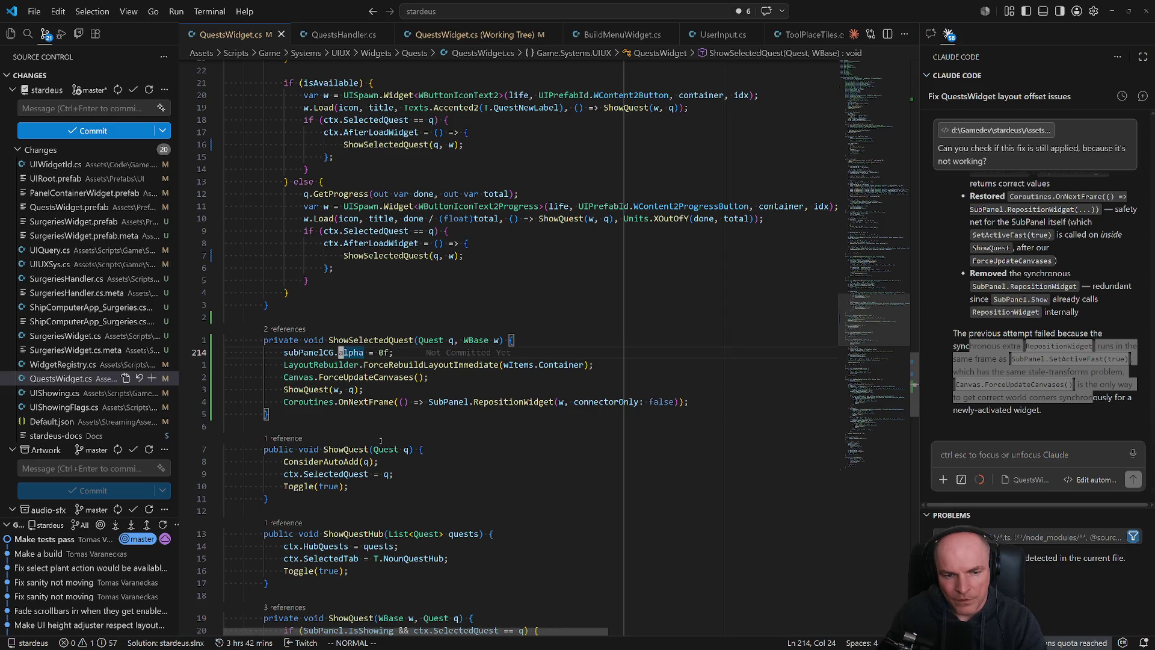
Wrap subPanelCG.alpha = 0 in an if (!SubPanel.gameObject.activeSelf) block.
key("k")
type("o")
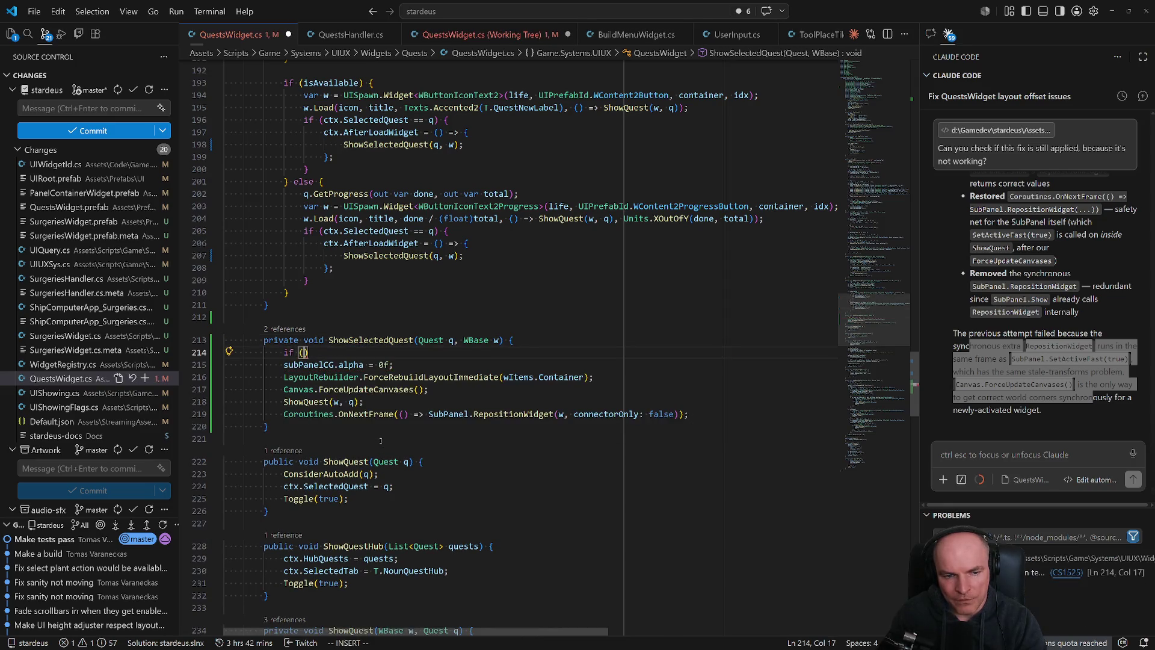
type("if (subpa")
type("nel")
key("Tab")
type(".ga")
key("Tab")
type(".ac")
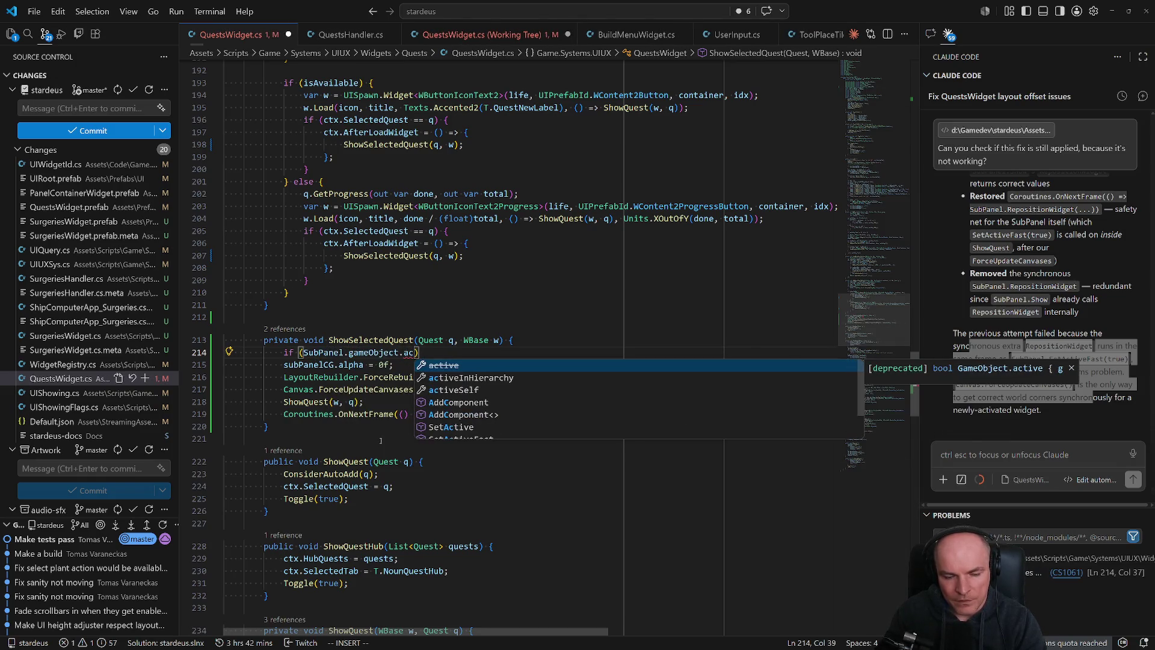
key("Down")
key("Down")
key("Tab")
key("Escape")
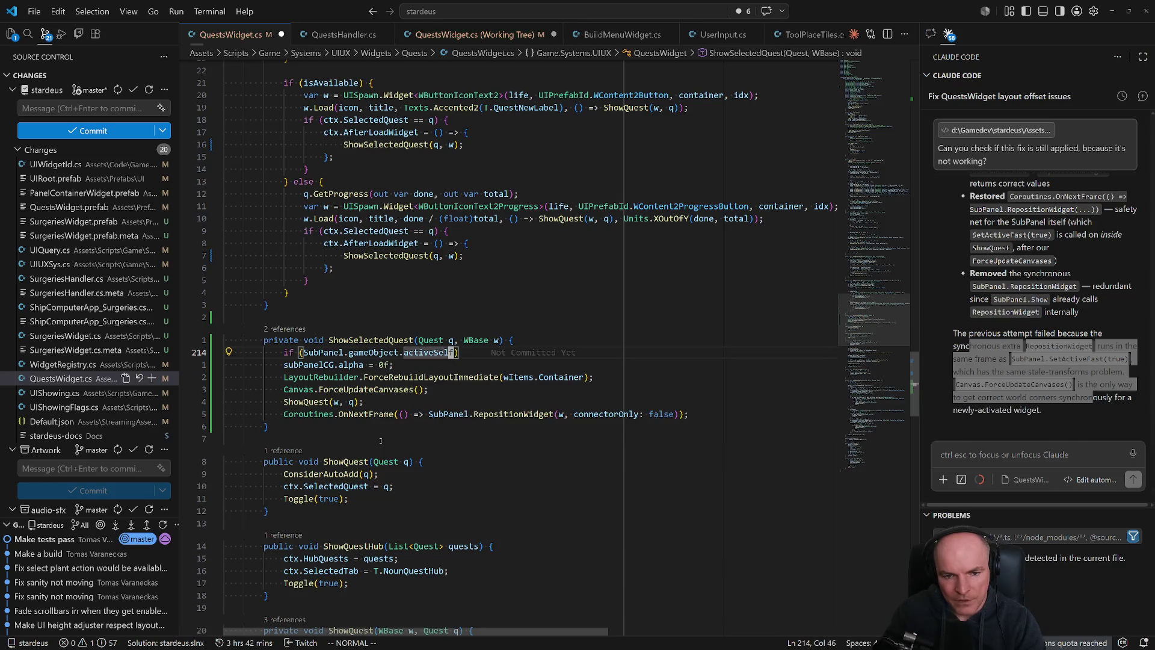
key("b")
key("b")
key("b")
type("if (!")
key("Escape")
type("A {")
key("Return")
key("Down")
key("Down")
key("alt+Up")
key("alt+Up")
key("Escape")
key("j")
key("d")
key("d")
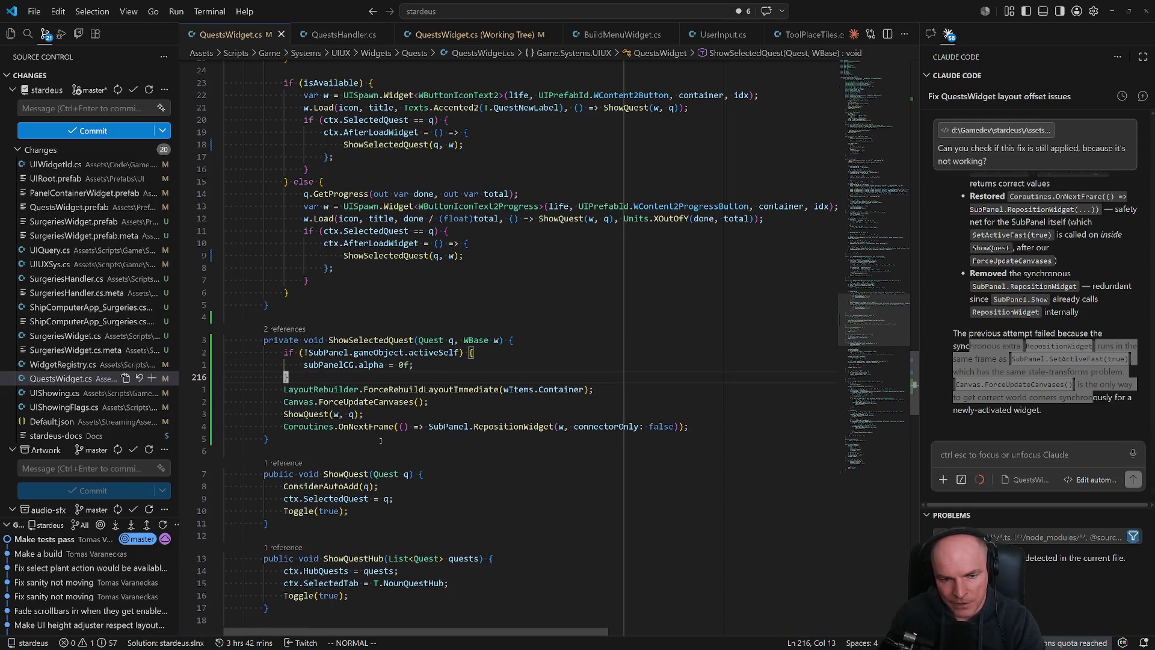
Expand the OnNextFrame lambda into a block that sets subPanelCG.alpha = 1f after RepositionWidget.
key("j")
key("j")
key("j")
key("l")
key("l")
key("l")
key("W")
key("W")
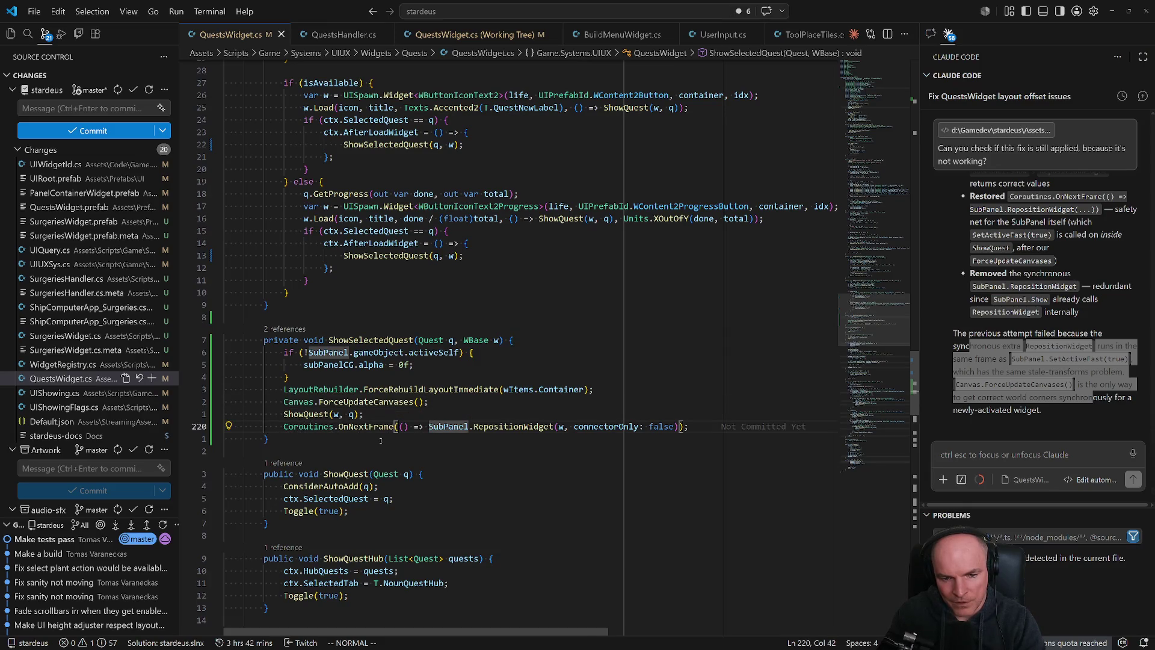
type("i{")
key("Return")
key("Escape")
key("$")
key("h")
key("i")
key("Return")
type("}")
key("Escape")
type("k")
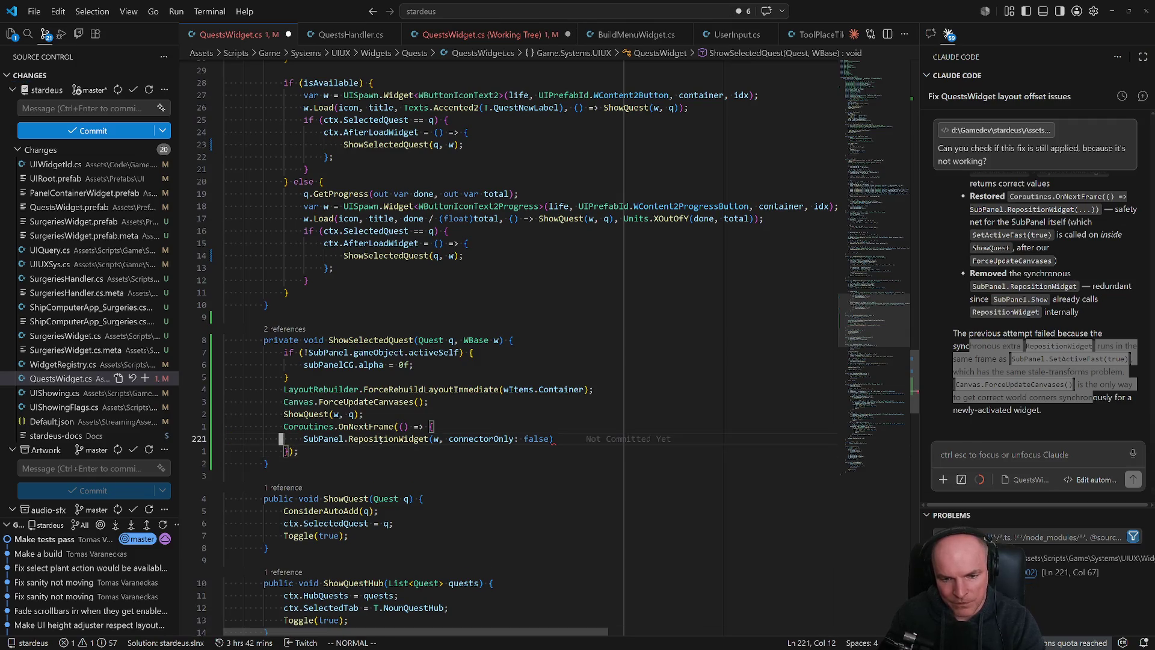
type("A;")
key("Return")
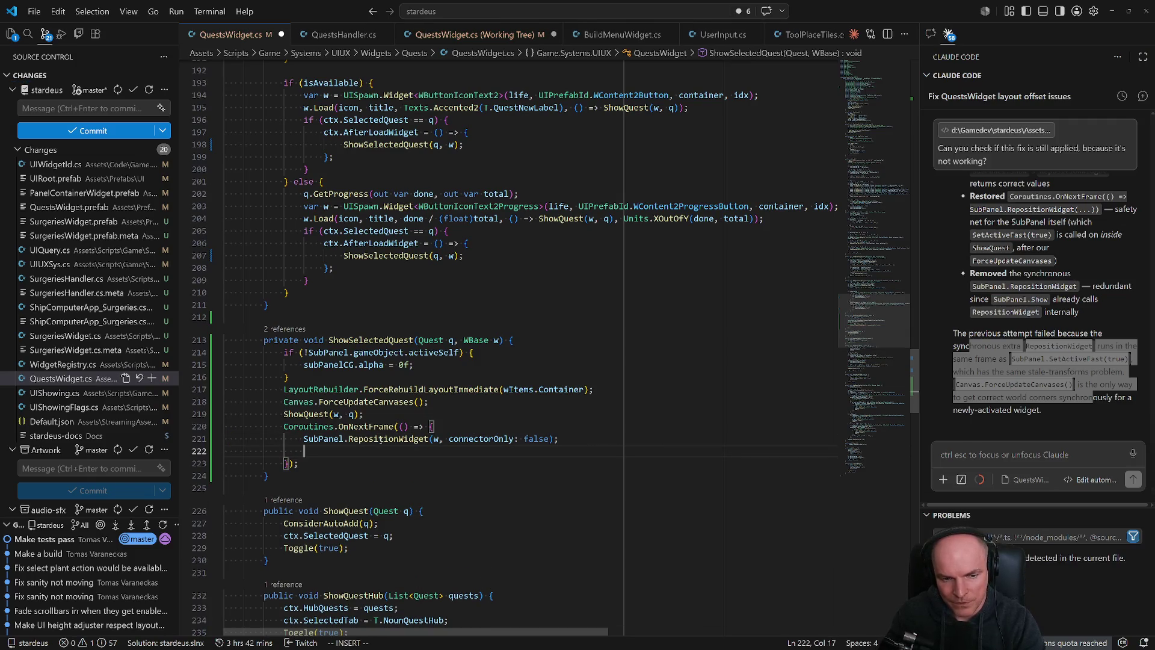
type("subPanelCG.alpha")
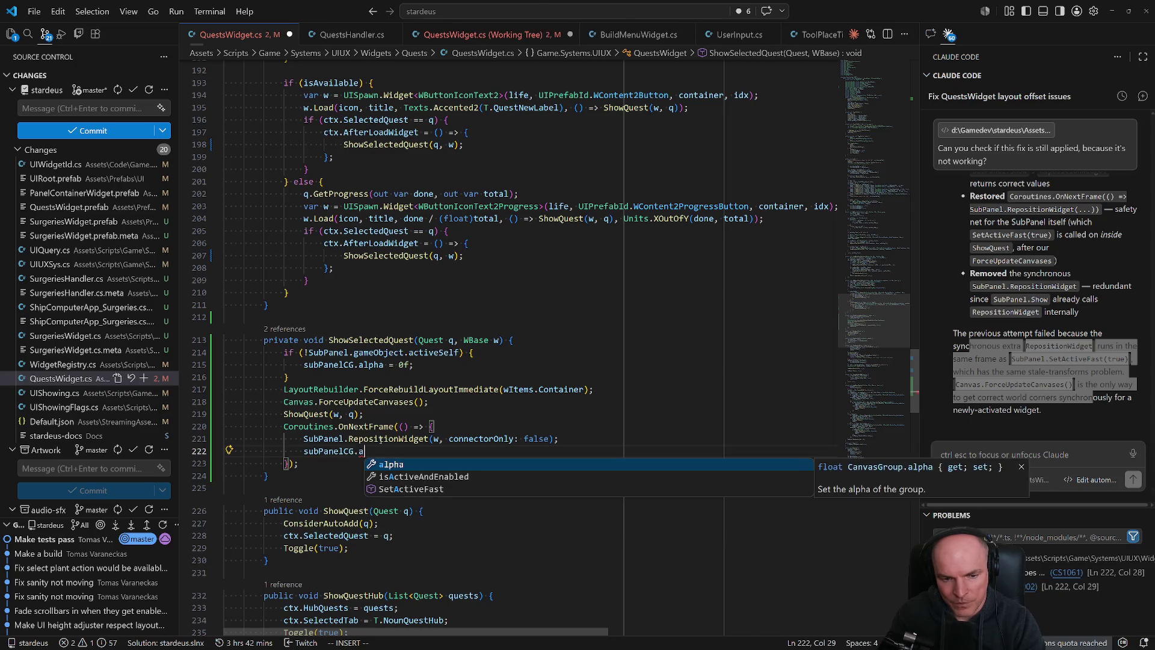
key("Tab")
type("= 1f;")
key("Escape")
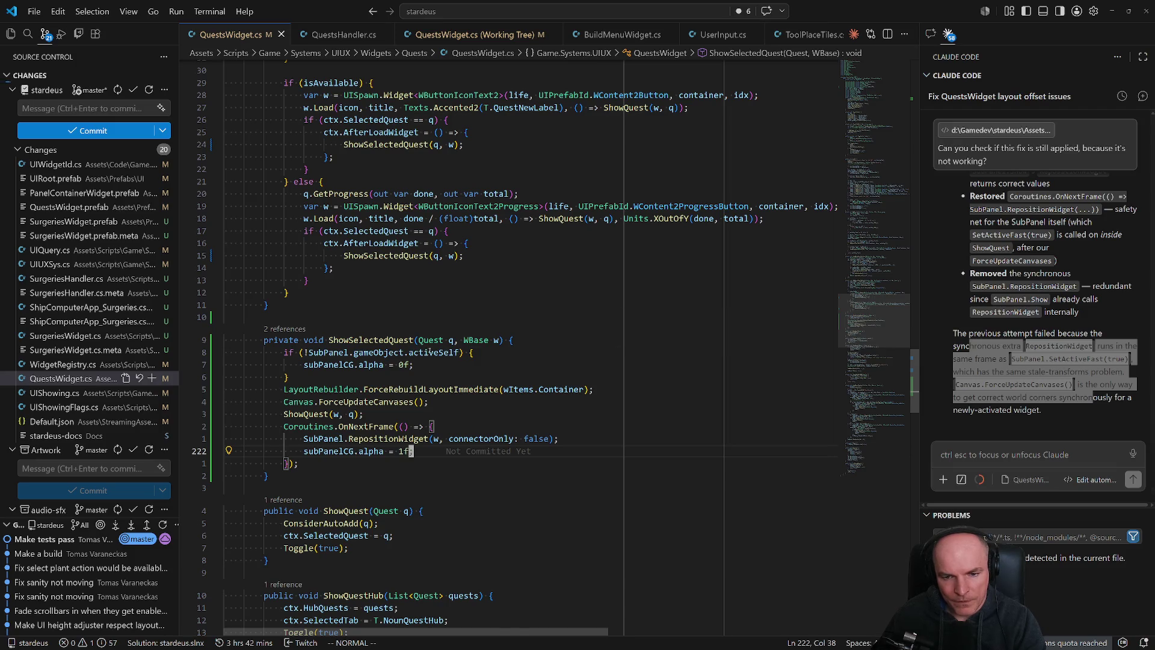
key("alt+Tab")
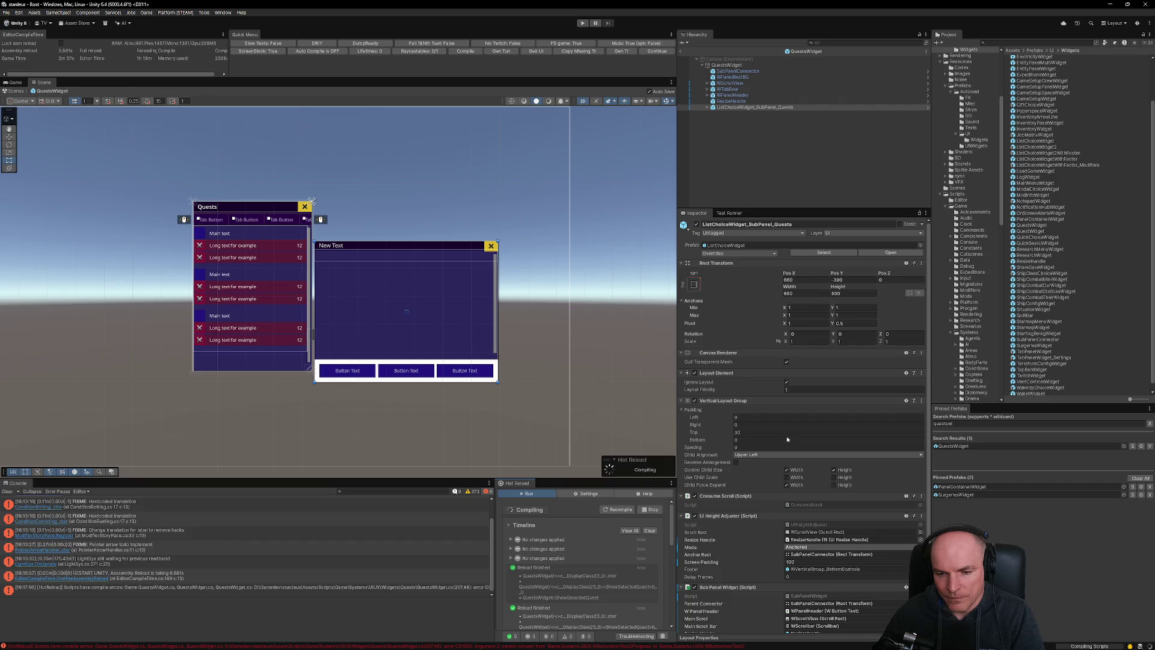
Drag the Quests sub panel's Canvas Group into QuestsWidget's Sub Panel CG field.
scroll(787, 440, "down", 3)
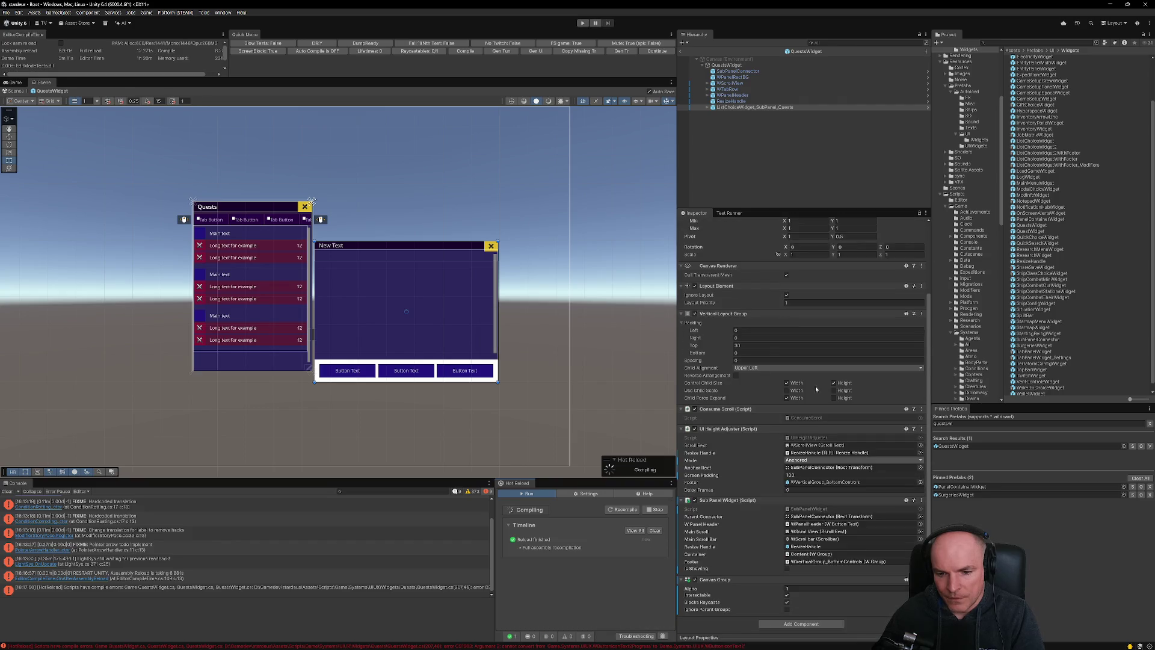
left_click(728, 65)
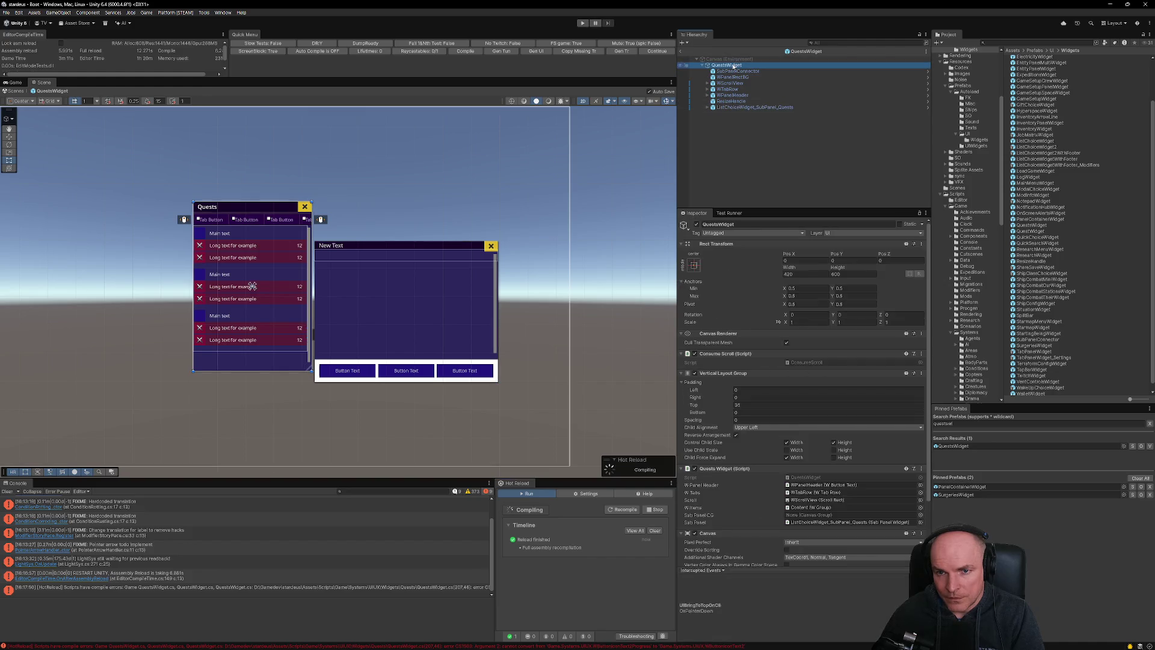
left_click_drag(752, 107, 812, 515)
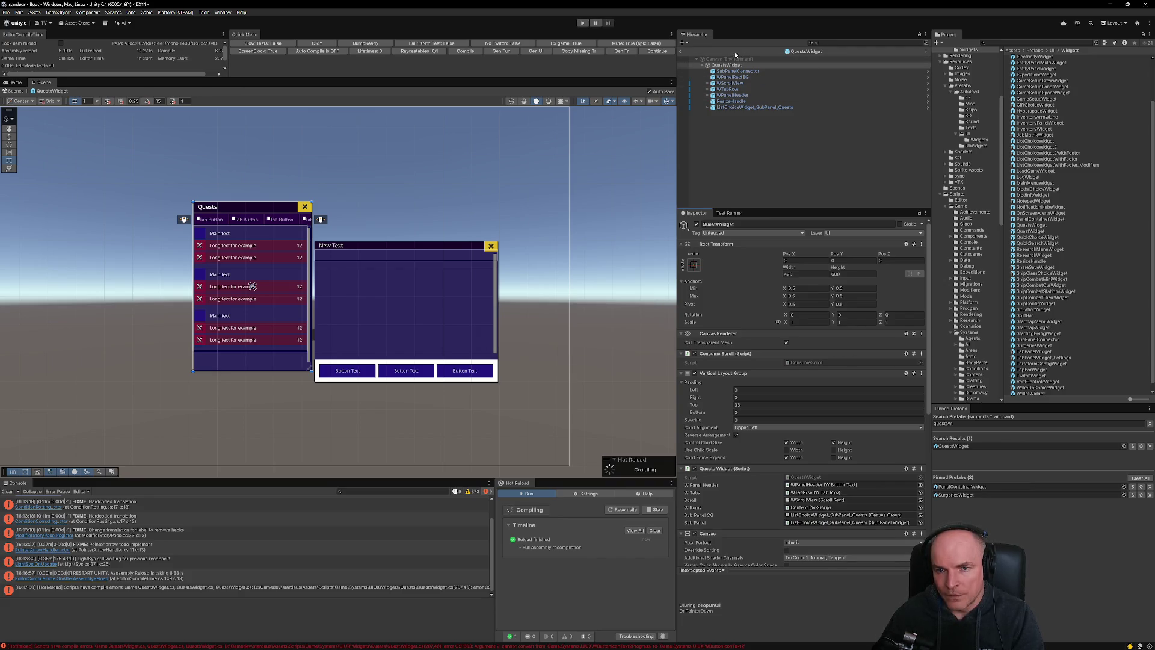
Exit prefab mode, clear the Console, and enter play mode.
left_click(683, 54)
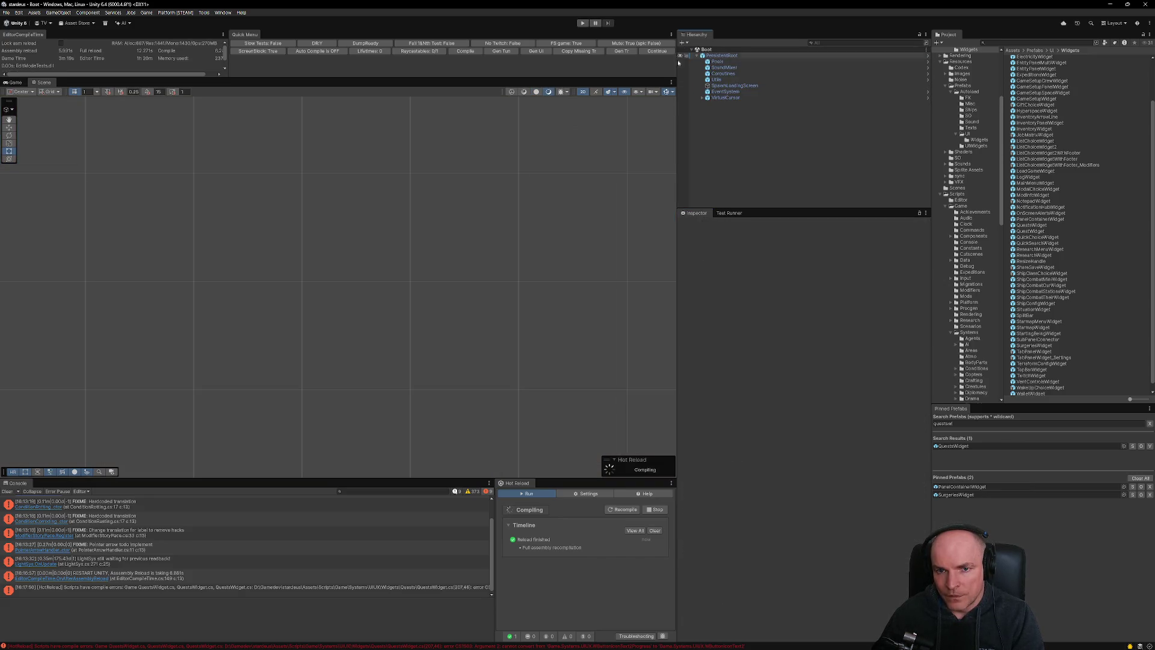
left_click(8, 492)
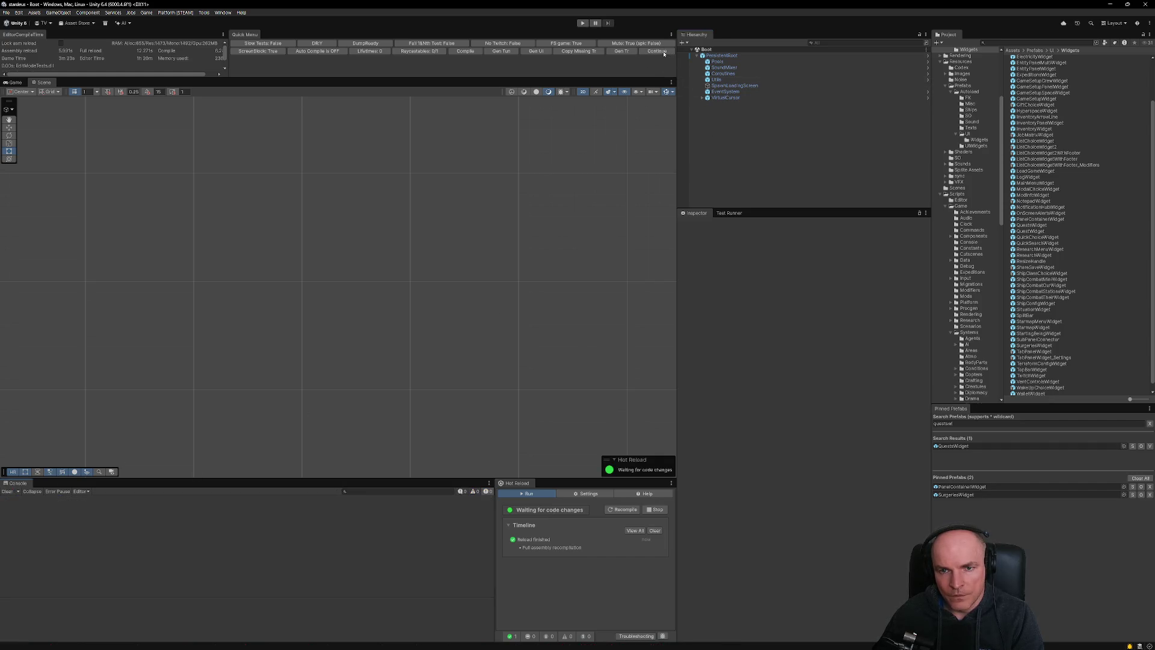
left_click(659, 51)
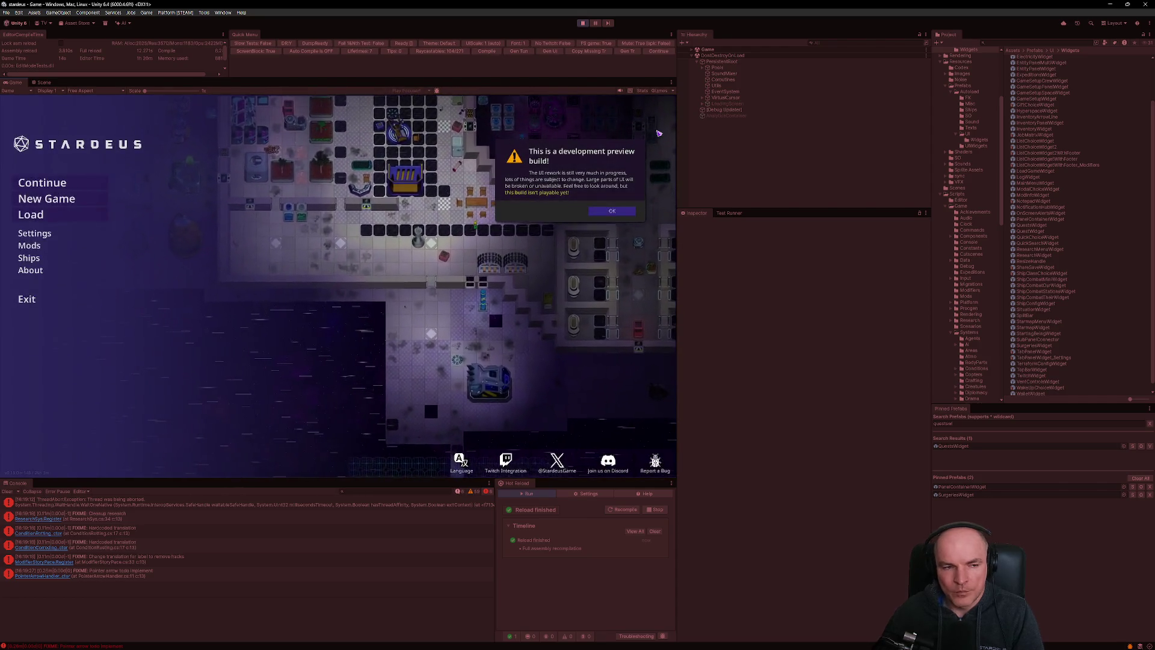
Dismiss the development preview warning and continue the saved Stardeus game.
left_click(620, 214)
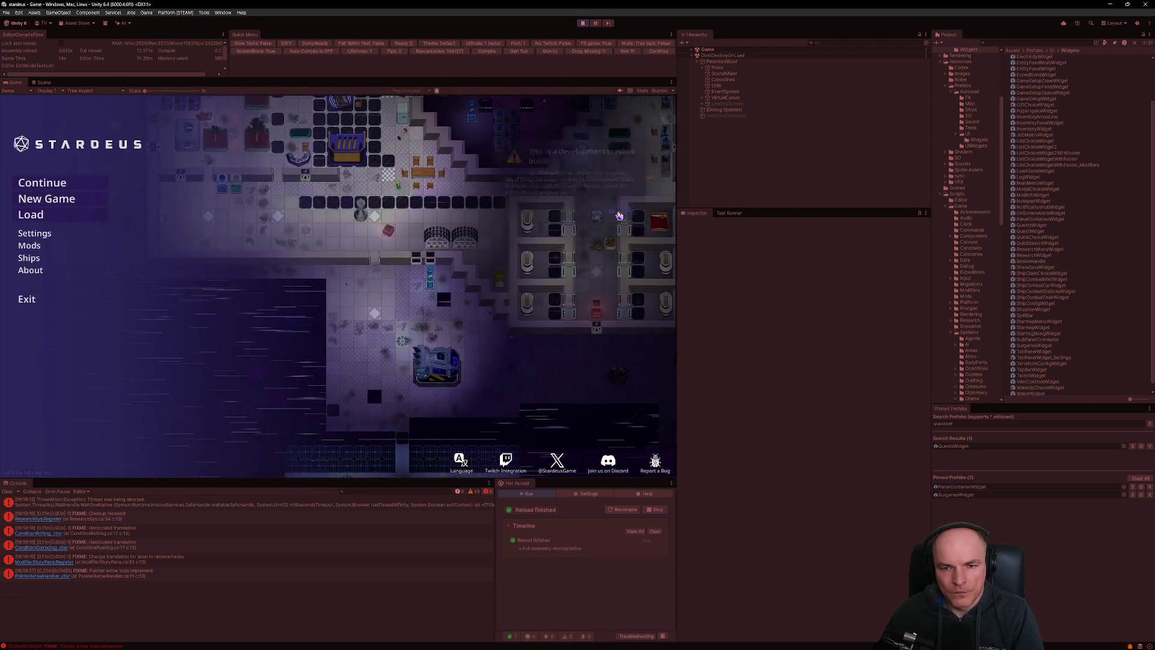
left_click(48, 183)
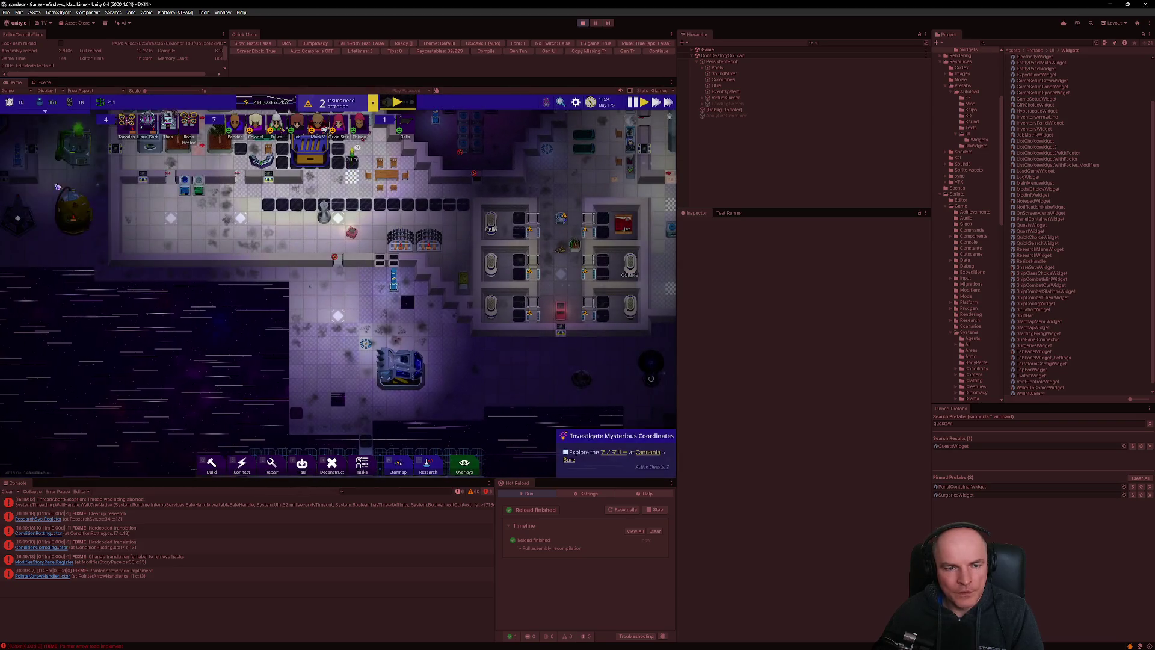
scroll(385, 247, "up", 5)
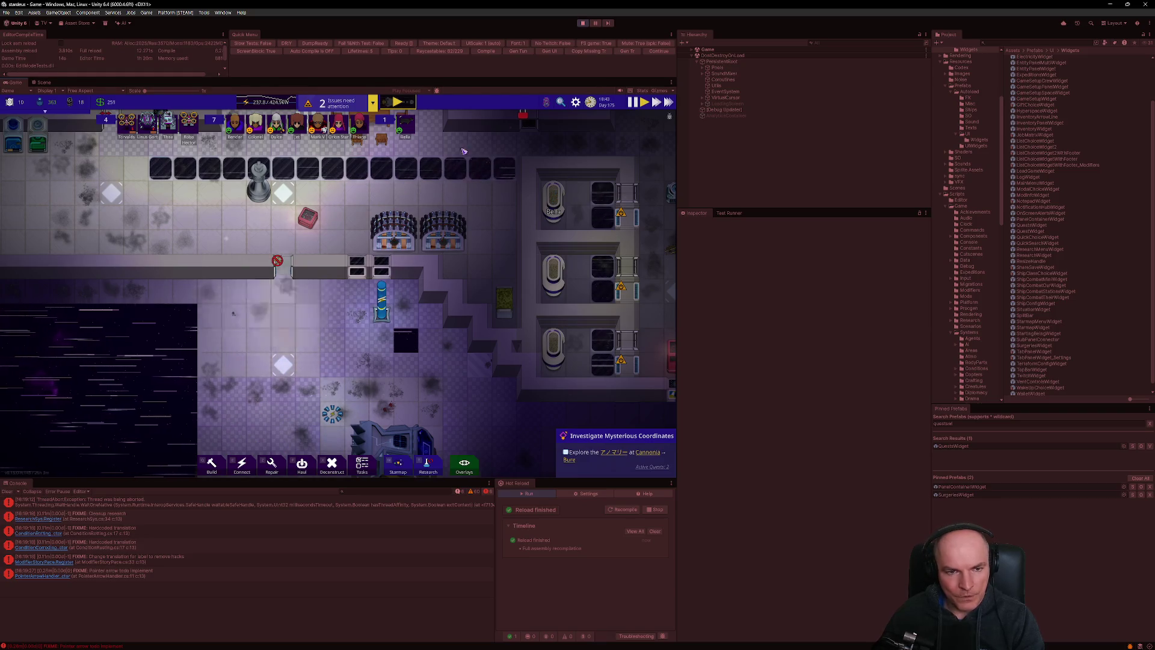
Glance at the code, then pan the game camera across the station with D and W.
key("alt+Tab")
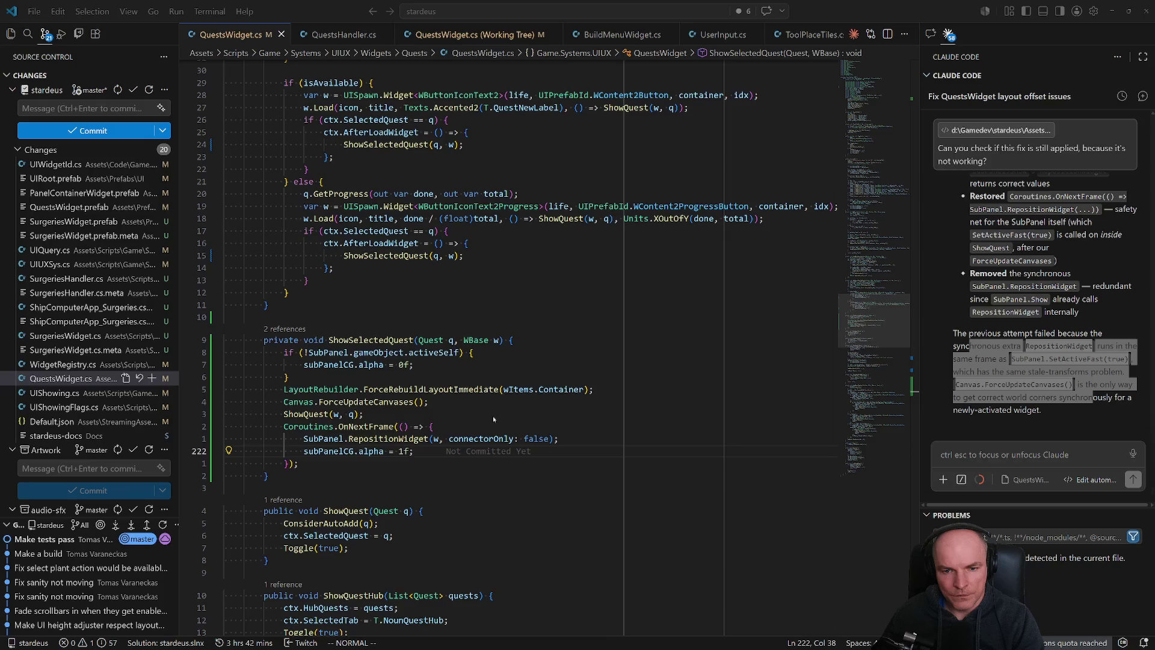
key("alt+Tab")
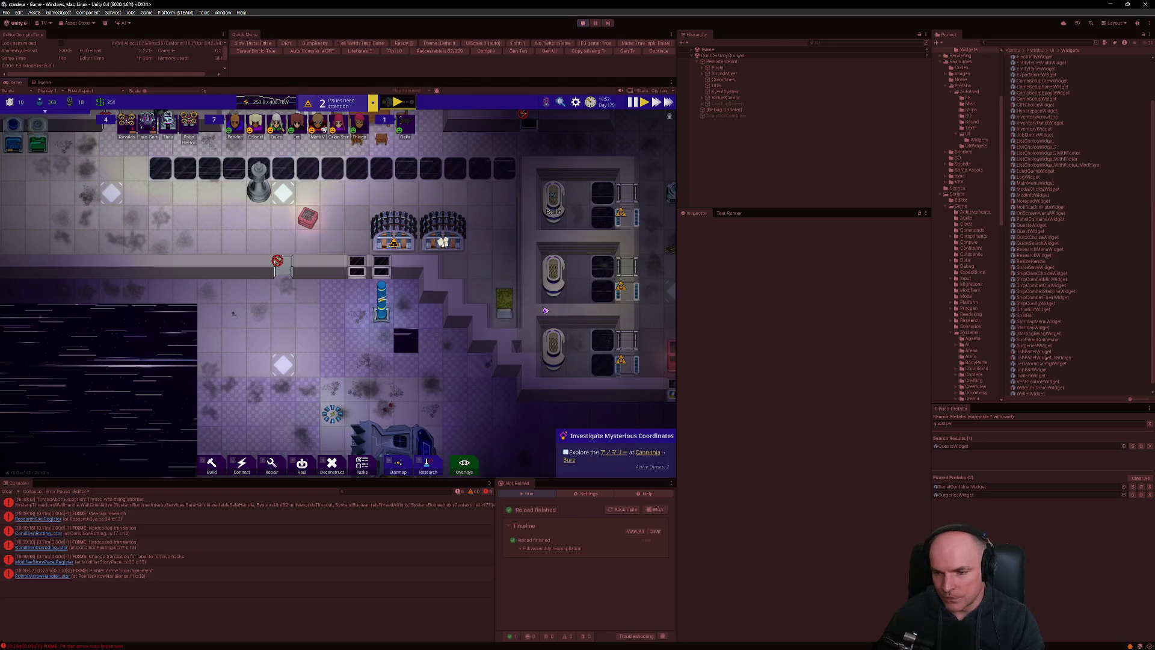
key("alt+Tab")
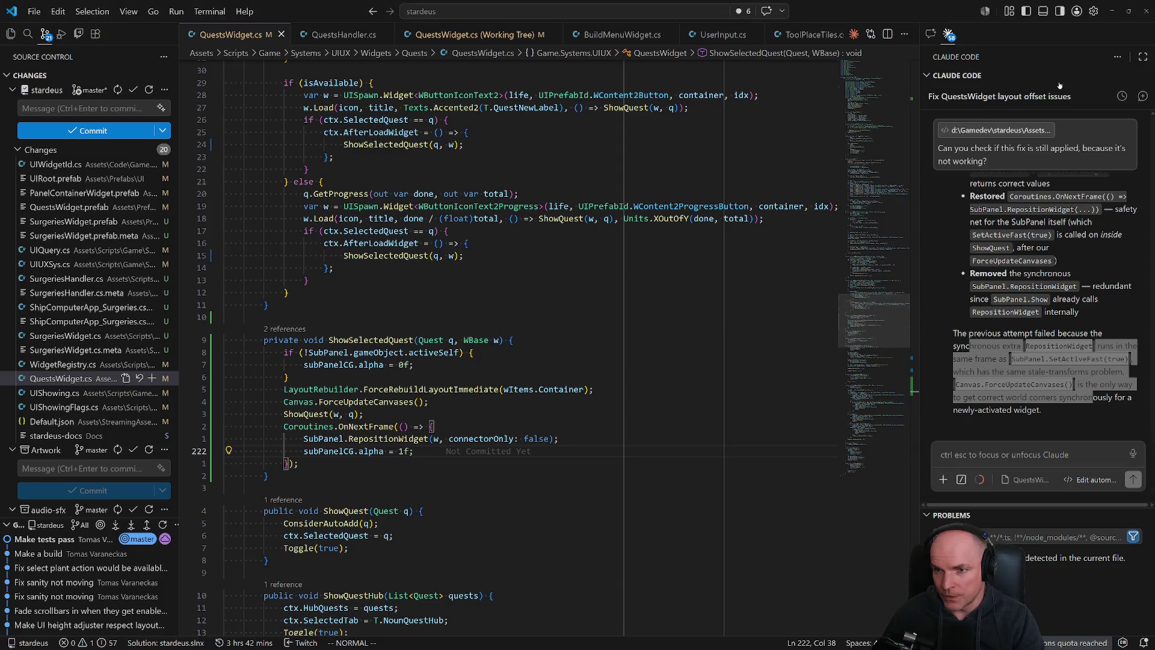
key("alt+Tab")
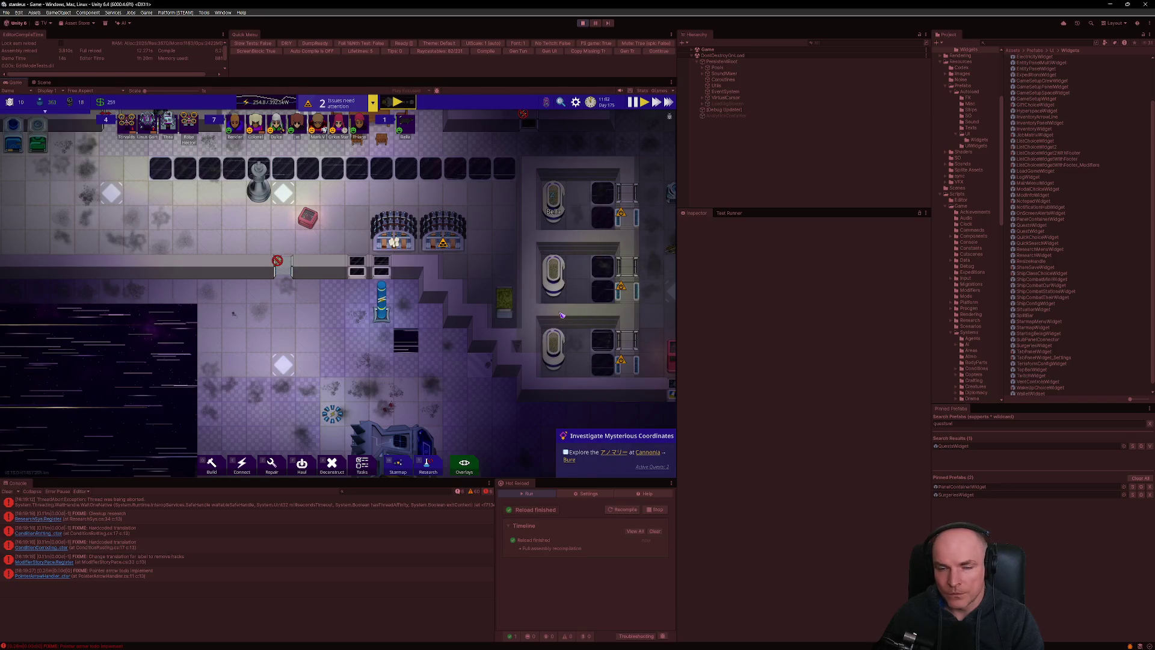
key("d")
key("d")
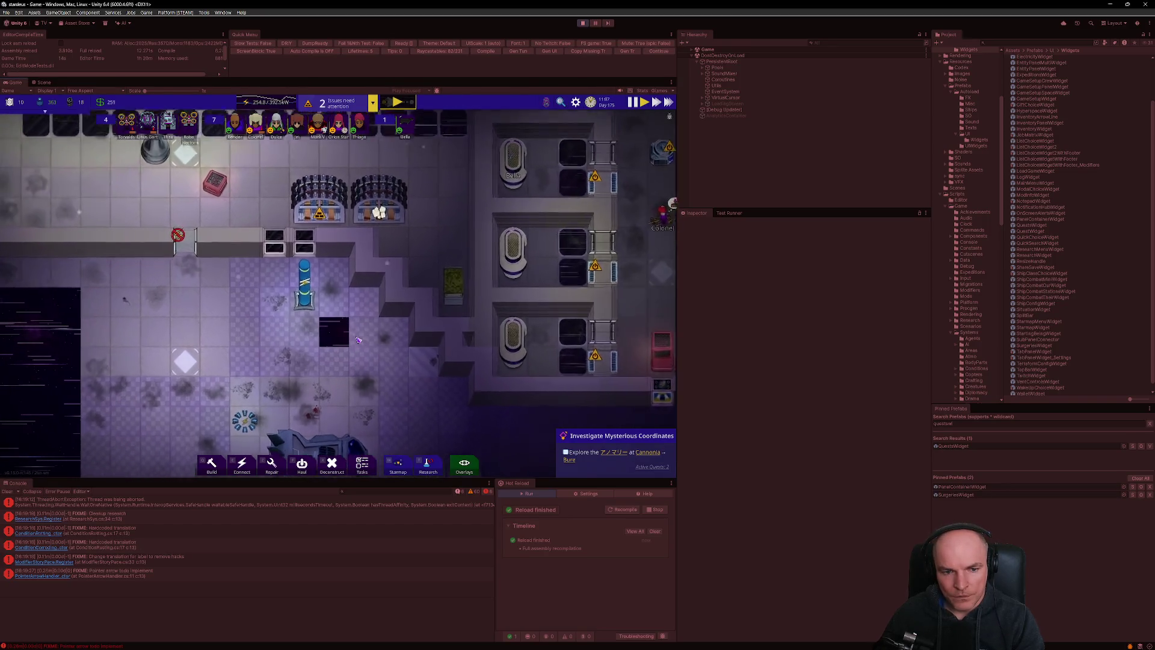
key("w")
key("d")
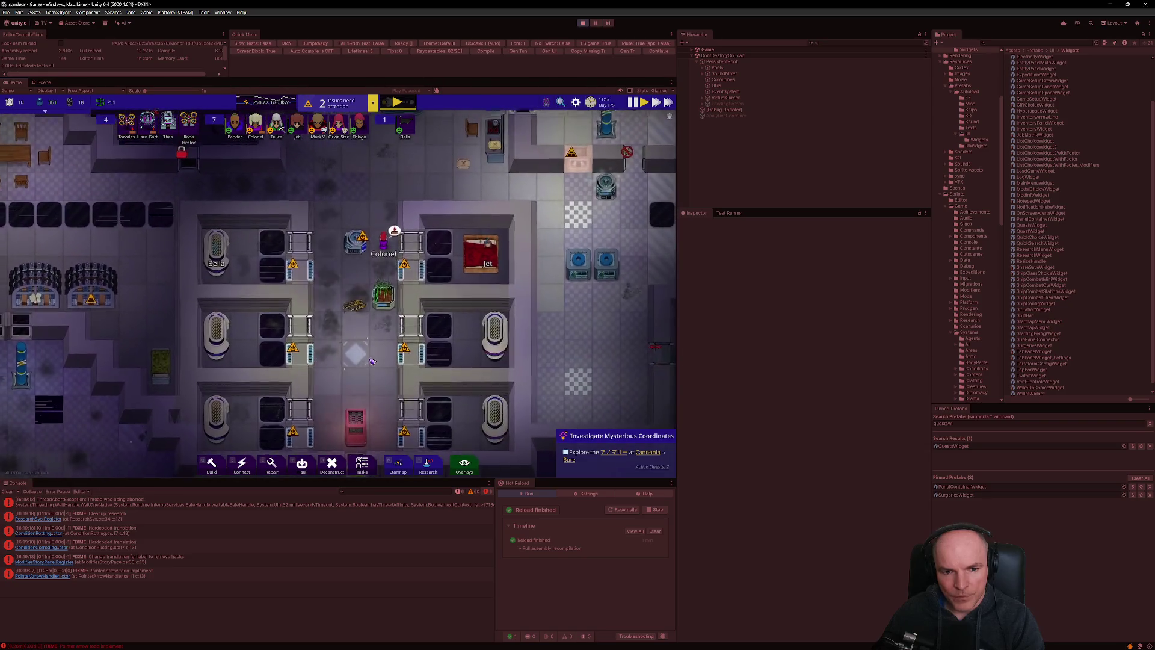